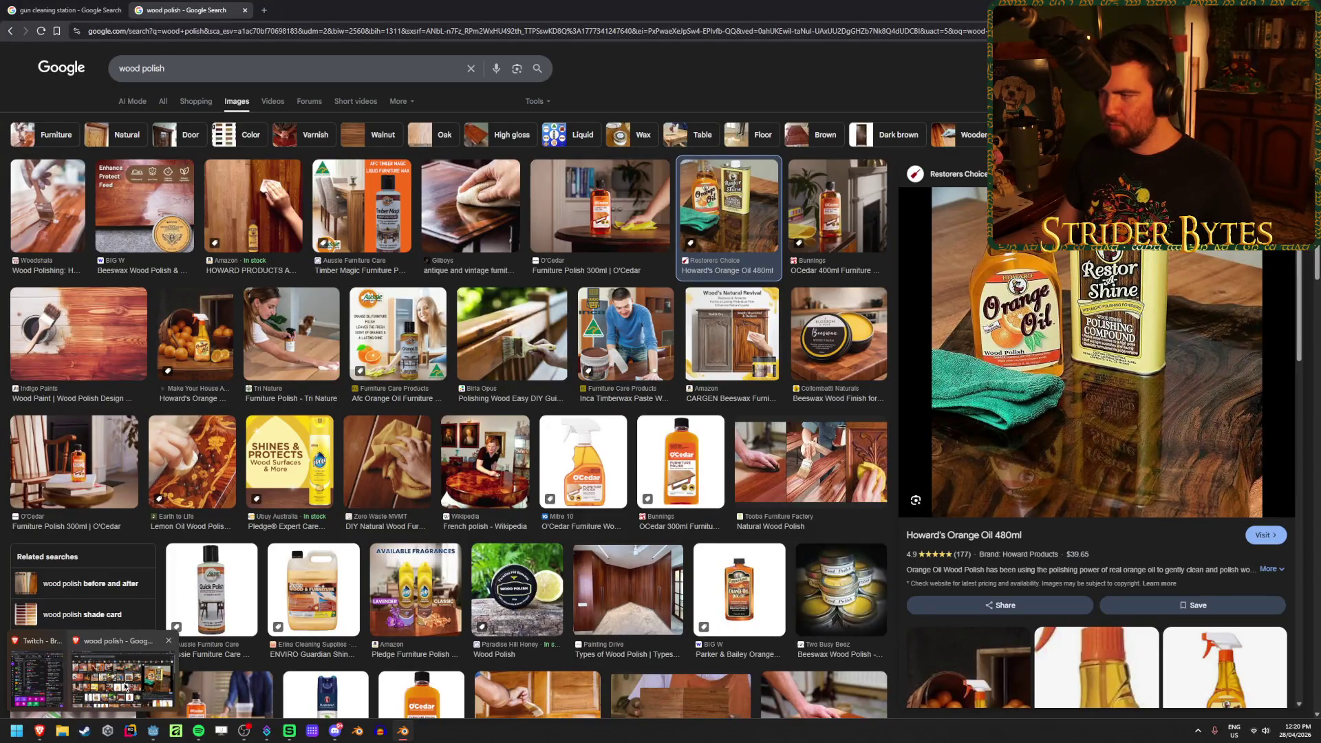
Return from the wood polish image references to the Blender cleaning props scene
key("alt+Tab")
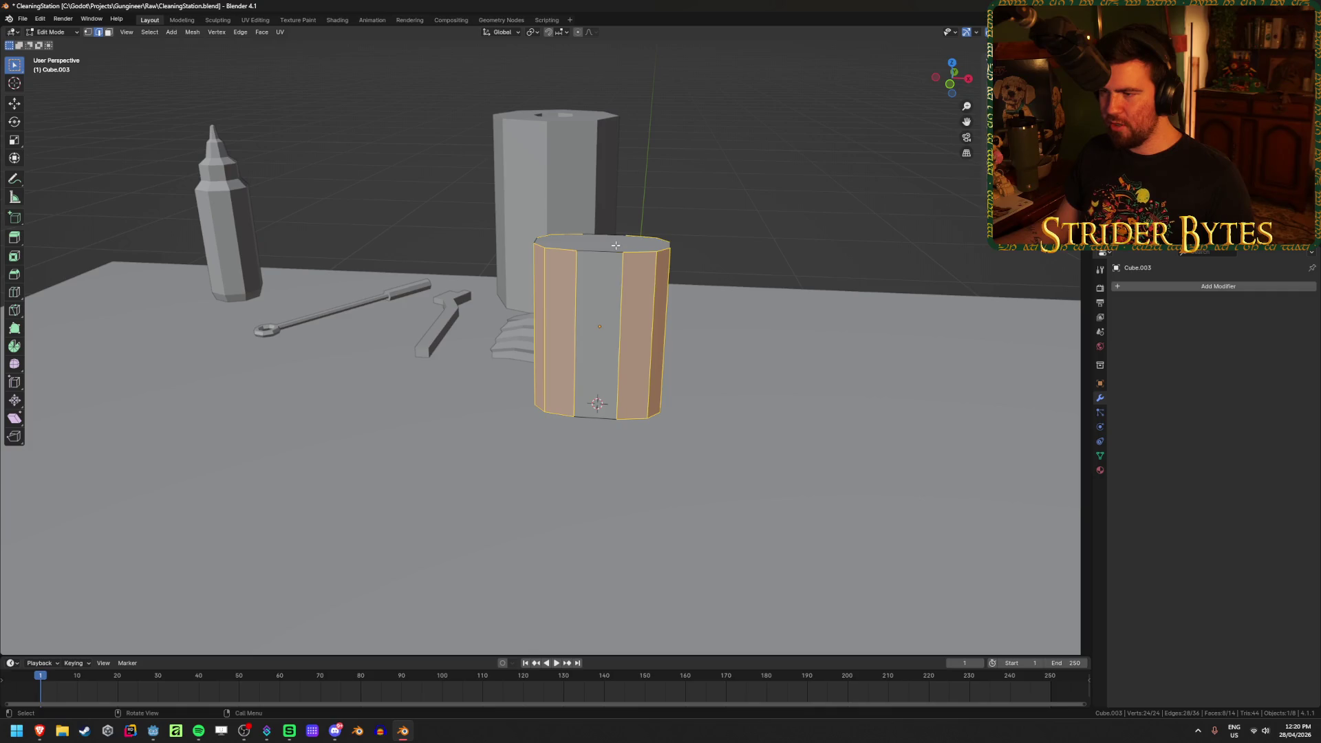
Inset the container's top face and apply the object's scale
left_click(616, 245)
left_click(620, 243)
mouse_move(770, 209)
middle_mouse_down()
mouse_move(734, 287)
mouse_move(750, 311)
middle_mouse_up()
key("i")
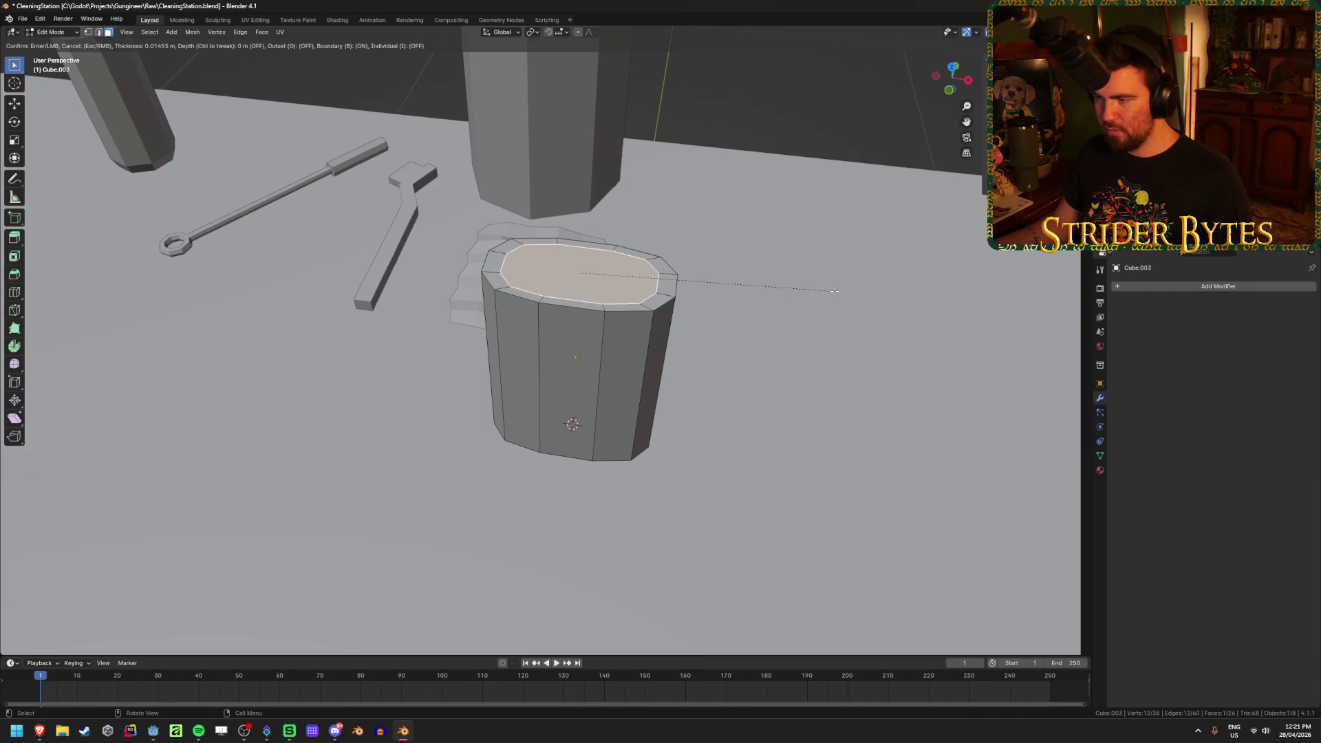
left_click(841, 292)
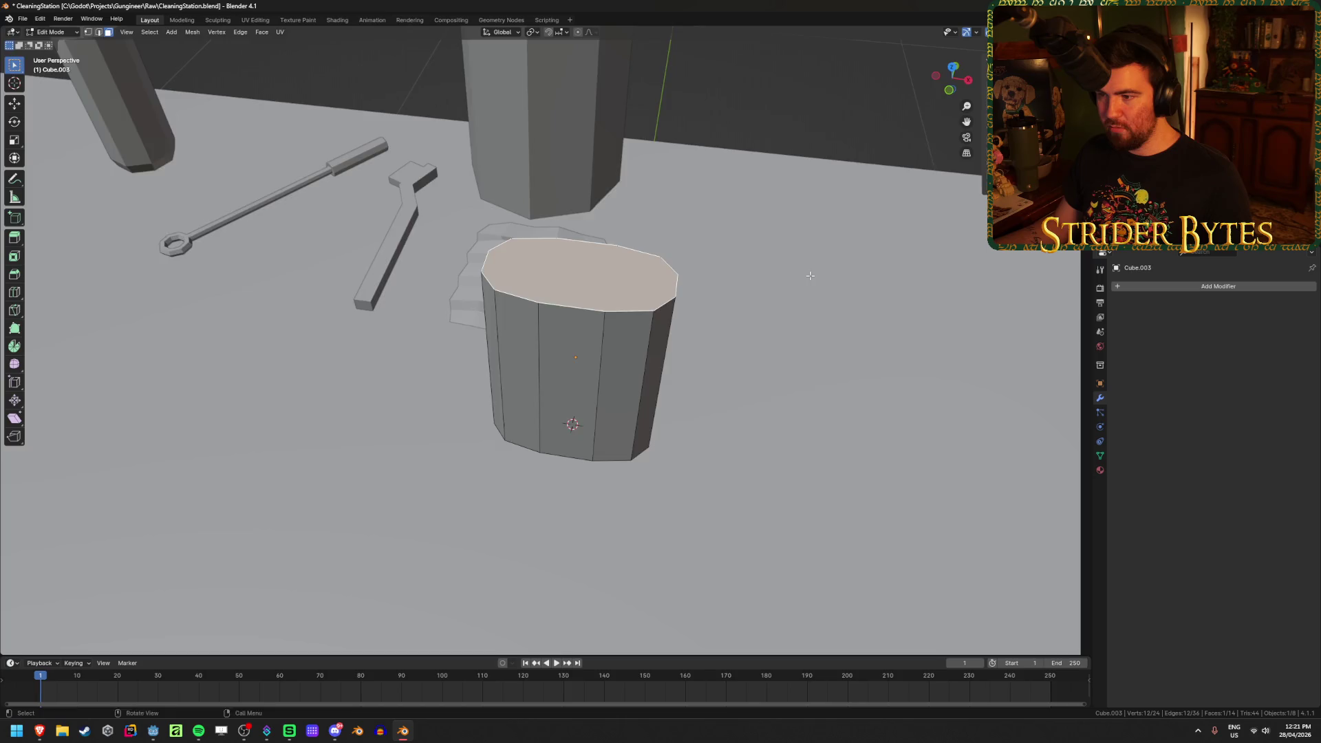
middle_click_drag(841, 291, 816, 300)
key("Tab")
key("ctrl+a")
left_click(818, 303)
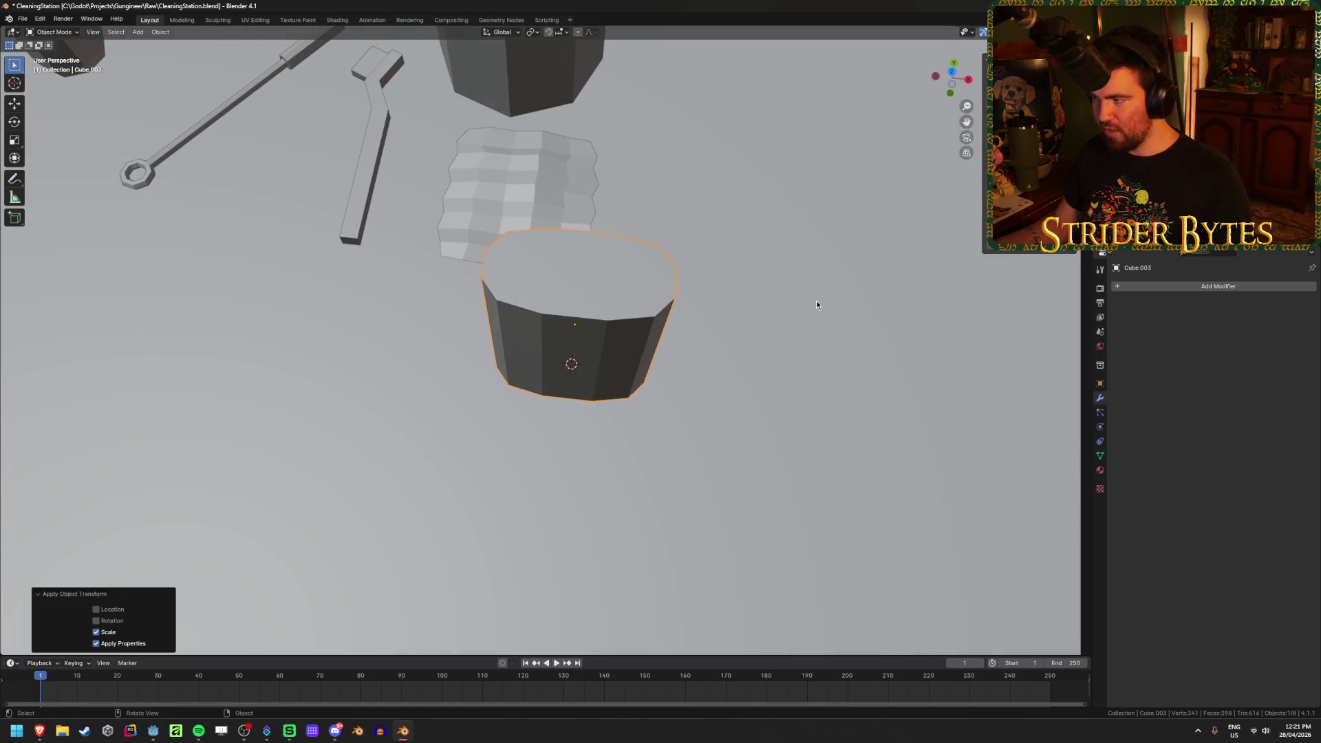
key("Tab")
Inset the top again by 0.005 m and extrude the rim faces 0.005 m along normals
key("i")
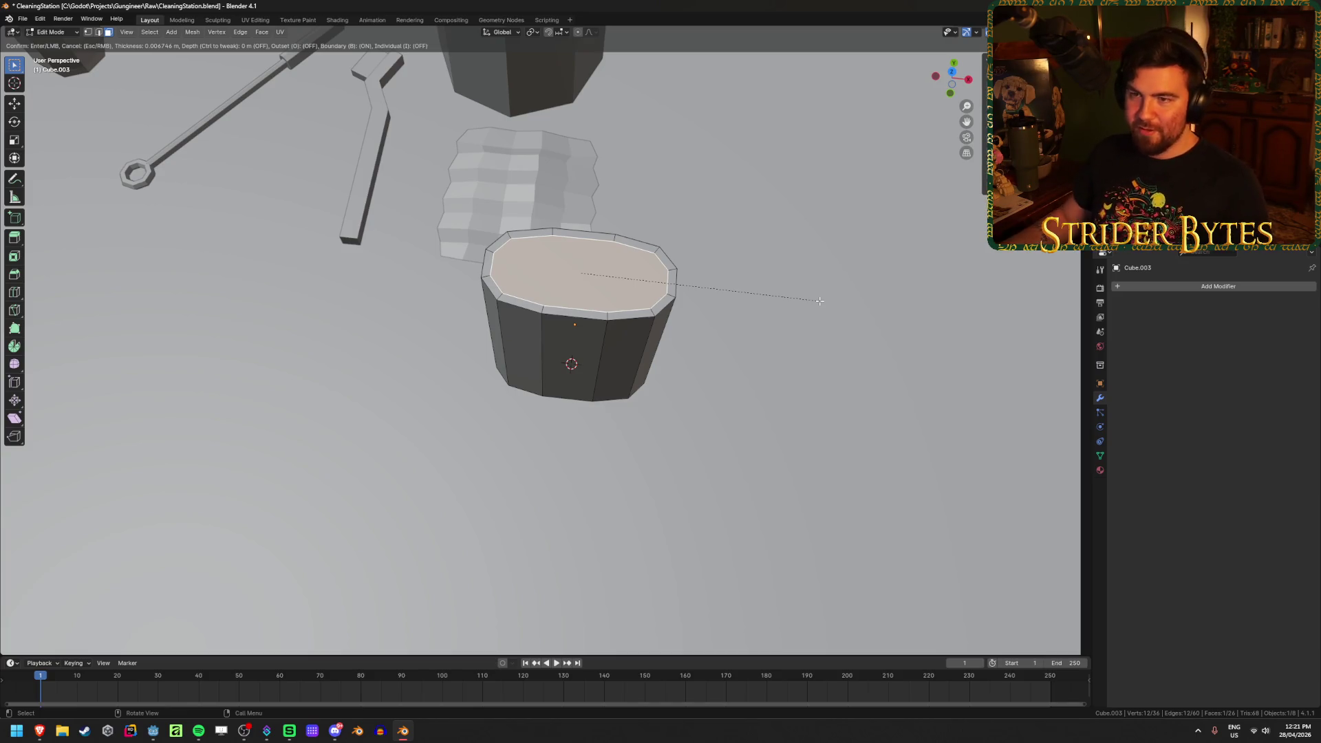
type(".005")
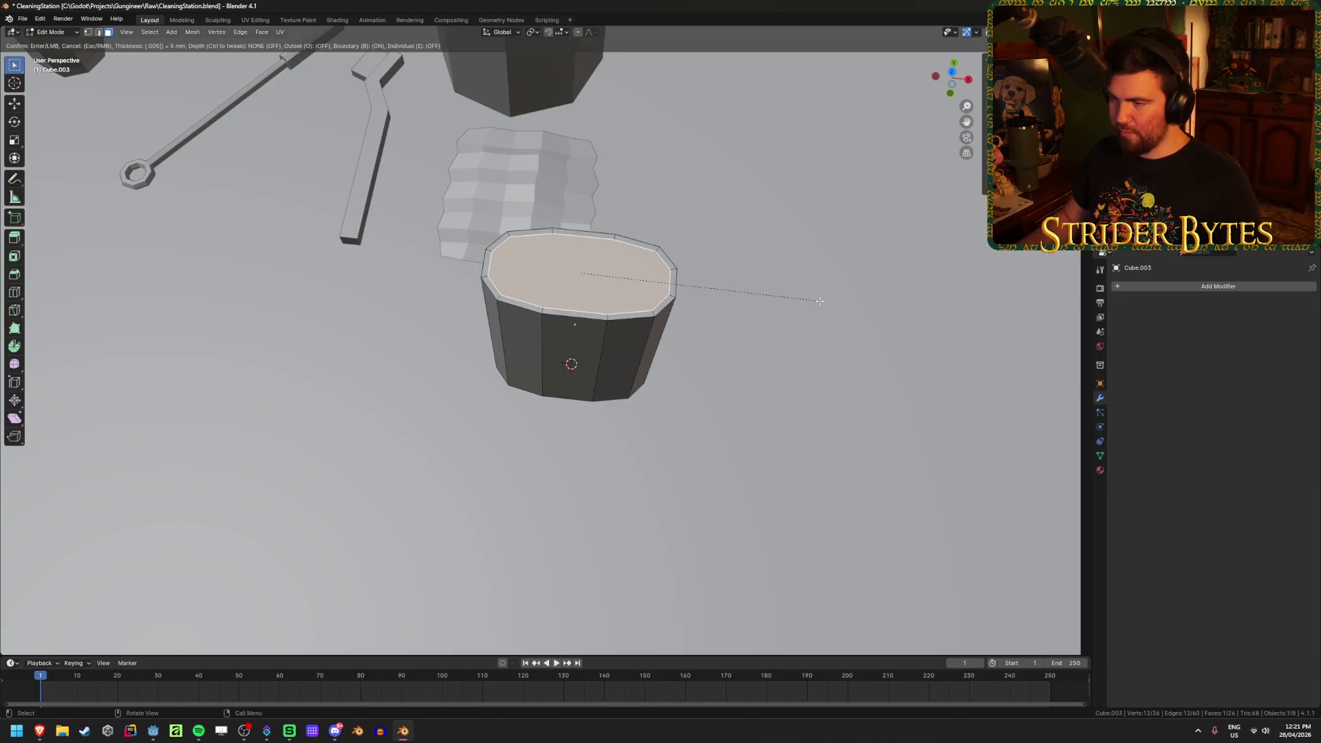
key("Return")
left_click(676, 270, "alt")
mouse_move(677, 271)
middle_mouse_down()
mouse_move(812, 248)
mouse_move(882, 300)
middle_mouse_up()
key("e")
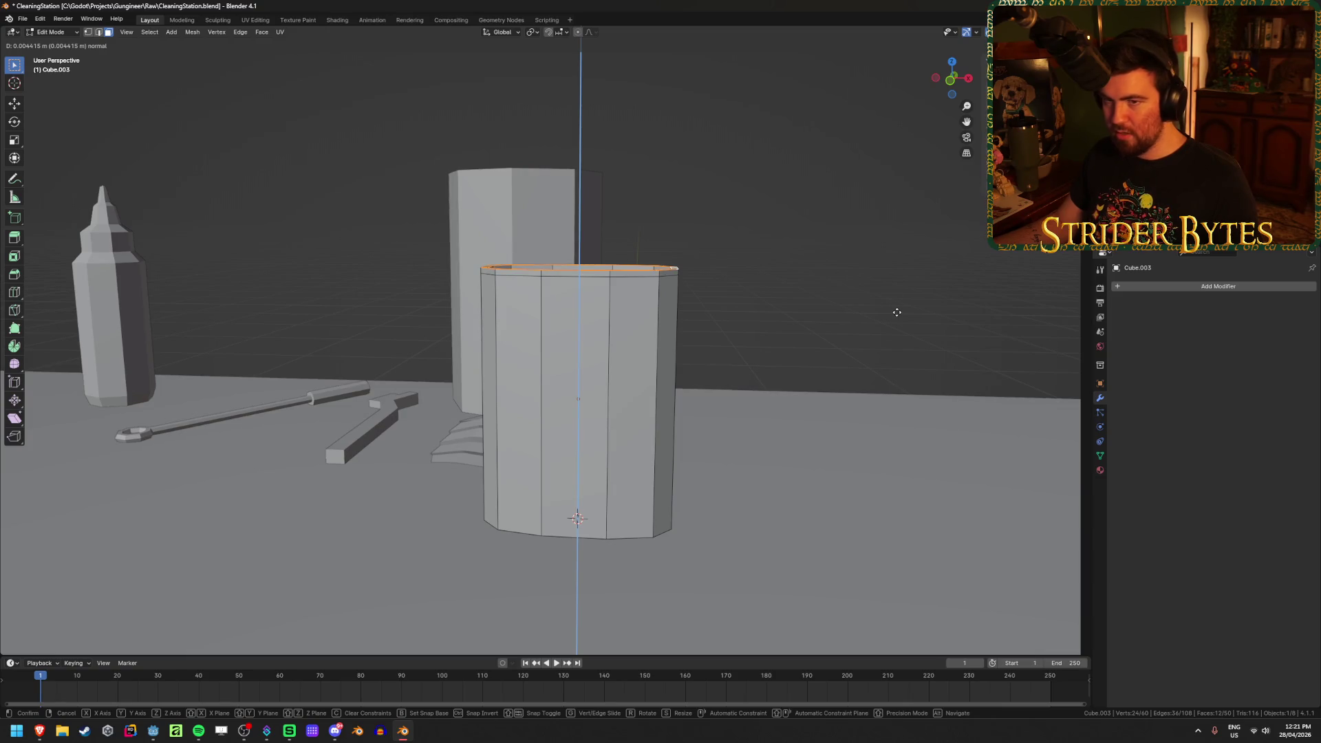
type(".005")
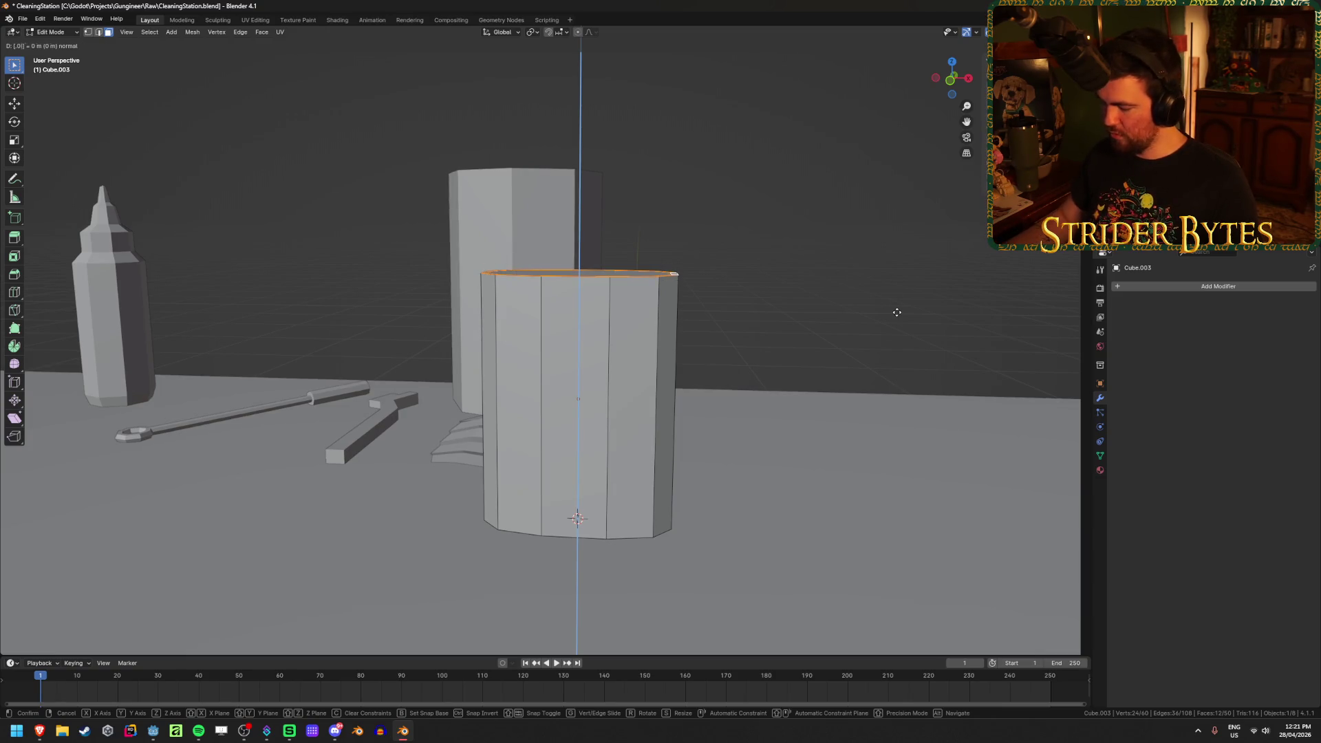
key("Return")
Clear the selection and reselect the container object for mesh editing
key("alt+a")
mouse_move(896, 311)
middle_mouse_down()
mouse_move(858, 314)
mouse_move(849, 333)
mouse_move(841, 274)
mouse_move(865, 283)
mouse_move(824, 303)
middle_mouse_up()
key("Tab")
key("alt+a")
left_click(576, 387)
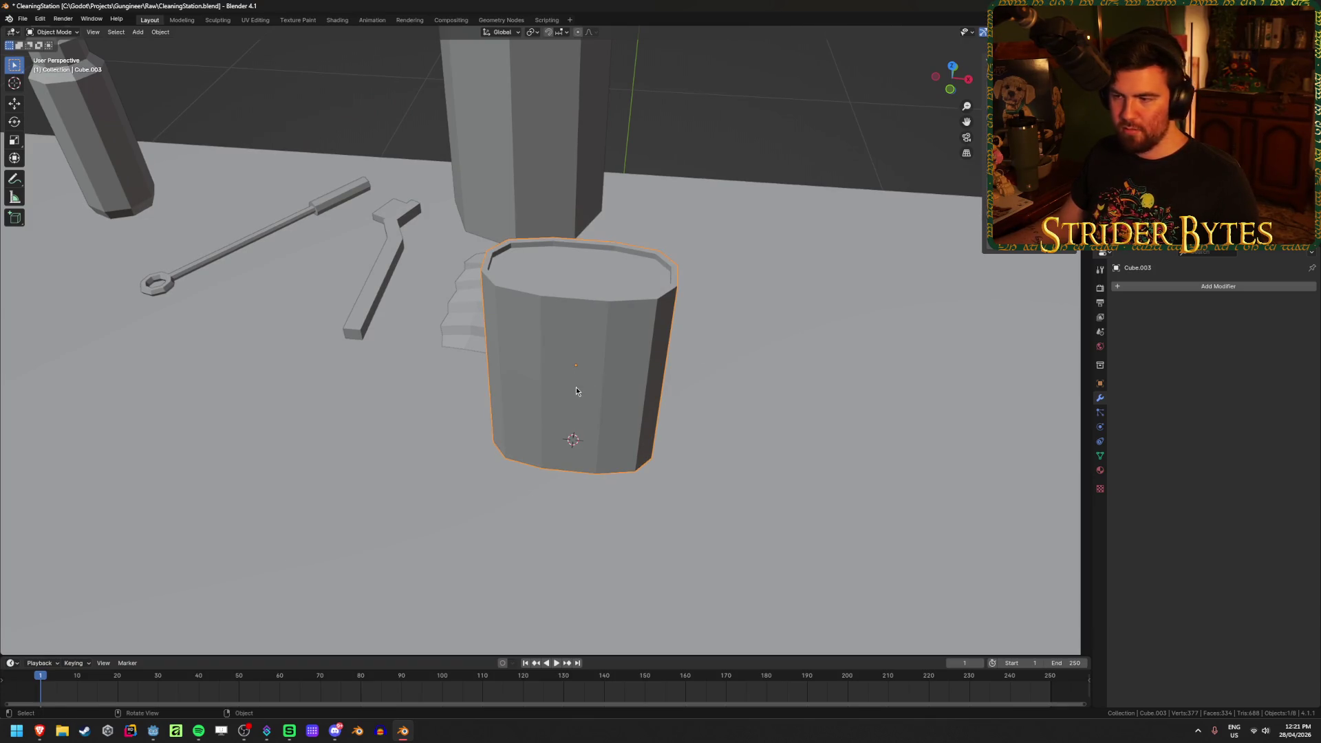
key("Tab")
Add a cylinder to the container's mesh and shrink its radius to 0.03 m
key("shift+a")
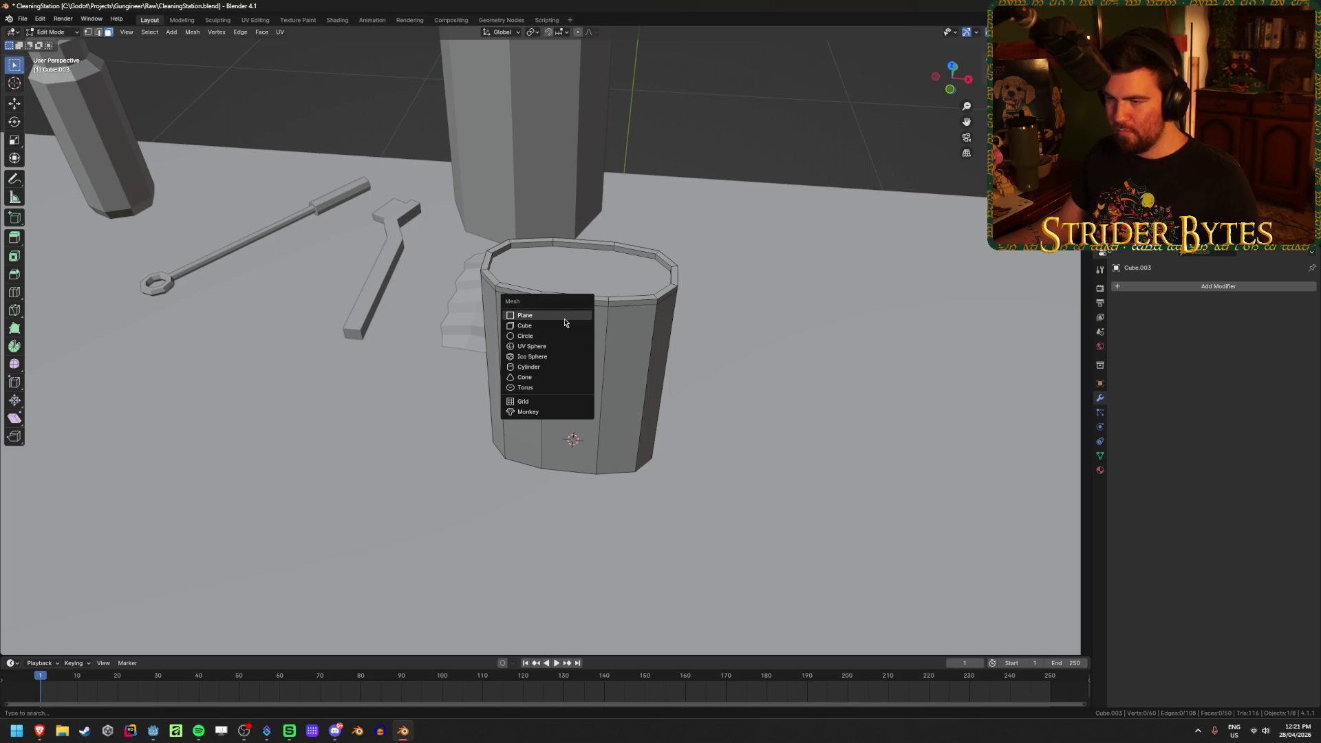
left_click(549, 369)
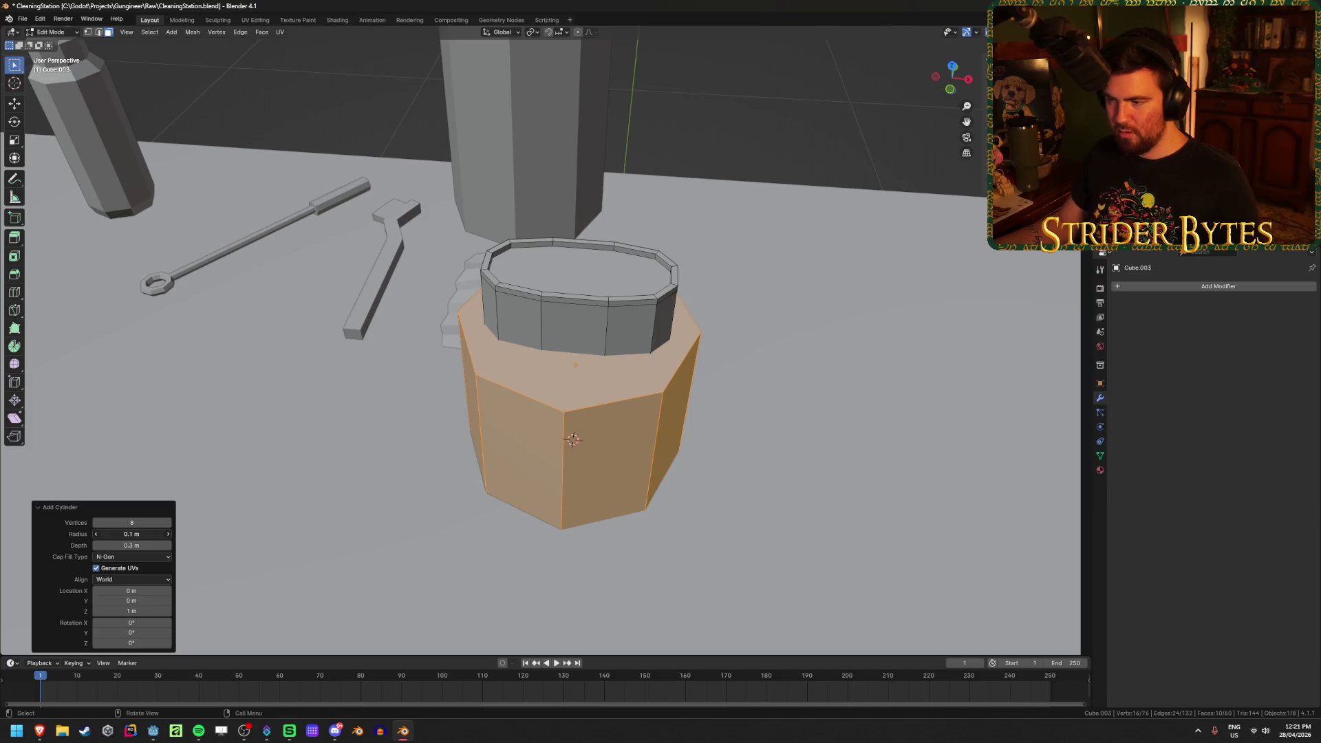
mouse_move(132, 534)
left_mouse_down()
mouse_move(91, 534)
mouse_move(147, 534)
left_mouse_up()
type("03")
mouse_move(561, 423)
middle_mouse_down()
mouse_move(541, 448)
mouse_move(579, 435)
middle_mouse_up()
key("alt+z")
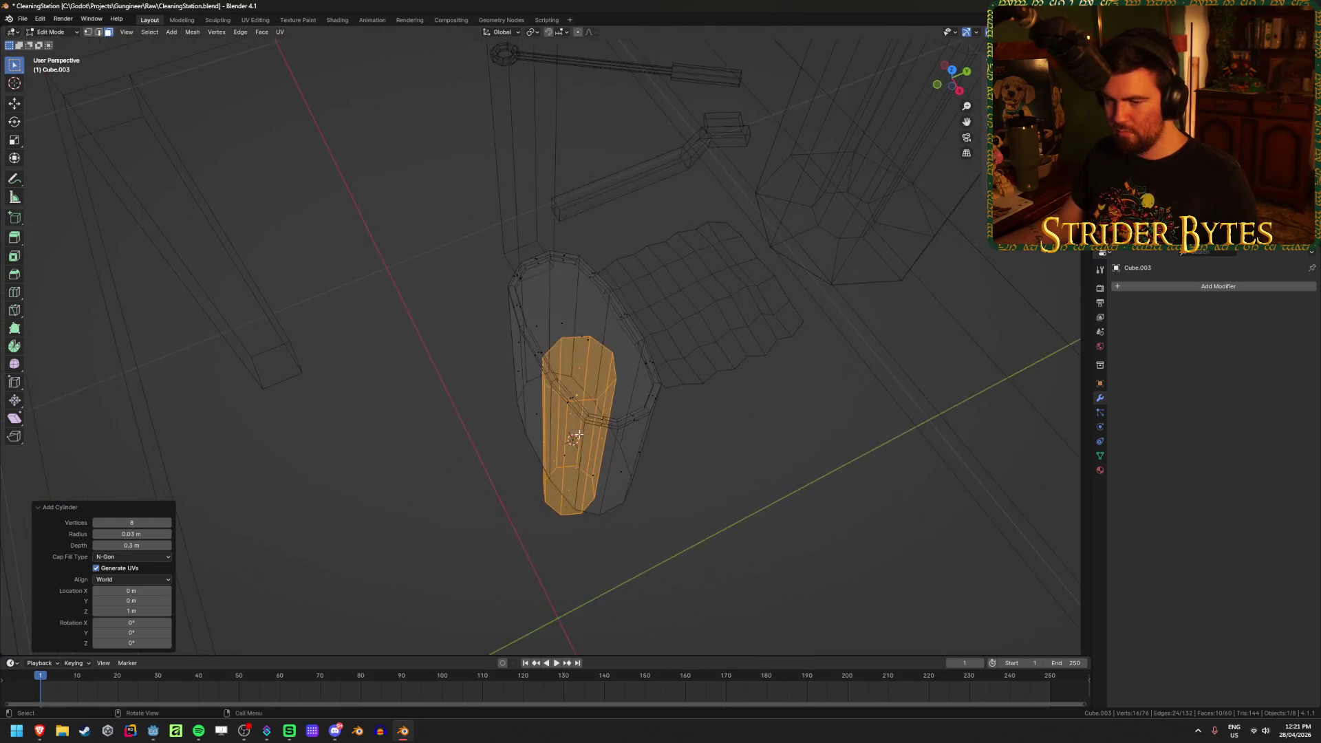
Reduce the new cylinder's depth from 0.1 m down to 0.025 m
left_click(132, 545)
type("0.1")
key("Return")
mouse_move(523, 386)
middle_mouse_down()
mouse_move(517, 361)
mouse_move(481, 393)
middle_mouse_up()
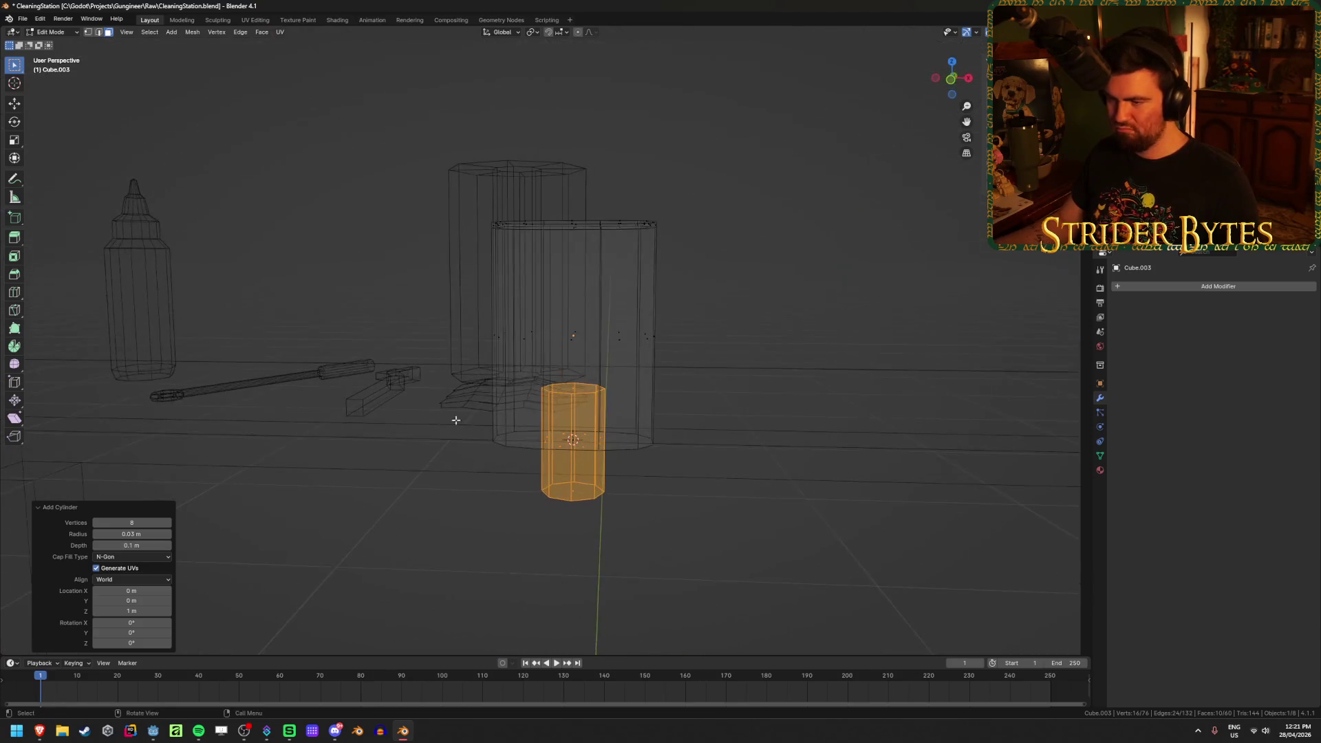
left_click(145, 545)
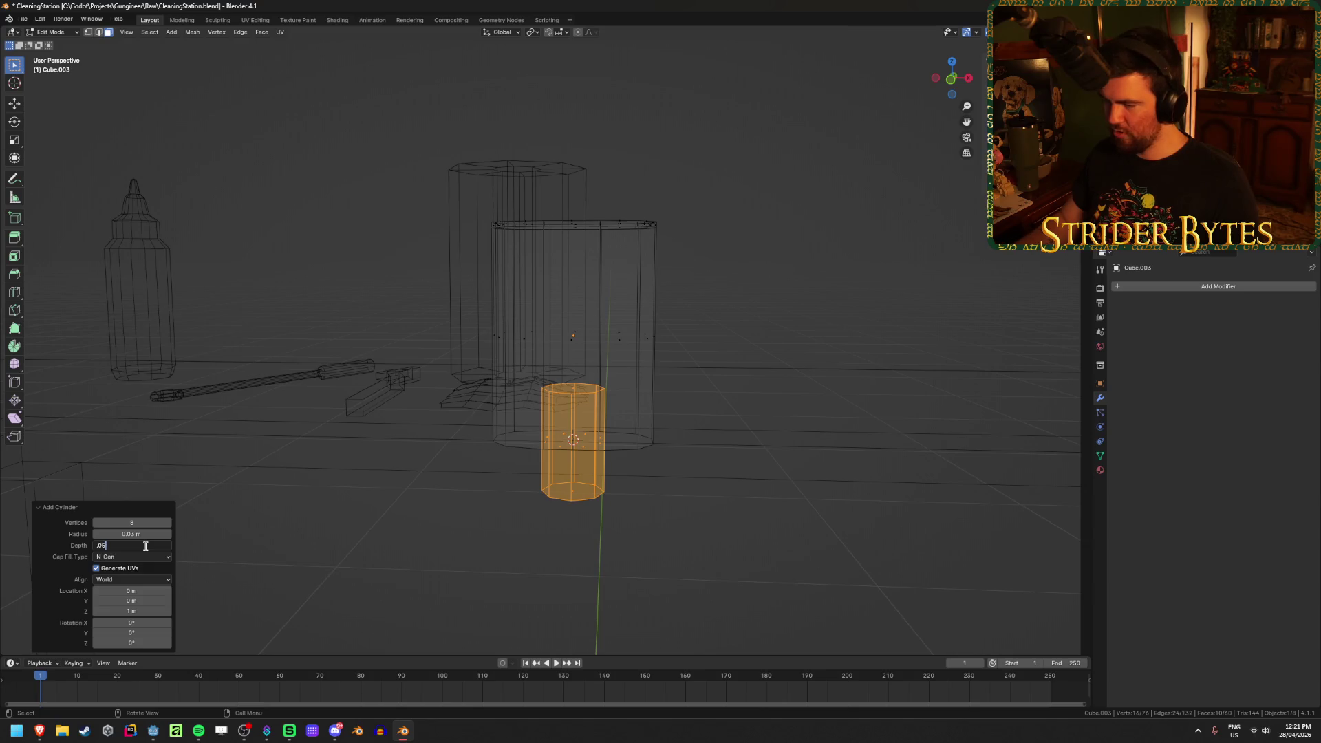
key("Return")
left_click(145, 546)
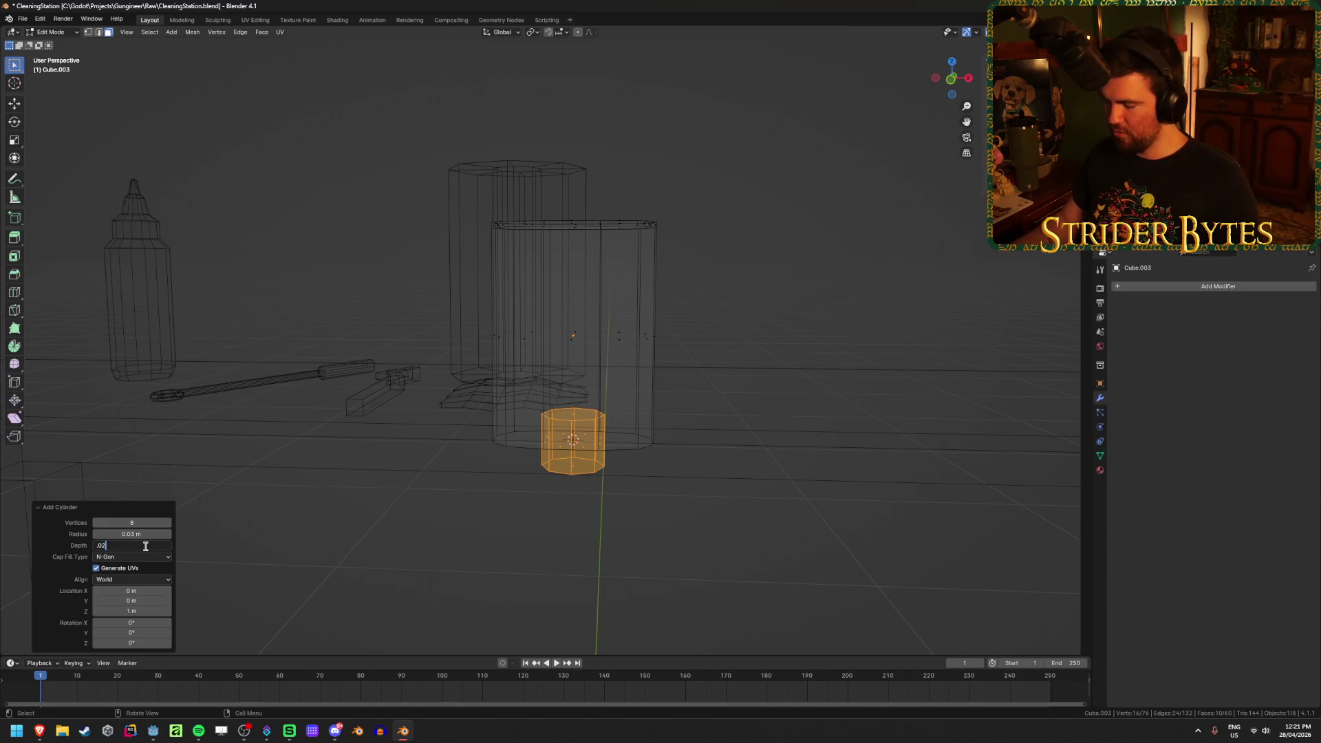
type("5")
key("Return")
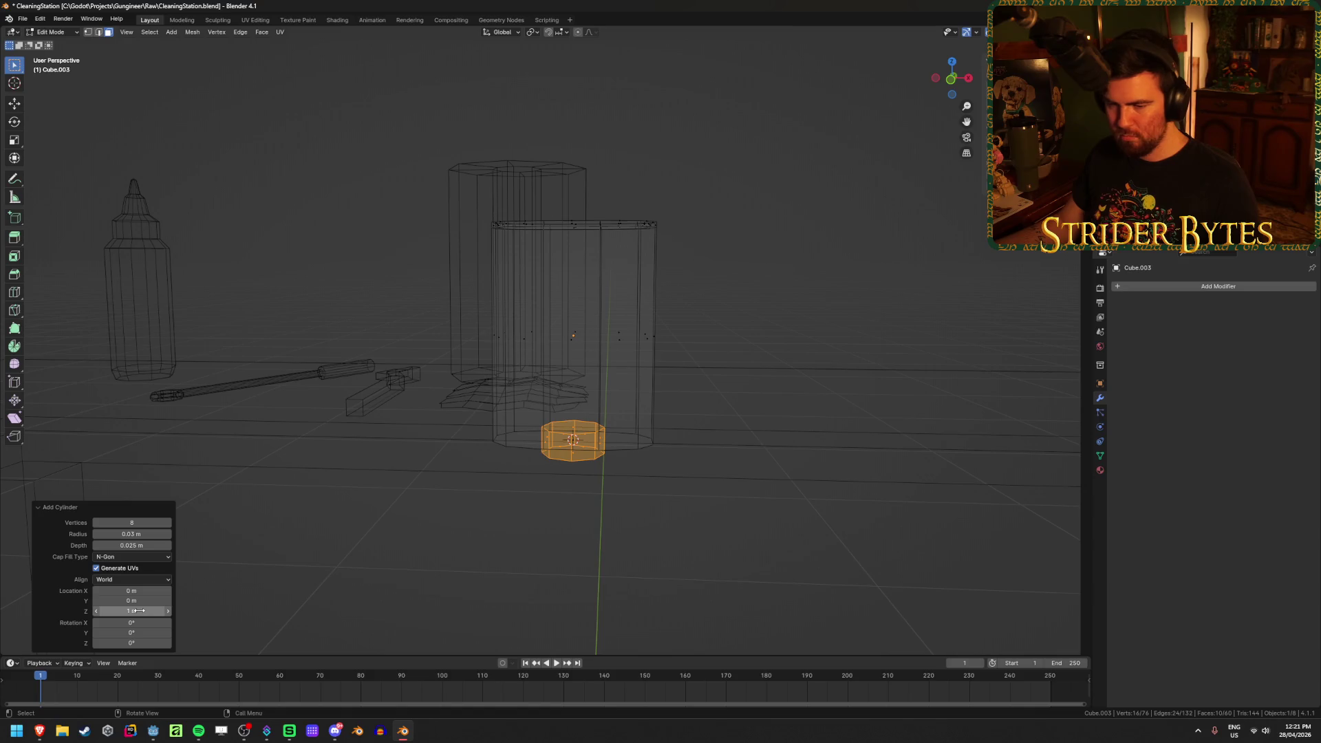
Raise the cap to 1.2 m so it sits atop the container
key("shift+z")
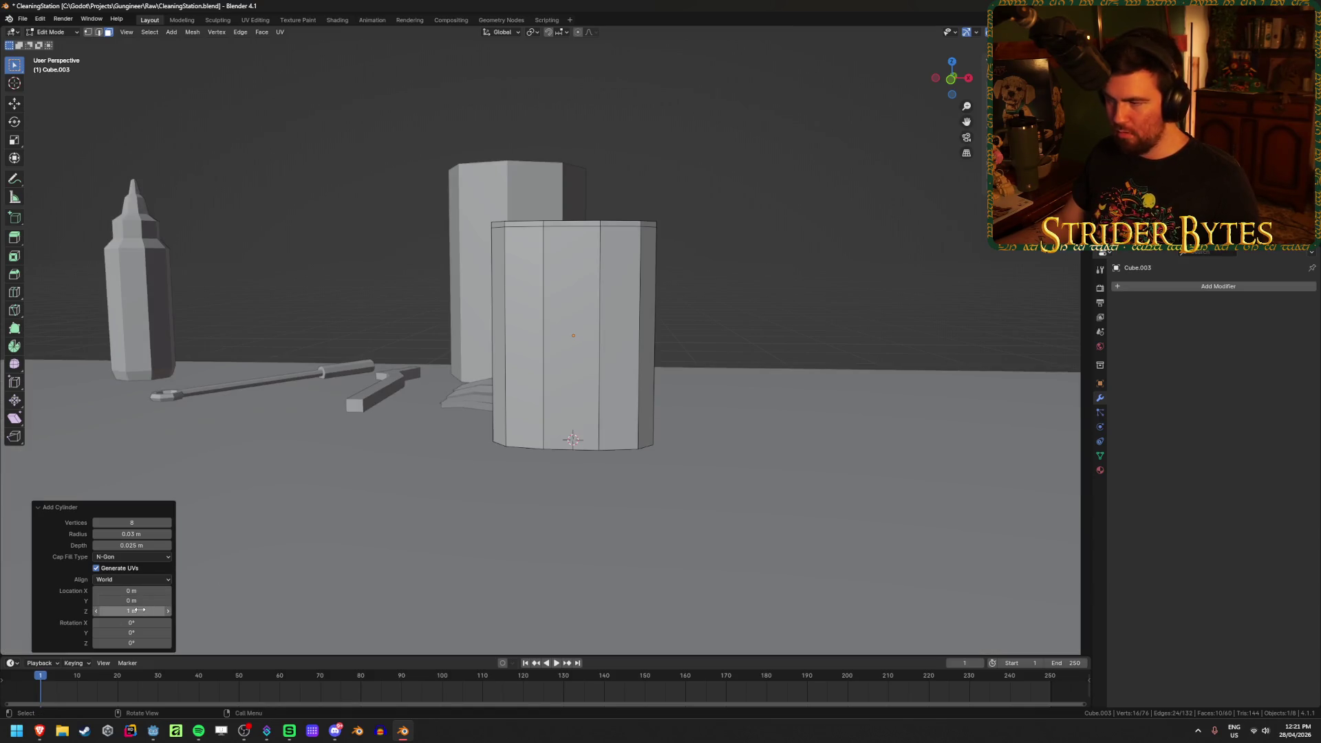
left_click_drag(140, 611, 118, 611)
middle_click_drag(402, 409, 395, 455)
left_click(135, 610)
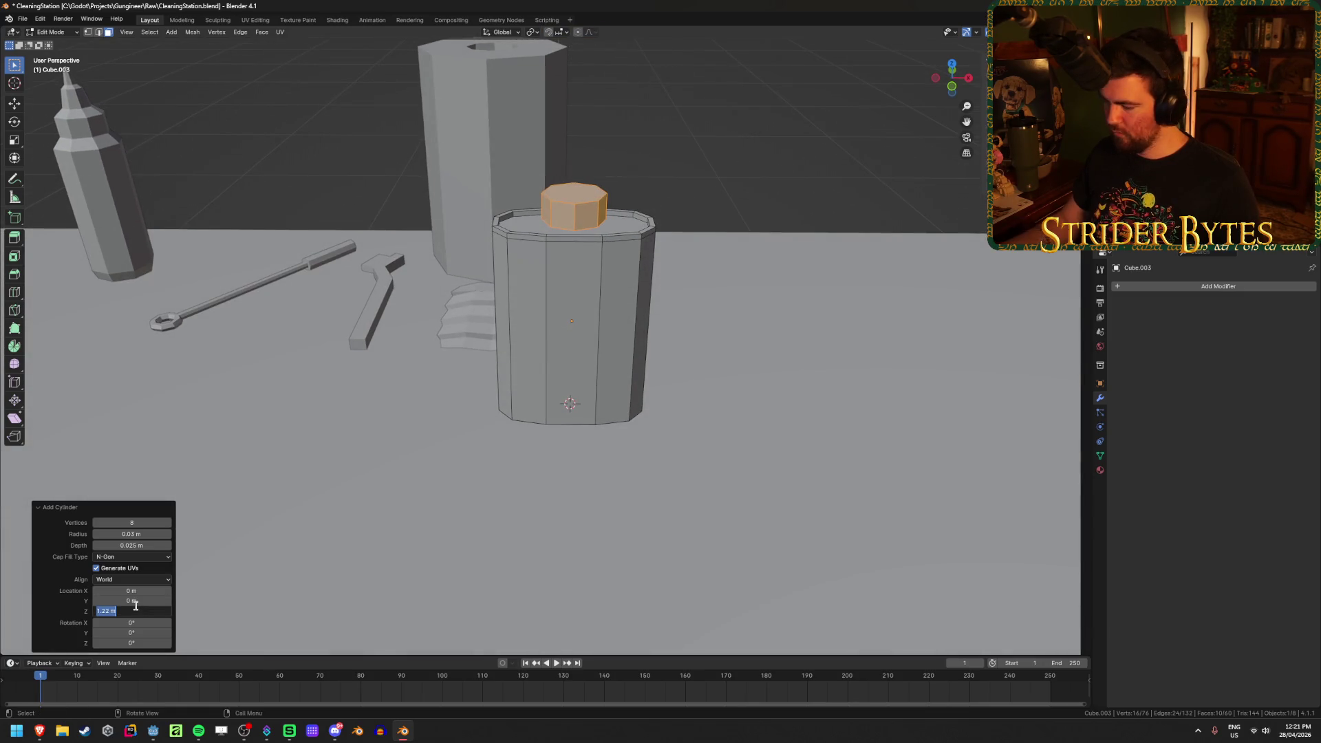
key("Return")
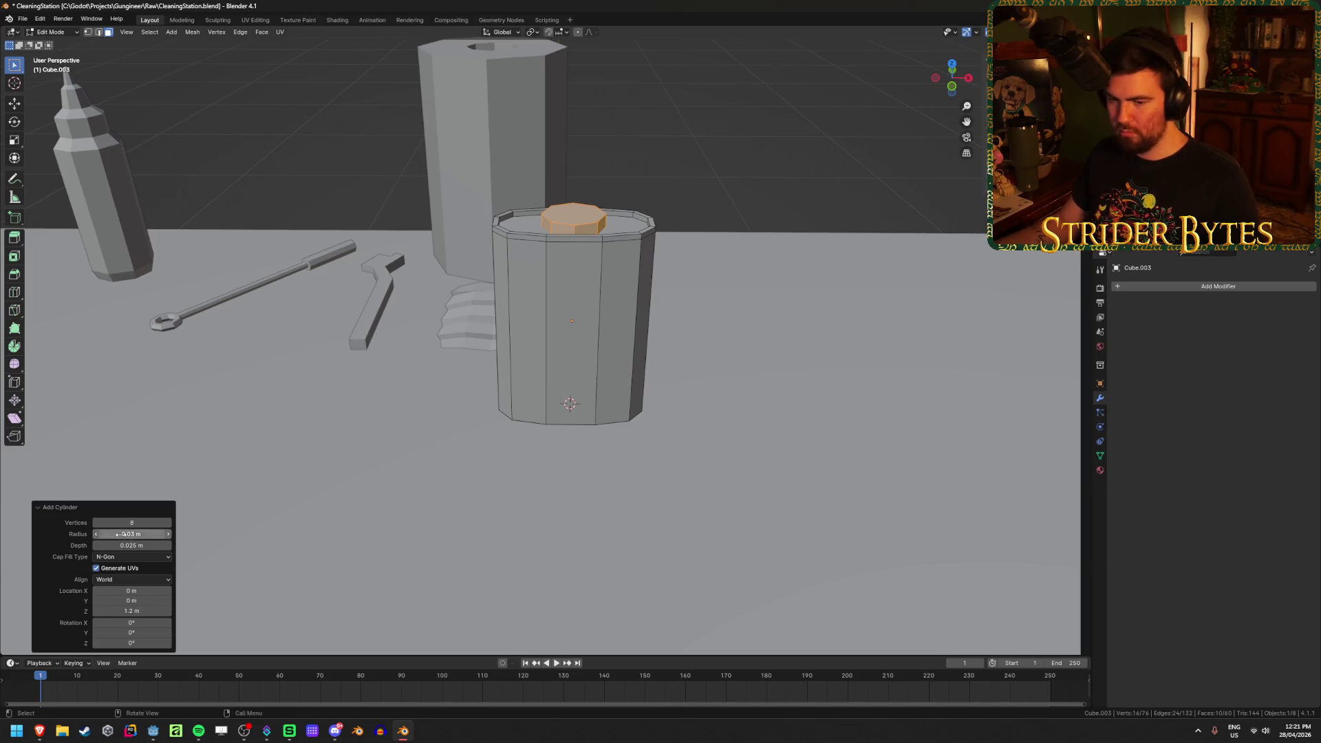
key("KP_1")
key("alt+z")
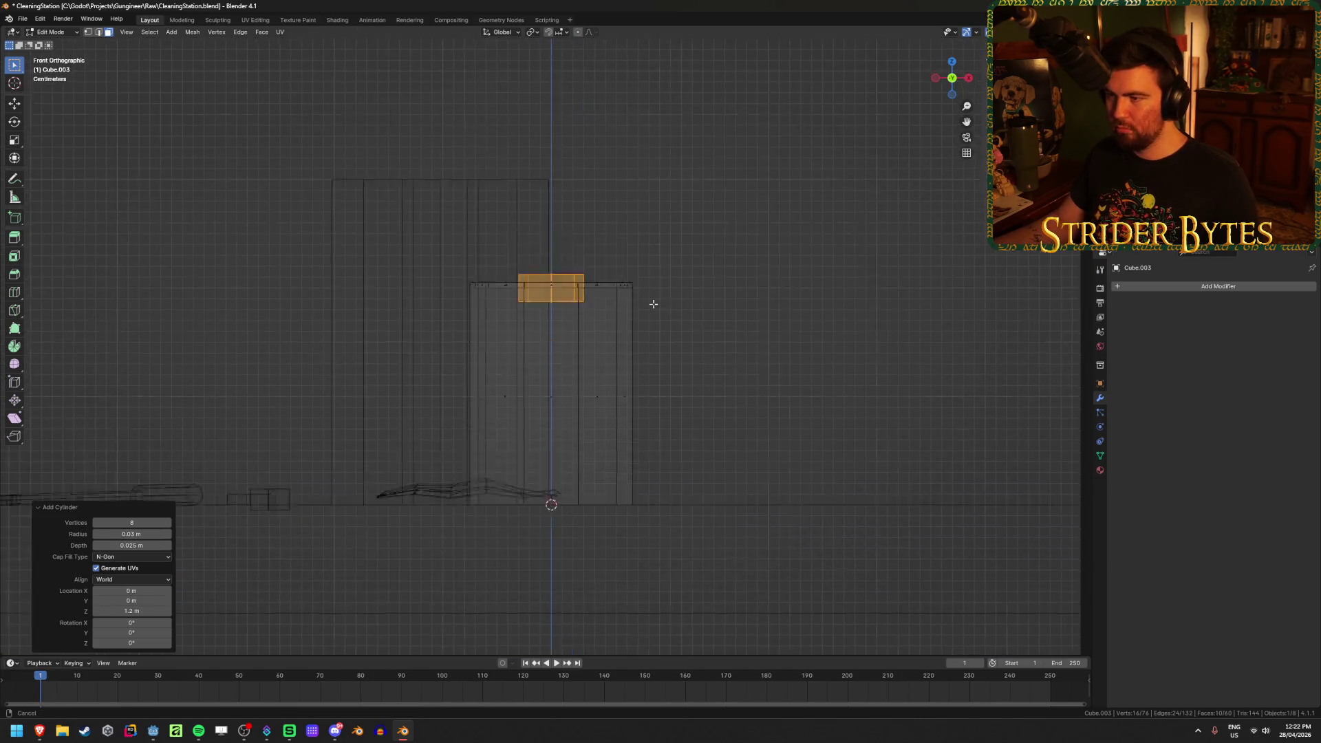
Try cap heights of 1.3 m and then 1.21 m
scroll(601, 389, "up", 5)
left_click(127, 611)
type("1.3")
key("Return")
scroll(666, 410, "down", 4)
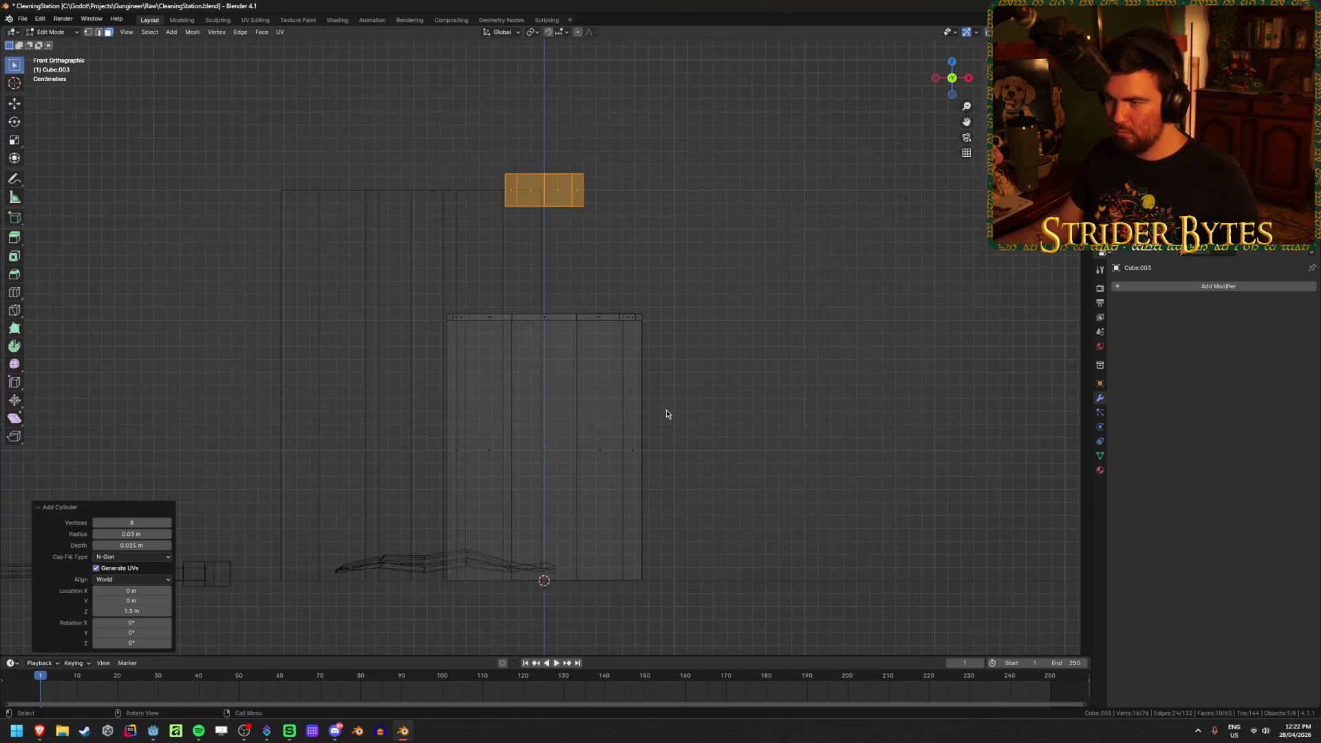
scroll(667, 410, "up", 3)
left_click(137, 610)
type("1.21")
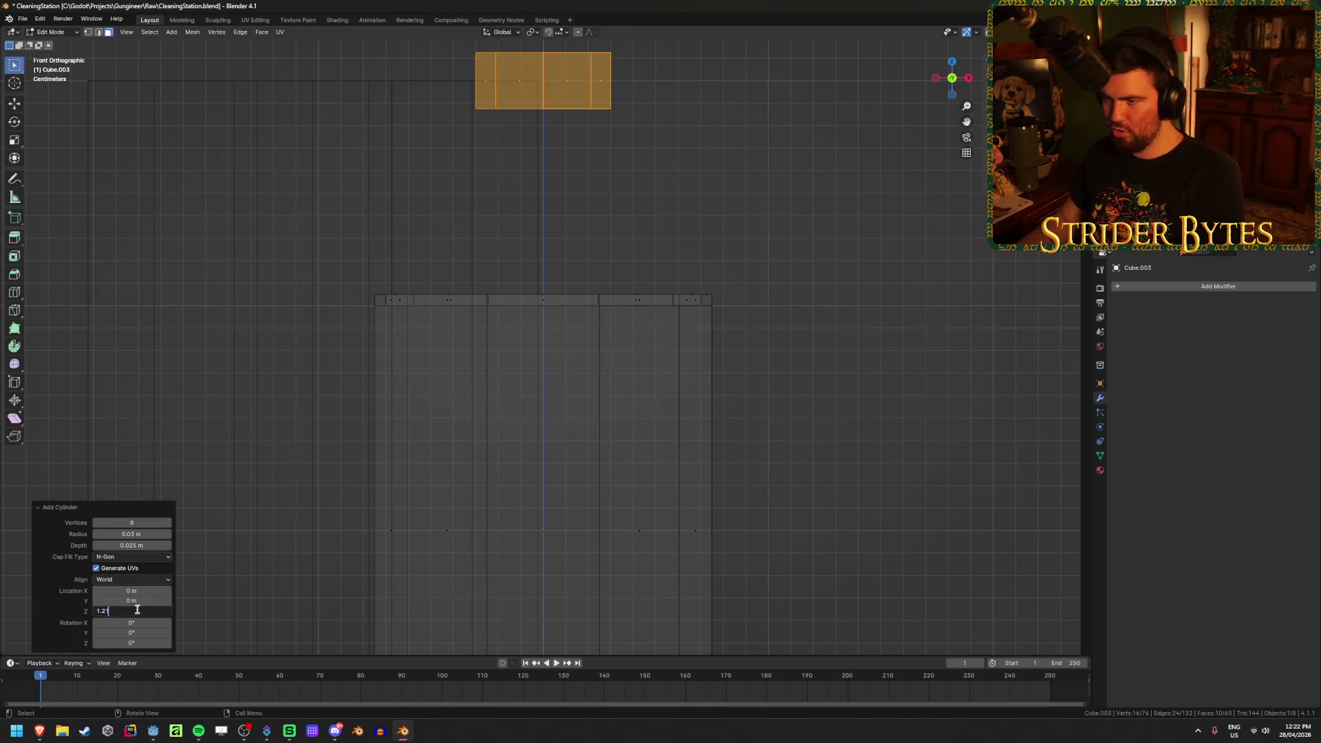
key("Return")
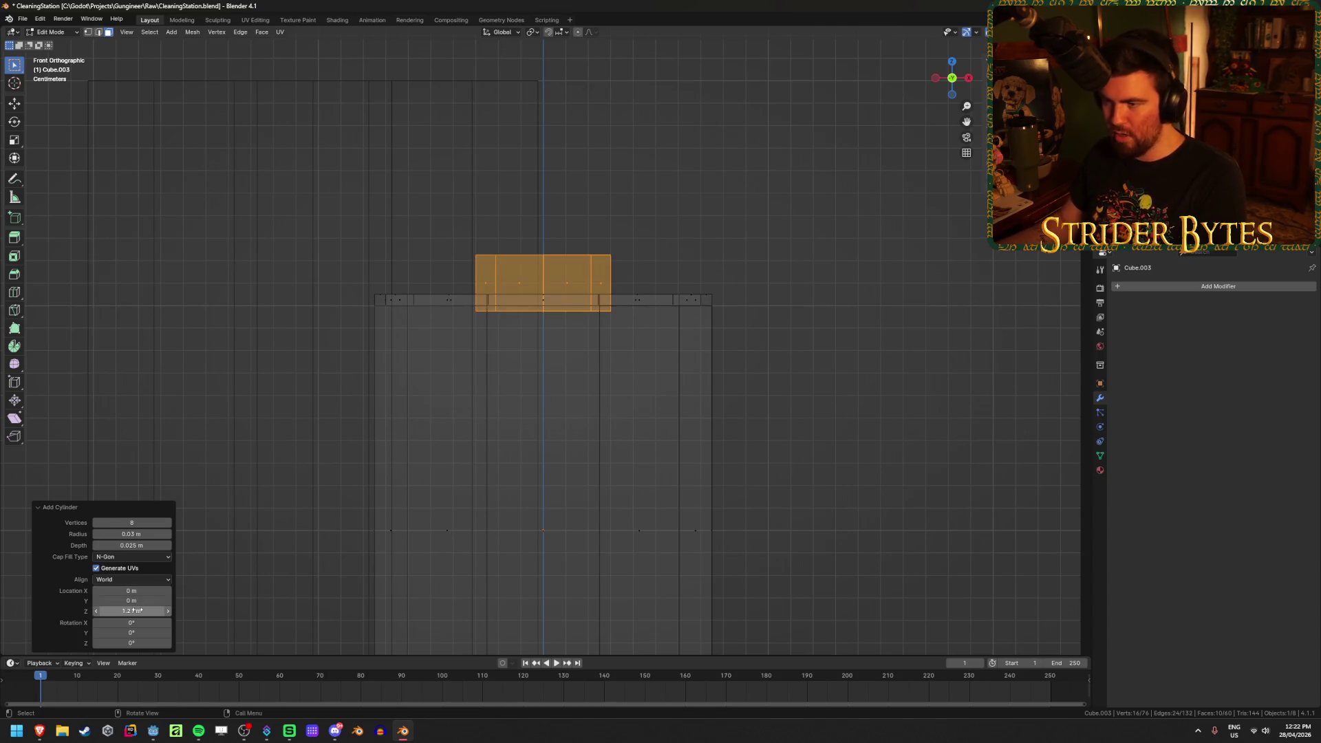
Test cap heights of 1.22 m and 1.215 m before settling on 1.21 m
left_click(143, 611)
key("BackSpace")
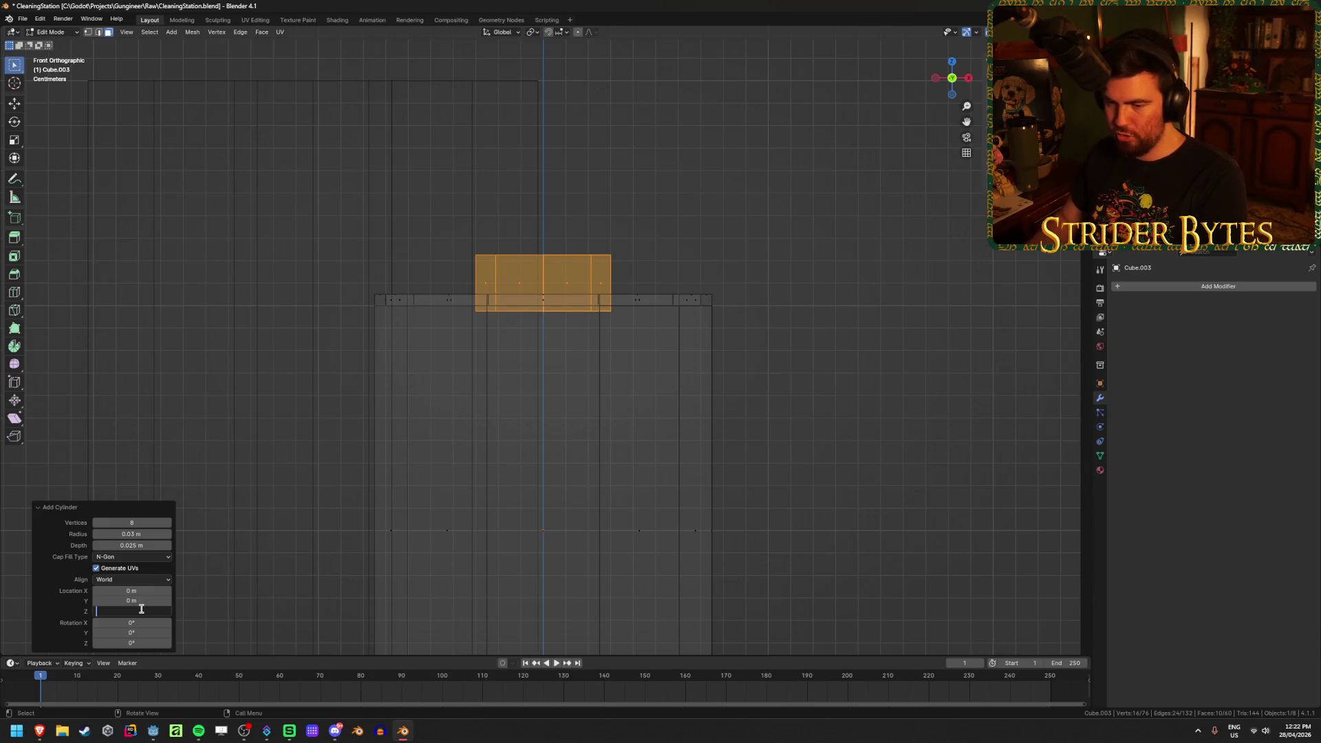
type("1.22")
key("Return")
left_click(141, 609)
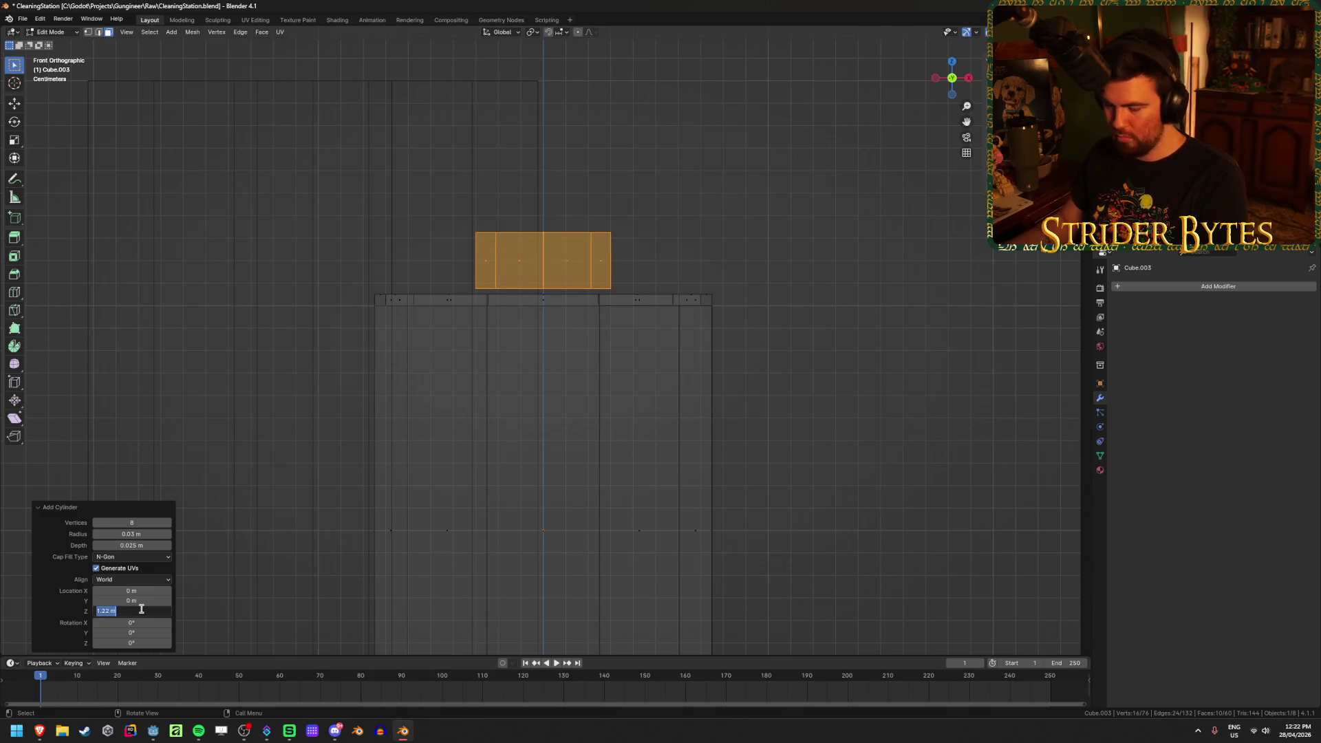
type("1.")
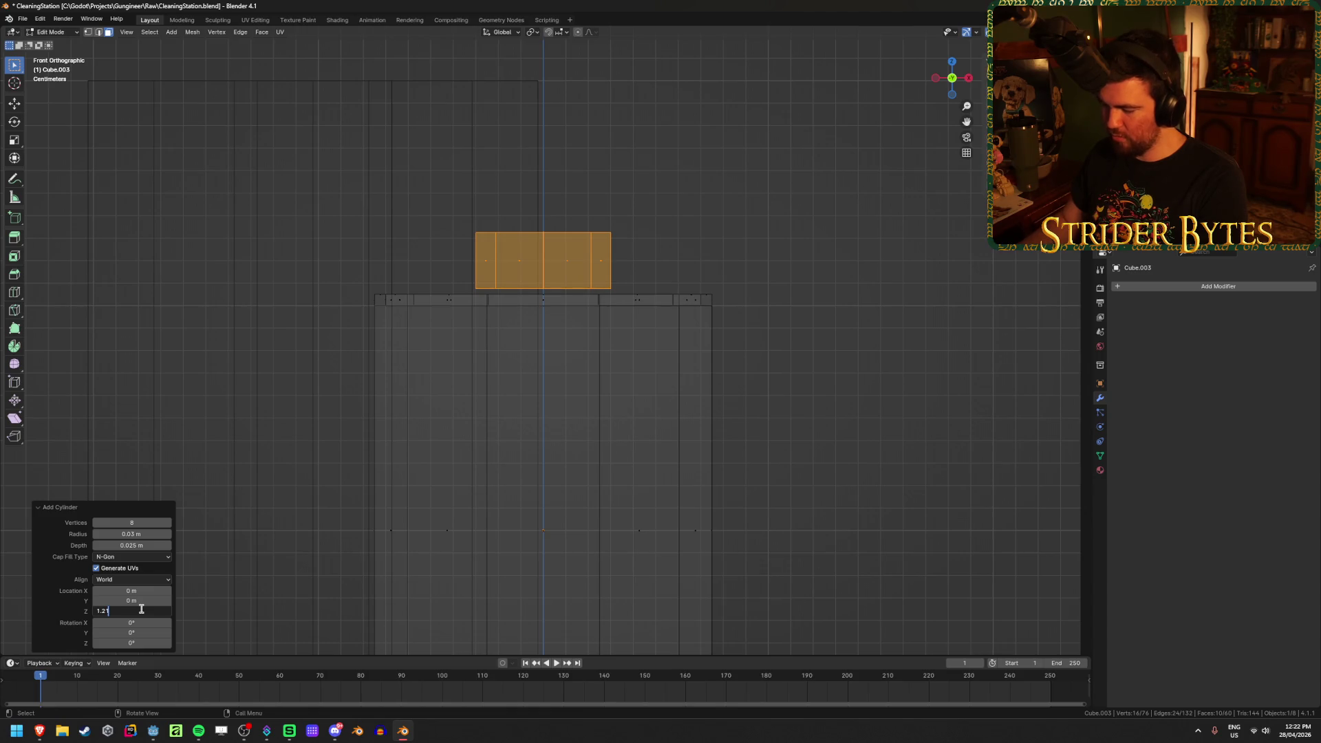
key("Return")
left_click(141, 609)
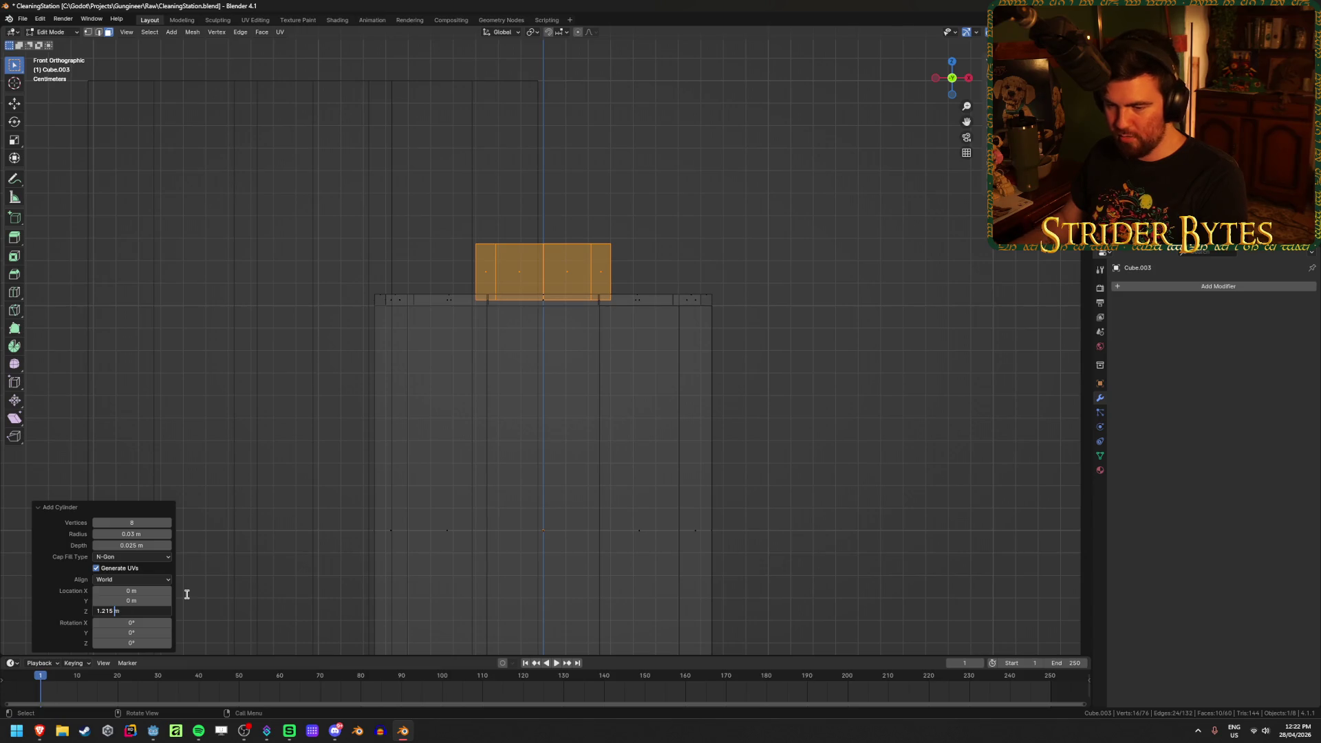
key("Return")
mouse_move(186, 590)
middle_mouse_down()
mouse_move(725, 407)
mouse_move(828, 351)
mouse_move(808, 397)
mouse_move(510, 321)
middle_mouse_up()
key("alt+z")
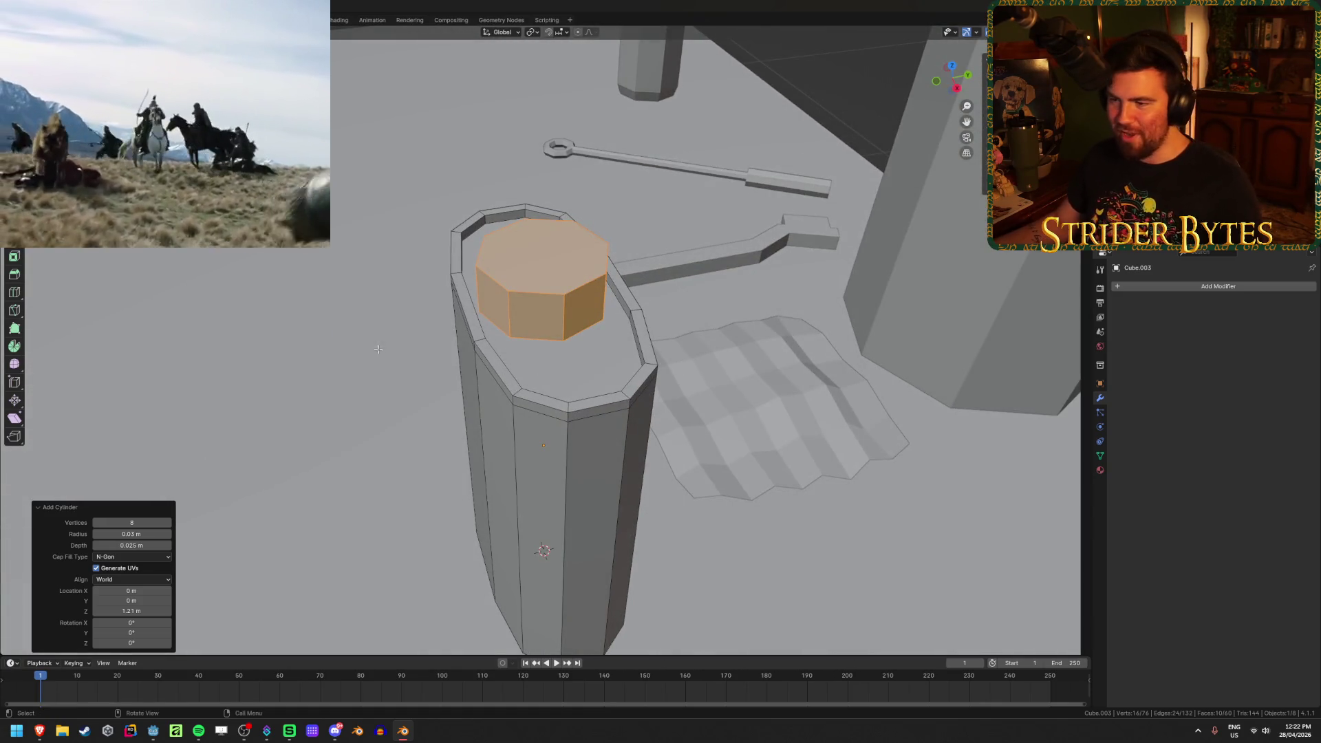
left_click(141, 533)
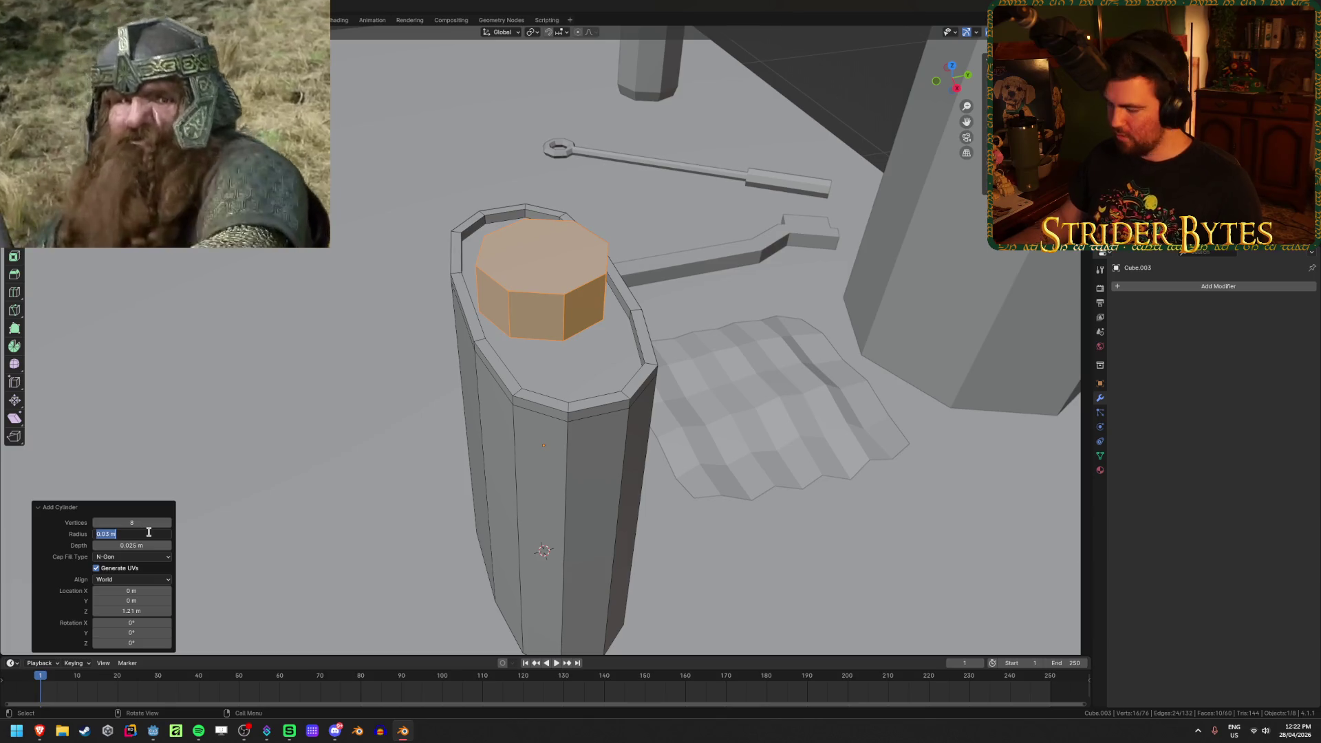
Set the cap radius to 0.02 m, then widen it to 0.025 m
type("0.02")
key("Return")
mouse_move(448, 335)
middle_mouse_down()
mouse_move(444, 296)
mouse_move(467, 310)
mouse_move(499, 279)
middle_mouse_up()
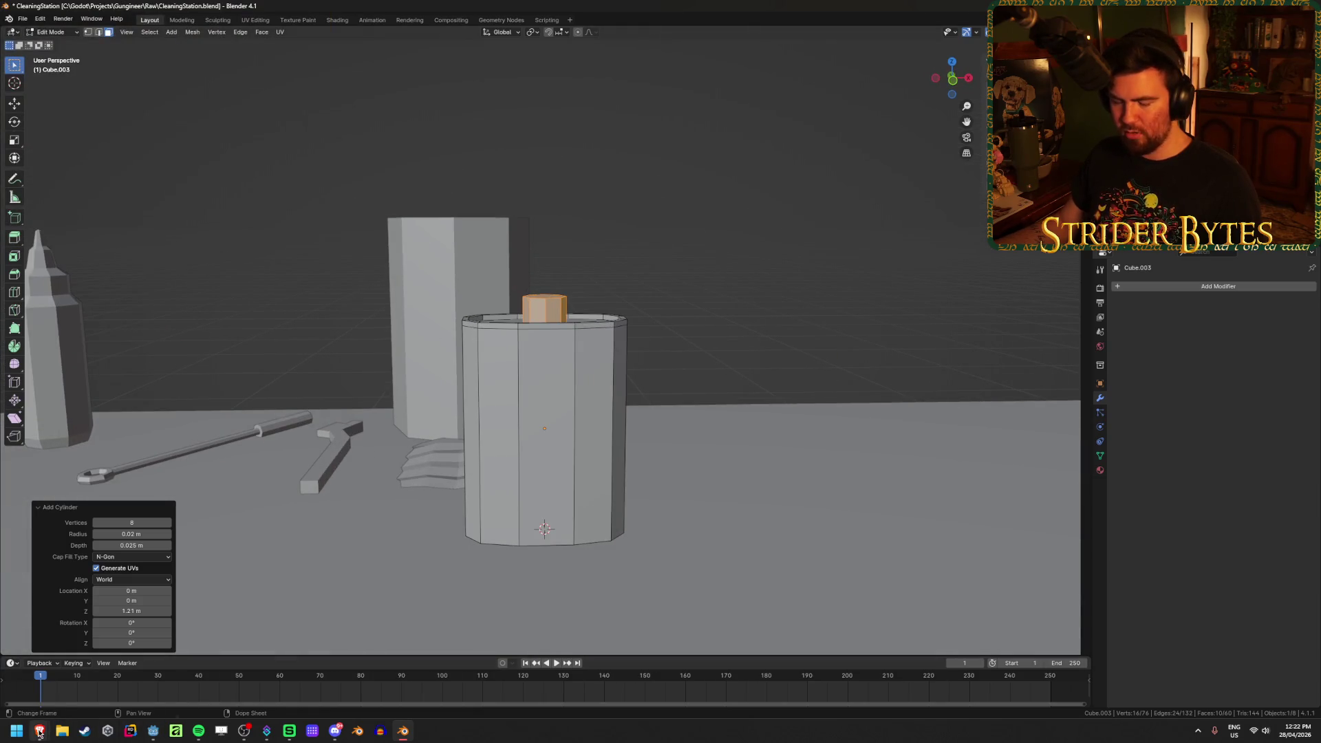
mouse_move(39, 733)
mouse_move(129, 697)
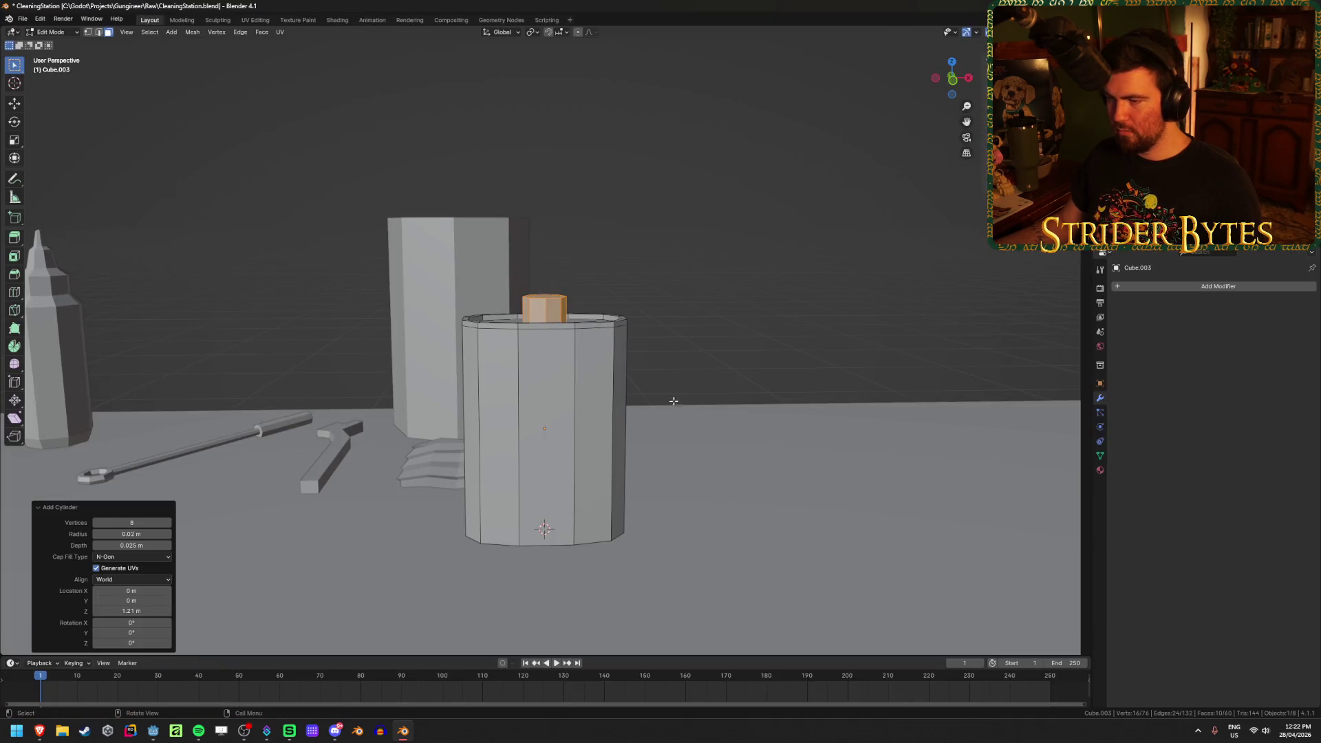
mouse_move(440, 427)
middle_mouse_down()
mouse_move(621, 430)
mouse_move(678, 378)
mouse_move(661, 376)
middle_mouse_up()
scroll(680, 377, "up", 5)
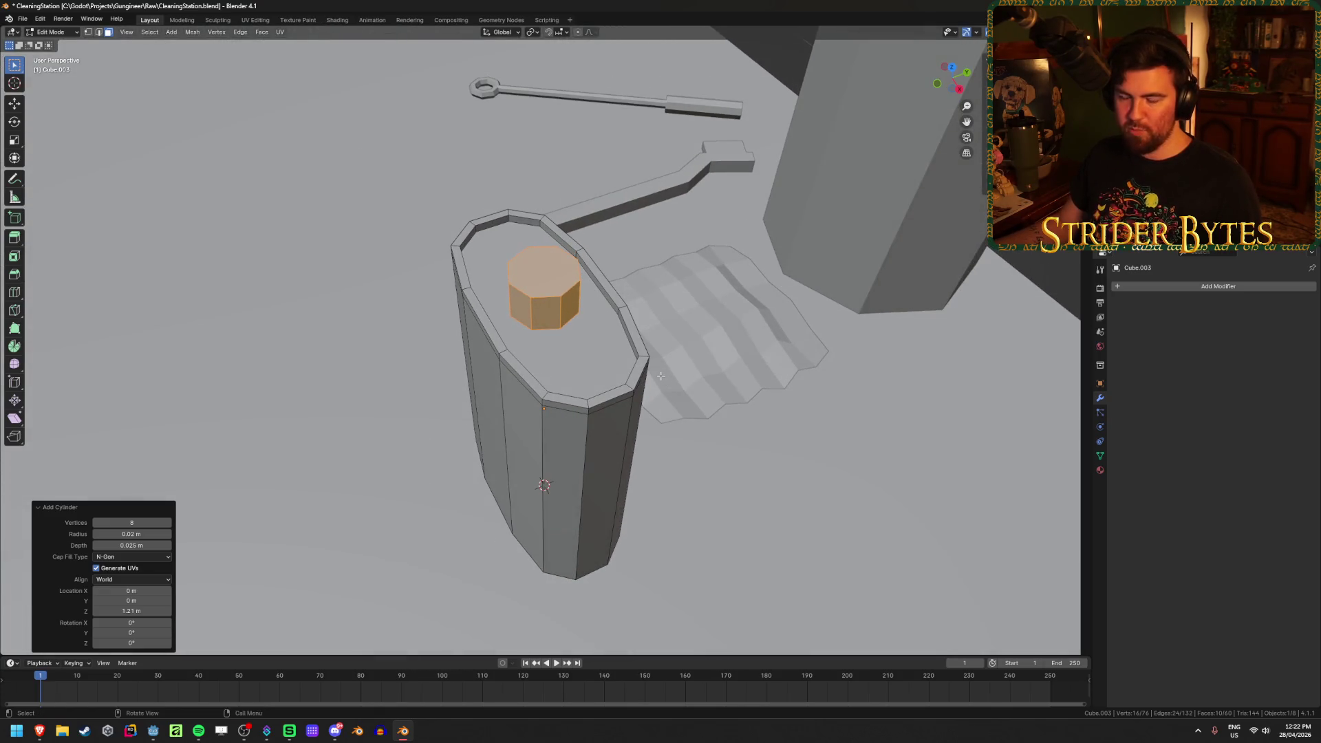
middle_click_drag(507, 378, 481, 399)
left_click(141, 535)
type("0.025")
key("Return")
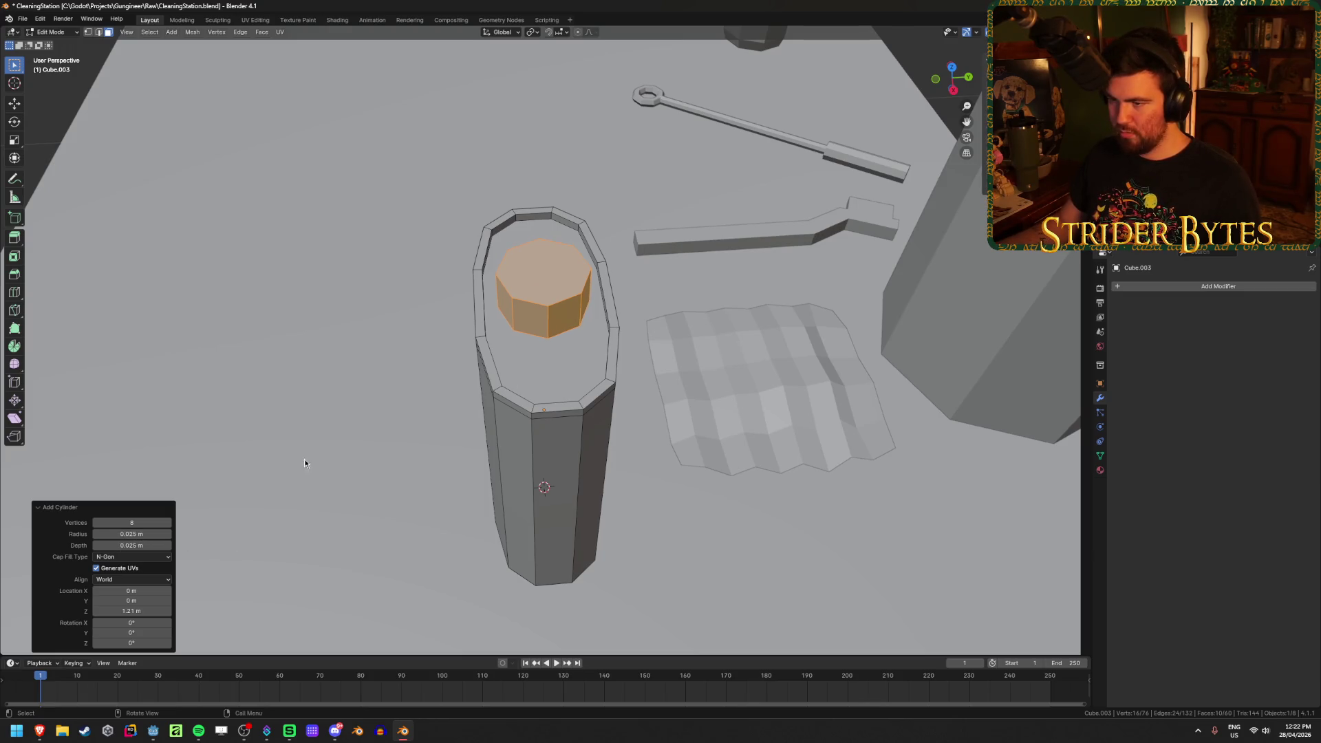
Move the jar to the back of the table beside the tall container
middle_click_drag(232, 498, 535, 267)
scroll(534, 266, "down", 3)
key("Tab")
scroll(487, 366, "down", 4)
mouse_move(488, 366)
middle_mouse_down()
mouse_move(576, 370)
mouse_move(578, 345)
mouse_move(569, 368)
middle_mouse_up()
scroll(591, 328, "up", 3)
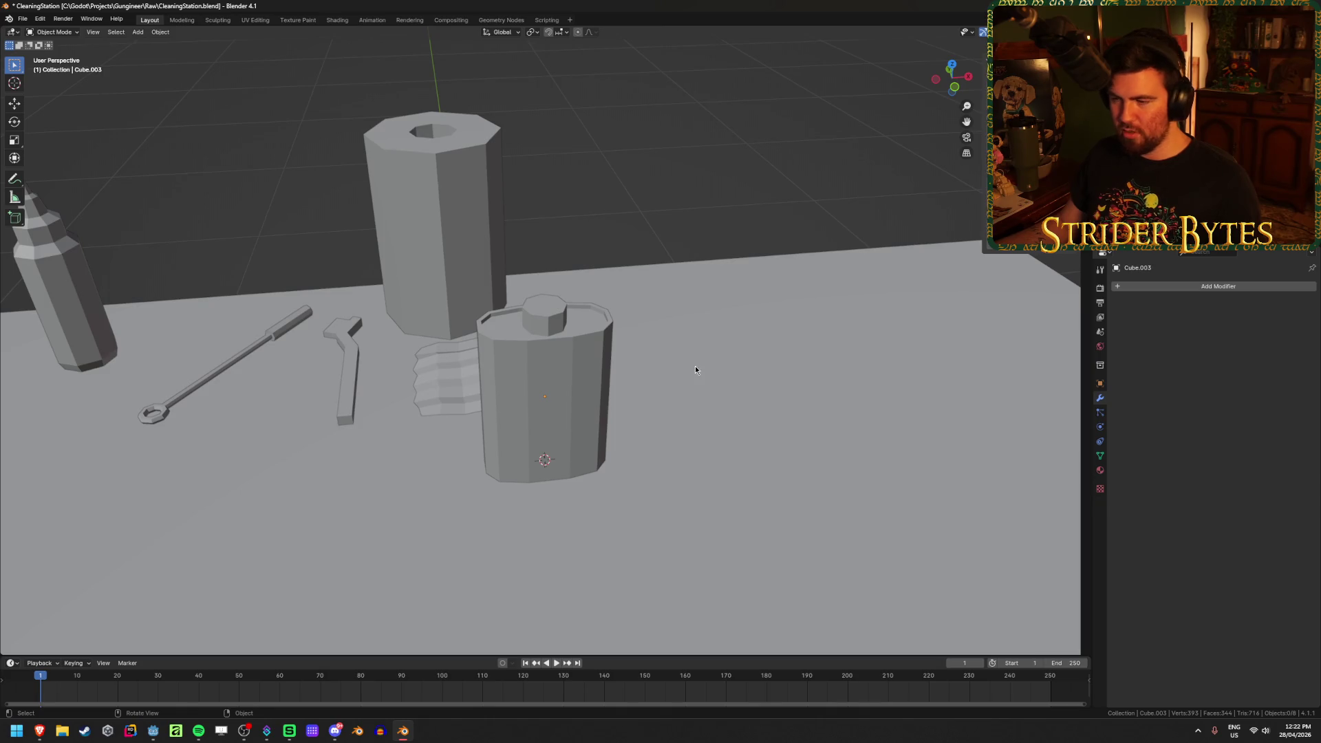
scroll(695, 370, "down", 3)
left_click(534, 372)
scroll(738, 391, "up", 1)
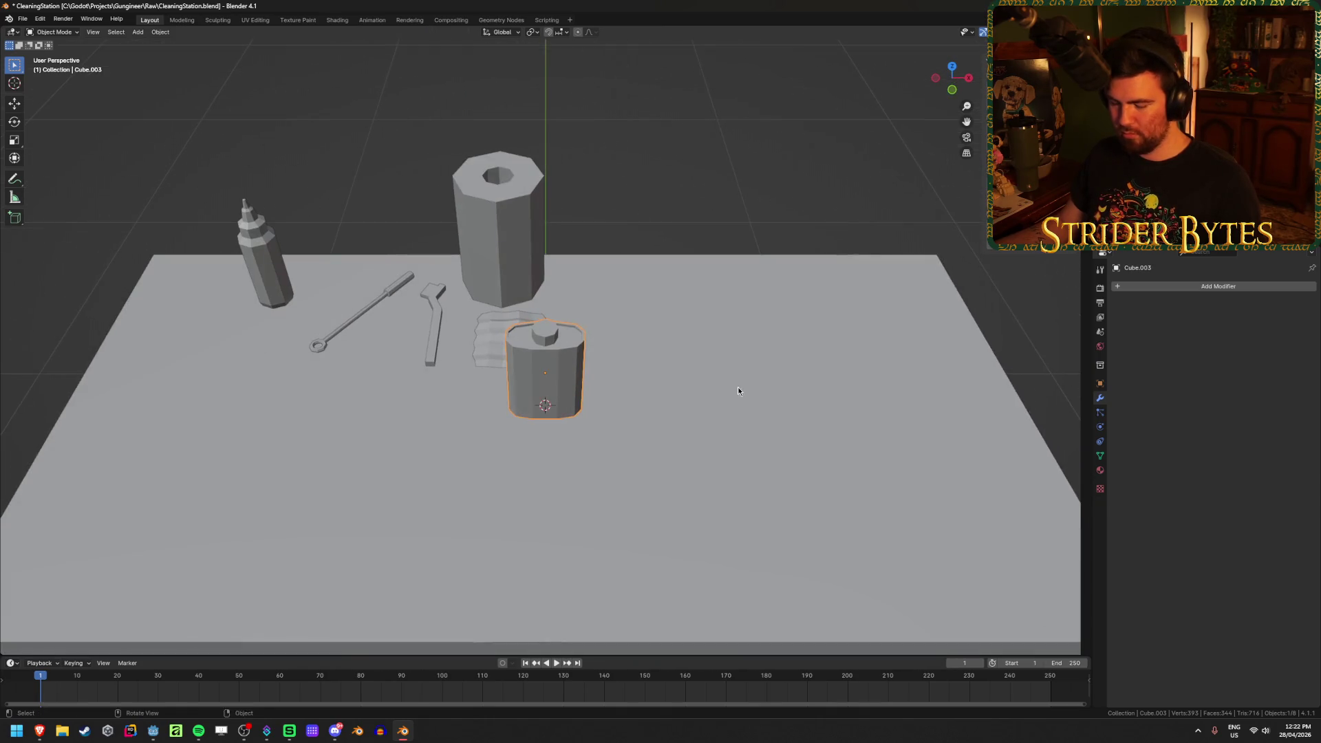
key("g")
left_click(826, 270)
left_click(771, 323)
key("shift+a")
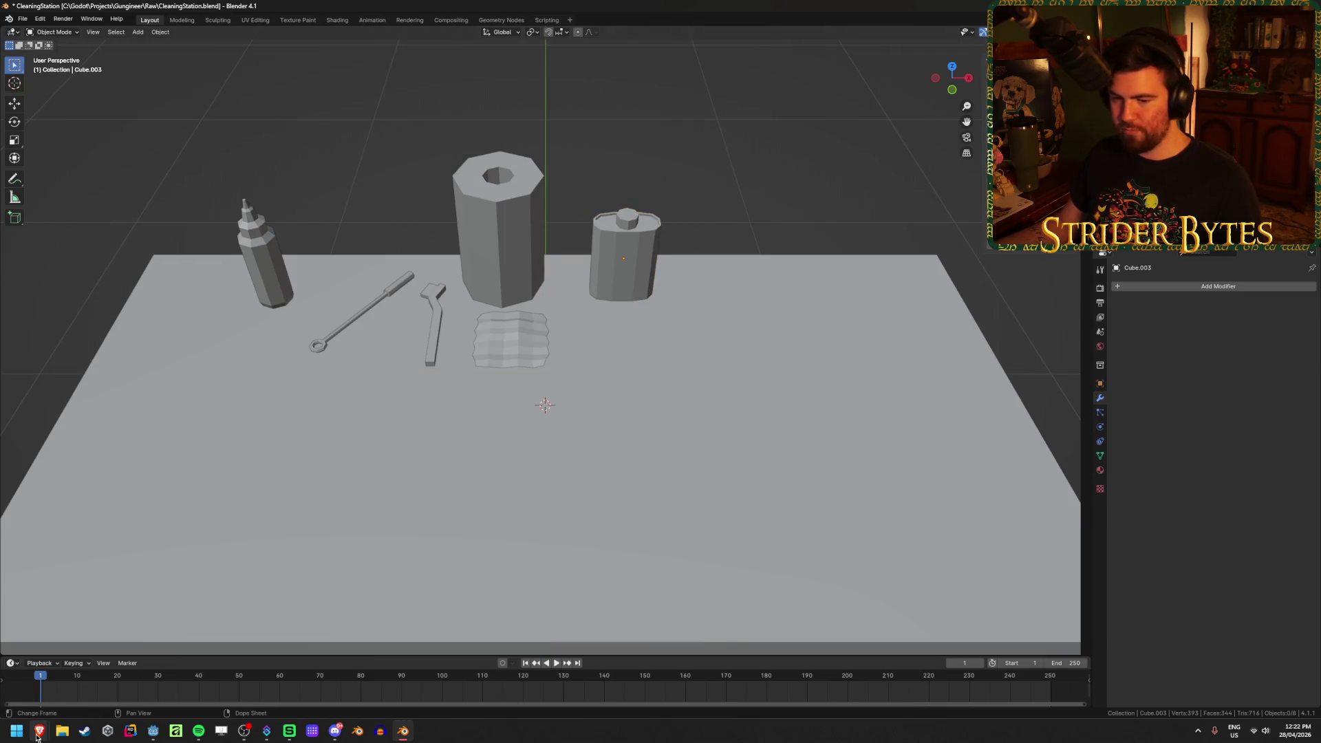
left_click(117, 688)
Browse the wood polish results and preview the Beeswax Wood Finish tin
scroll(510, 585, "down", 2)
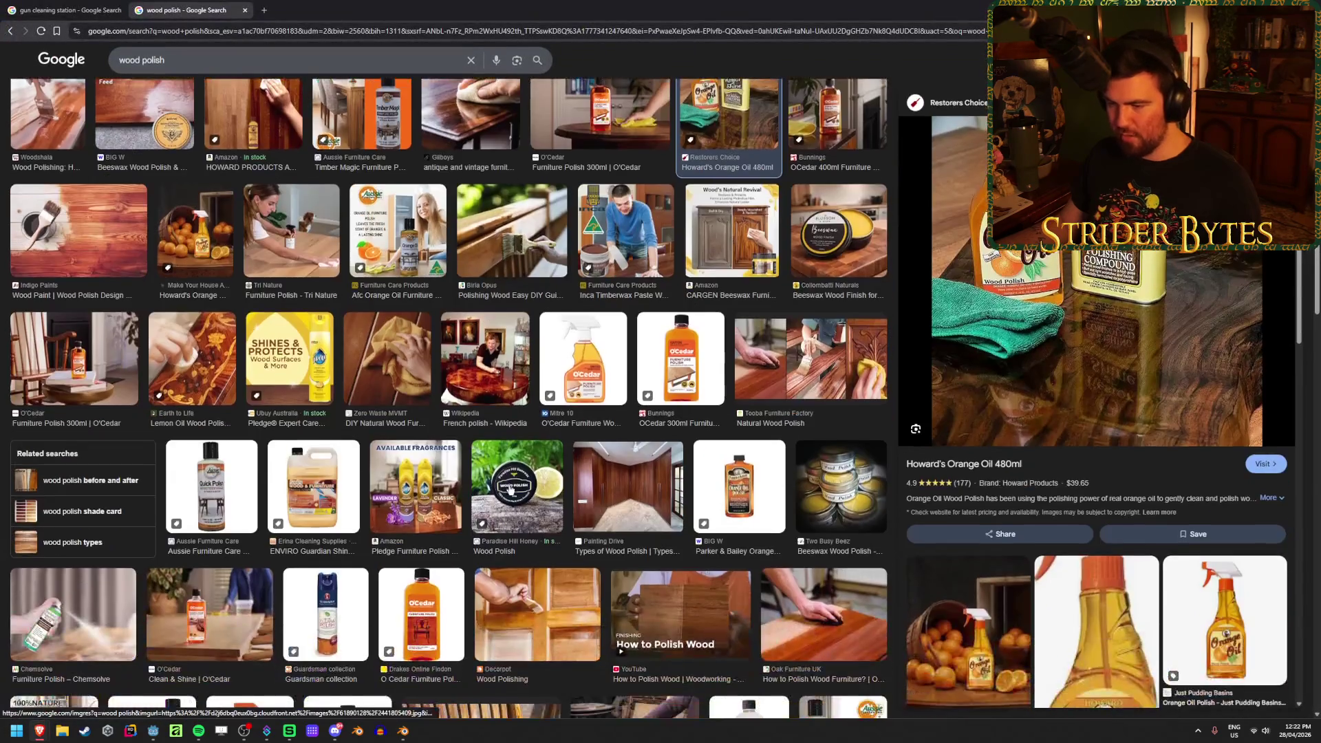
scroll(516, 491, "down", 2)
scroll(331, 471, "down", 4)
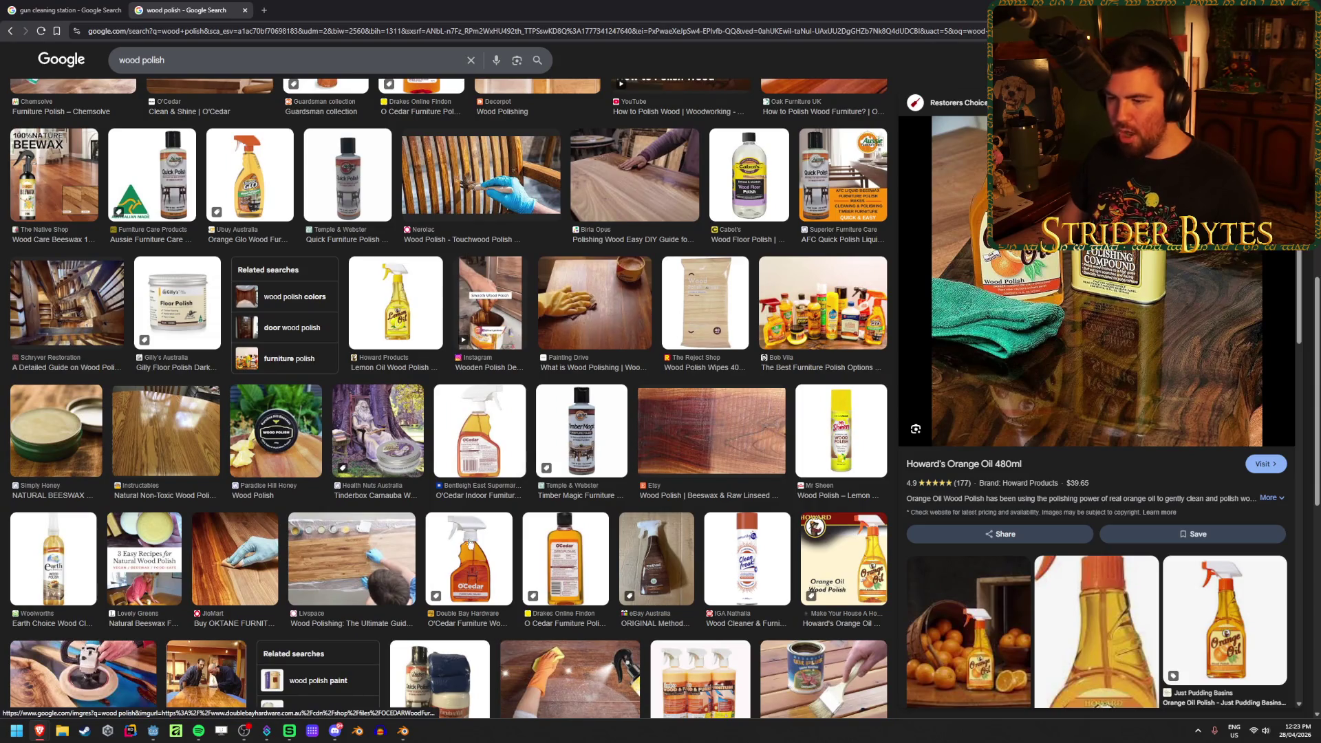
scroll(464, 553, "up", 10)
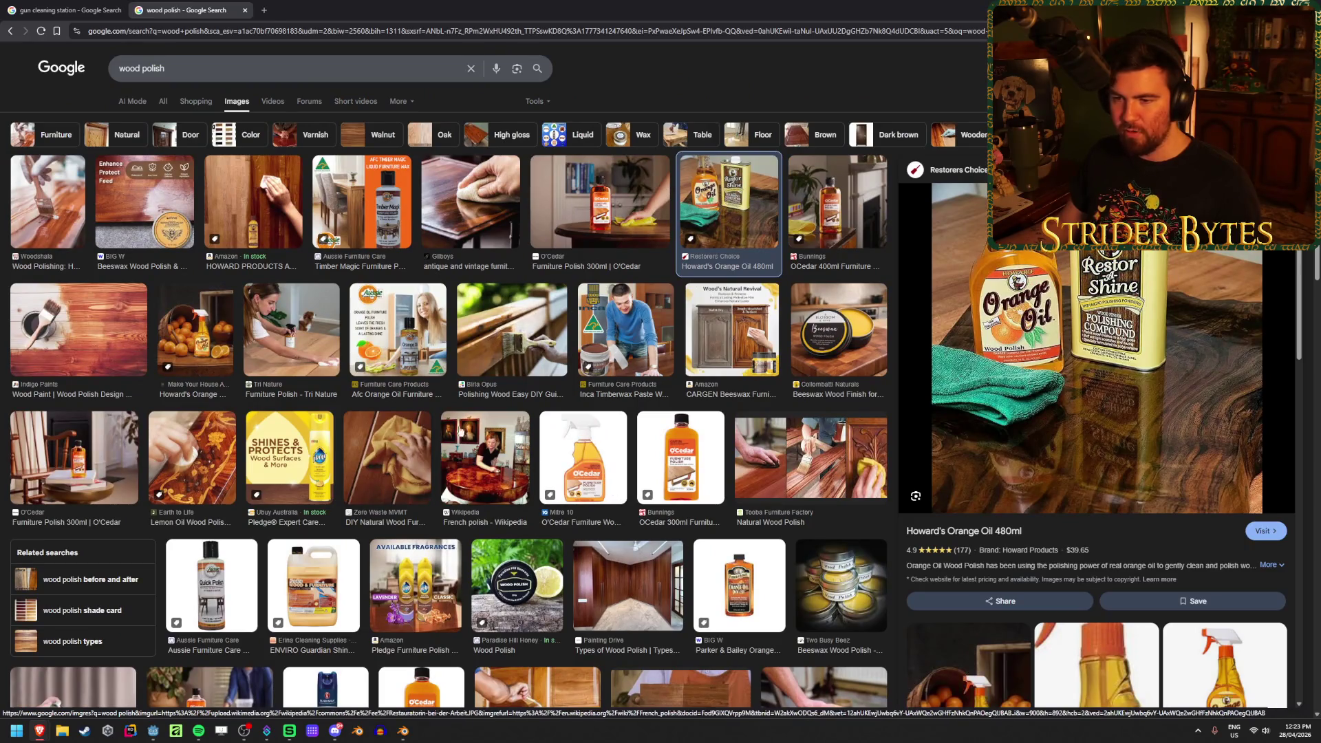
left_click(867, 361)
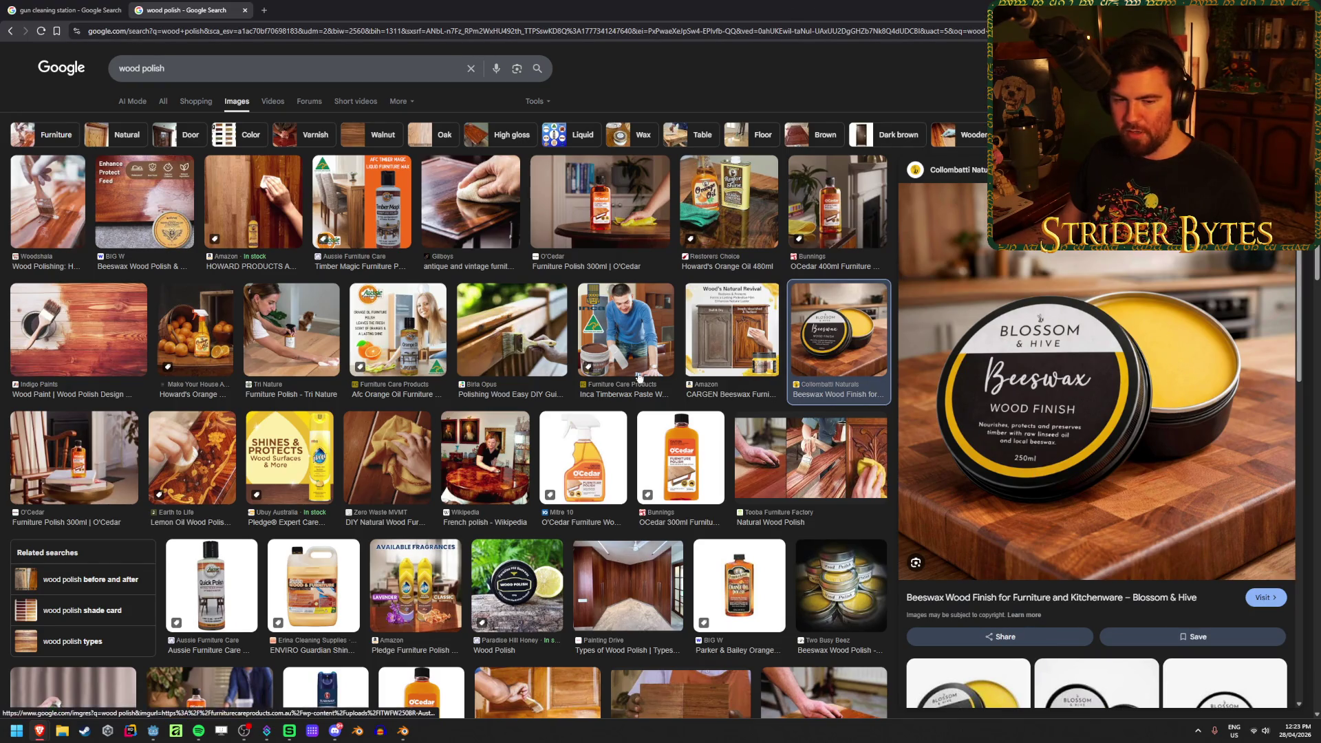
Scroll further through the wood polish reference images
scroll(585, 407, "down", 4)
scroll(585, 407, "down", 8)
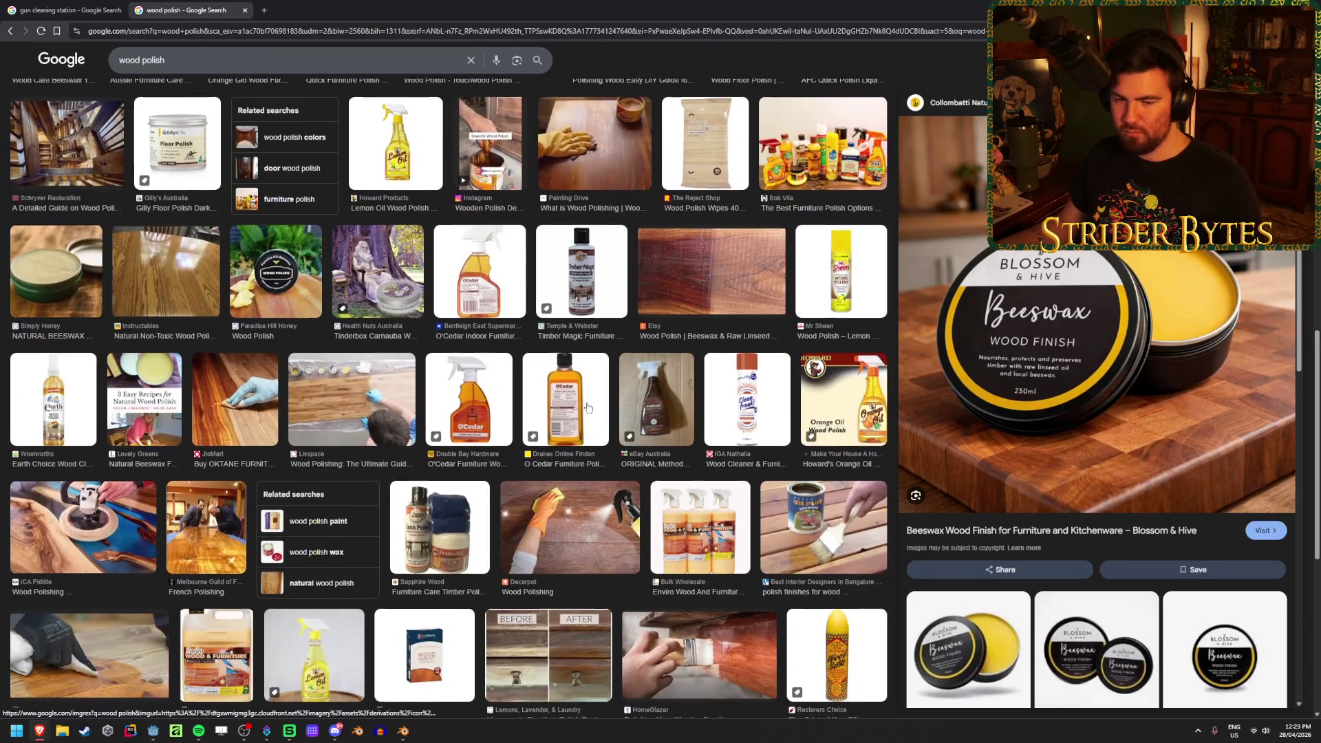
scroll(587, 408, "down", 4)
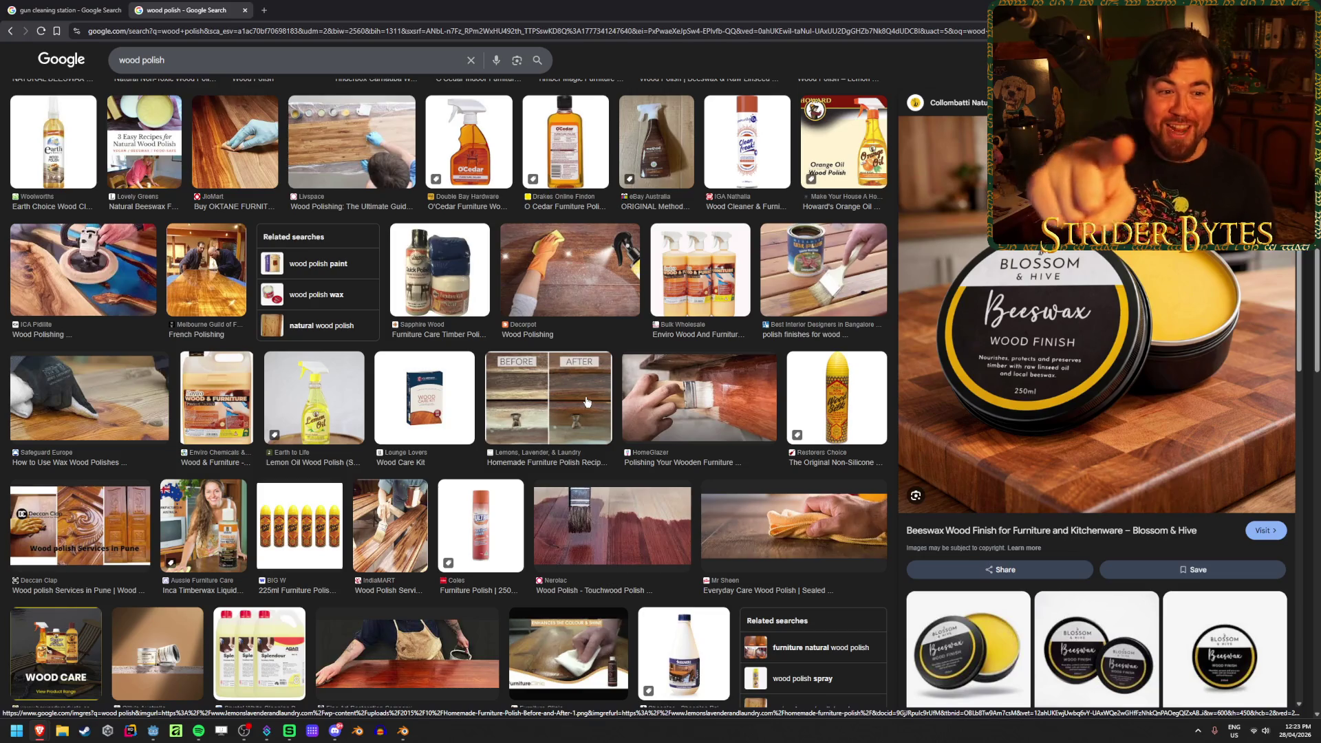
scroll(586, 402, "down", 6)
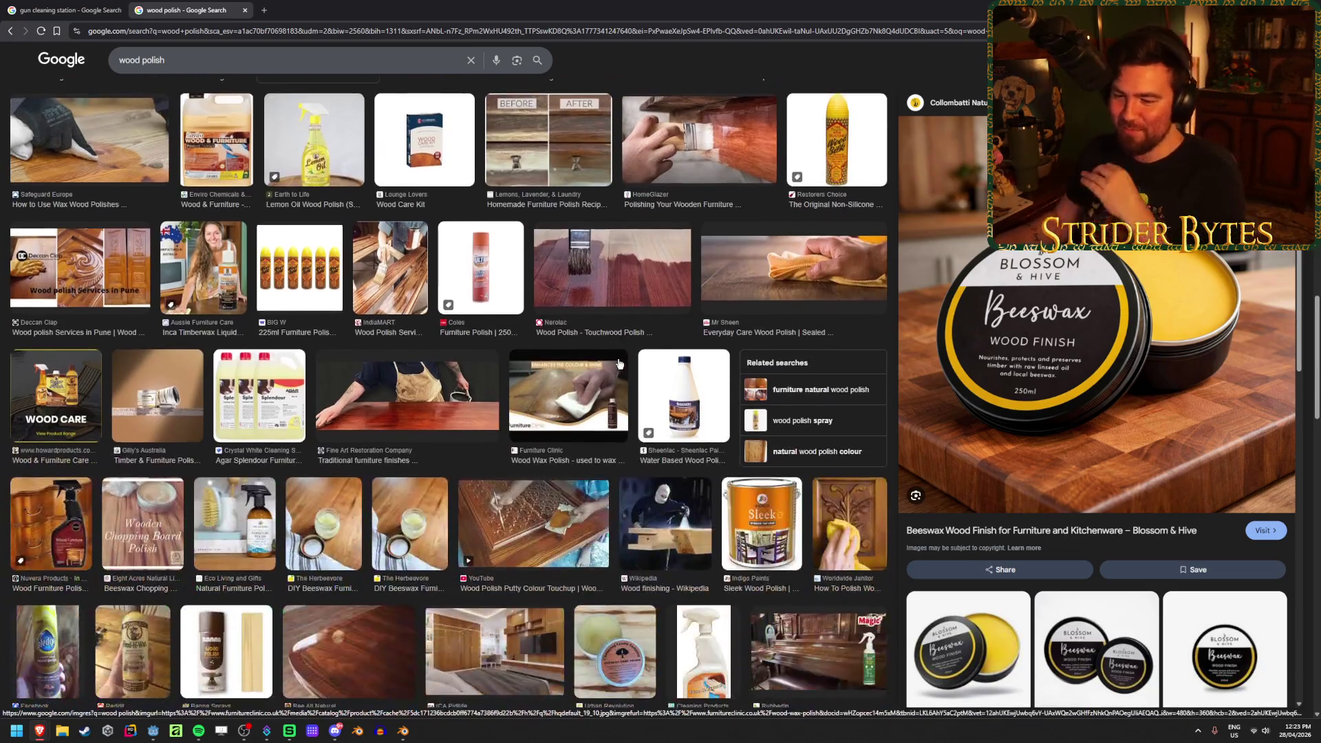
scroll(617, 355, "down", 1)
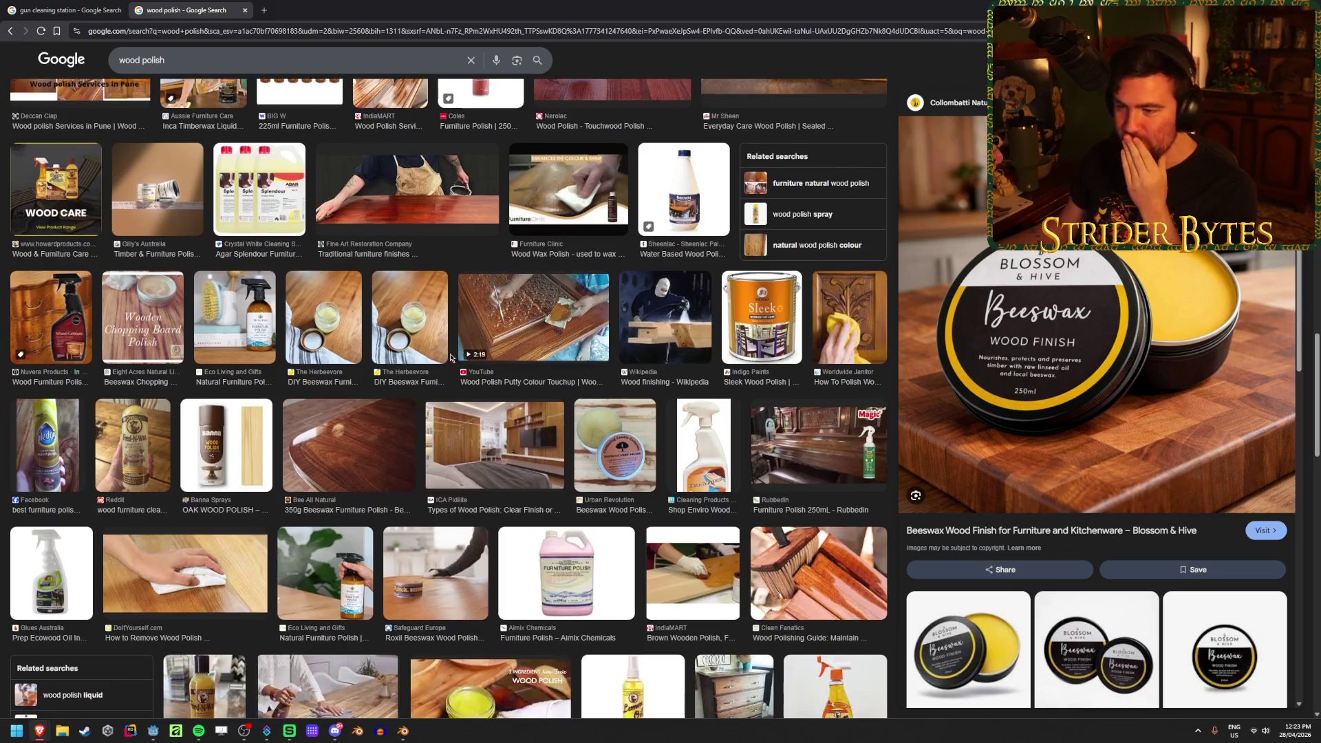
scroll(424, 342, "down", 2)
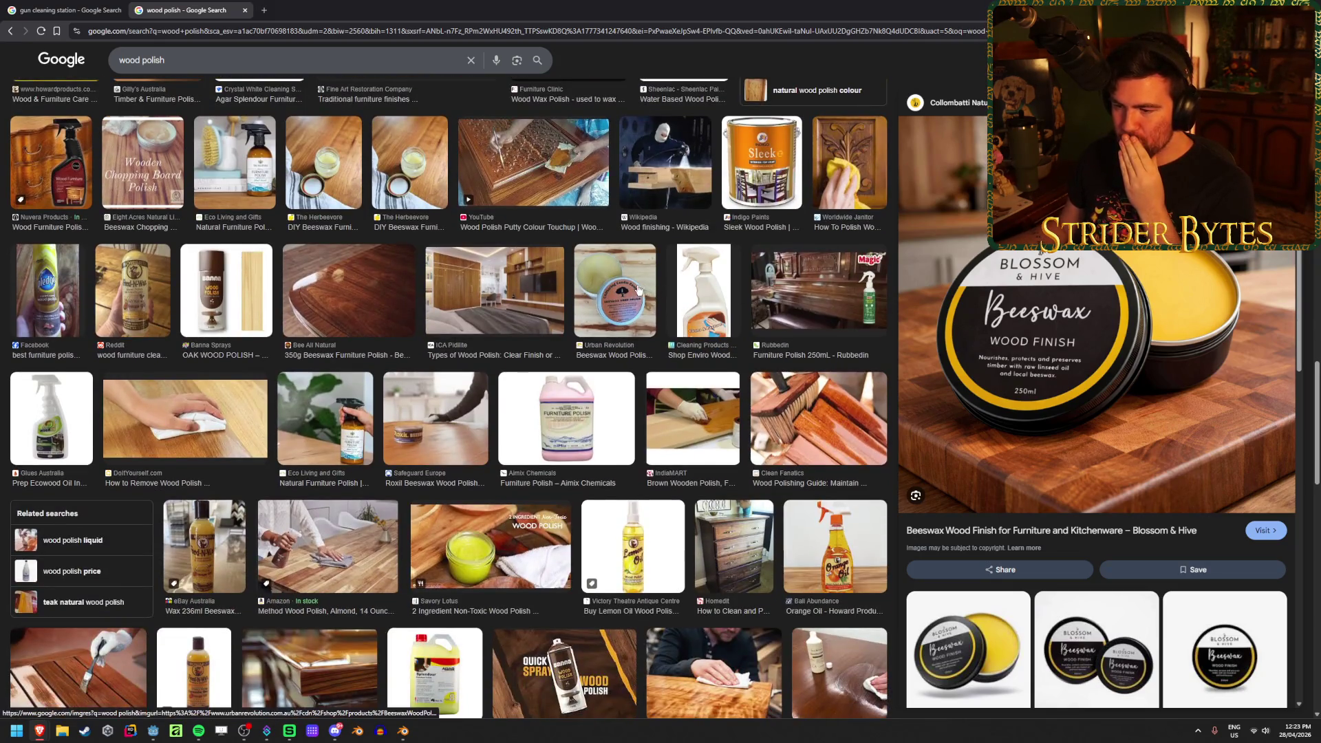
scroll(638, 289, "down", 5)
scroll(637, 290, "up", 10)
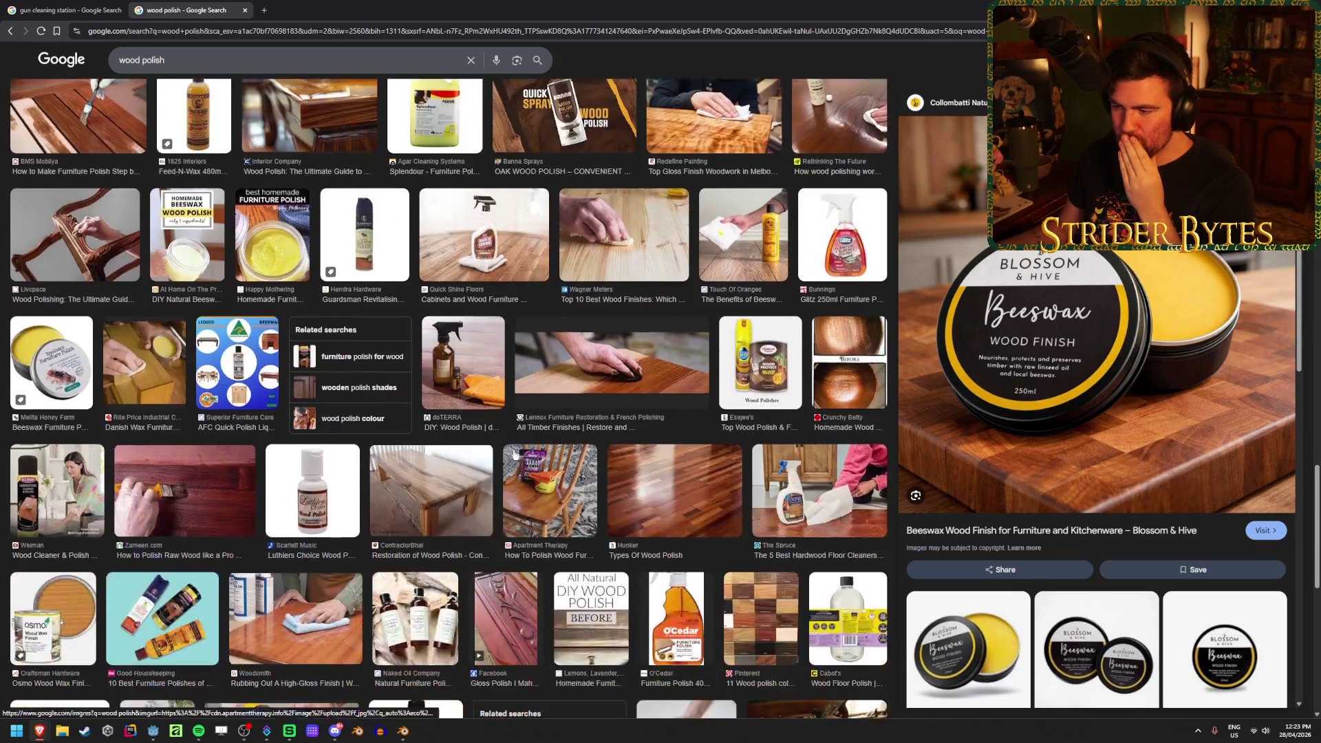
left_click(195, 61)
Search for 'wood polish tin' and preview the Rowac wood polish tin
type("tin")
key("Return")
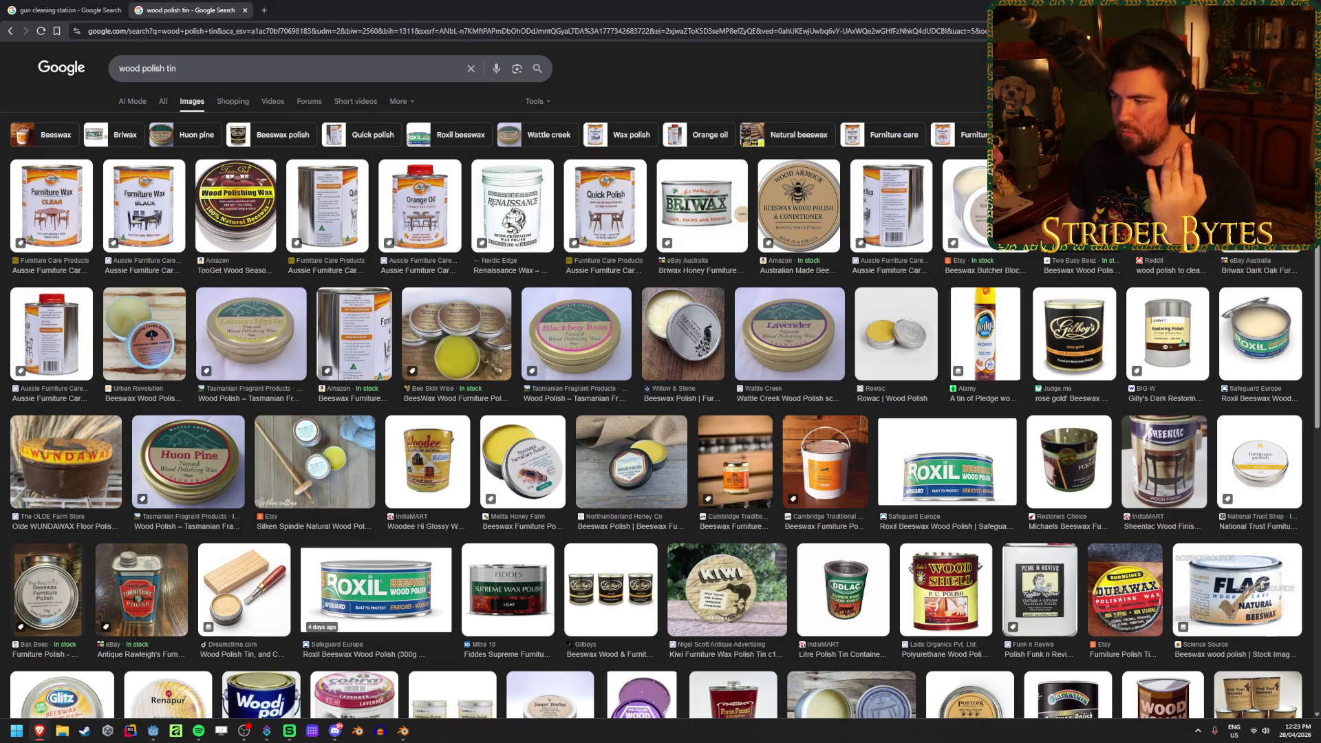
key("alt+Tab")
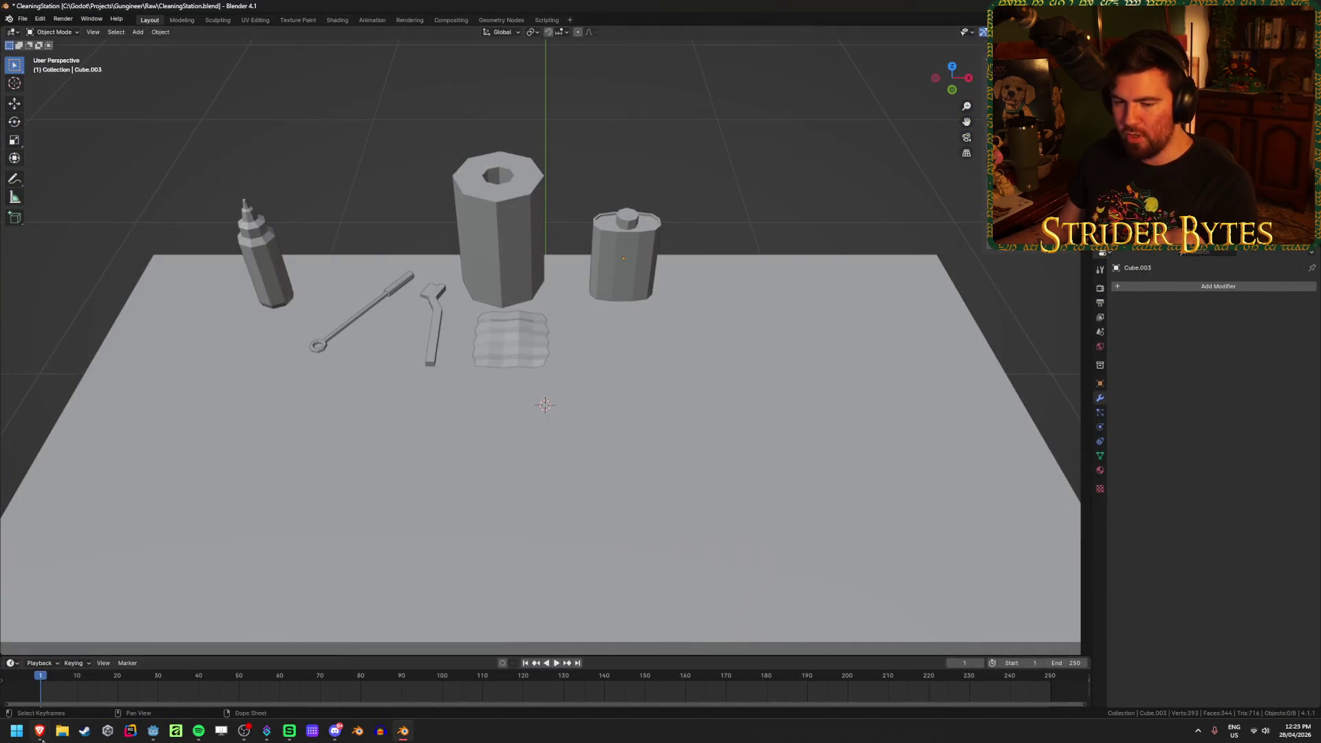
left_click(39, 731)
left_click(1030, 442)
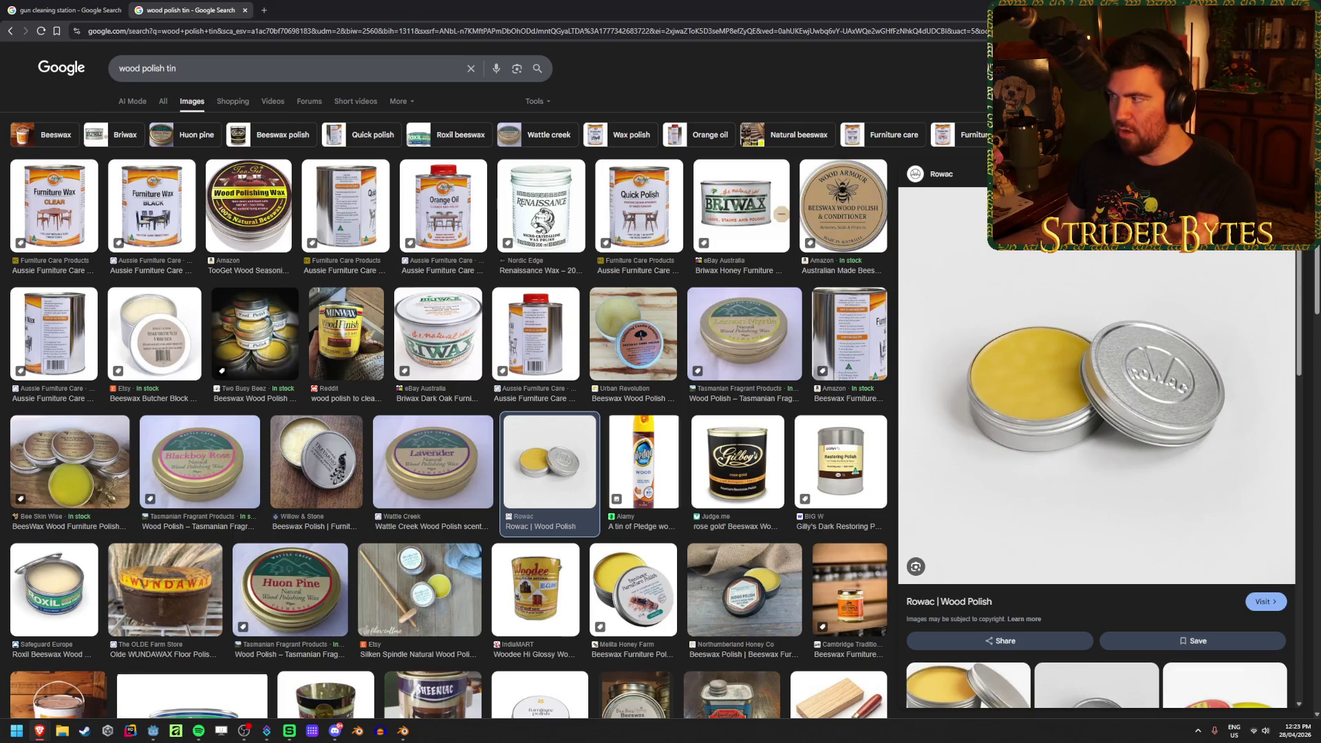
Back in Blender, bring up the Add menu's list of mesh shapes
key("alt+Tab")
key("shift+a")
mouse_move(808, 146)
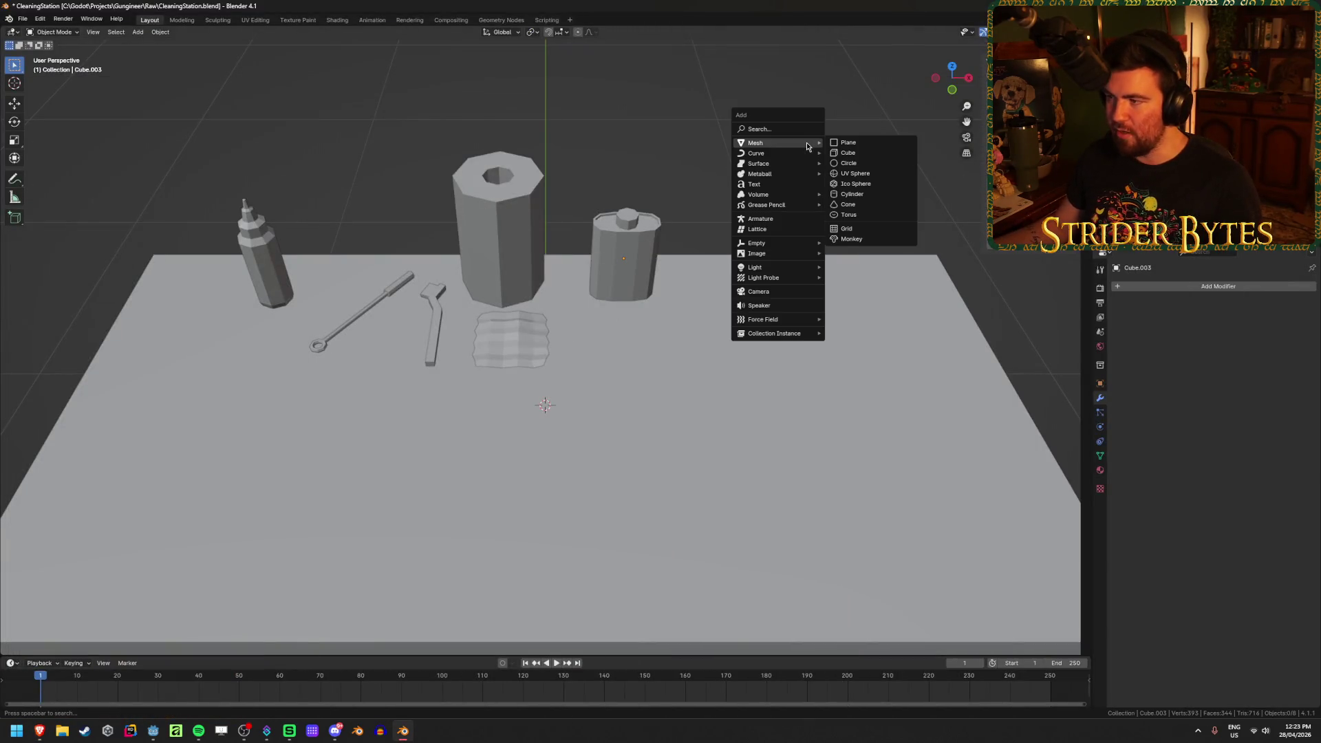
Add a cylinder with 0.05 m radius and 0.04 m depth at 1.02 m height
left_click(865, 194)
mouse_move(832, 319)
middle_mouse_down()
mouse_move(679, 461)
mouse_move(642, 527)
middle_mouse_up()
left_click(129, 537)
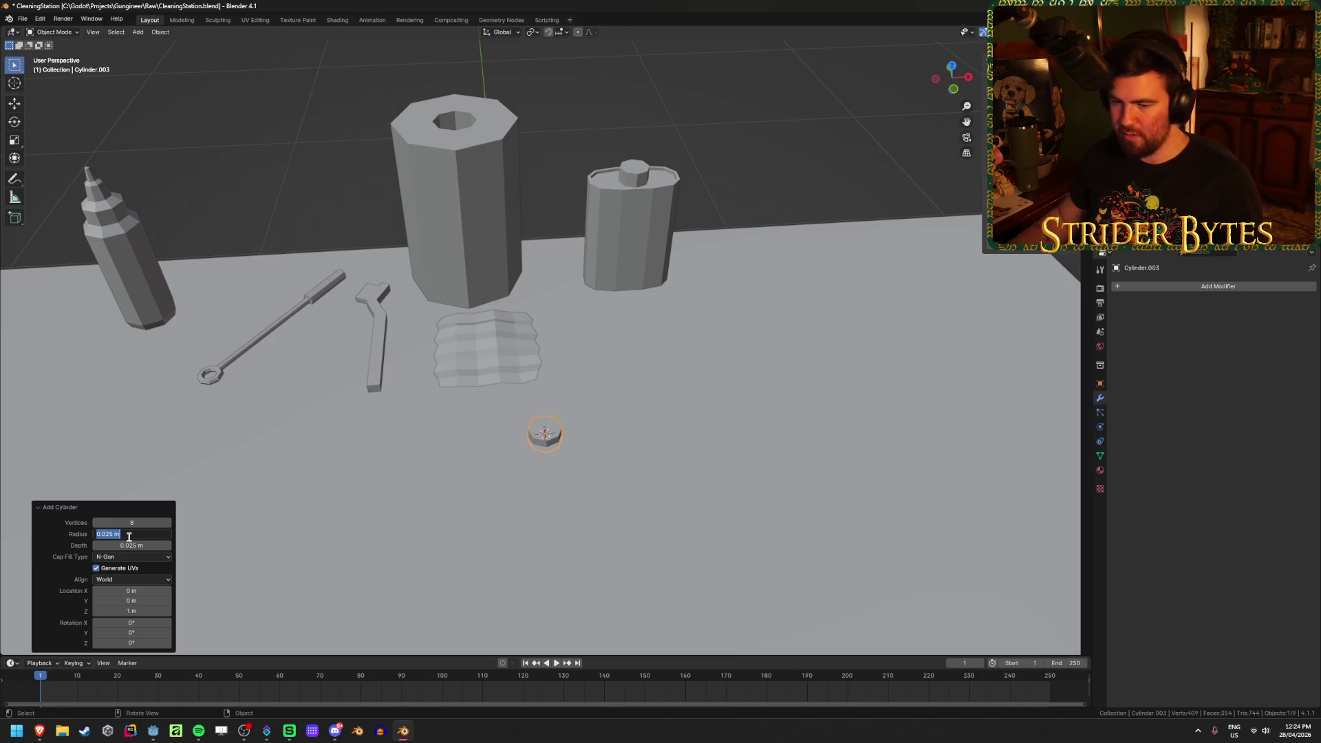
type("05")
key("Return")
middle_click_drag(295, 523, 351, 444)
left_click(130, 545)
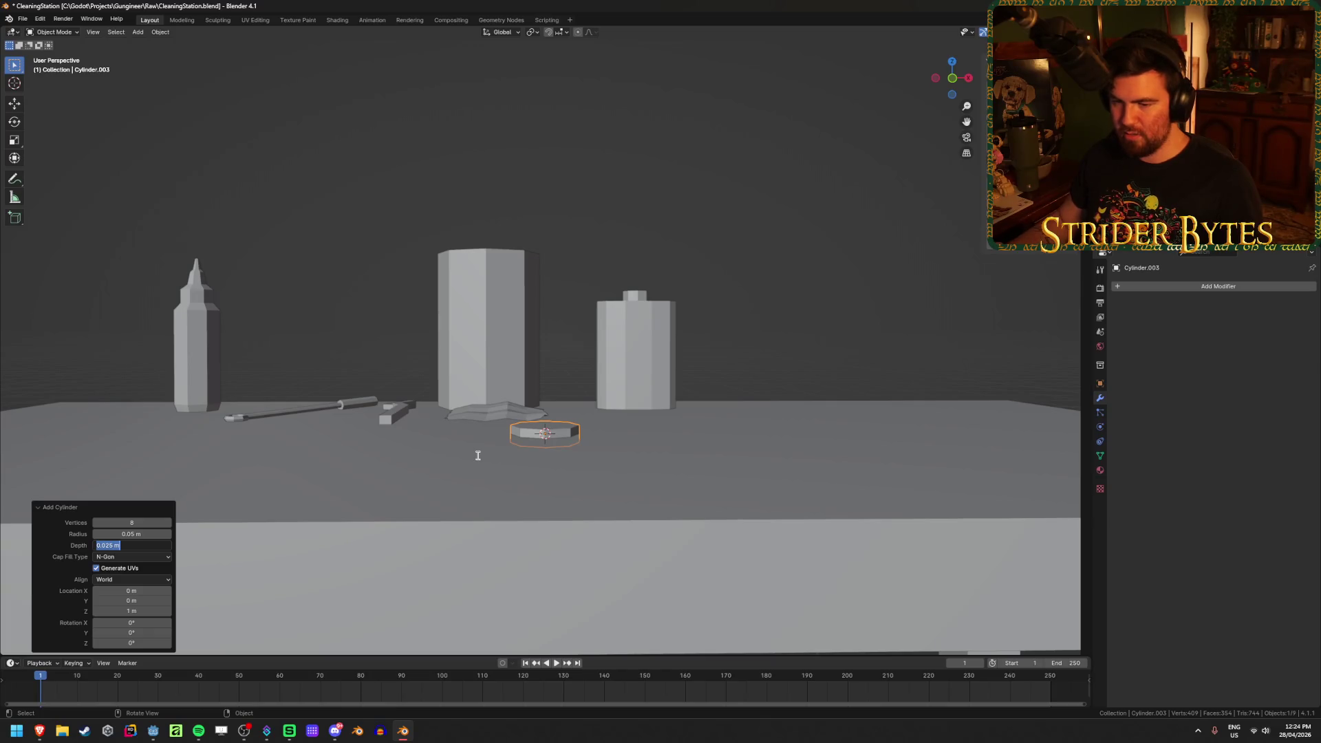
type("0.4")
key("Return")
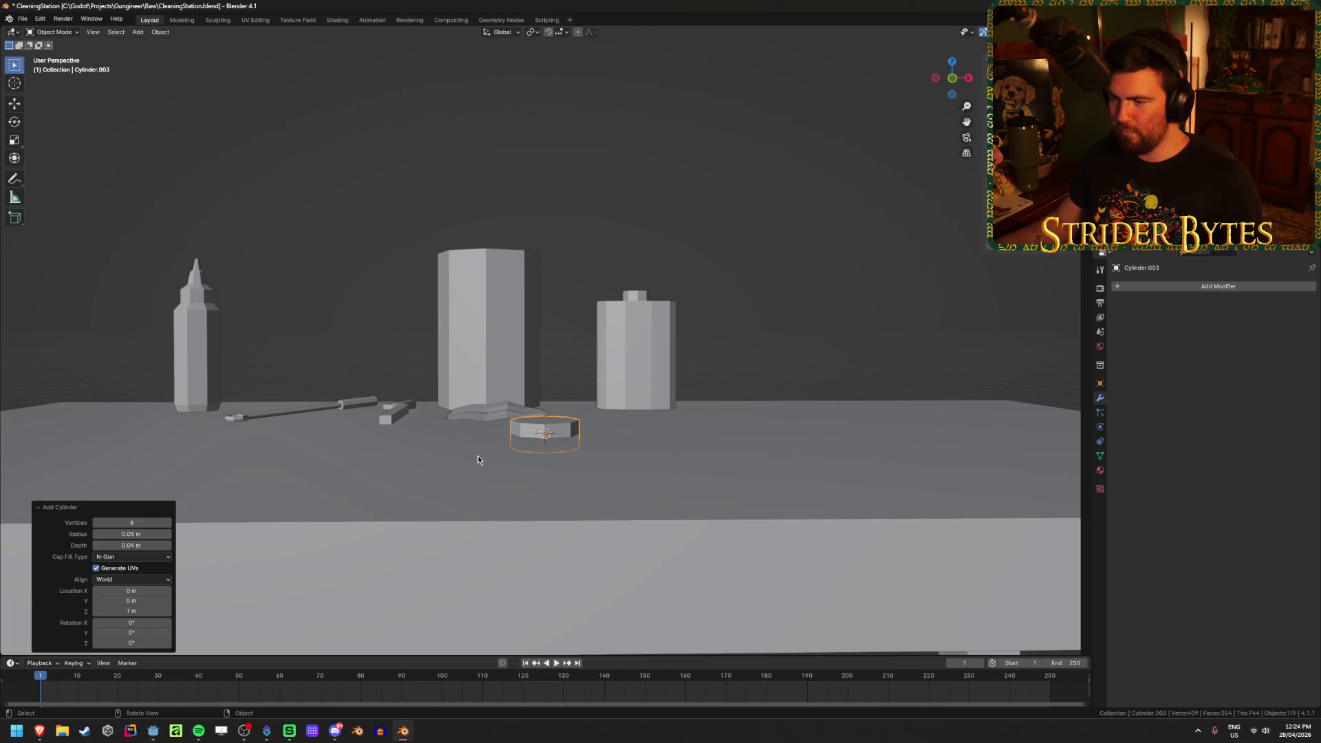
left_click(147, 610)
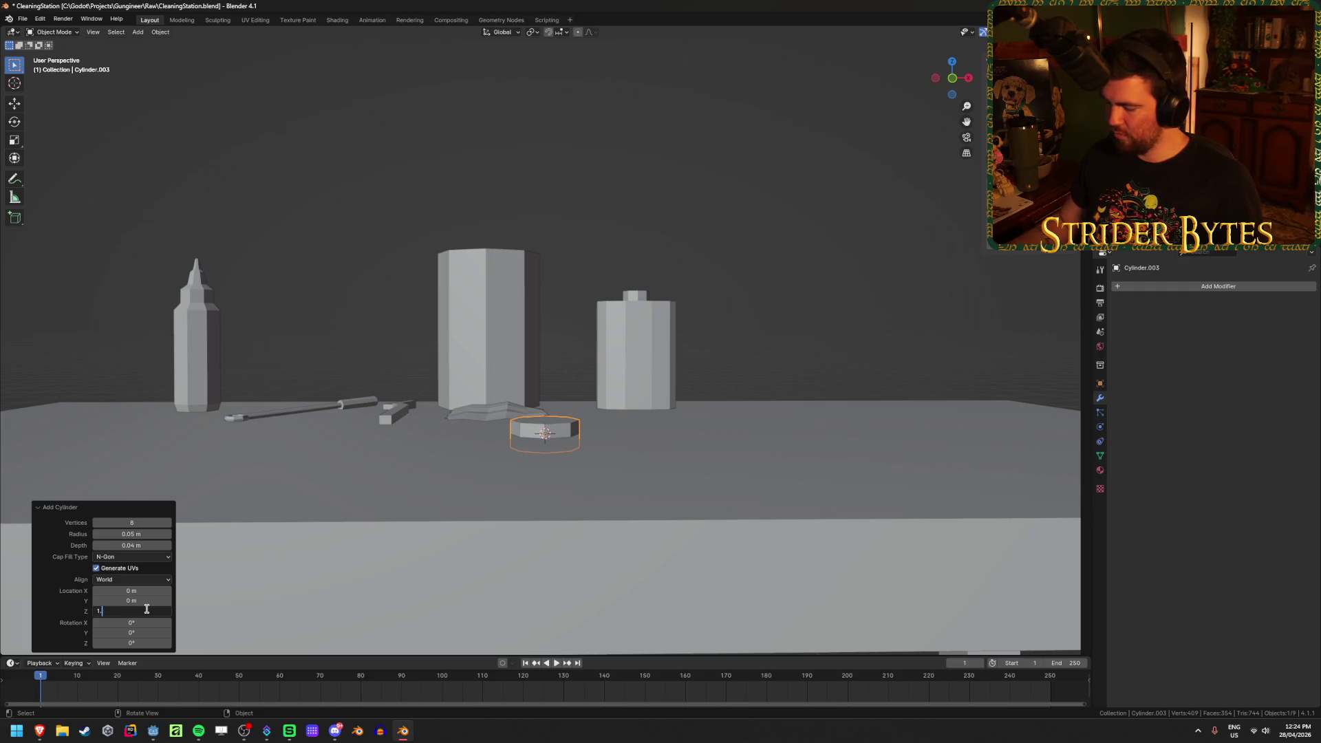
type("02")
key("Return")
Frame the new cylinder in view and enter mesh editing on it
mouse_move(688, 413)
middle_mouse_down()
mouse_move(730, 410)
mouse_move(696, 469)
middle_mouse_up()
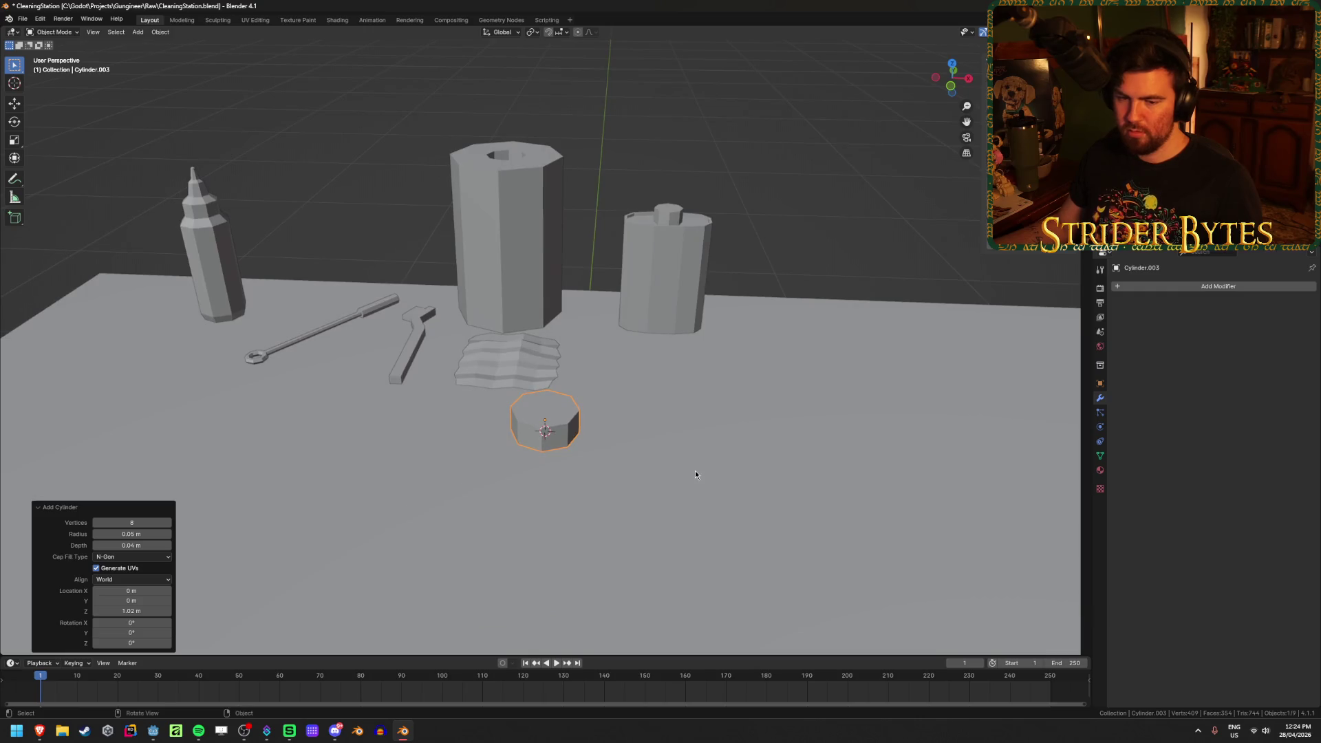
key("KP_Decimal")
scroll(695, 475, "down", 8)
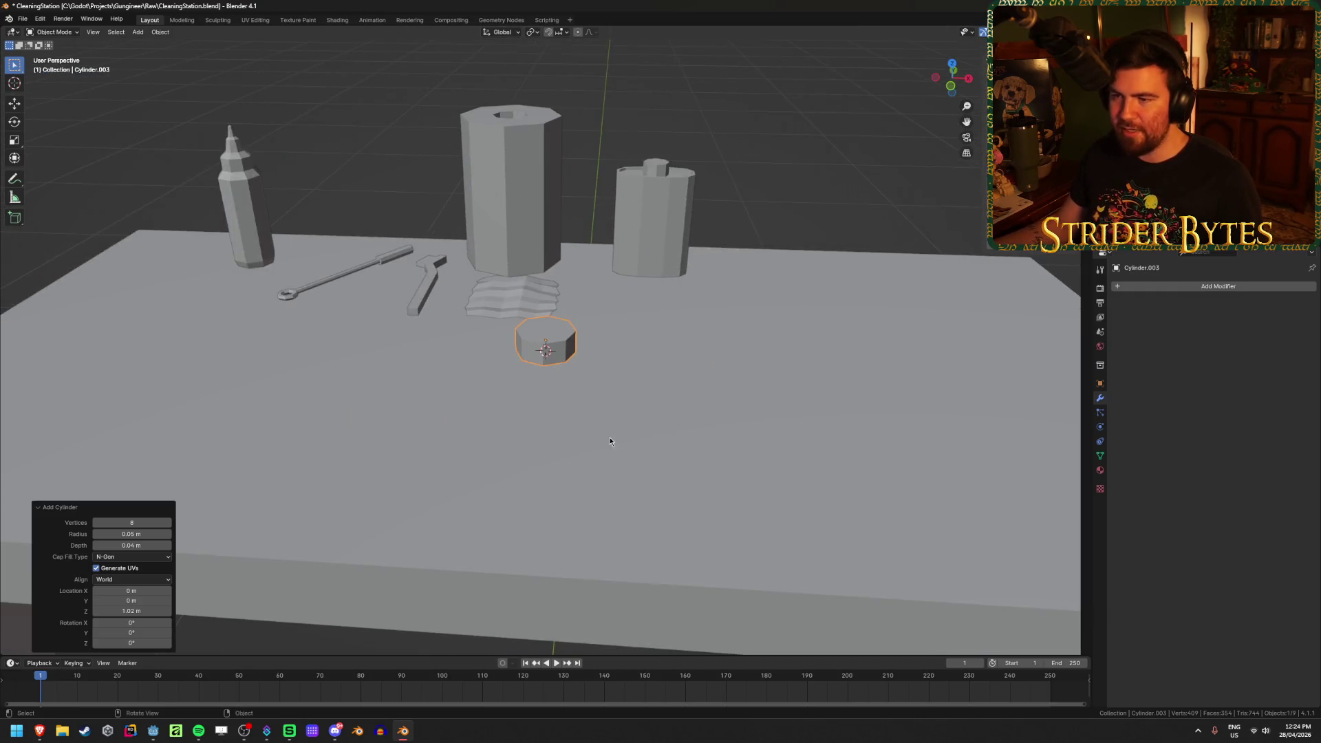
scroll(609, 442, "down", 5)
middle_click_drag(588, 398, 601, 342)
scroll(604, 365, "up", 6)
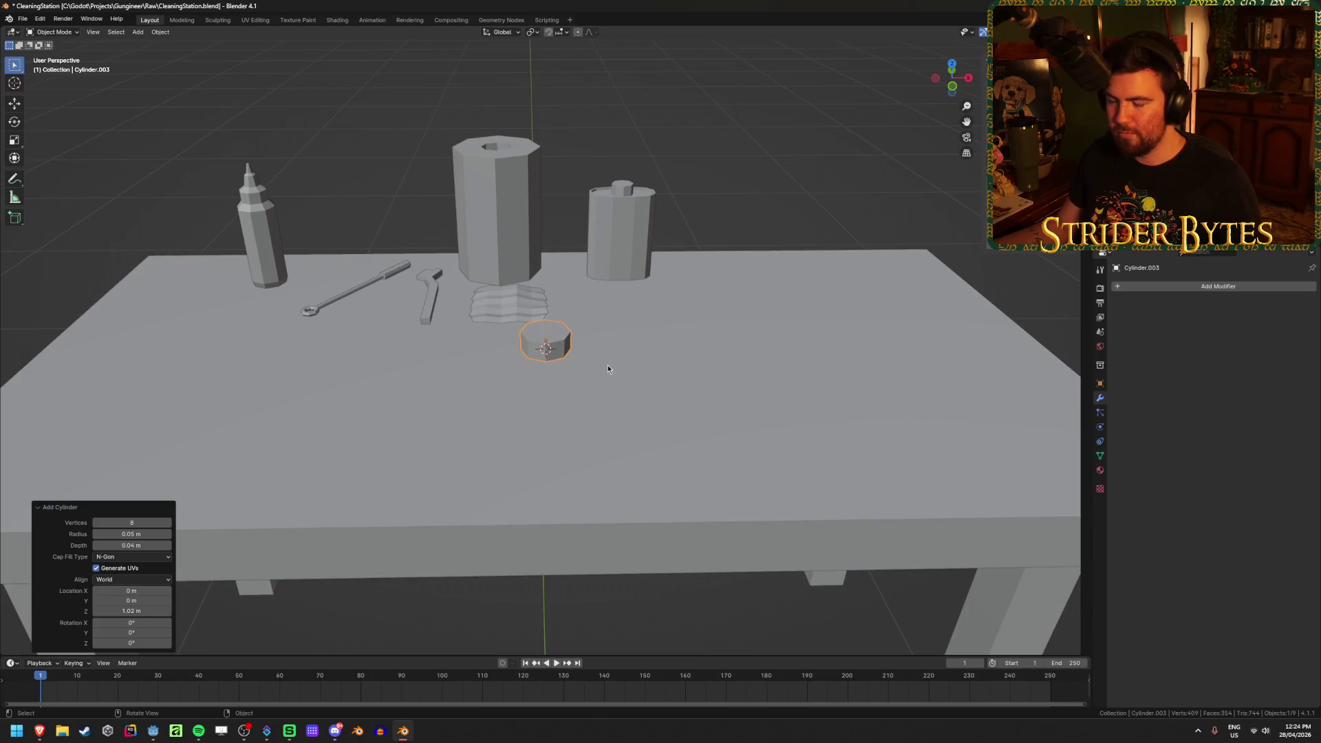
mouse_move(619, 416)
middle_mouse_down()
mouse_move(621, 391)
mouse_move(620, 444)
middle_mouse_up()
scroll(621, 391, "up", 3)
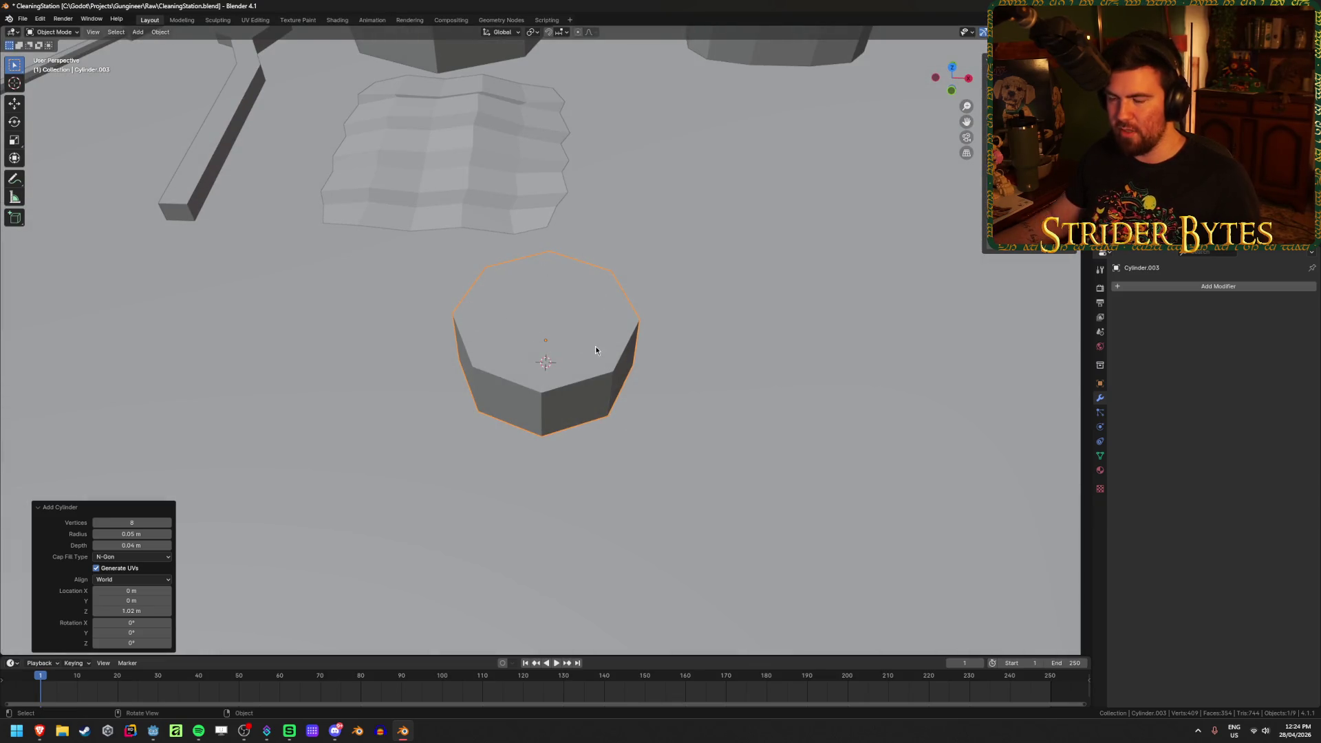
mouse_move(573, 347)
middle_mouse_down()
mouse_move(577, 320)
mouse_move(578, 335)
middle_mouse_up()
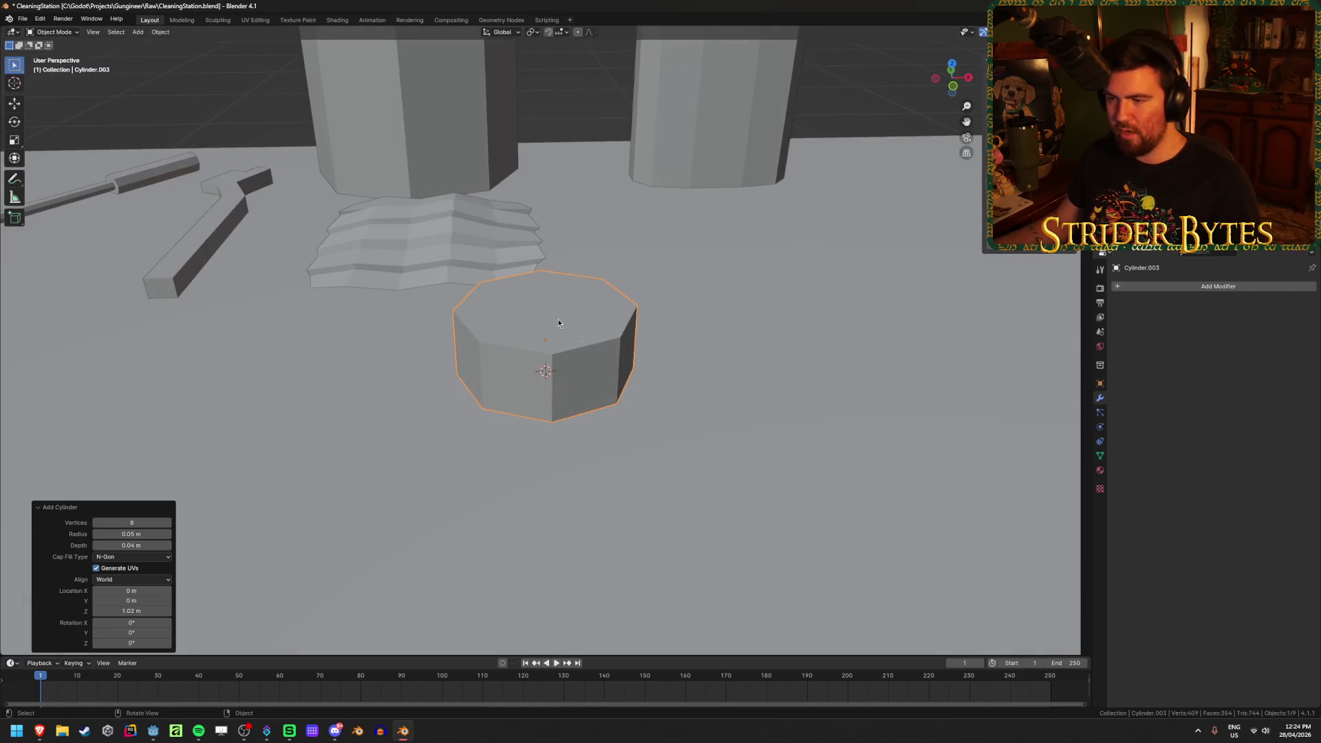
key("Tab")
middle_click_drag(614, 416, 610, 398)
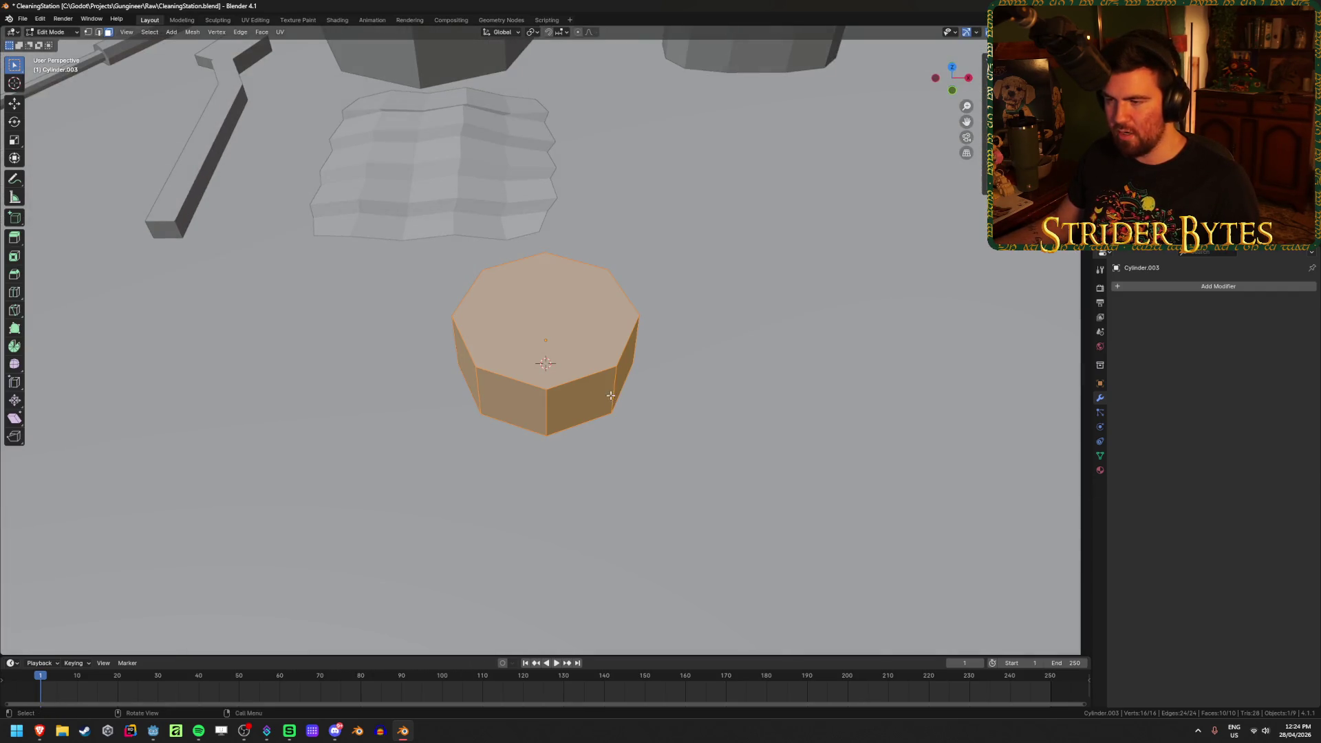
Inset the container's top face by 0.005 m and extrude it slightly downward into a recessed rim
left_click(553, 328)
key("i")
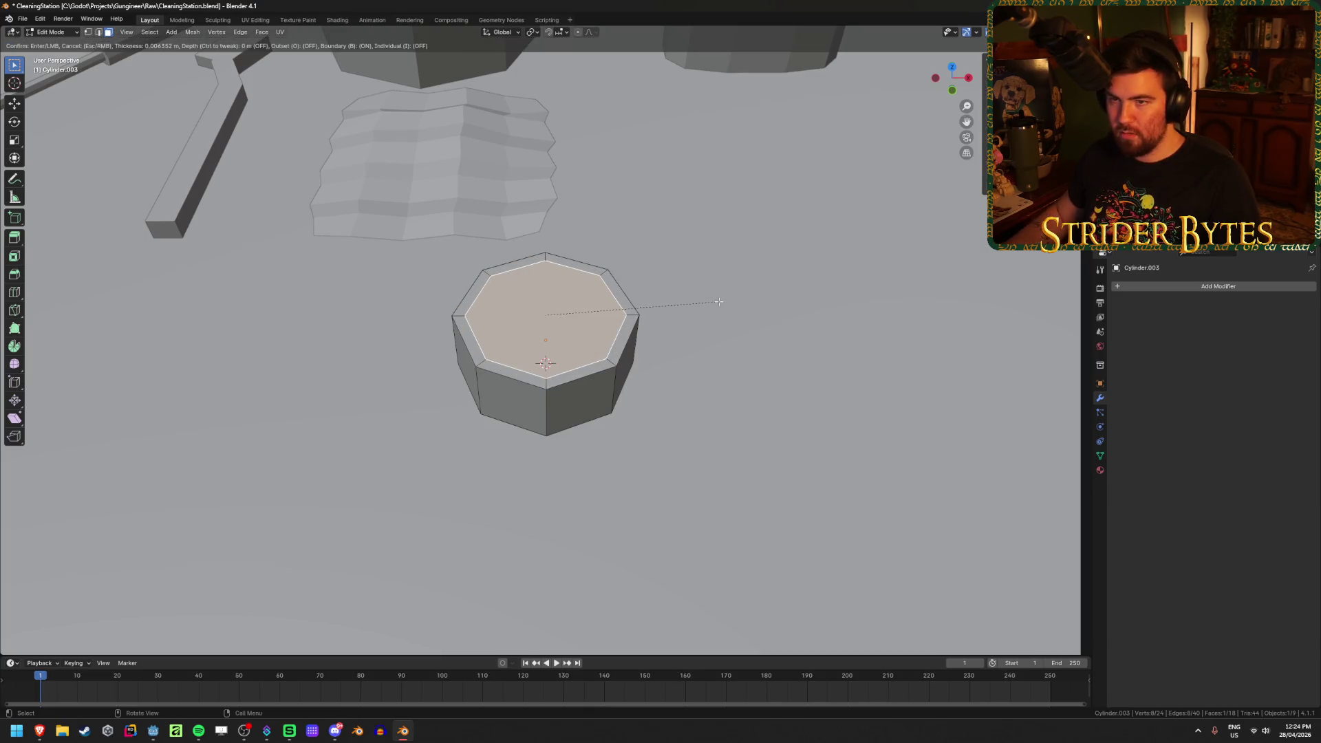
type(".005")
key("Return")
mouse_move(717, 298)
middle_mouse_down()
mouse_move(696, 286)
mouse_move(790, 251)
middle_mouse_up()
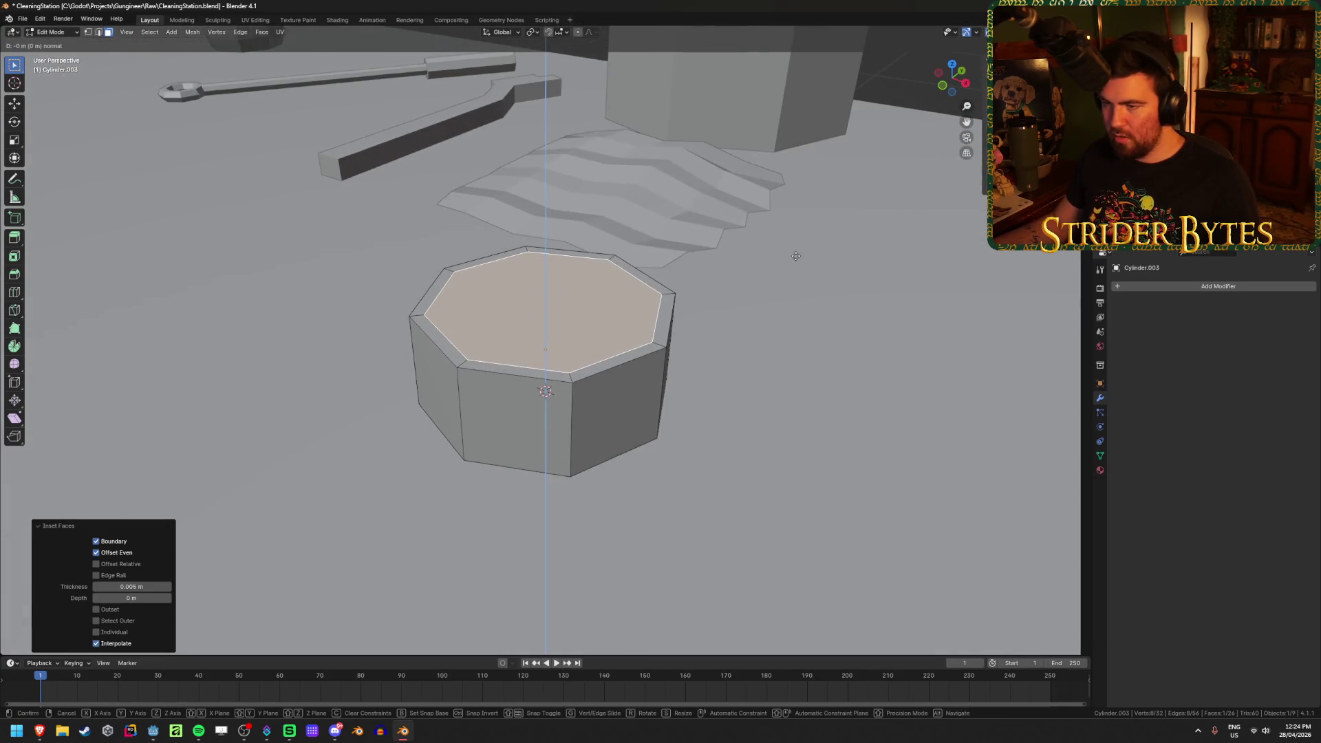
key("e")
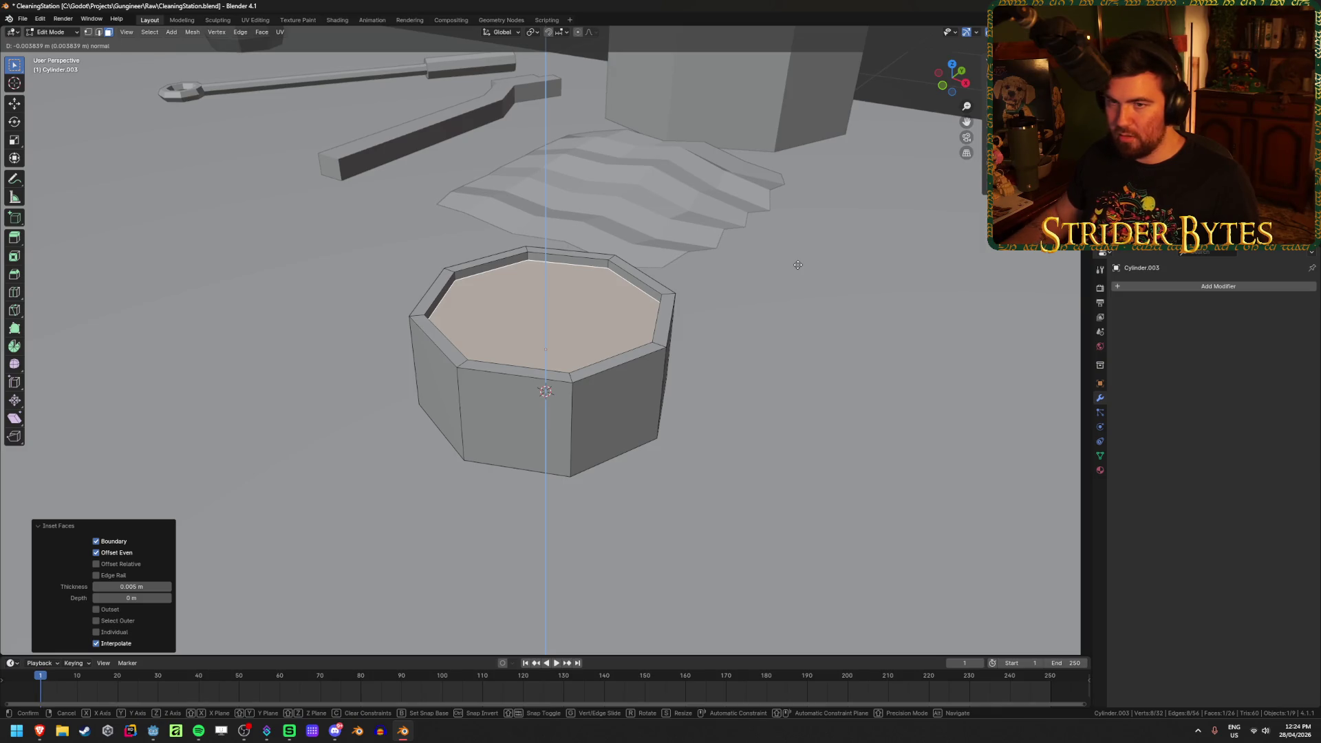
type("-")
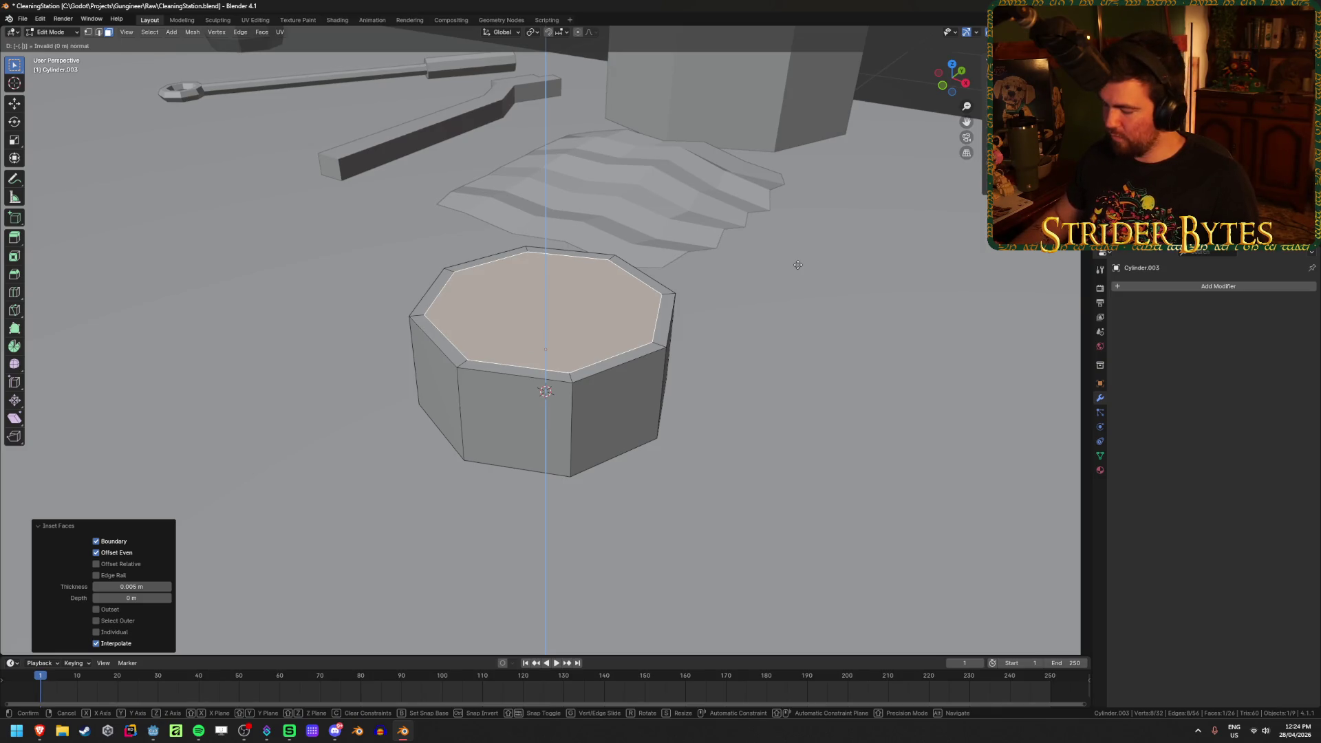
key("Return")
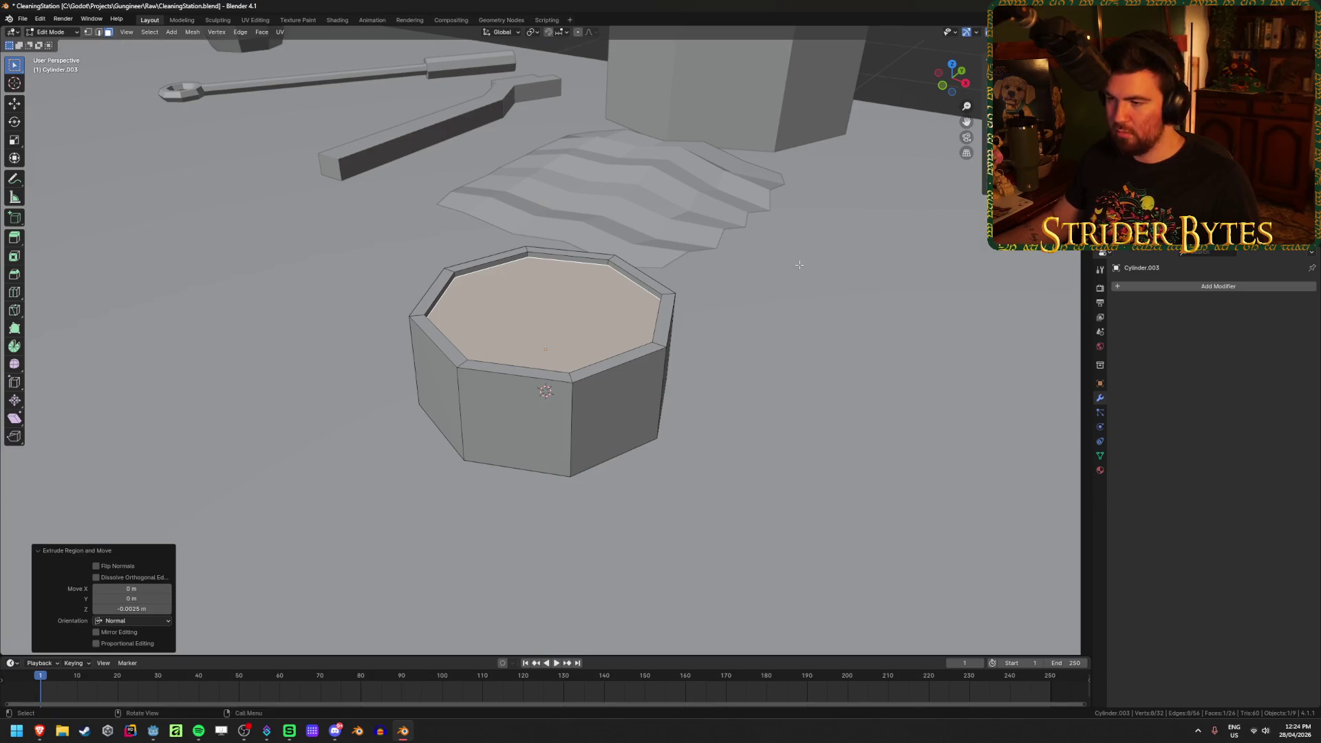
key("alt+a")
Add a new eight-sided cylinder for the lid and switch to wireframe display
middle_click_drag(556, 318, 599, 324)
mouse_move(796, 422)
middle_mouse_down()
mouse_move(617, 413)
mouse_move(640, 413)
mouse_move(636, 369)
middle_mouse_up()
key("shift+a")
left_click(640, 411)
key("shift+z")
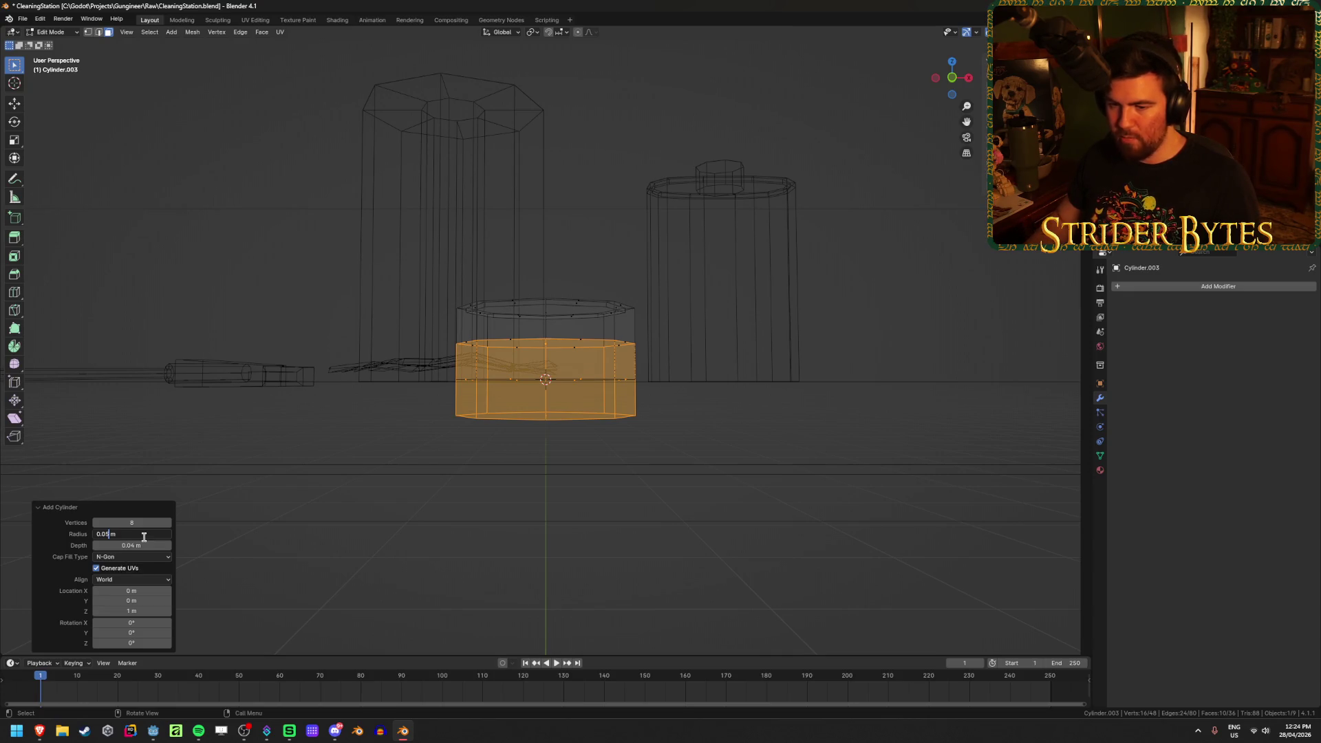
Set the new cylinder's radius to 0.055 m and depth to 0.015 m, then restore solid shading
type("1")
key("Return")
left_click(135, 534)
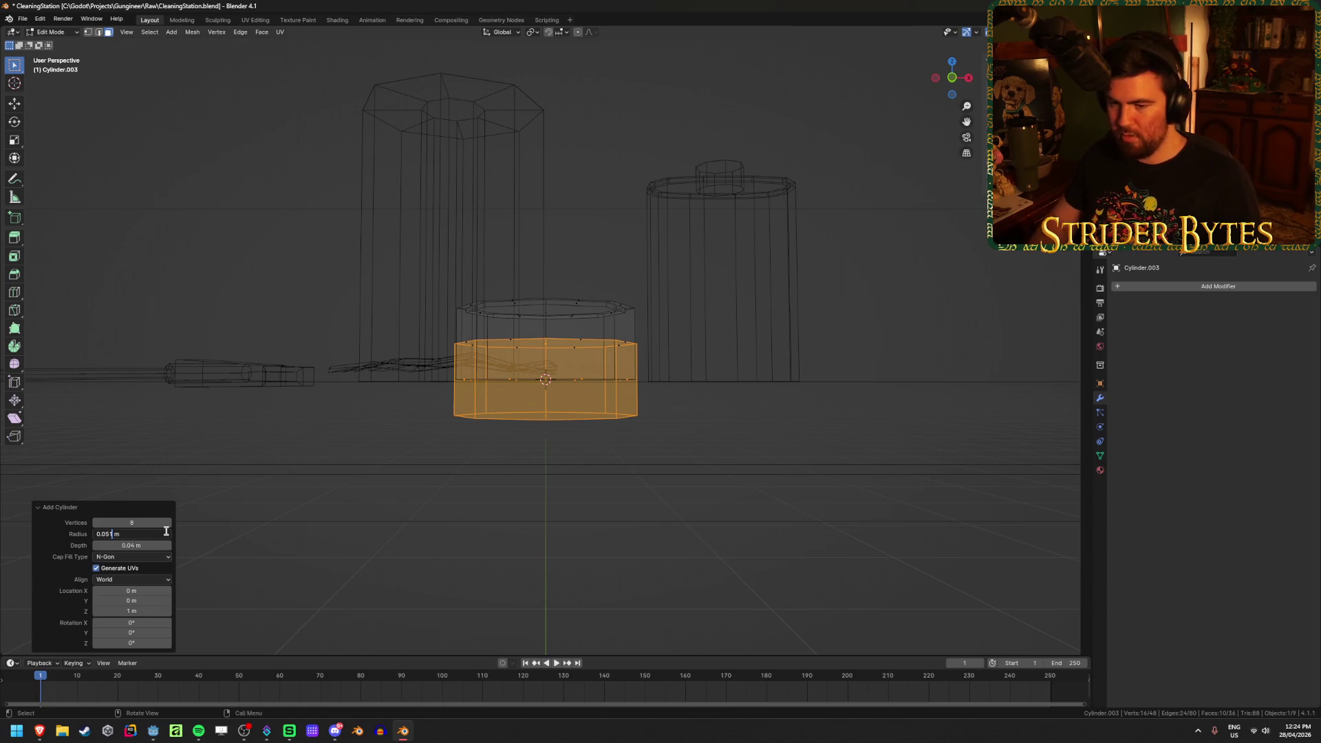
type("5")
key("Return")
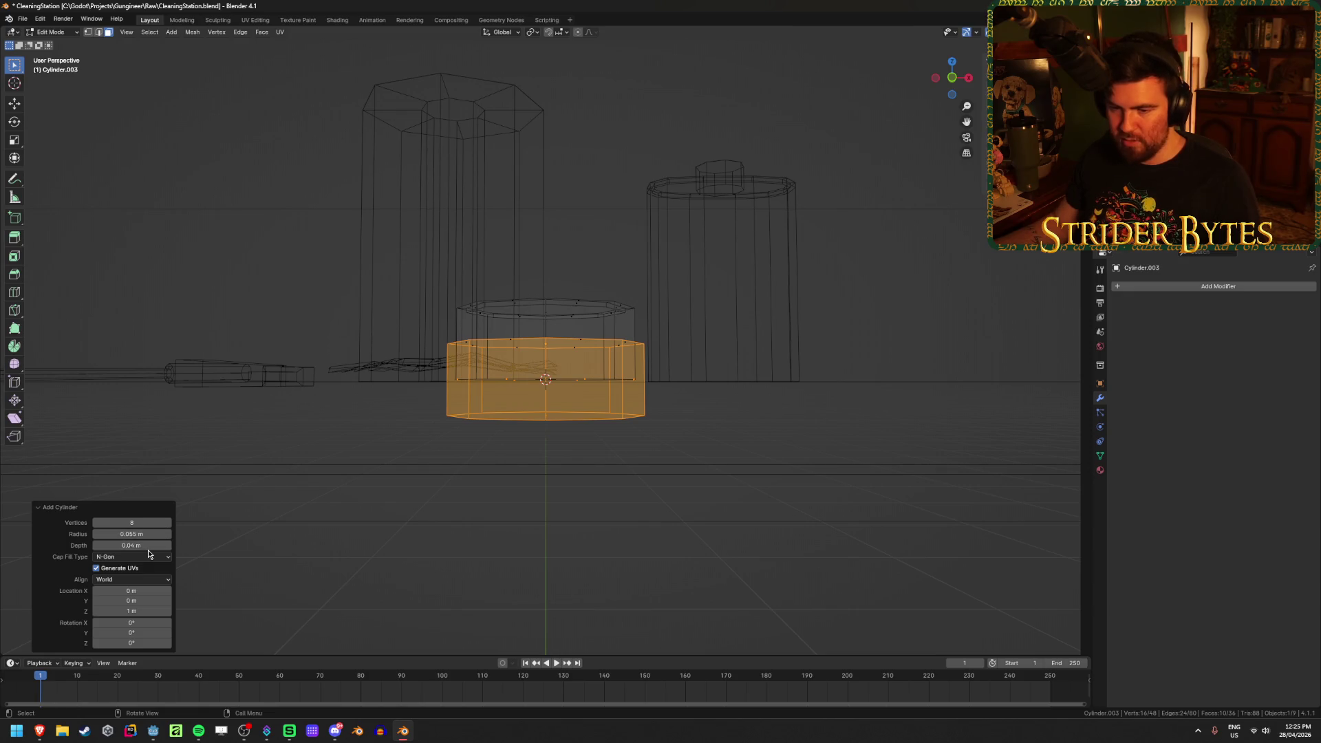
left_click(144, 546)
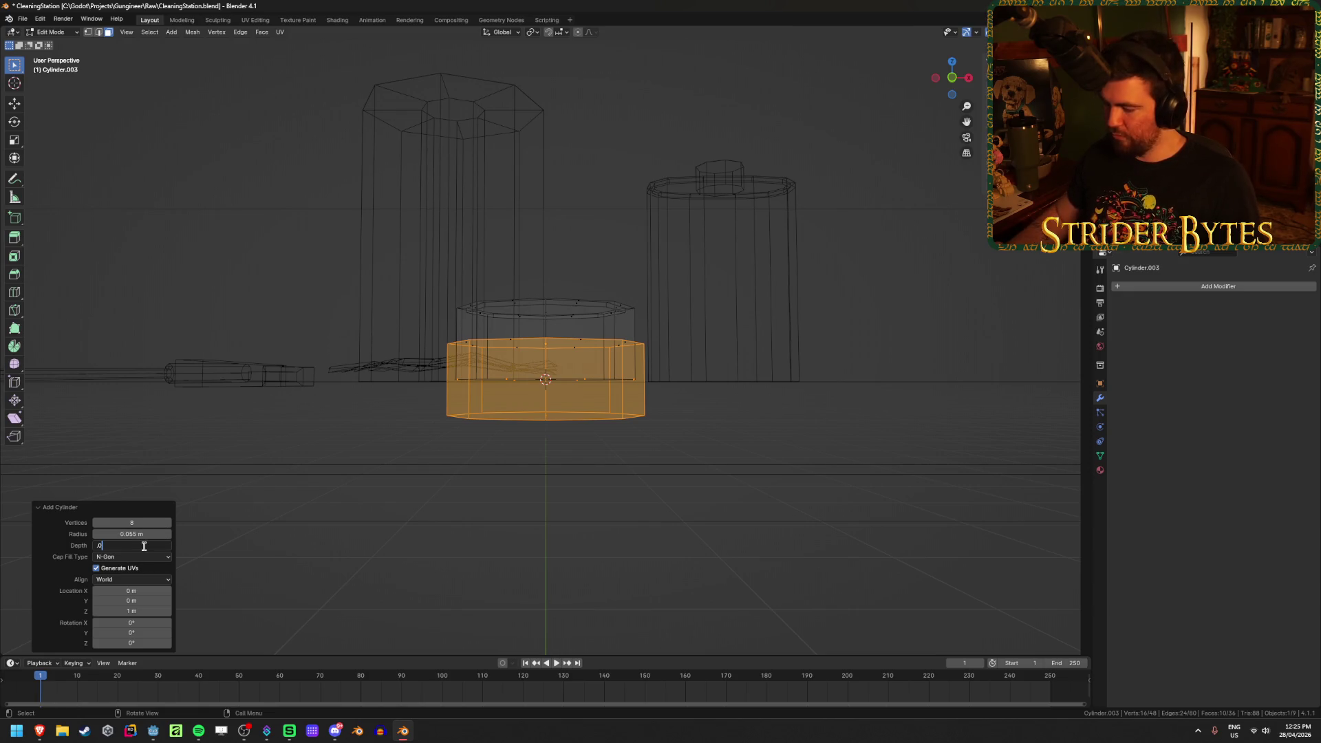
type(".5")
key("Return")
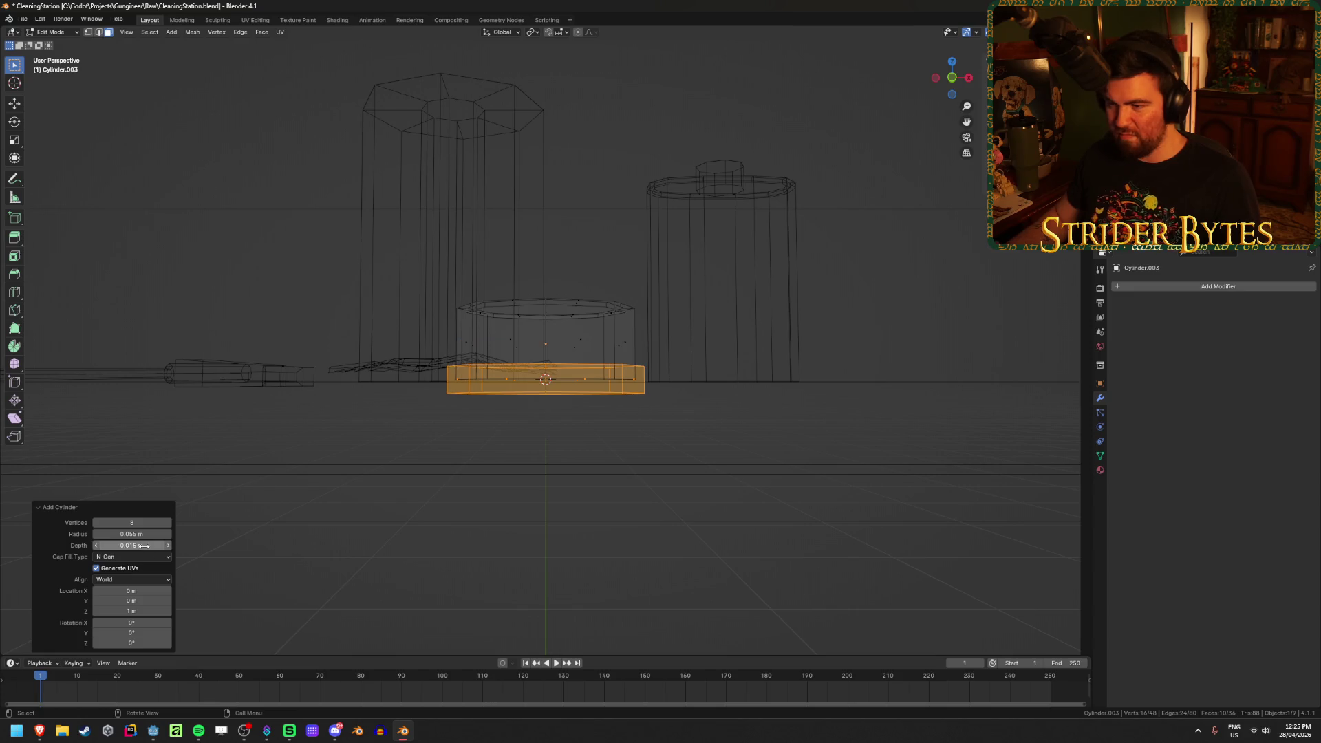
middle_click_drag(664, 428, 667, 460)
key("shift+z")
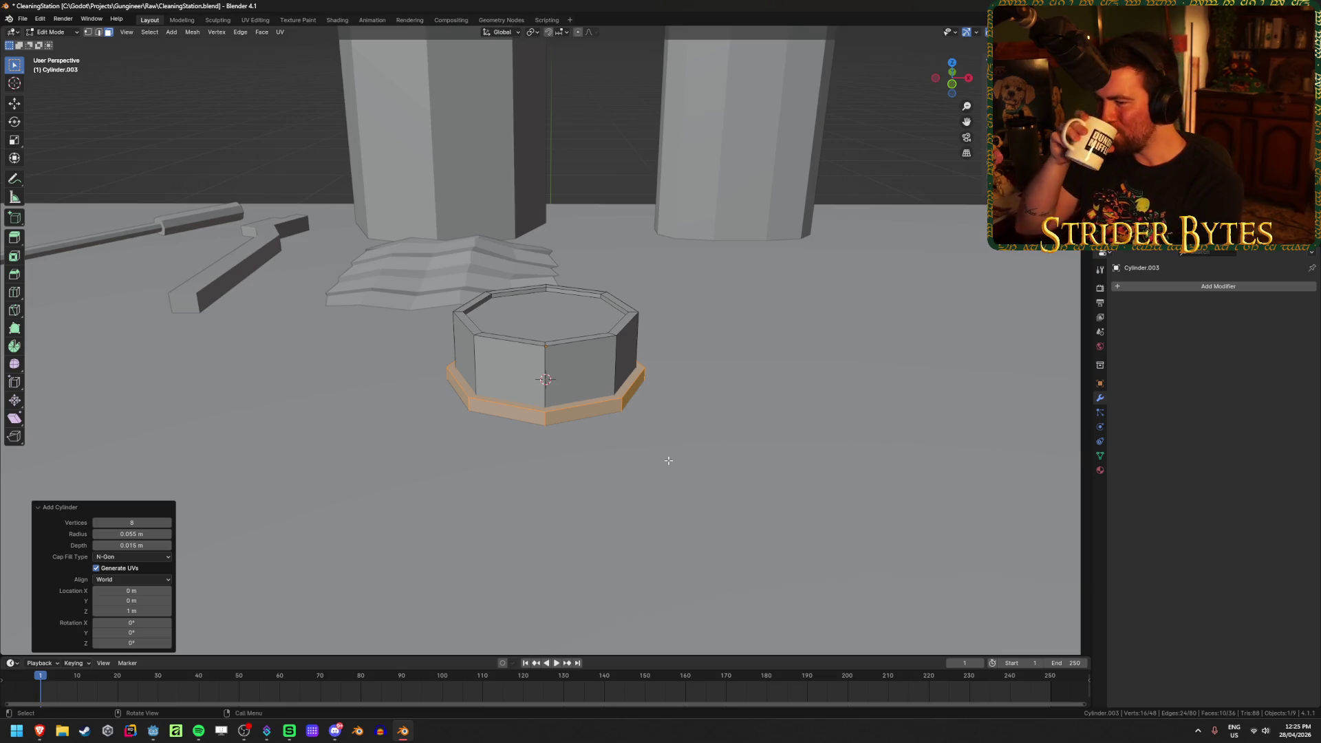
key("KP_1")
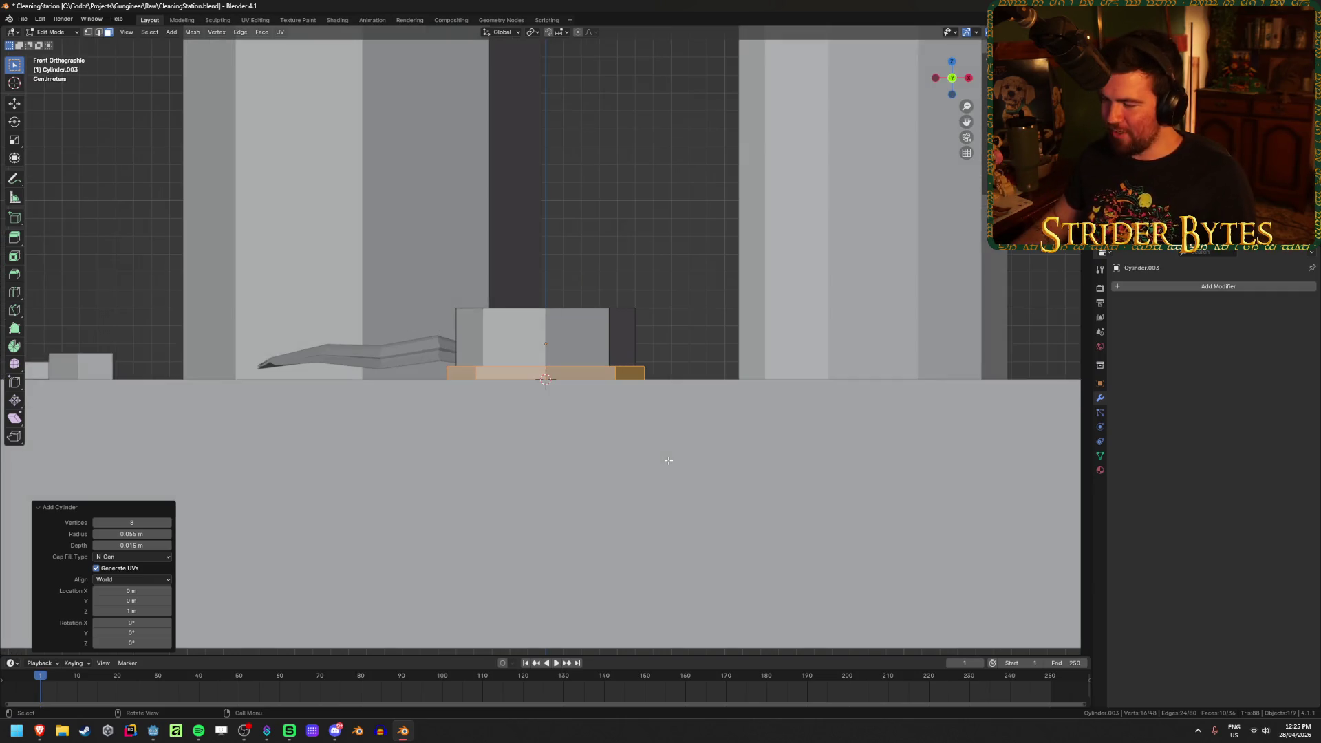
Lift, tilt and slide the disc so it leans against the container's side like an opened lid
key("g")
key("z")
left_click(708, 382)
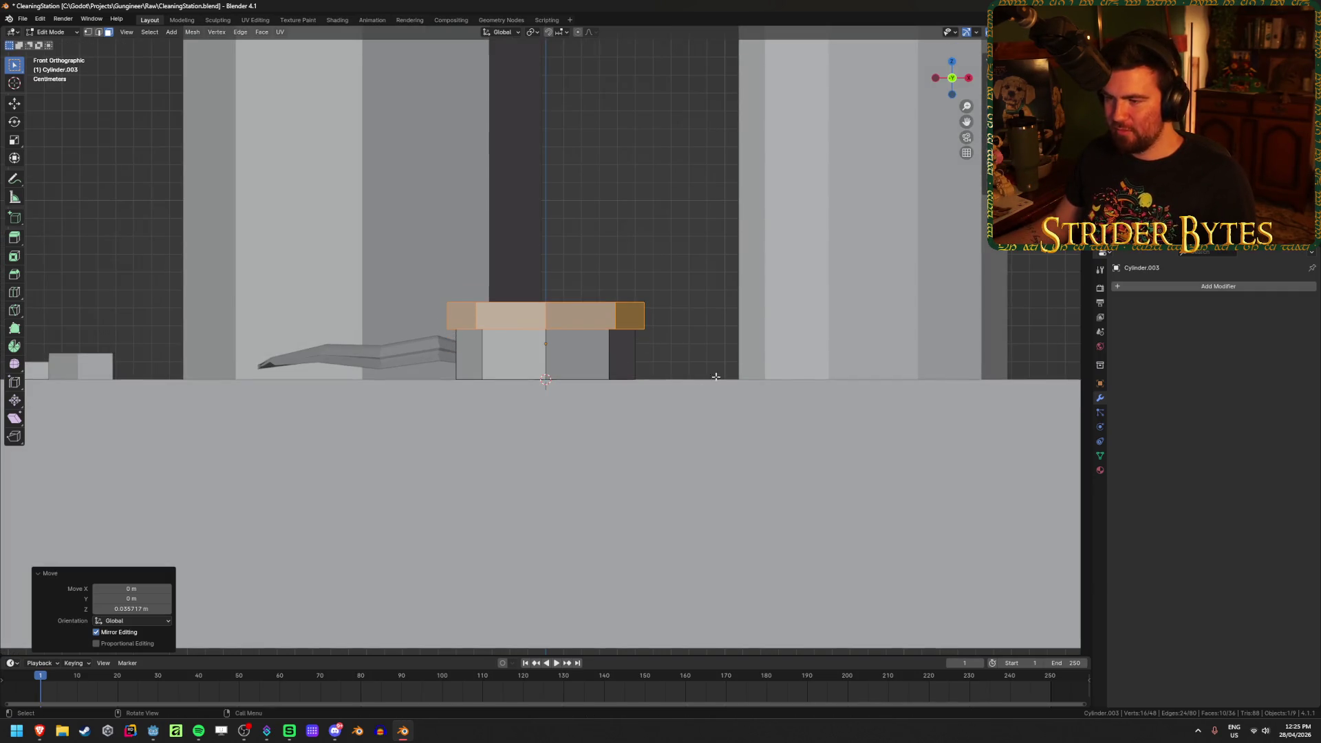
key("r")
left_click(750, 319)
key("g")
left_click(875, 316)
key("r")
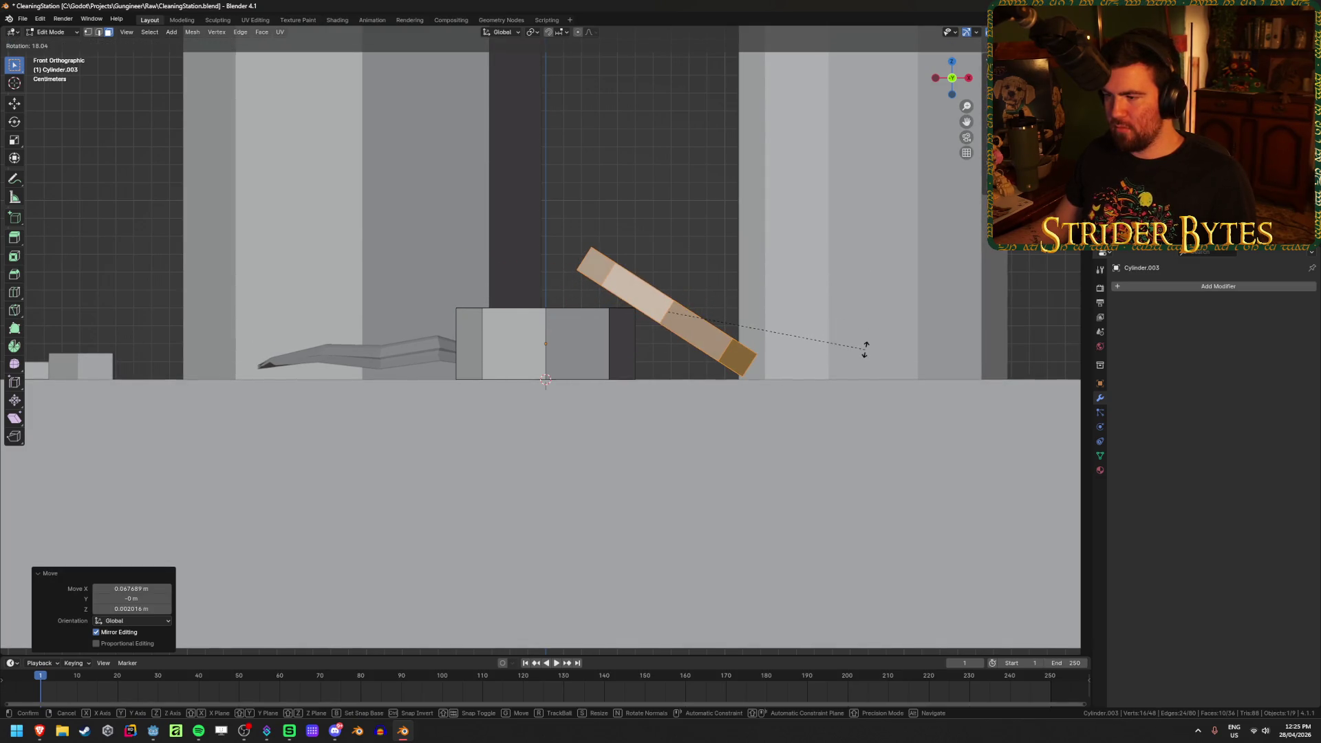
left_click(871, 336)
key("g")
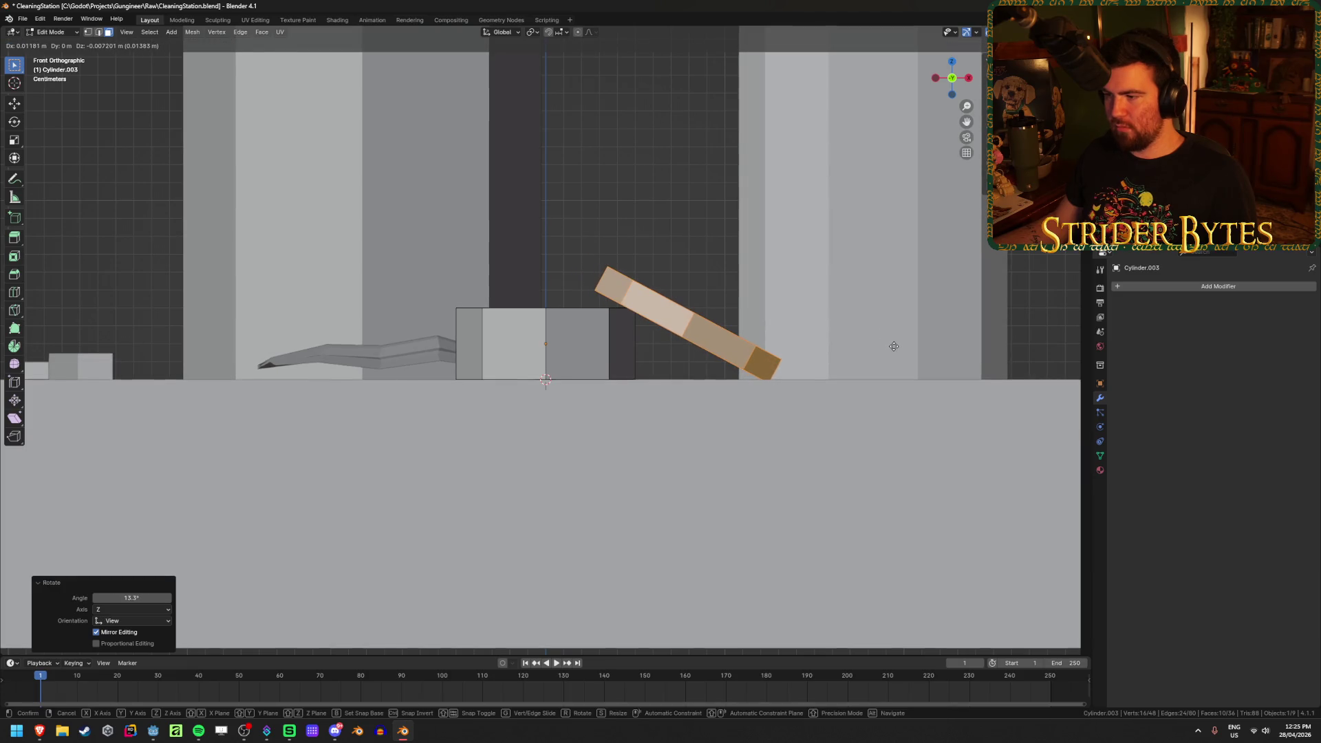
left_click(893, 348)
mouse_move(681, 404)
middle_mouse_down()
mouse_move(678, 466)
mouse_move(676, 445)
mouse_move(915, 374)
middle_mouse_up()
key("r")
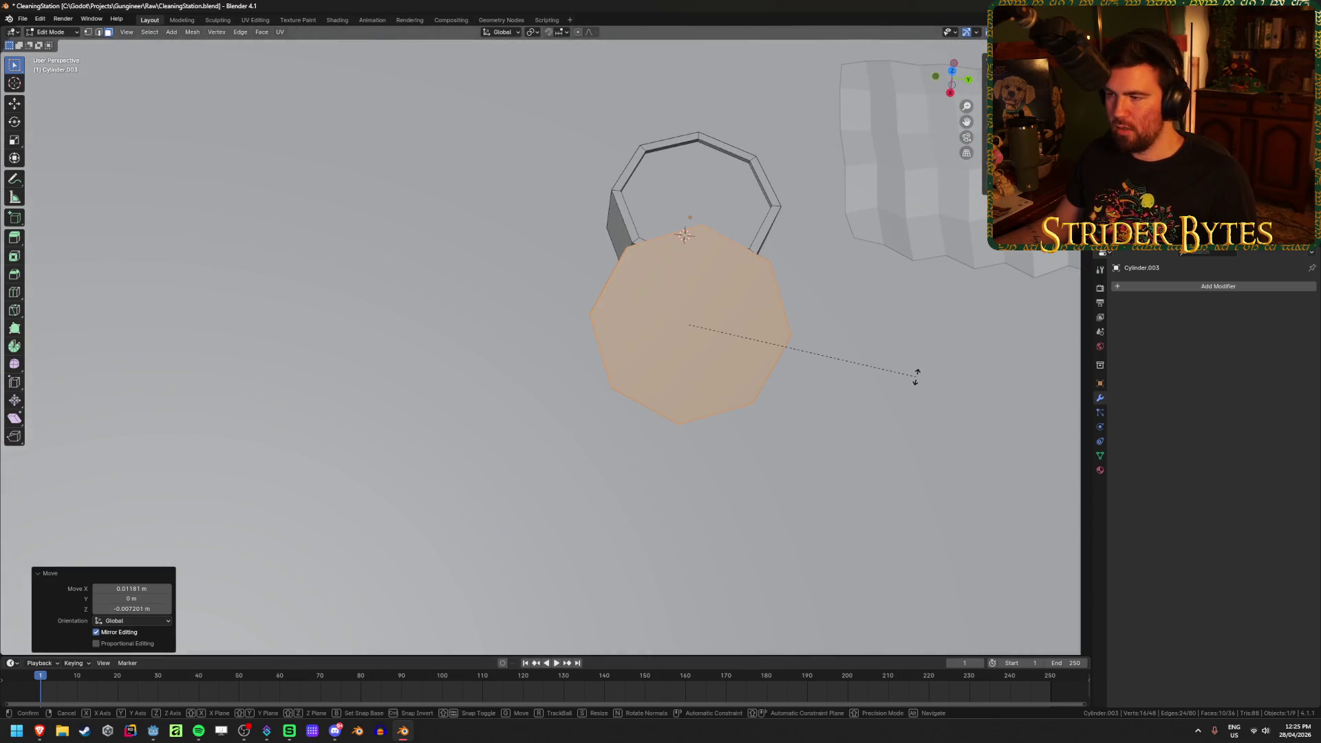
right_click(881, 436)
mouse_move(744, 451)
middle_mouse_down()
mouse_move(881, 379)
mouse_move(861, 369)
mouse_move(887, 371)
middle_mouse_up()
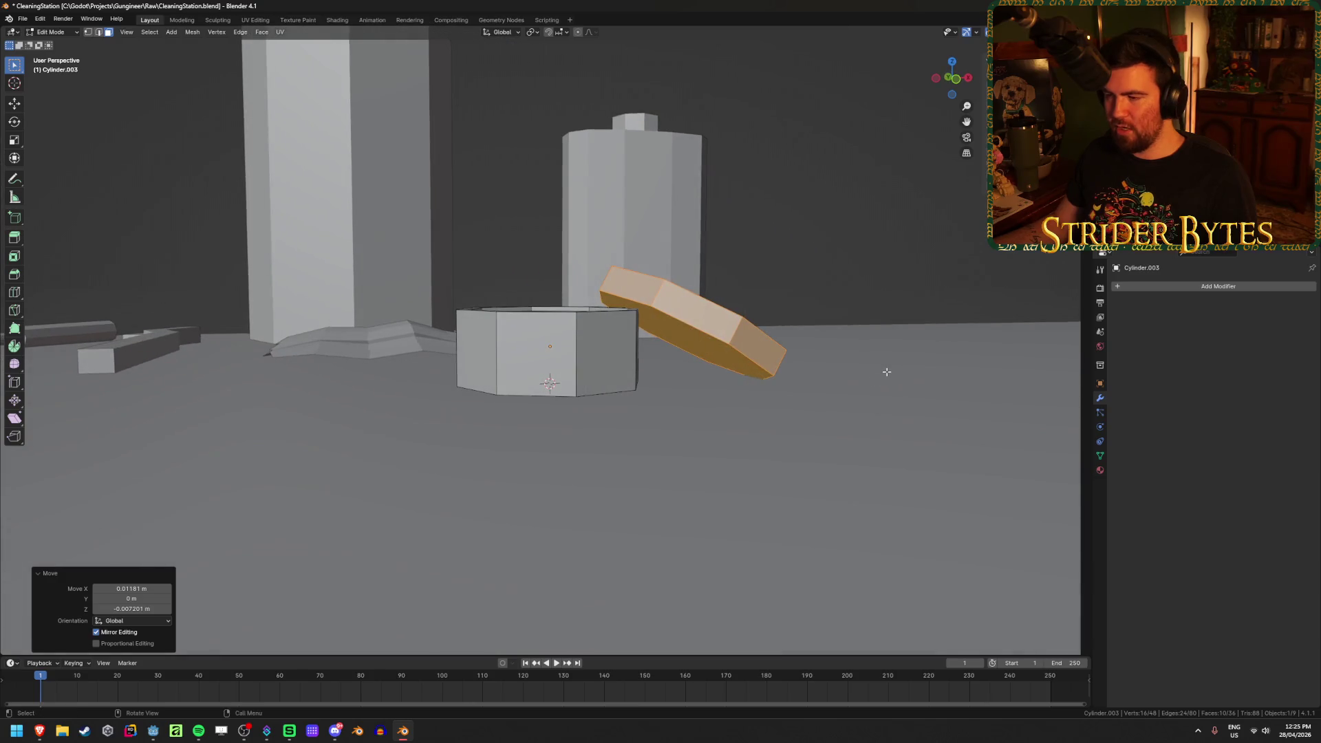
Select the lid's underside face and inset it by 0.005 m
left_click(710, 351)
middle_click_drag(895, 325, 902, 333)
key("i")
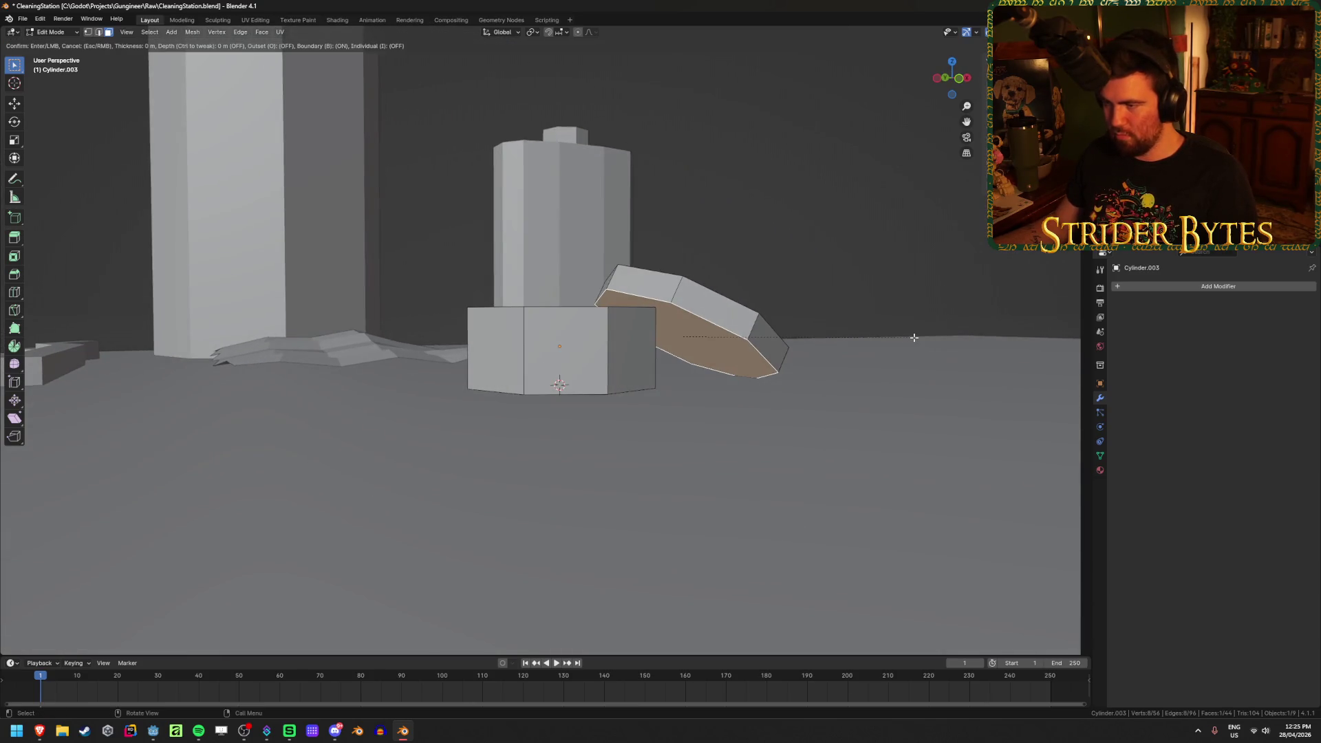
key("Escape")
mouse_move(785, 355)
middle_mouse_down()
mouse_move(755, 330)
mouse_move(746, 348)
mouse_move(830, 351)
mouse_move(666, 410)
mouse_move(746, 412)
middle_mouse_up()
scroll(715, 409, "up", 2)
key("i")
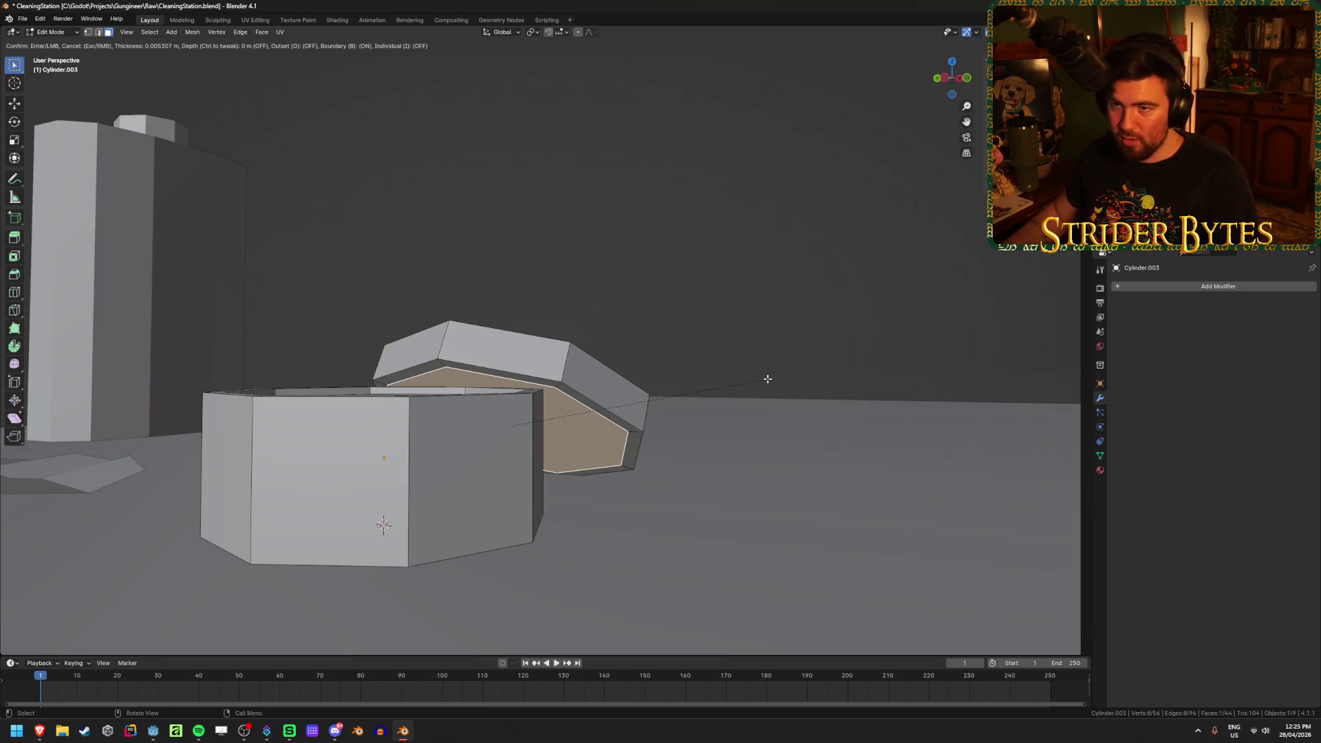
left_click(767, 378)
Extrude the lid's inset underside 0.01 m inward to hollow it out
mouse_move(767, 378)
middle_mouse_down()
mouse_move(671, 367)
mouse_move(673, 383)
mouse_move(691, 372)
middle_mouse_up()
key("e")
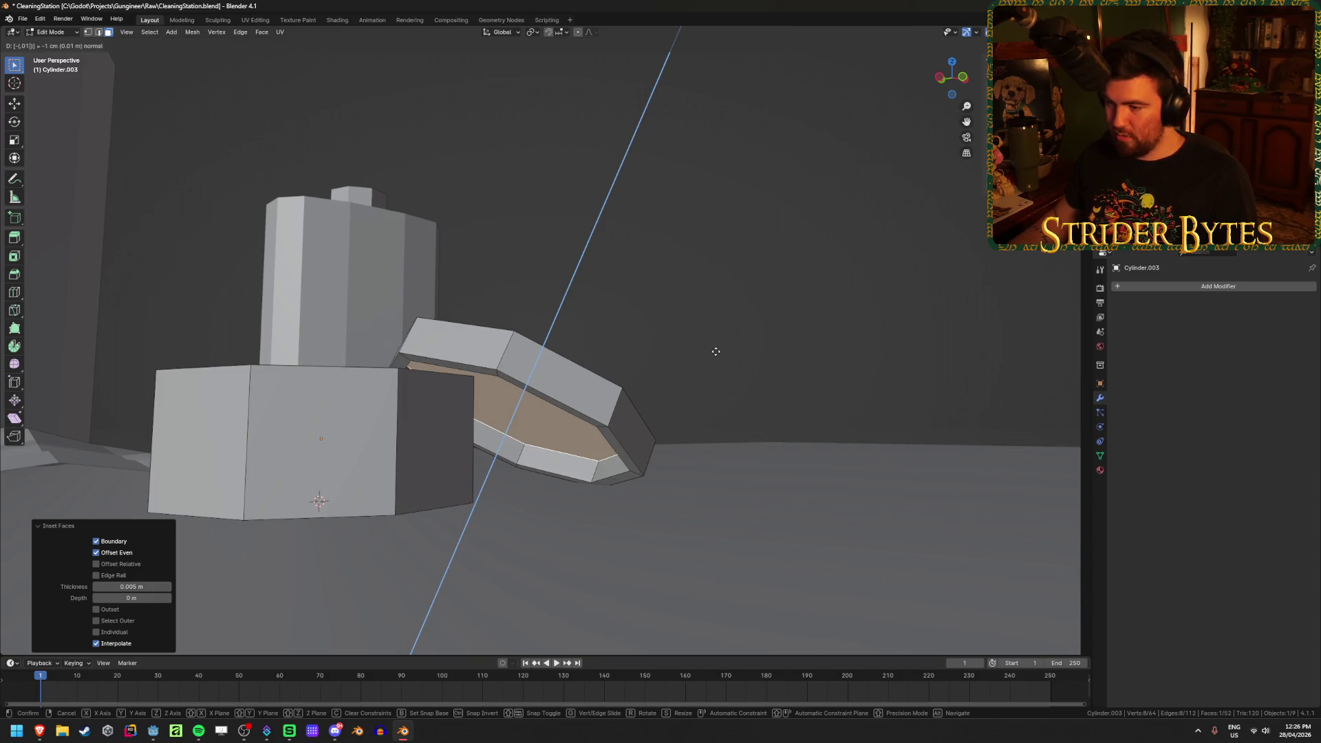
left_click(715, 351)
mouse_move(714, 353)
middle_mouse_down()
mouse_move(643, 383)
mouse_move(728, 348)
mouse_move(710, 384)
middle_mouse_up()
key("alt+z")
key("alt+a")
key("alt+z")
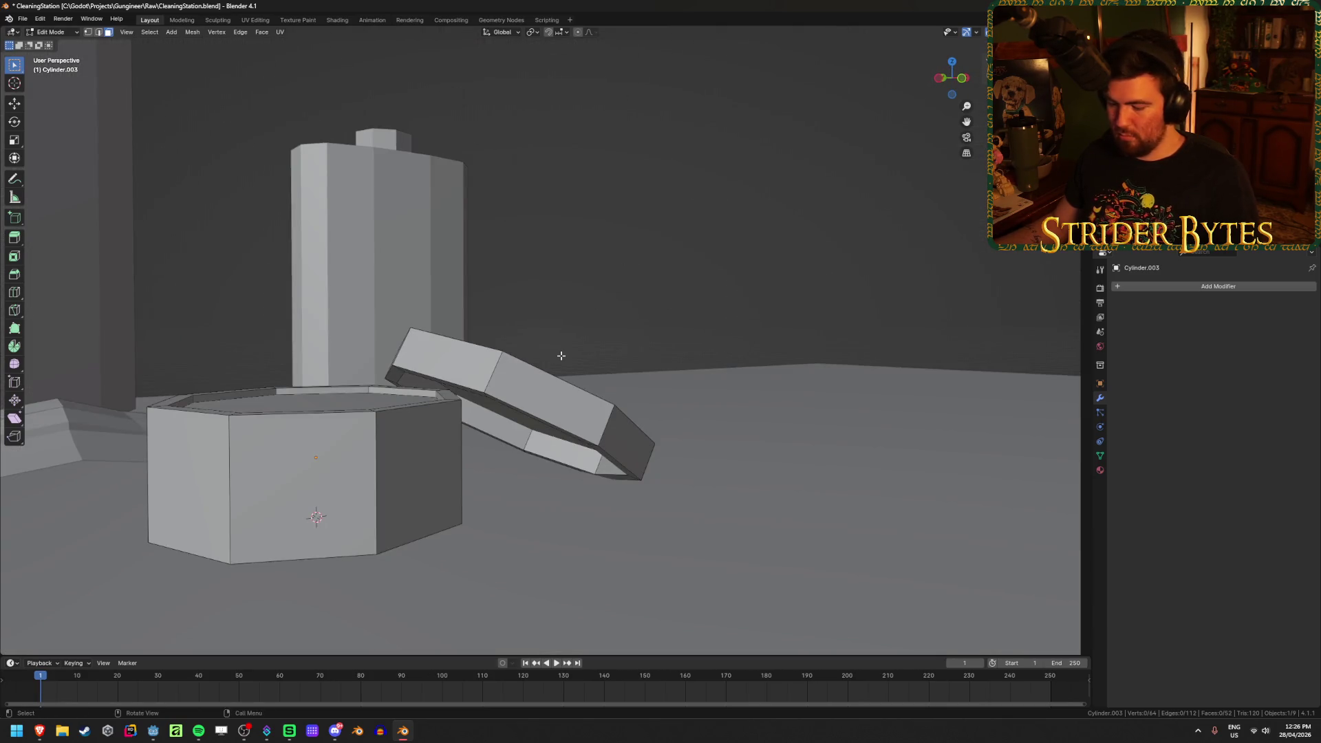
Select the whole lid and re-tilt and reposition it in front view, ending at a 3.62° tilt
key("l")
mouse_move(538, 380)
middle_mouse_down()
mouse_move(640, 382)
mouse_move(737, 356)
mouse_move(654, 356)
mouse_move(629, 339)
middle_mouse_up()
key("KP_1")
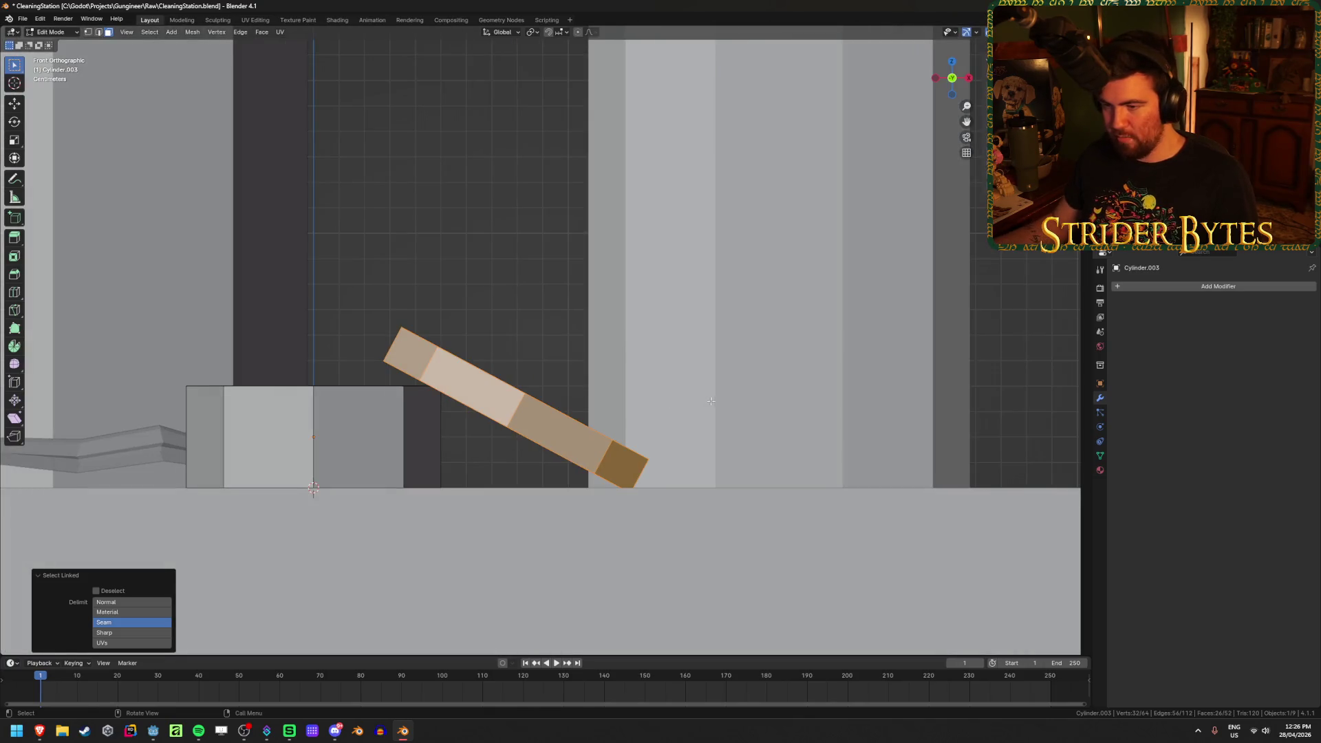
key("r")
left_click(719, 381)
key("g")
key("z")
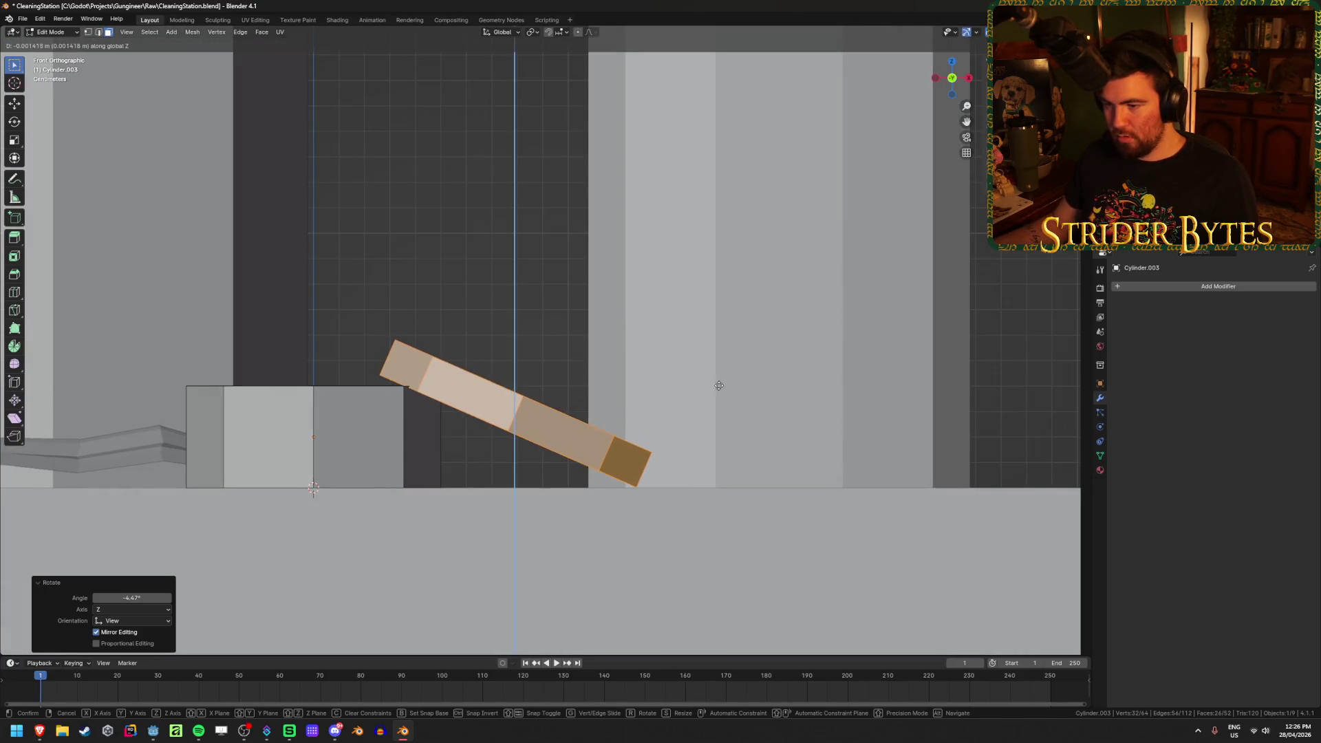
left_click(713, 386)
key("r")
left_click(733, 357)
key("g")
left_click(732, 353)
Return to solid shading, switch to Object Mode, and select the table
mouse_move(731, 354)
middle_mouse_down()
mouse_move(708, 404)
mouse_move(725, 443)
mouse_move(796, 436)
mouse_move(815, 415)
mouse_move(741, 446)
middle_mouse_up()
key("shift+z")
key("shift+z")
key("alt+a")
key("Tab")
scroll(740, 446, "down", 3)
left_click(713, 448)
scroll(684, 453, "down", 3)
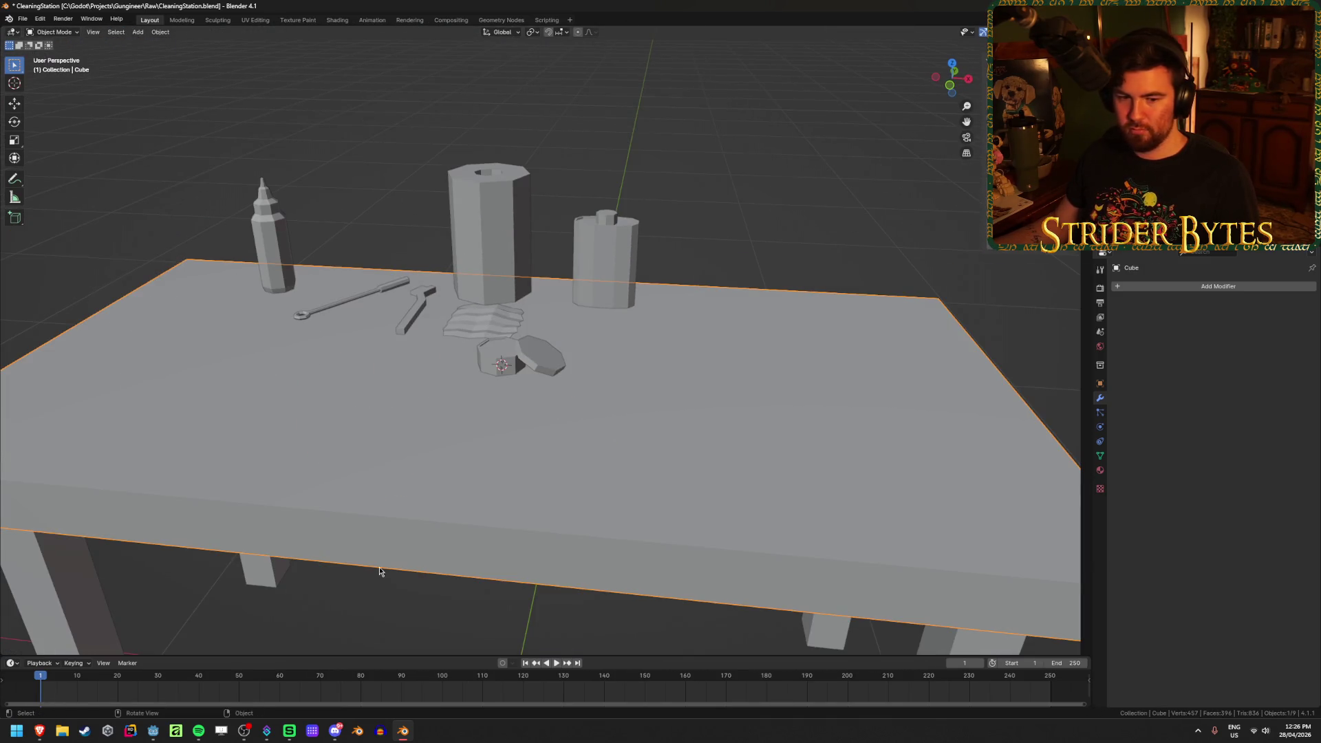
Inspect the polish tin and lid on the table from several angles and save CleaningStation.blend
scroll(388, 572, "up", 5)
left_click(448, 392)
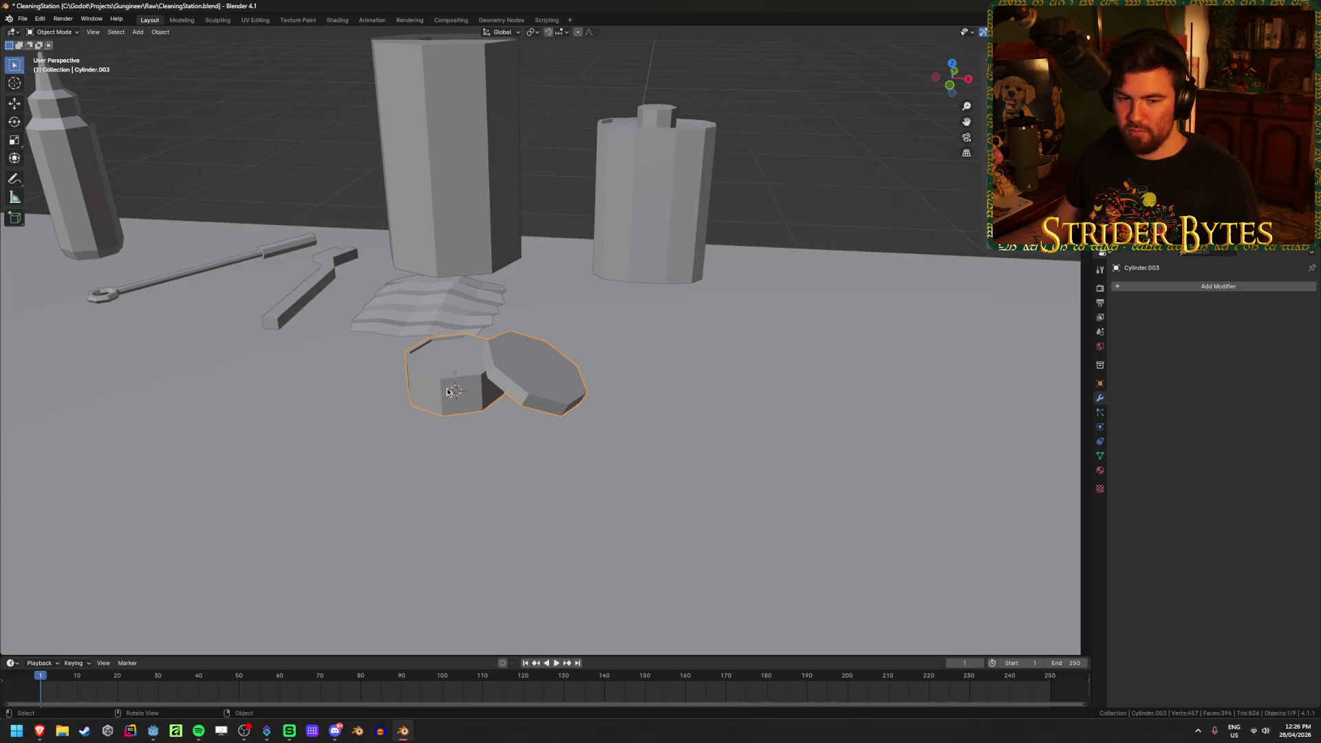
mouse_move(518, 380)
middle_mouse_down()
mouse_move(397, 519)
mouse_move(410, 440)
mouse_move(671, 336)
mouse_move(705, 254)
middle_mouse_up()
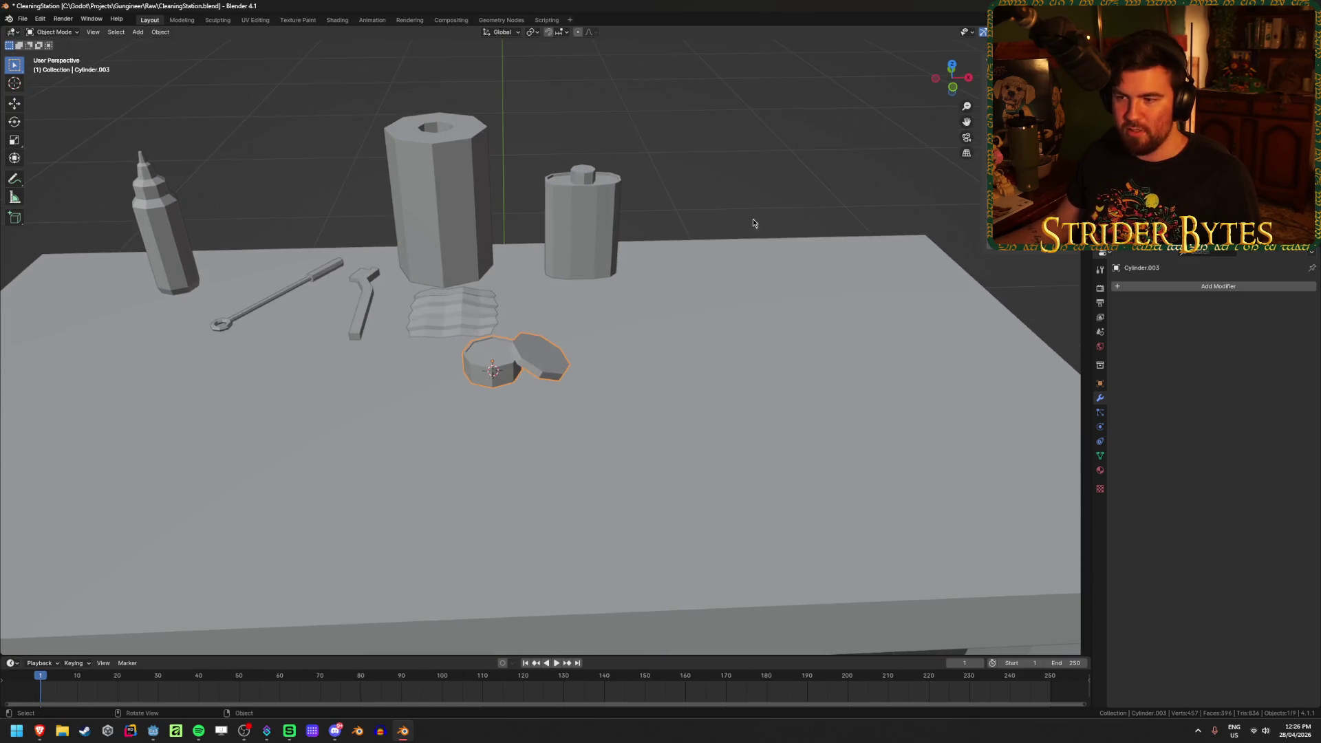
left_click(733, 141)
mouse_move(665, 383)
middle_mouse_down()
mouse_move(638, 359)
mouse_move(461, 439)
mouse_move(420, 372)
middle_mouse_up()
left_click(419, 375)
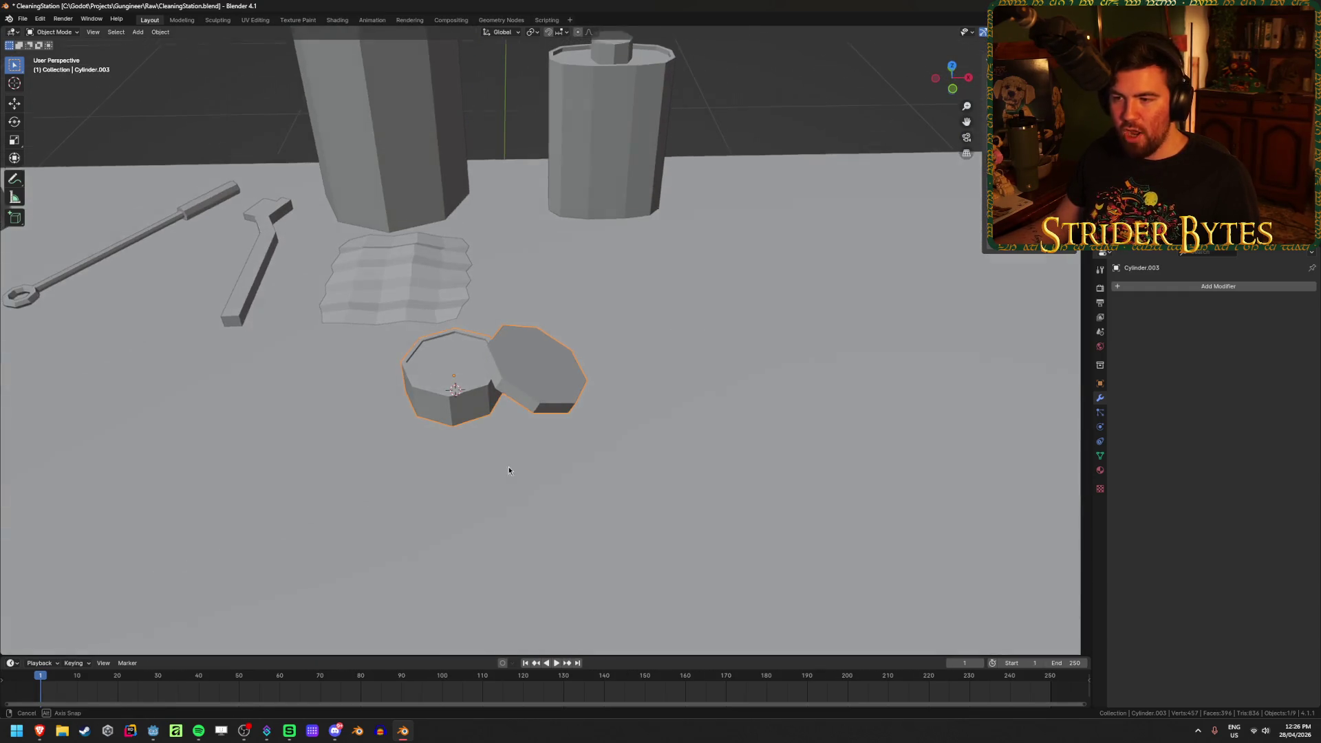
middle_click_drag(510, 466, 688, 424)
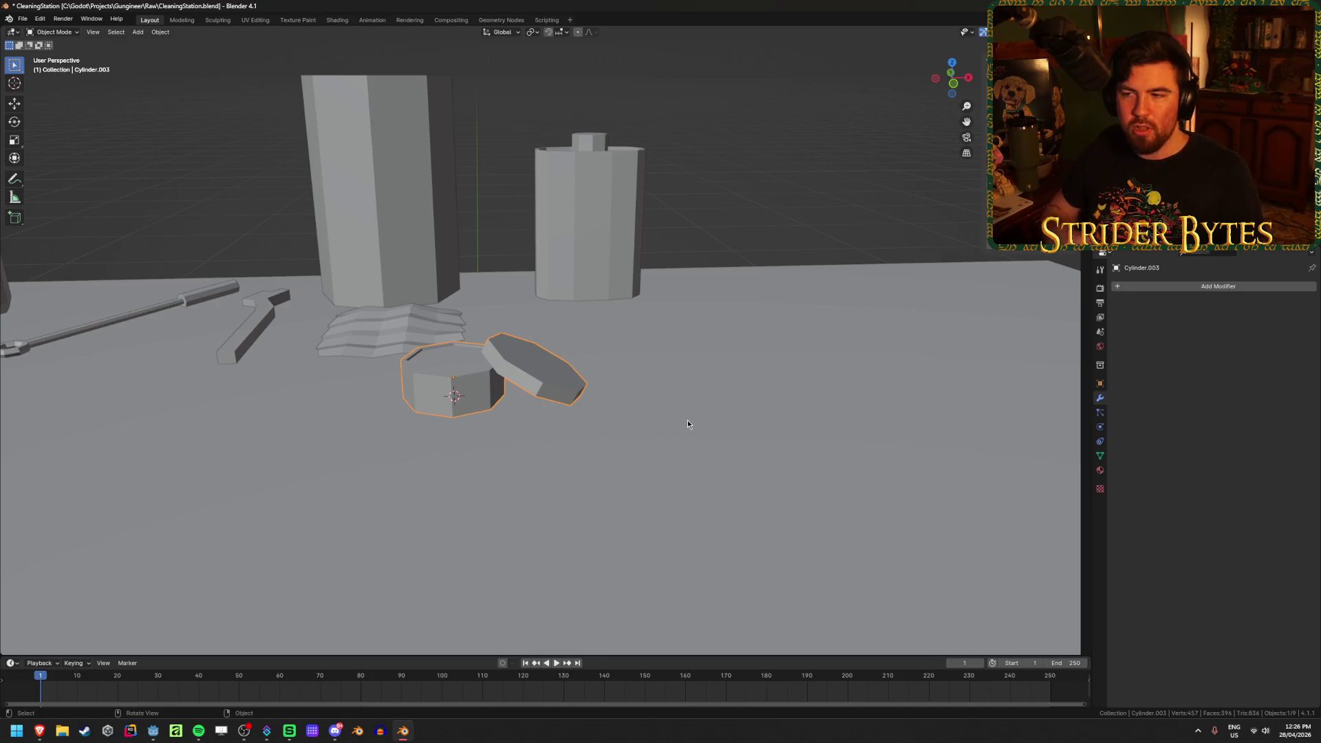
left_click(622, 376)
mouse_move(621, 376)
middle_mouse_down()
mouse_move(552, 456)
mouse_move(371, 460)
middle_mouse_up()
left_click(509, 379)
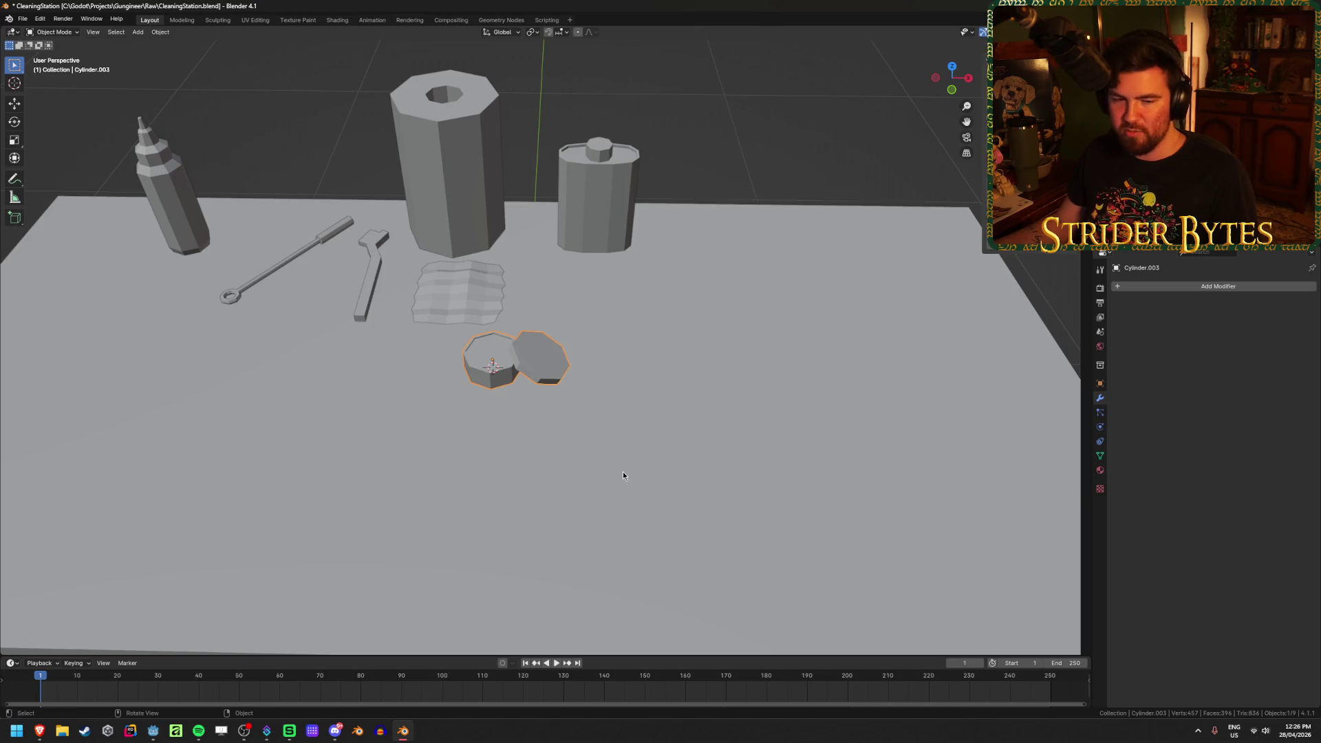
left_click(666, 112)
key("ctrl+s")
middle_click_drag(417, 296, 626, 238)
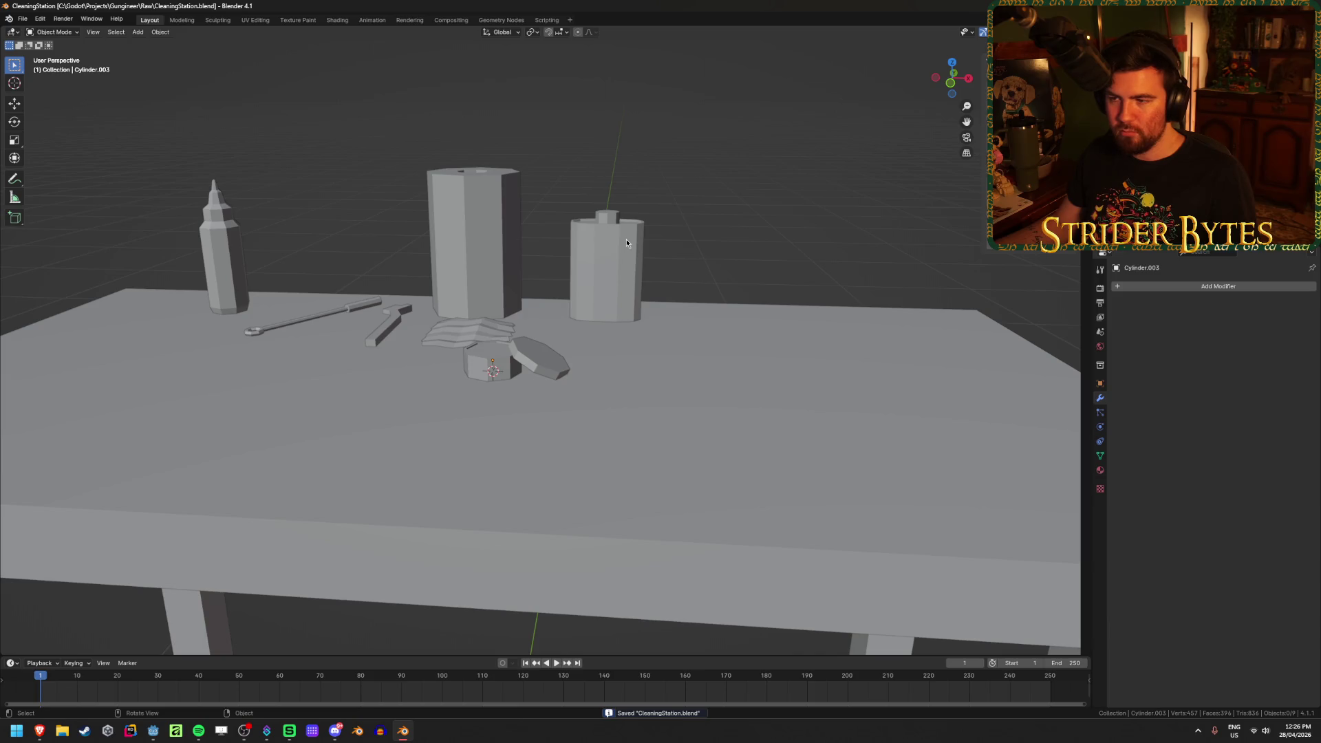
In Brave, go back to the 'wood polish' image results and view the O'Cedar furniture polish bottle
mouse_move(39, 731)
left_click(103, 682)
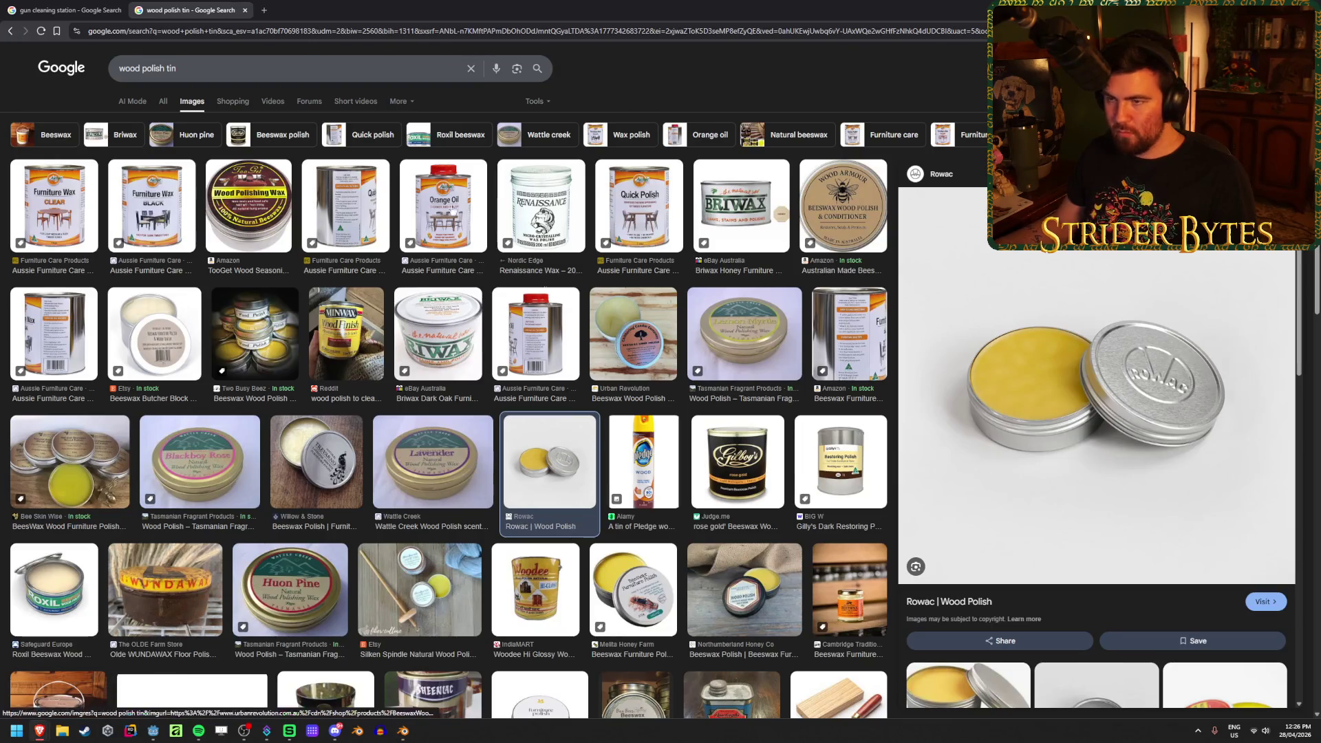
left_click(11, 31)
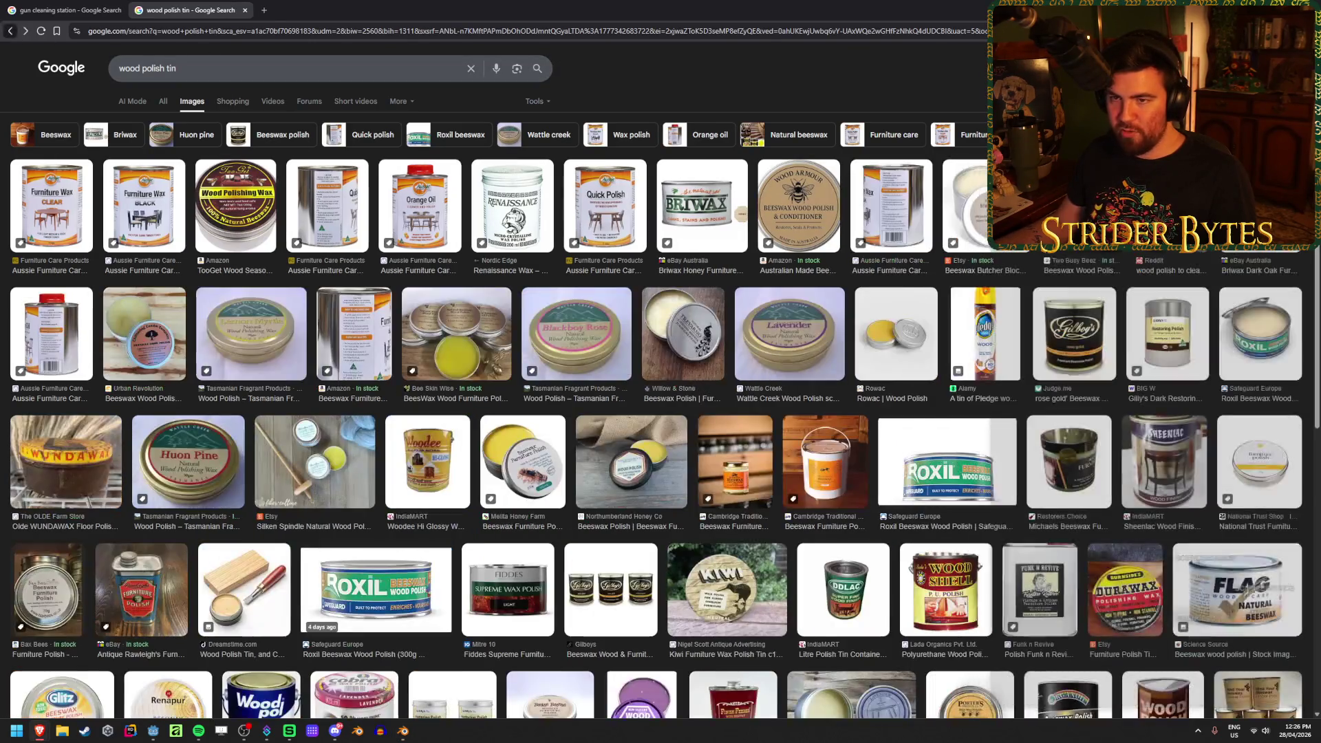
left_click(11, 30)
scroll(620, 310, "up", 7)
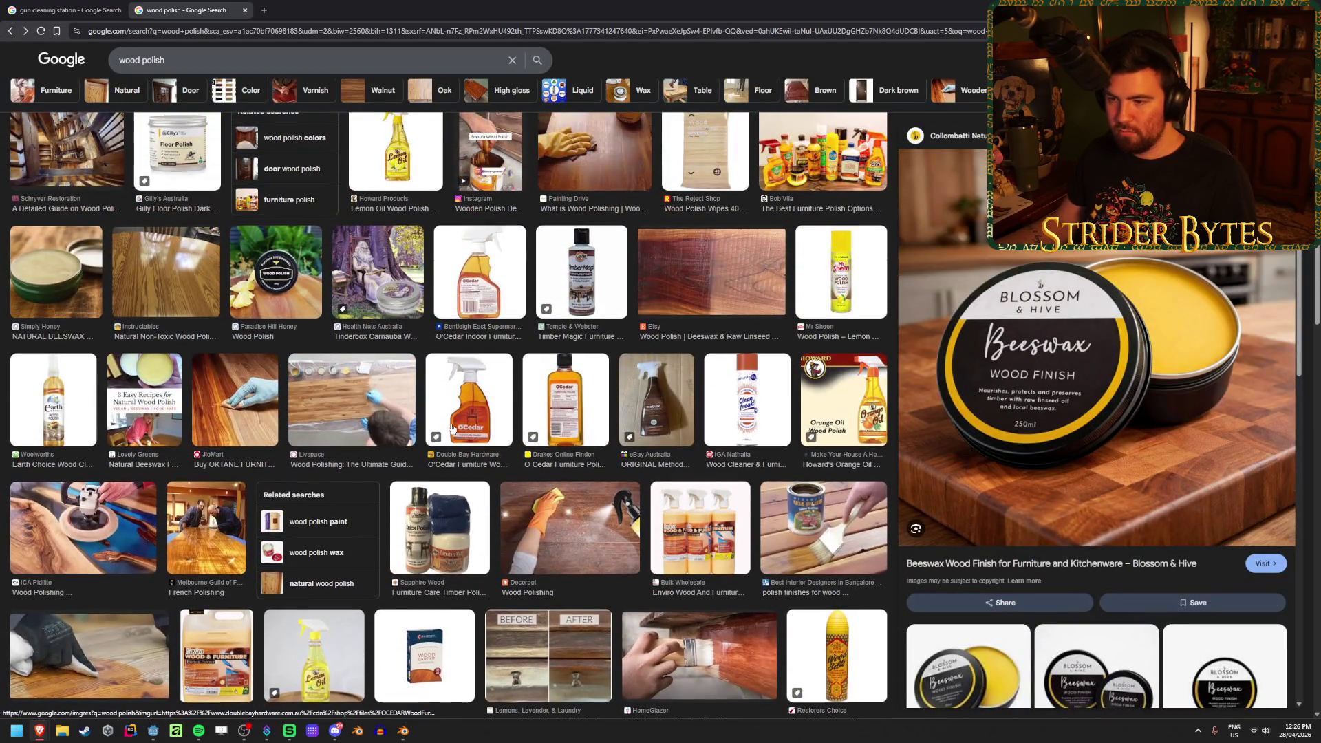
left_click(469, 403)
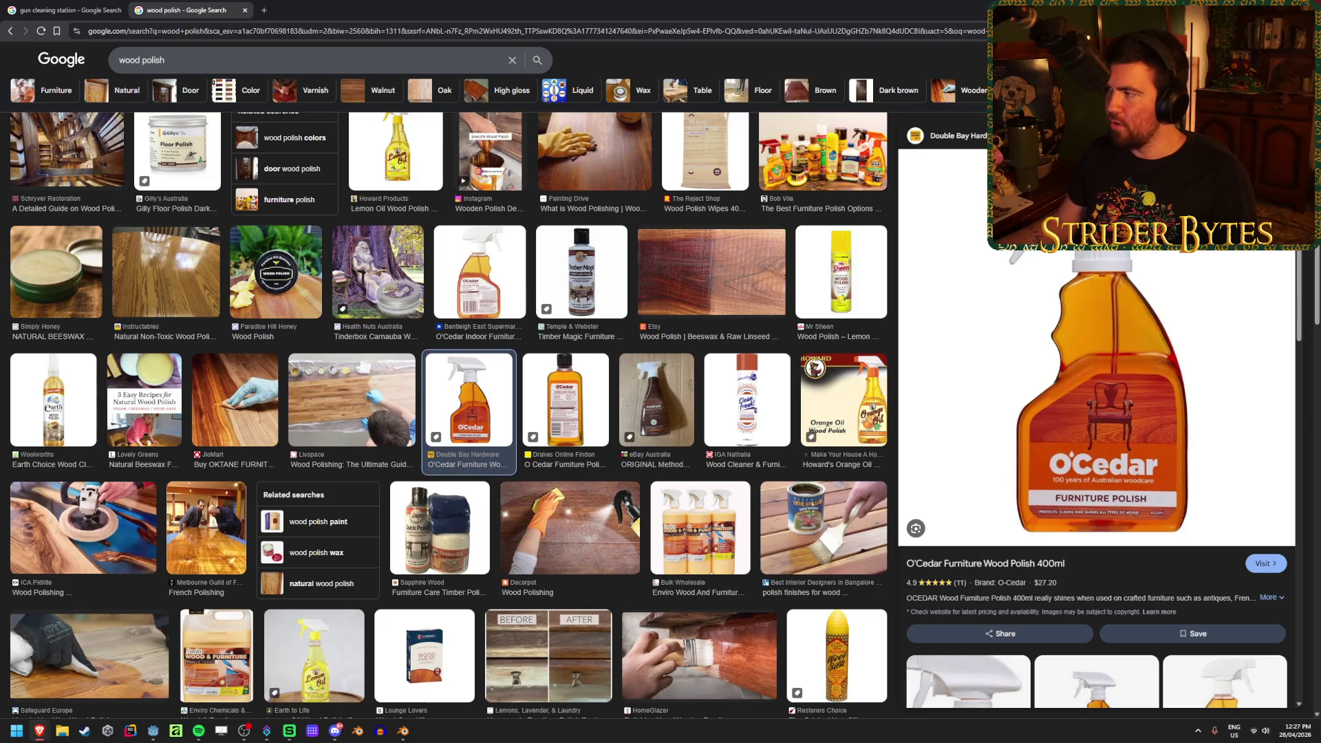
left_click(1243, 10)
Back in Blender, select the tall octagonal cylinder and enter Edit Mode
middle_click_drag(523, 303, 440, 278)
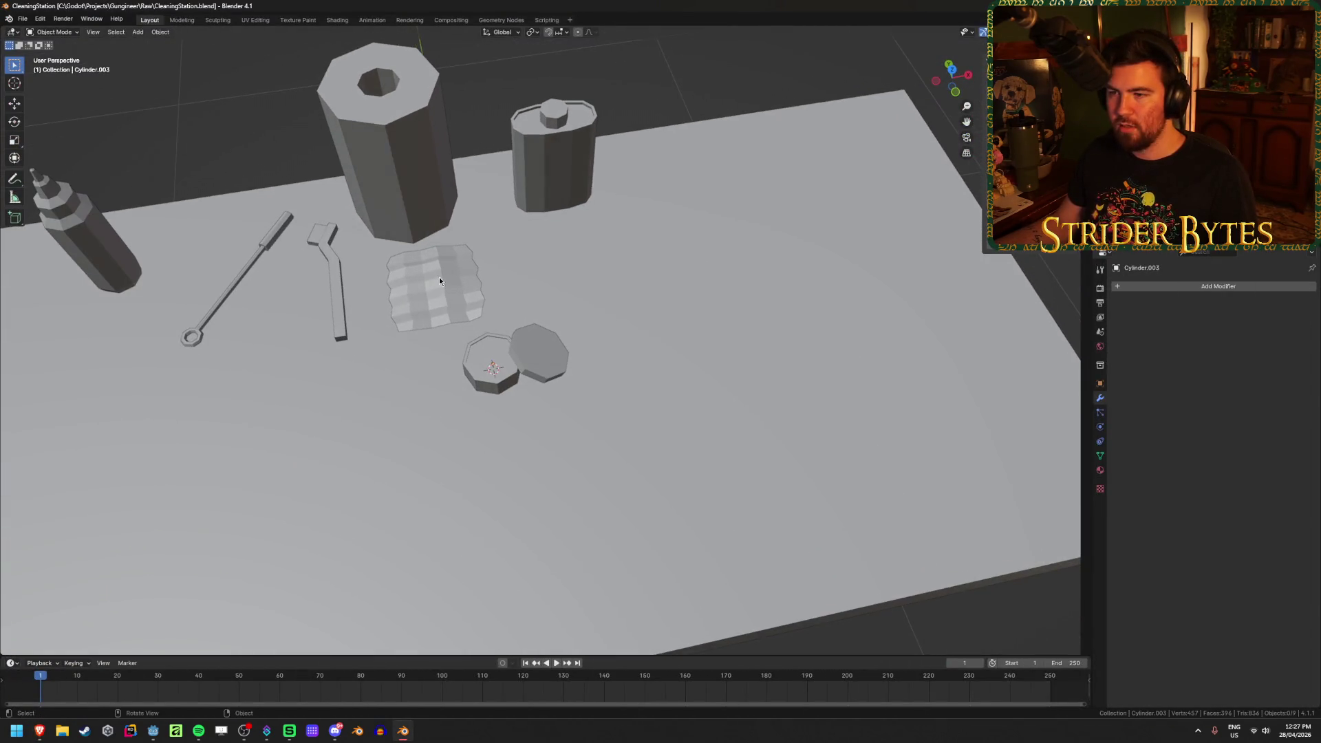
left_click(556, 201)
left_click(370, 204)
mouse_move(371, 204)
middle_mouse_down()
mouse_move(441, 156)
mouse_move(420, 172)
middle_mouse_up()
key("Tab")
Extrude an edge of the tall octagonal cylinder twice to form a flat flap
left_click(388, 160)
key("e")
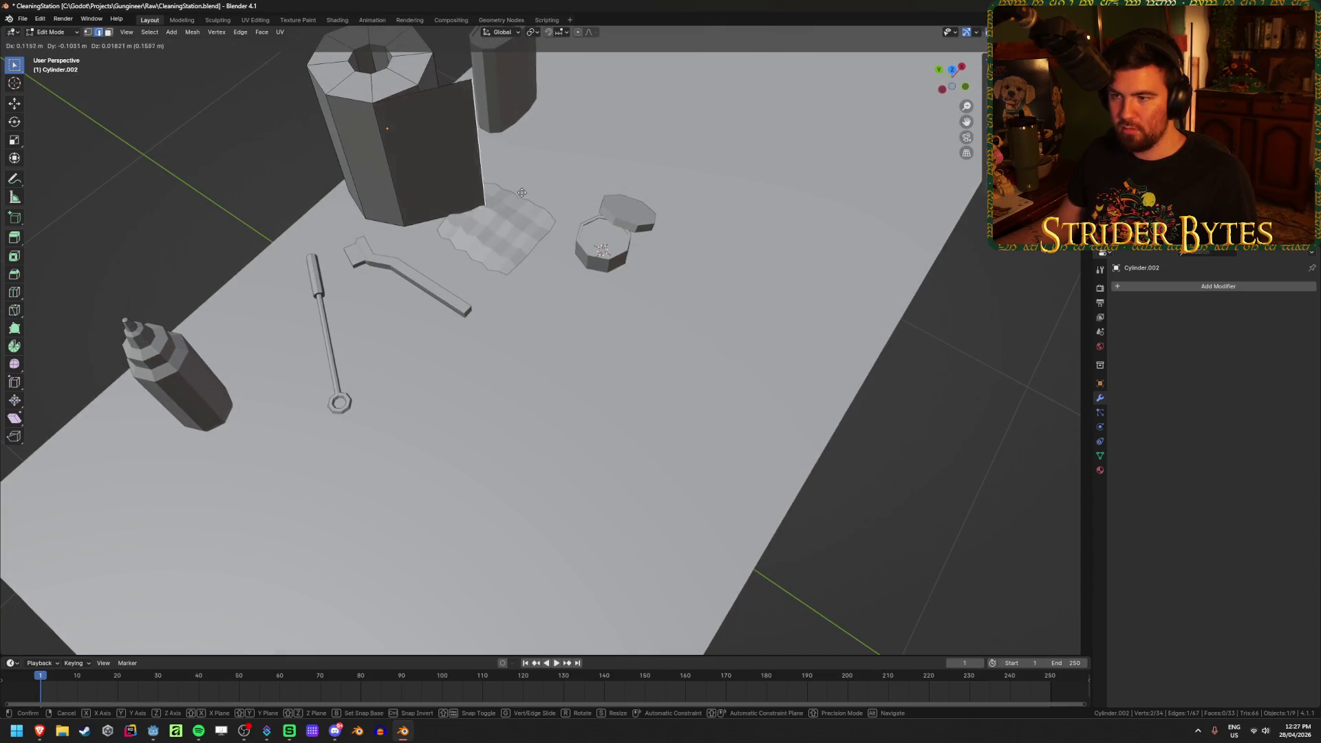
left_click(478, 215)
key("e")
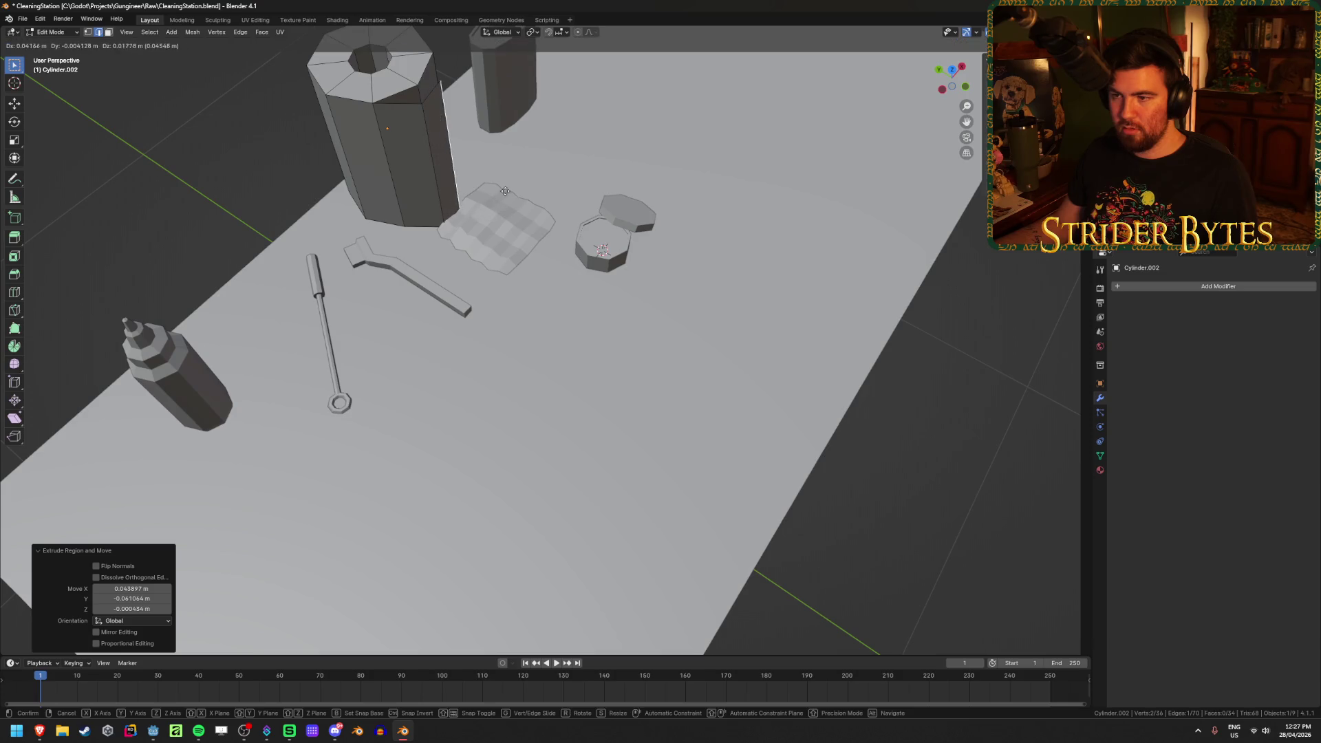
left_click(559, 200)
mouse_move(558, 199)
middle_mouse_down()
mouse_move(509, 227)
mouse_move(607, 206)
mouse_move(536, 193)
middle_mouse_up()
In Object Mode, move the cloth vertically to adjust its height on the table
key("Tab")
left_click(482, 237)
key("g")
key("z")
left_click(482, 239)
left_click(655, 288)
mouse_move(655, 287)
middle_mouse_down()
mouse_move(754, 252)
mouse_move(483, 181)
mouse_move(496, 159)
mouse_move(540, 170)
middle_mouse_up()
Go back to editing the tall cylinder's mesh and undo the last change
key("Tab")
key("Tab")
left_click(461, 145)
key("Tab")
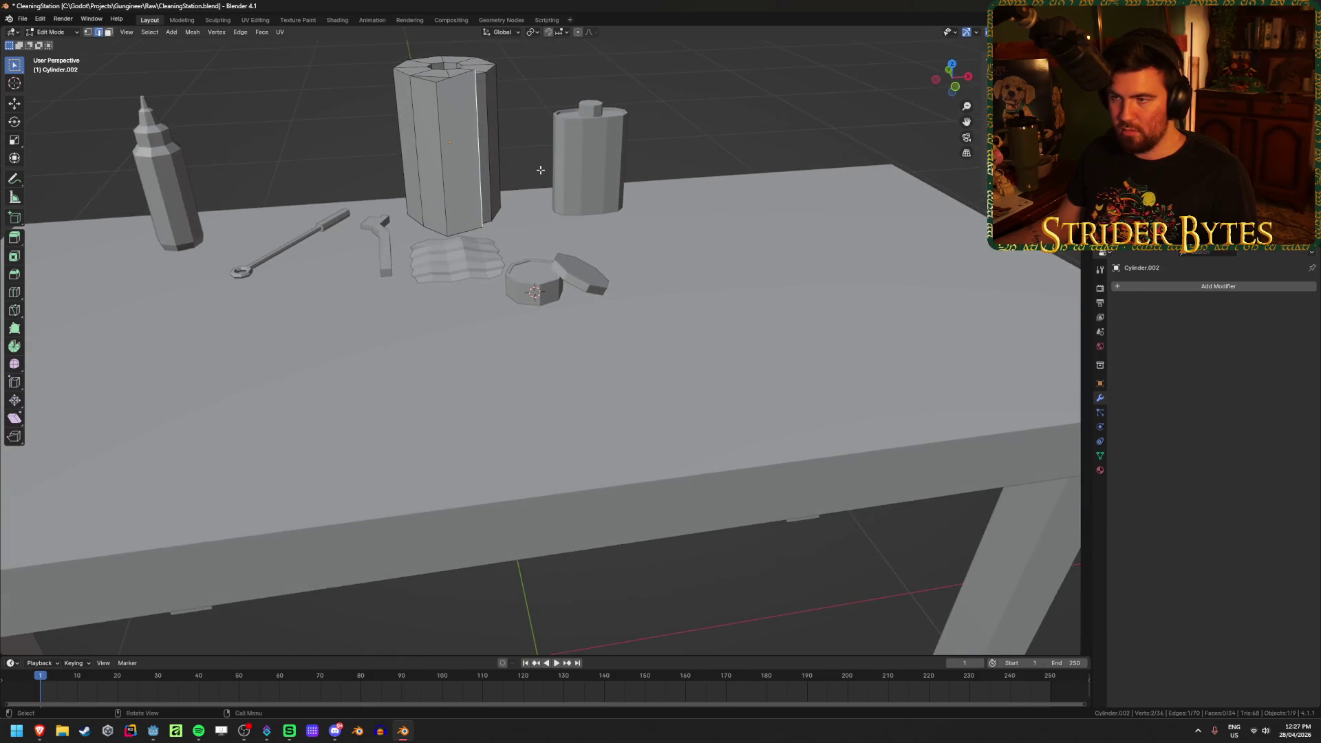
key("ctrl+z")
key("ctrl+z")
key("ctrl+z")
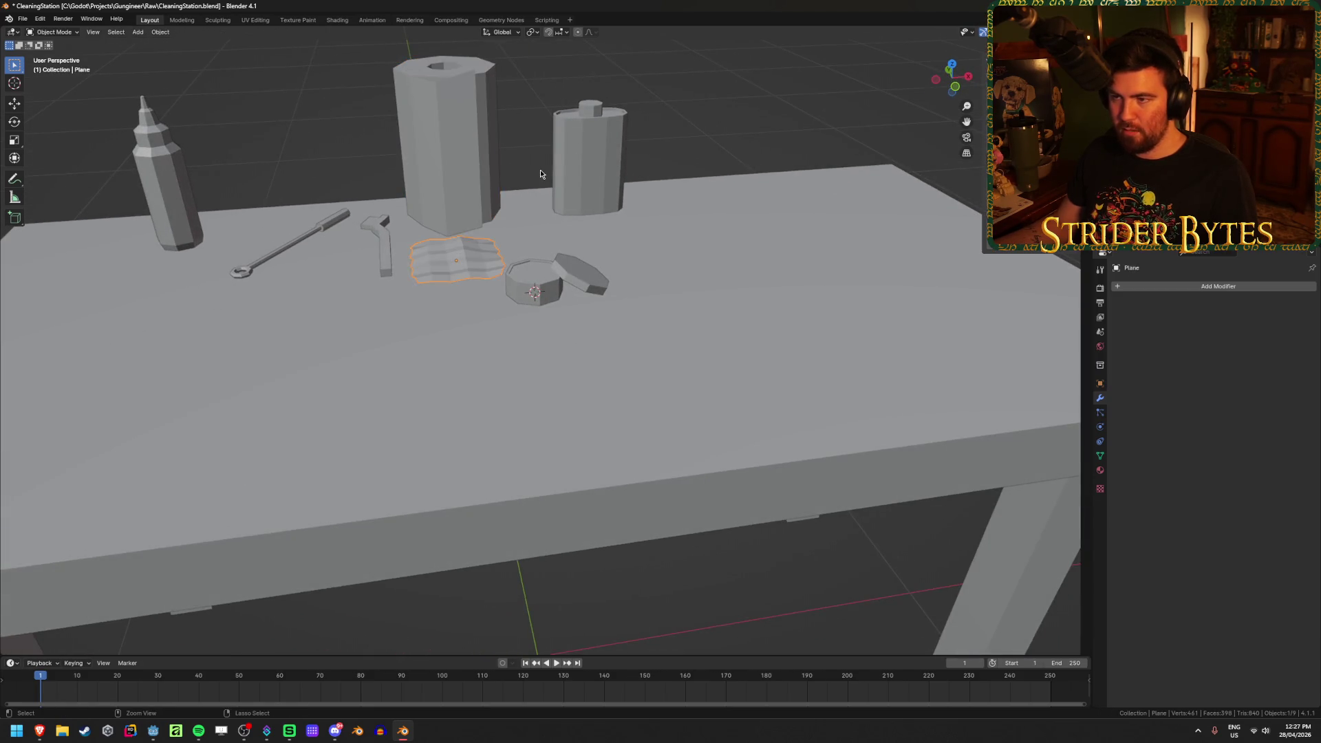
middle_click_drag(541, 169, 542, 208)
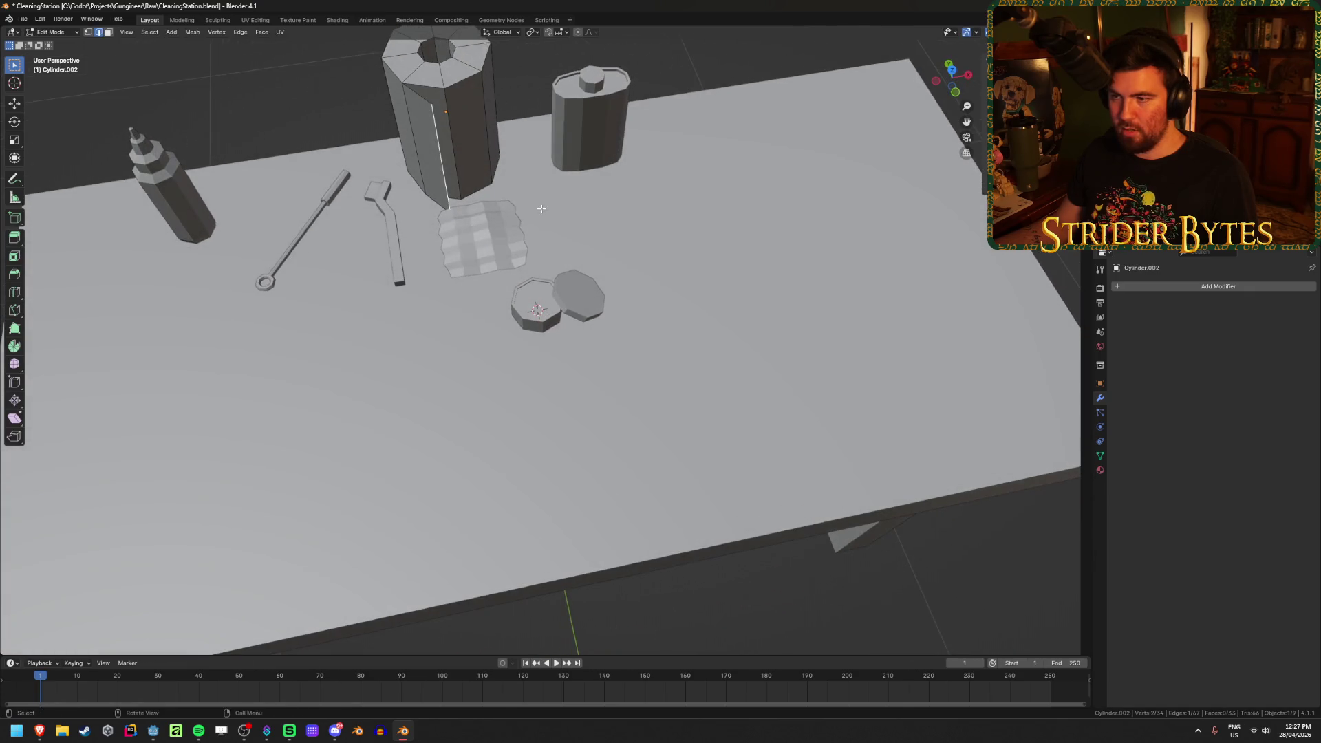
Extrude the flap's edge one more section, kept level with the table
key("g")
key("shift+z")
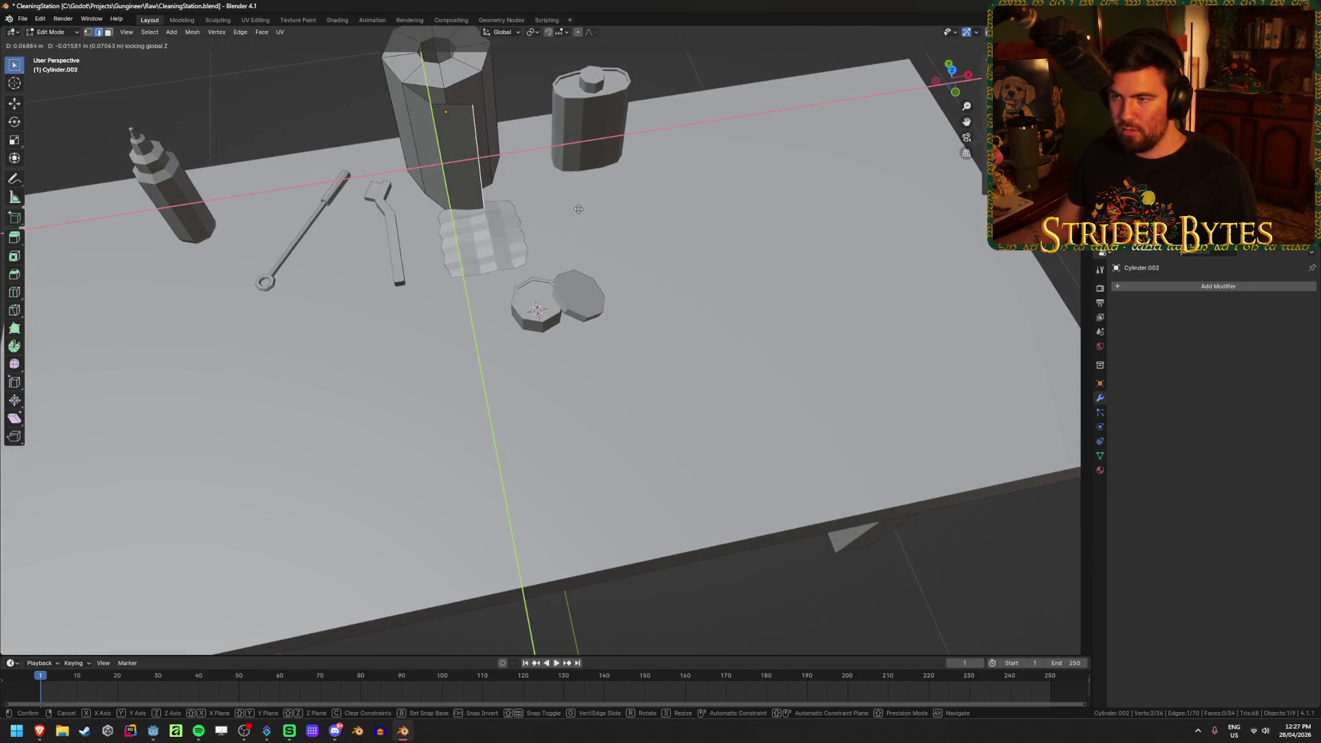
left_click(581, 208)
scroll(704, 239, "down", 2)
key("g")
left_click(688, 265)
Switch to a perspective wireframe view, deselect everything and look down on the props
mouse_move(775, 333)
middle_mouse_down()
mouse_move(592, 277)
mouse_move(629, 267)
mouse_move(522, 349)
mouse_move(418, 368)
mouse_move(321, 349)
mouse_move(357, 353)
mouse_move(211, 377)
mouse_move(250, 347)
mouse_move(732, 215)
mouse_move(698, 238)
middle_mouse_up()
key("KP_5")
key("shift+z")
key("shift+z")
left_click(699, 239)
middle_click_drag(774, 196, 647, 158)
scroll(535, 234, "up", 5)
mouse_move(535, 234)
middle_mouse_down()
mouse_move(532, 250)
mouse_move(623, 311)
middle_mouse_up()
Extrude the tall cylinder's two bent-flap faces along their reversed normals
left_click(627, 314)
key("Tab")
left_click(596, 281)
key("3")
left_click(596, 284)
left_click(565, 314, "shift")
key("e")
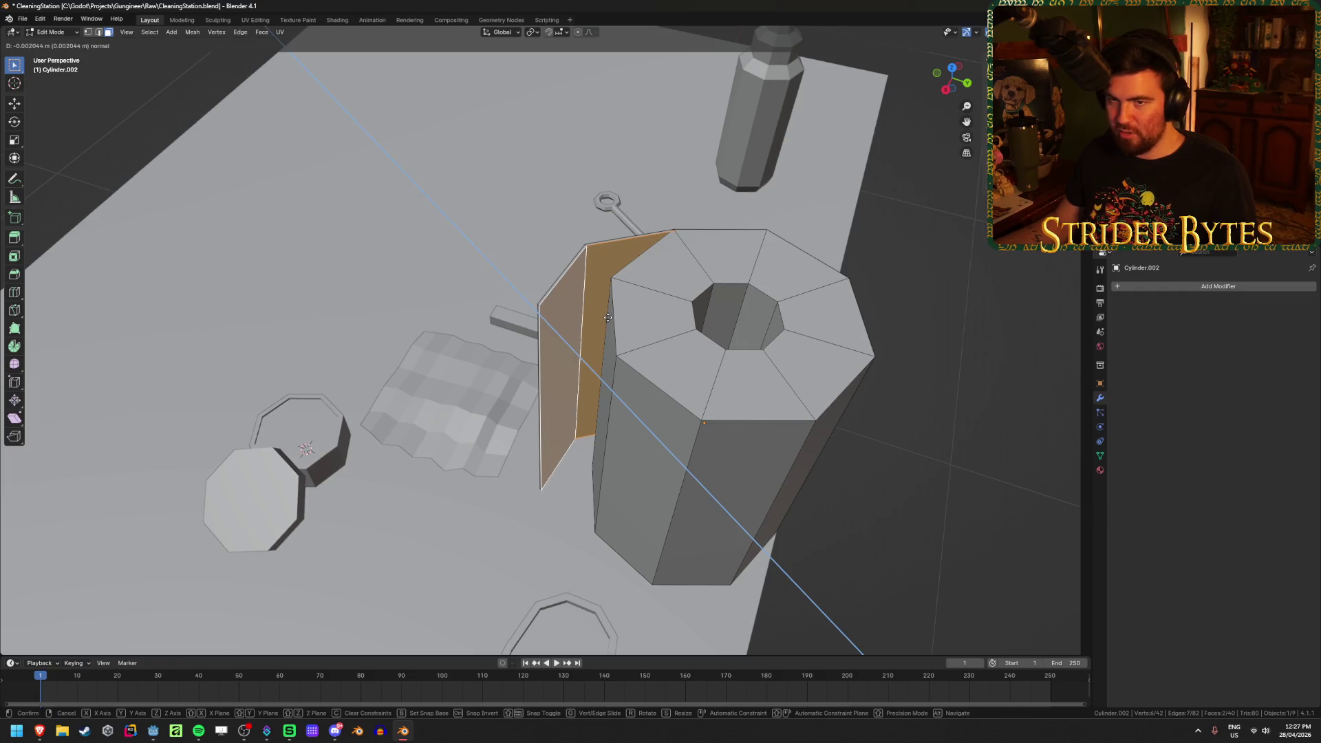
key("minus")
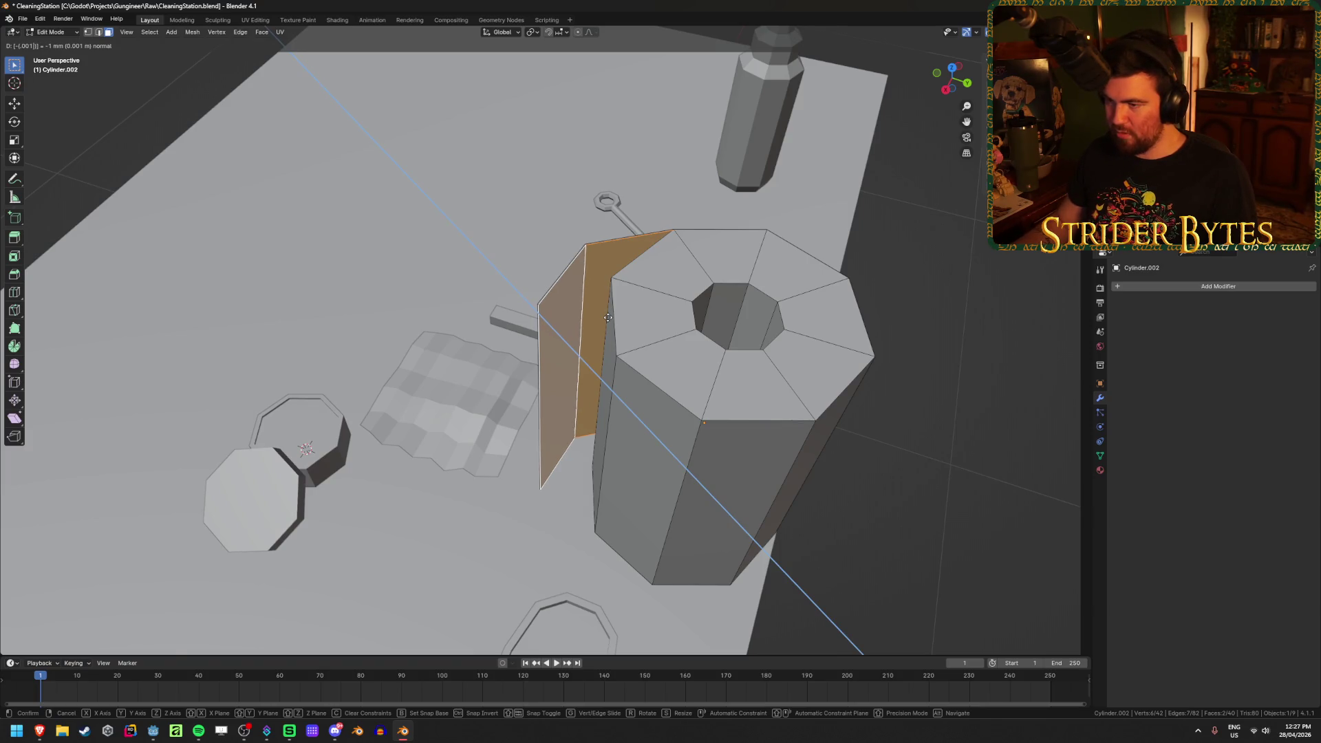
key("Return")
key("Tab")
Reselect the tall cylinder's mesh and isolate a single flap face up close
mouse_move(574, 359)
middle_mouse_down()
mouse_move(692, 350)
mouse_move(807, 316)
mouse_move(551, 333)
mouse_move(407, 461)
middle_mouse_up()
left_click(402, 472)
key("Tab")
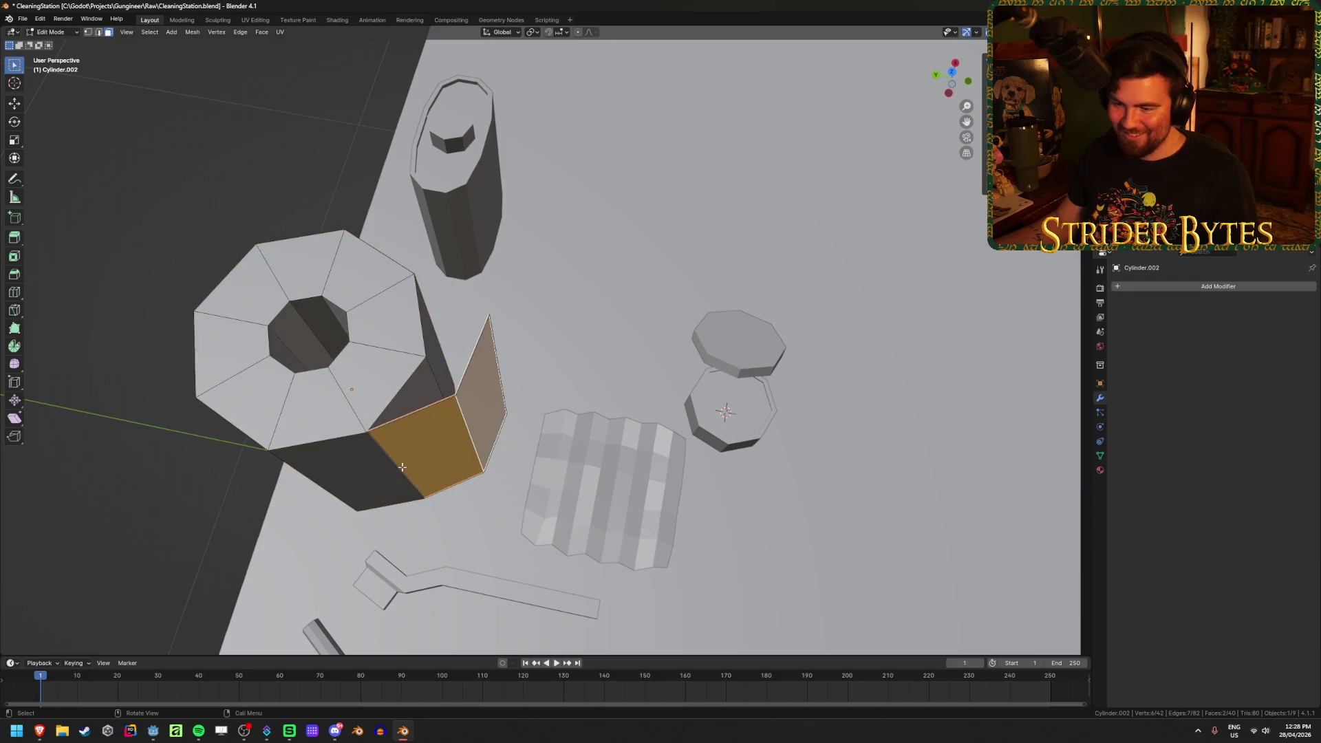
key("KP_Decimal")
scroll(490, 400, "up", 5)
left_click(521, 393)
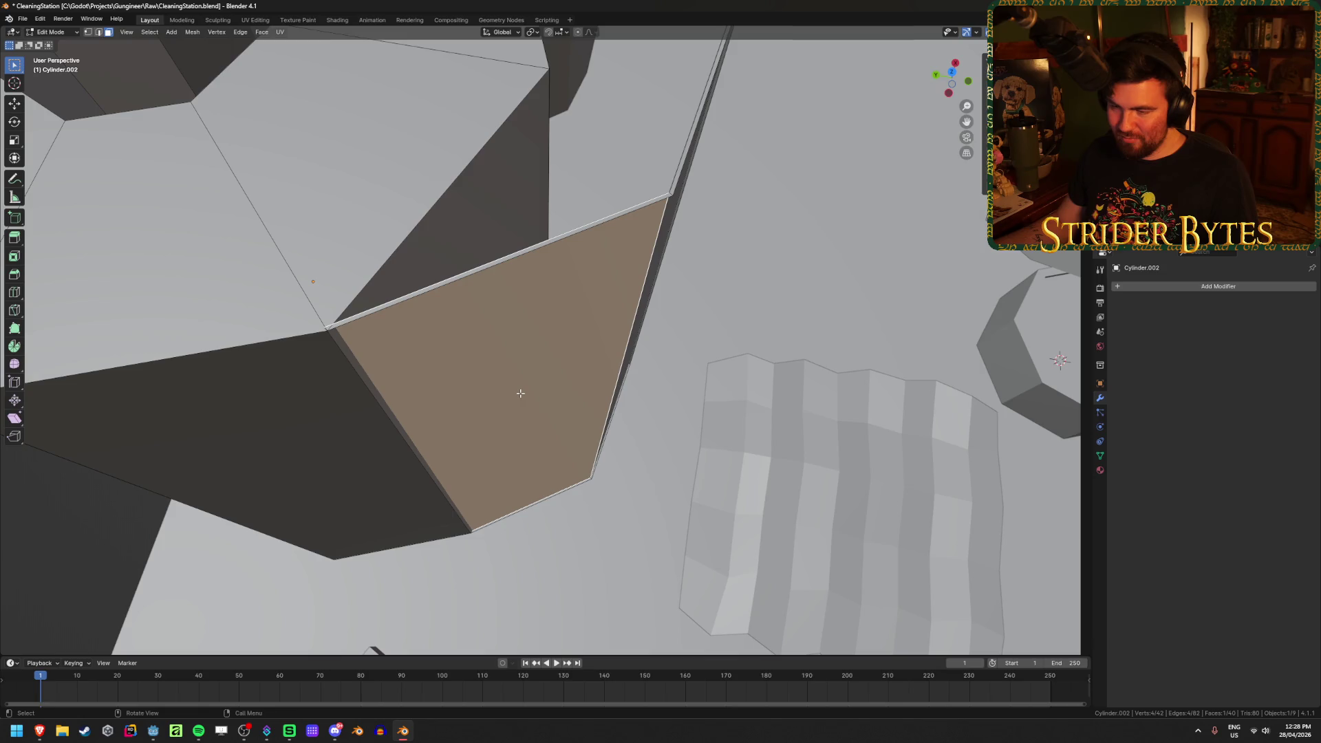
key("g")
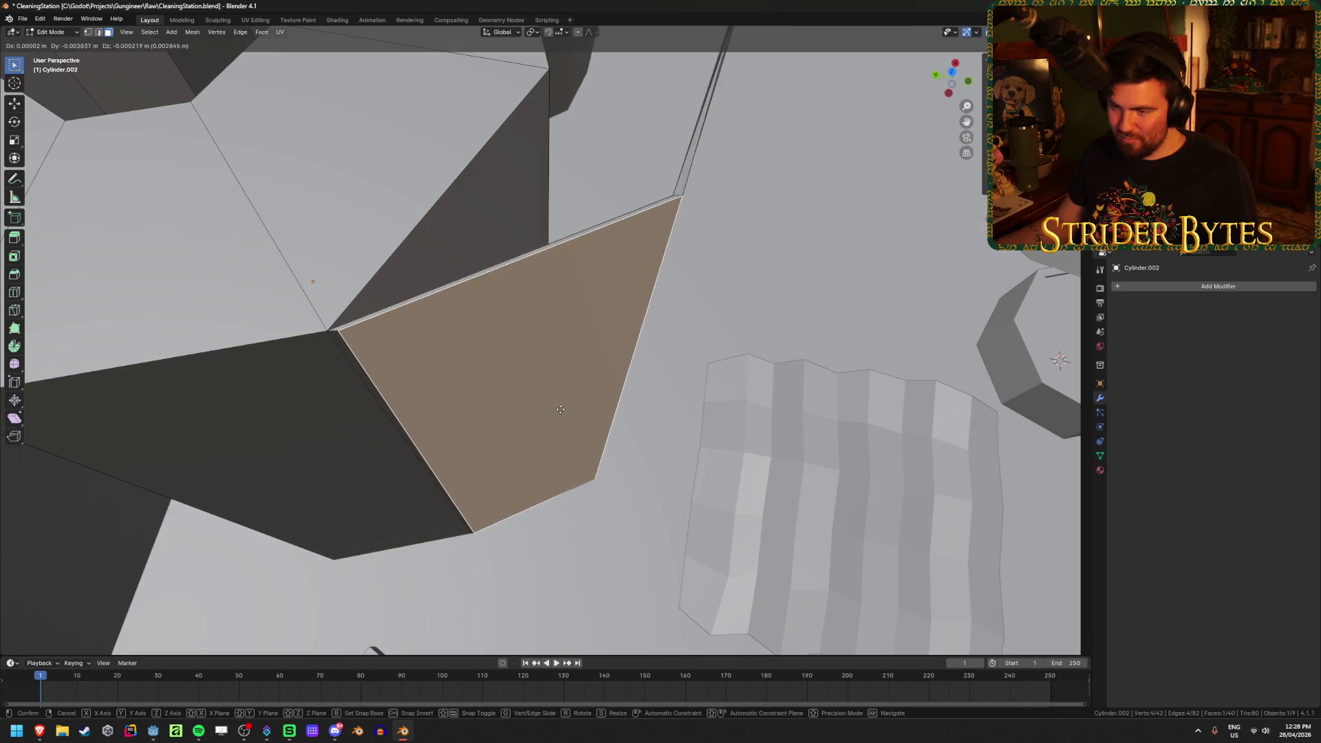
key("Escape")
middle_click_drag(564, 394, 525, 380)
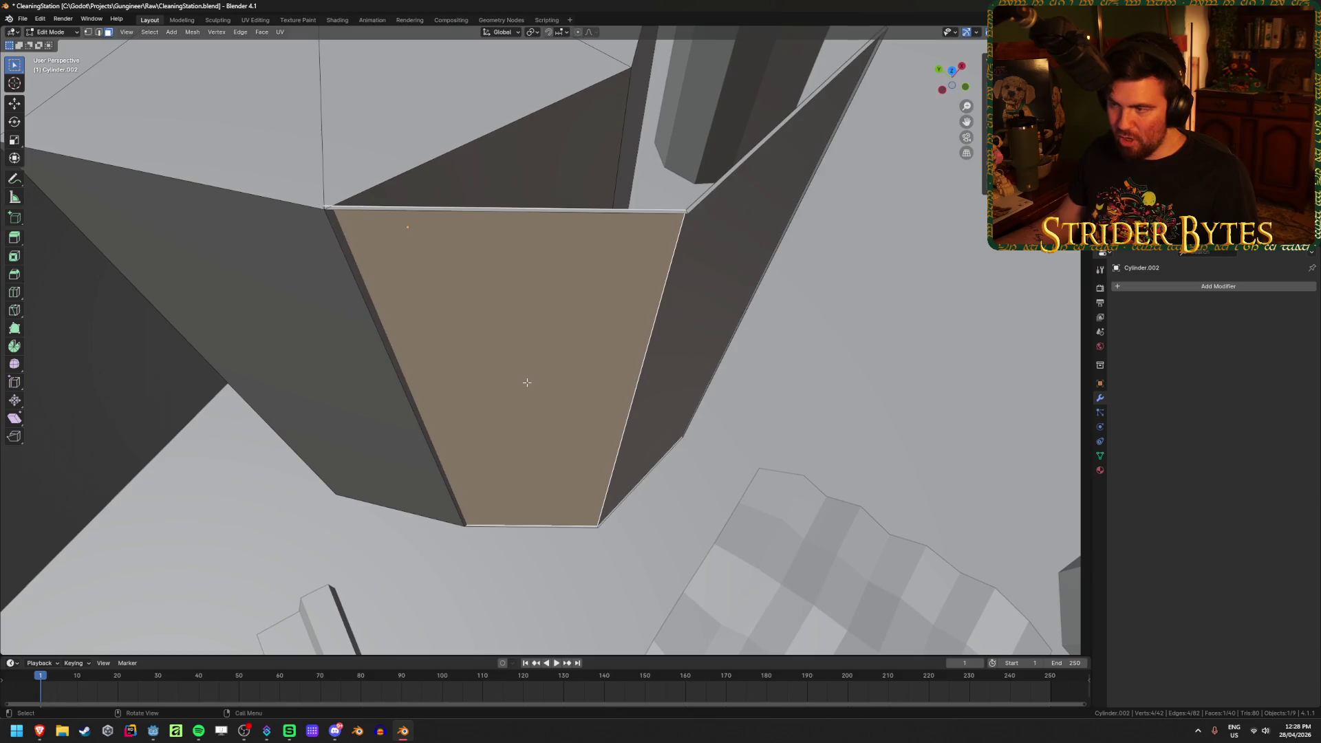
key("Tab")
key("Tab")
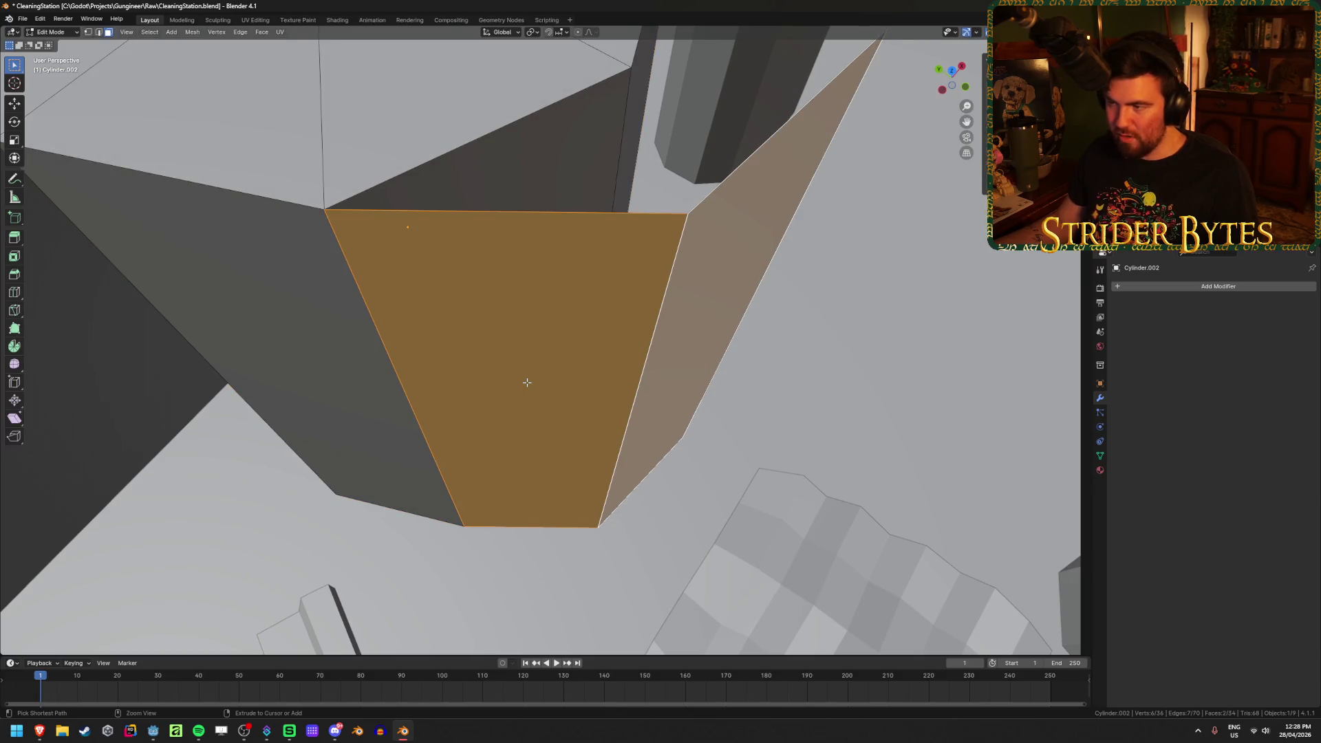
Extrude the flap face 0.001 m along its normal and exit Edit Mode
middle_click_drag(527, 382, 701, 435)
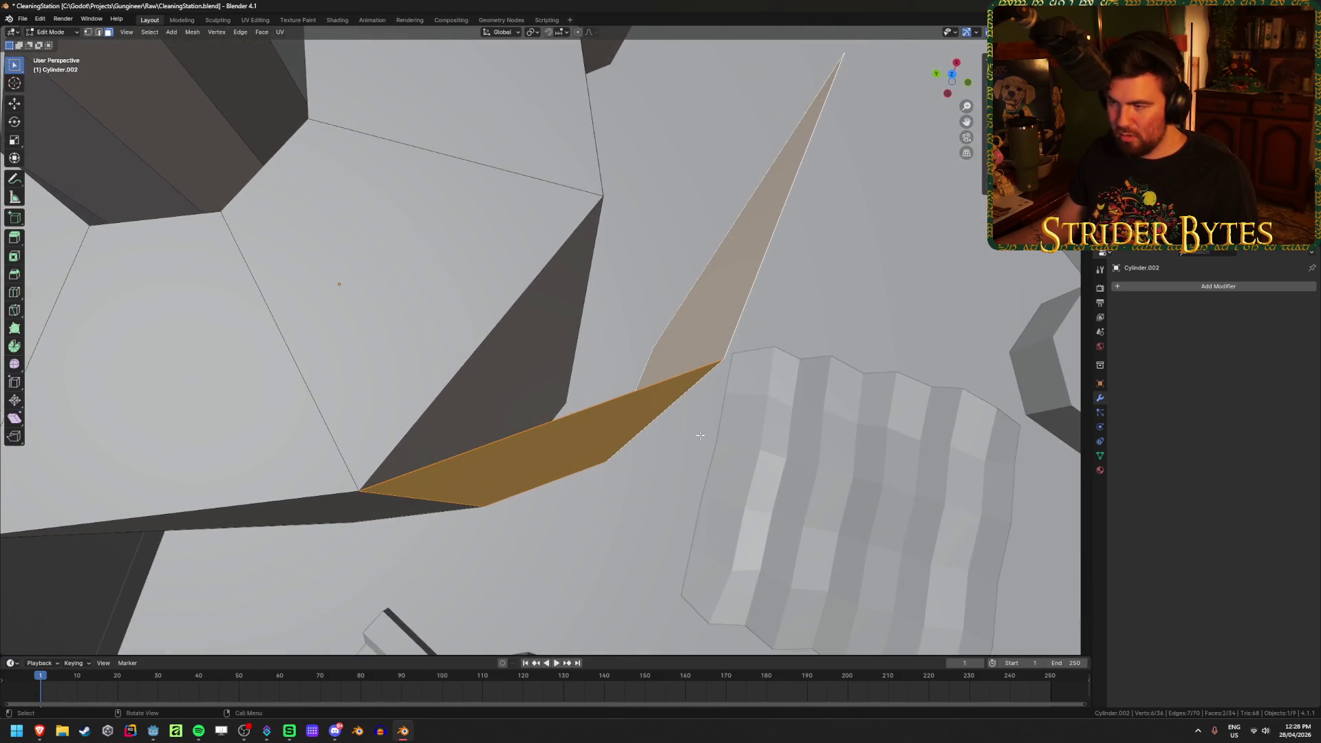
key("e")
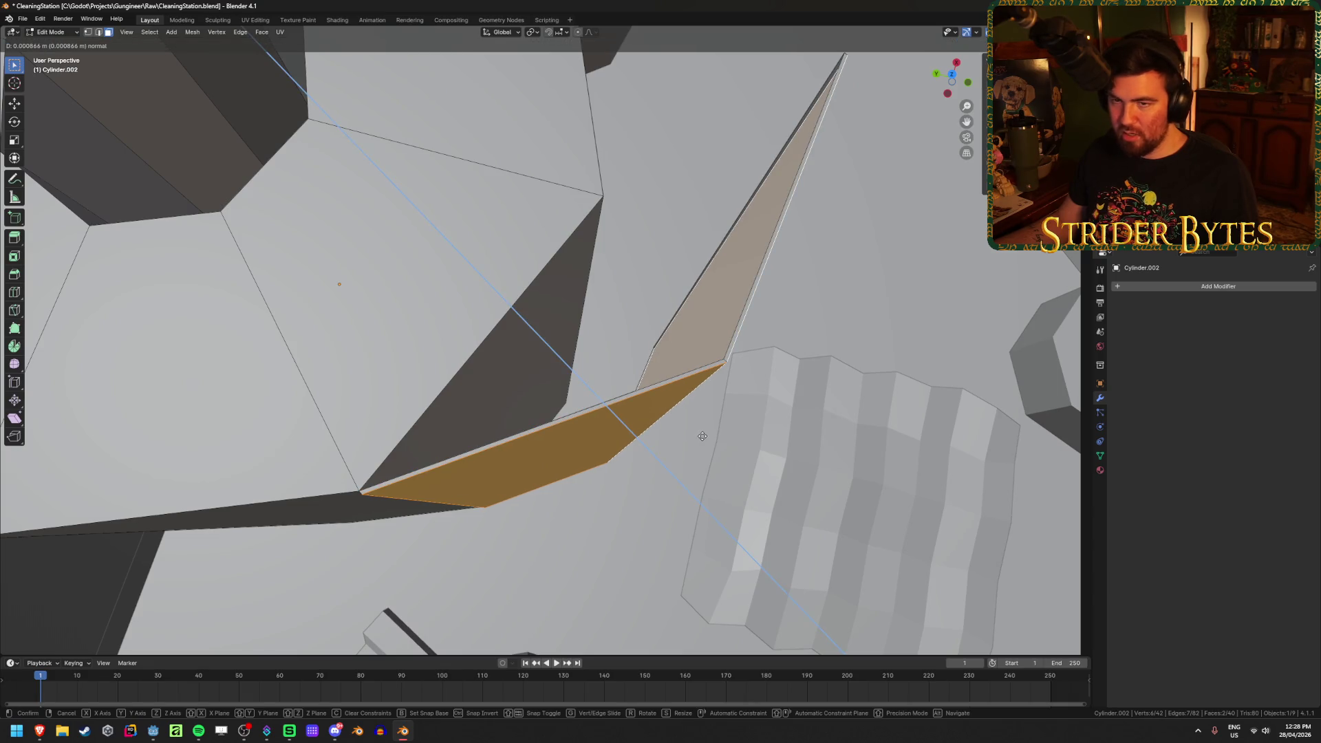
type("0.001")
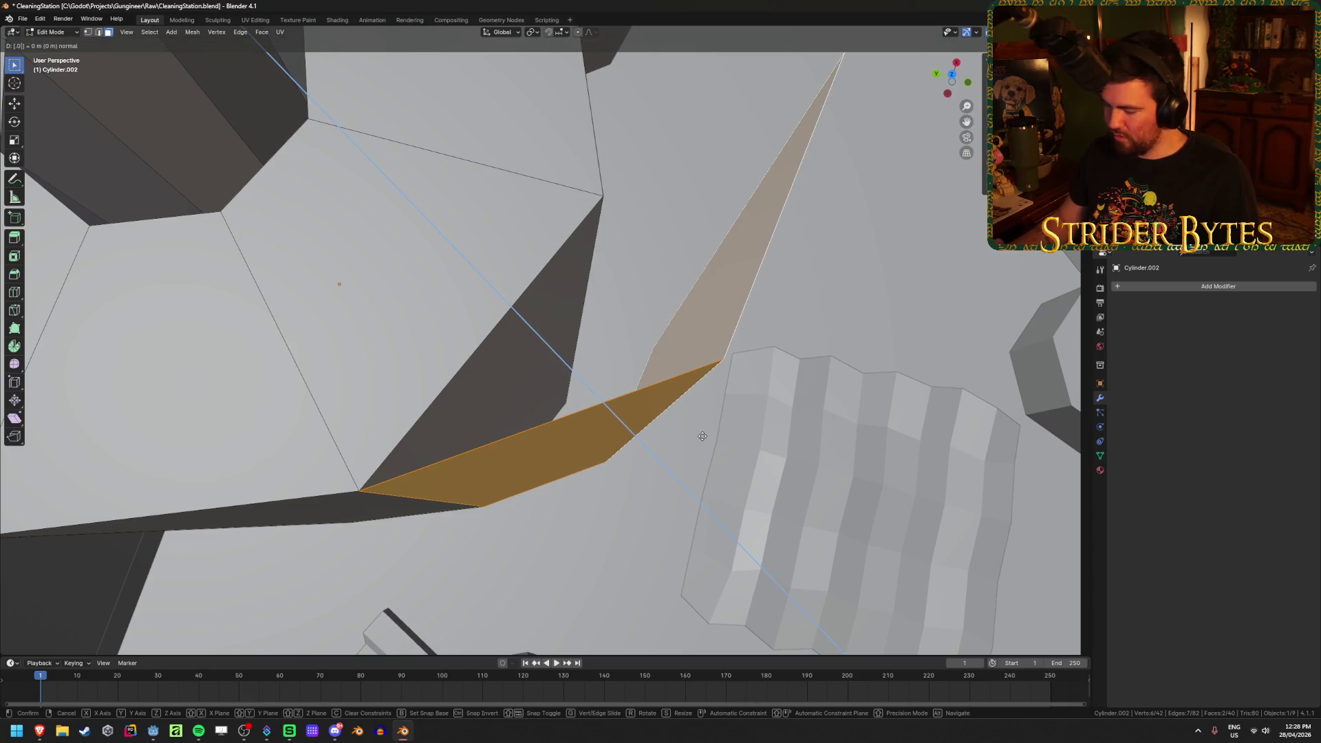
key("Return")
scroll(702, 436, "down", 5)
mouse_move(702, 436)
middle_mouse_down()
mouse_move(206, 422)
mouse_move(230, 379)
mouse_move(164, 414)
mouse_move(275, 407)
middle_mouse_up()
key("Tab")
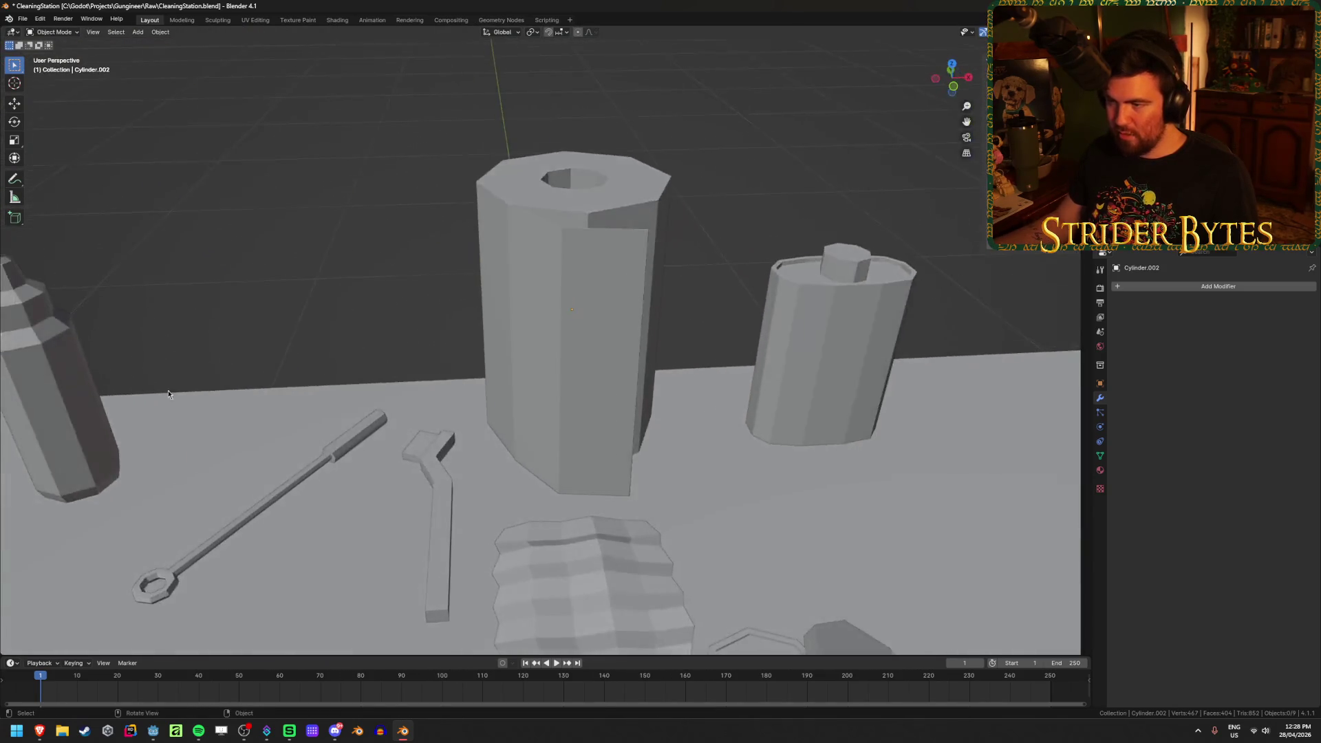
Slide the flap's vertical edge along the tall cylinder to a new position
scroll(377, 400, "down", 2)
middle_click_drag(377, 399, 479, 398)
scroll(450, 403, "up", 3)
left_click(466, 399)
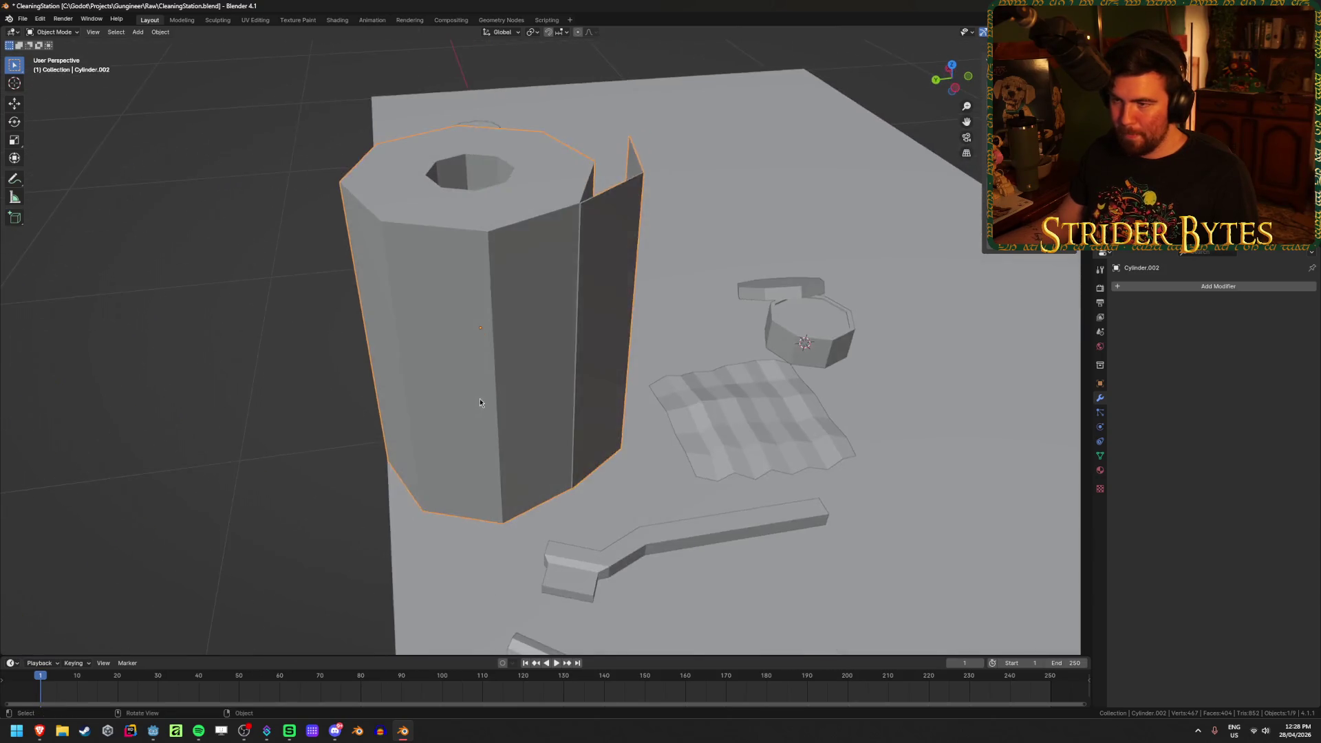
key("Tab")
scroll(479, 399, "up", 2)
left_click(596, 275)
middle_click_drag(643, 280, 619, 310)
scroll(619, 309, "up", 2)
key("shift+v")
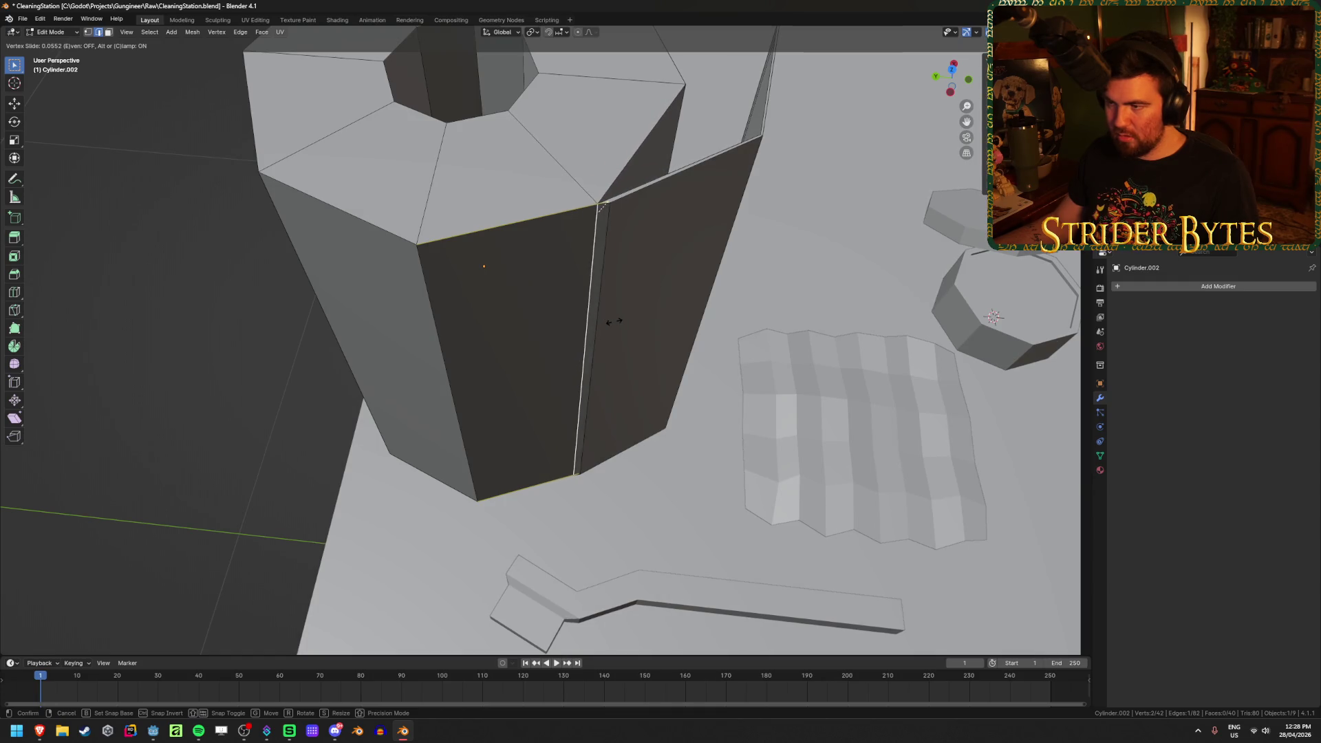
left_click(614, 323)
key("Tab")
Recalculate normals on the flap's wide face and narrow side face
scroll(247, 411, "down", 3)
mouse_move(246, 411)
middle_mouse_down()
mouse_move(213, 366)
mouse_move(616, 313)
mouse_move(523, 399)
mouse_move(541, 342)
mouse_move(462, 346)
mouse_move(413, 283)
middle_mouse_up()
key("Tab")
key("3")
left_click(413, 269)
left_click(384, 262, "shift")
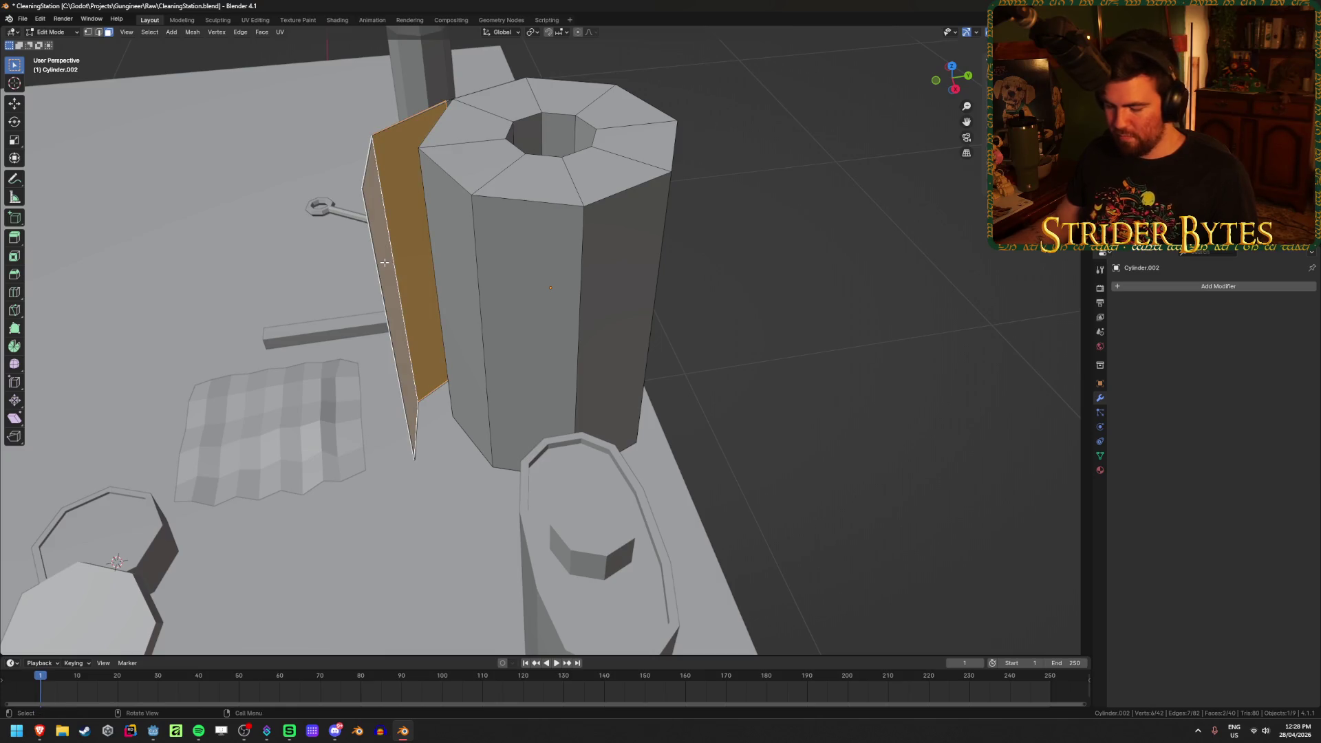
key("ctrl+n")
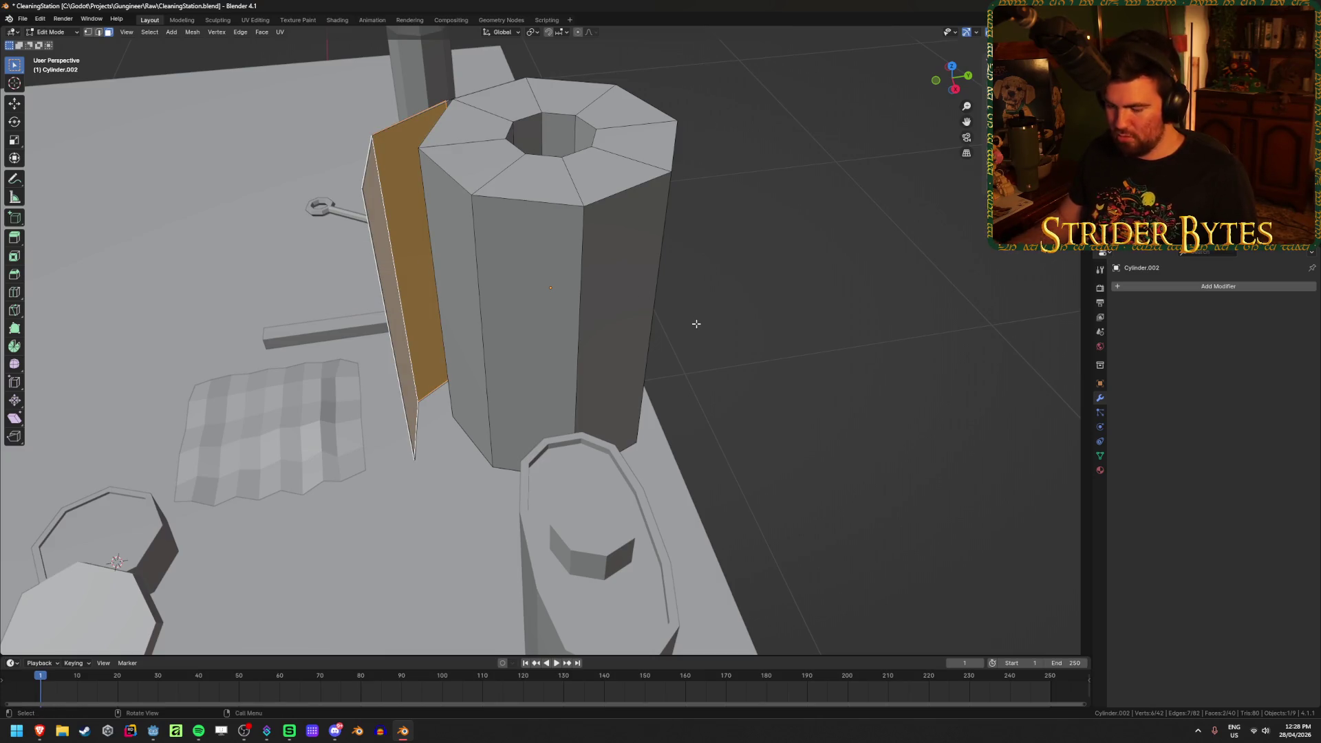
key("shift+n")
key("Tab")
key("alt+a")
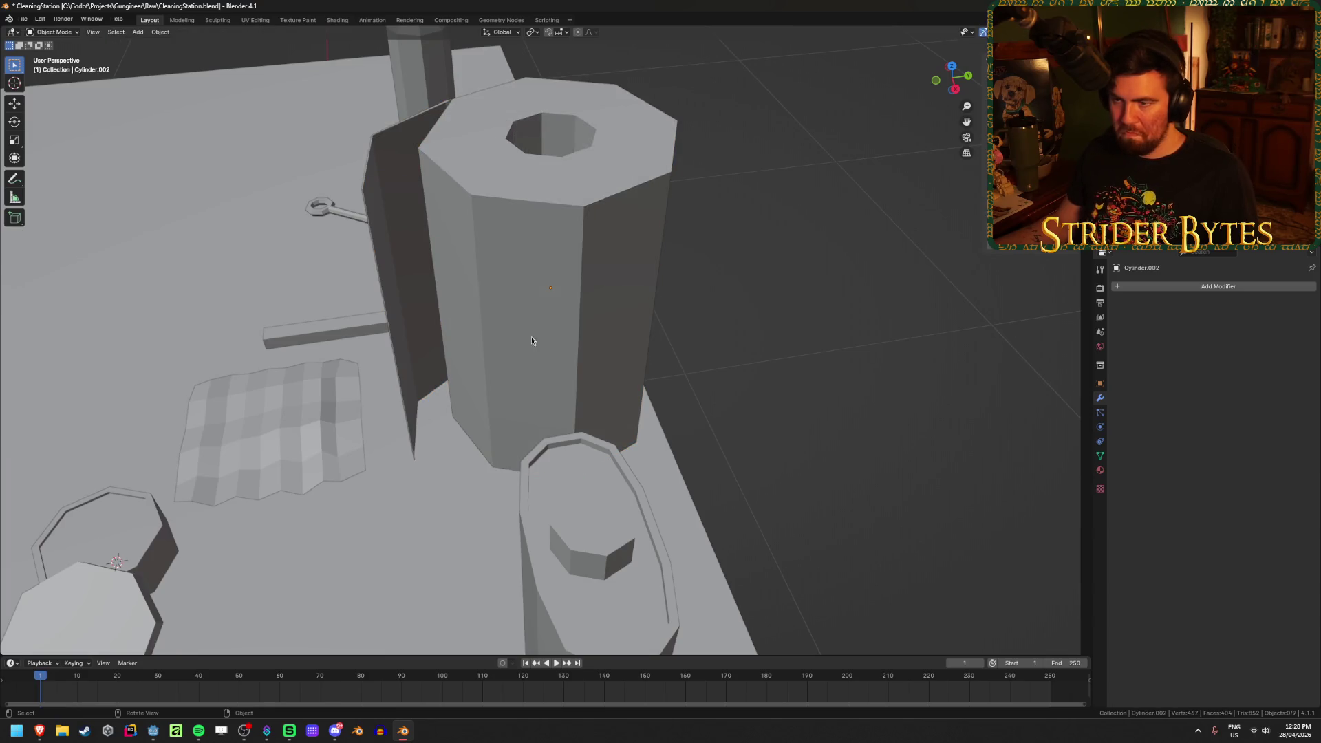
Save CleaningStation.blend and bring up the Add menu's Mesh choices
mouse_move(402, 223)
middle_mouse_down()
mouse_move(264, 289)
mouse_move(357, 287)
middle_mouse_up()
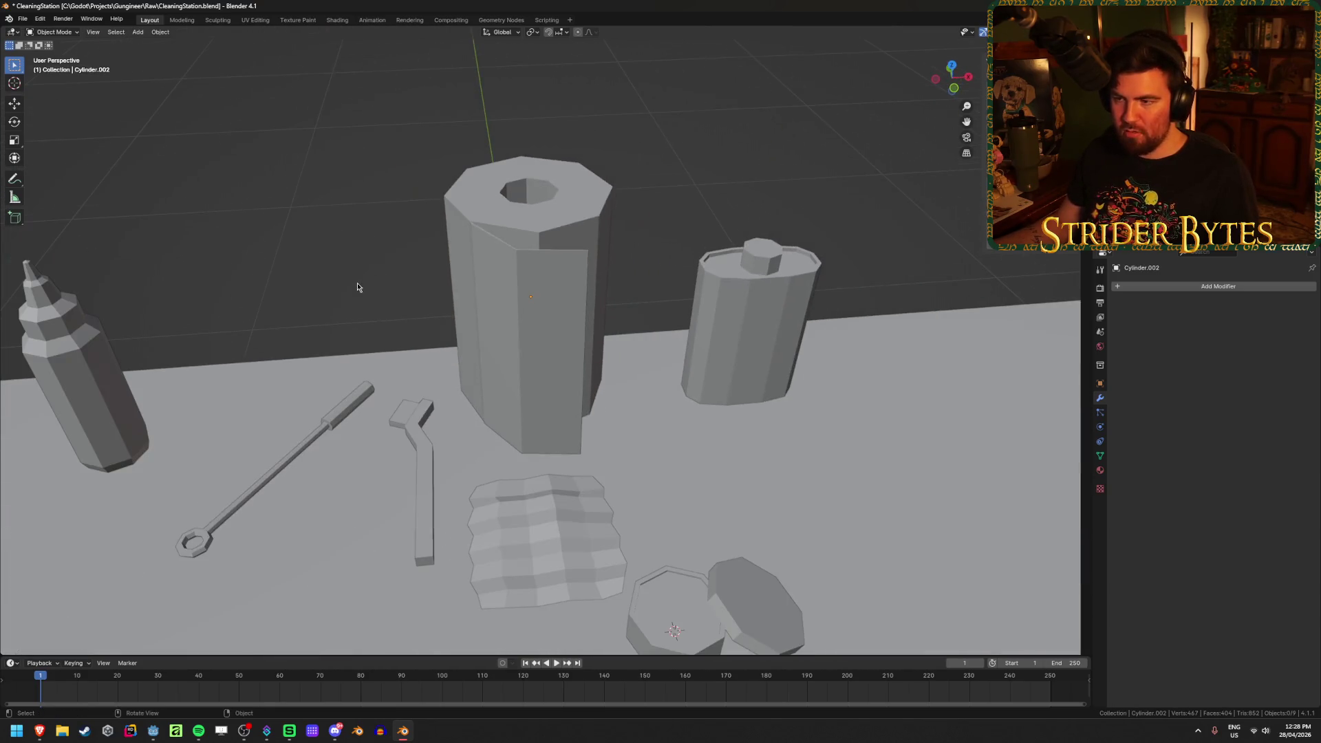
middle_click_drag(697, 307, 647, 310)
scroll(646, 310, "down", 2)
mouse_move(555, 339)
middle_mouse_down()
mouse_move(702, 481)
mouse_move(663, 416)
middle_mouse_up()
key("ctrl+s")
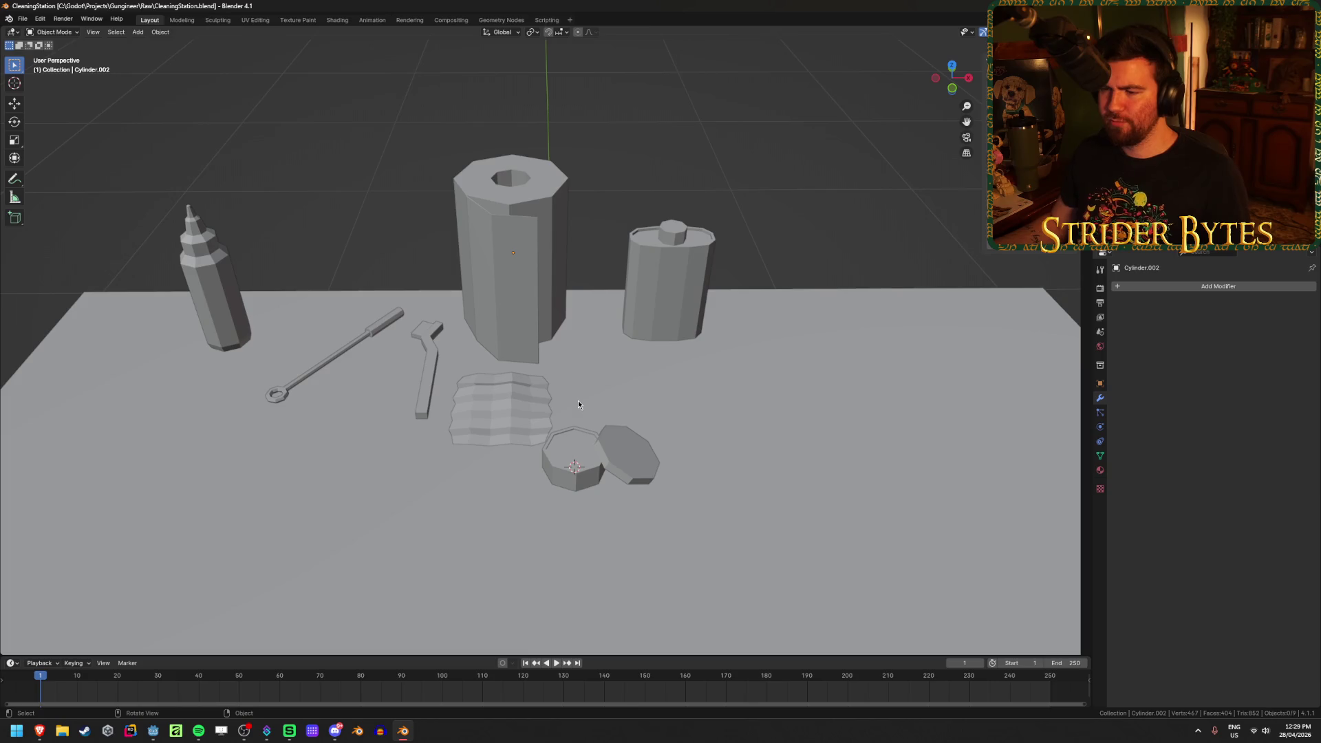
key("shift+a")
mouse_move(819, 255)
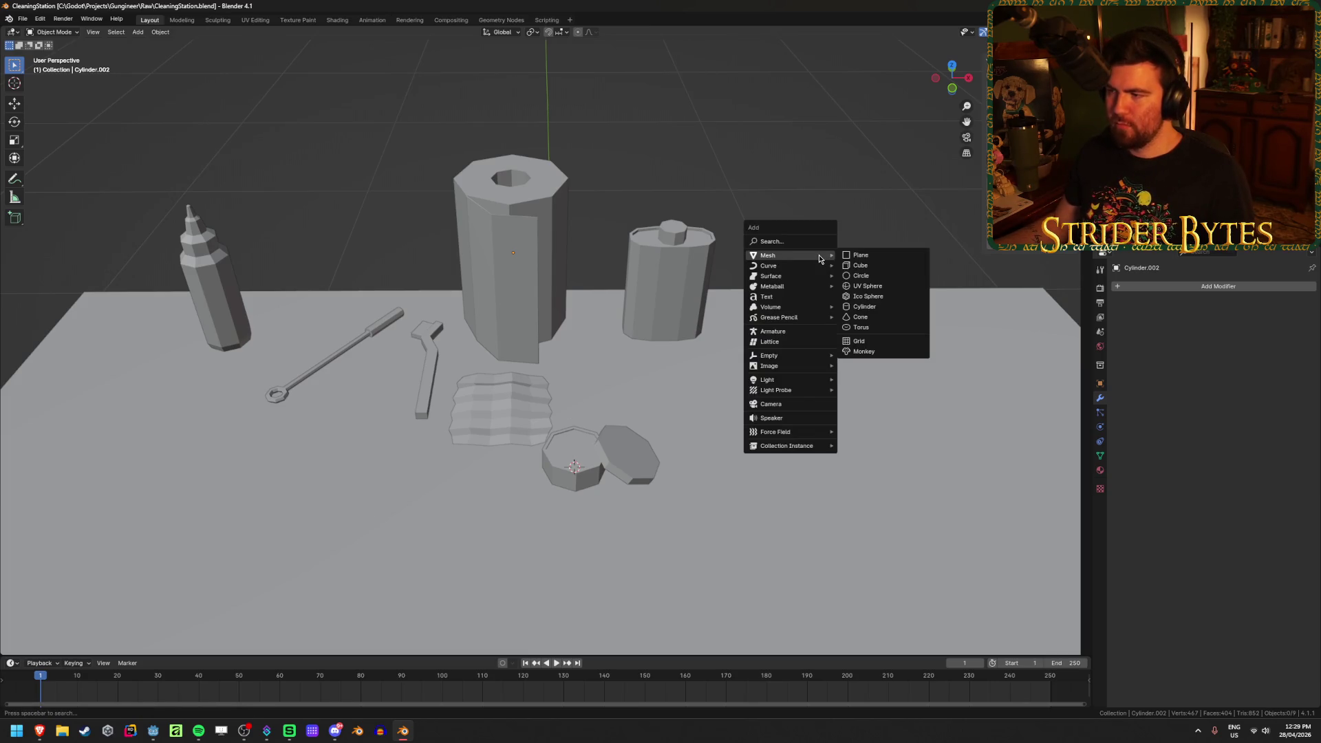
Add a cube mesh to the table scene
left_click(860, 265)
scroll(765, 423, "down", 3)
scroll(740, 426, "down", 2)
mouse_move(738, 415)
middle_mouse_down()
mouse_move(744, 382)
mouse_move(661, 448)
mouse_move(695, 320)
mouse_move(643, 324)
mouse_move(417, 208)
mouse_move(494, 317)
middle_mouse_up()
scroll(660, 448, "up", 5)
scroll(418, 208, "up", 3)
Select the octagonal pillar's side-panel left edge in Edit Mode and frame it
left_click(417, 208)
key("Tab")
scroll(494, 317, "up", 2)
key("2")
left_click(438, 256)
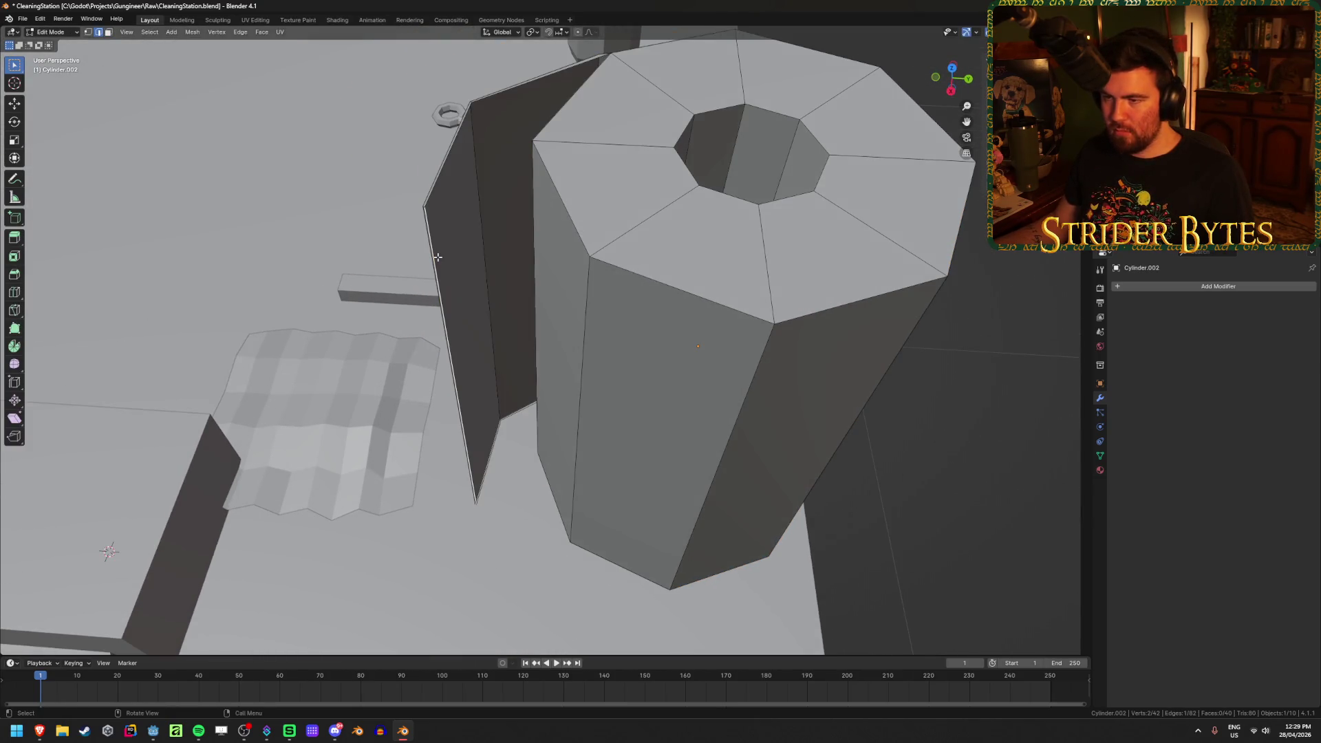
key("KP_Decimal")
mouse_move(625, 189)
middle_mouse_down()
mouse_move(595, 316)
mouse_move(599, 387)
middle_mouse_up()
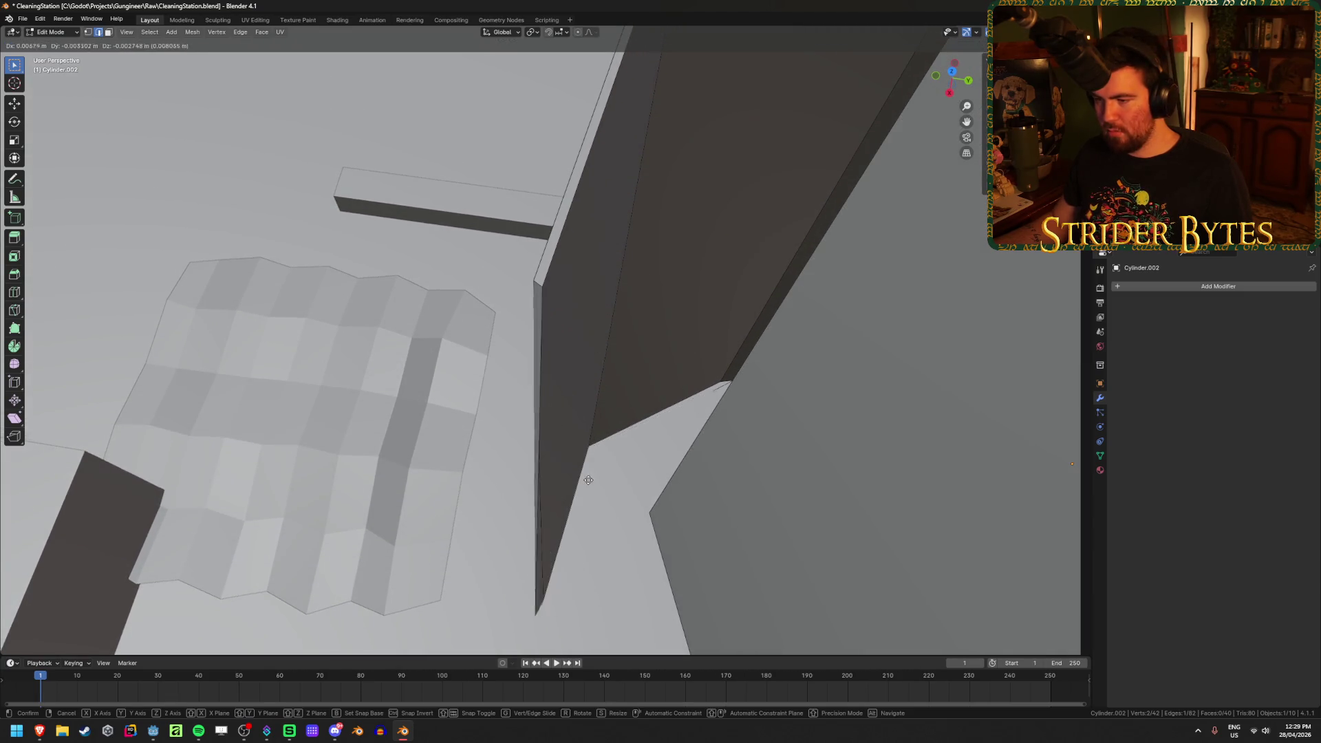
mouse_move(585, 468)
middle_mouse_down()
mouse_move(607, 398)
mouse_move(569, 404)
middle_mouse_up()
Move the panel's thin side face within the horizontal plane
key("3")
left_click(571, 402)
key("g")
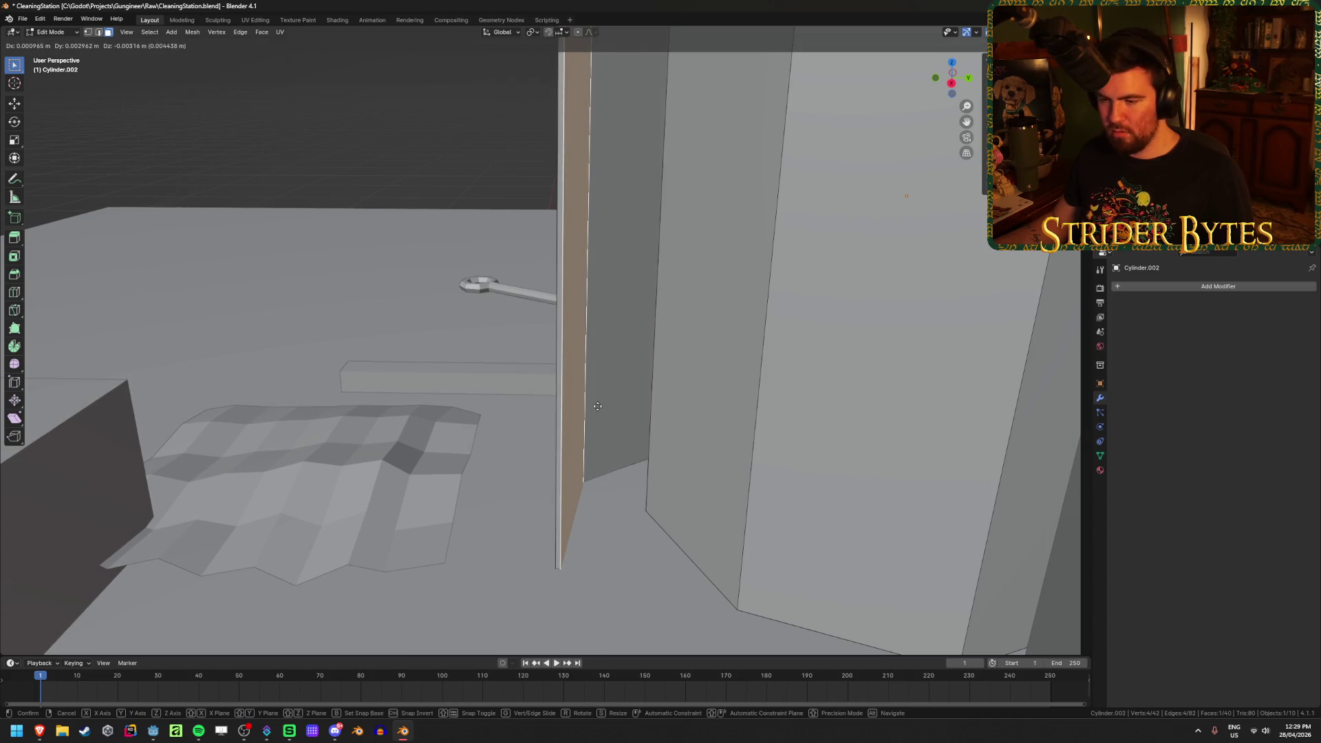
key("shift+z")
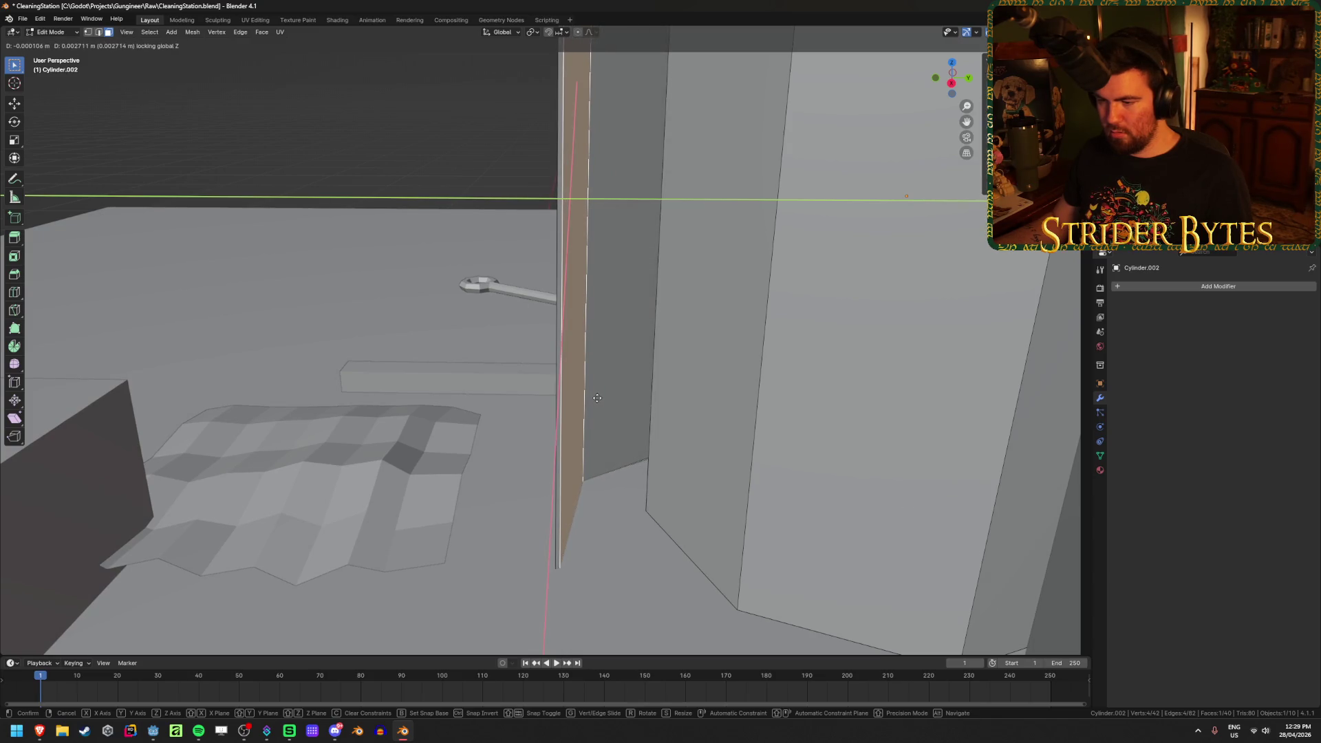
left_click(597, 397)
mouse_move(596, 398)
middle_mouse_down()
mouse_move(536, 398)
mouse_move(651, 397)
mouse_move(578, 378)
mouse_move(585, 396)
mouse_move(562, 372)
mouse_move(578, 338)
middle_mouse_up()
Fill the gaps beside the side panel with new faces across the corner vertices
key("2")
left_click(587, 394, "ctrl")
key("3")
key("1")
left_click(569, 303)
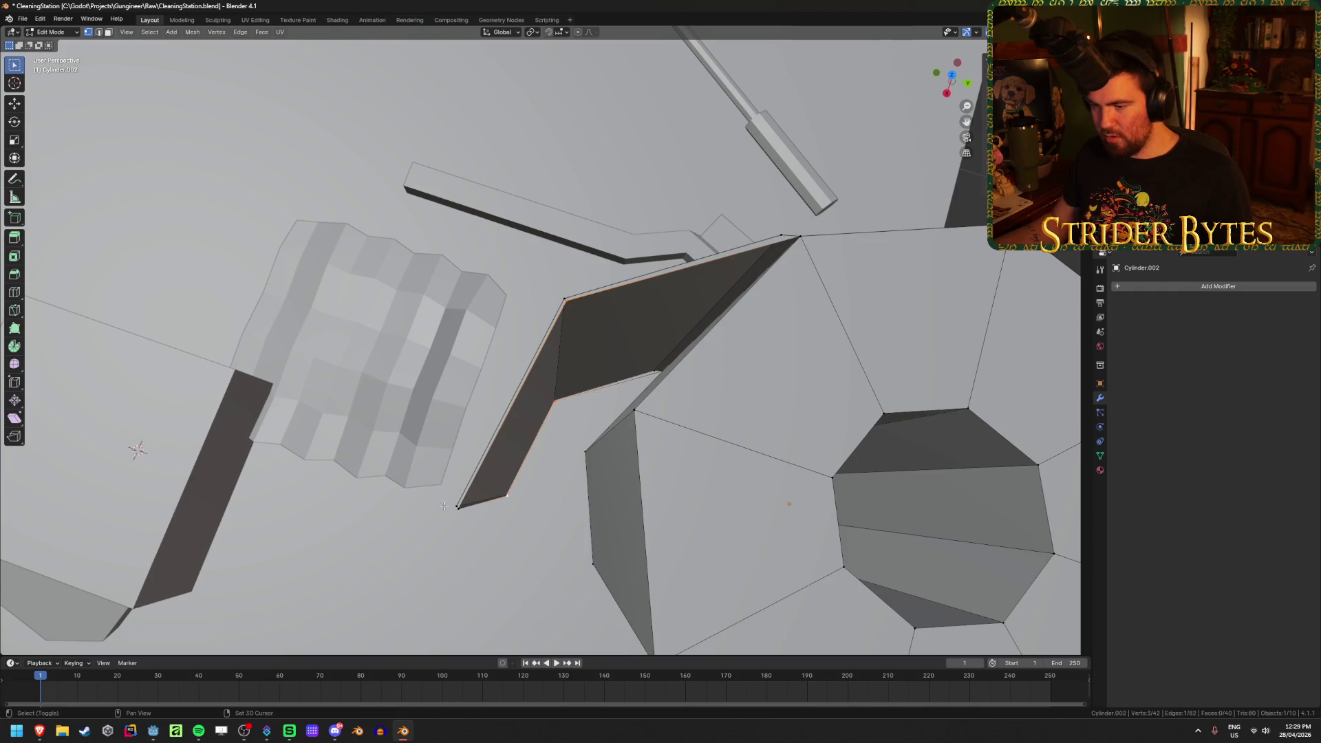
key("f")
left_click(572, 311)
middle_click_drag(654, 289, 807, 262)
left_click(766, 181, "shift")
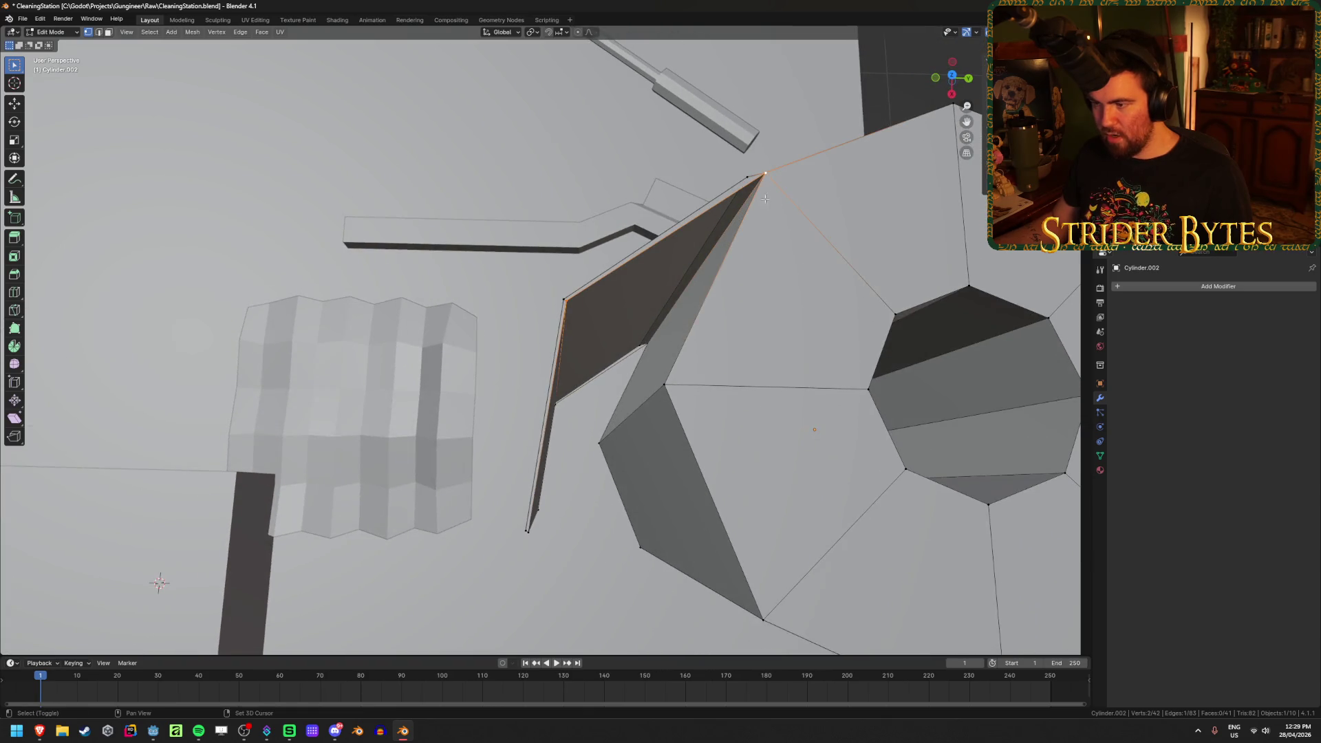
middle_click_drag(647, 361, 552, 385)
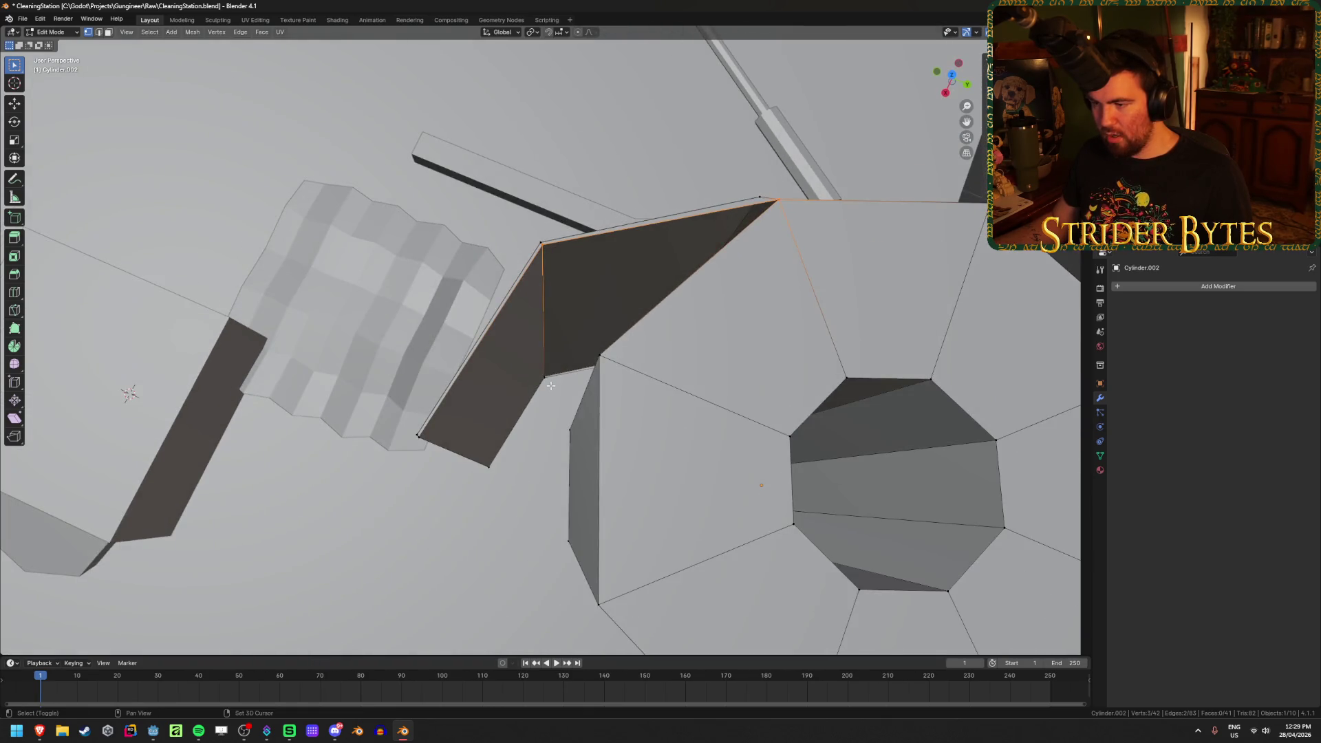
key("f")
key("alt+a")
key("Tab")
Deselect the pillar and orbit around the table to check the props
mouse_move(252, 242)
middle_mouse_down()
mouse_move(346, 185)
mouse_move(387, 184)
mouse_move(284, 226)
middle_mouse_up()
scroll(387, 183, "down", 3)
left_click(342, 233)
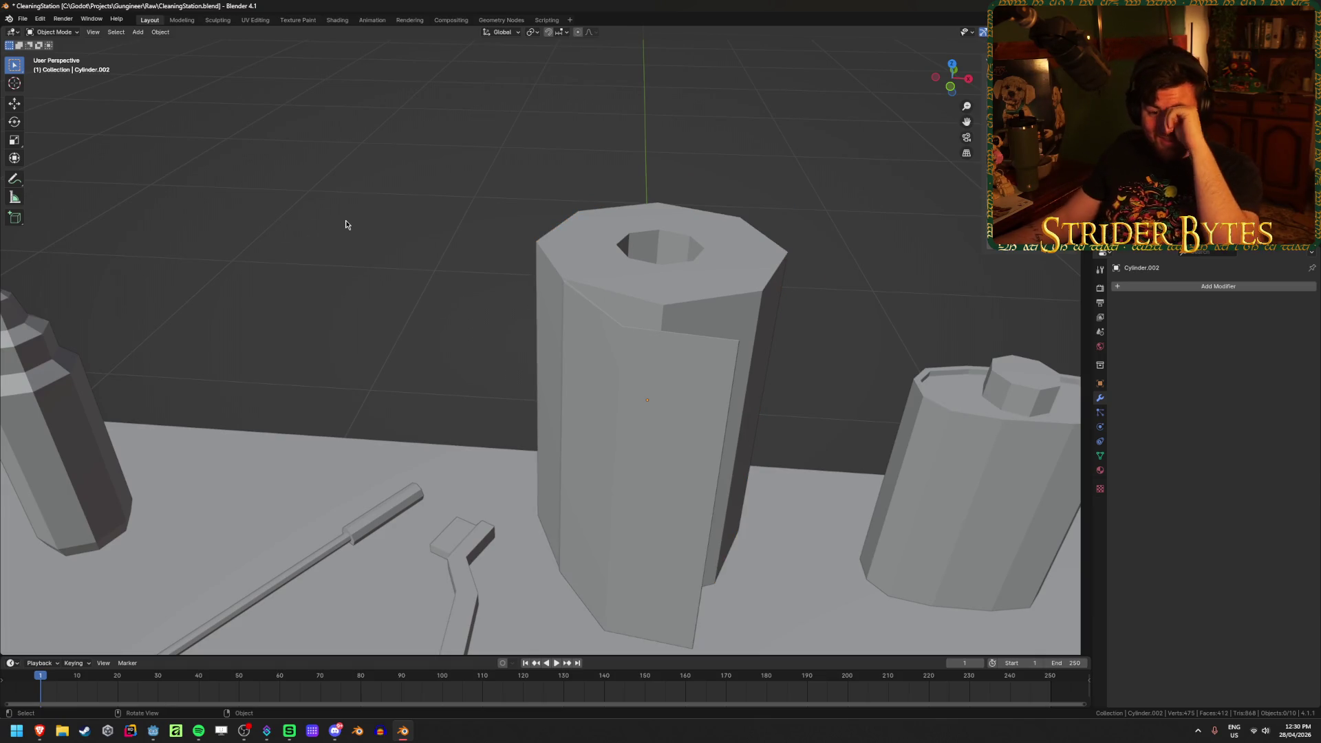
scroll(348, 222, "down", 1)
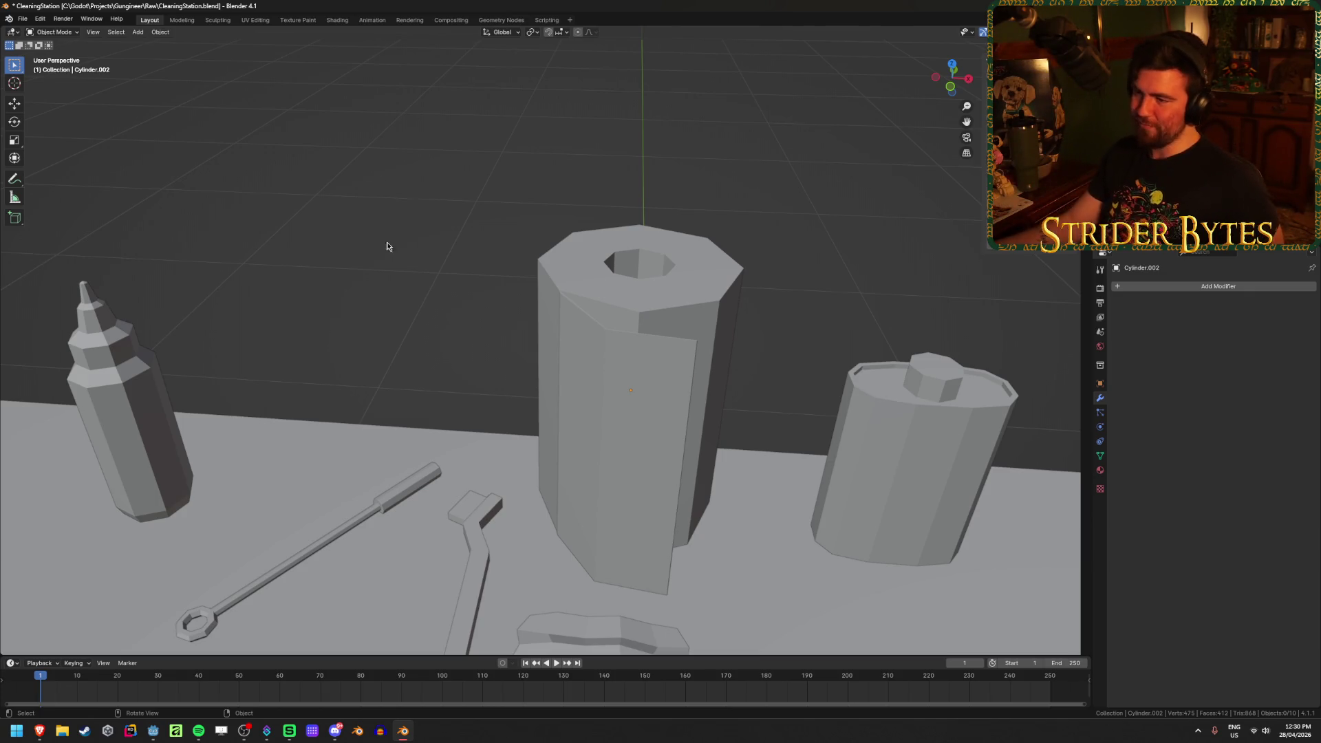
mouse_move(505, 435)
middle_mouse_down()
mouse_move(551, 418)
mouse_move(490, 413)
mouse_move(602, 429)
middle_mouse_up()
mouse_move(478, 427)
middle_mouse_down()
mouse_move(664, 452)
mouse_move(640, 444)
mouse_move(663, 437)
middle_mouse_up()
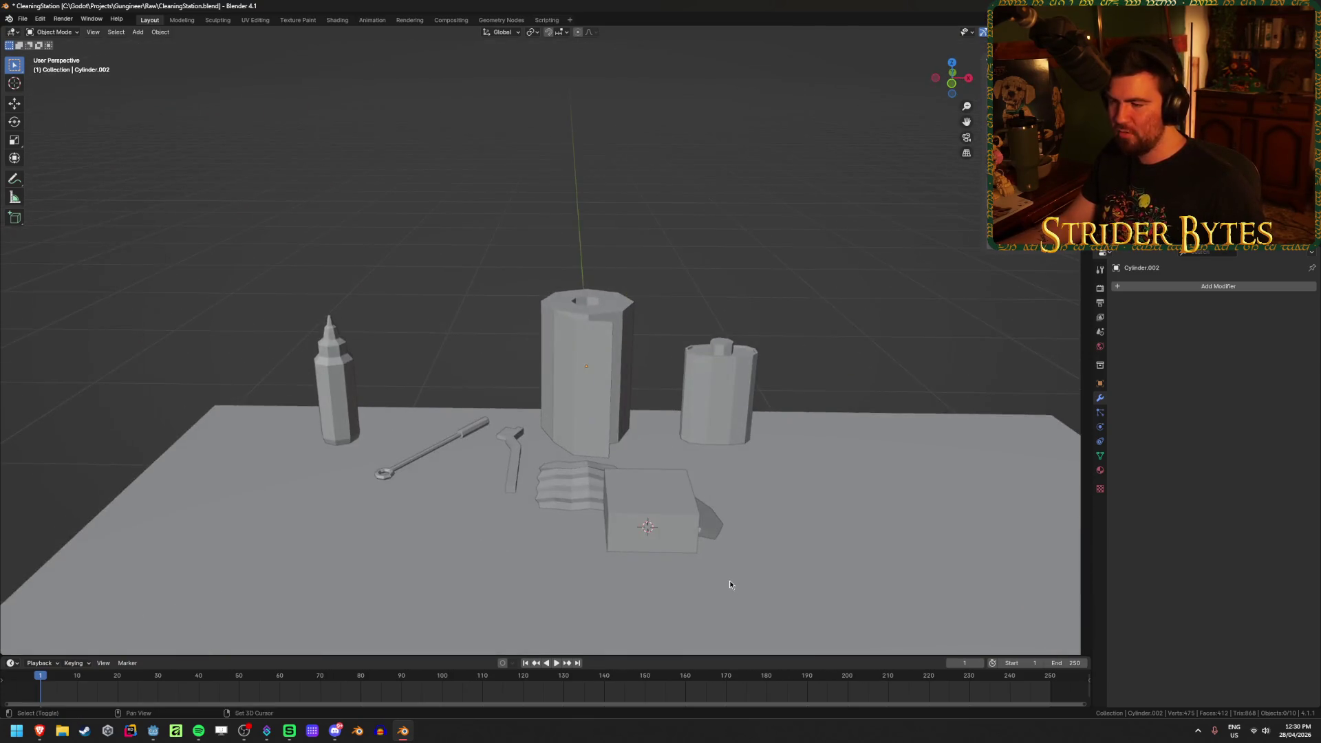
Stretch the new cube taller and flatten it into a thin, rotated slab
middle_click_drag(730, 580, 623, 496, "shift")
key("ctrl+z")
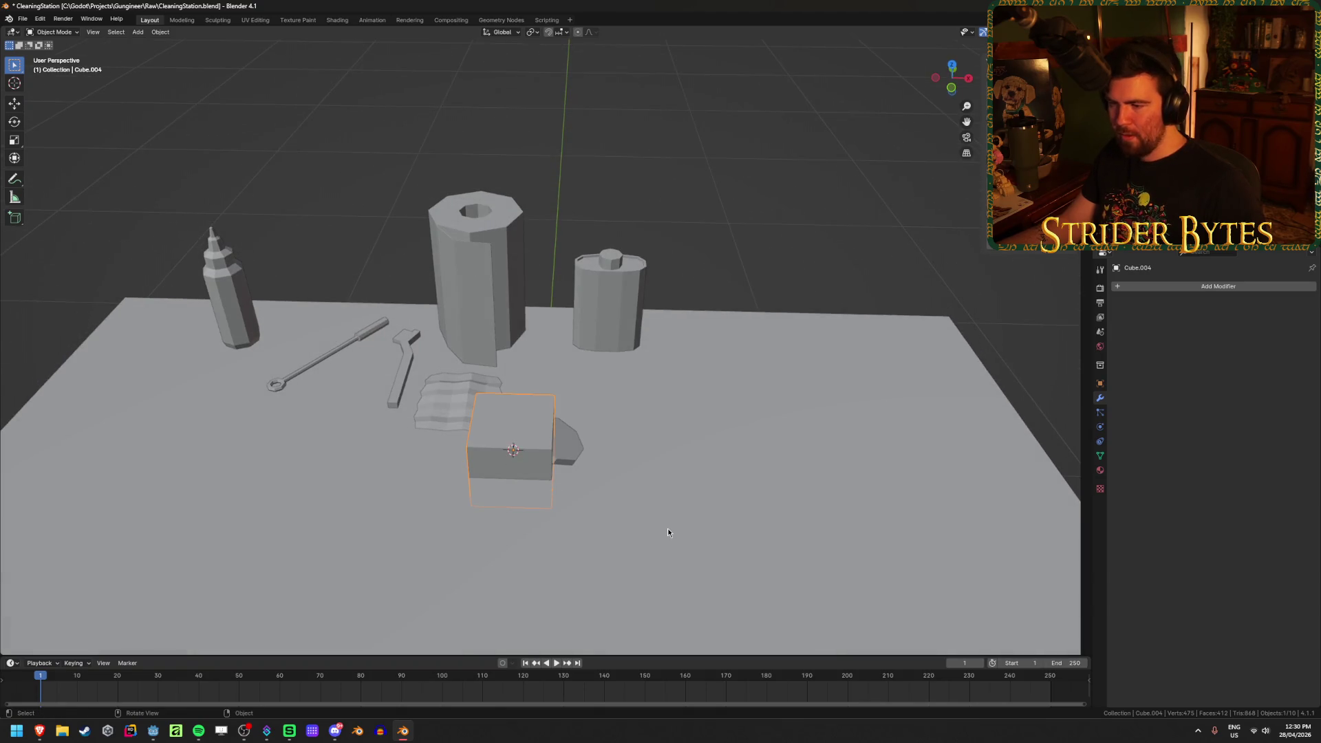
key("ctrl+z")
key("ctrl+z")
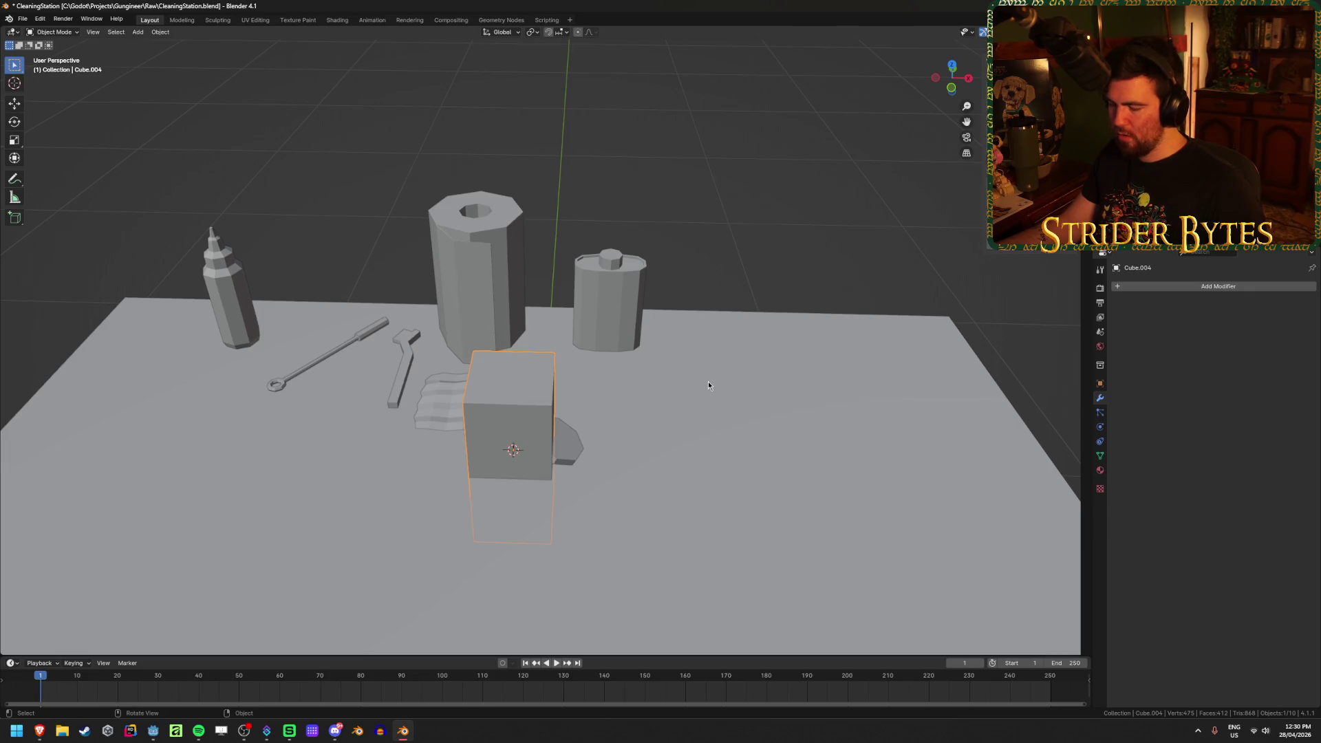
key("KP_1")
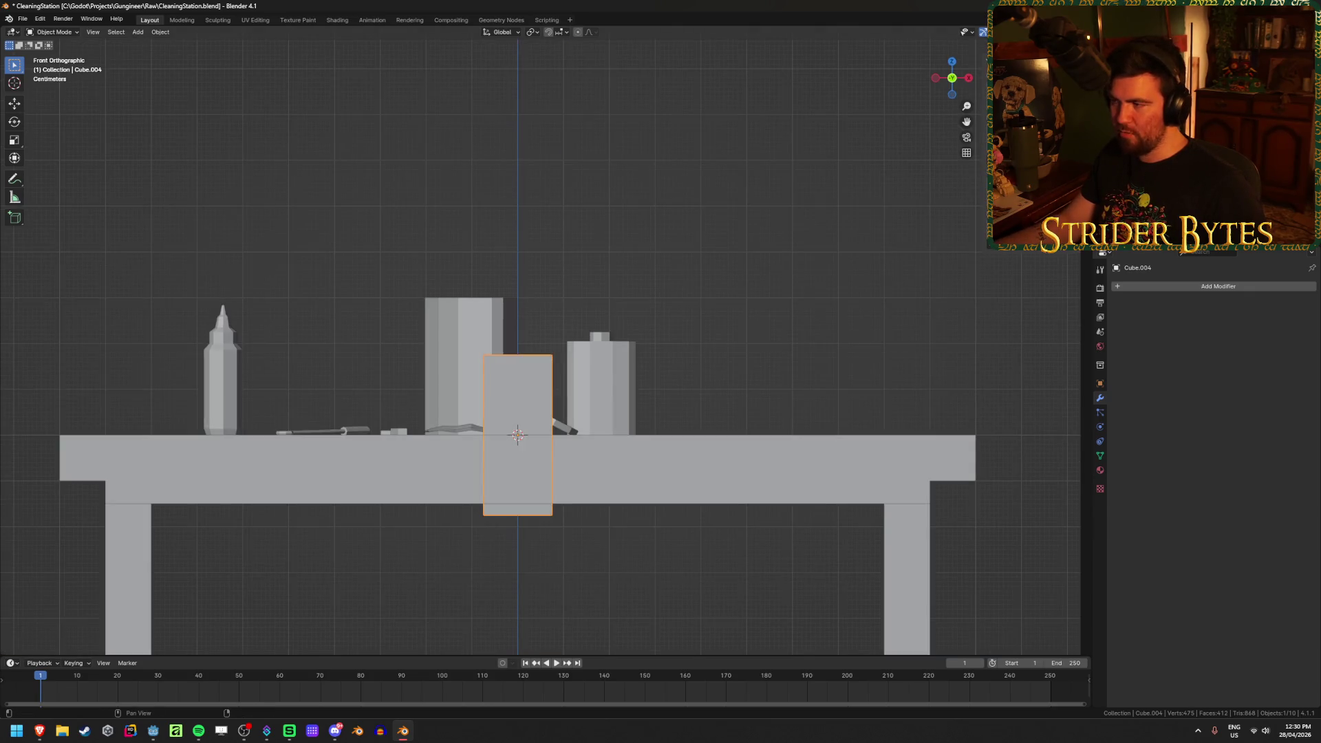
key("ctrl+z")
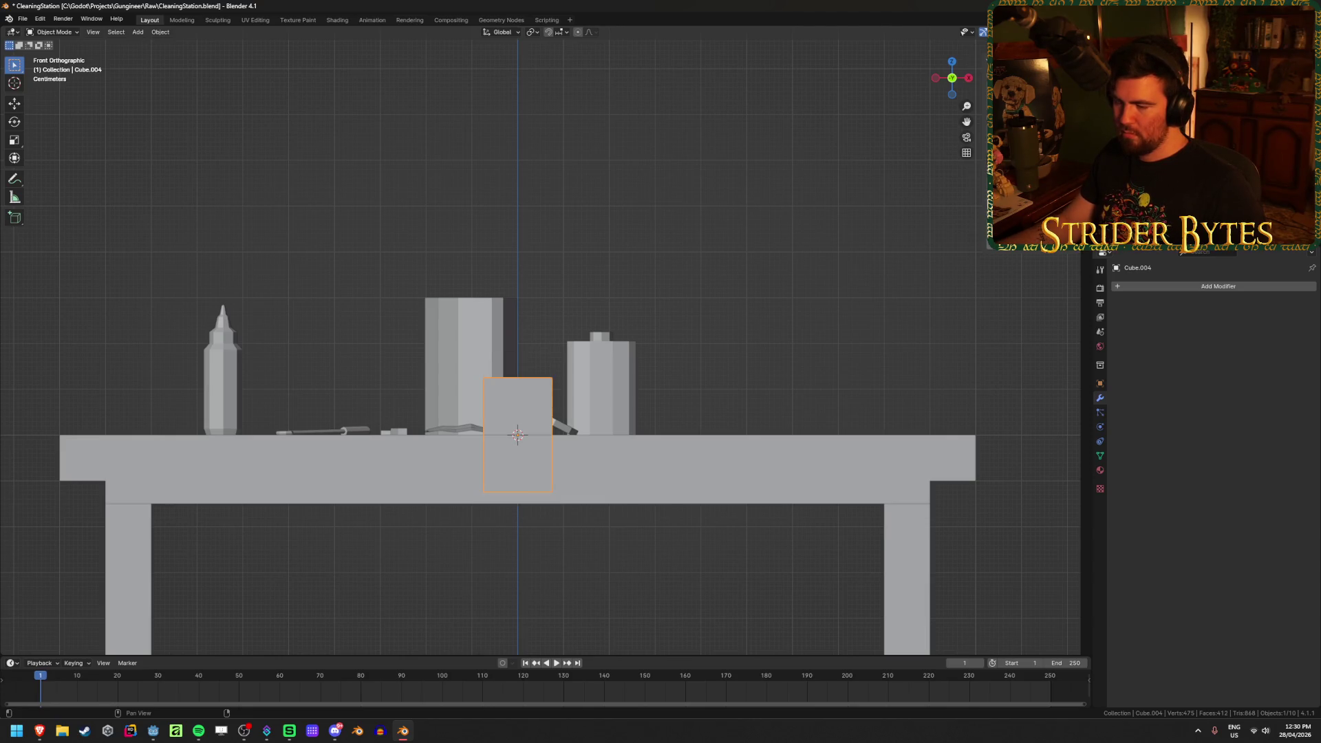
key("ctrl+shift+z")
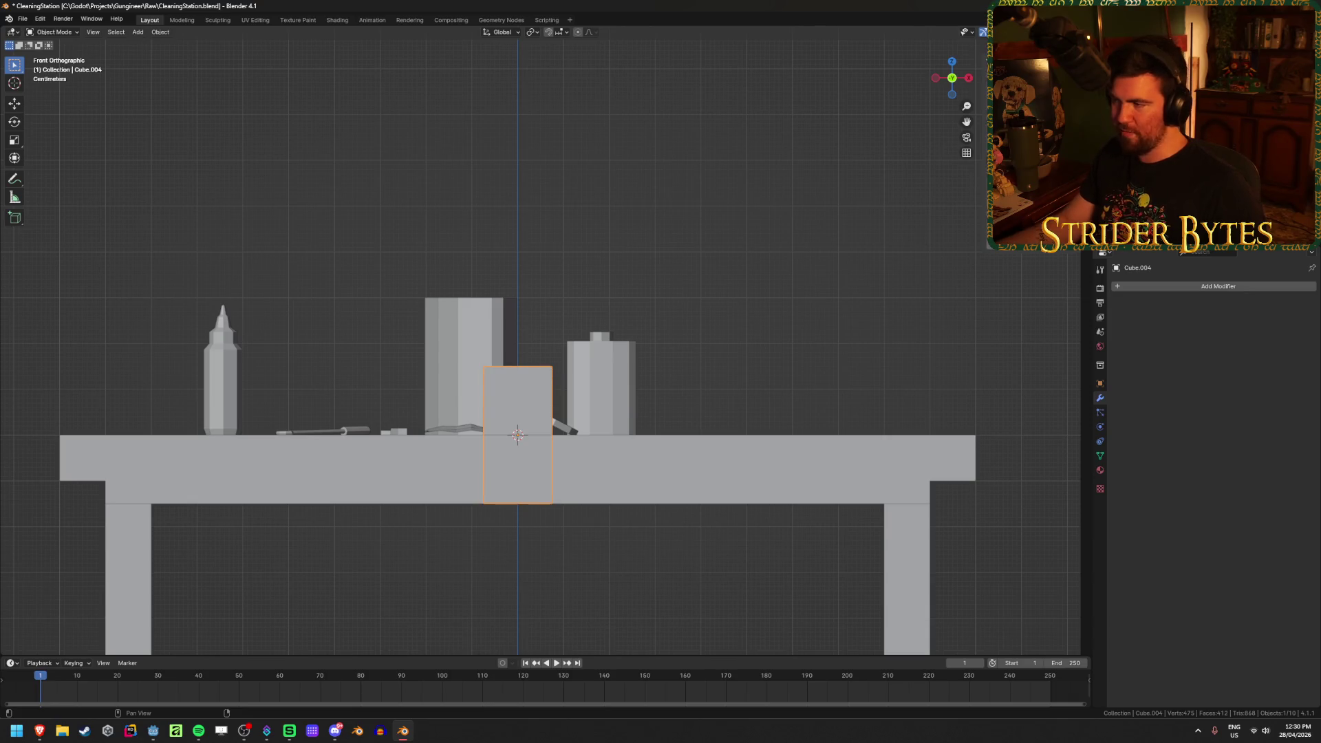
middle_click_drag(663, 276, 595, 305)
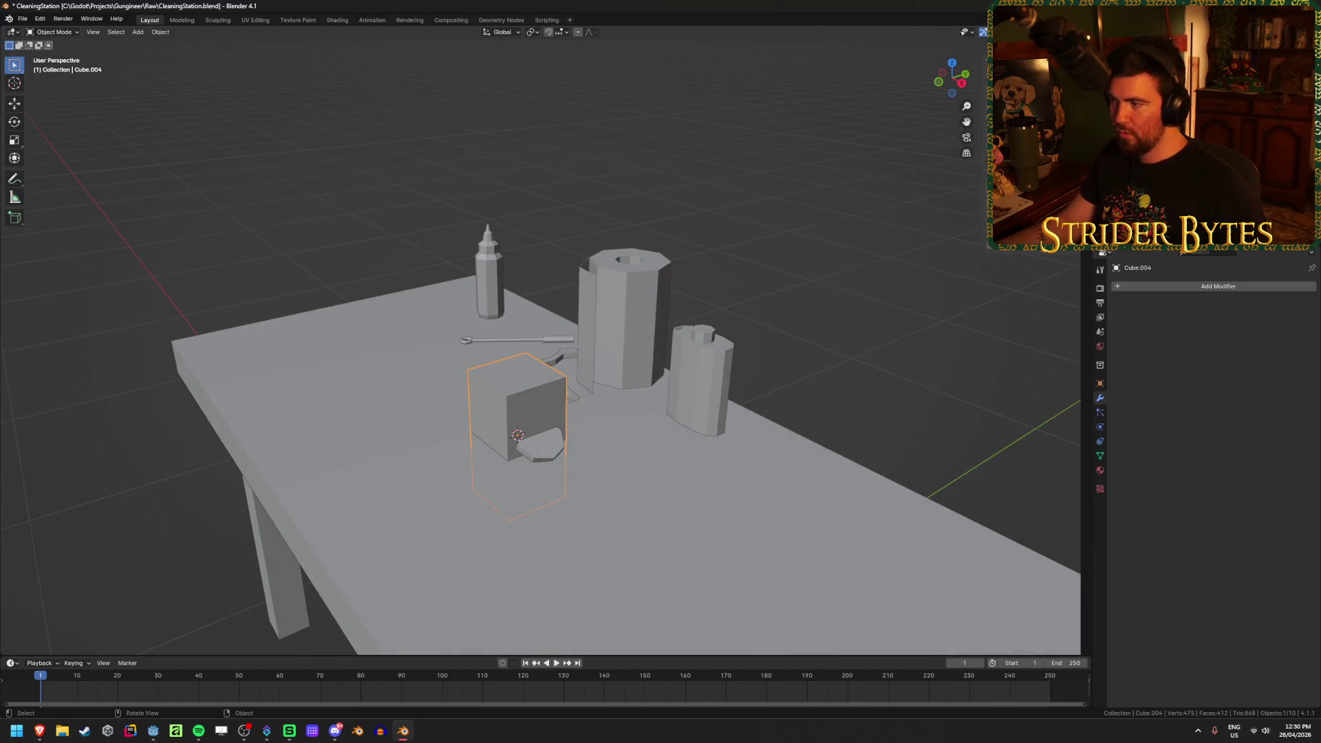
key("ctrl+z")
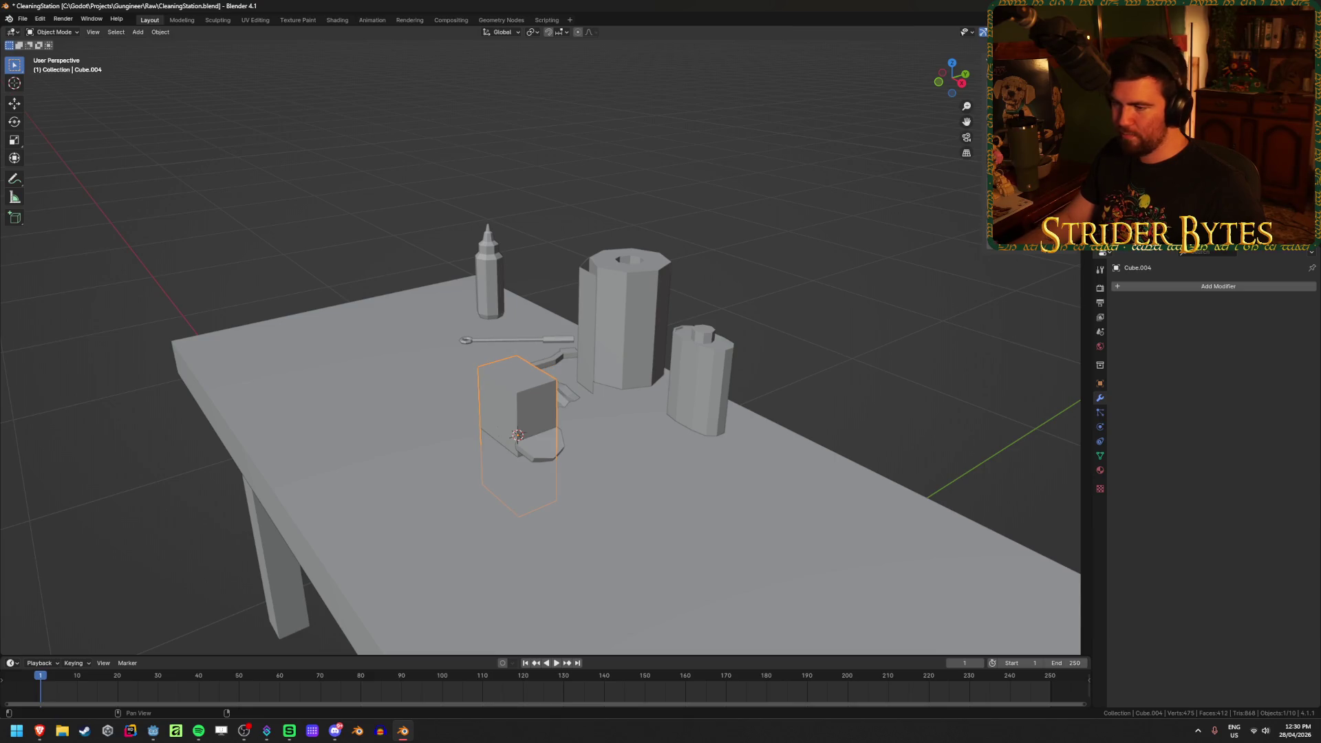
key("ctrl+z")
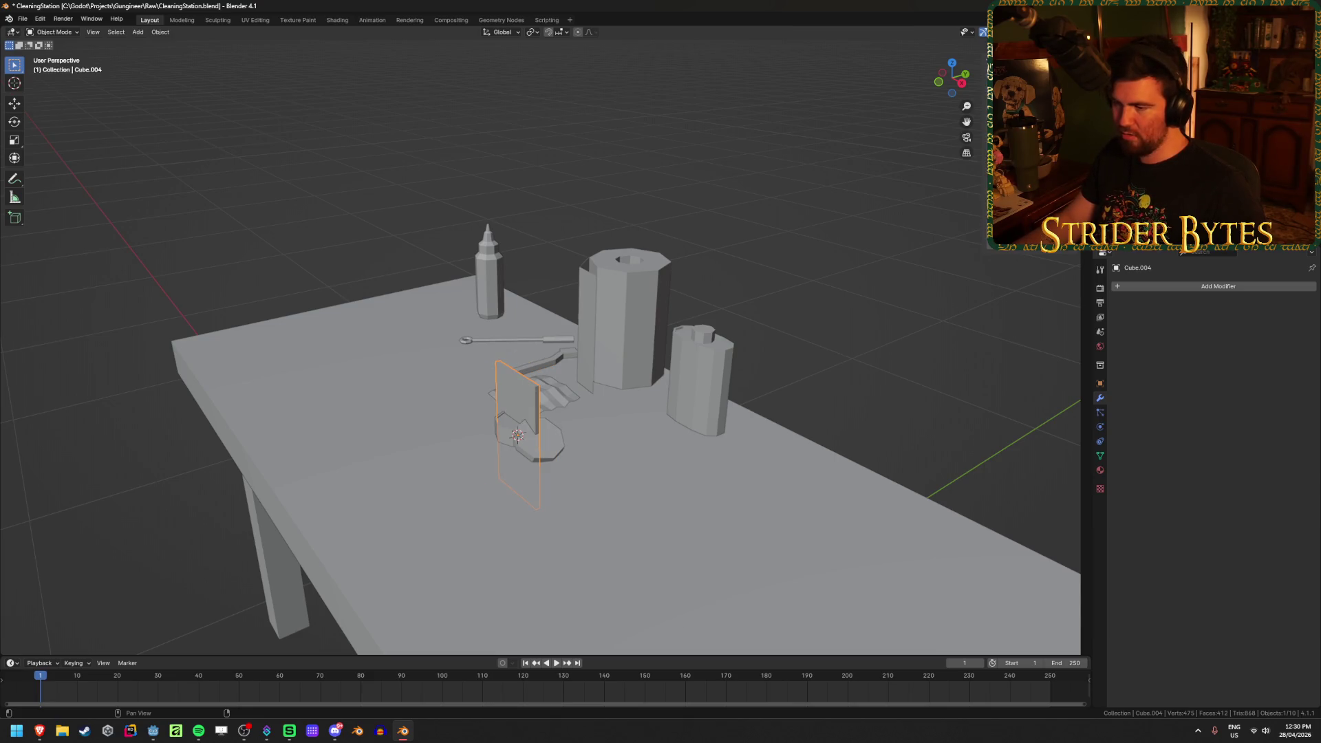
key("ctrl+z")
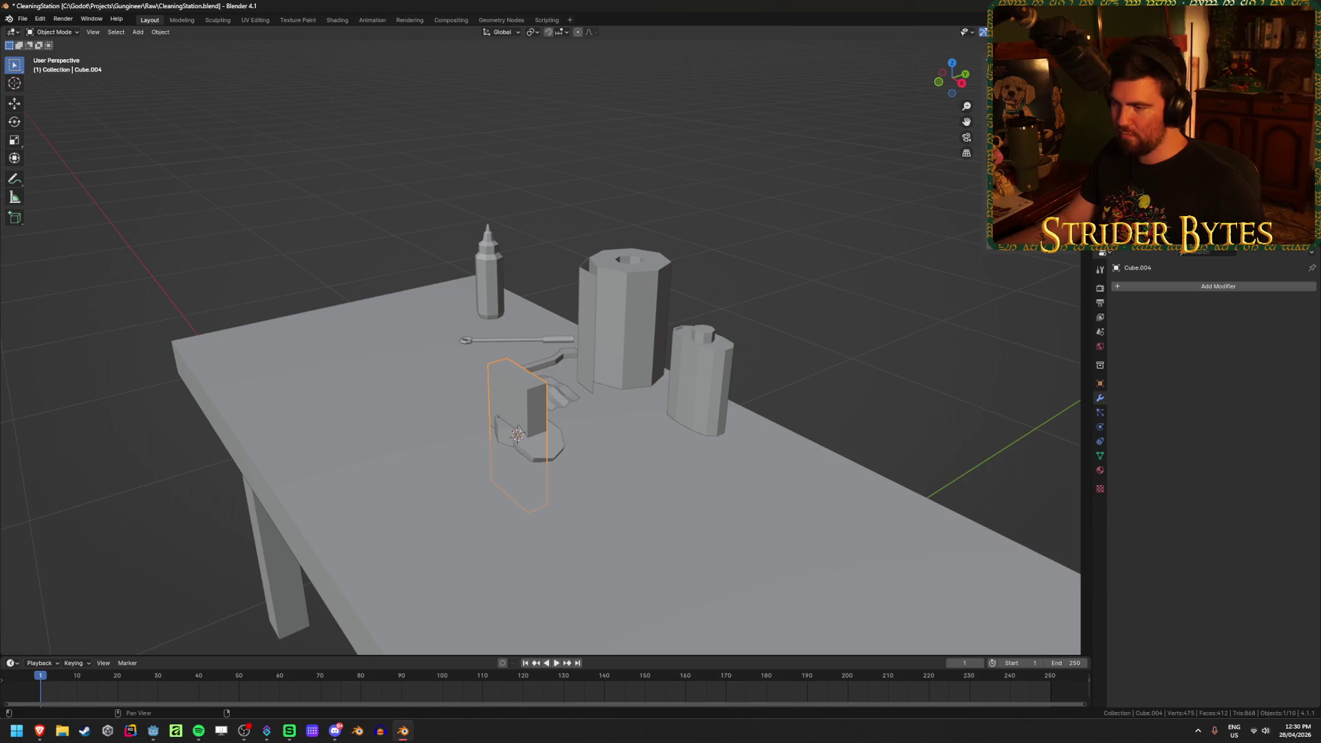
middle_click_drag(697, 329, 679, 344)
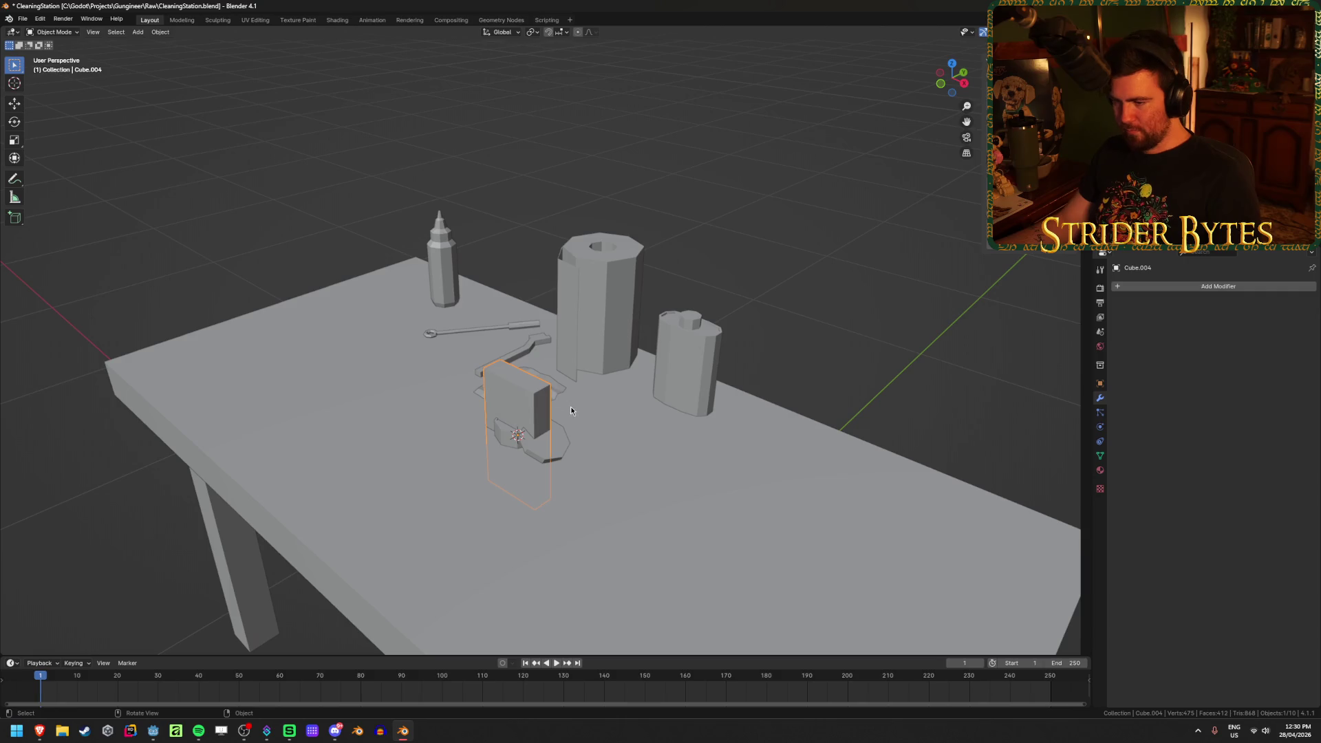
Raise the box 0.15 m onto the tabletop and slide it beside the capped can
key("KP_1")
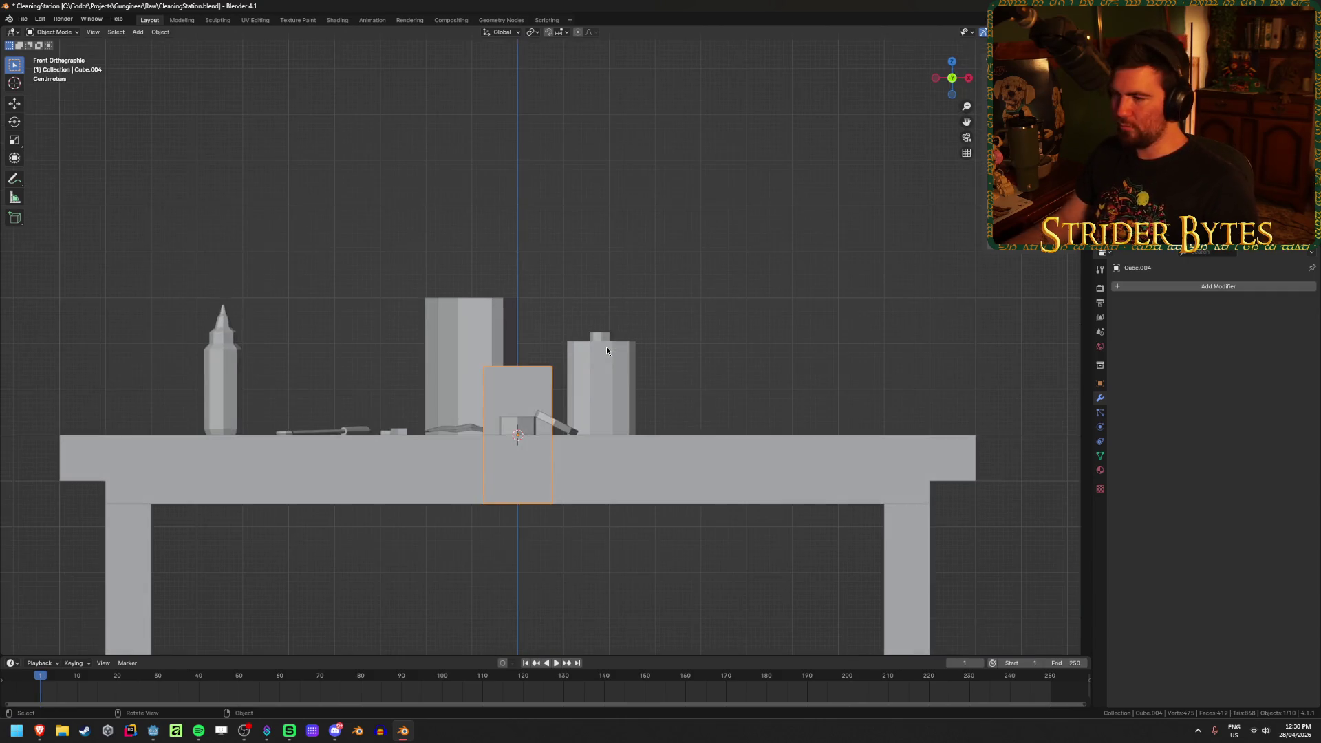
key("g")
key("z")
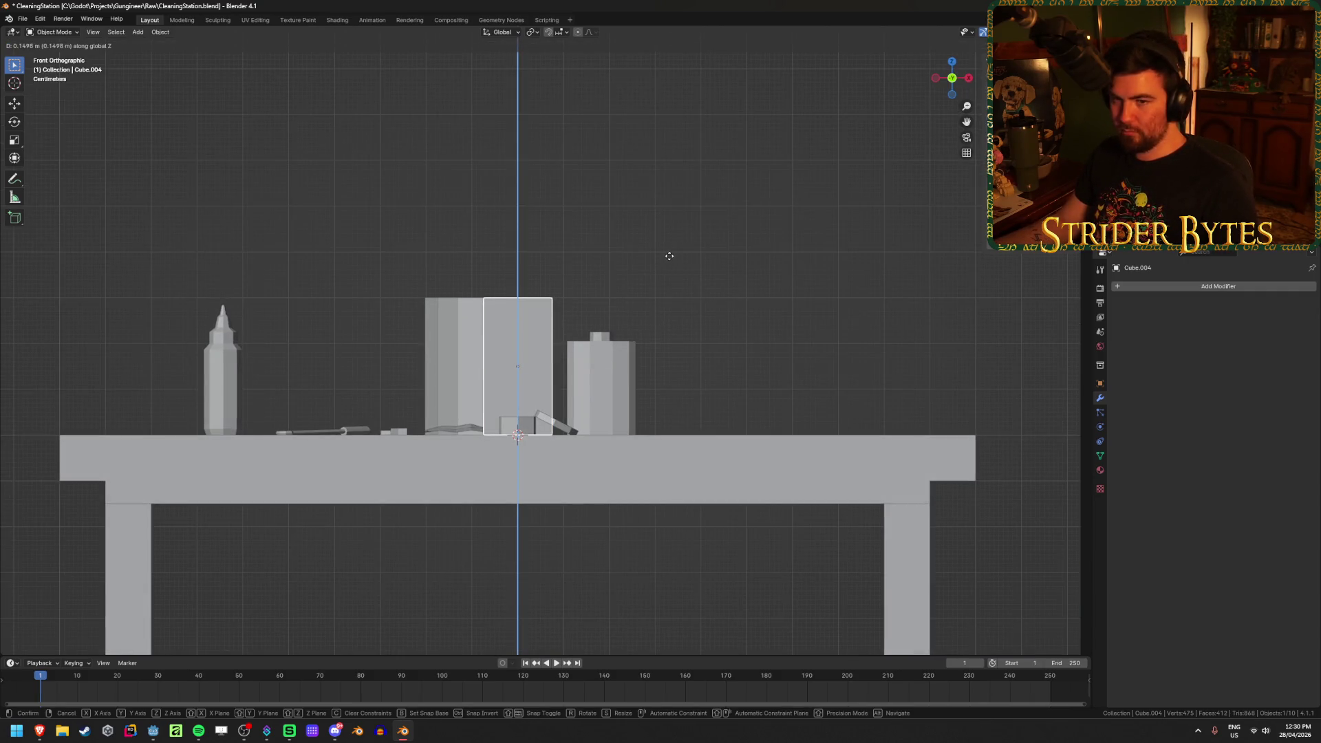
left_click(671, 260)
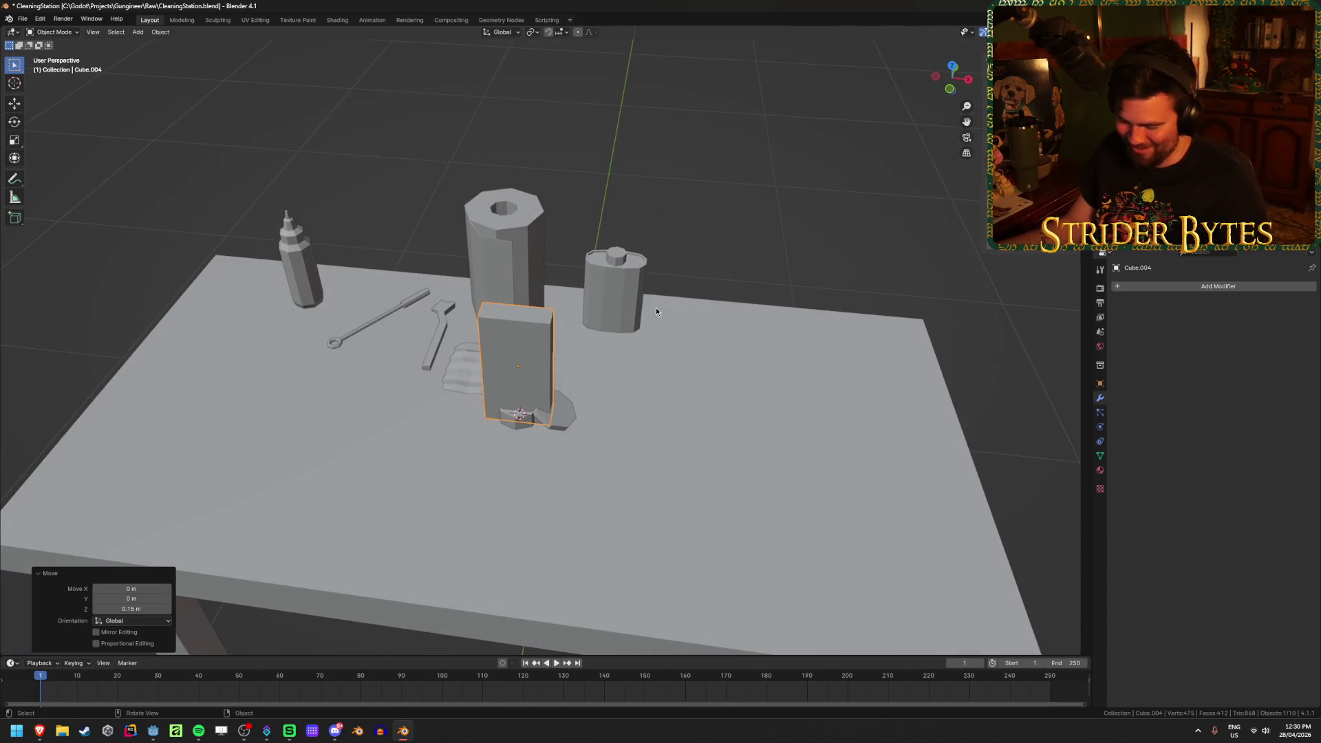
key("g")
key("shift+z")
left_click(805, 314)
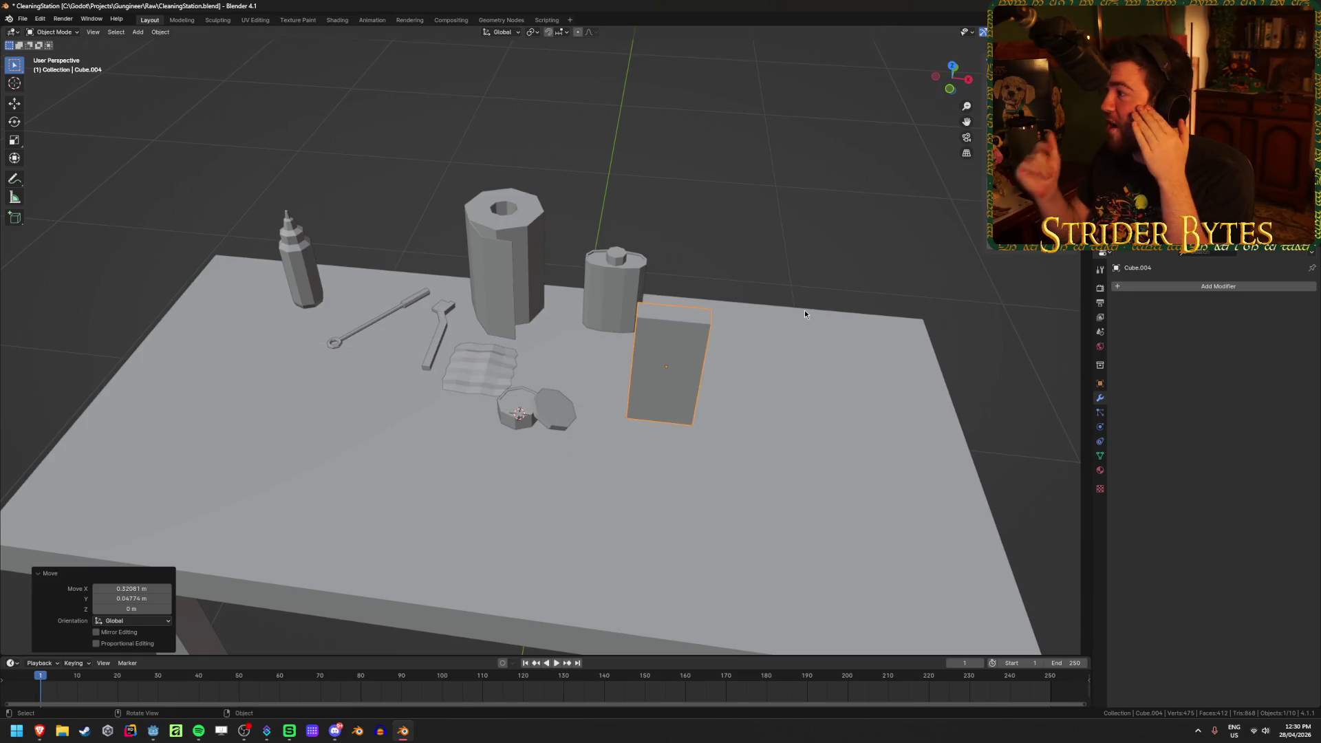
Nudge the box 0.068 m right along X, then bring up the wood polish reference images
scroll(695, 448, "down", 5)
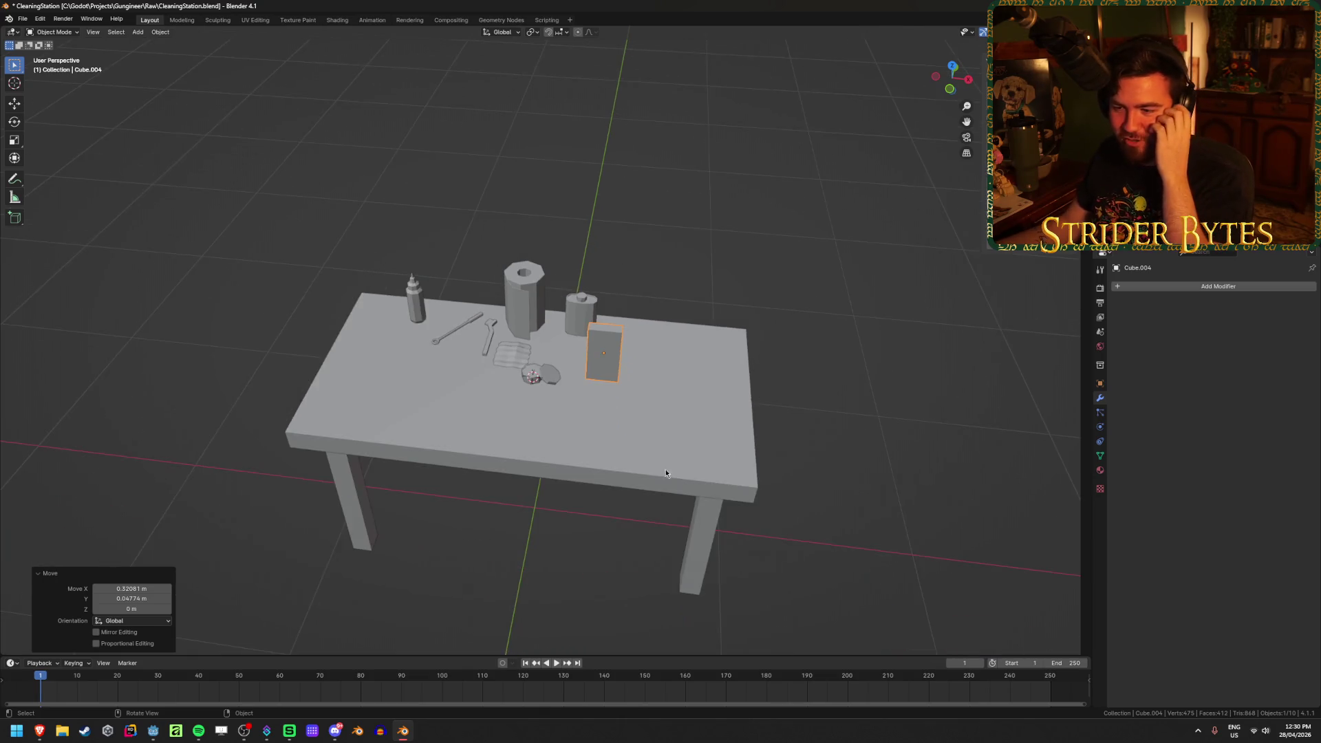
scroll(620, 471, "up", 5)
scroll(642, 451, "up", 3)
mouse_move(644, 448)
middle_mouse_down()
mouse_move(649, 433)
mouse_move(708, 466)
mouse_move(702, 454)
middle_mouse_up()
scroll(689, 412, "down", 2)
middle_click_drag(667, 380, 605, 358)
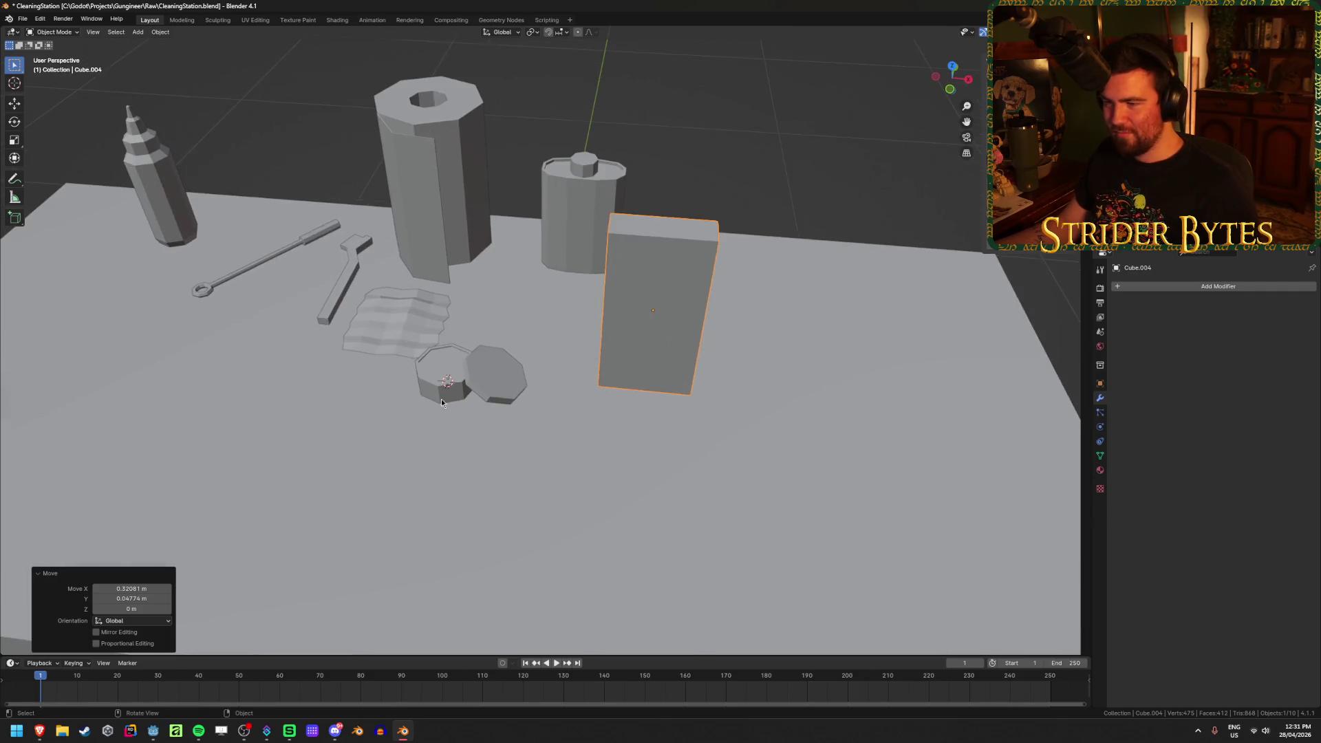
scroll(596, 355, "down", 2)
mouse_move(577, 431)
middle_mouse_down()
mouse_move(803, 430)
mouse_move(803, 404)
mouse_move(444, 485)
mouse_move(510, 529)
middle_mouse_up()
key("KP_1")
scroll(628, 417, "up", 2)
key("g")
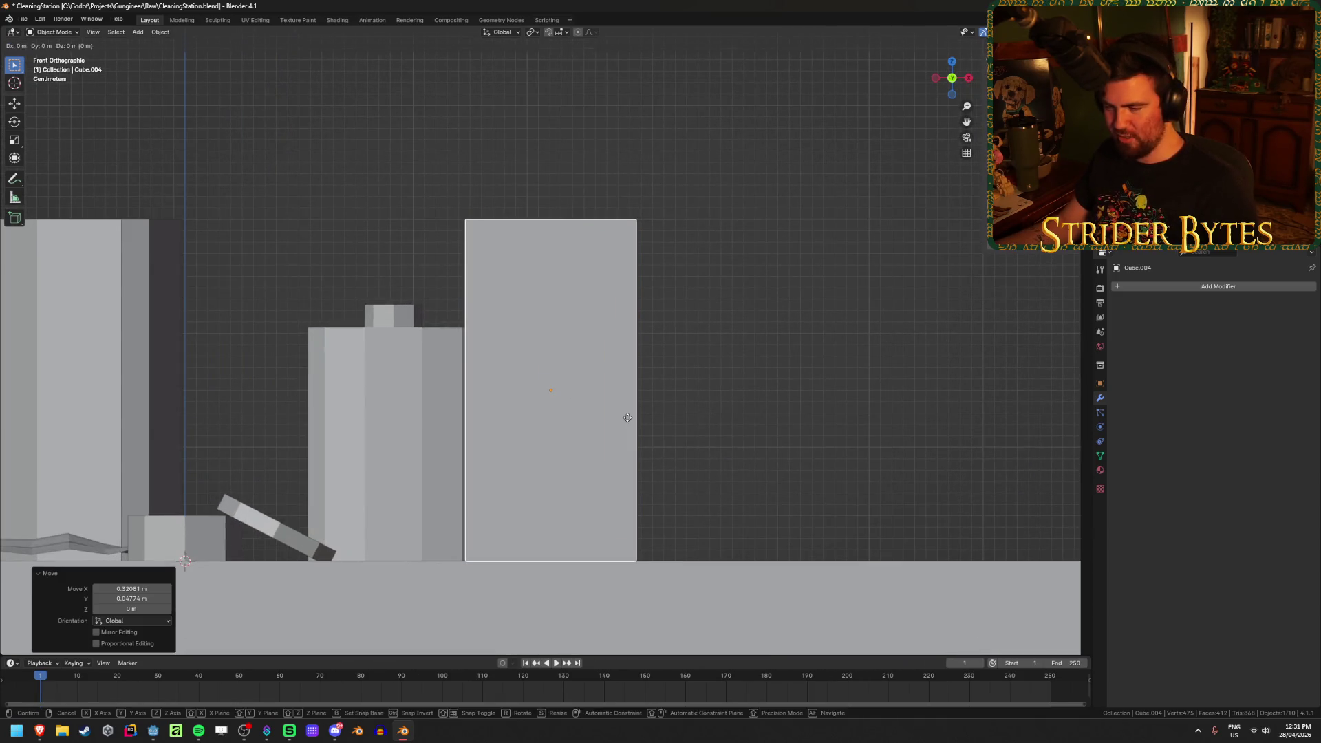
key("x")
left_click(702, 482)
middle_click_drag(280, 618, 229, 600, "shift")
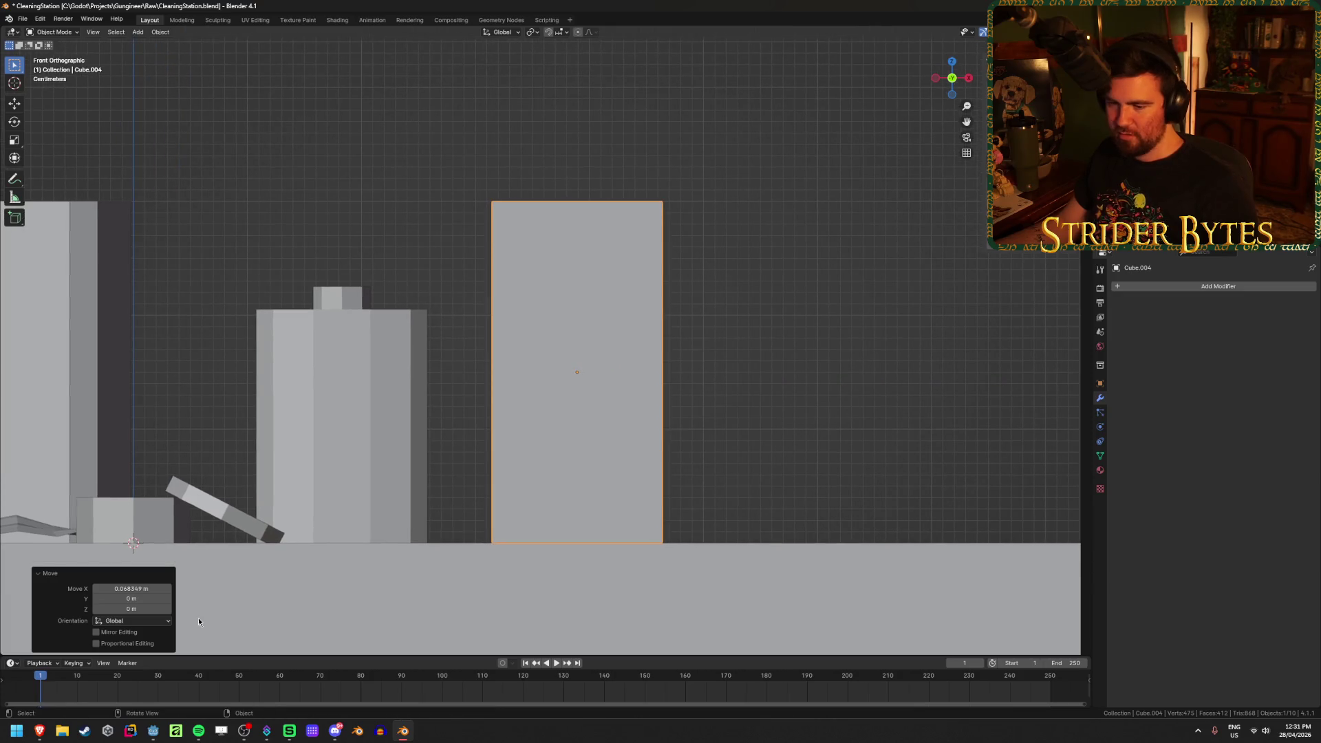
mouse_move(40, 731)
left_click(164, 682)
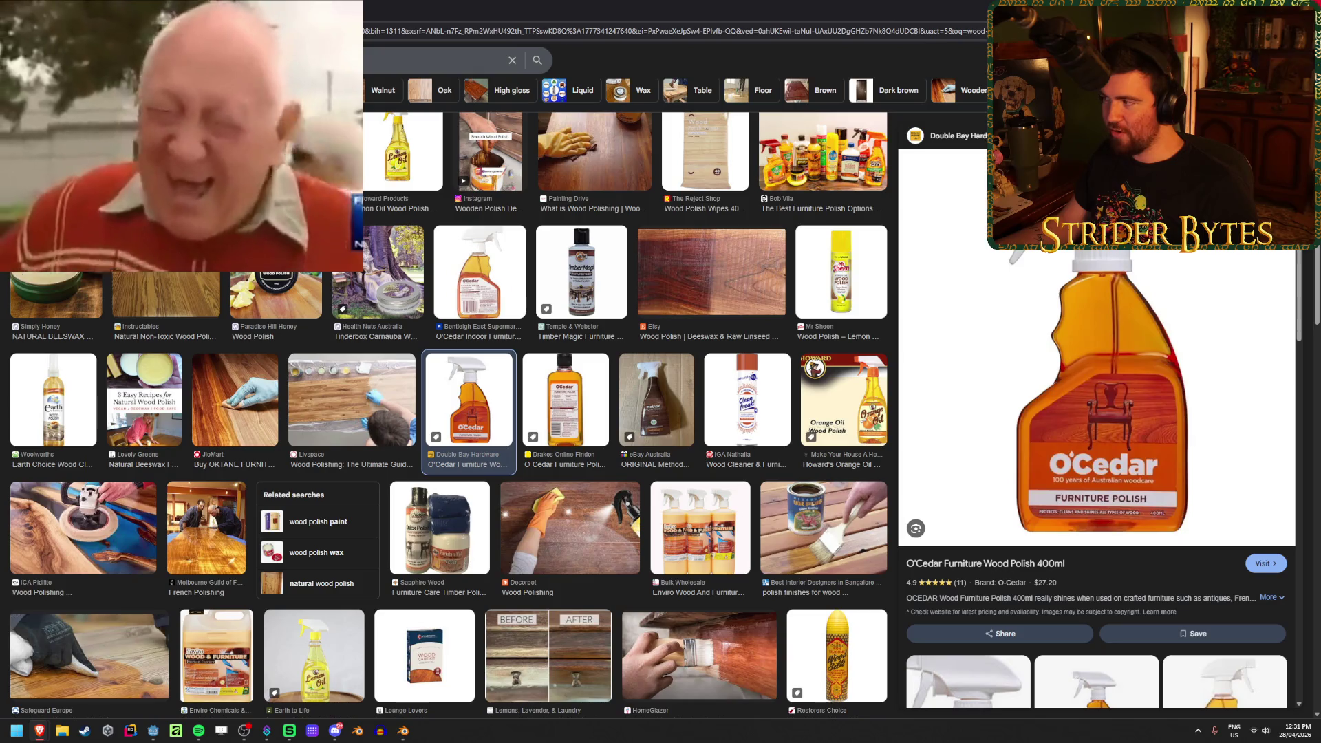
Apply the tall block's scale in Object Mode with Ctrl+A
key("alt+Tab")
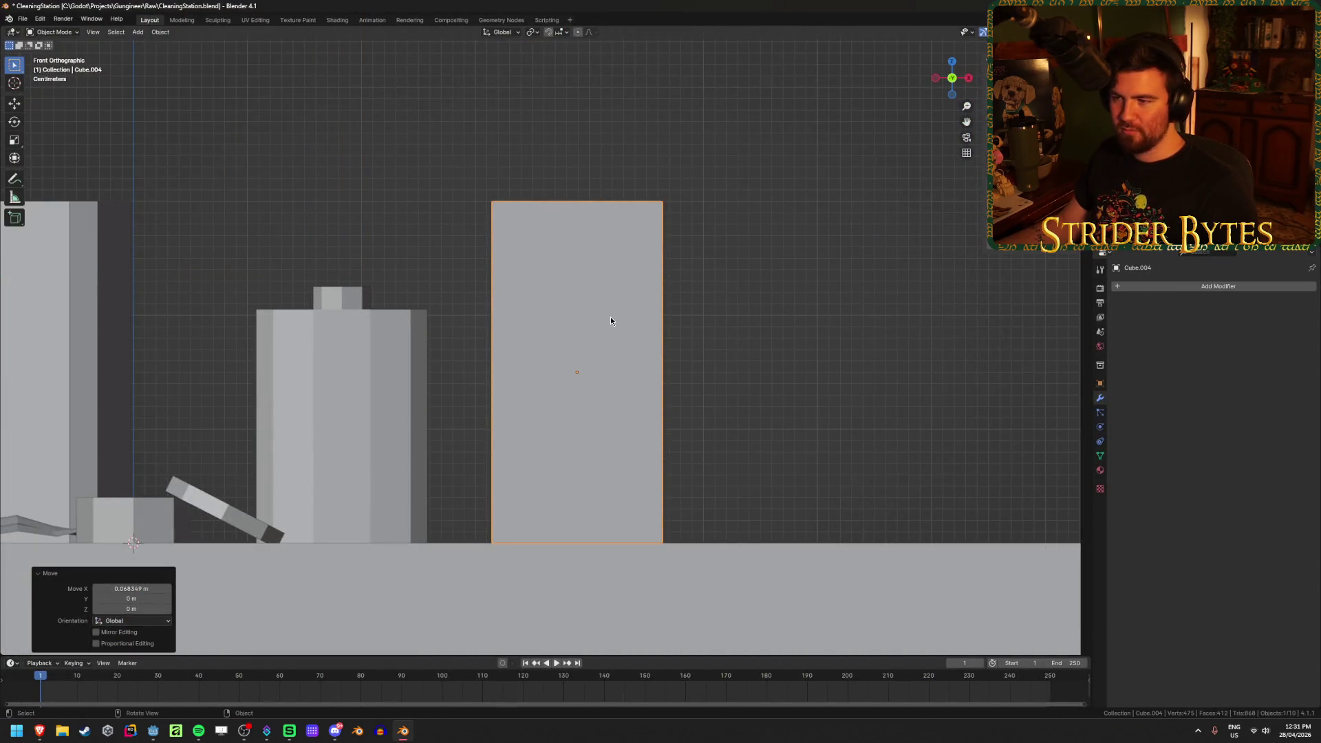
key("Tab")
key("shift+z")
left_click_drag(426, 155, 767, 235)
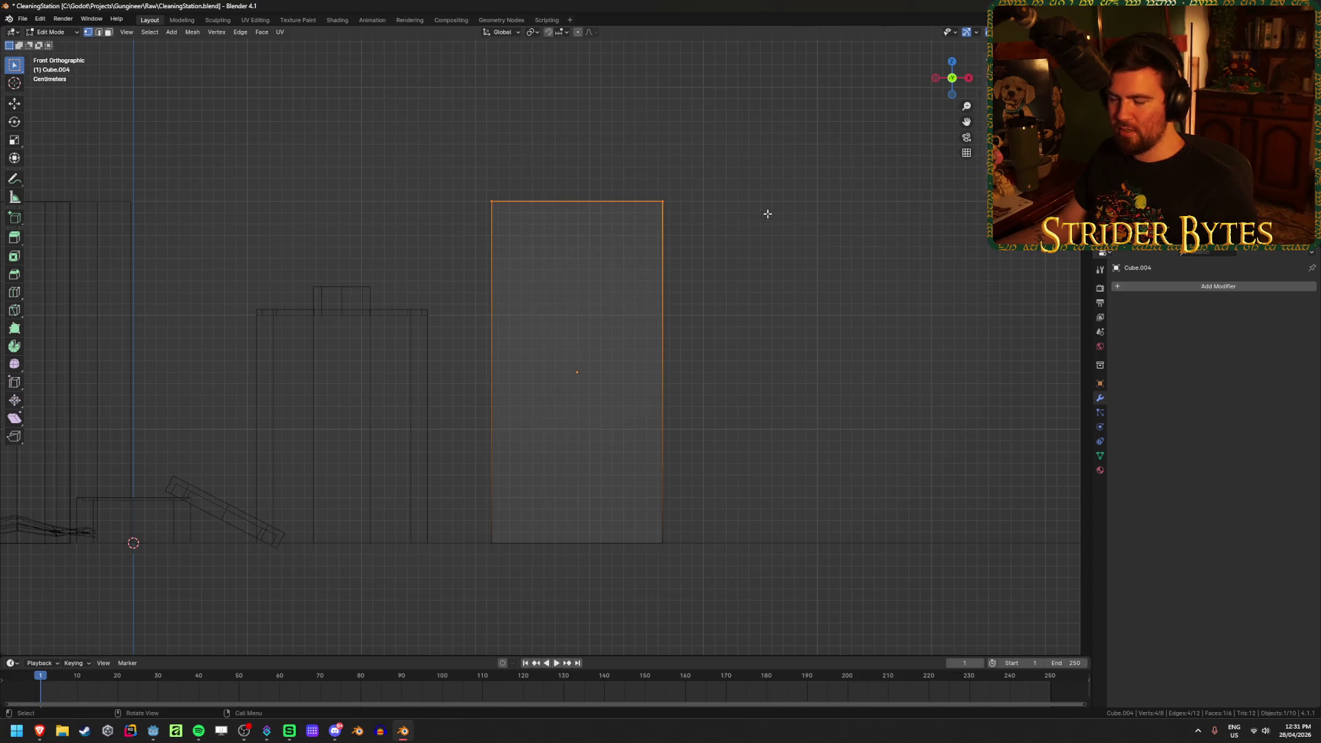
key("g")
key("z")
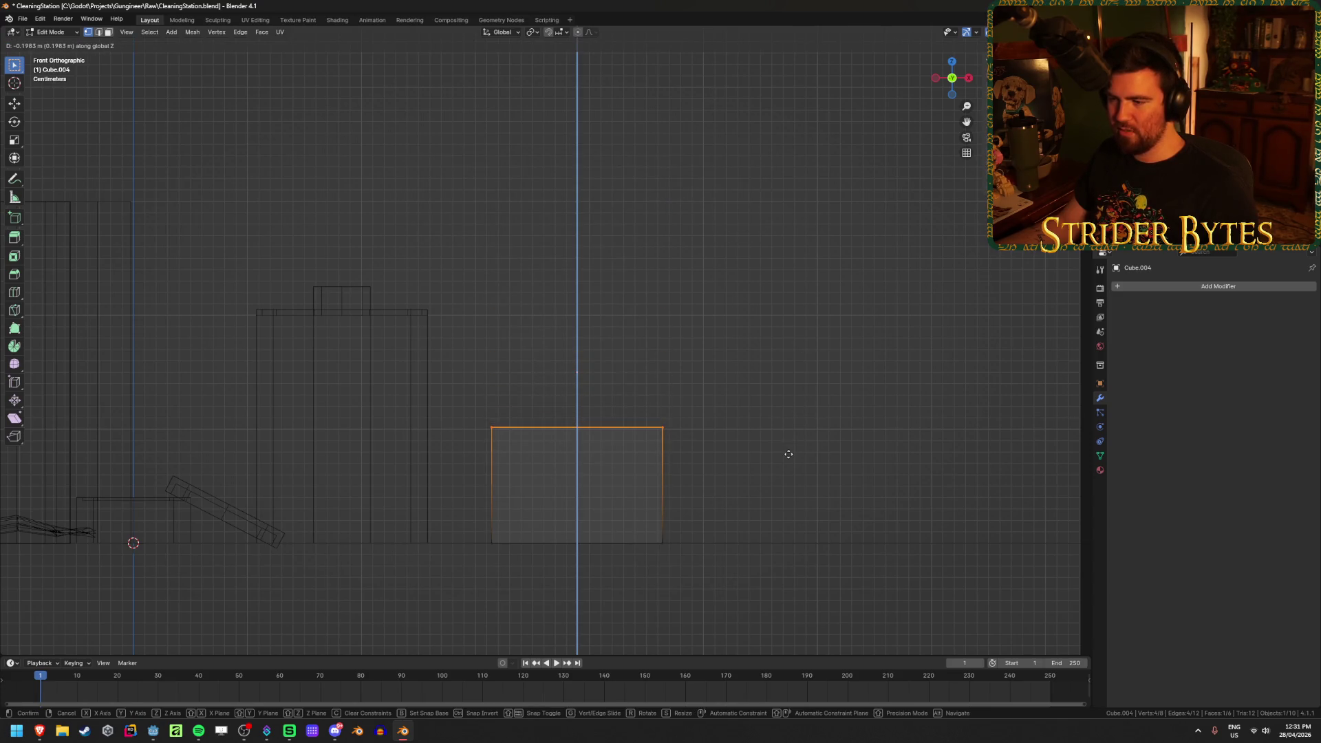
right_click(788, 456)
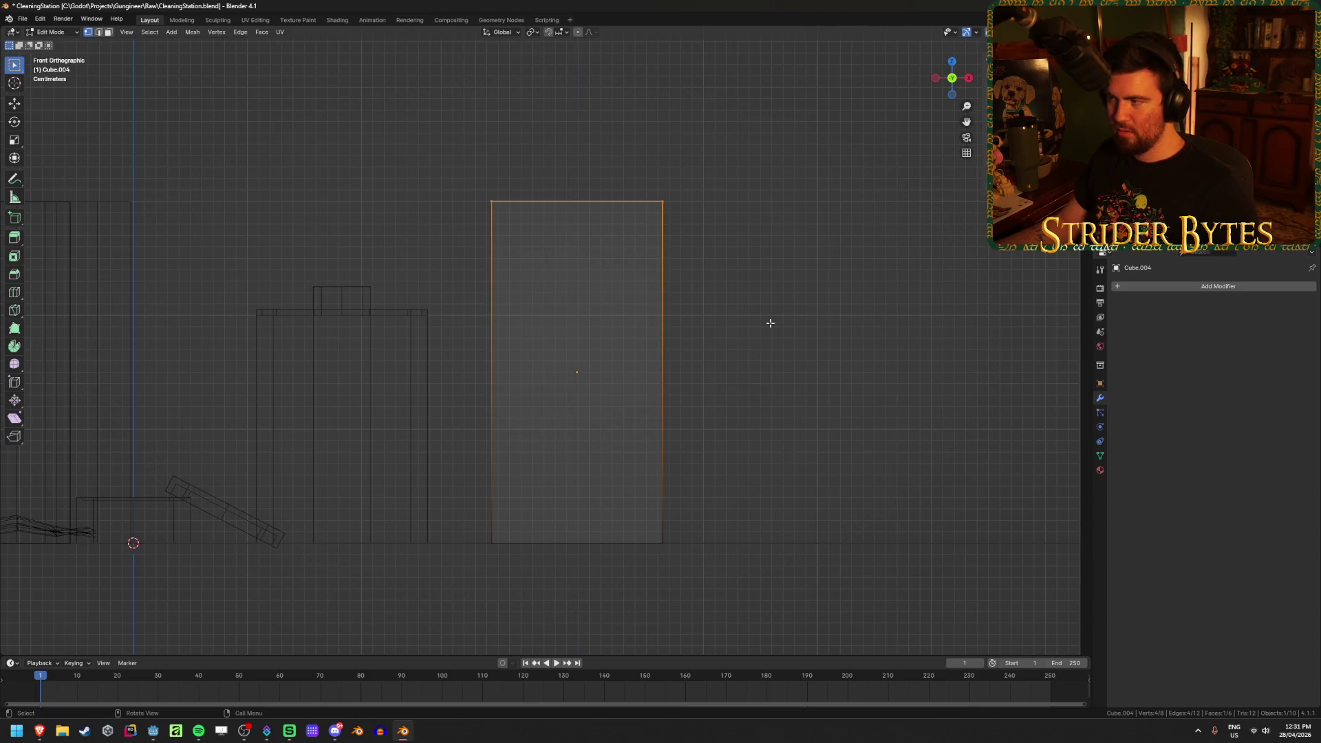
key("ctrl+z")
key("ctrl+shift+z")
key("Tab")
key("ctrl+a")
left_click(623, 247)
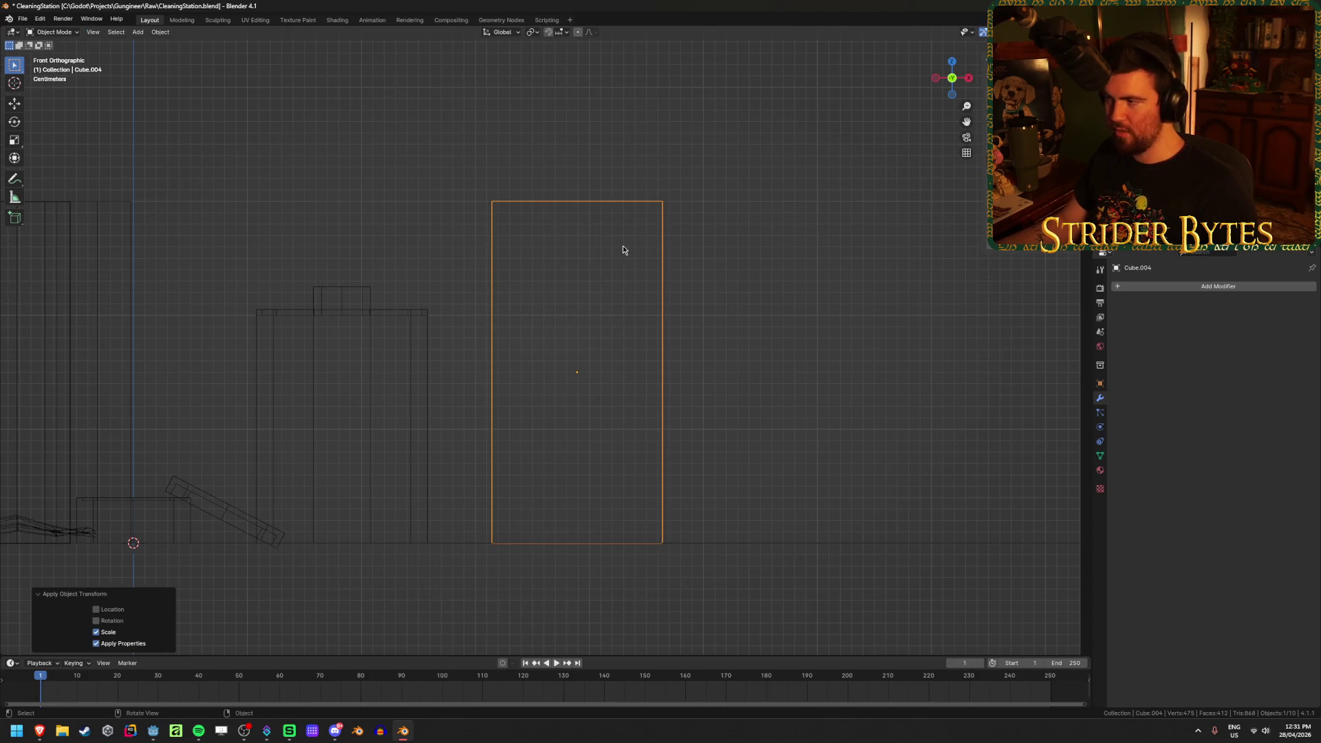
Set the block's origin to the 3D cursor at its base
key("Tab")
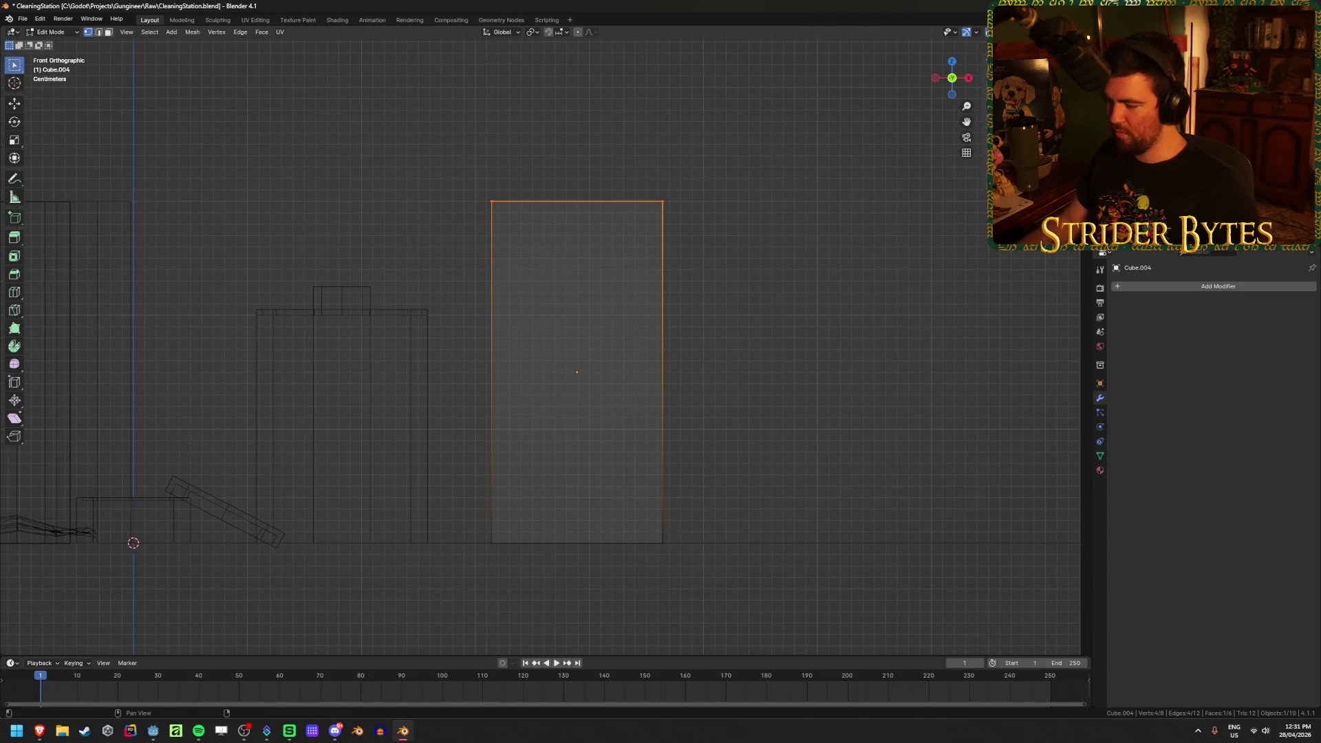
key("ctrl+z")
key("ctrl+shift+z")
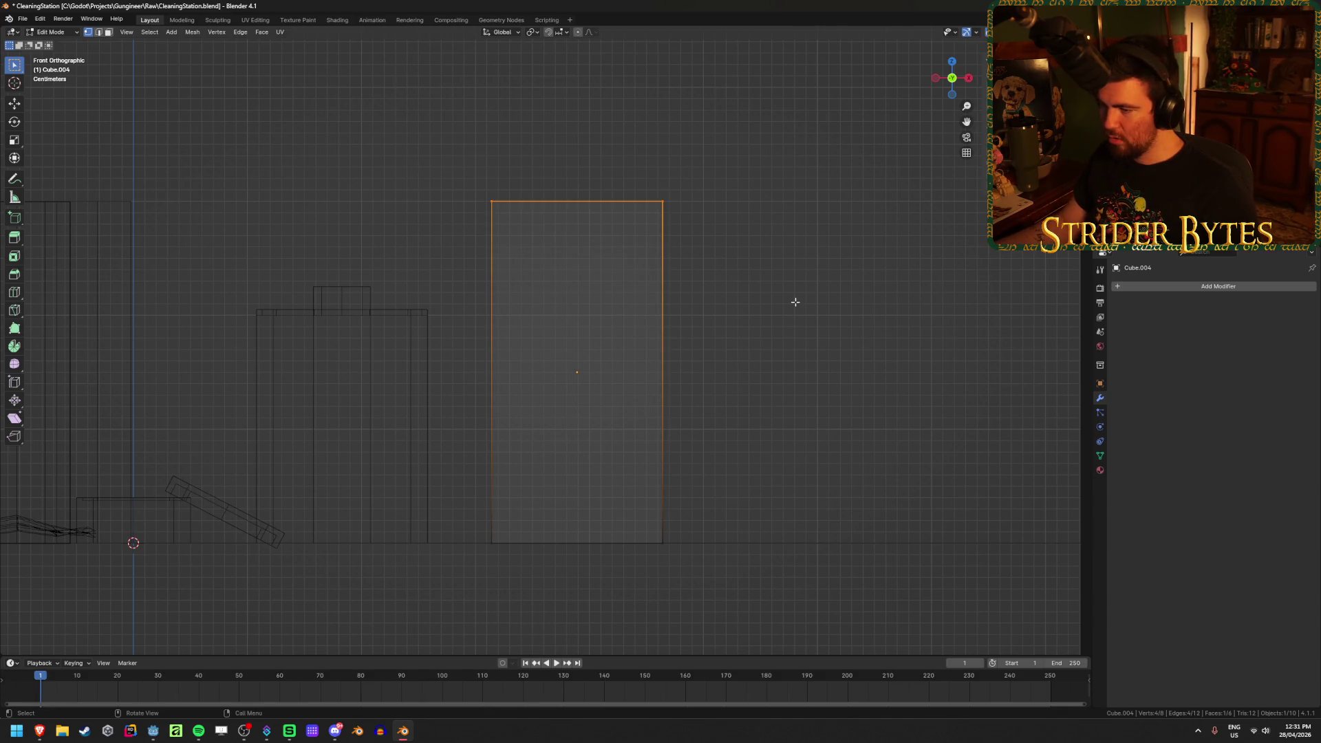
key("shift+z")
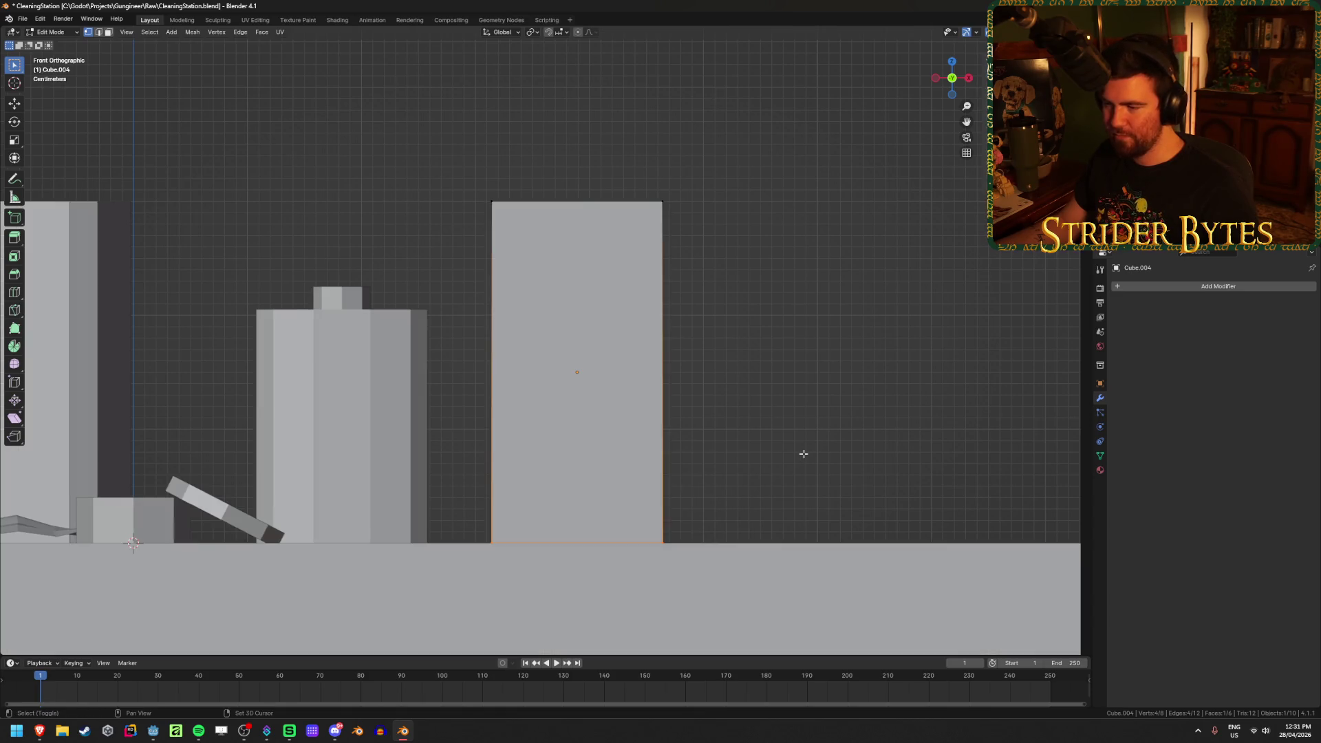
key("ctrl+Tab")
left_click(739, 451)
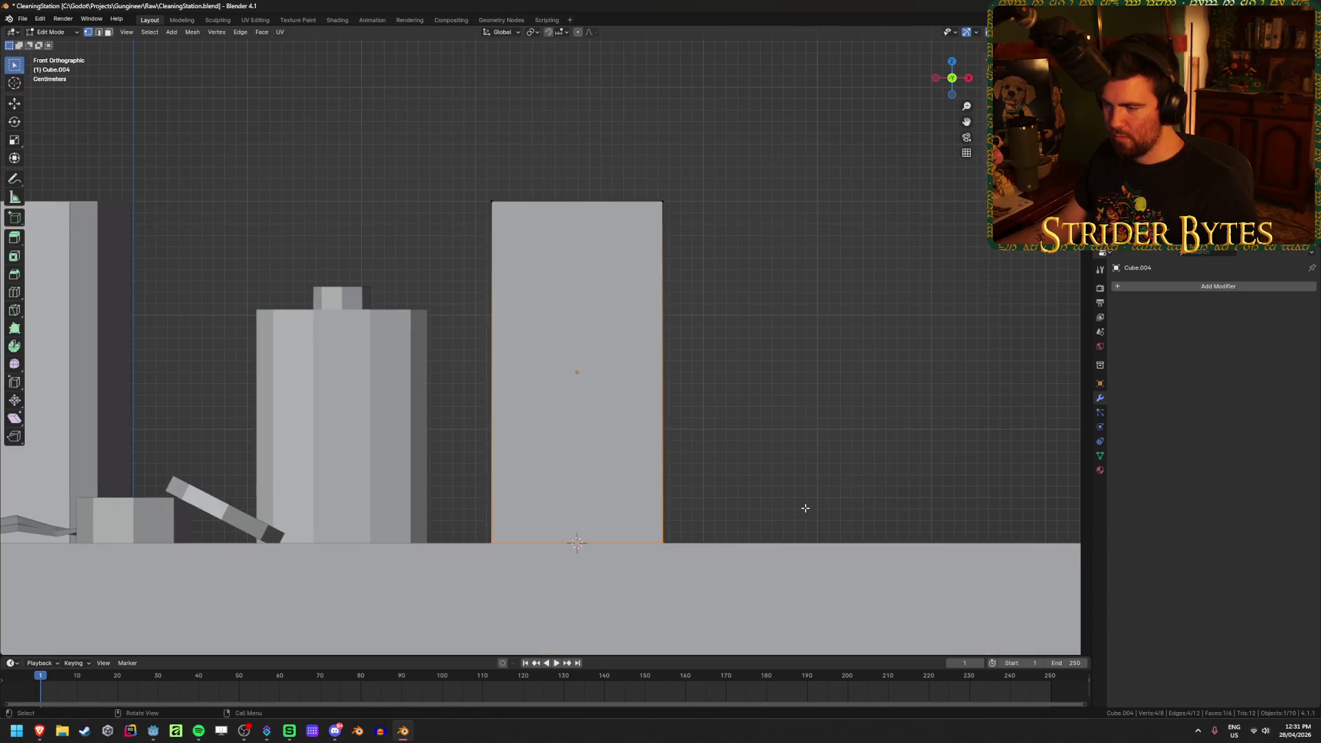
right_click(801, 509)
mouse_move(791, 407)
left_click(860, 428)
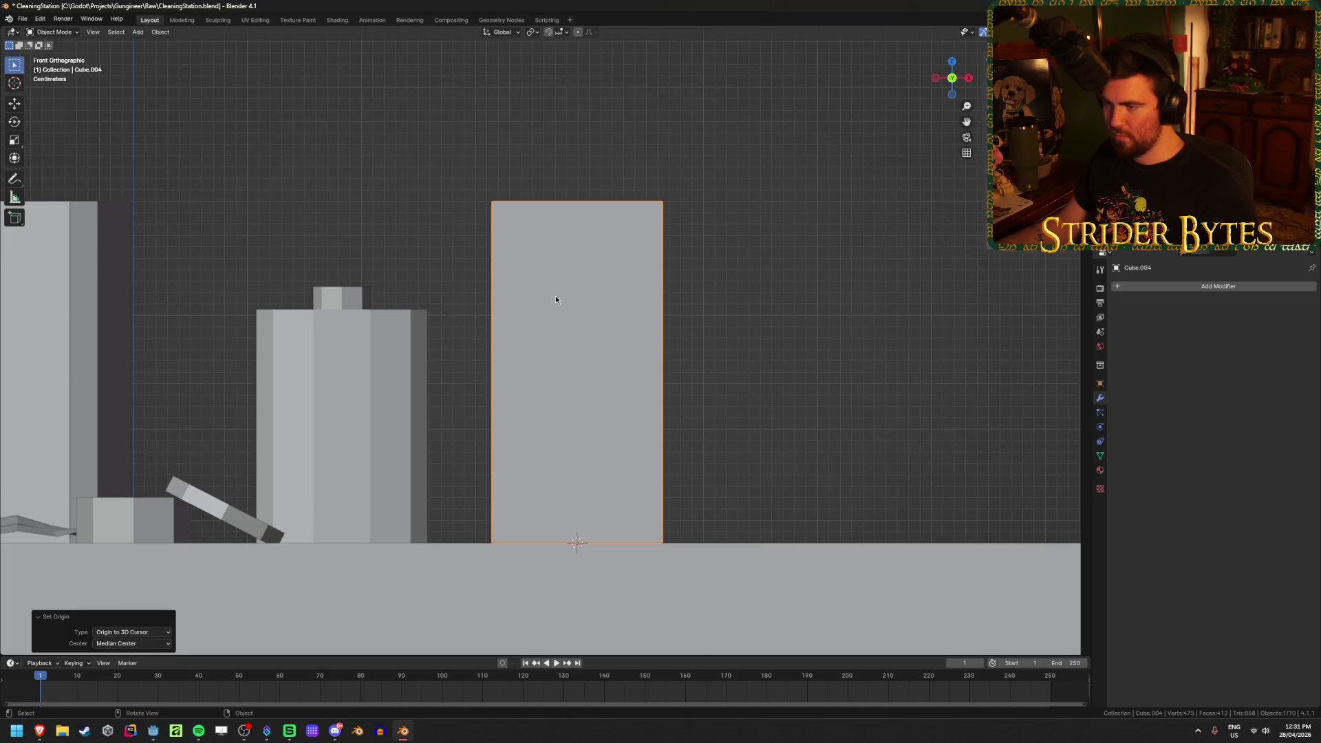
Box-select the block's top edge and drop it -100 along Z to about a third of its height
key("Tab")
key("shift+z")
key("b")
left_click_drag(423, 132, 787, 286)
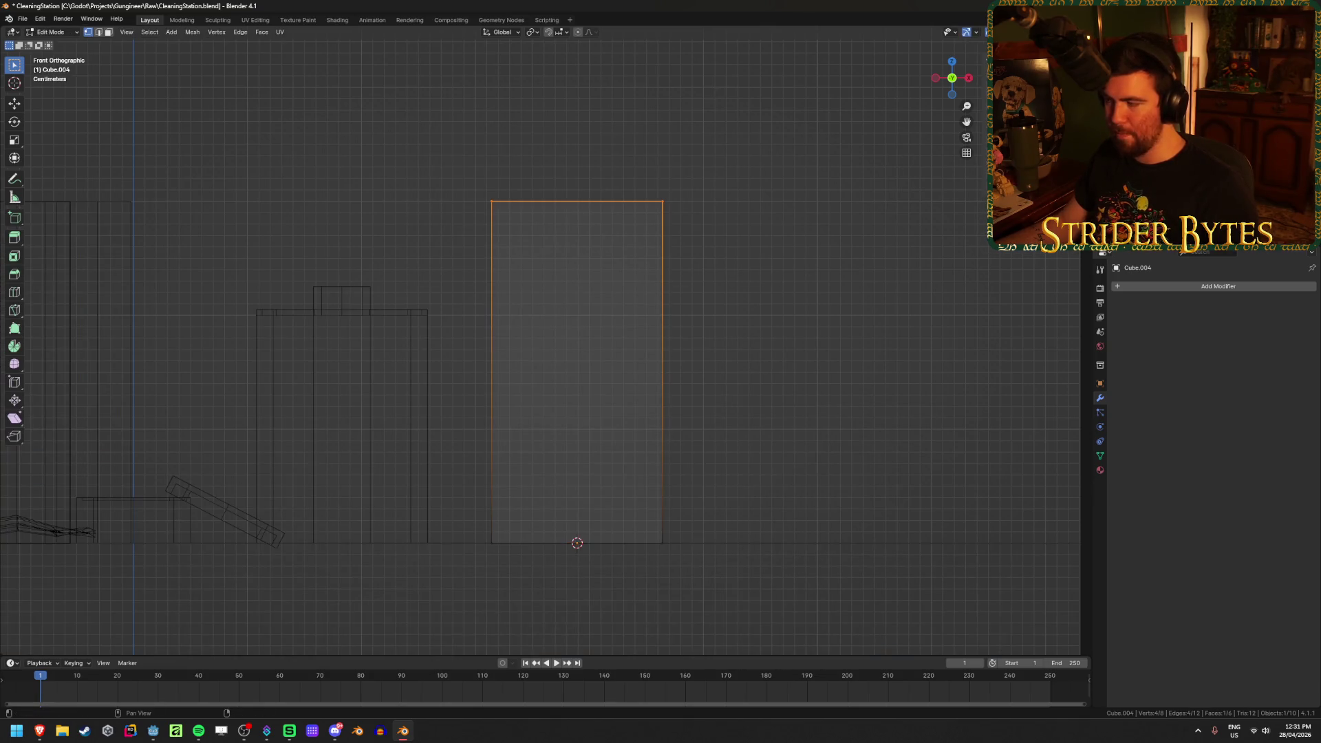
type("gz-100")
key("Return")
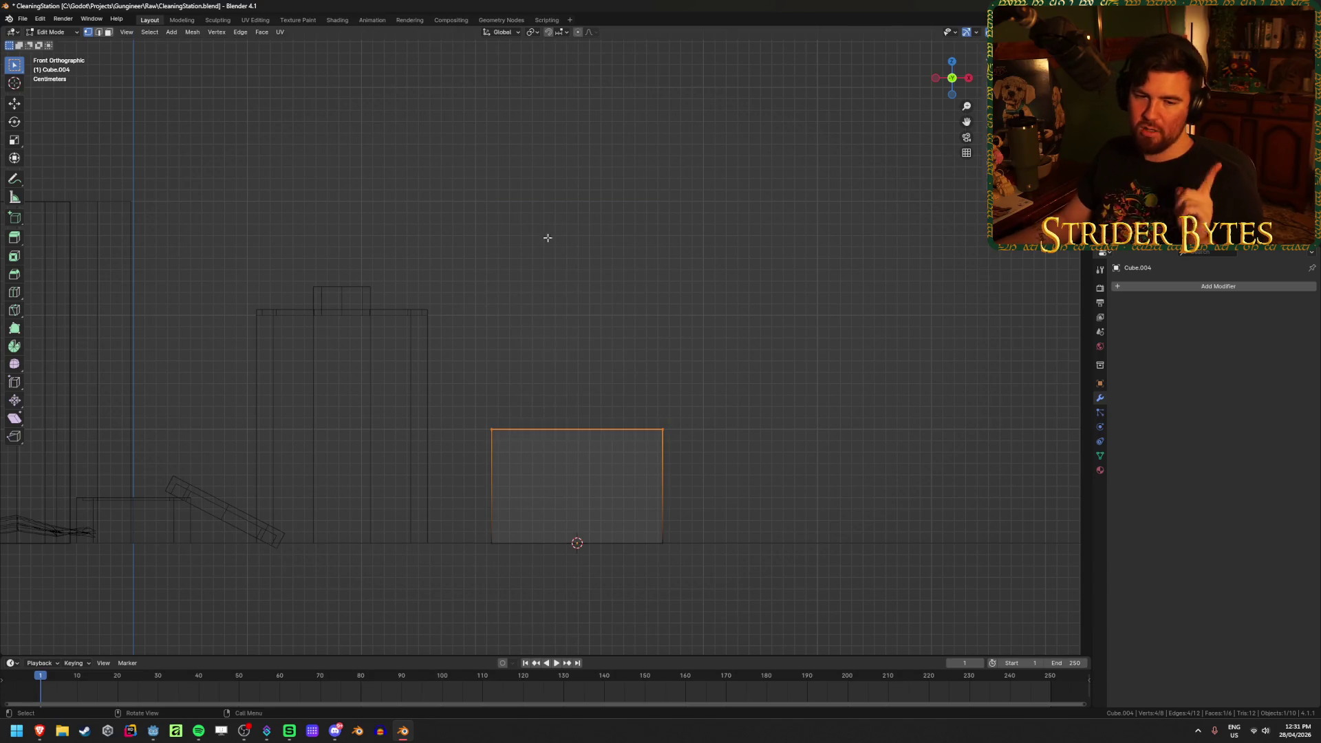
Save the blend file and glance at the wood polish reference images
left_click(498, 365)
key("ctrl+s")
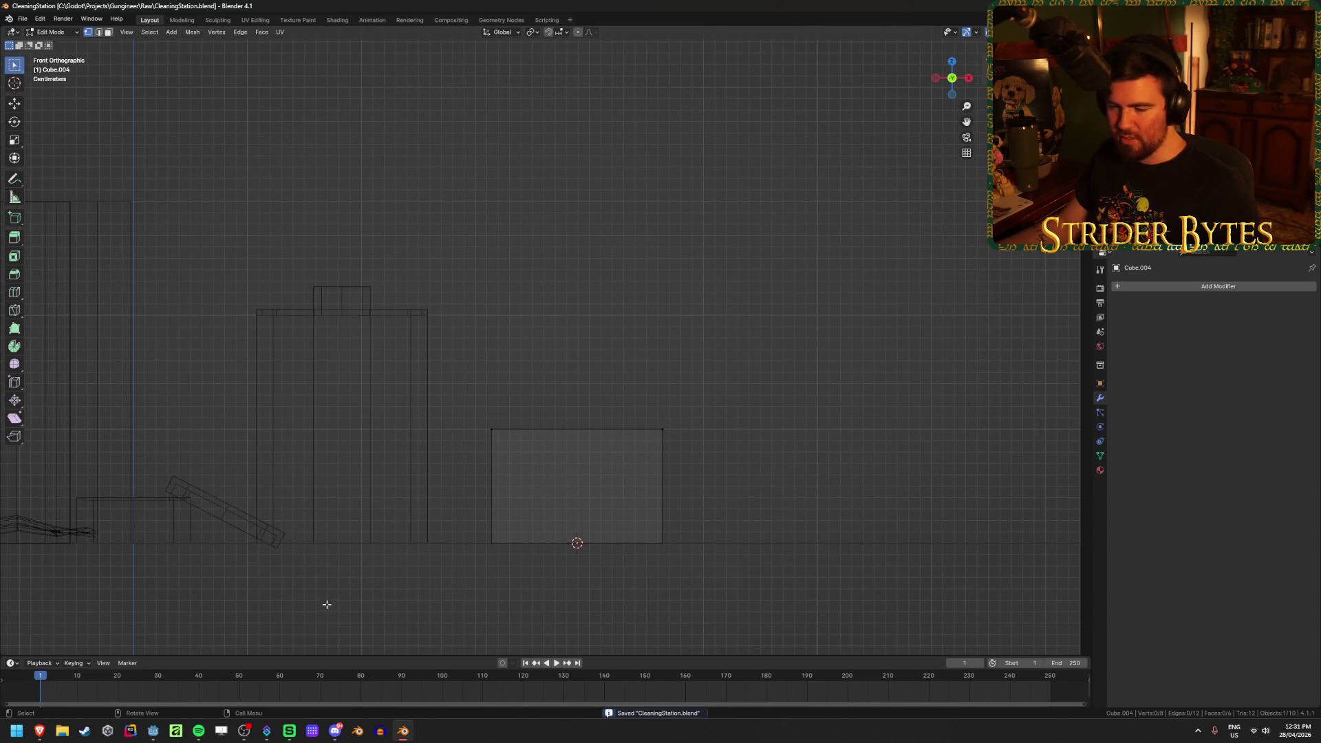
mouse_move(43, 737)
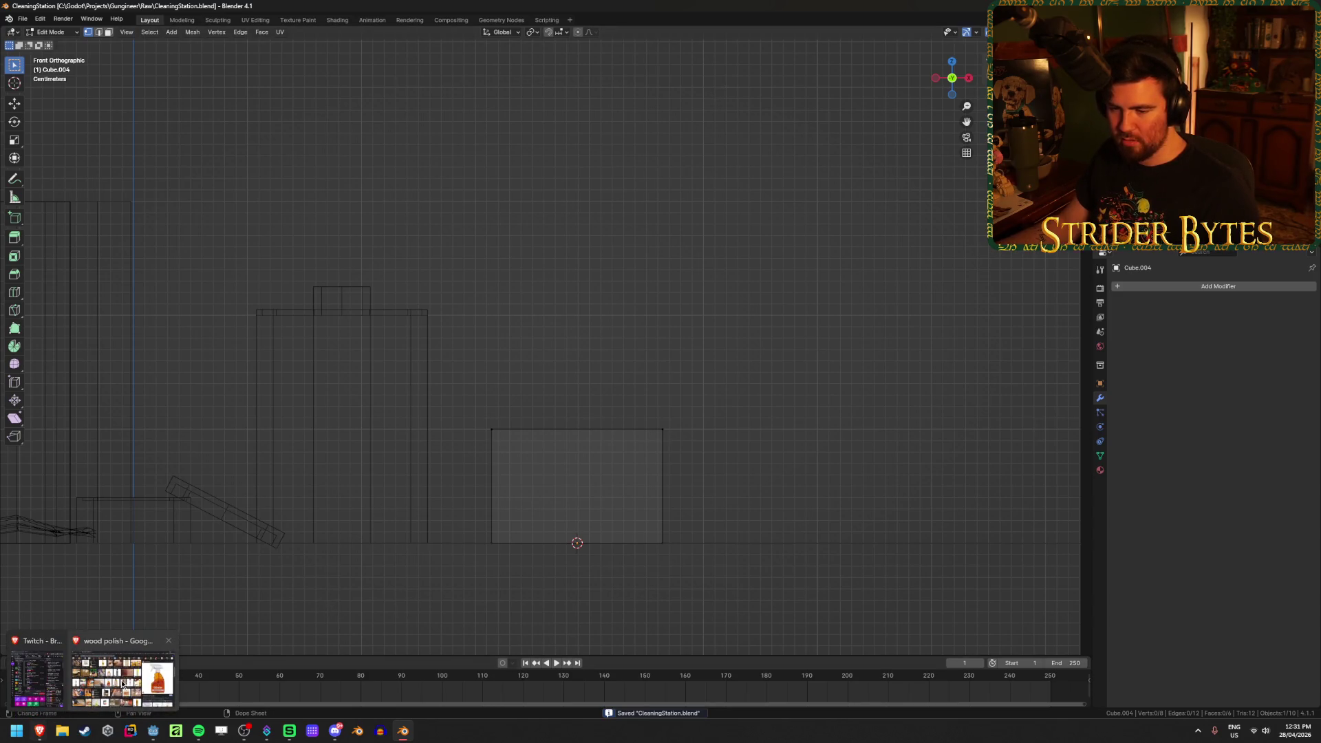
left_click(123, 685)
key("alt+Tab")
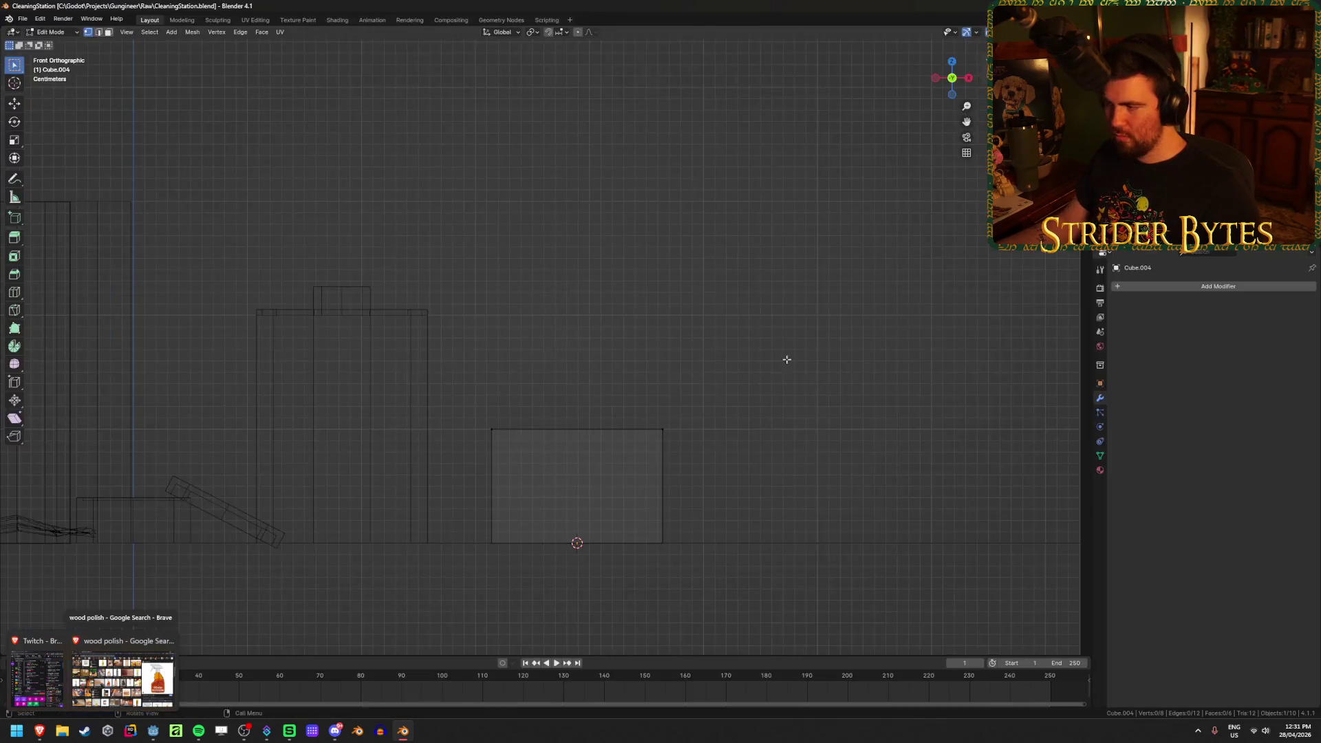
Extrude the top edge 0.05 m and slide its corners inward into a tapered shoulder
left_click_drag(425, 364, 768, 464)
key("e")
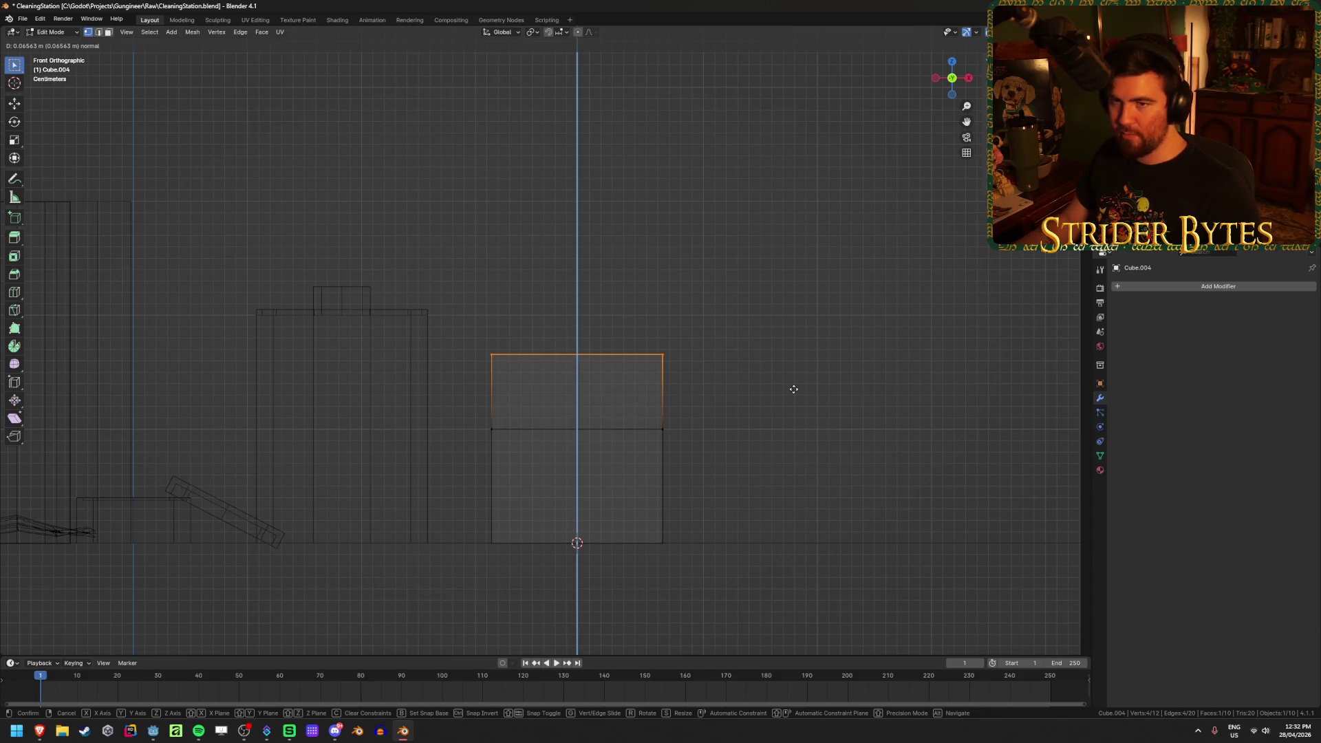
type("0.05")
key("Return")
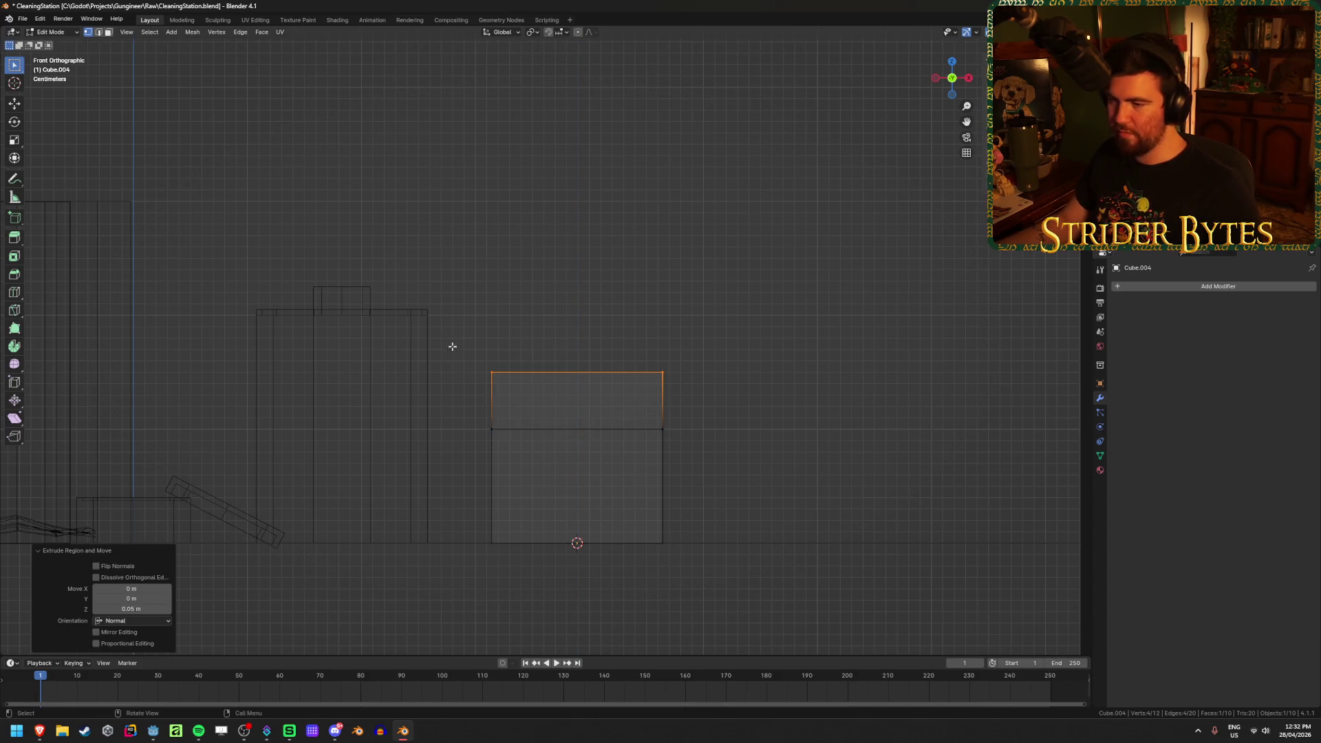
key("g")
key("x")
left_click(622, 379)
left_click(692, 383)
key("g")
key("x")
left_click(685, 387)
Extrude a taller neck, narrow its top corners along X, and bring up the wood polish reference
left_click_drag(478, 333, 781, 404)
key("e")
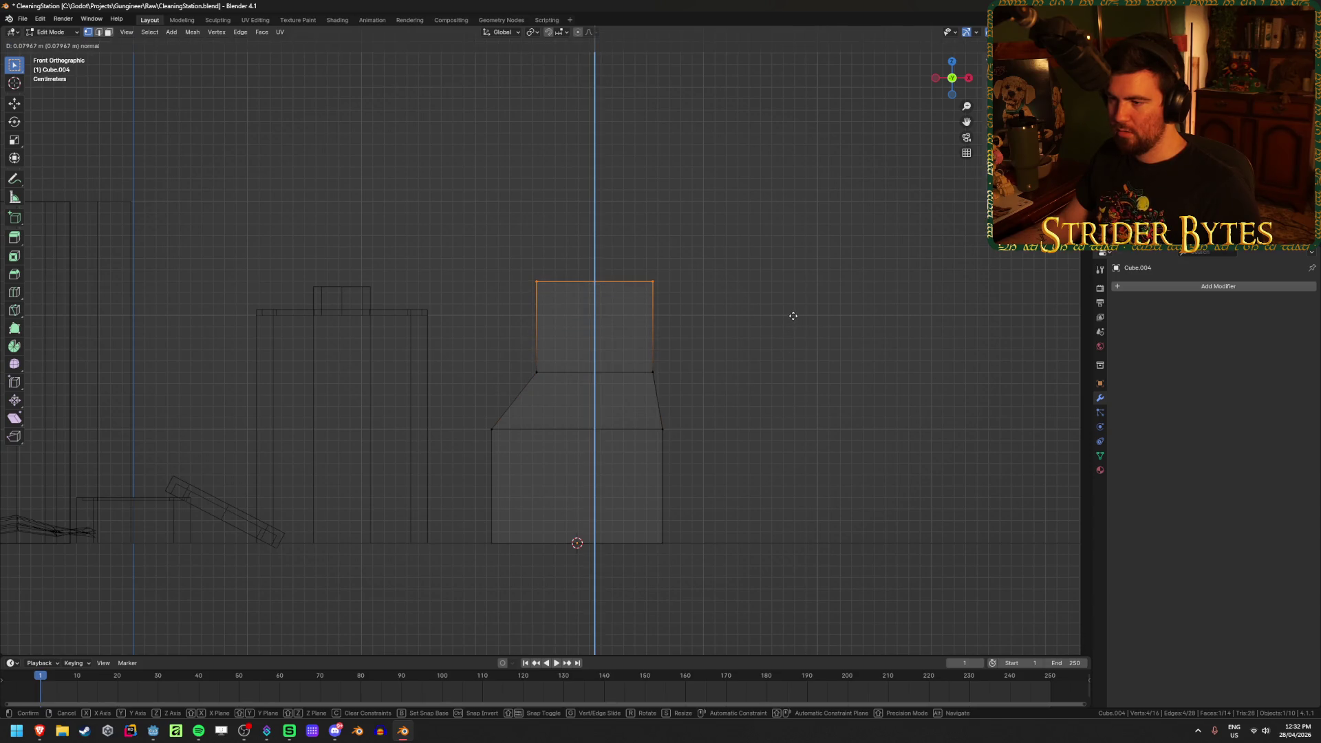
left_click(791, 316)
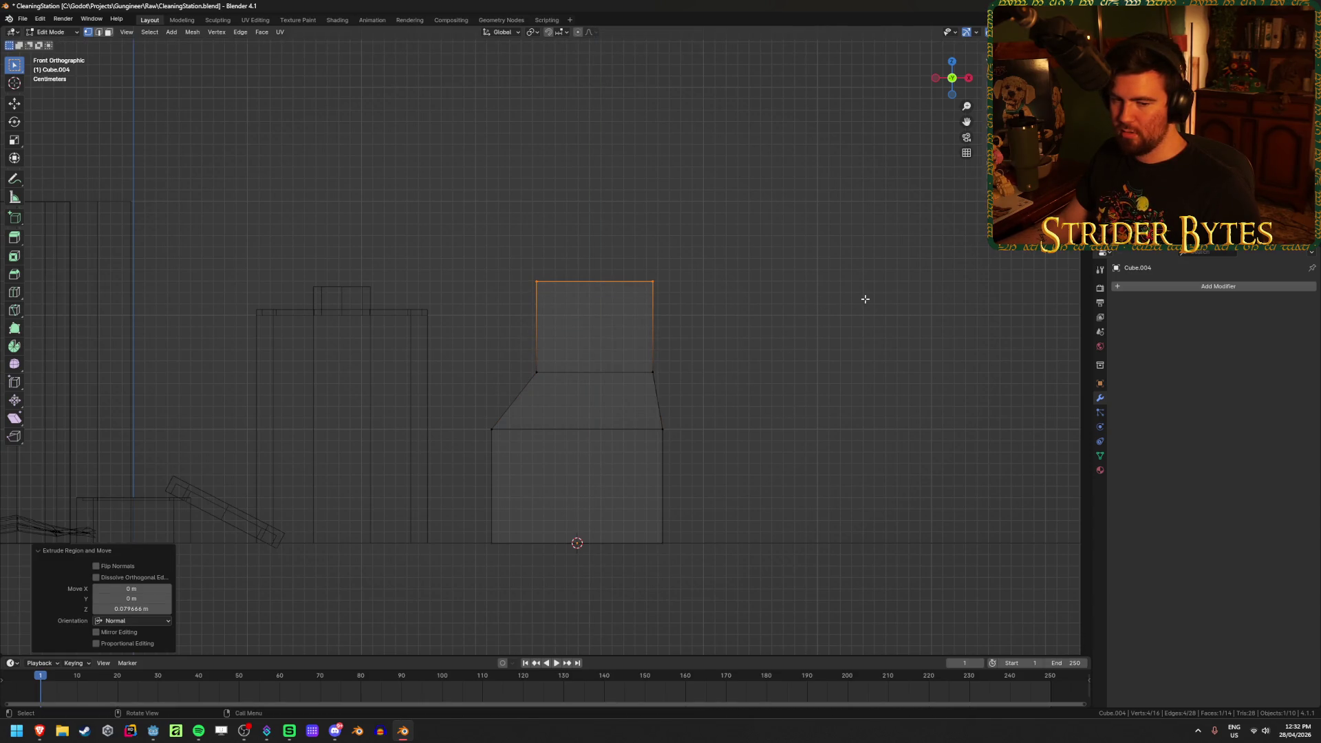
left_click_drag(525, 240, 563, 306)
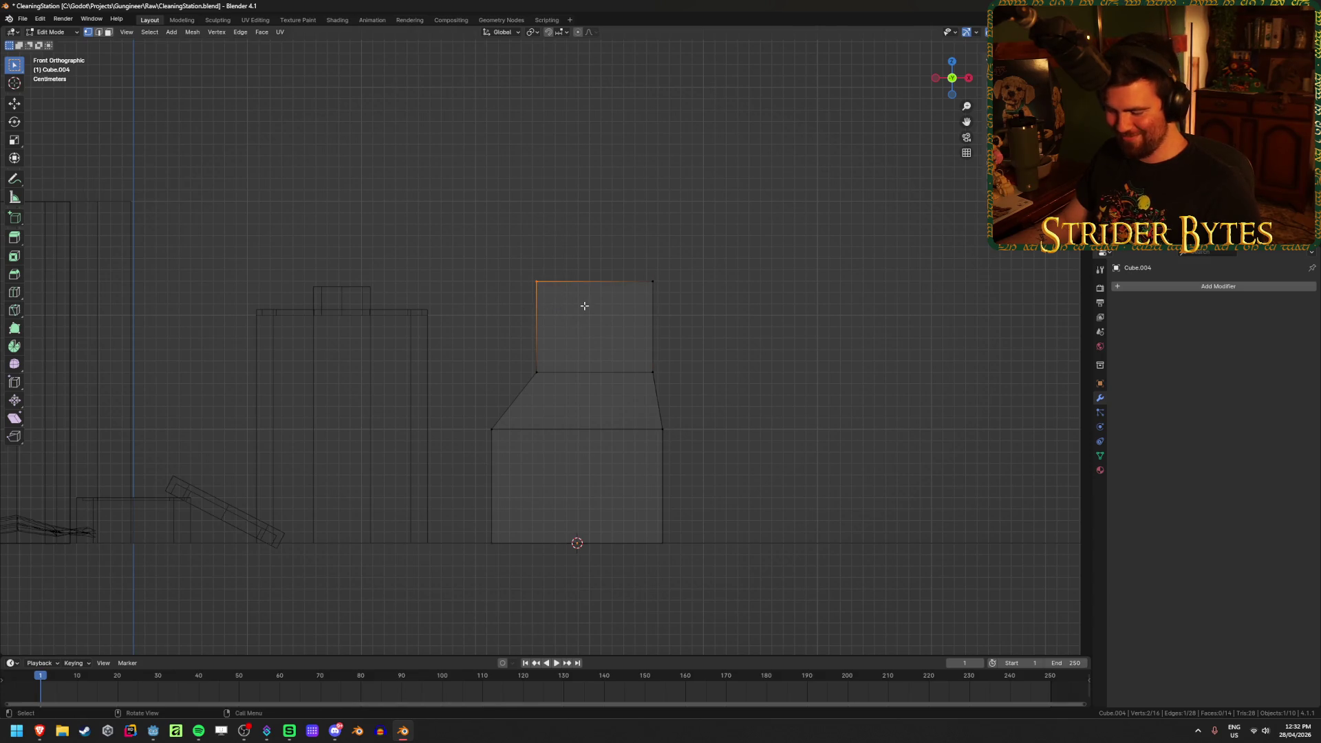
key("g")
key("x")
left_click(619, 251)
left_click_drag(619, 251, 760, 327)
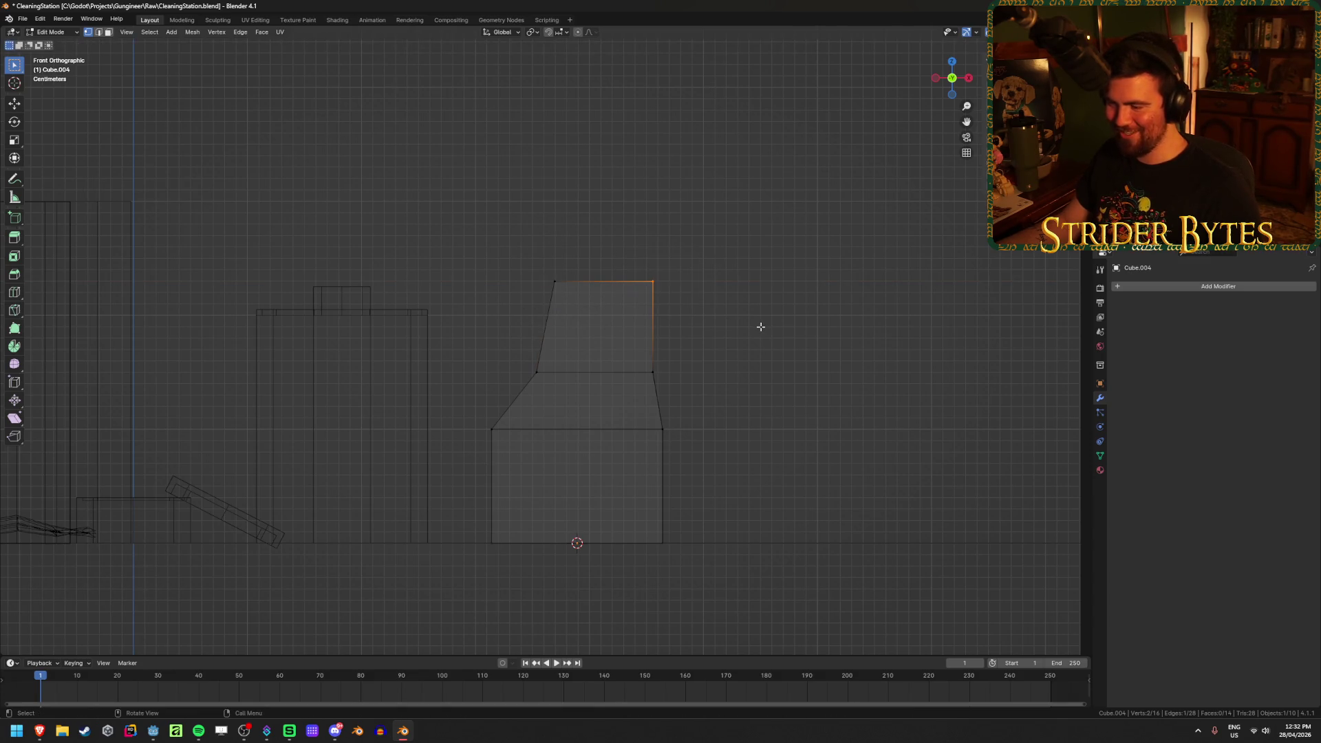
key("g")
key("x")
left_click(740, 330)
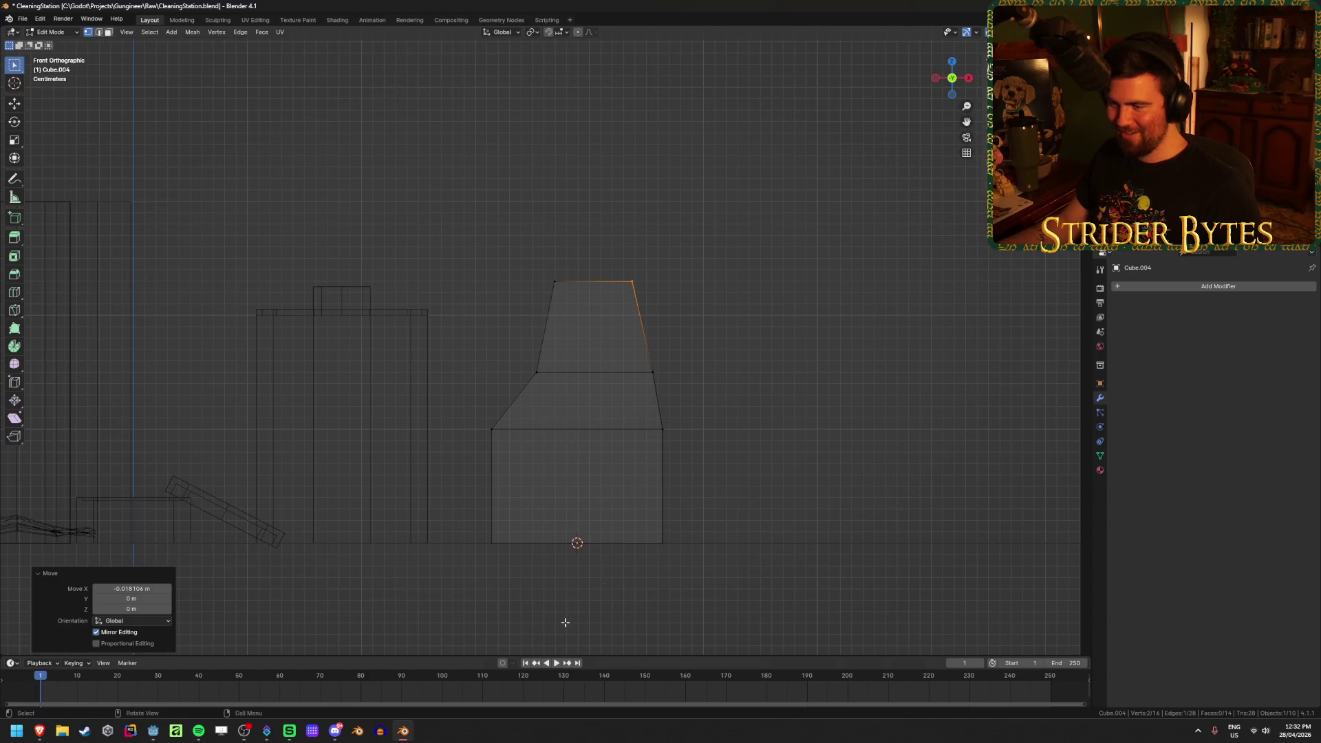
mouse_move(39, 731)
left_click(124, 681)
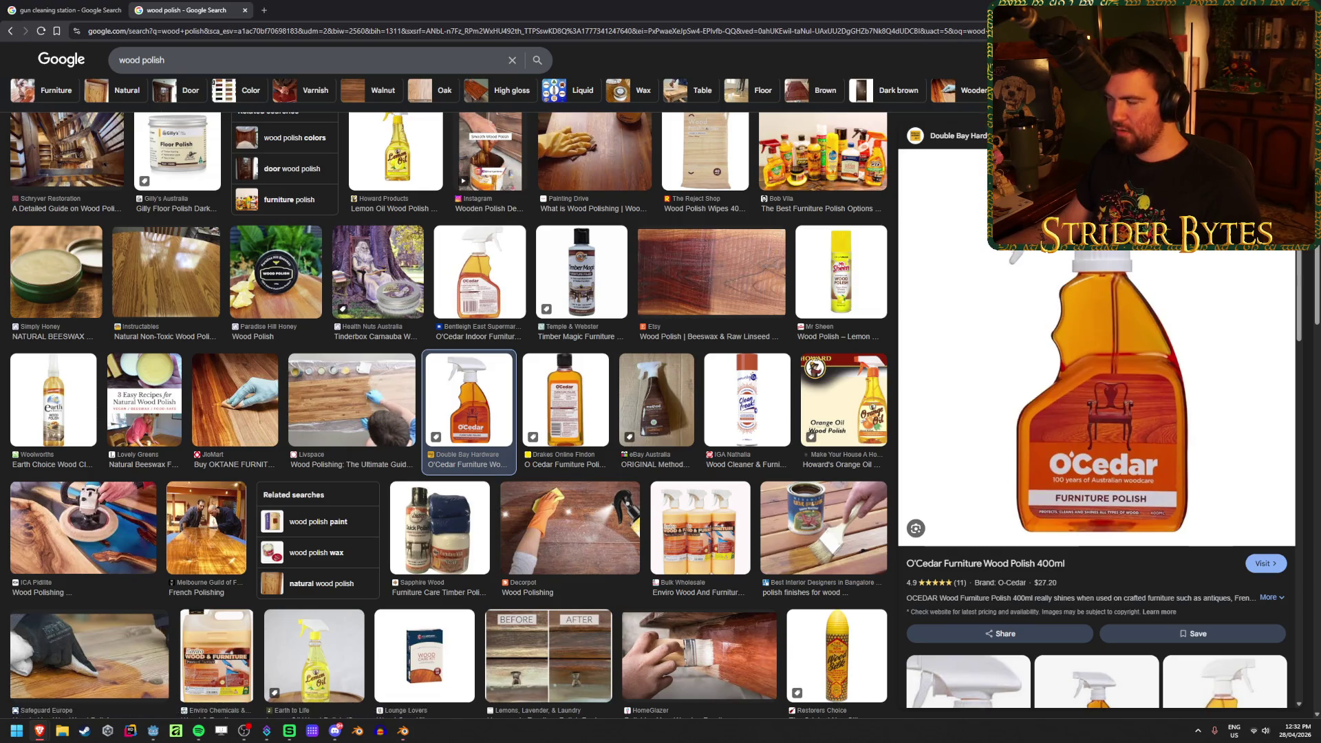
Try shifting the neck's top-right corner outward along X, then undo it
key("alt+Tab")
left_click(605, 250)
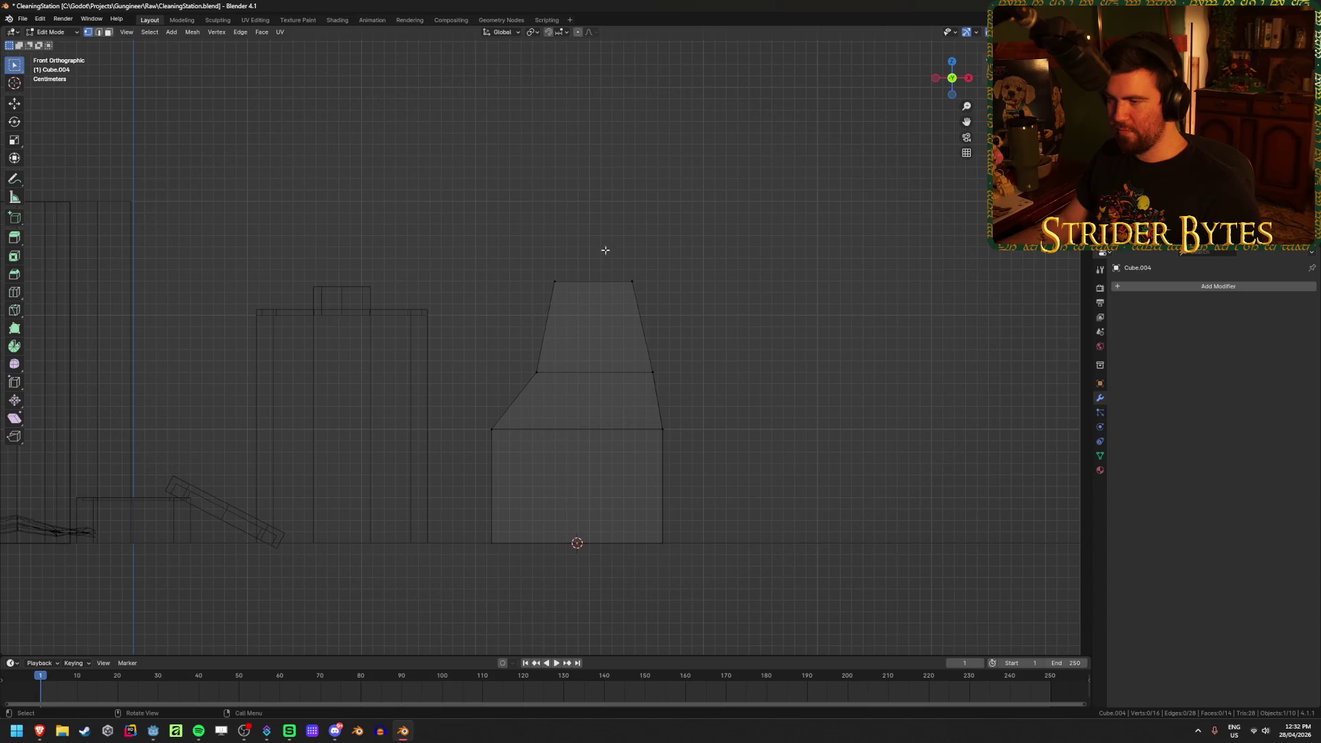
left_click(664, 301)
key("g")
key("x")
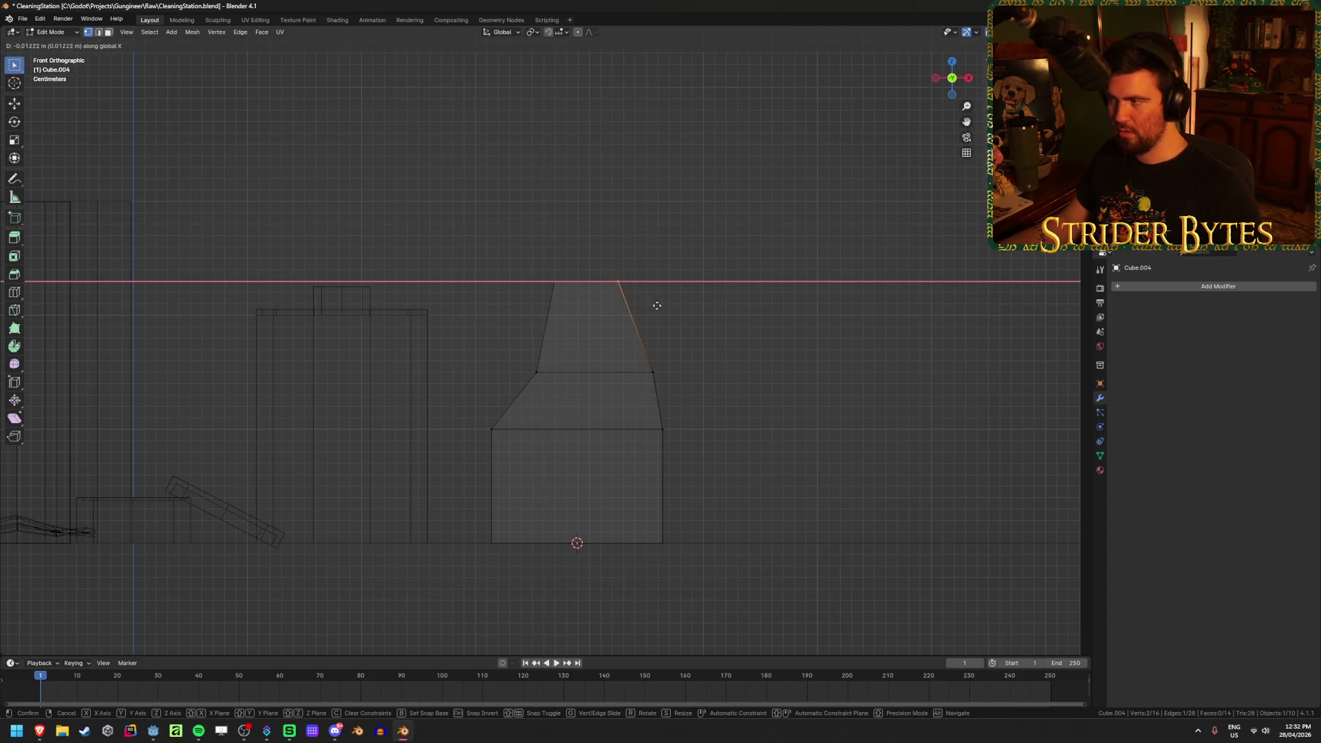
left_click(669, 302)
left_click(549, 292)
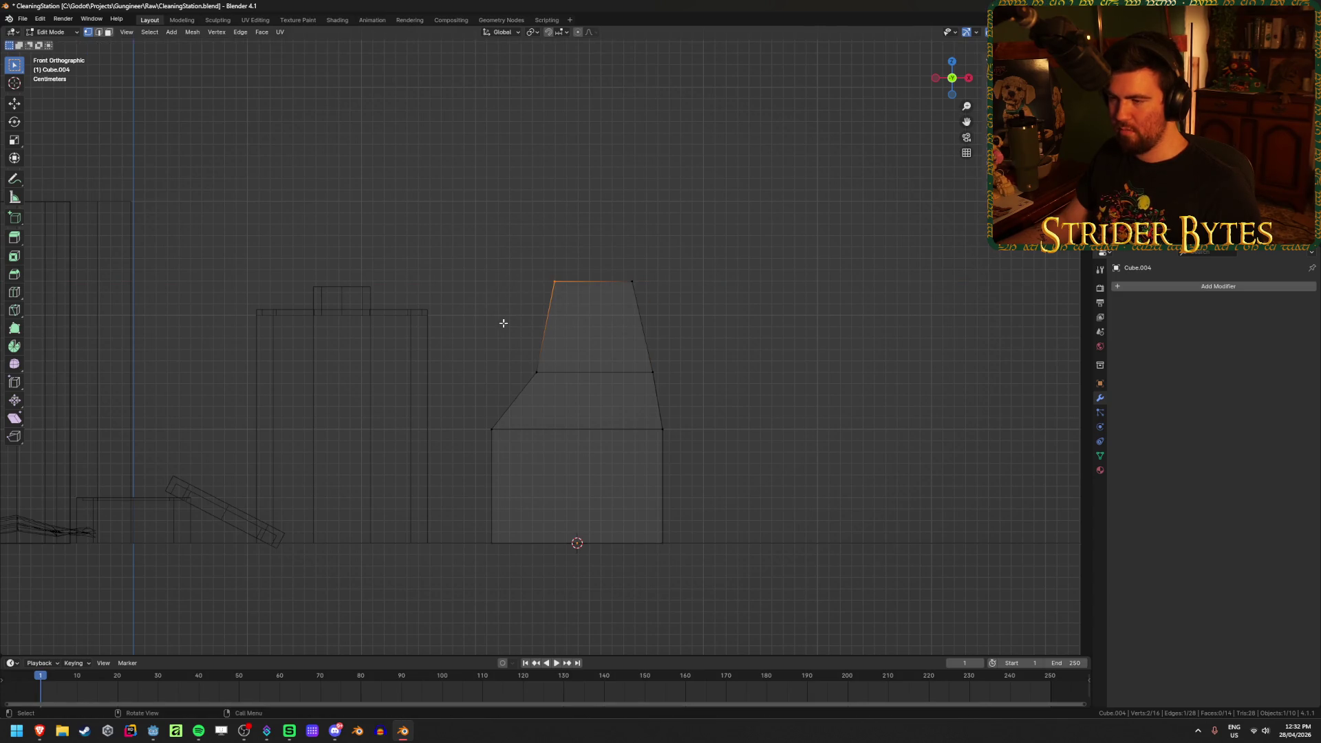
scroll(527, 296, "up", 2)
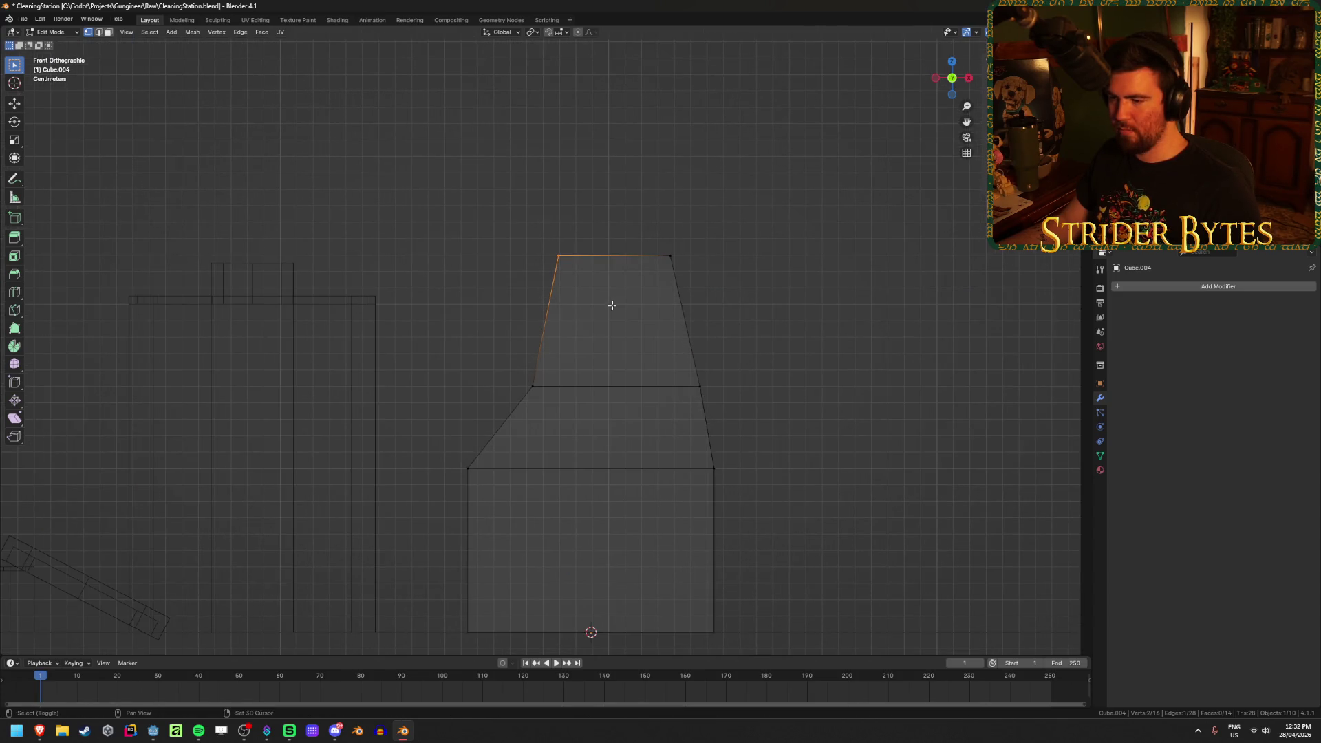
left_click(647, 313)
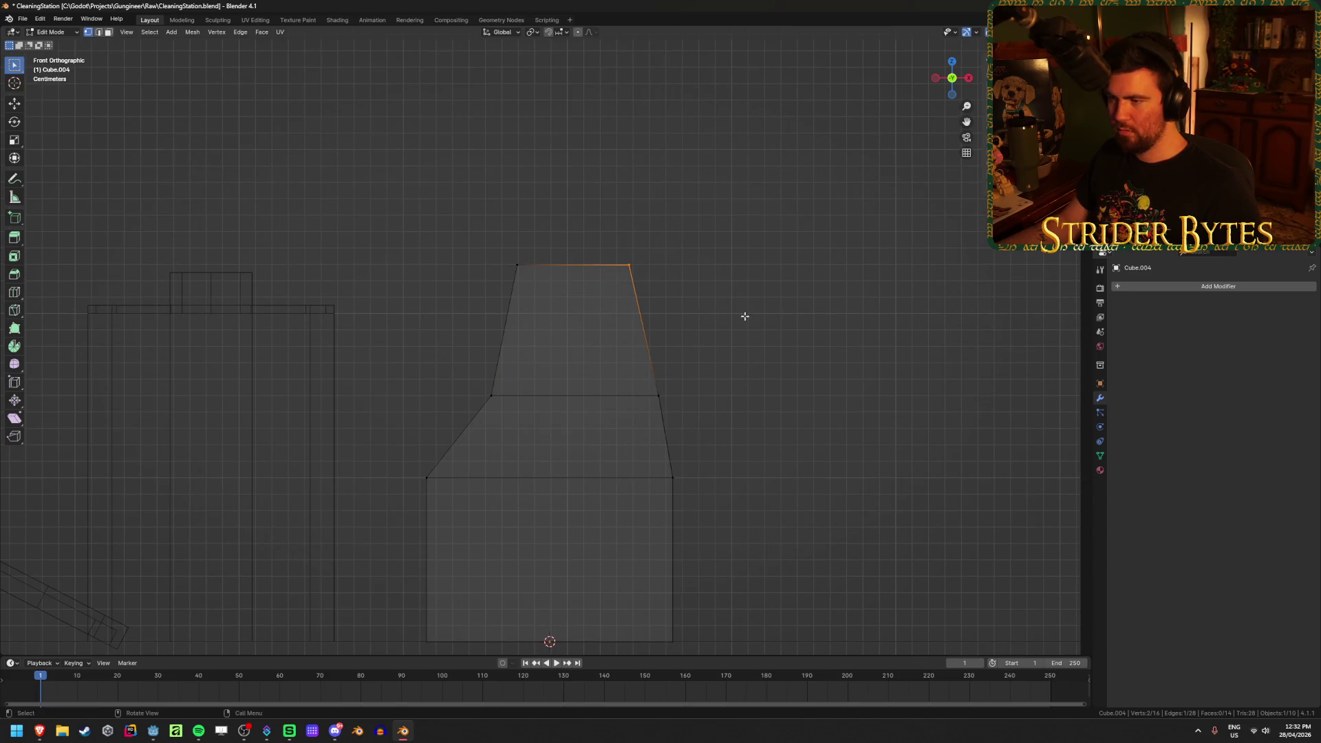
left_click(694, 363)
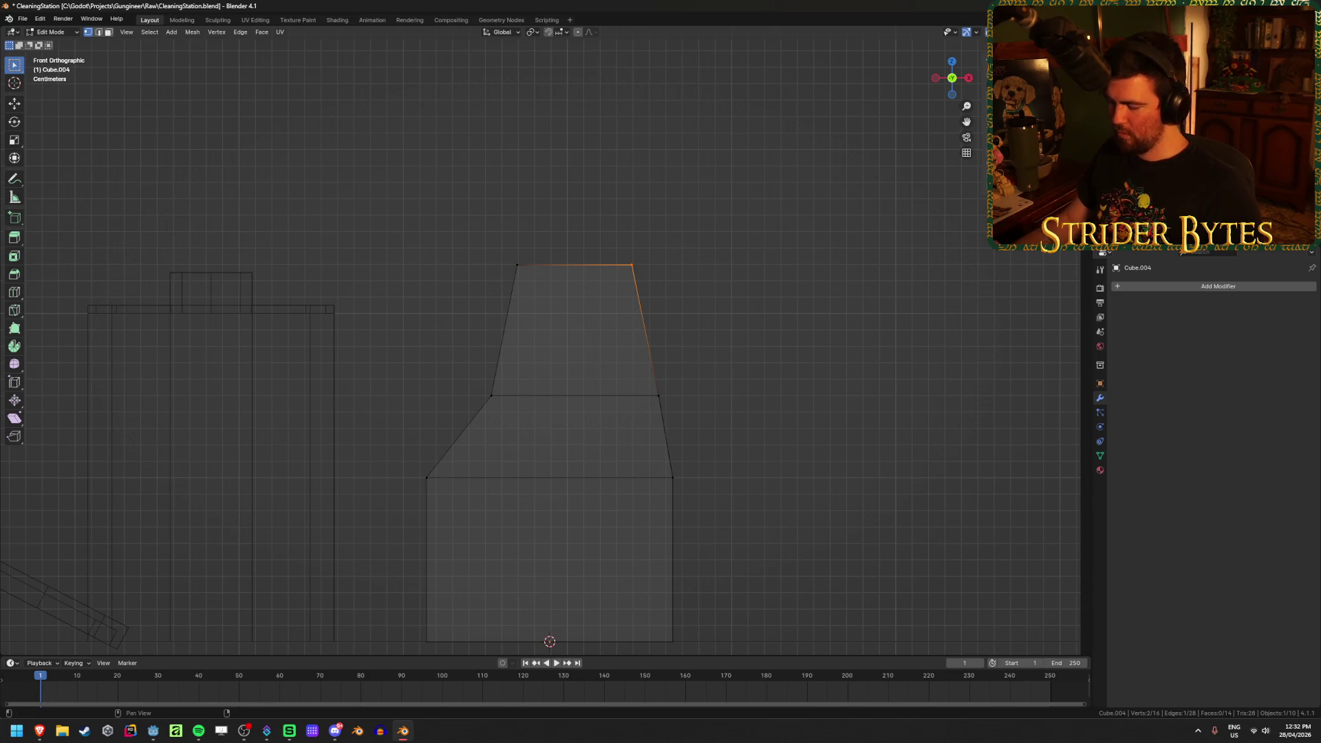
key("ctrl+z")
Nudge the neck's top-left corner leftward, clear the selection, and bring up the wood polish reference
left_click_drag(462, 221, 540, 296)
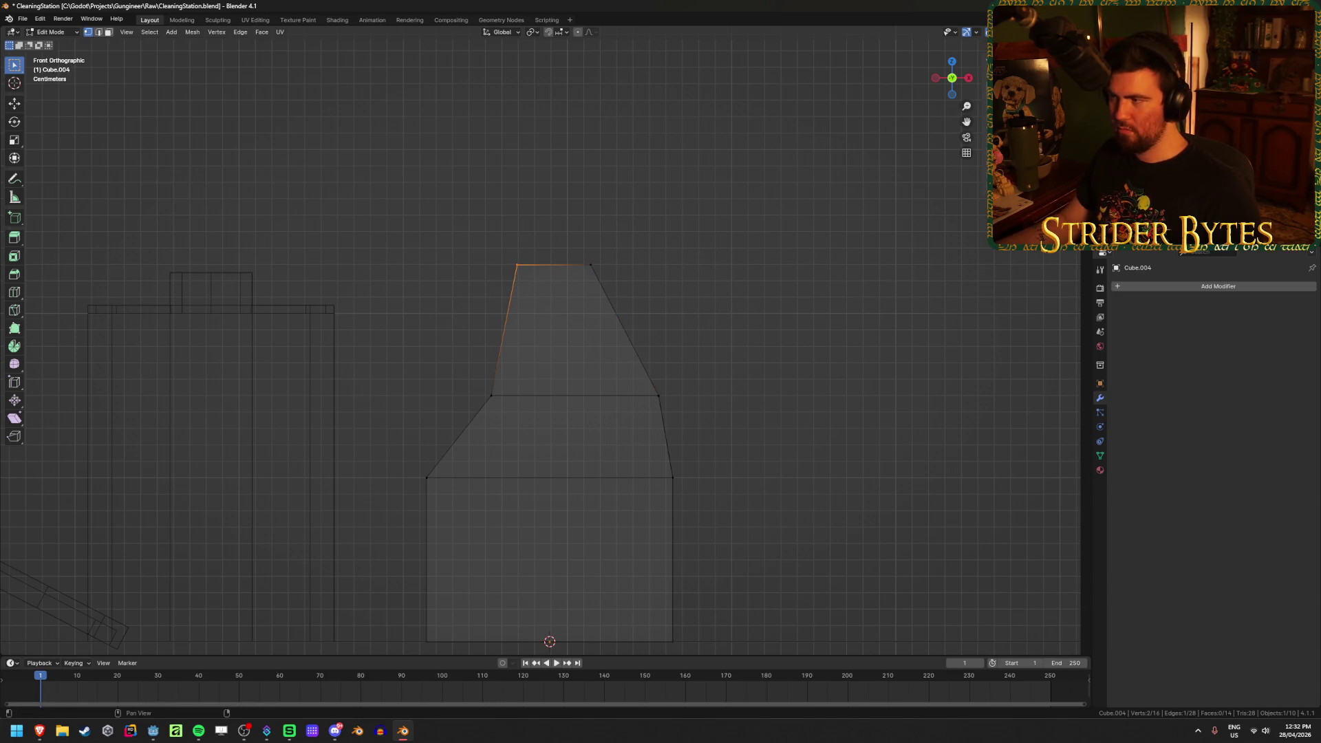
key("Return")
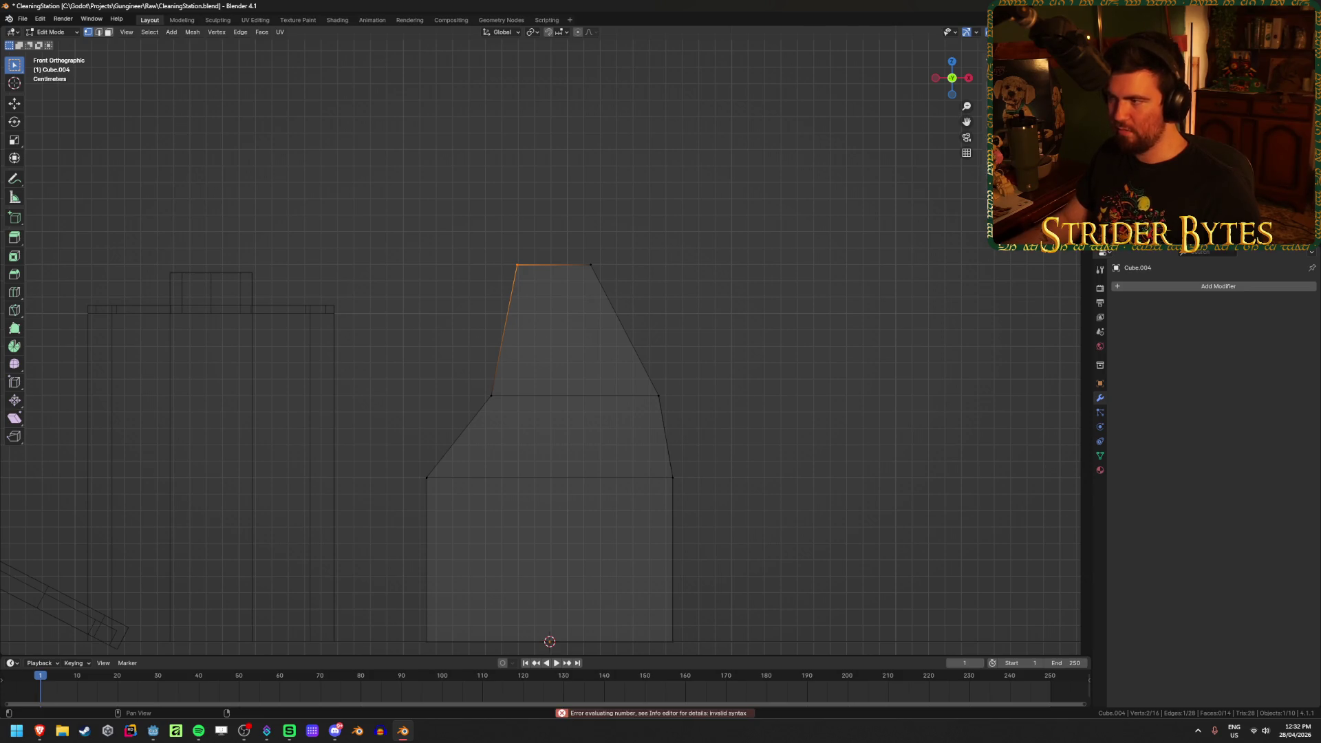
key("ctrl+z")
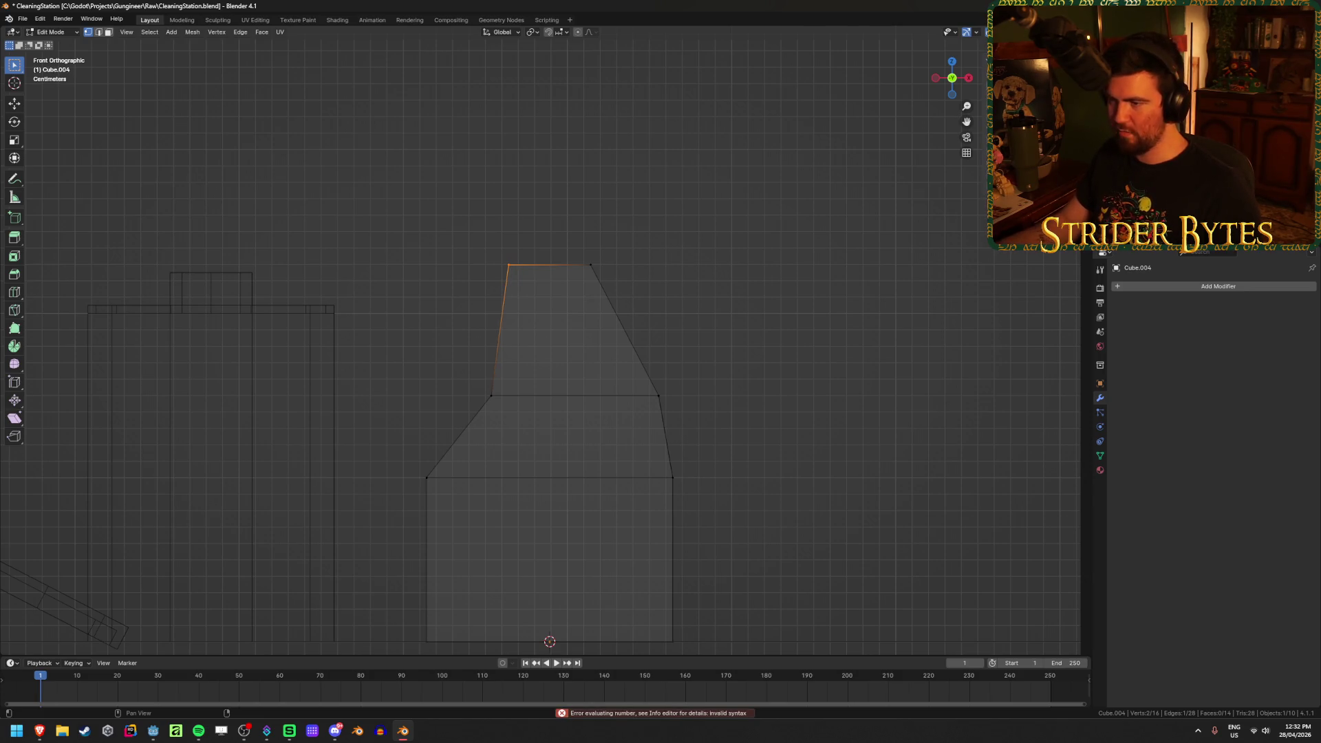
scroll(654, 252, "down", 2)
scroll(653, 272, "up", 1)
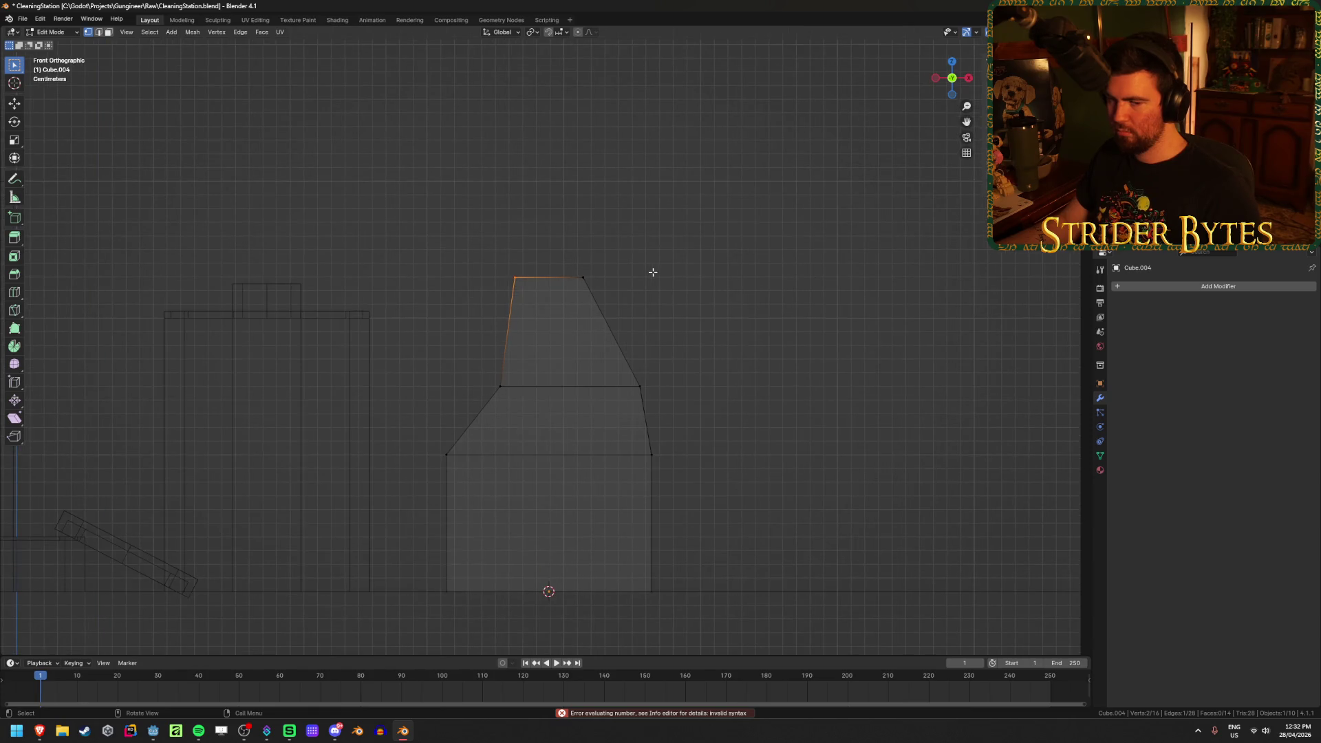
scroll(534, 383, "up", 1)
scroll(534, 383, "down", 1)
middle_click_drag(540, 387, 552, 367, "shift")
left_click(748, 275)
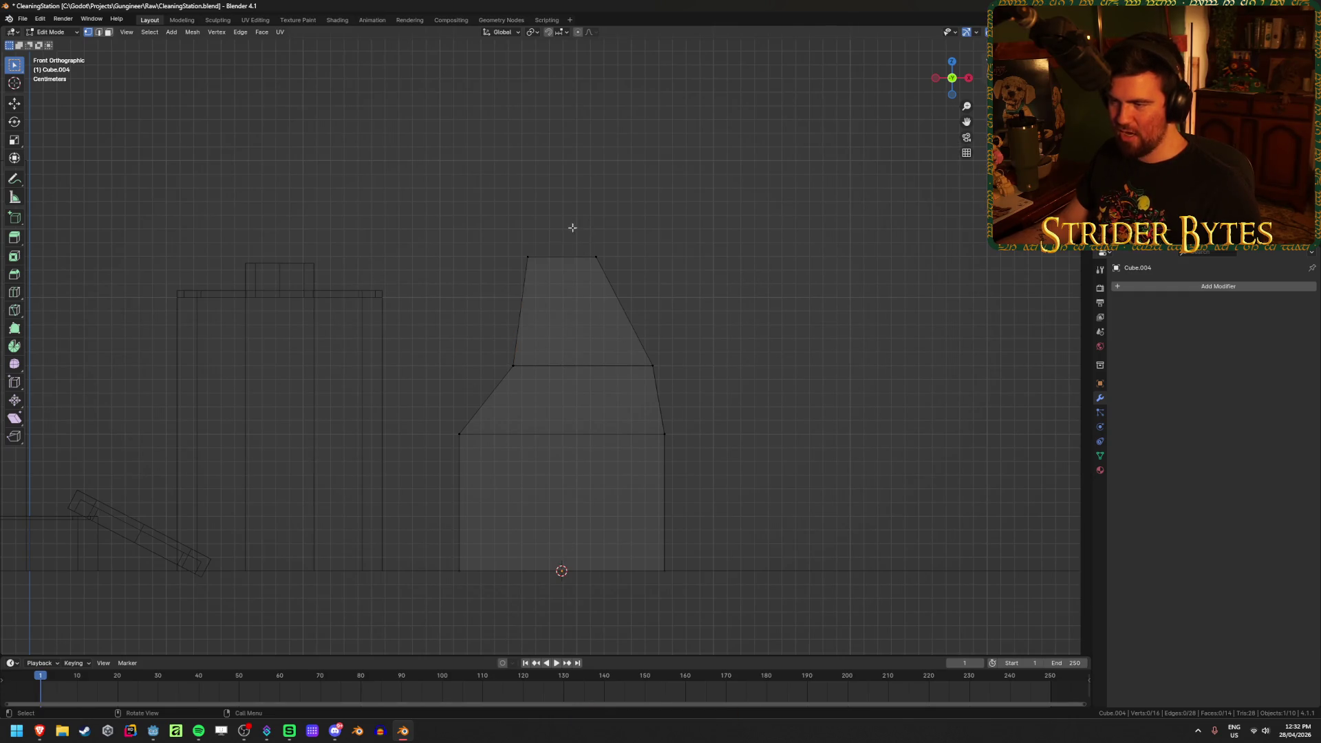
mouse_move(40, 731)
left_click(131, 678)
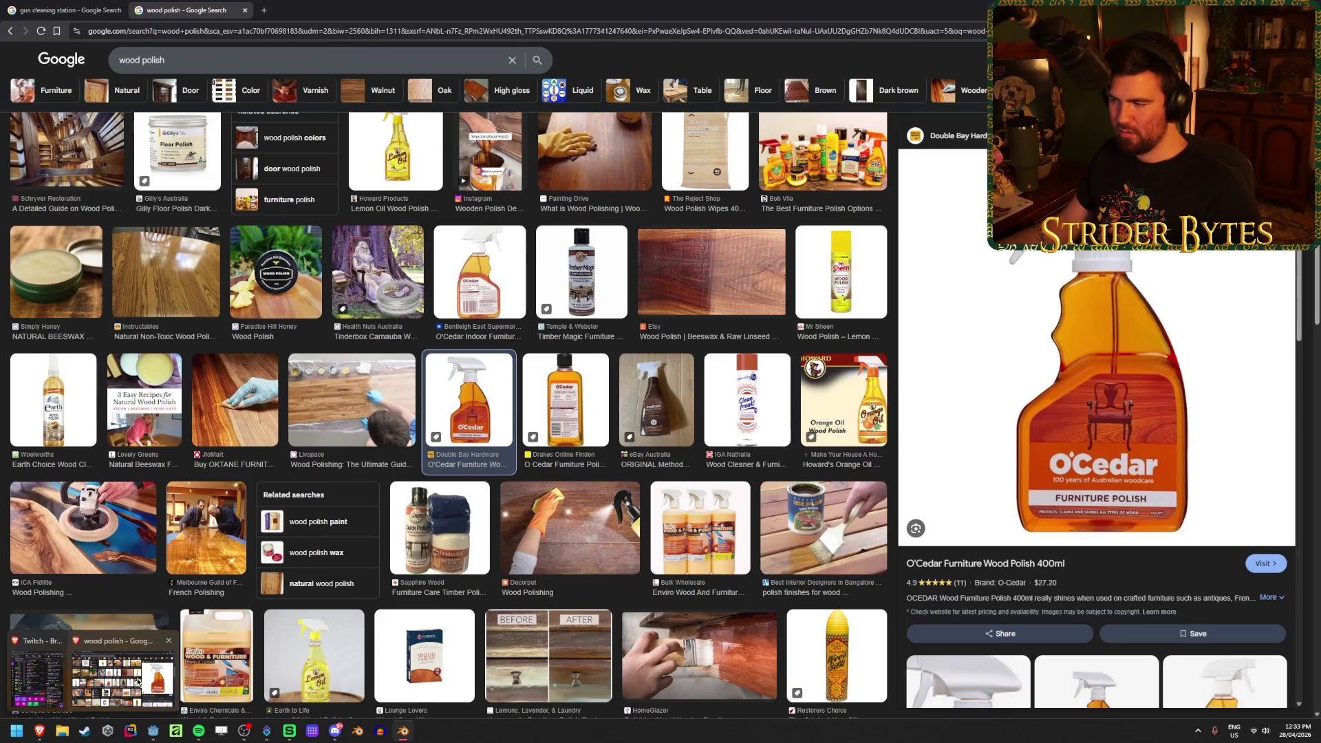
Add a loop cut on the bottle's lower face, slid down near the base
key("alt+Tab")
key("ctrl+r")
left_click(666, 502)
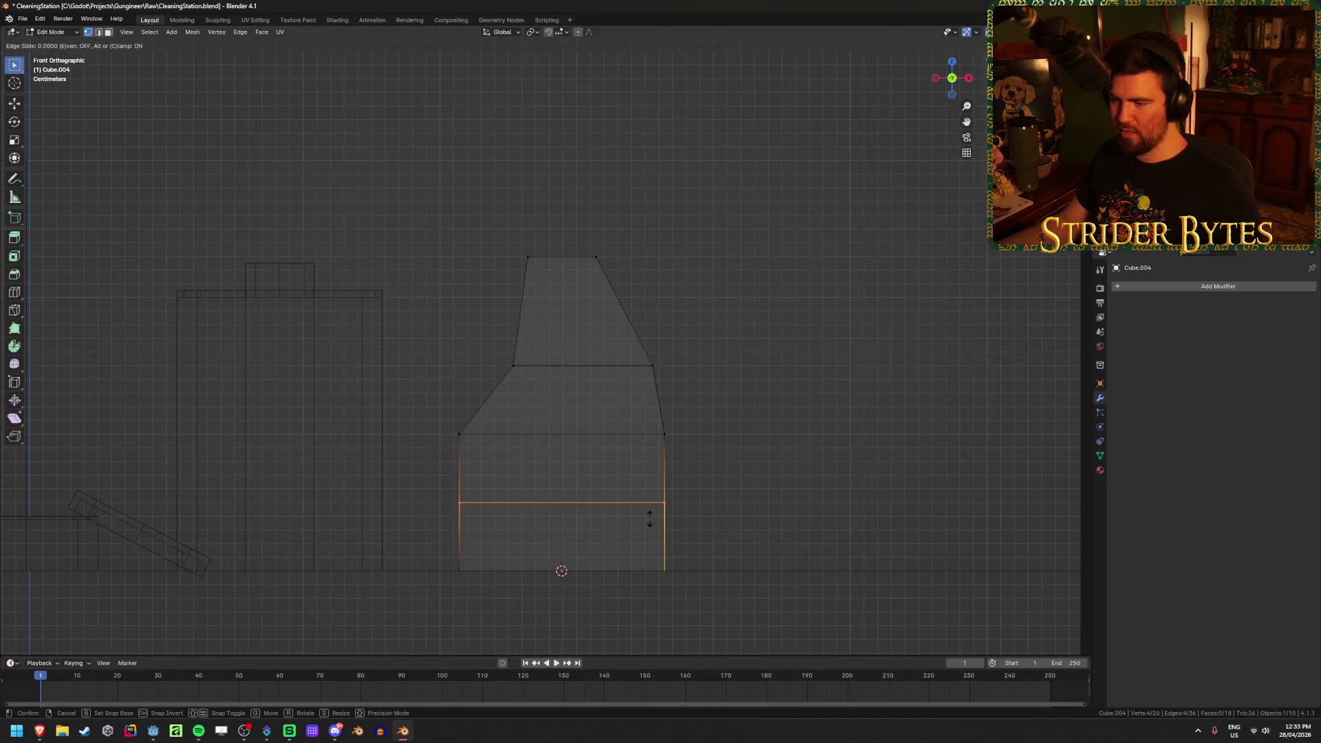
left_click(672, 568)
Scale the bottom edge loop to 0.917 to taper the base, then check the wood polish reference
left_click_drag(415, 607, 734, 560)
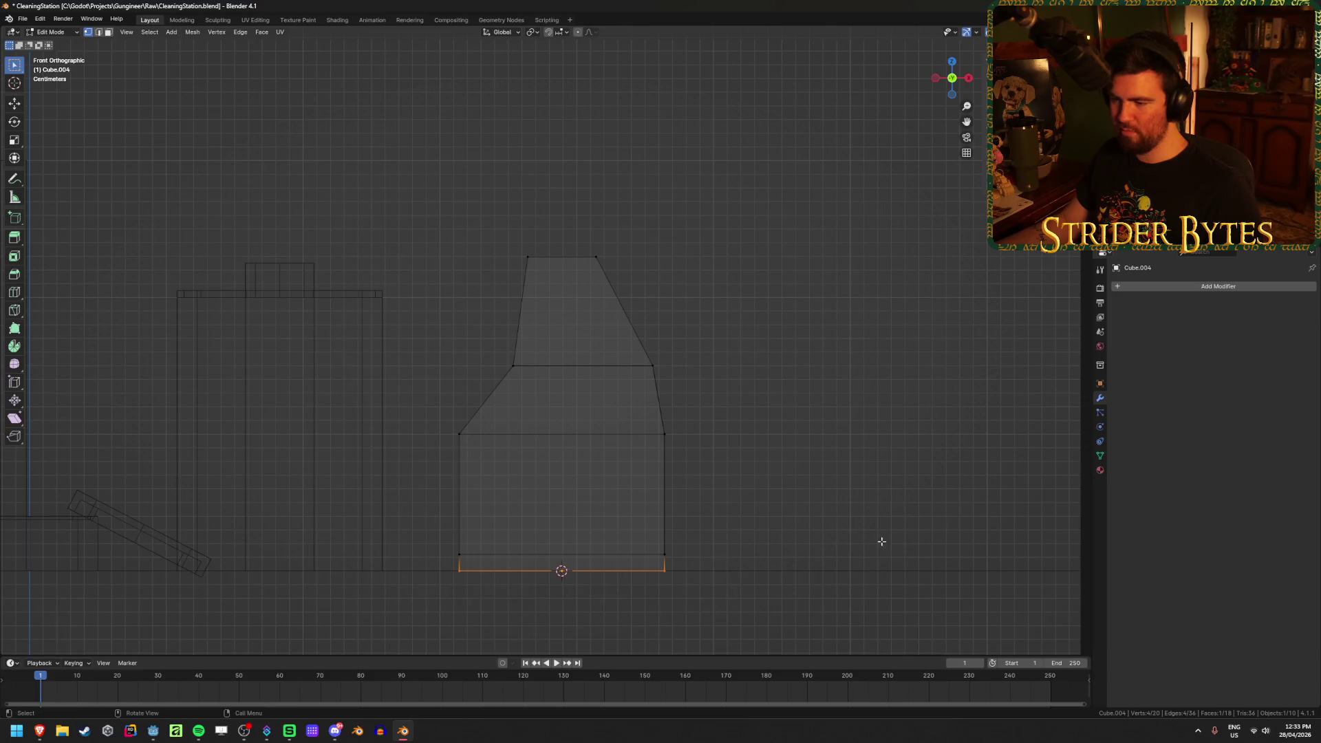
mouse_move(920, 536)
middle_mouse_down()
mouse_move(749, 537)
mouse_move(862, 519)
mouse_move(823, 508)
middle_mouse_up()
key("s")
left_click(874, 498)
left_click(805, 369)
mouse_move(806, 369)
middle_mouse_down()
mouse_move(787, 370)
mouse_move(832, 392)
mouse_move(767, 413)
mouse_move(736, 384)
middle_mouse_up()
key("KP_1")
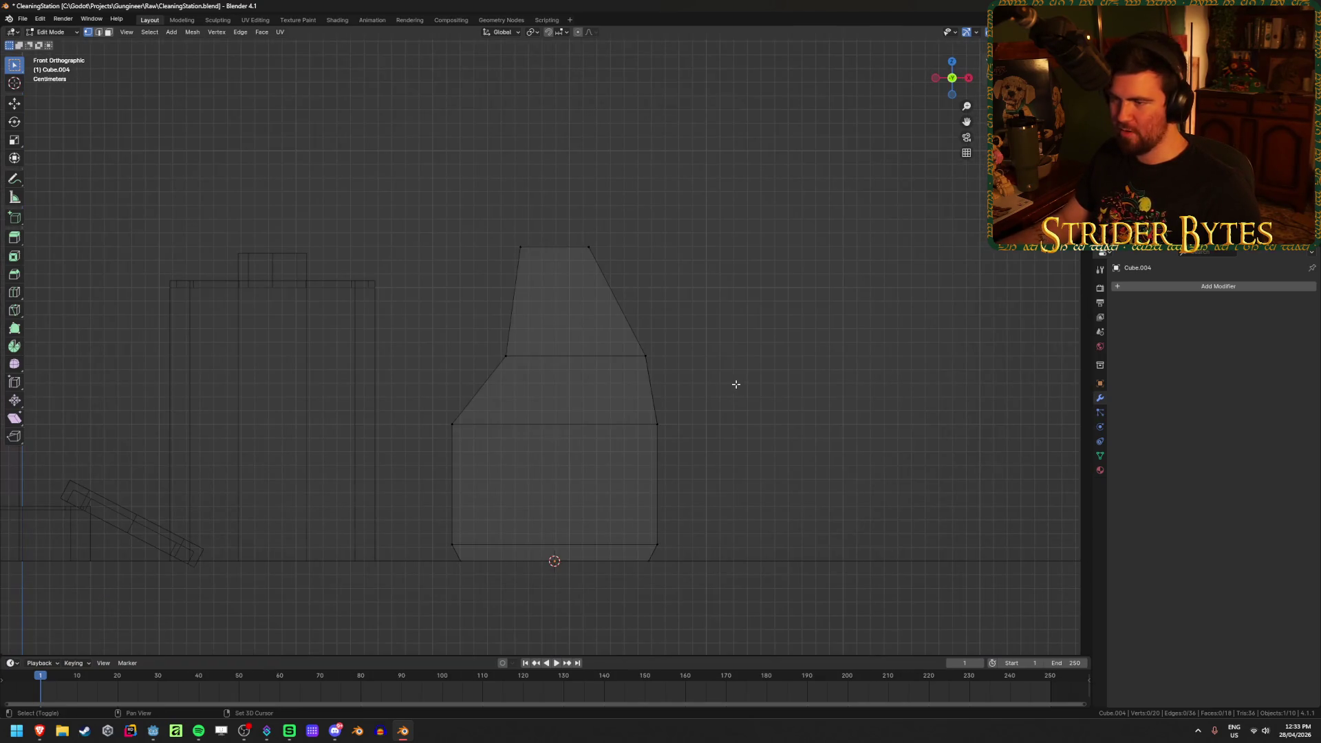
mouse_move(36, 735)
left_click(131, 688)
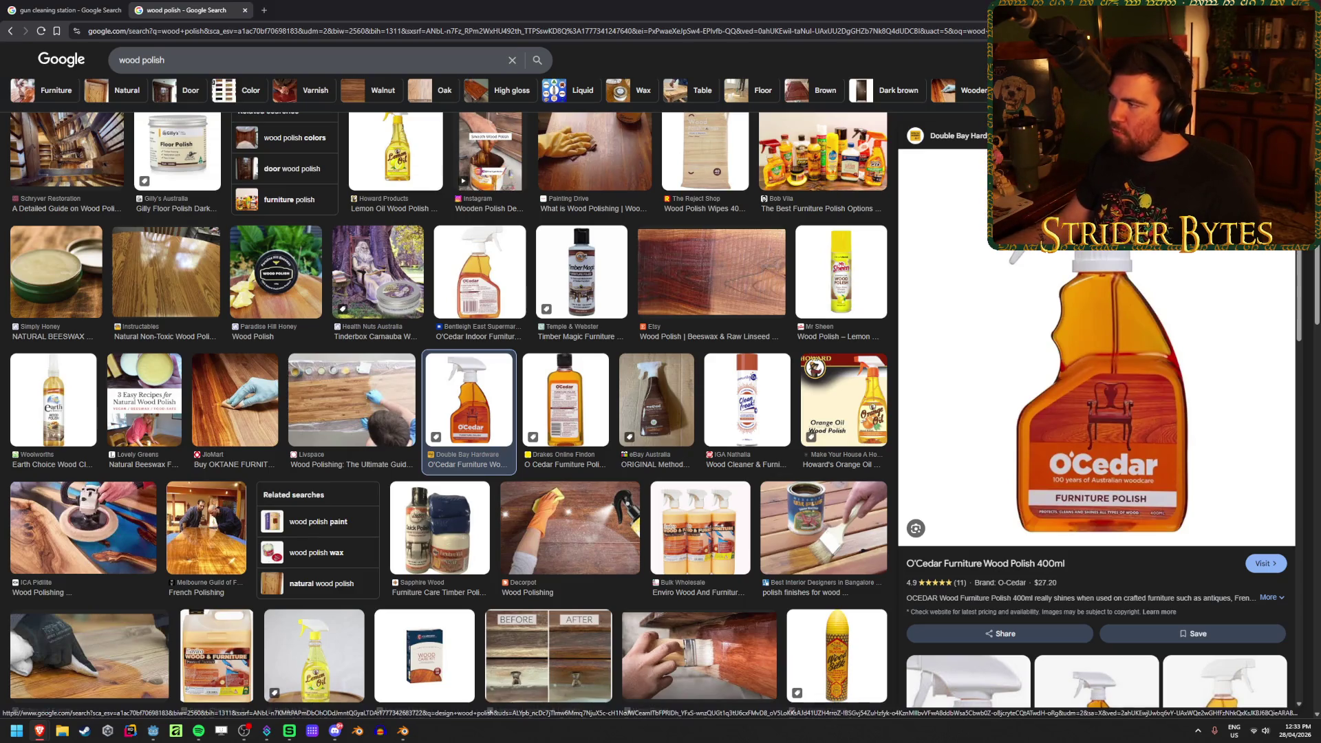
Select the bottle's vertical corner edge loops in edge mode for bevelling
key("alt+Tab")
mouse_move(864, 210)
middle_mouse_down()
mouse_move(601, 355)
mouse_move(544, 412)
mouse_move(572, 322)
mouse_move(688, 413)
mouse_move(668, 359)
mouse_move(628, 357)
mouse_move(688, 357)
middle_mouse_up()
key("2")
left_click(536, 426, "alt")
left_click(709, 448, "alt+shift")
Add the remaining vertical corner edges and bevel them about 0.016 m with one segment
left_click(668, 360, "alt+shift")
left_click(687, 357, "alt+shift")
mouse_move(808, 357)
middle_mouse_down()
mouse_move(621, 365)
mouse_move(728, 437)
mouse_move(686, 374)
mouse_move(781, 372)
middle_mouse_up()
key("ctrl+b")
scroll(792, 373, "down", 1)
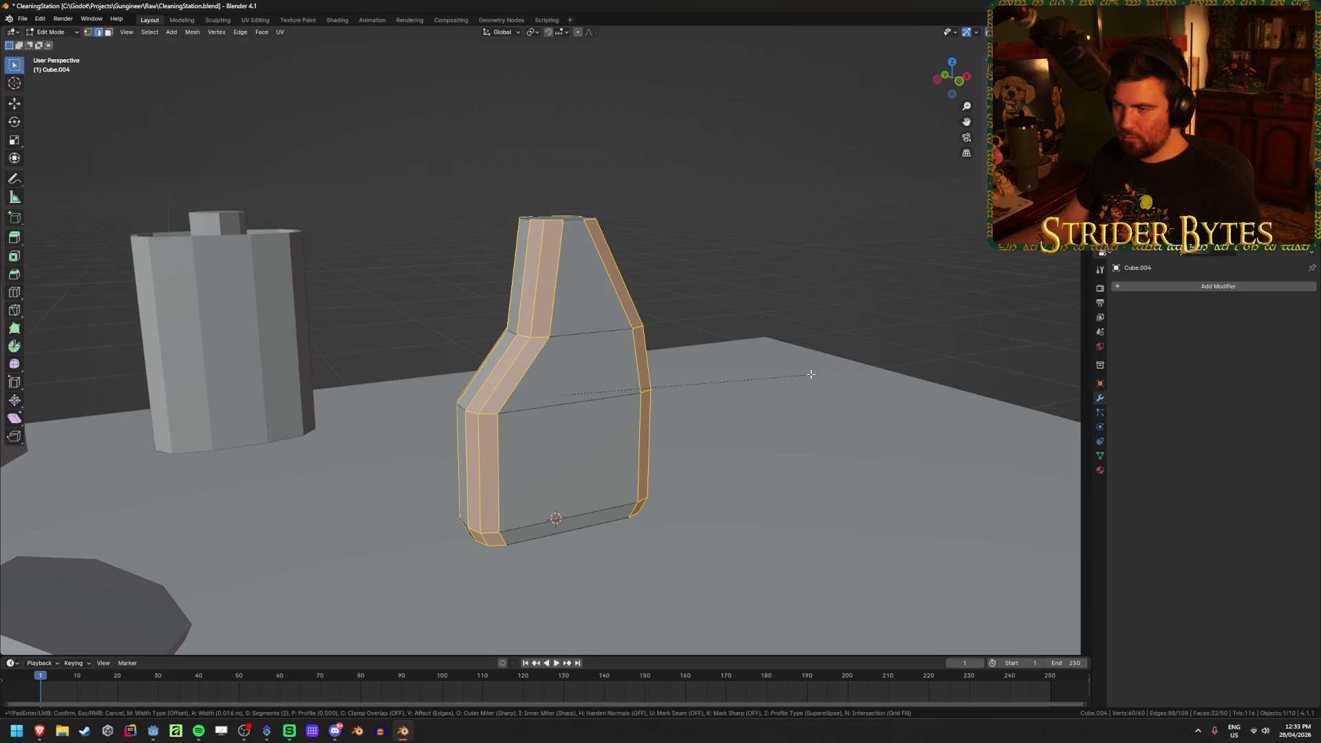
scroll(811, 375, "up", 1)
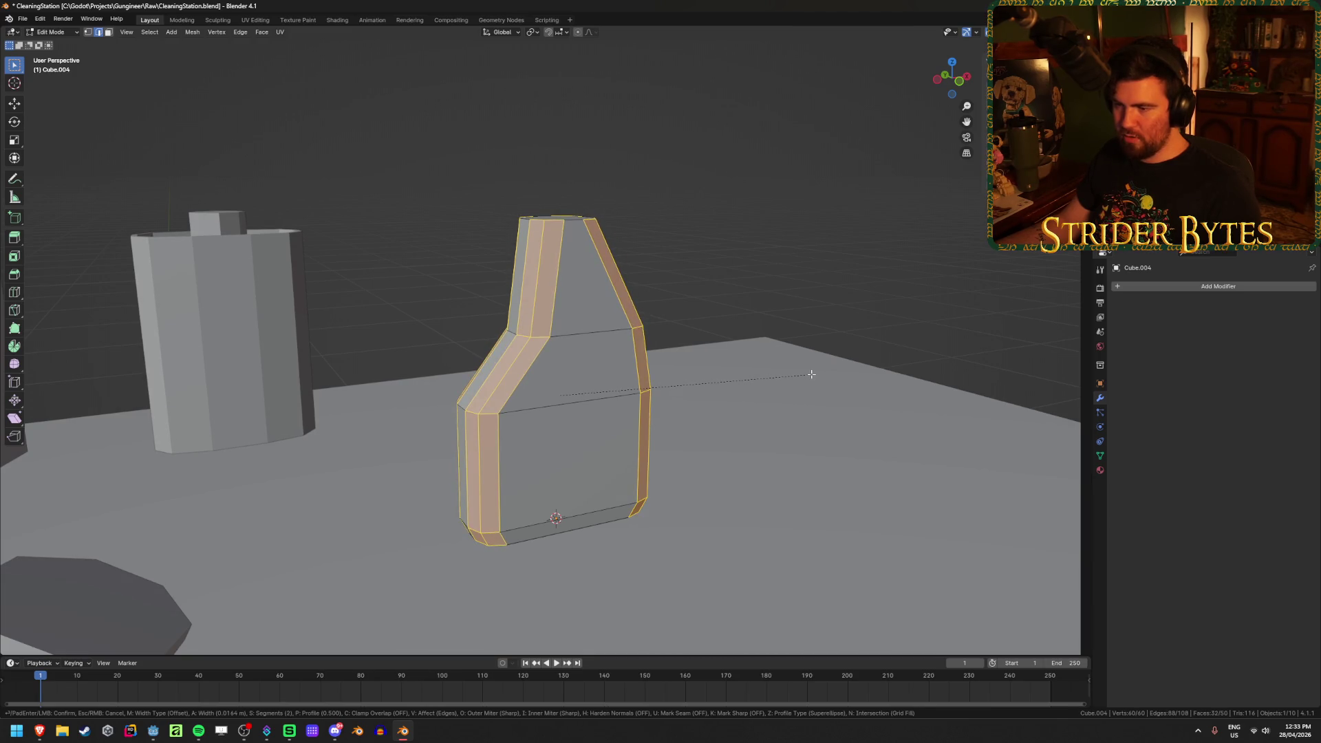
scroll(812, 374, "down", 1)
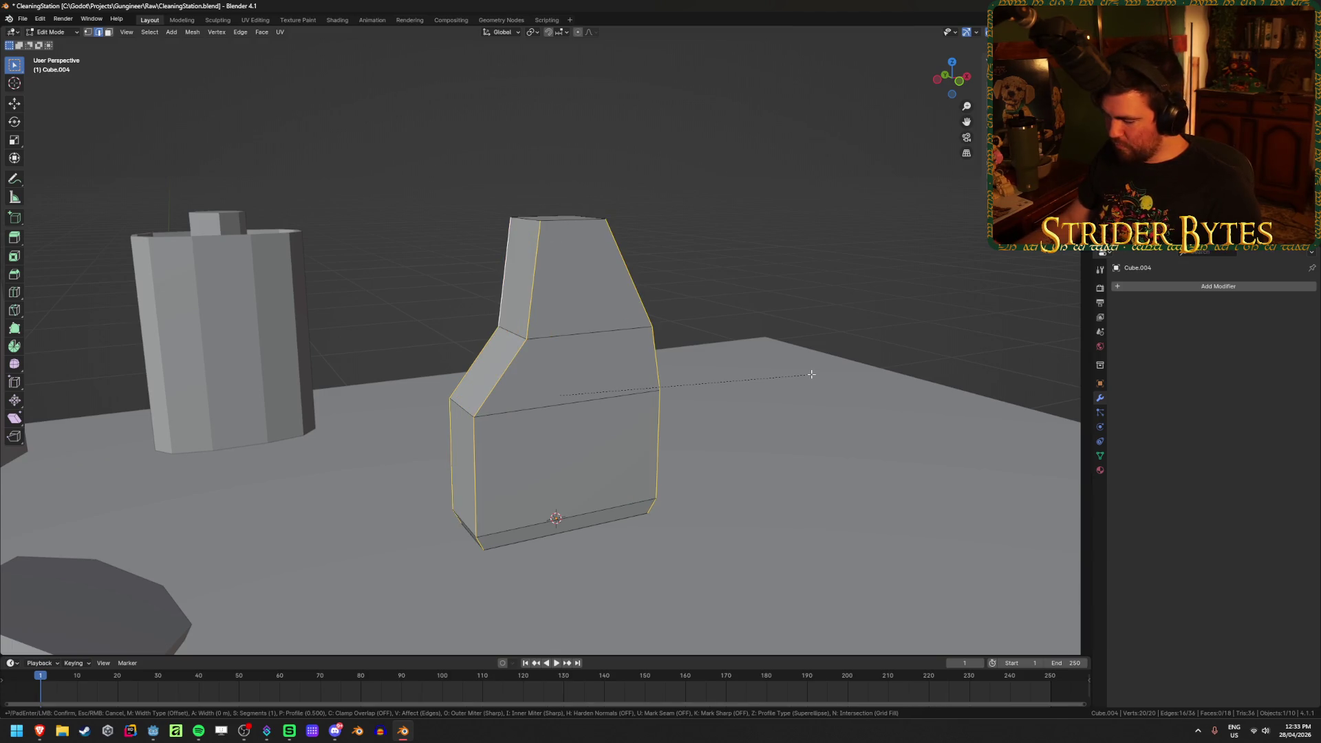
left_click(811, 374)
Deselect, return to Object Mode and orbit to inspect the bevelled bottle
left_click(772, 282)
key("Tab")
mouse_move(674, 300)
middle_mouse_down()
mouse_move(870, 304)
mouse_move(684, 304)
mouse_move(622, 328)
middle_mouse_up()
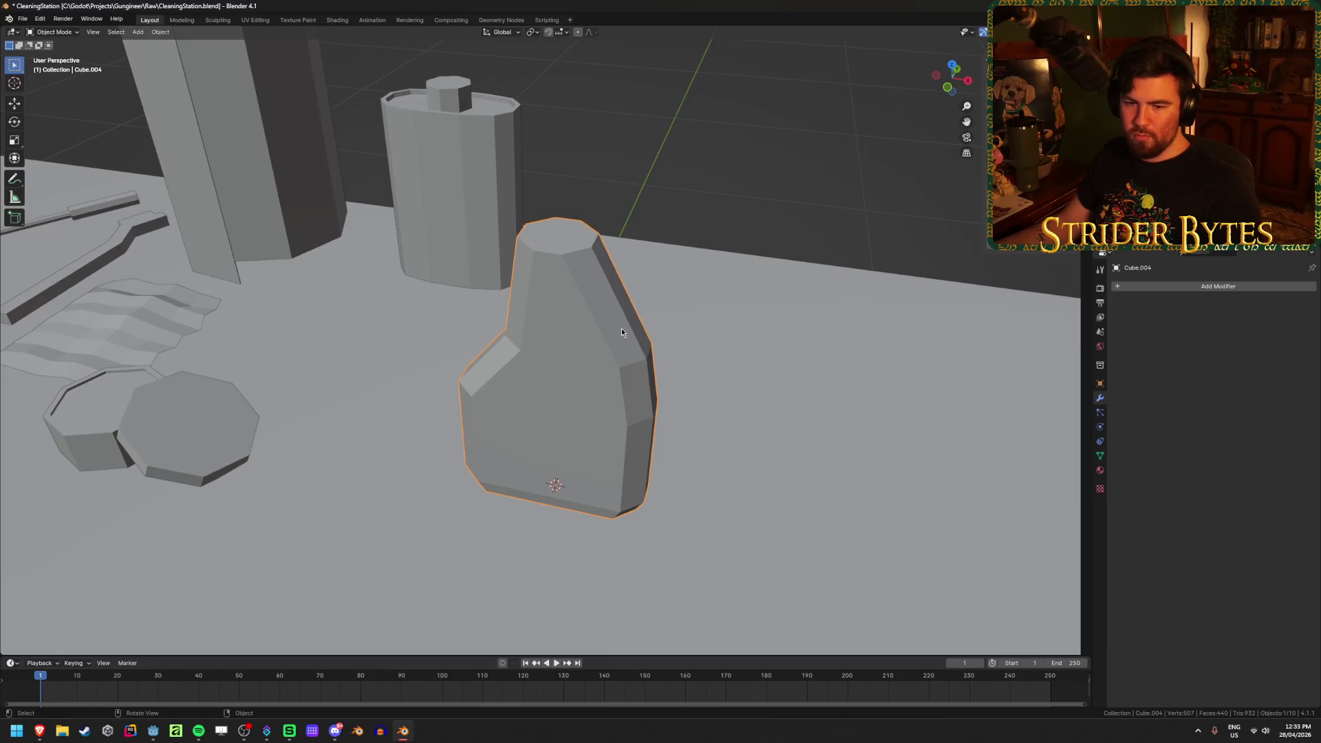
Search images for 'scrub daddy' in a new tab and preview the smiling yellow sponge
mouse_move(39, 730)
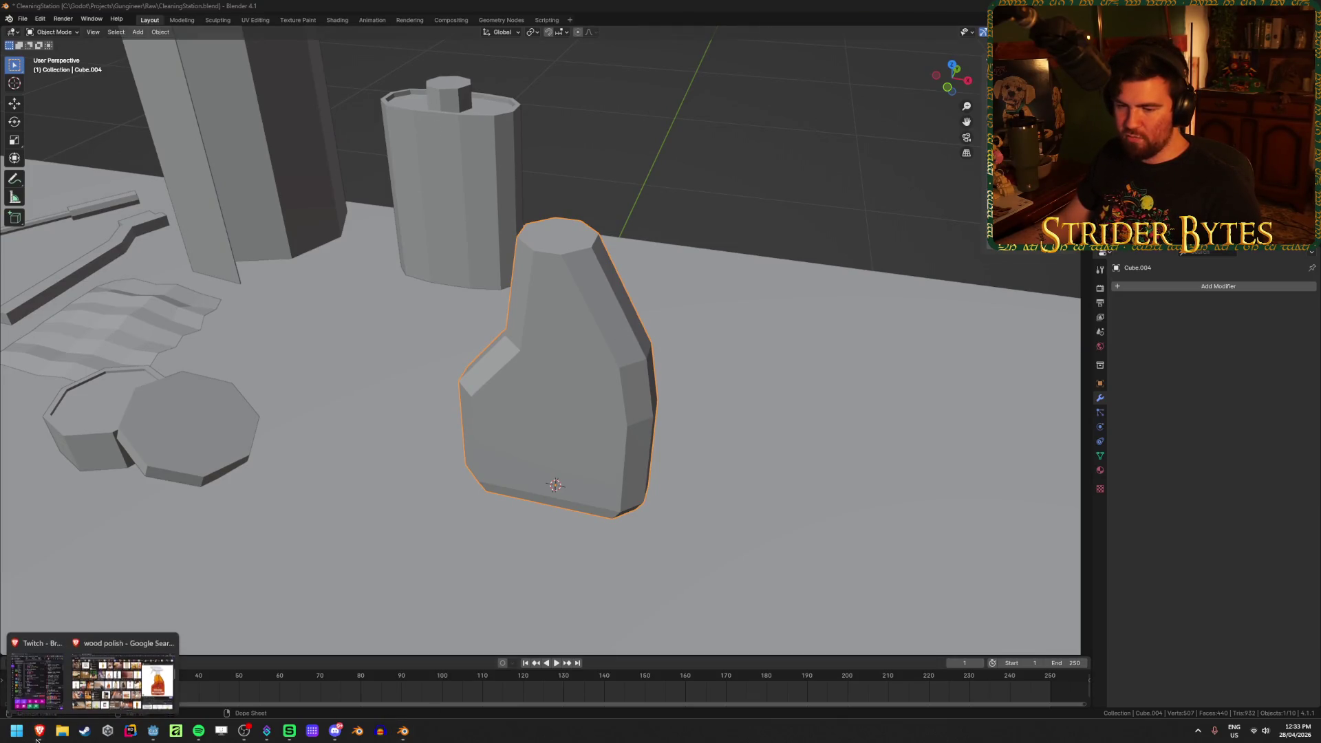
left_click(162, 682)
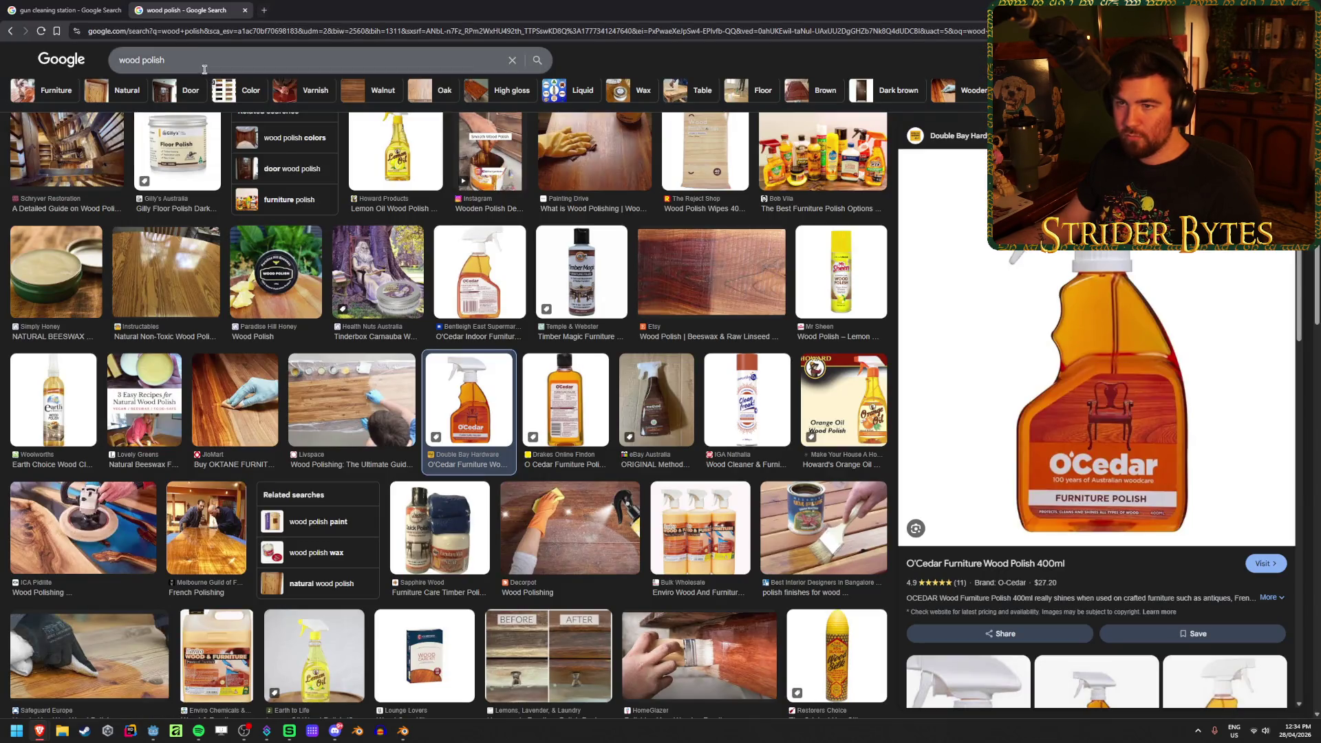
left_click(267, 10)
type("scrub daddy")
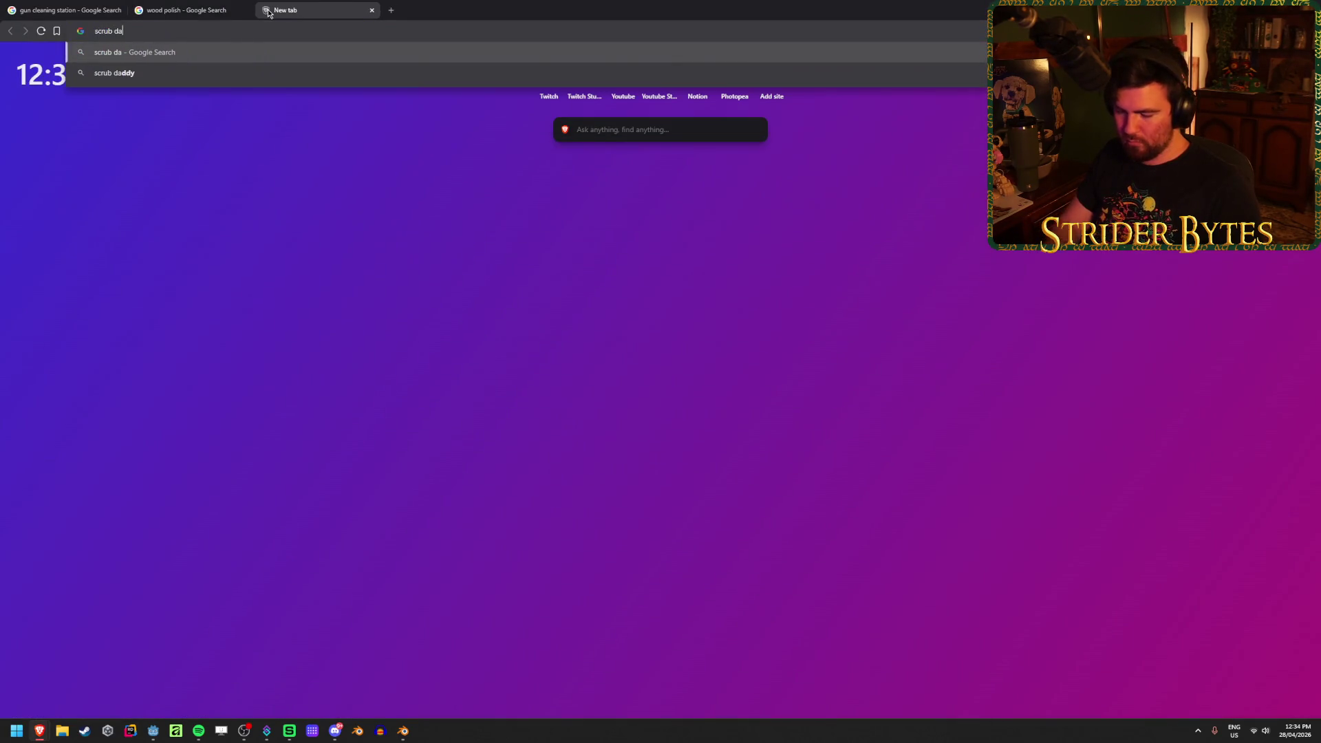
key("Return")
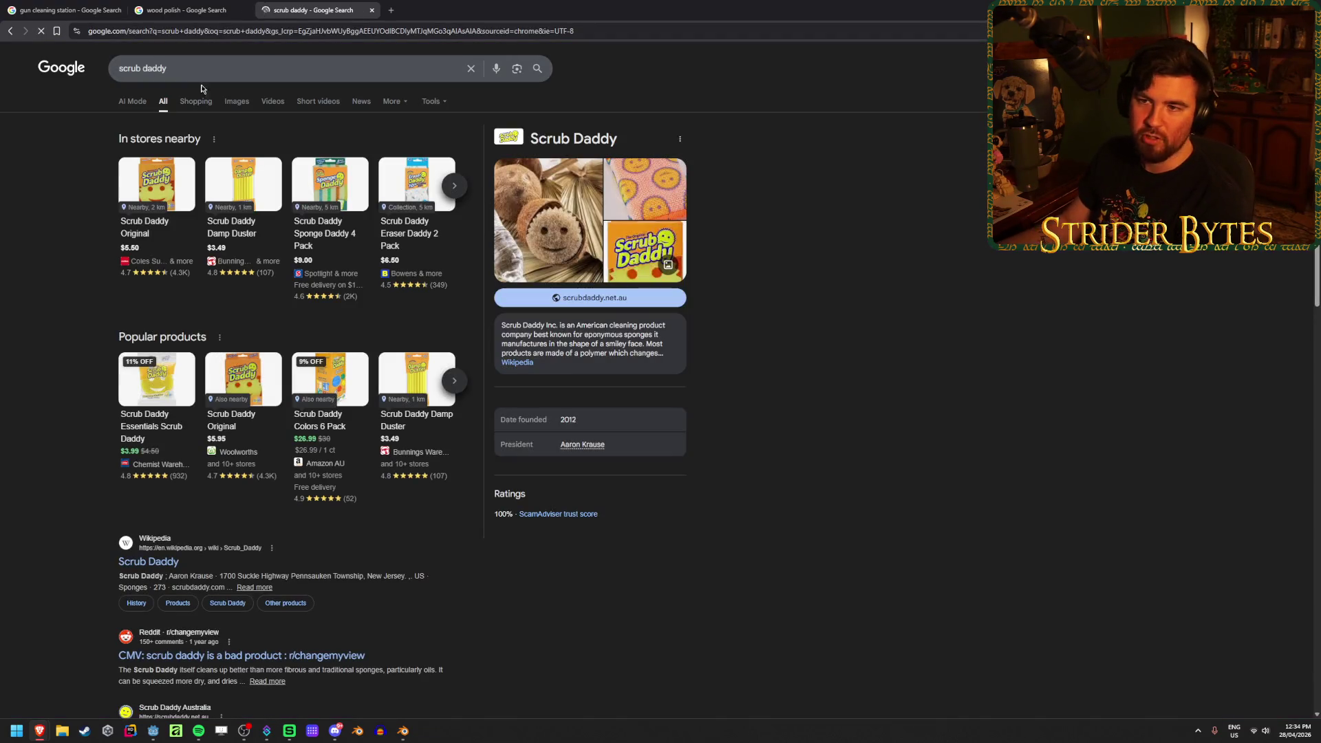
left_click(237, 101)
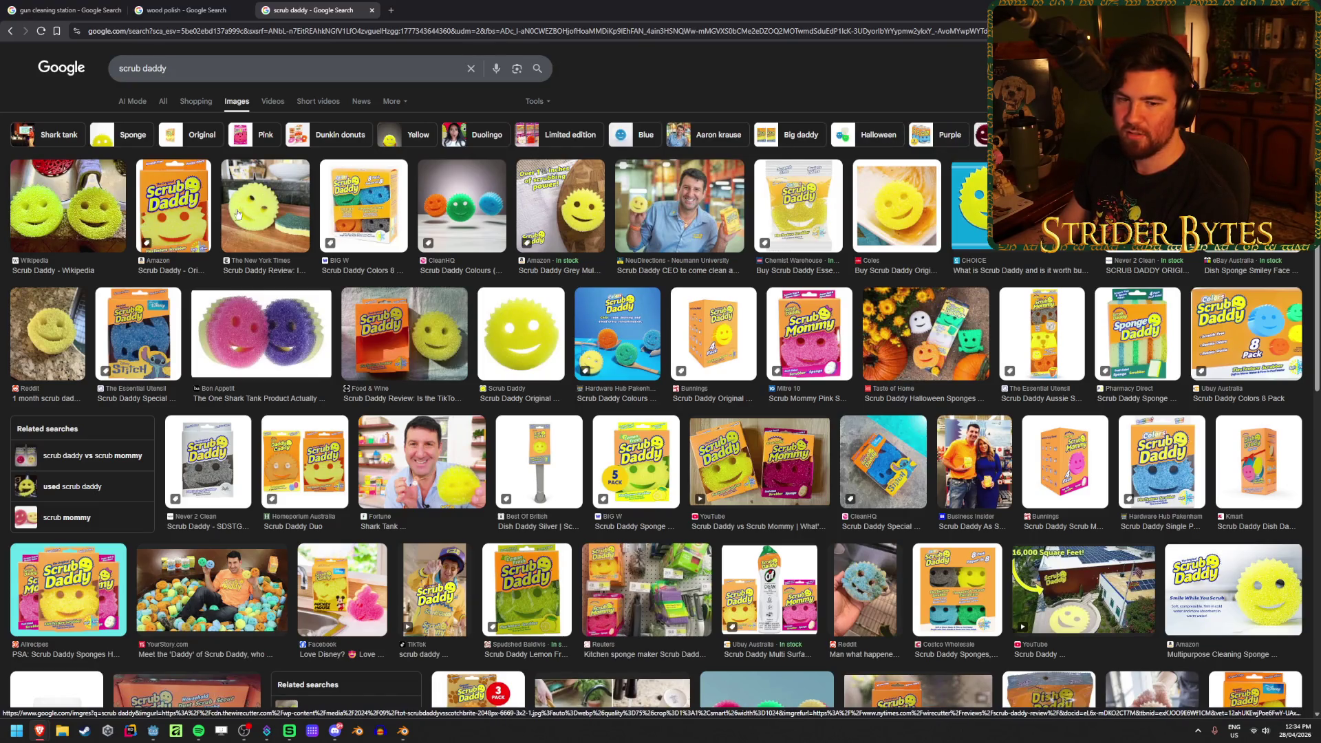
left_click(264, 205)
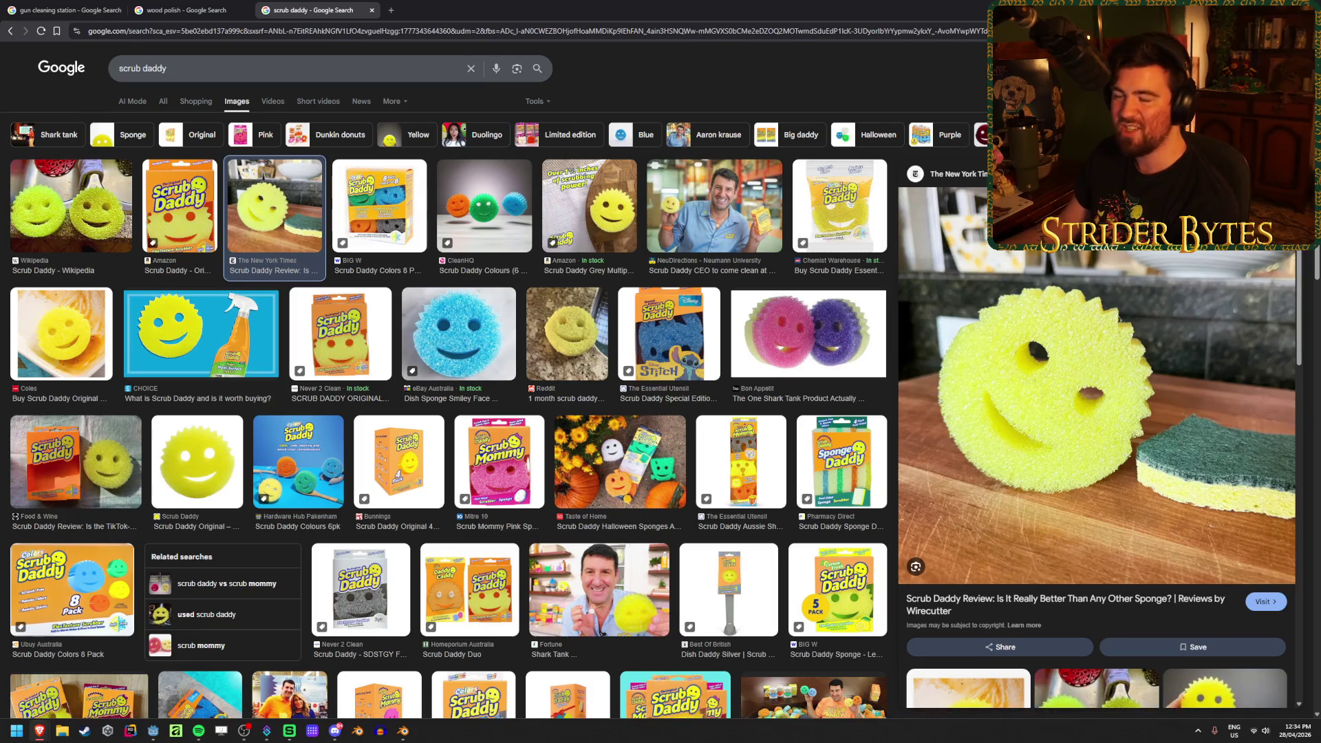
Back in Blender, deselect the bottle and save the blend file with Ctrl+S
key("alt+Tab")
left_click(819, 212)
left_click(570, 376)
left_click(706, 177)
key("ctrl+s")
middle_click_drag(707, 176, 708, 182)
scroll(696, 168, "down", 5)
scroll(641, 281, "up", 5)
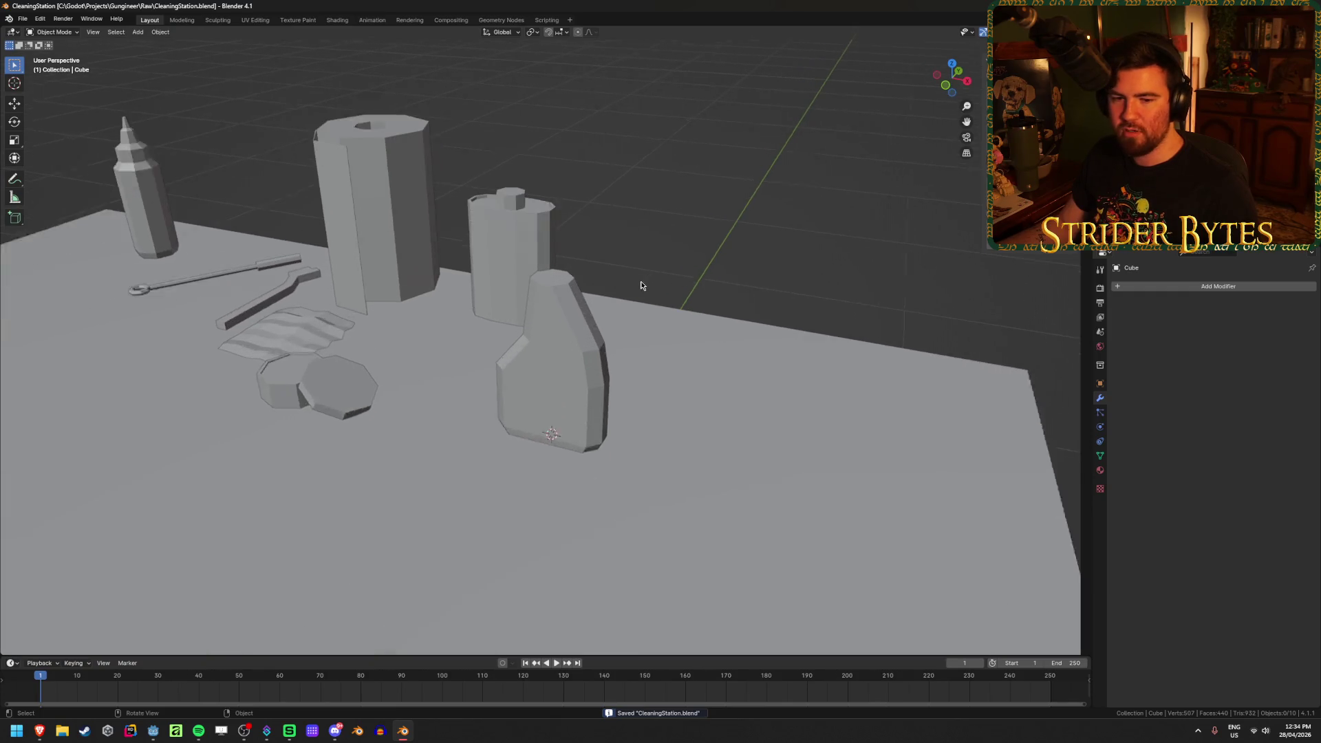
middle_click_drag(589, 263, 589, 264)
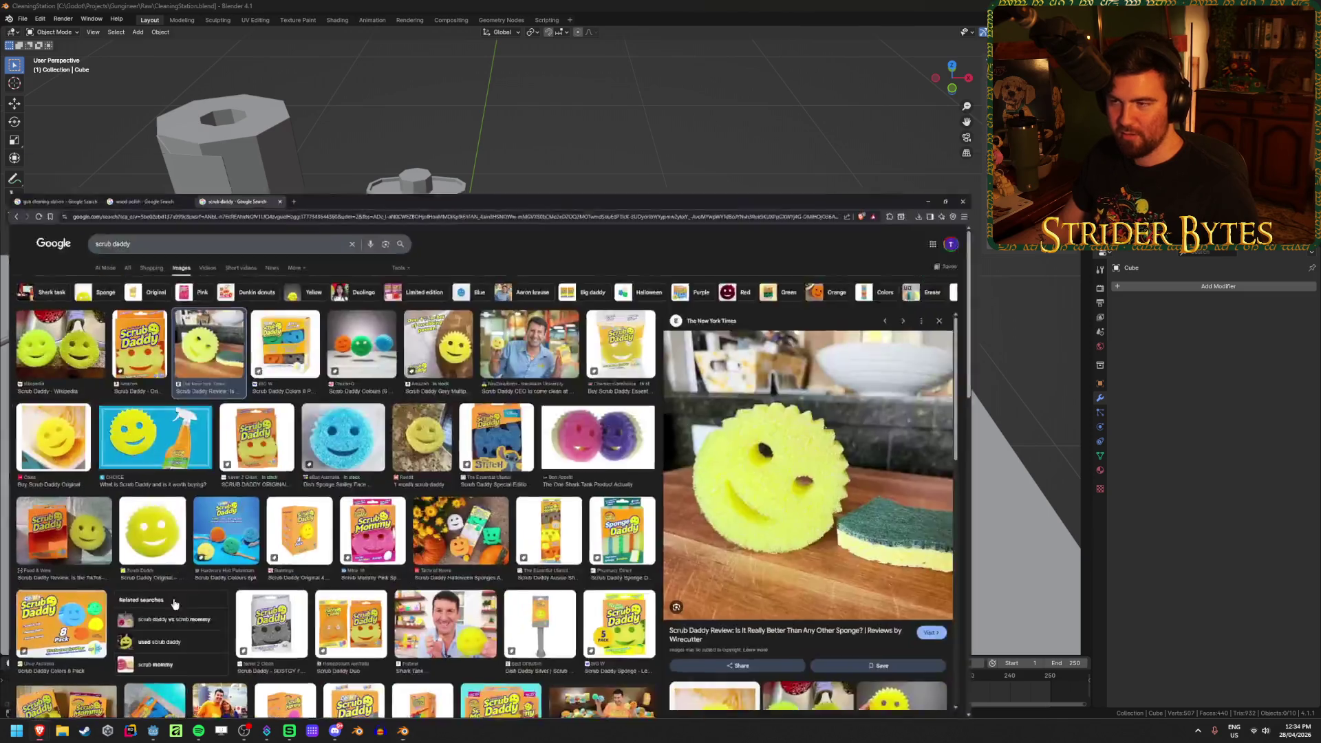
Search 'scrub mommy' images, go back to the scrub daddy results, then return to Blender
left_click(39, 731)
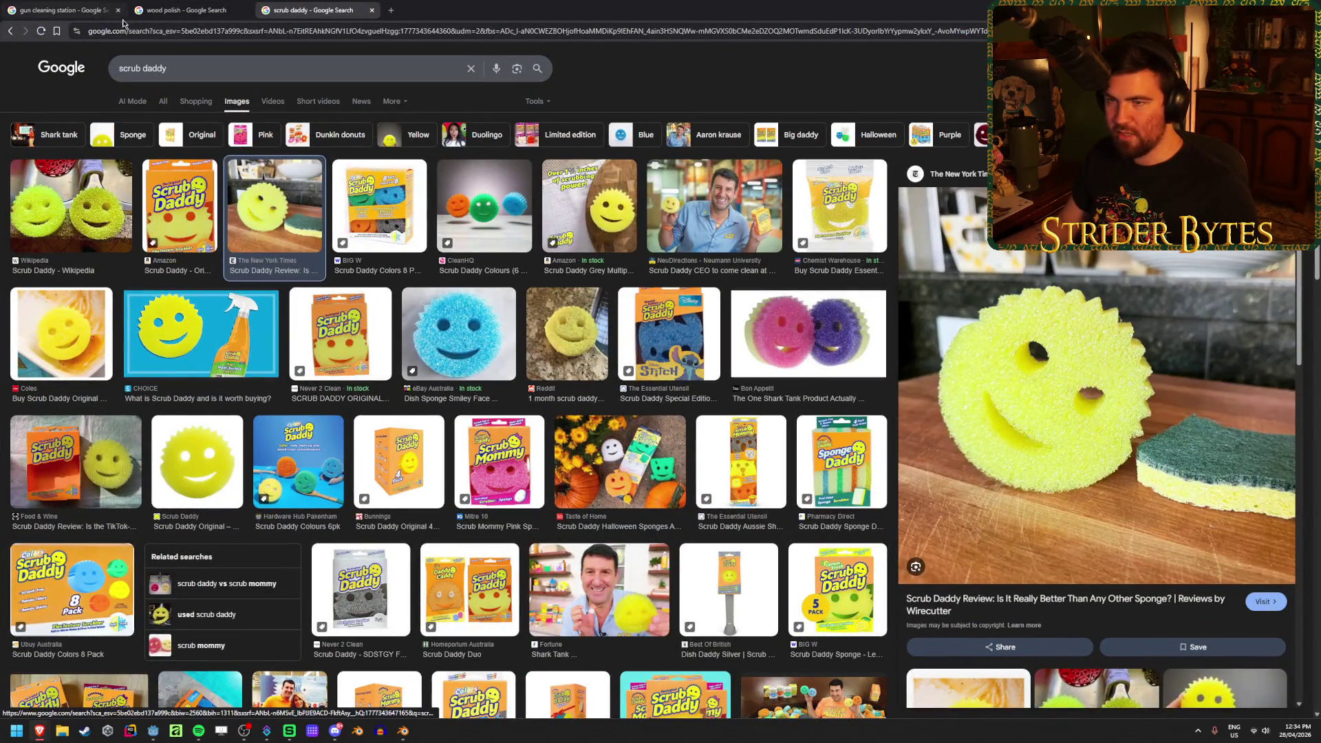
left_click_drag(143, 69, 206, 72)
type("mommy")
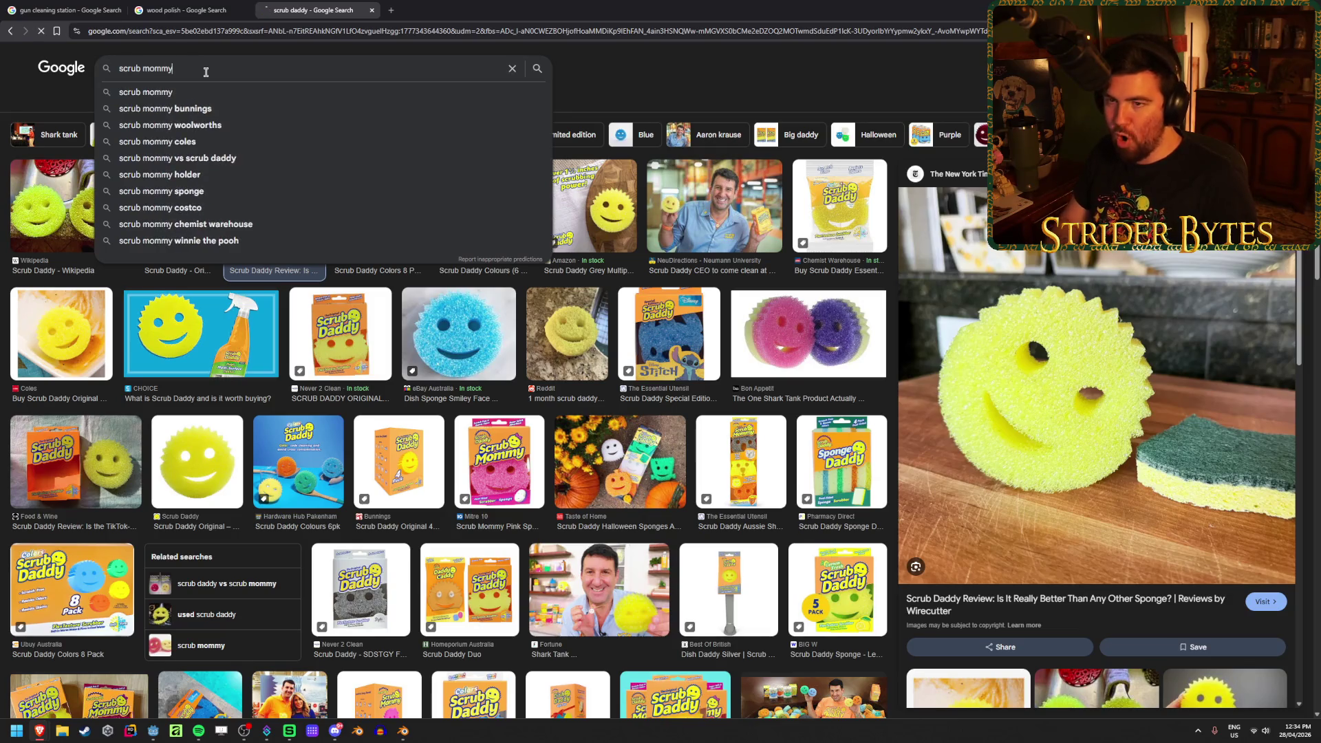
key("Return")
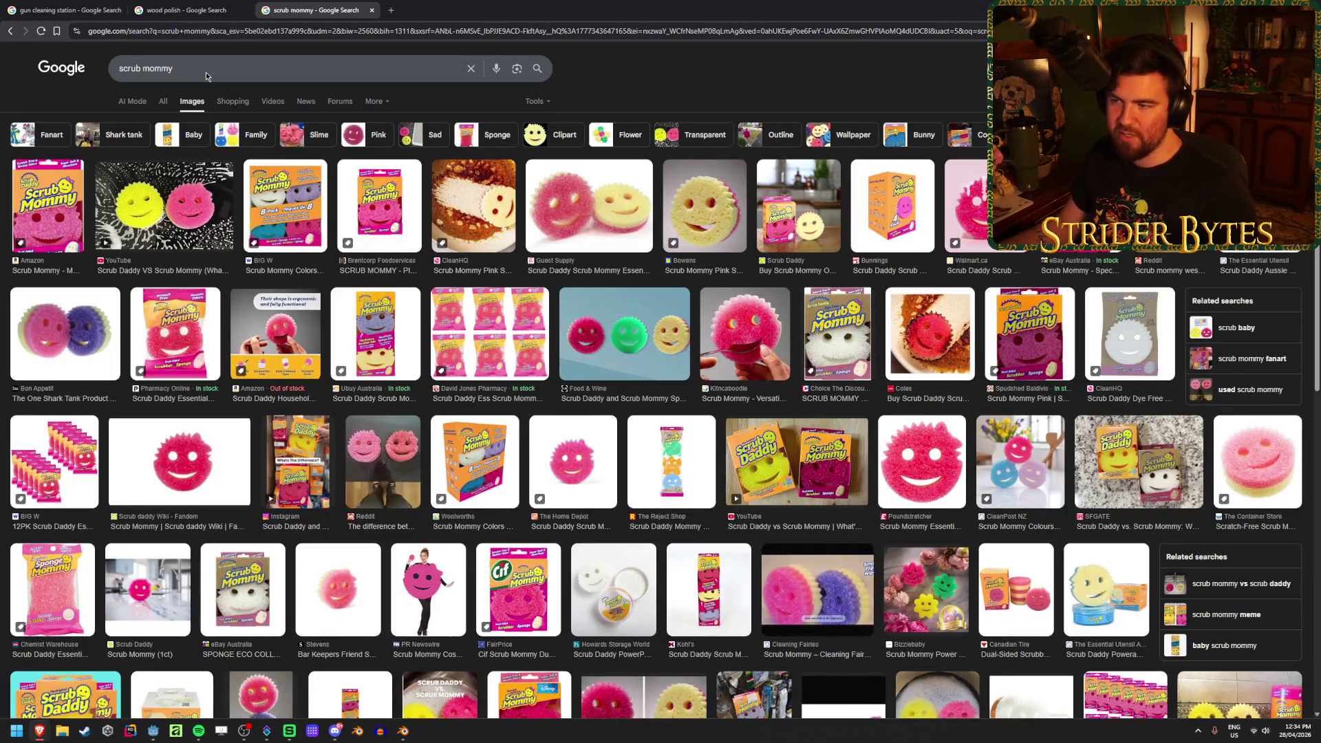
key("alt+Left")
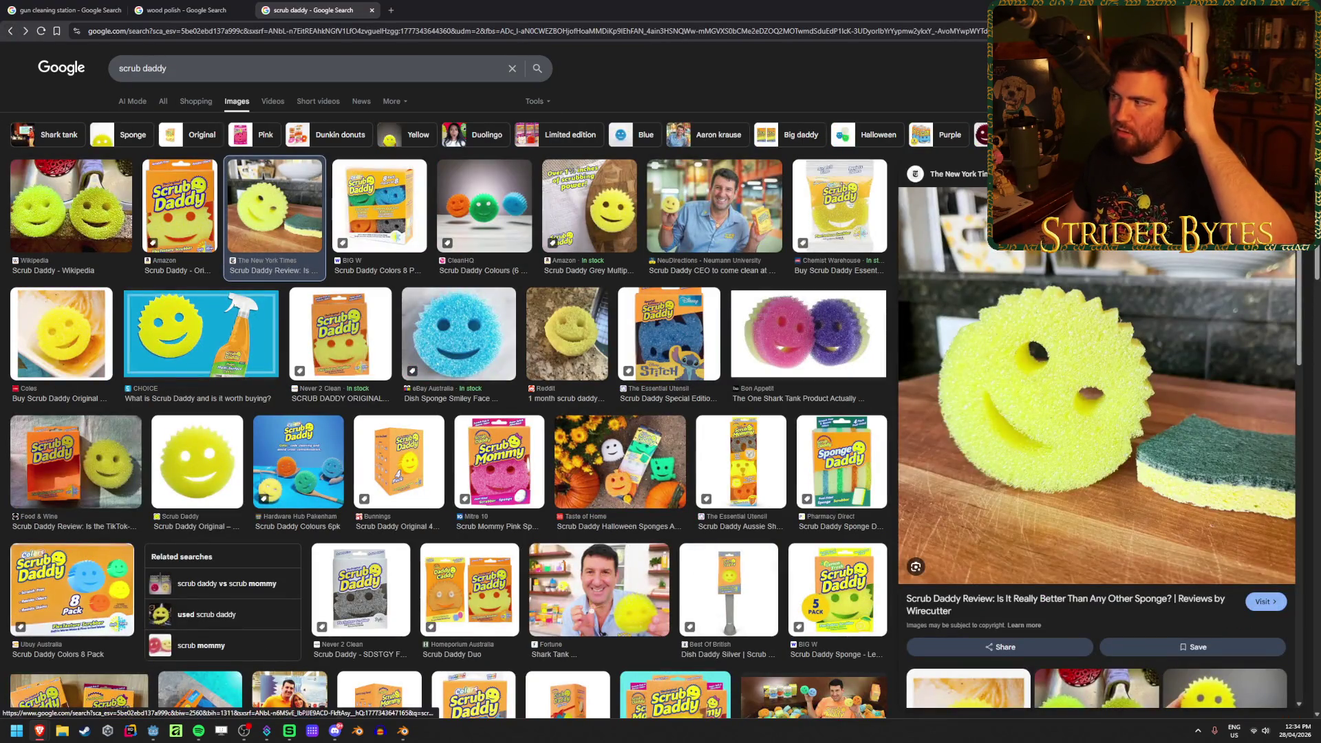
key("alt+Tab")
Add a cylinder to the polish bottle's mesh in Edit Mode
left_click(554, 358)
left_click(632, 122)
middle_click_drag(631, 122, 625, 138)
scroll(625, 138, "up", 3)
key("shift+a")
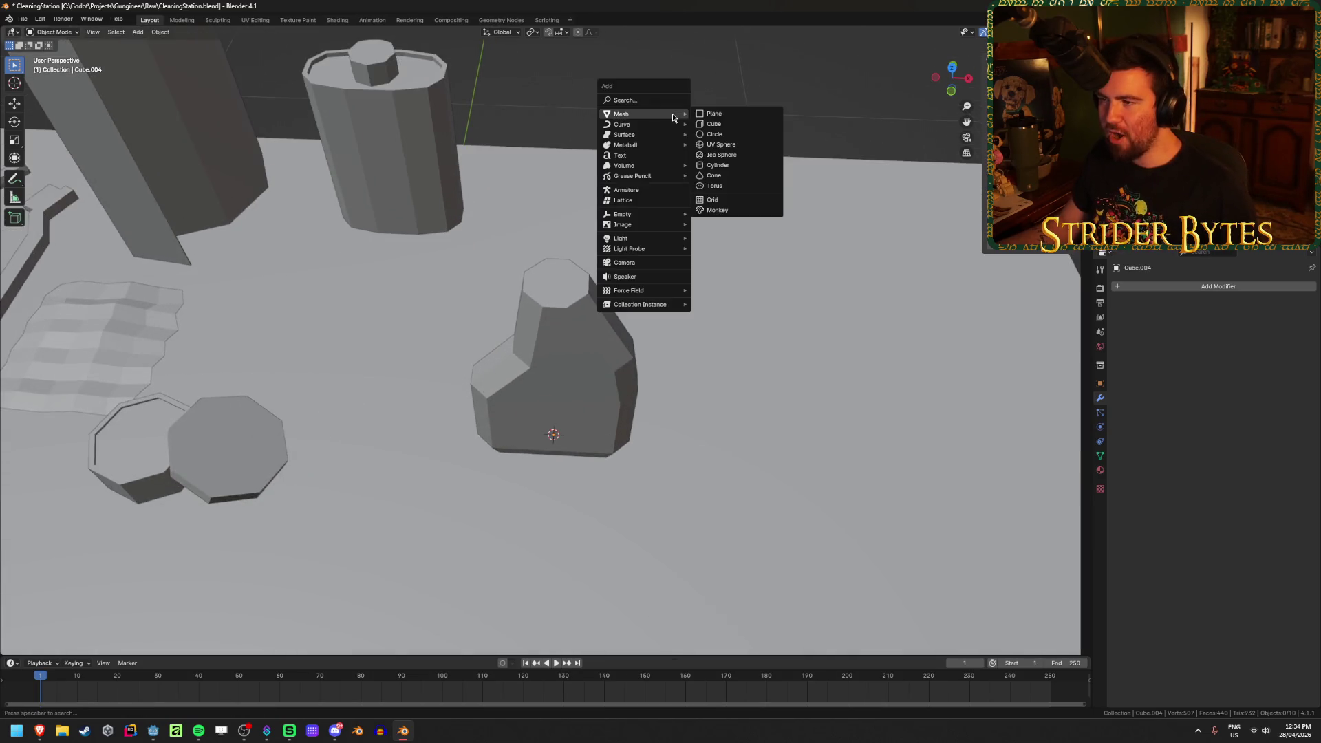
key("Tab")
middle_click_drag(695, 307, 702, 276)
key("shift+a")
left_click(703, 276)
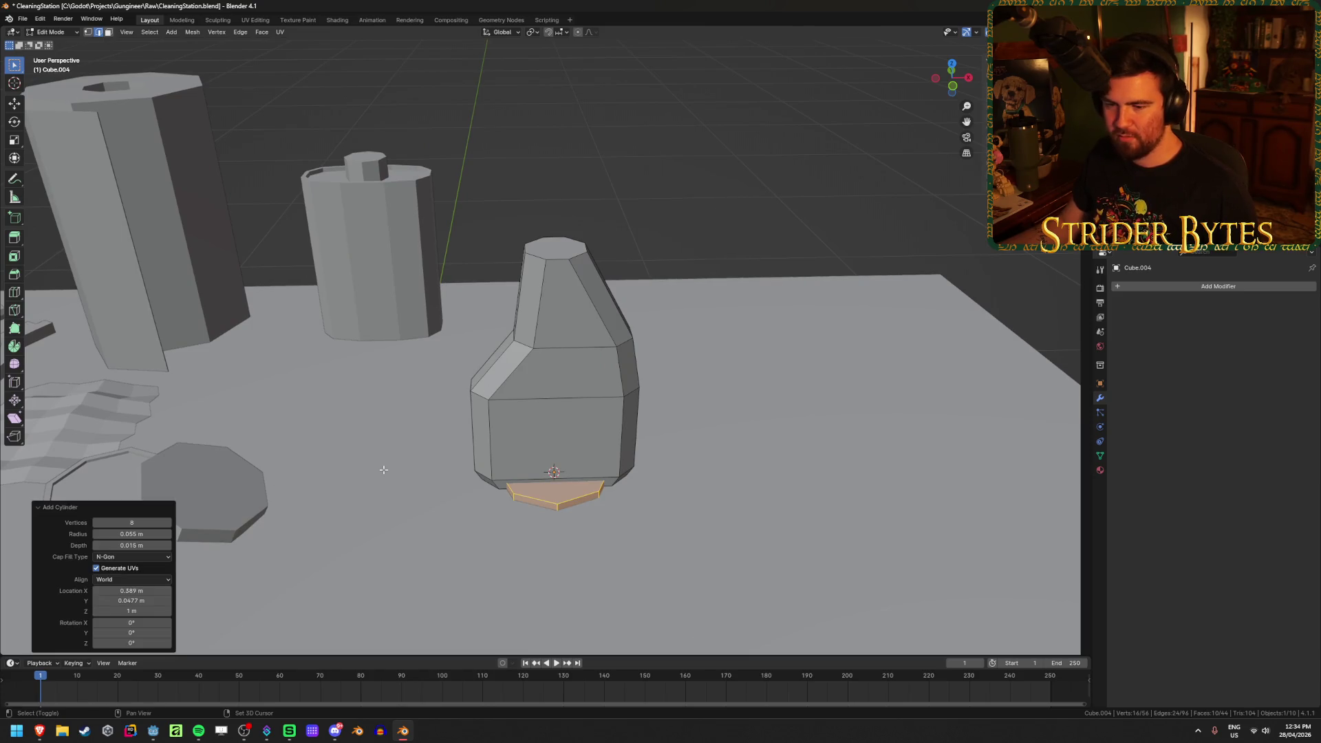
Turn on X-ray and move the cylinder up onto the bottle's neck, making it taller
key("alt+z")
mouse_move(131, 611)
left_mouse_down()
mouse_move(193, 611)
mouse_move(172, 611)
left_mouse_up()
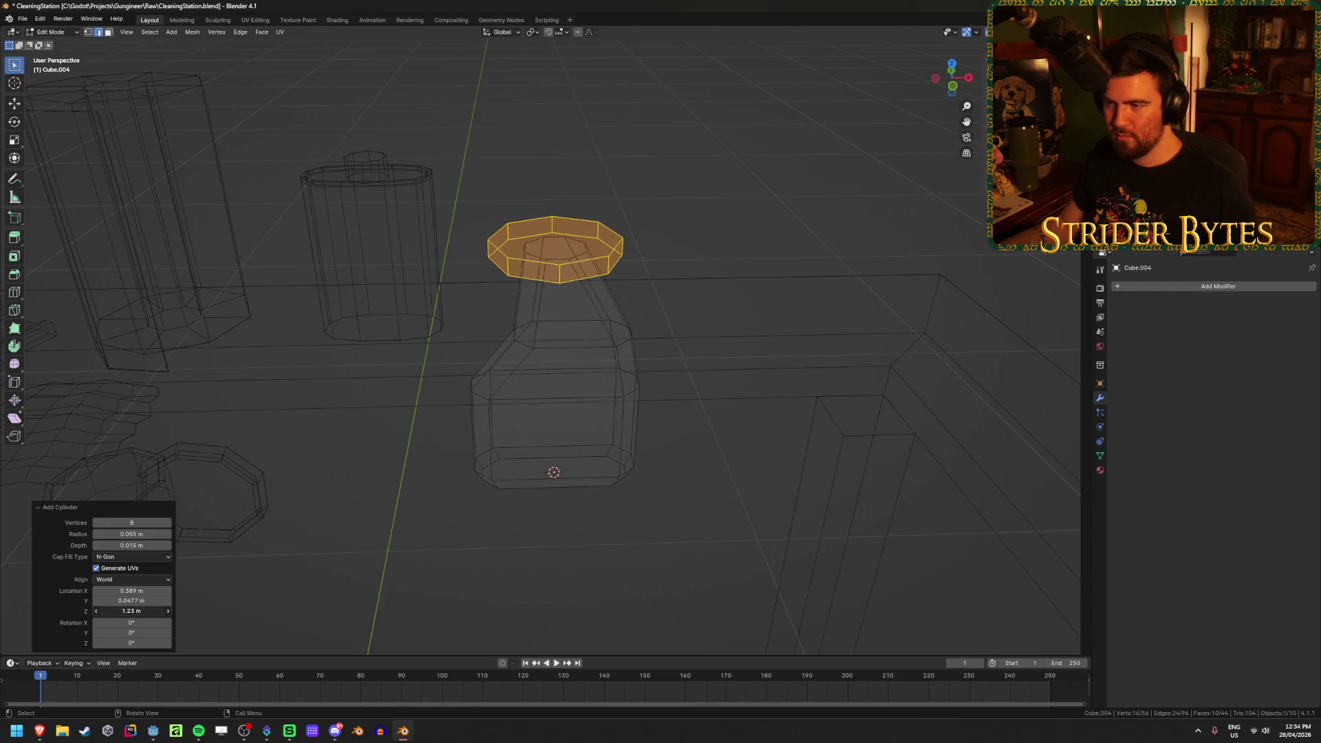
mouse_move(547, 406)
middle_mouse_down()
mouse_move(596, 365)
mouse_move(590, 388)
mouse_move(592, 362)
middle_mouse_up()
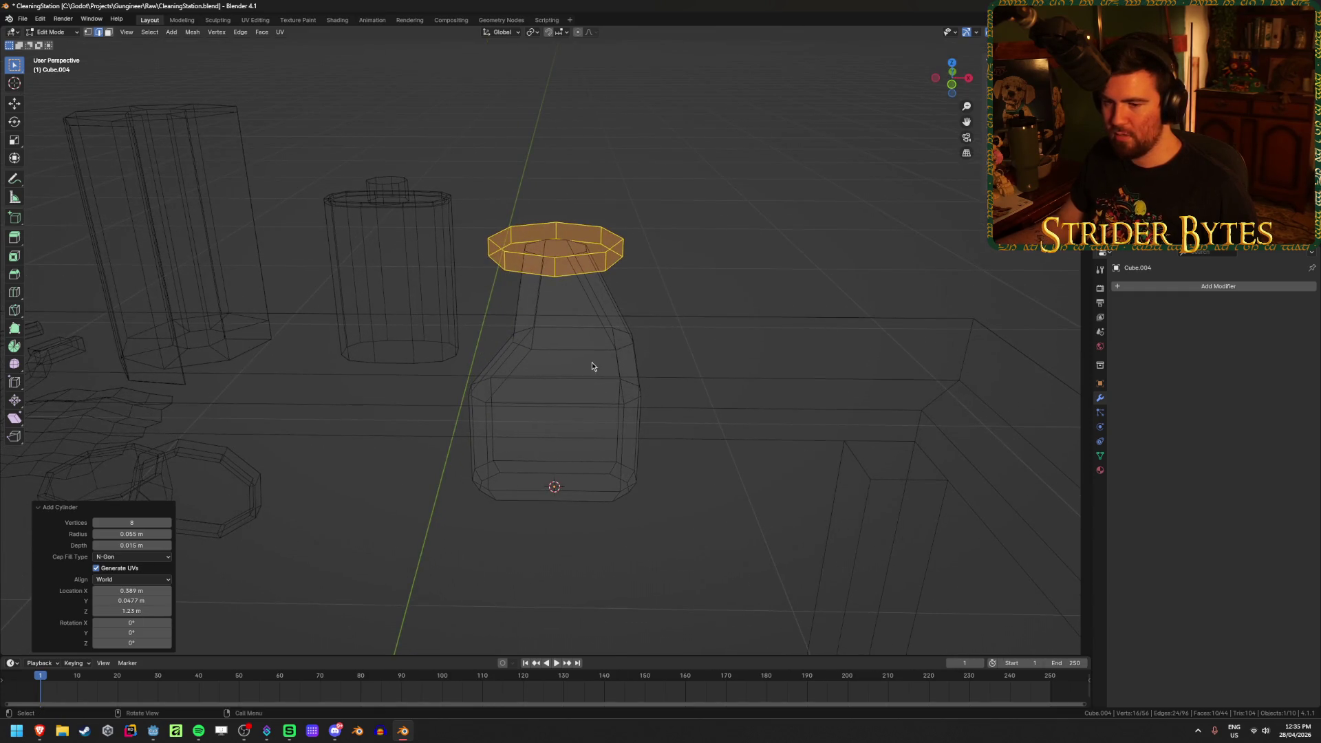
mouse_move(131, 545)
left_mouse_down()
mouse_move(159, 545)
mouse_move(145, 545)
left_mouse_up()
Set the cap cylinder's radius and depth to 0.025 m
left_click(147, 535)
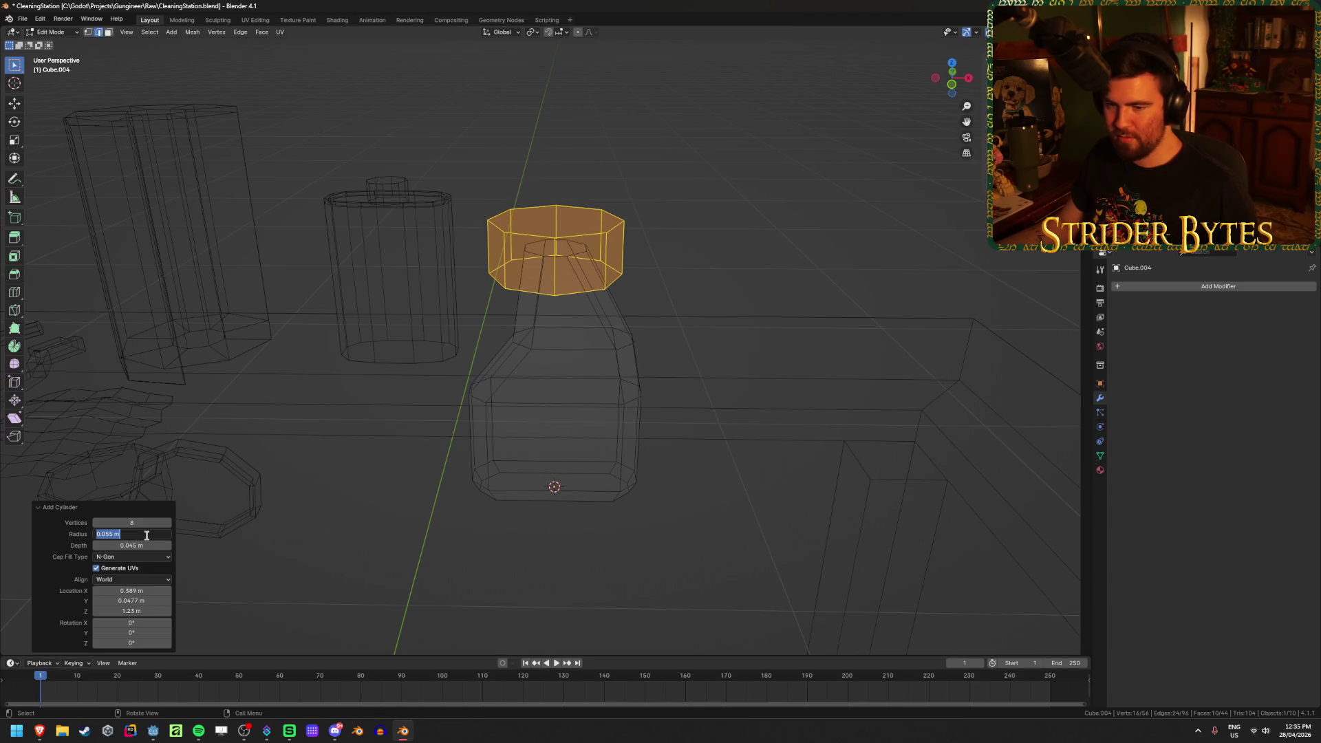
key("BackSpace")
type("2")
key("Return")
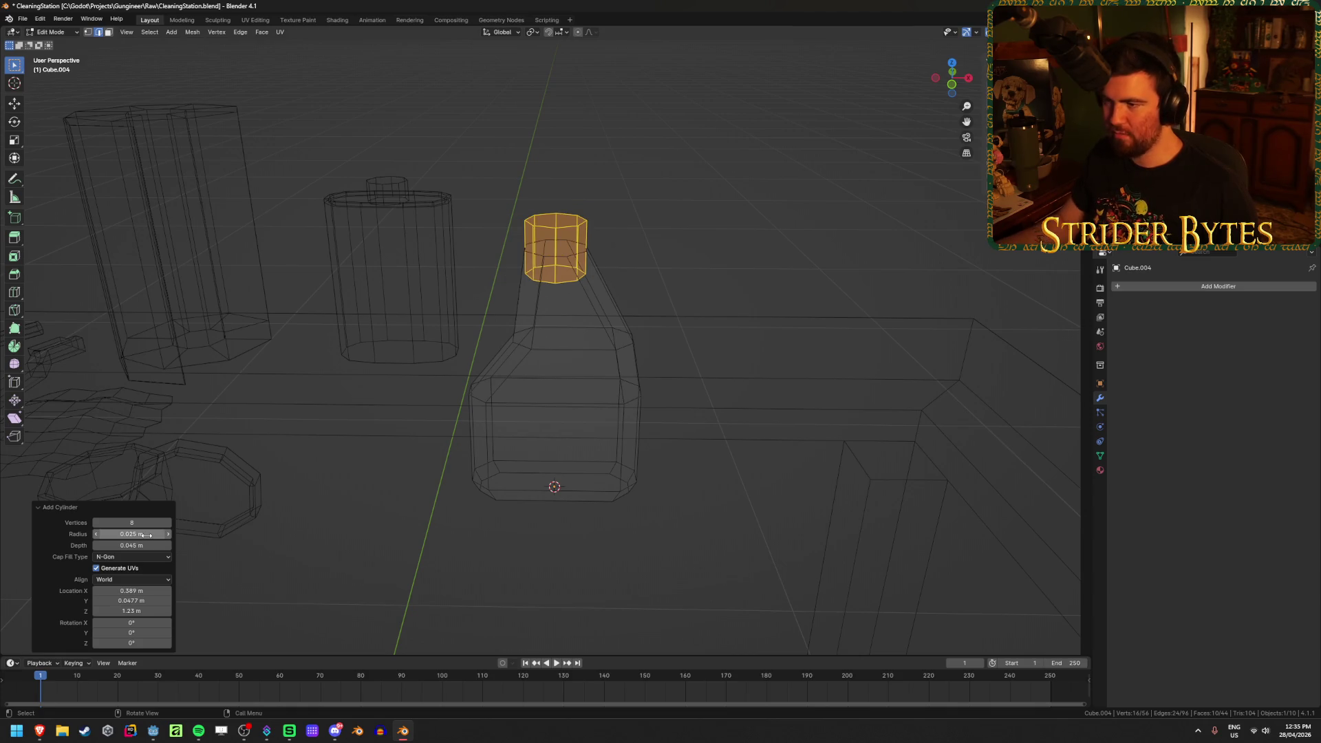
middle_click_drag(543, 316, 559, 308)
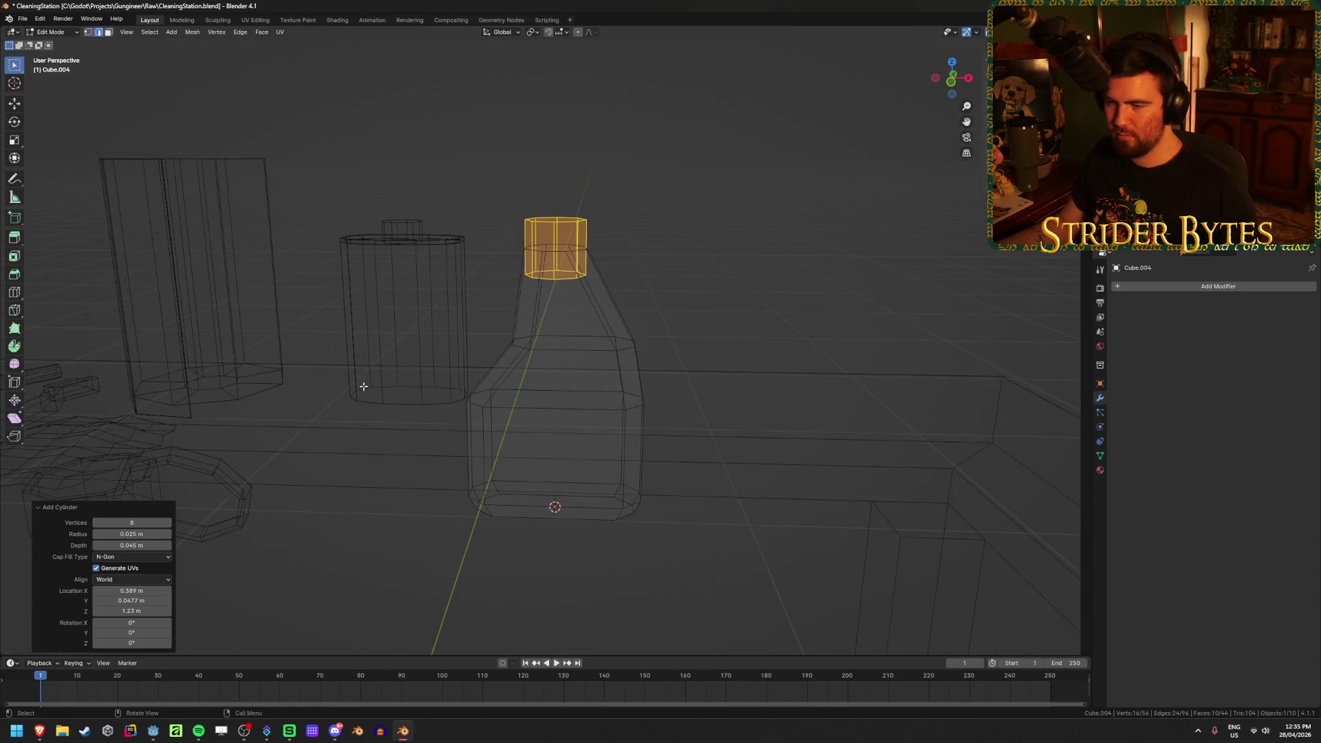
left_click(145, 546)
type(".0")
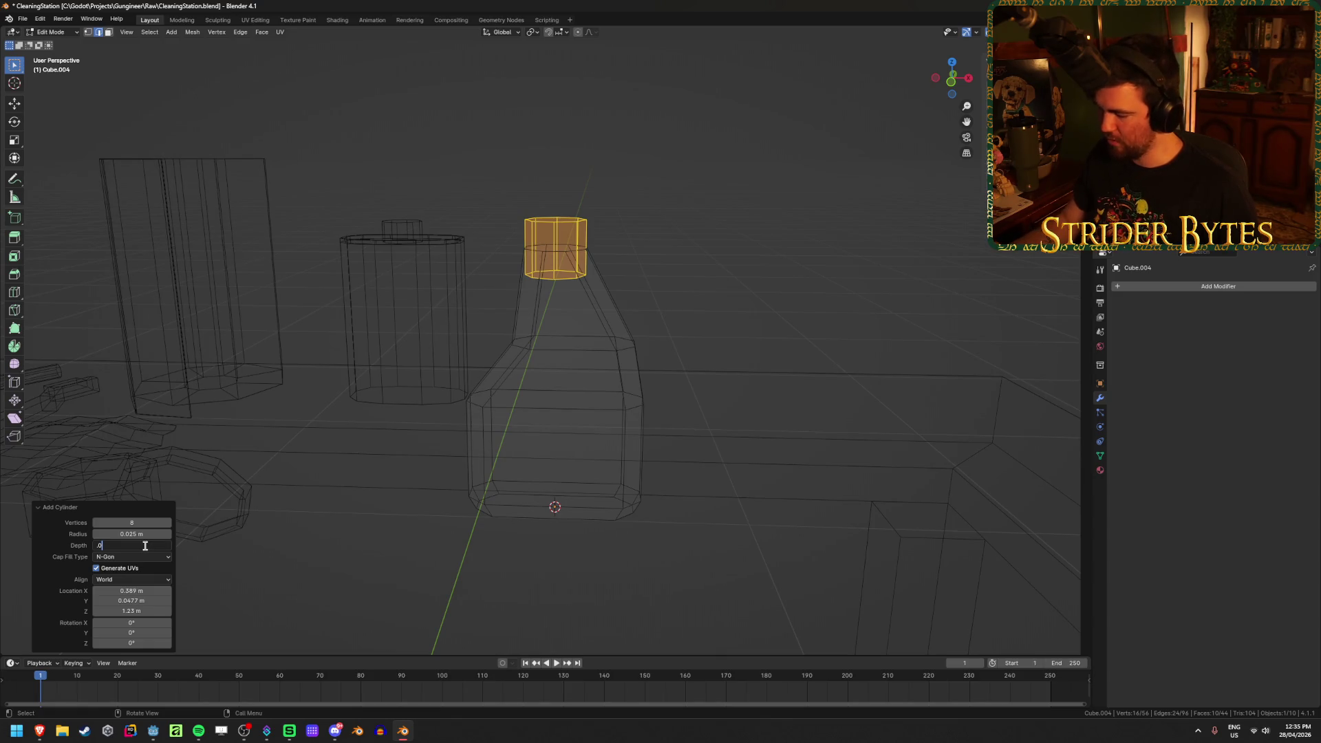
type("25")
key("Return")
Switch to front view of the bottle, then bring up the web browser
key("KP_1")
scroll(598, 318, "up", 1)
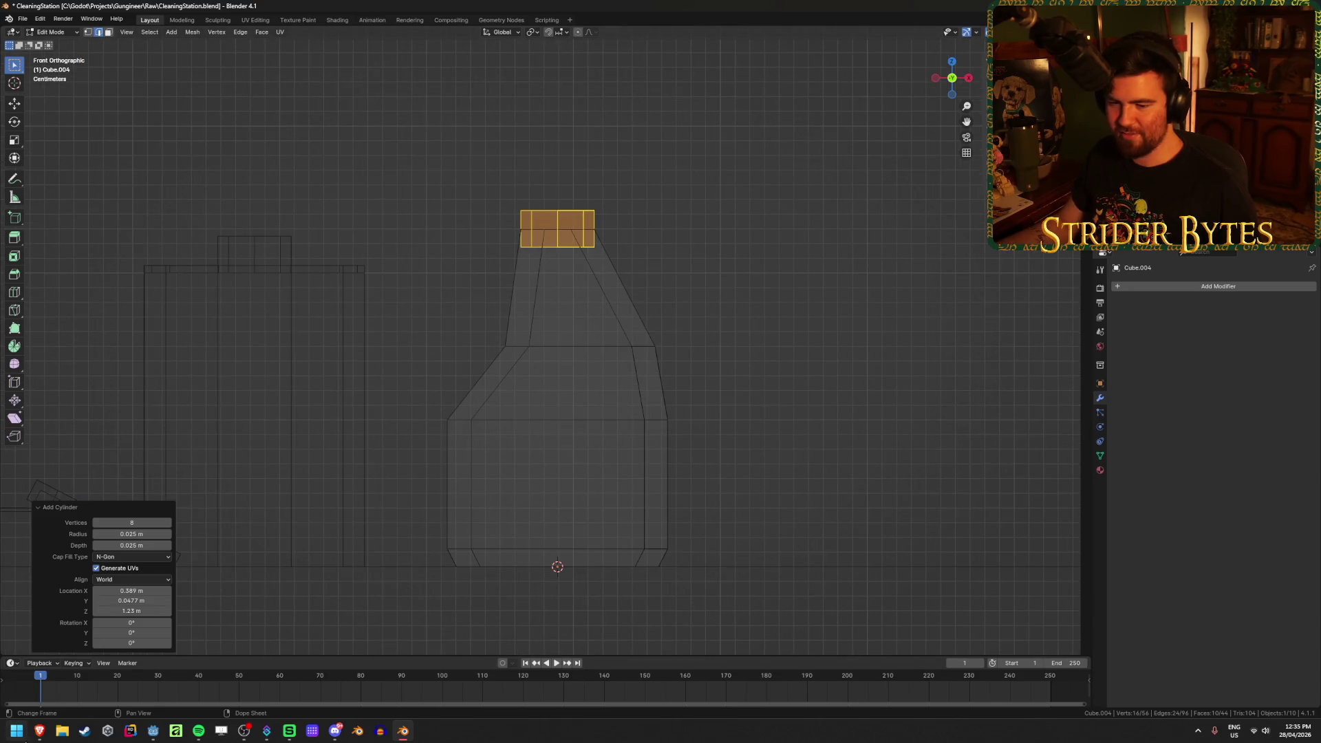
mouse_move(39, 731)
left_click(117, 681)
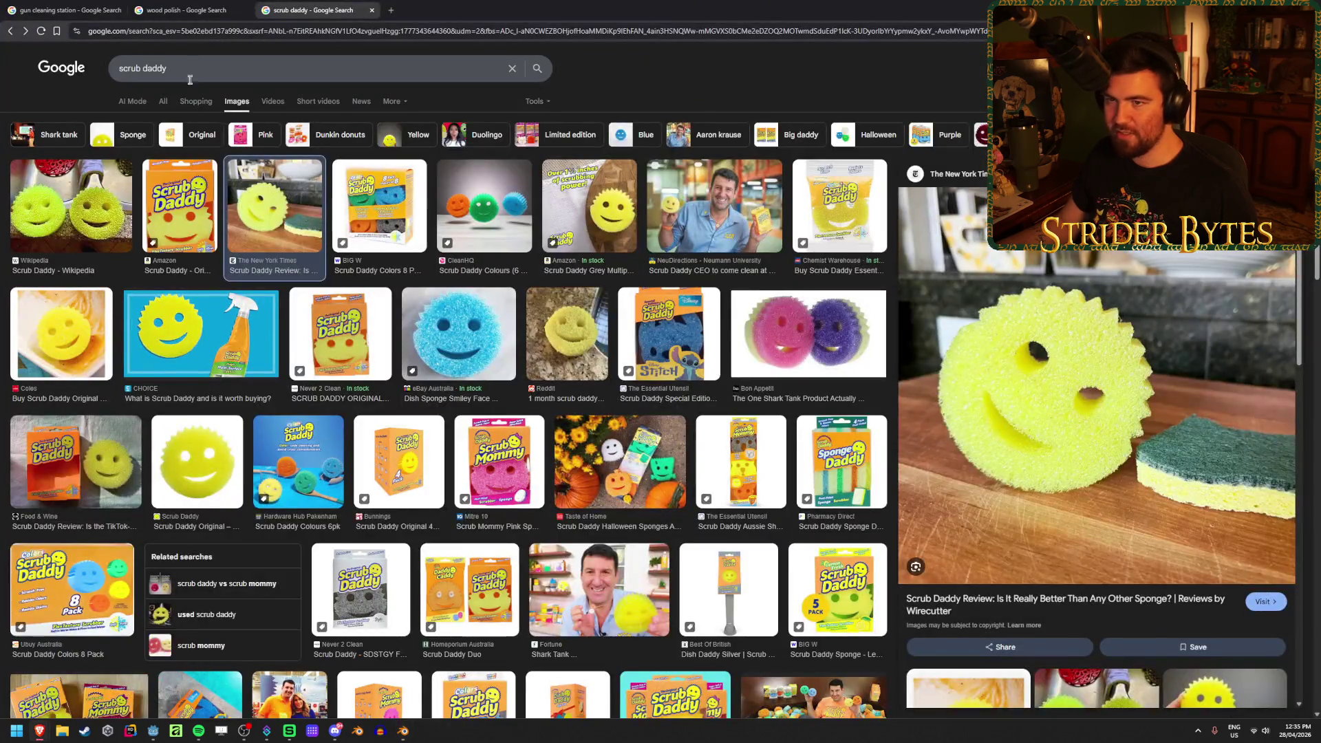
Look over the wood polish image results, then return to Blender's bottle model
left_click(182, 10)
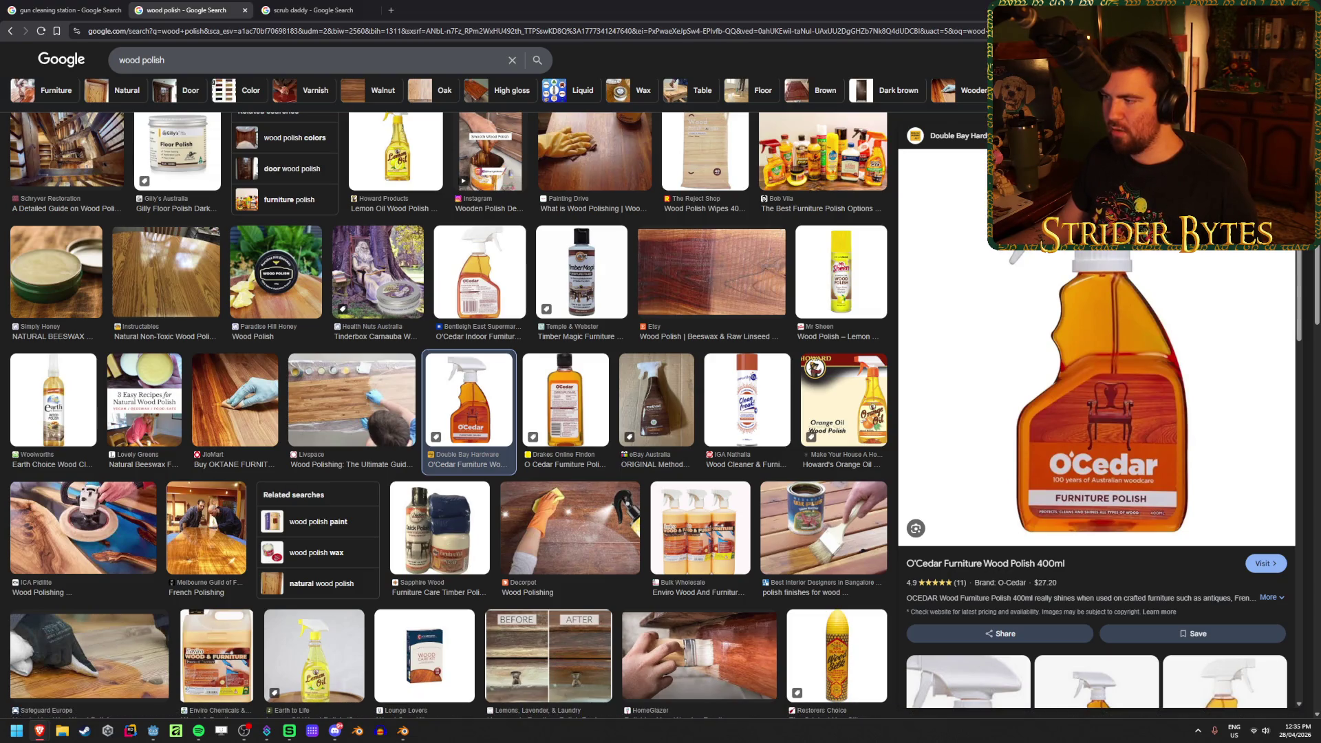
key("alt+Tab")
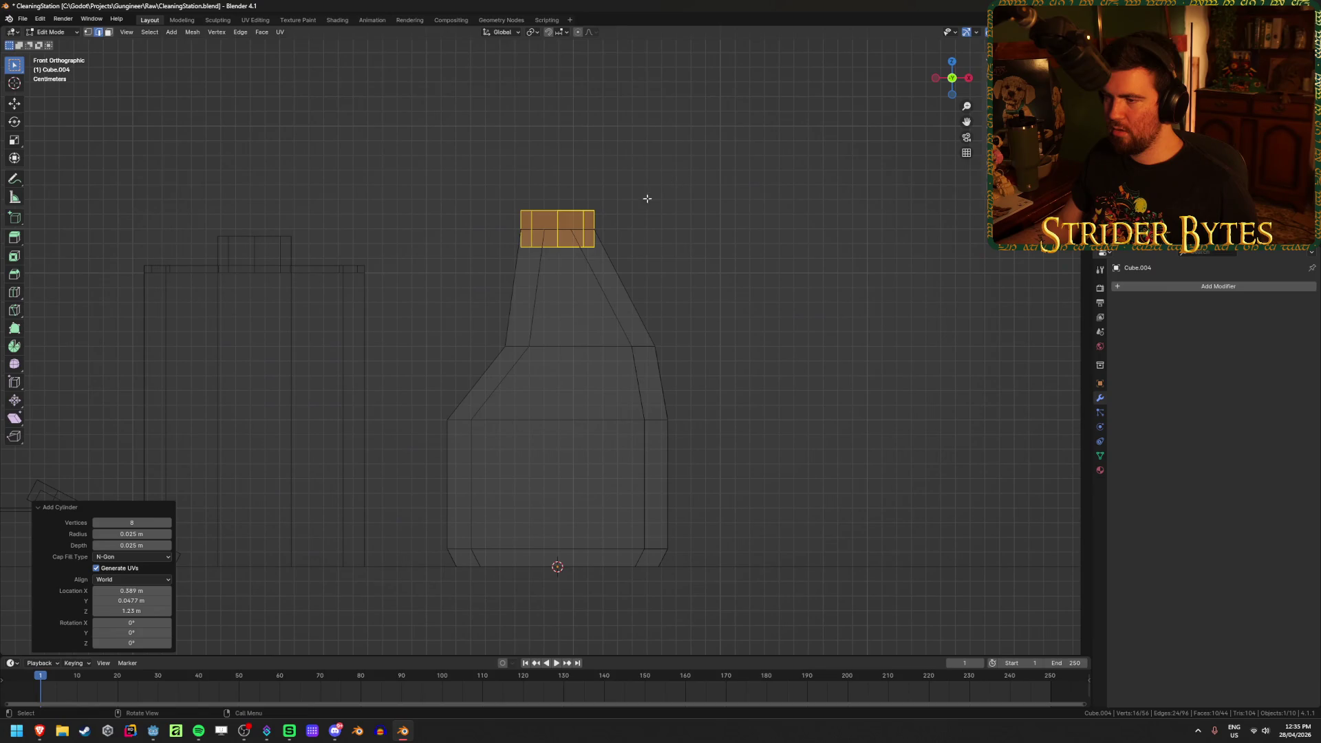
Set the cap radius to 0.02 m and its Z location to 1.24 m
left_click(131, 534)
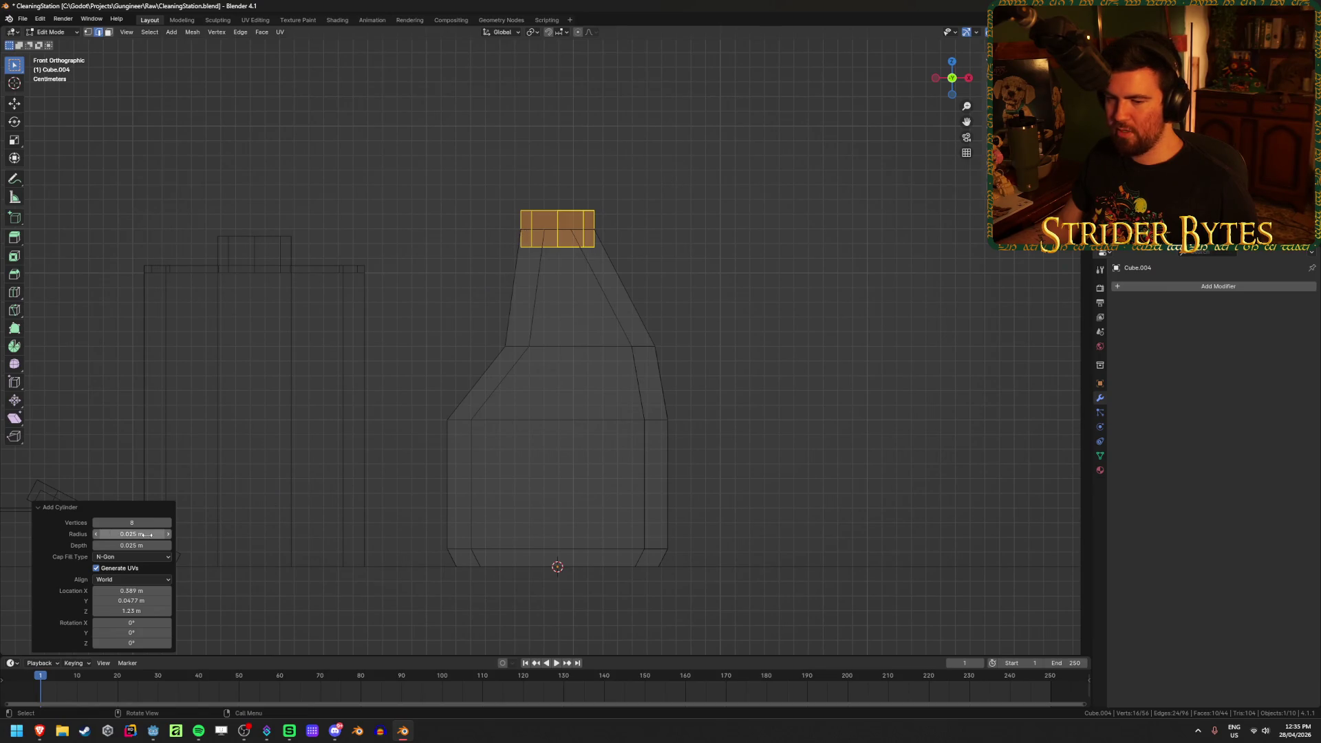
type("02")
key("Return")
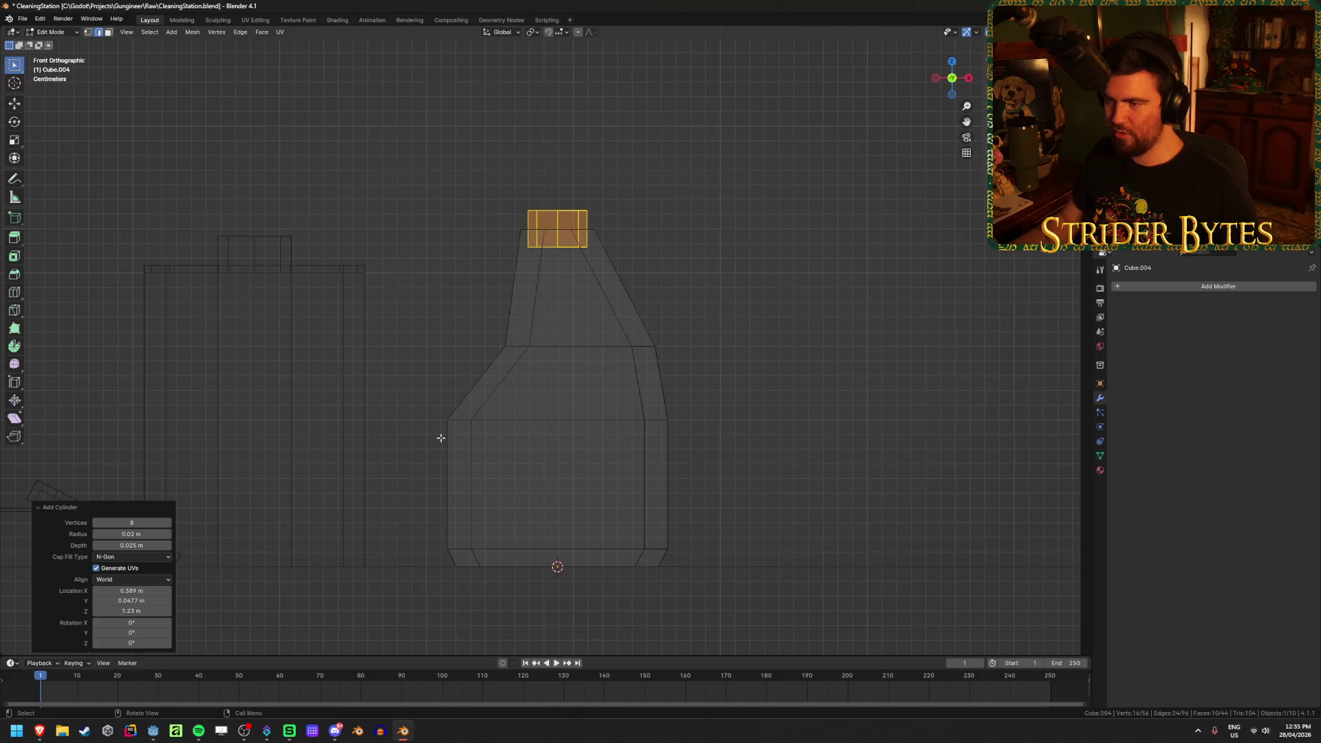
left_click(132, 611)
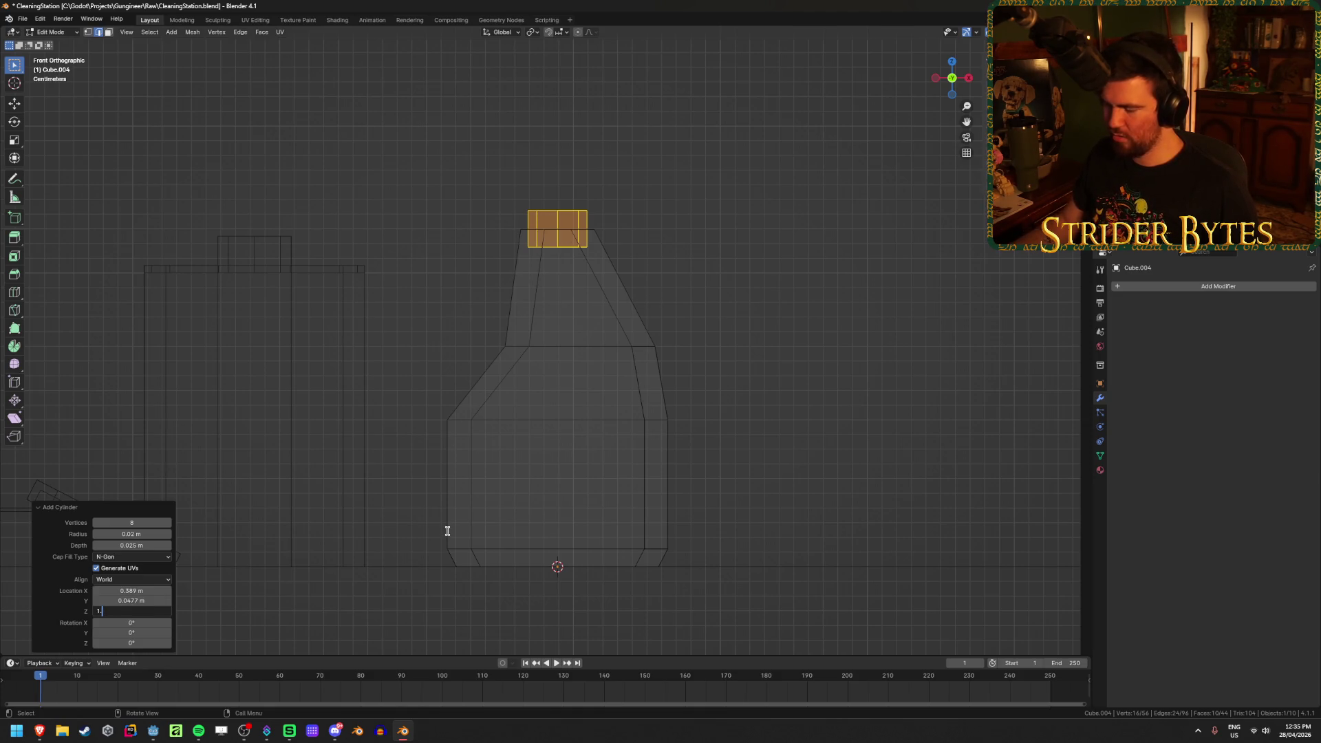
type("25")
key("Return")
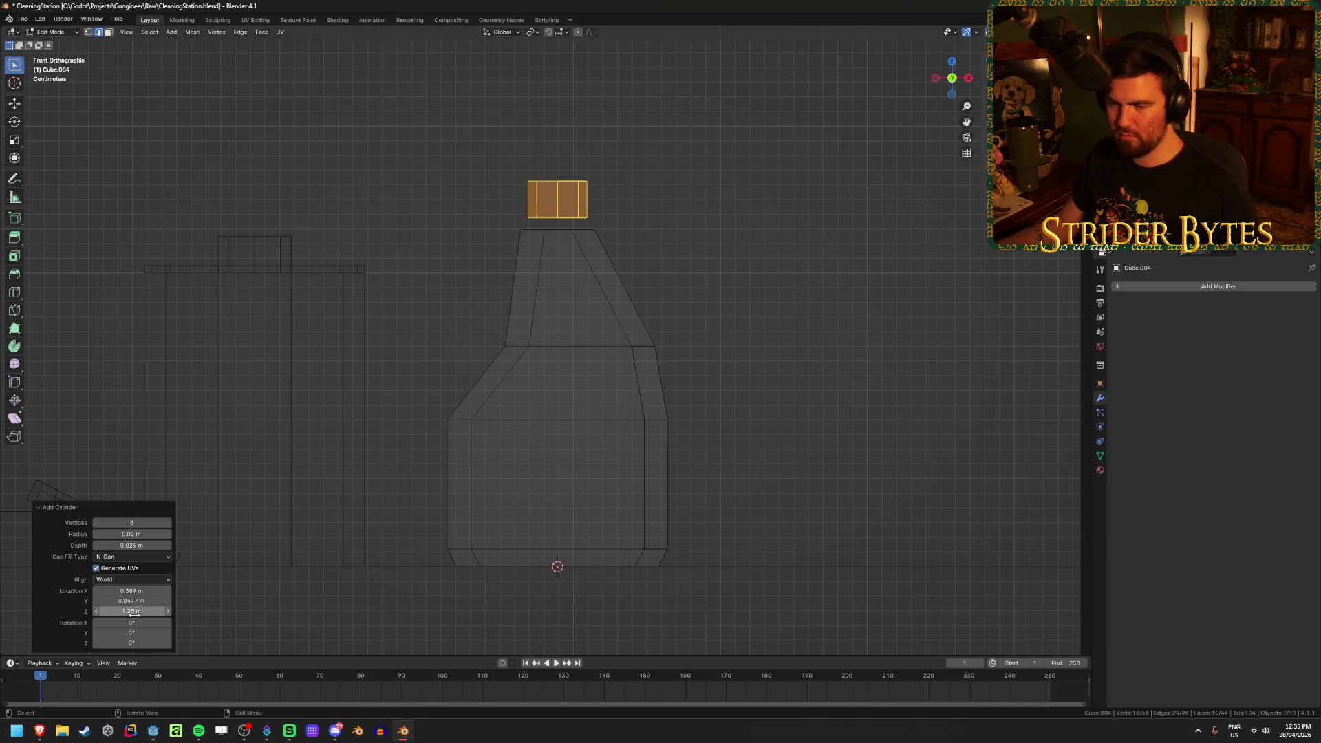
left_click(133, 611)
type("1.24")
key("Return")
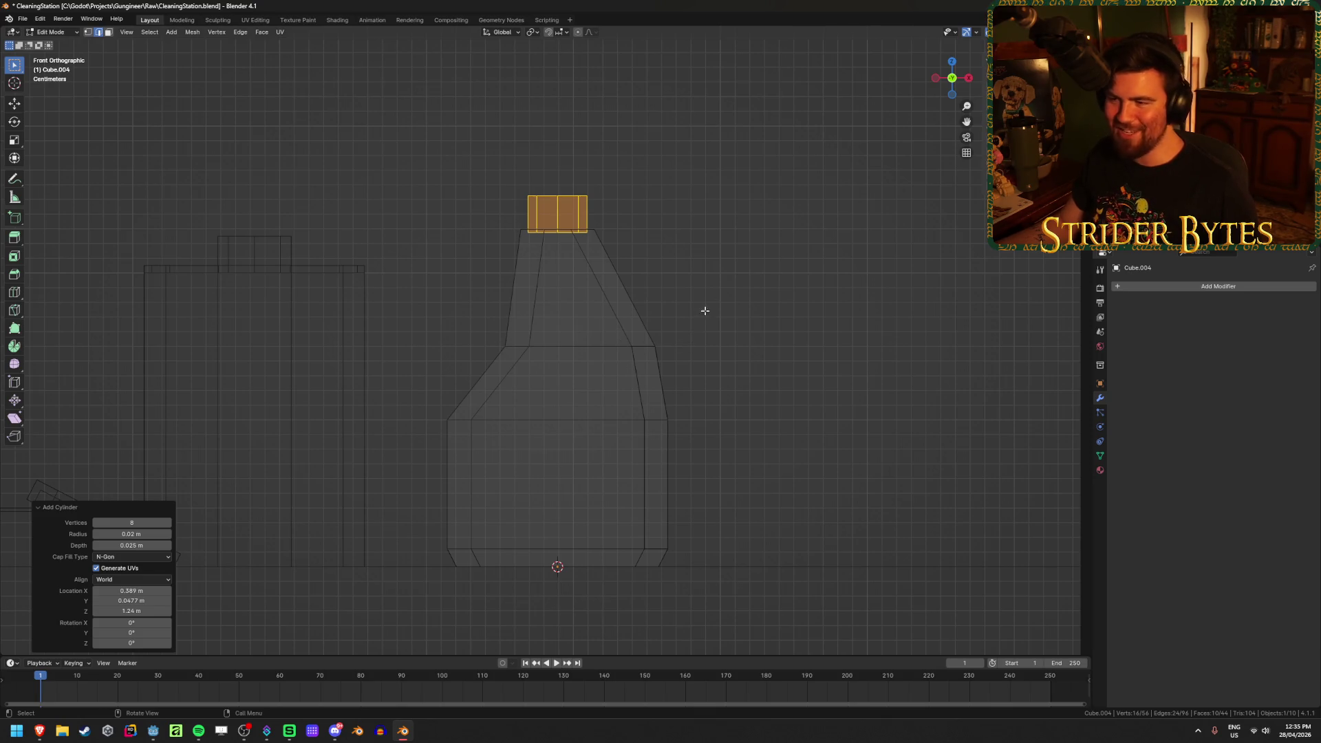
Deselect the cap, switch to solid shading and view the bottle from the front
left_click(701, 316)
mouse_move(708, 296)
middle_mouse_down()
mouse_move(667, 271)
mouse_move(690, 269)
mouse_move(690, 288)
middle_mouse_up()
key("shift+z")
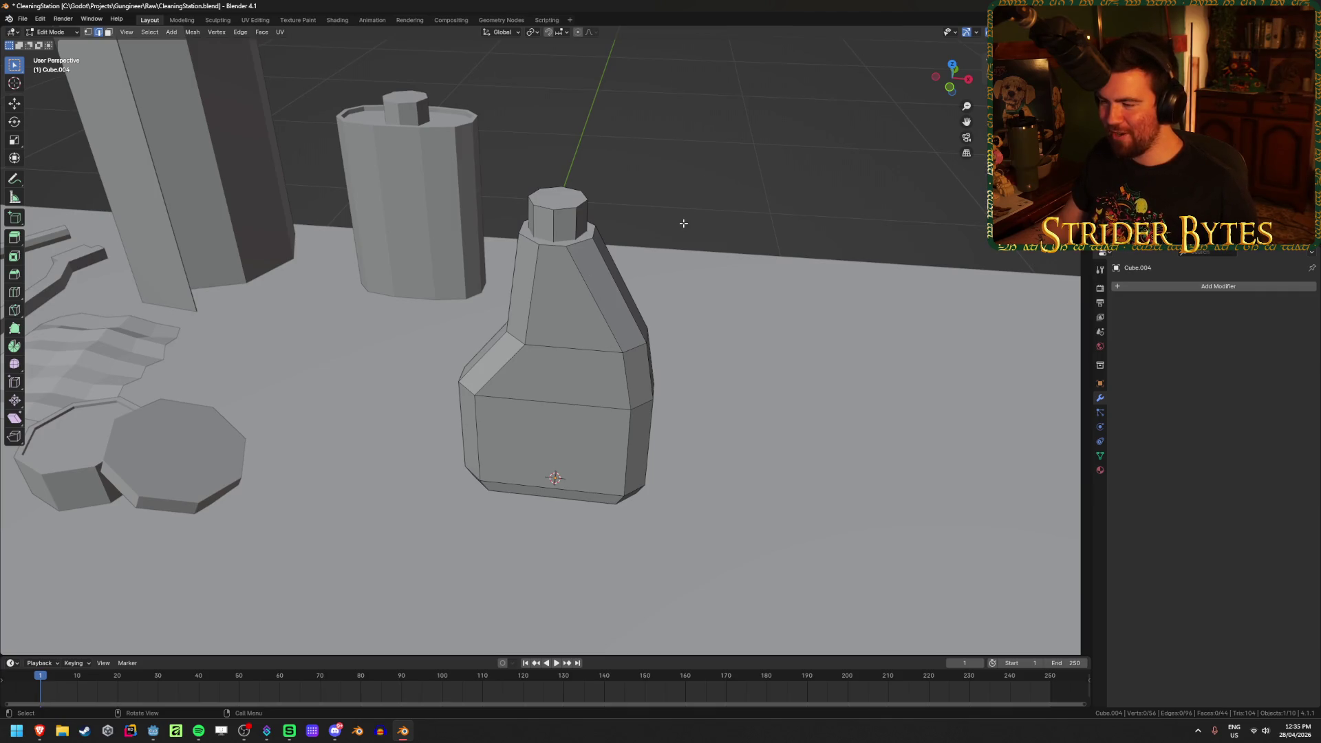
key("KP_1")
key("Tab")
key("Tab")
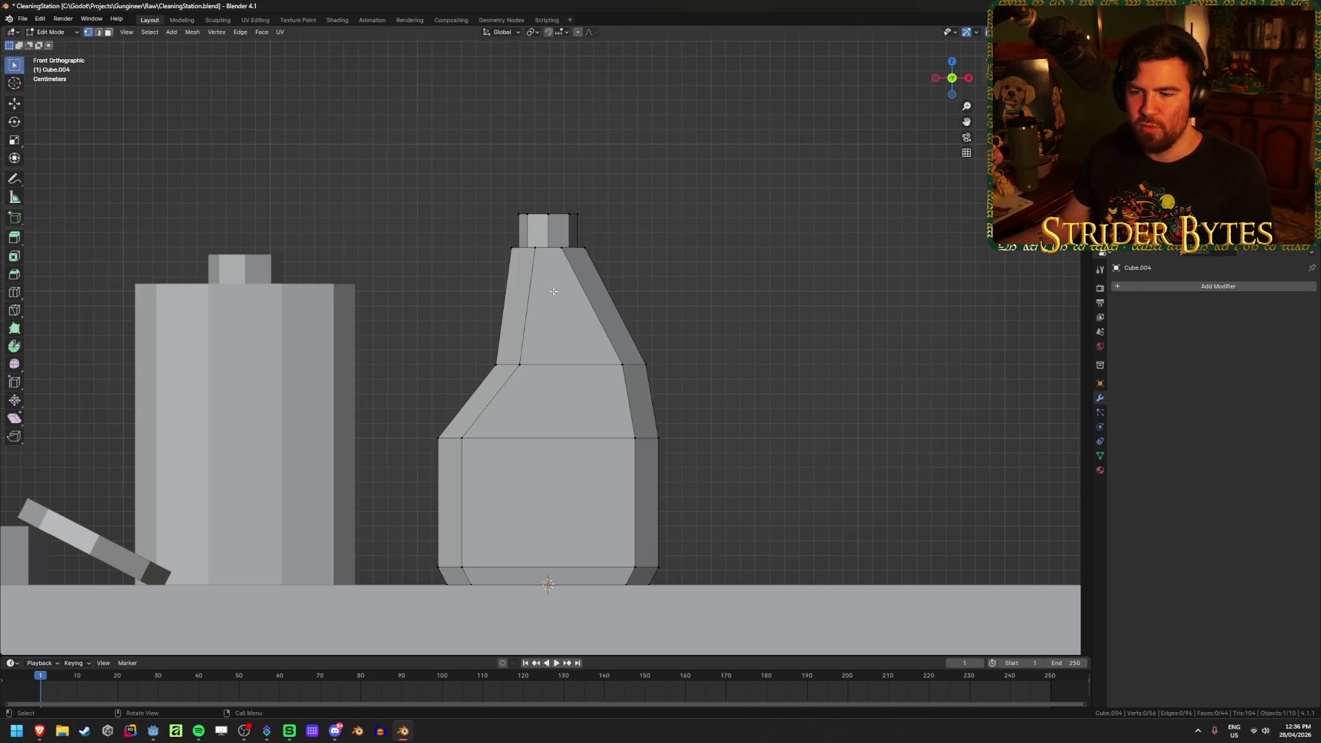
Orbit around the capped bottle from above and the side, then bring up the wood polish results
scroll(711, 210, "down", 3)
scroll(711, 210, "up", 4)
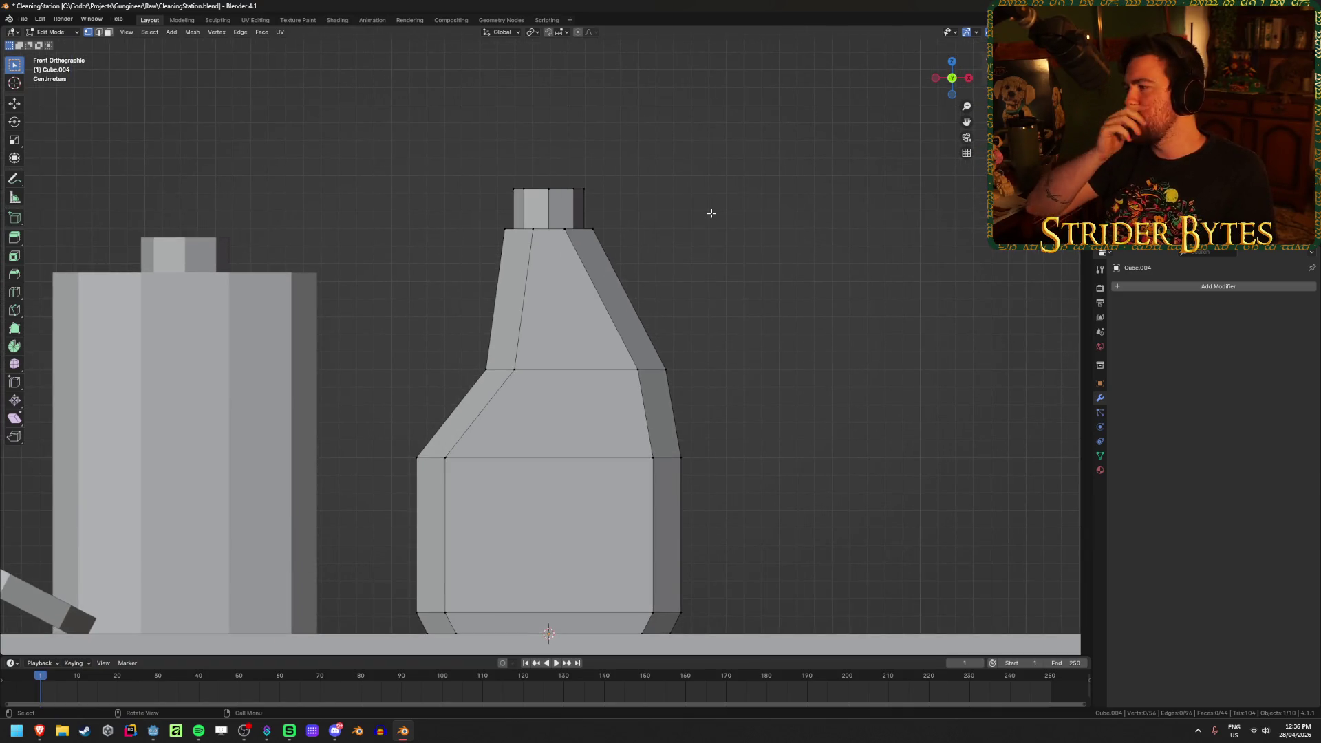
mouse_move(699, 221)
middle_mouse_down()
mouse_move(646, 268)
mouse_move(656, 309)
middle_mouse_up()
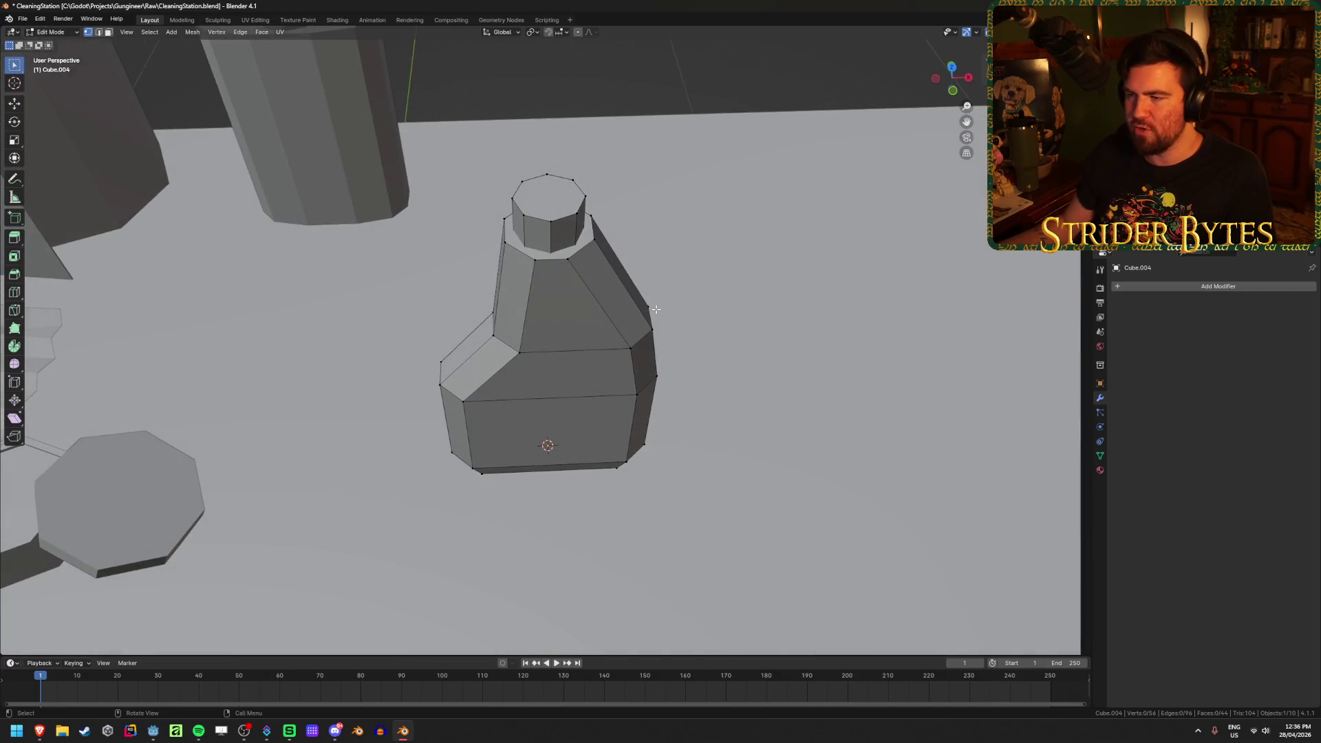
mouse_move(681, 253)
middle_mouse_down()
mouse_move(773, 230)
mouse_move(811, 195)
mouse_move(601, 236)
mouse_move(631, 242)
mouse_move(597, 217)
middle_mouse_up()
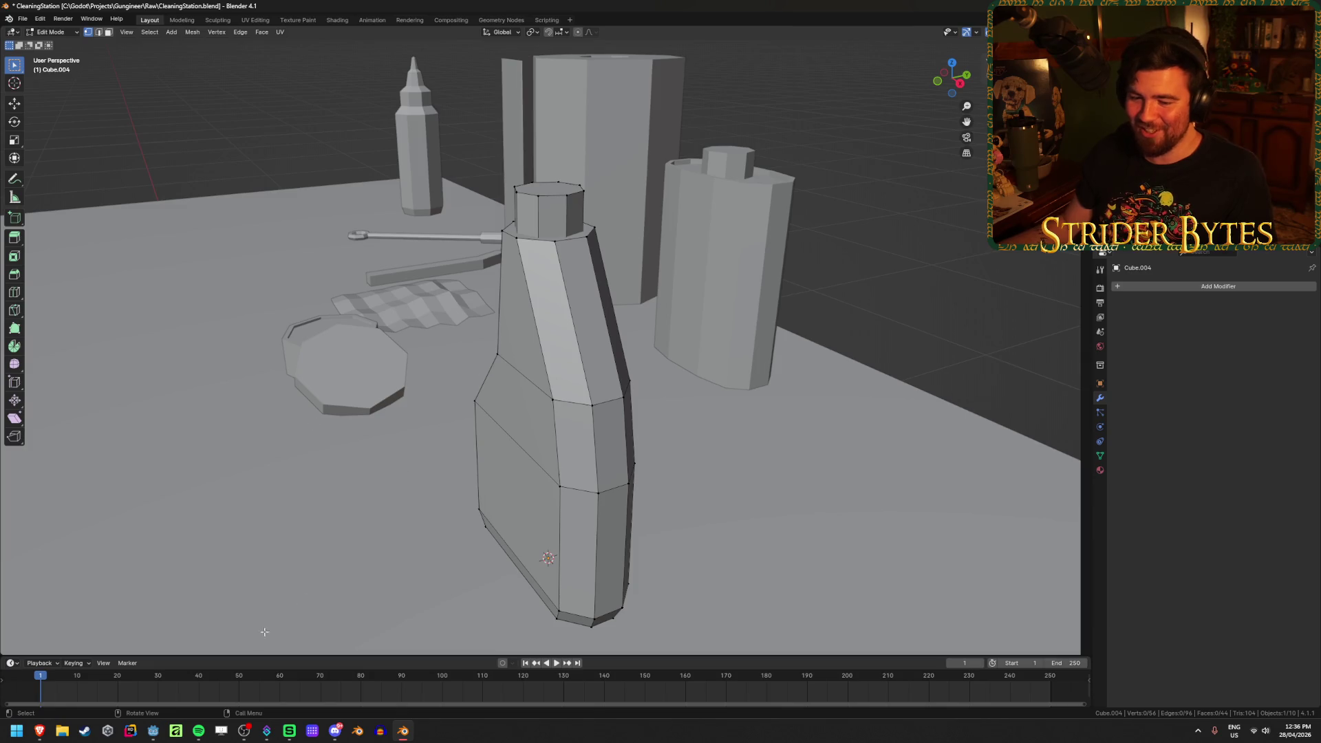
left_click(47, 737)
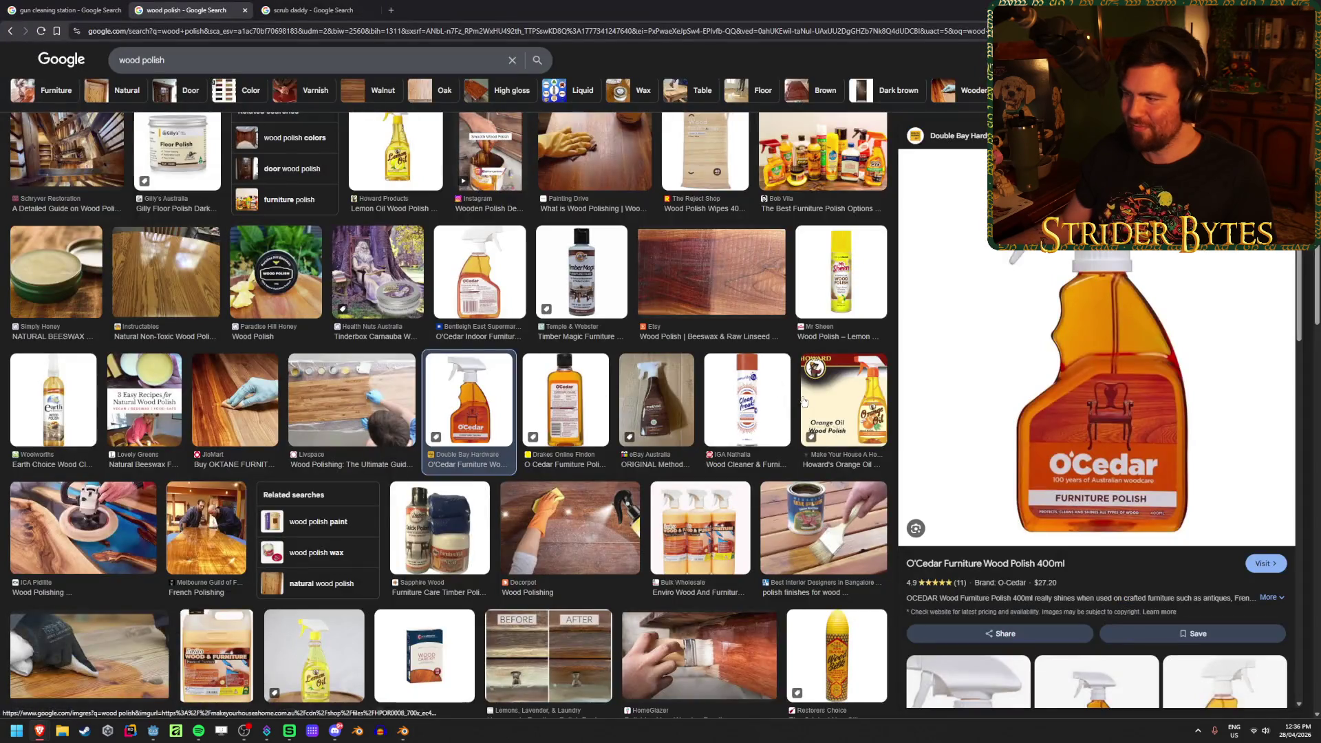
Search images for 'easy off bam' in a new tab, close it, and return to Blender
left_click(394, 12)
type("easy off bam")
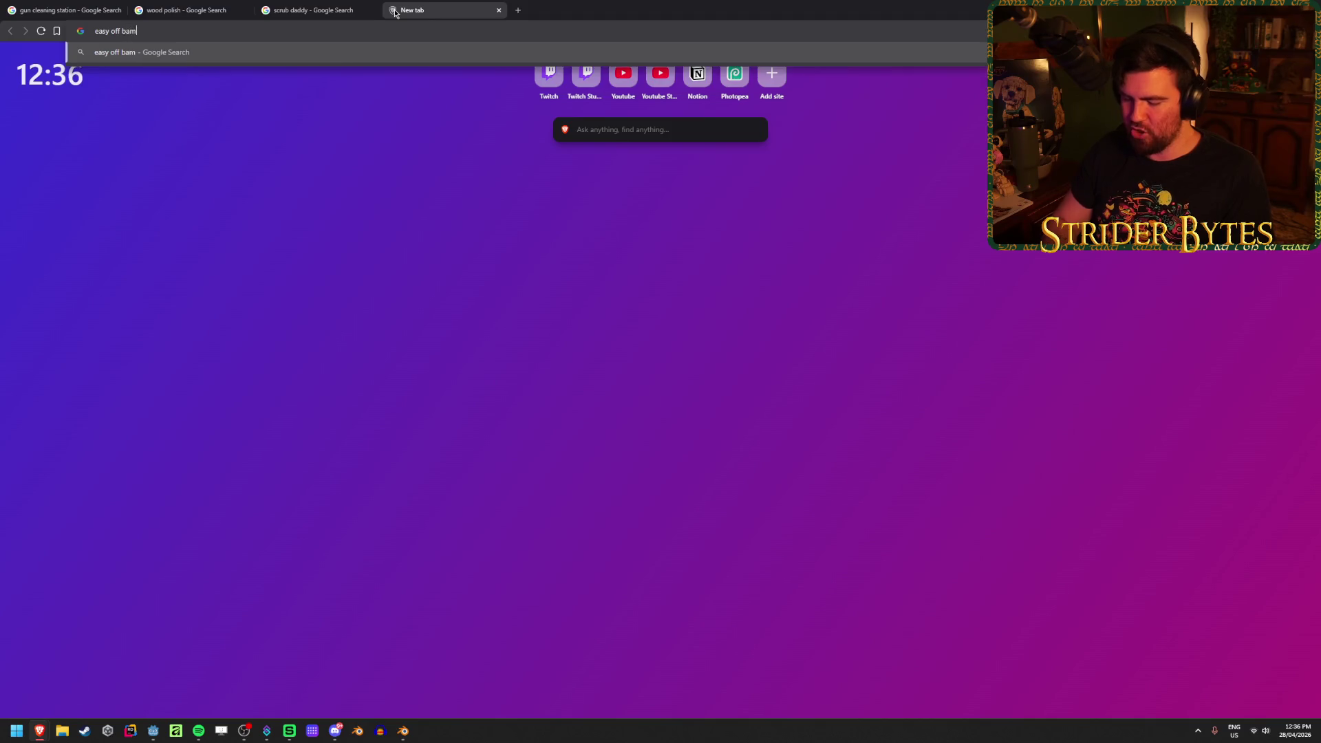
key("Return")
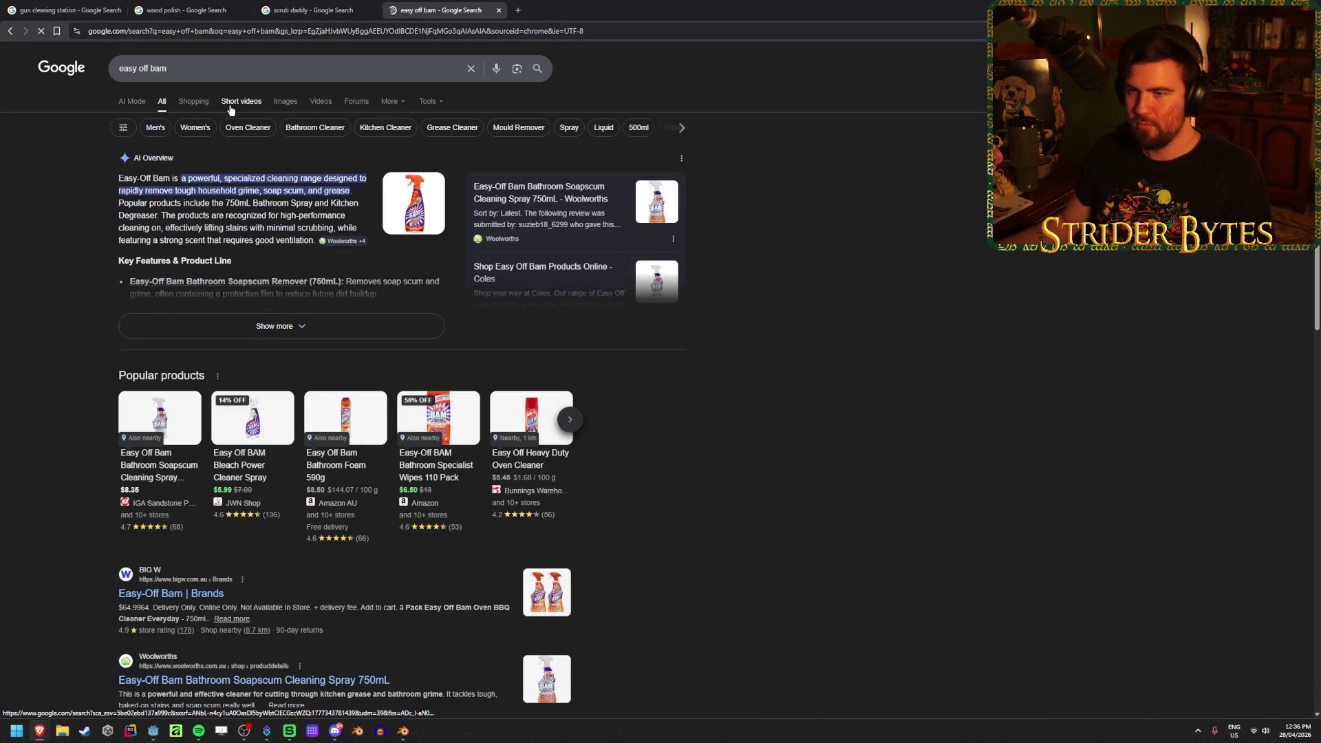
left_click(278, 105)
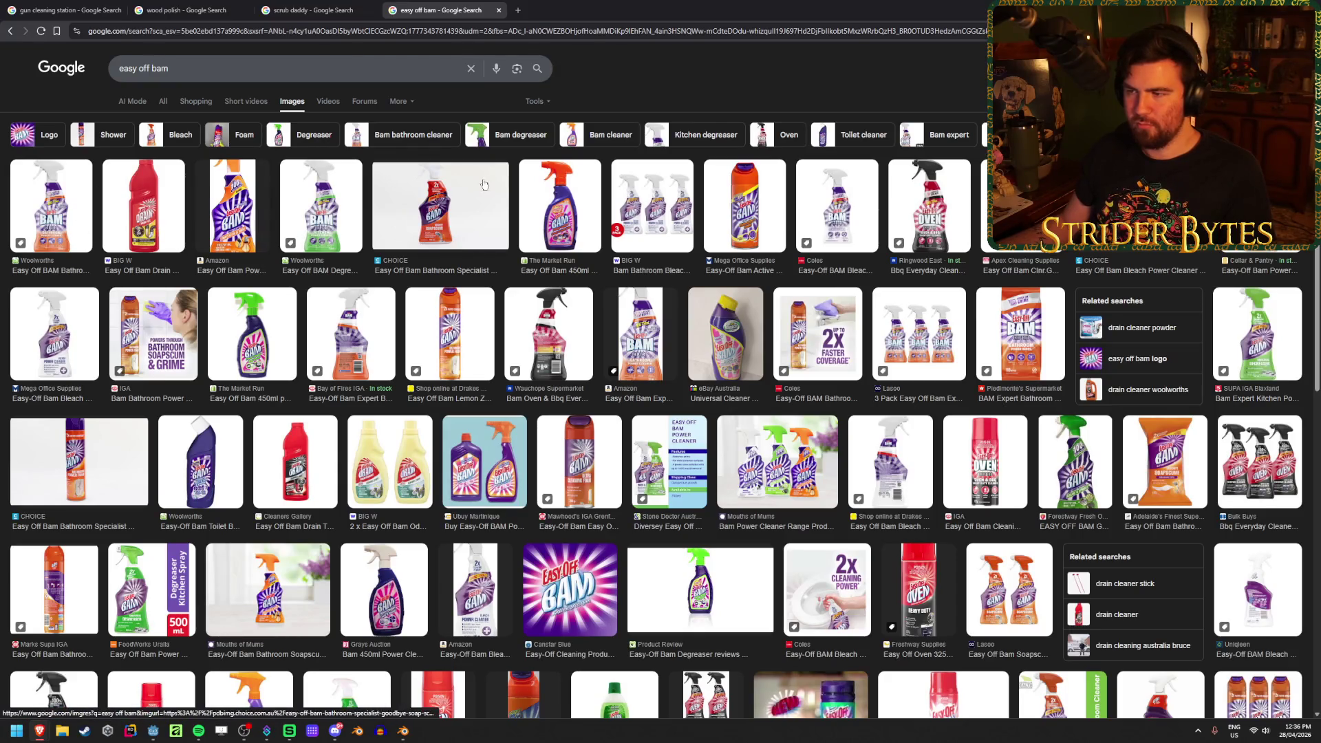
middle_click(448, 4)
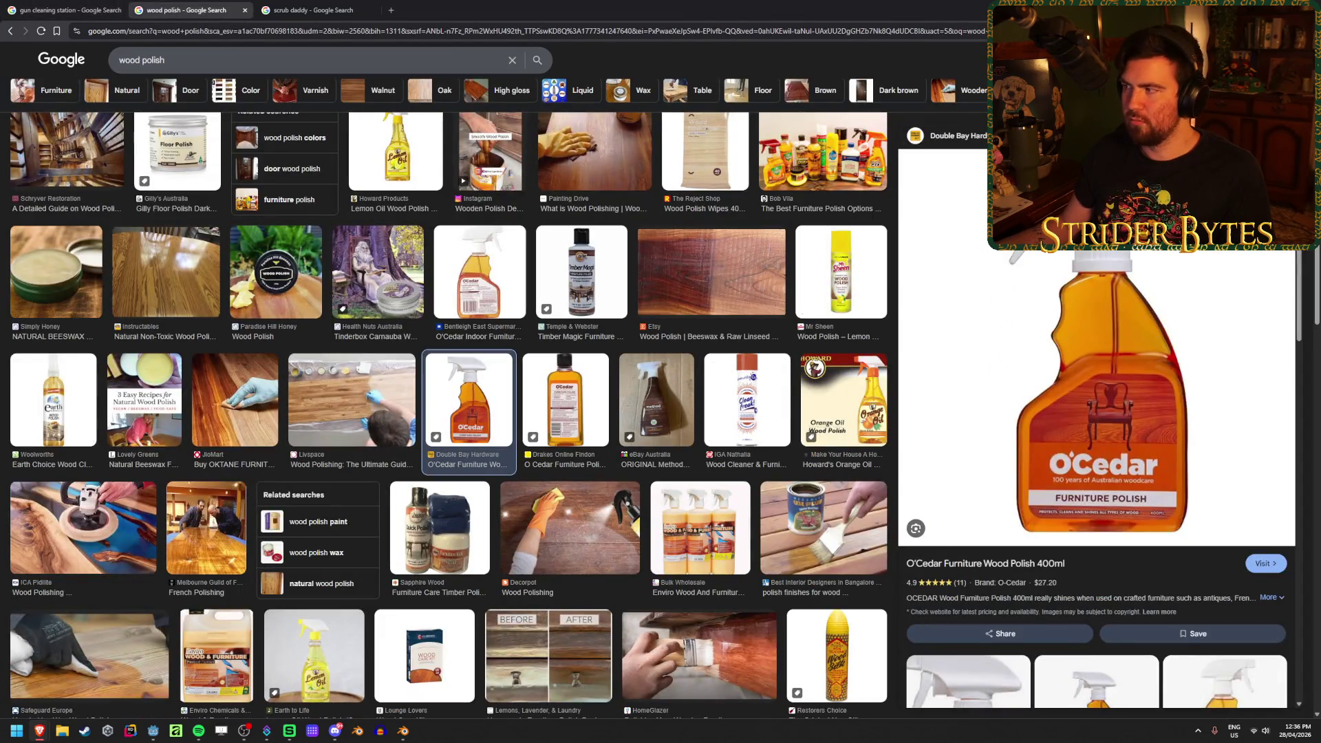
key("alt+Tab")
Select the linked bottle body and scale it to 0.75 along Y
mouse_move(544, 384)
middle_mouse_down()
mouse_move(512, 362)
mouse_move(507, 406)
middle_mouse_up()
scroll(599, 364, "up", 2)
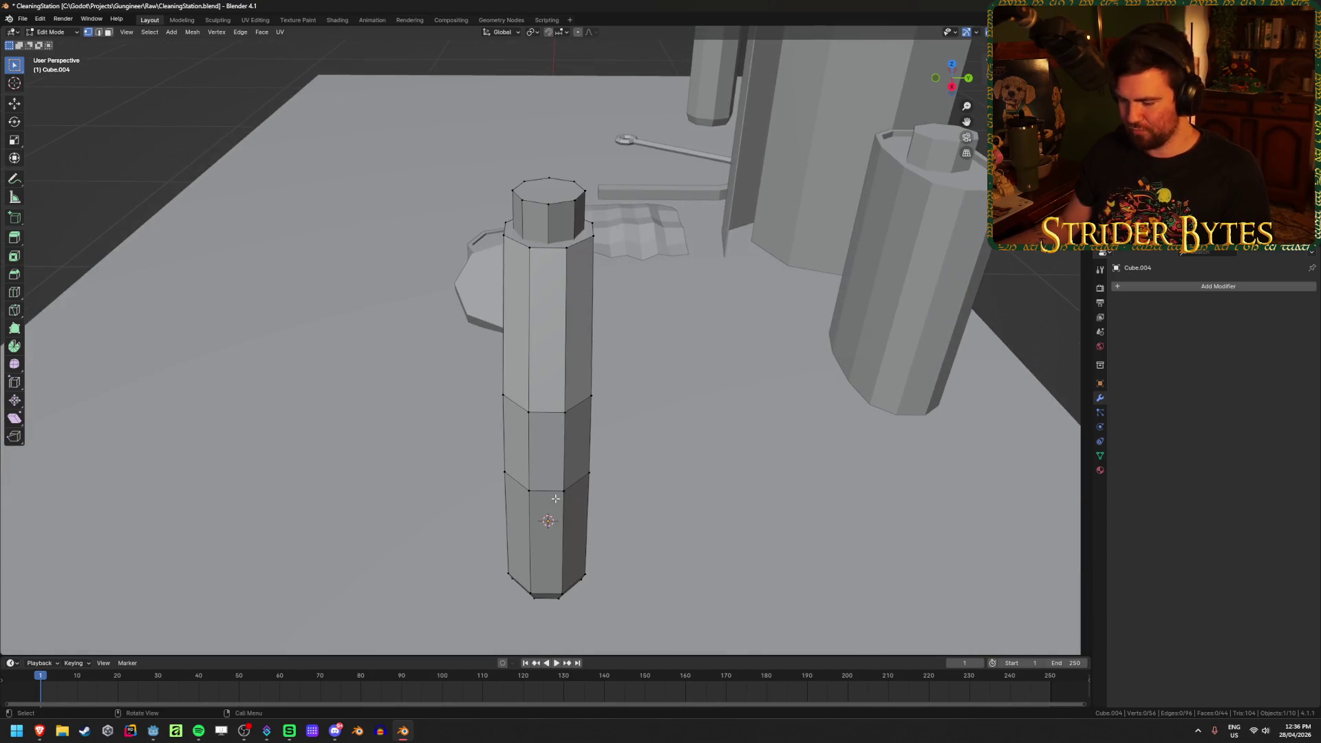
key("l")
key("s")
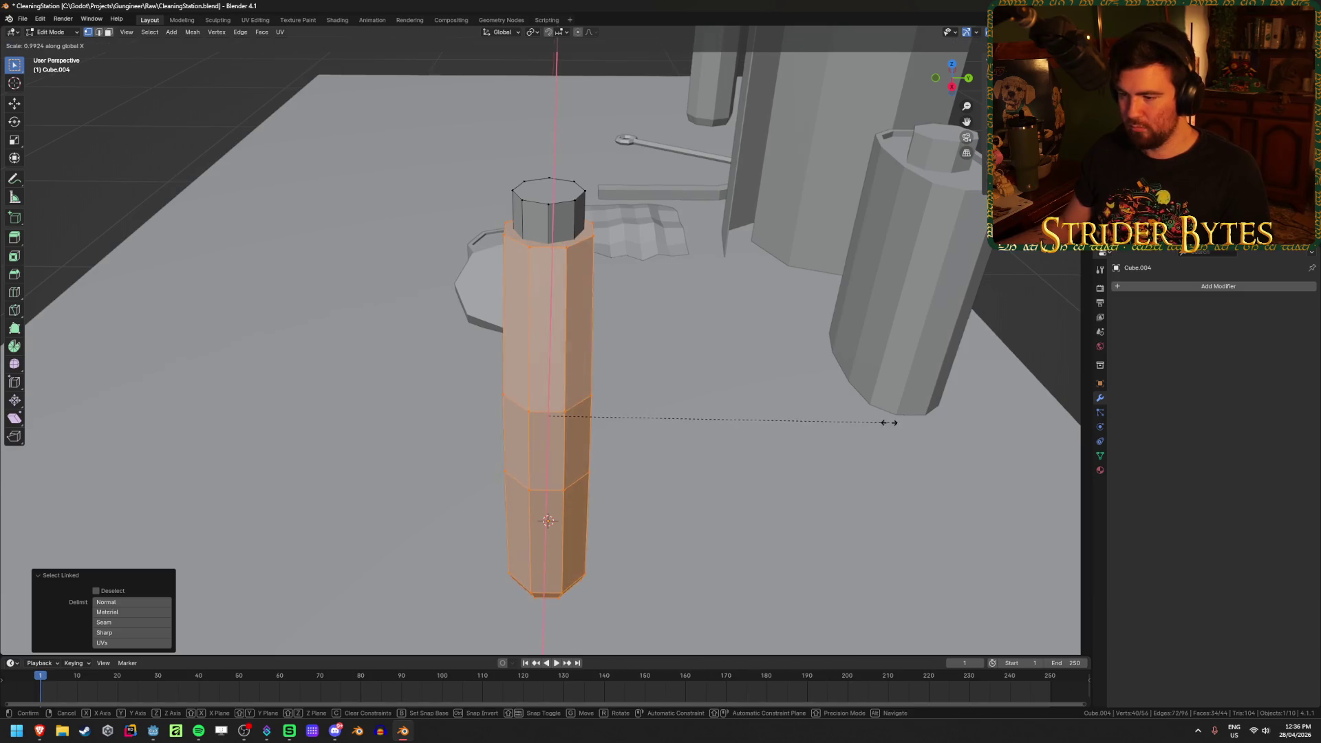
key("y")
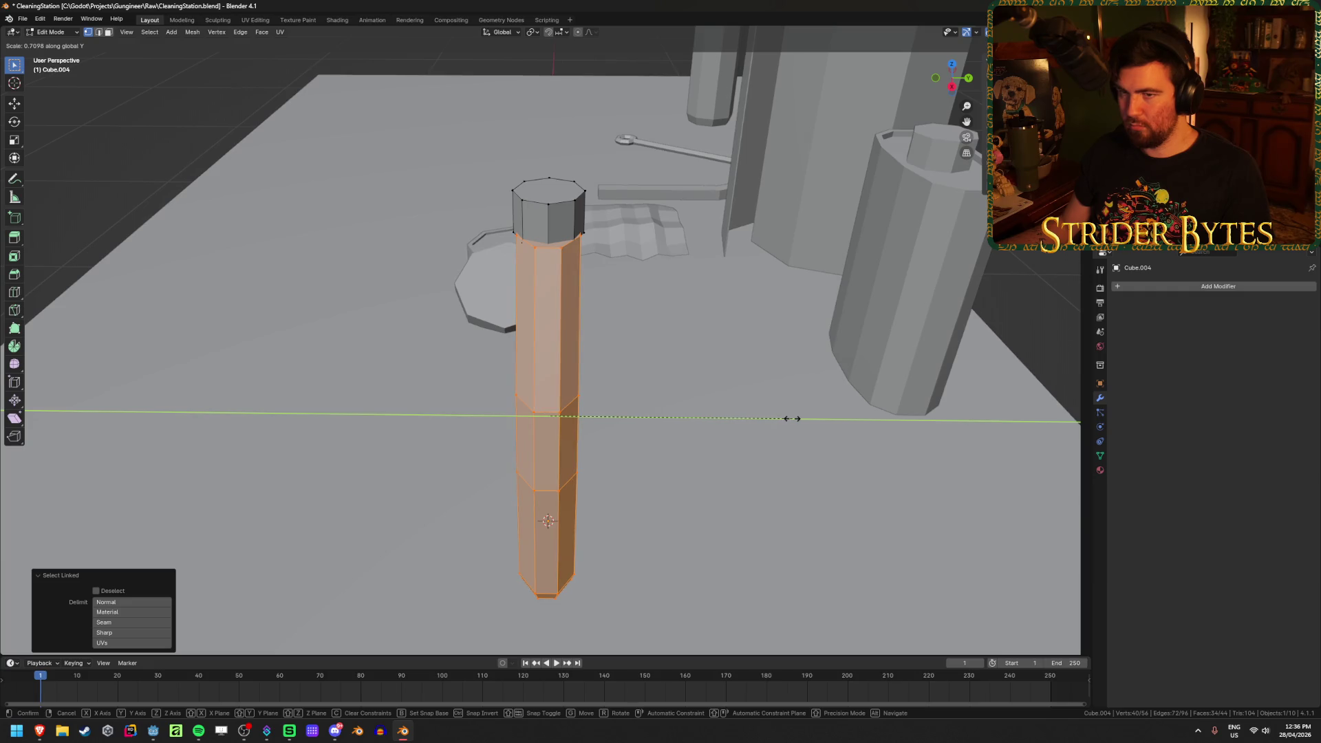
type("0.75")
key("Return")
Deselect everything and frame the flattened bottle in front view, clearing a stray vertex selection
mouse_move(328, 360)
middle_mouse_down()
mouse_move(924, 241)
mouse_move(705, 412)
mouse_move(755, 399)
mouse_move(715, 437)
mouse_move(547, 235)
middle_mouse_up()
key("alt+a")
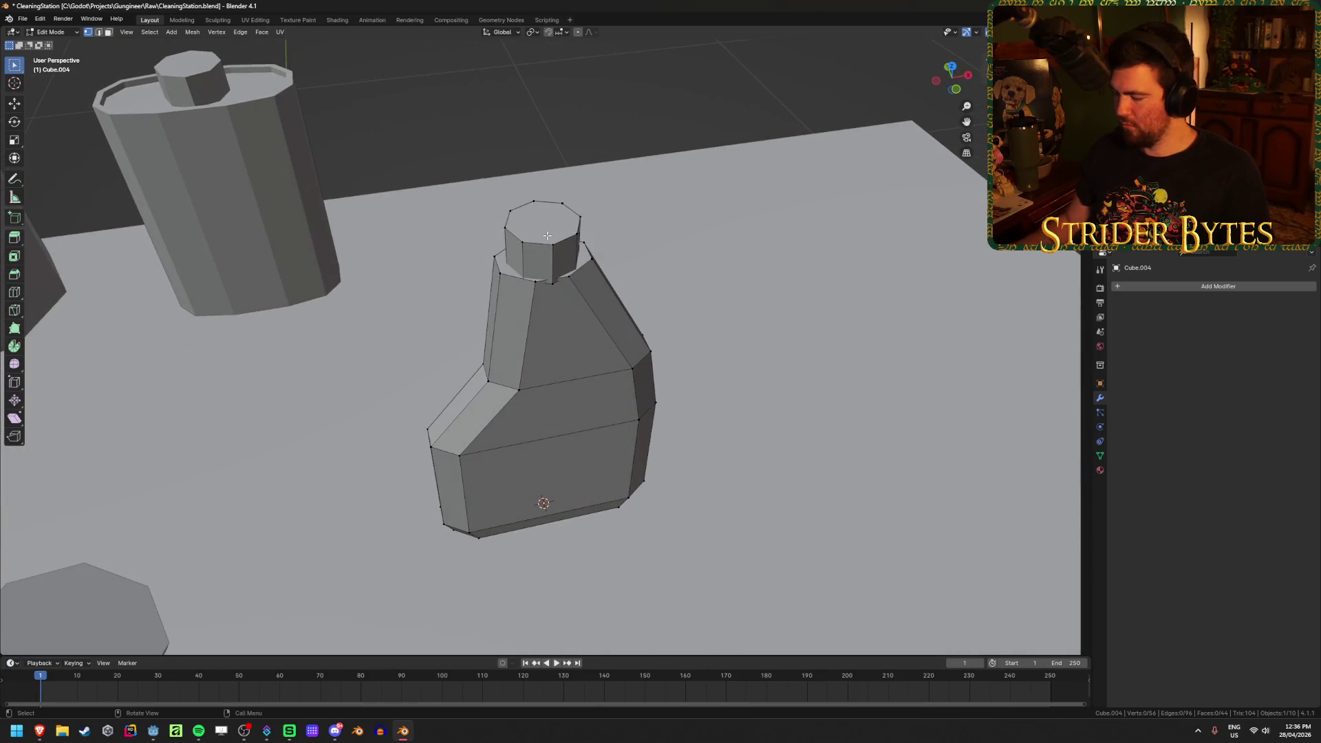
key("KP_3")
key("KP_1")
scroll(547, 236, "up", 2)
middle_click_drag(592, 161, 592, 326, "shift")
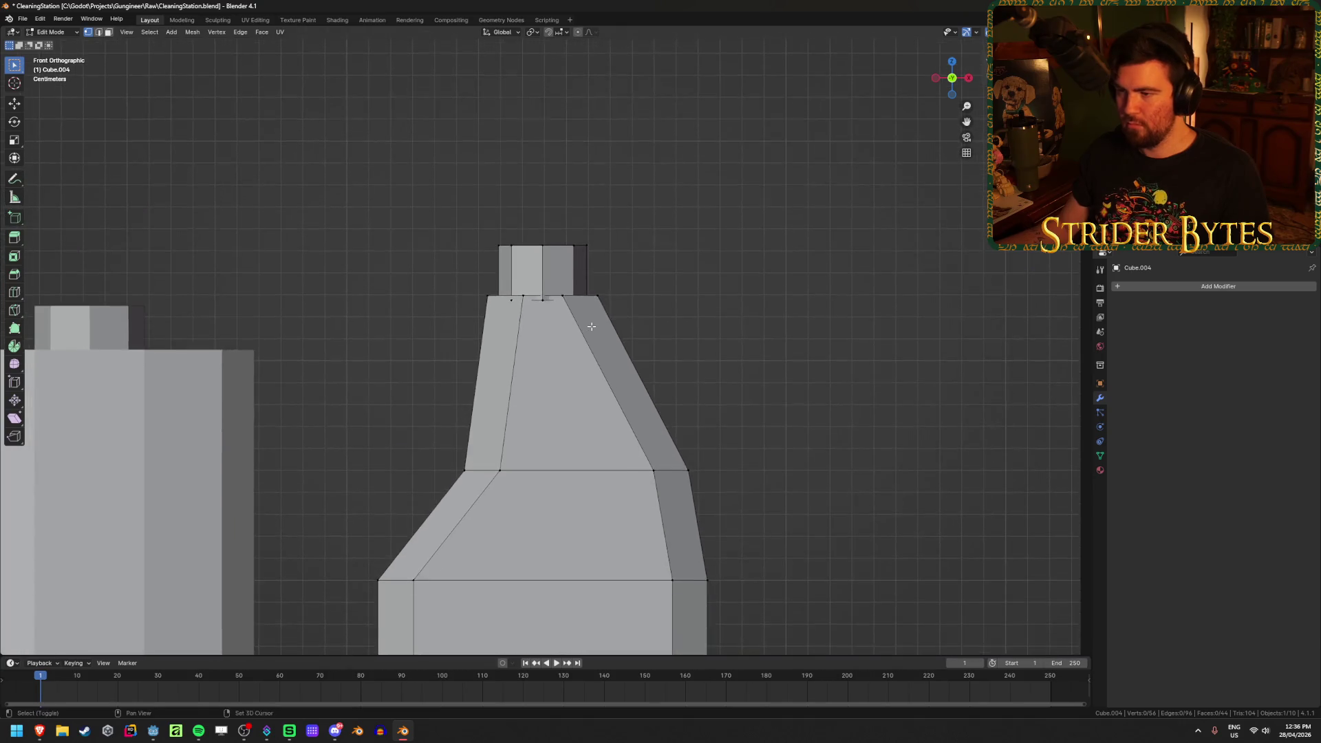
scroll(592, 326, "up", 1)
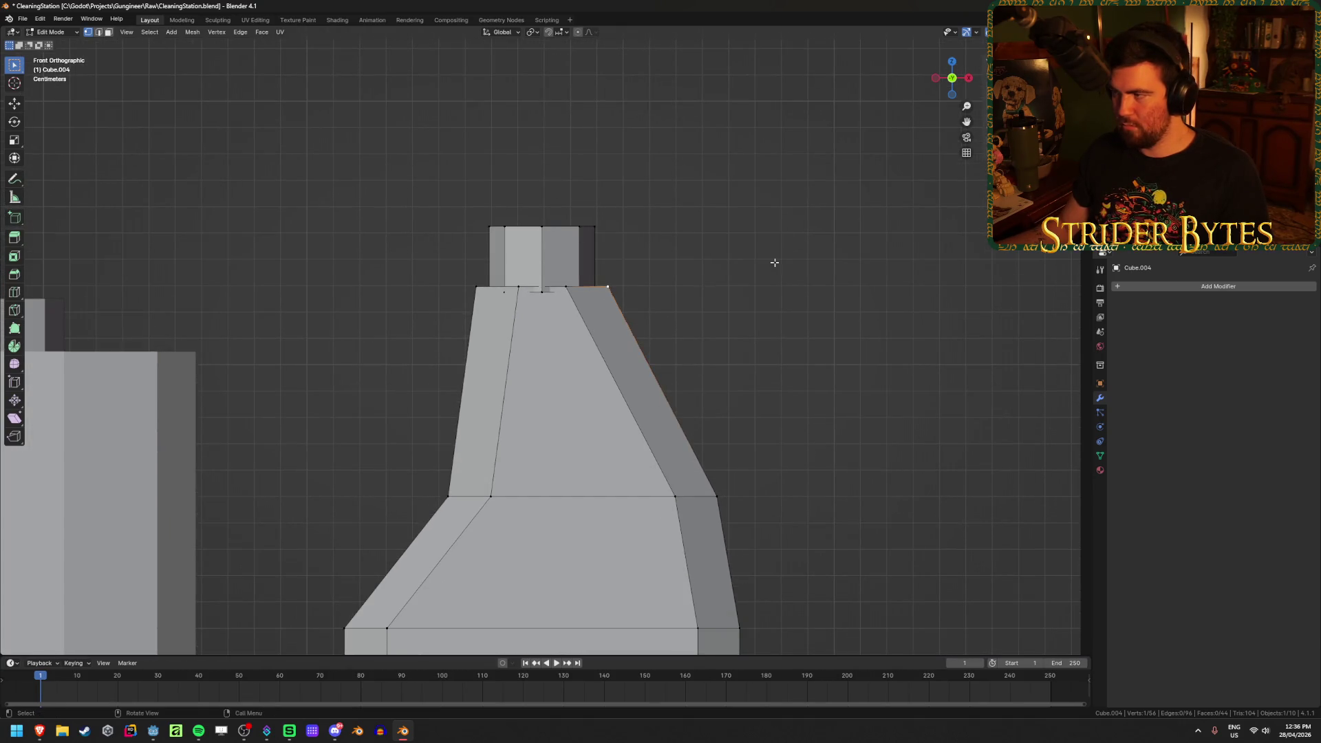
left_click(647, 223)
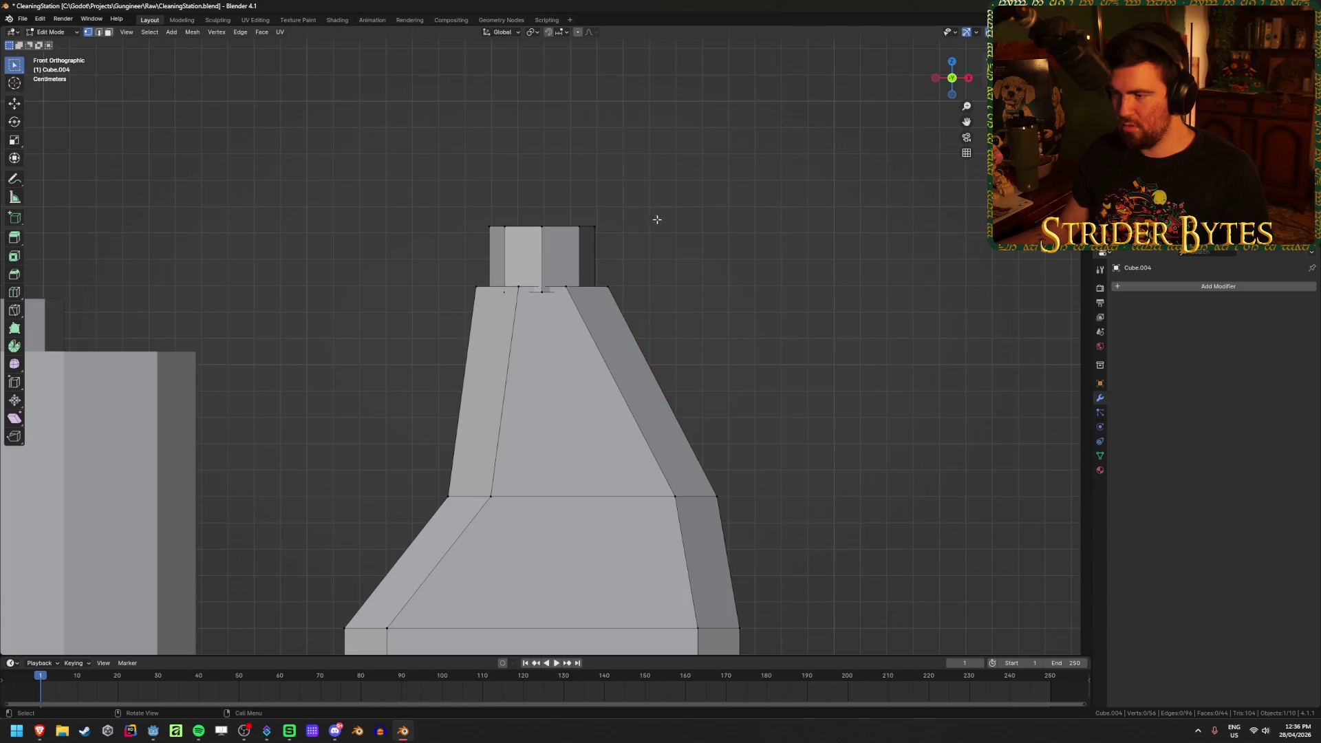
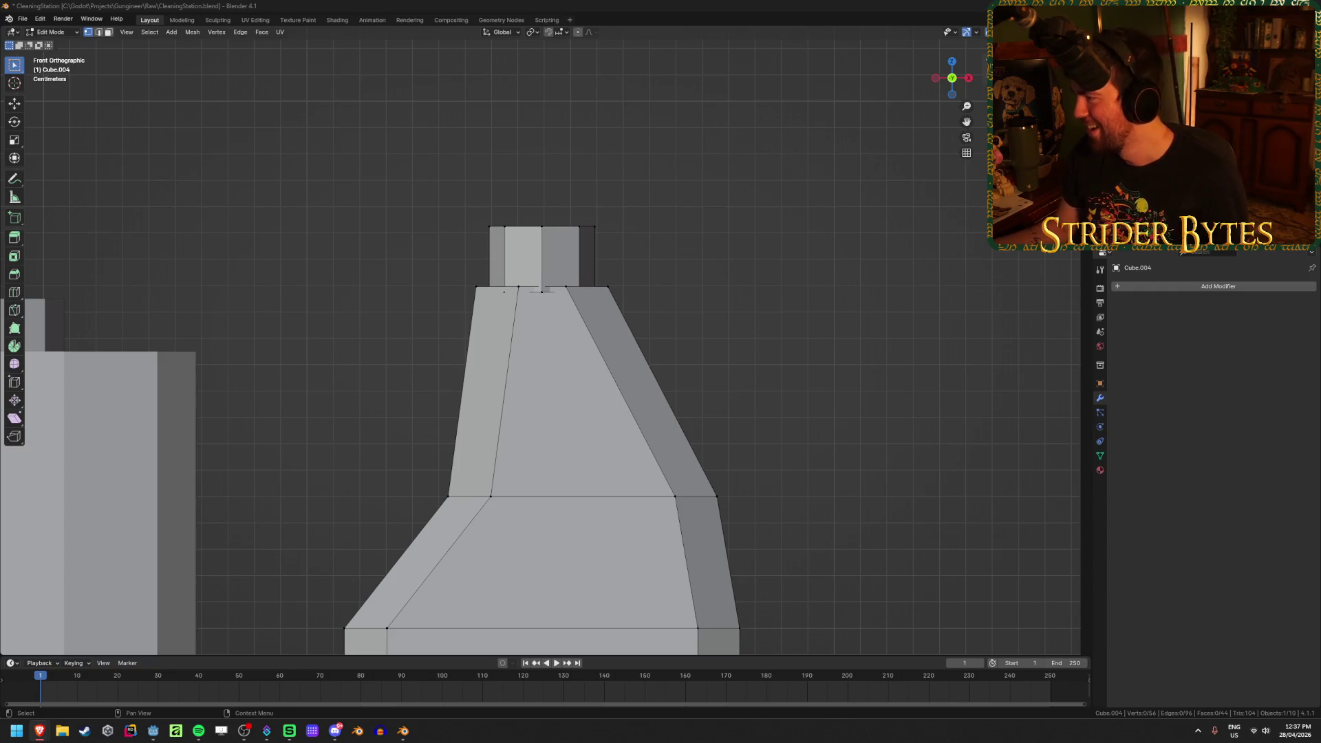
Turn on increment snapping and lower the linked neck block along Z onto the tapered shoulder
left_click(681, 309)
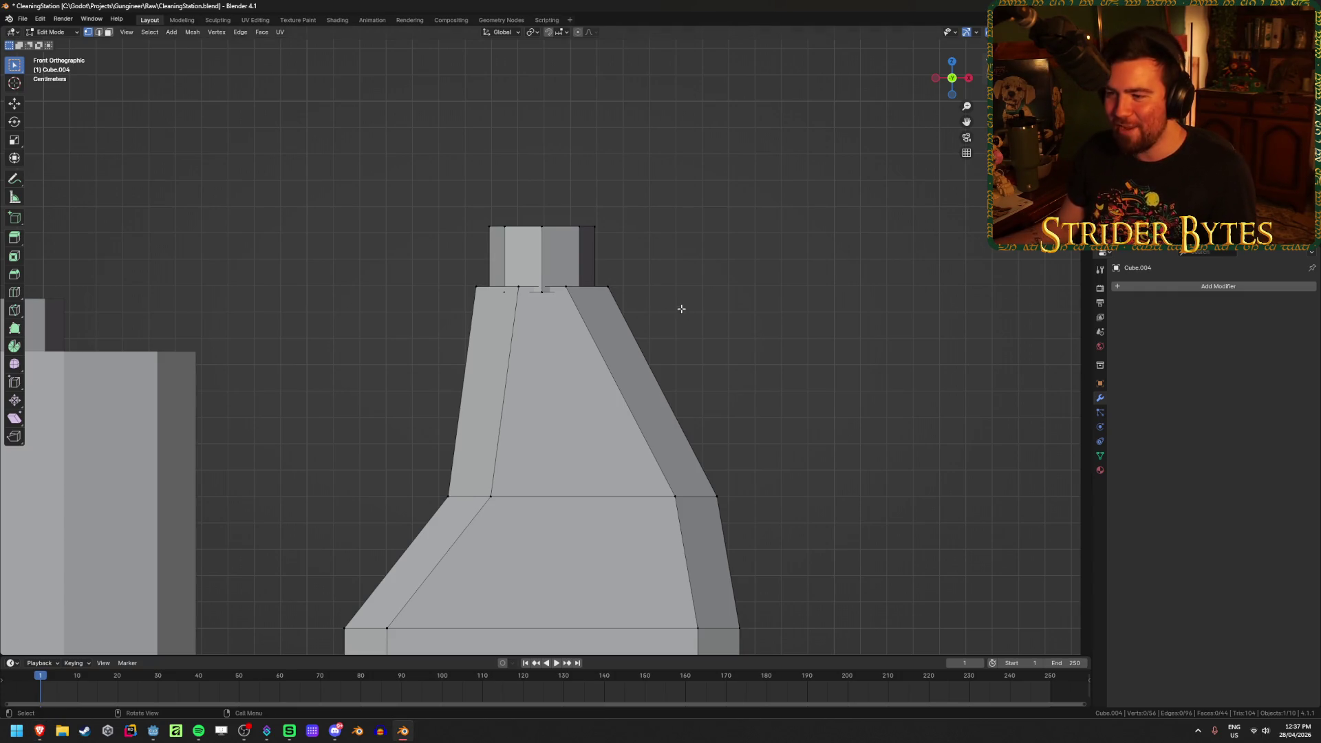
key("l")
key("g")
key("z")
left_click(575, 221)
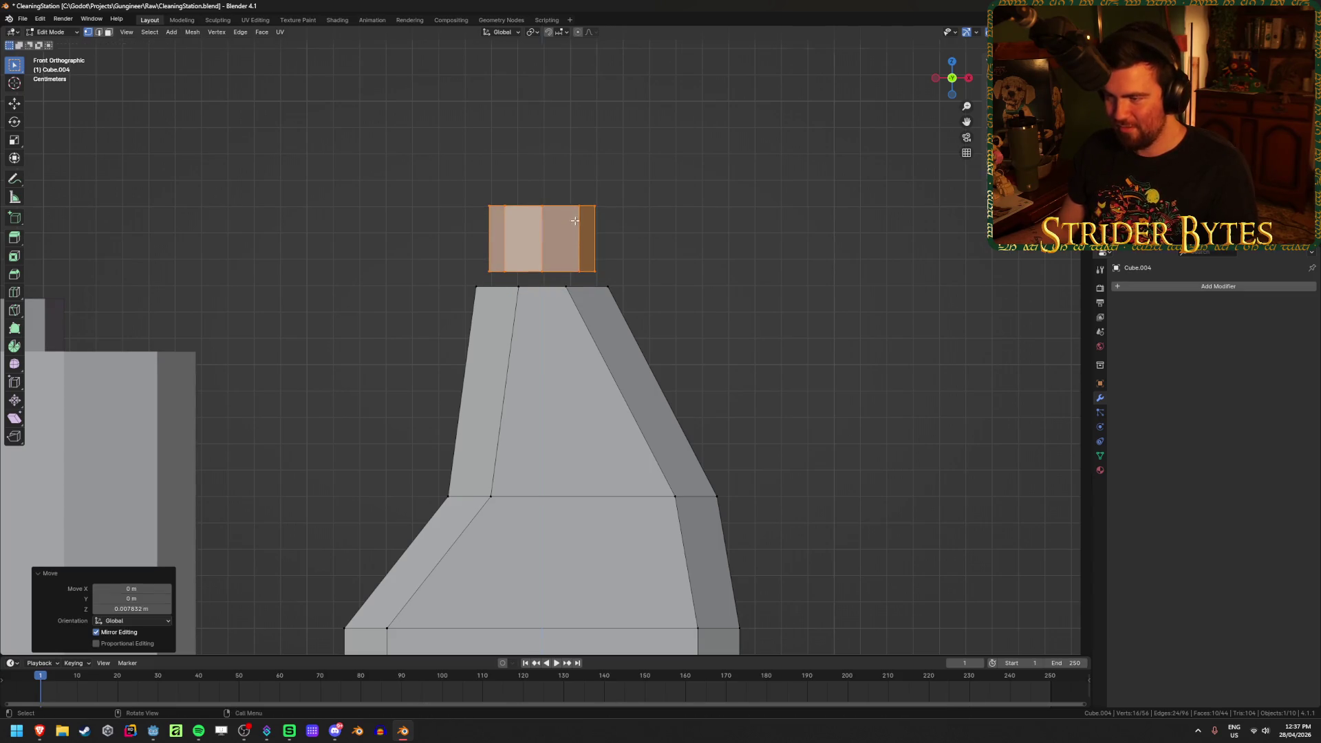
left_click(558, 35)
left_click(544, 86)
key("z")
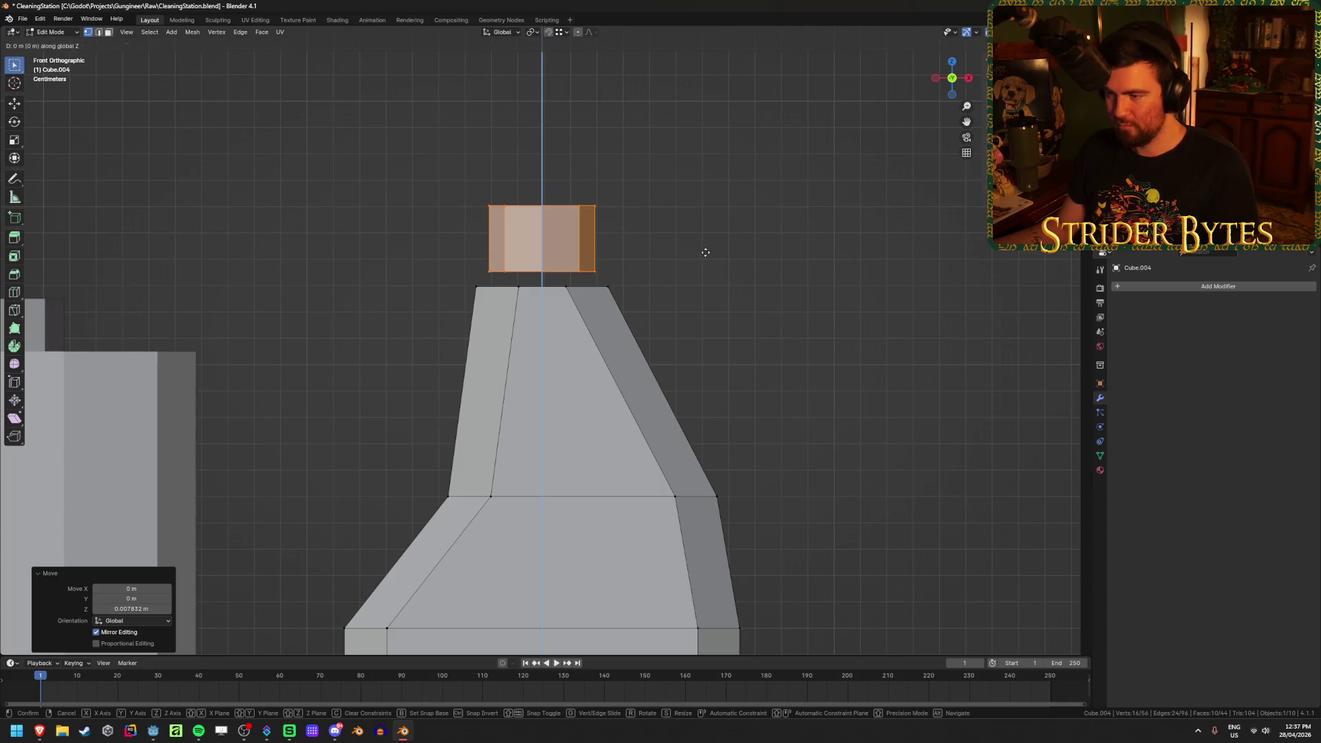
left_click(623, 272)
Inspect the lowered neck in see-through and perspective, then return to Object Mode from a low side view
key("alt+a")
mouse_move(623, 272)
middle_mouse_down()
mouse_move(719, 254)
mouse_move(695, 271)
mouse_move(787, 274)
middle_mouse_up()
key("alt+z")
key("alt+z")
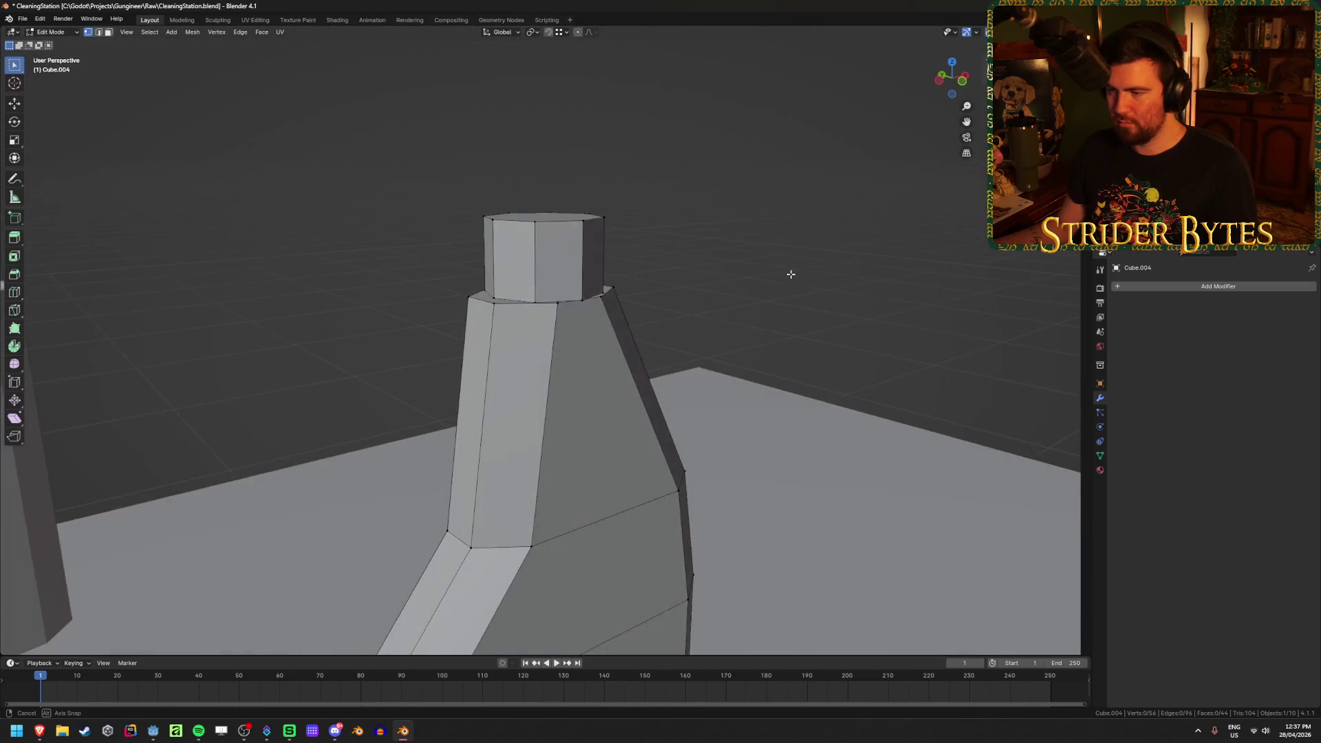
scroll(784, 275, "down", 5)
key("Tab")
key("alt+a")
mouse_move(640, 298)
middle_mouse_down()
mouse_move(712, 308)
mouse_move(628, 304)
mouse_move(653, 318)
middle_mouse_up()
scroll(652, 319, "down", 2)
Back in Edit Mode, add a new cube into the bottle mesh
key("Tab")
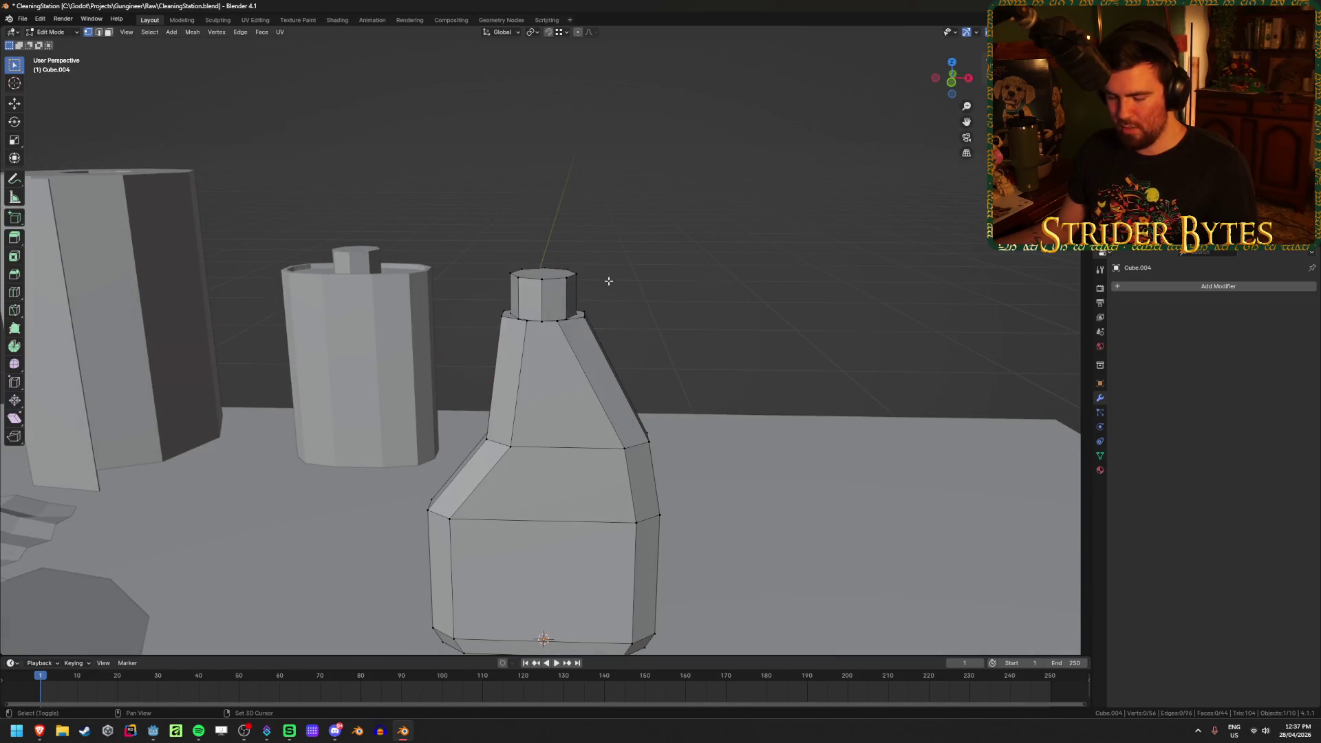
key("shift+a")
left_click(599, 239)
Set the new cube's Z location to 1.25 m and its size to 0.025 m
middle_click_drag(716, 320, 274, 574)
double_click(131, 611)
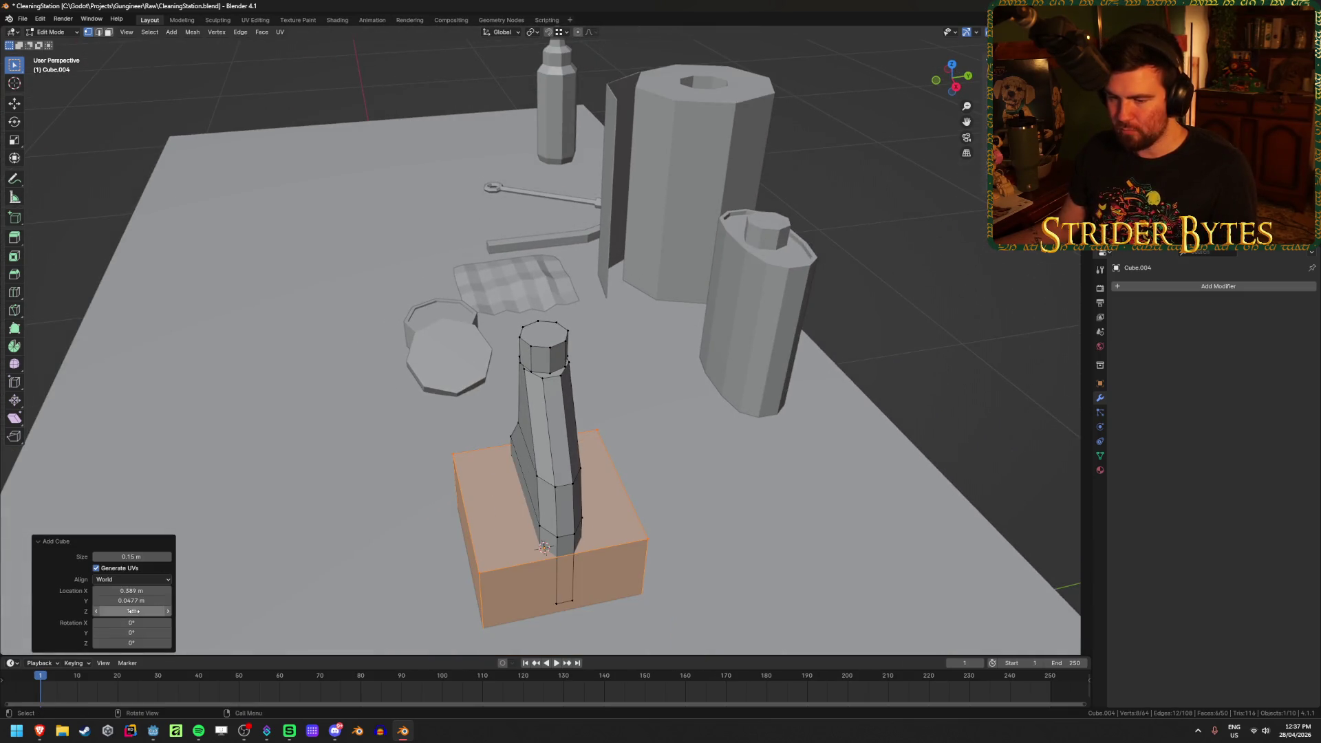
type("1.25")
key("Return")
mouse_move(364, 441)
middle_mouse_down()
mouse_move(342, 419)
mouse_move(439, 342)
mouse_move(323, 451)
middle_mouse_up()
left_click_drag(139, 556, 103, 556)
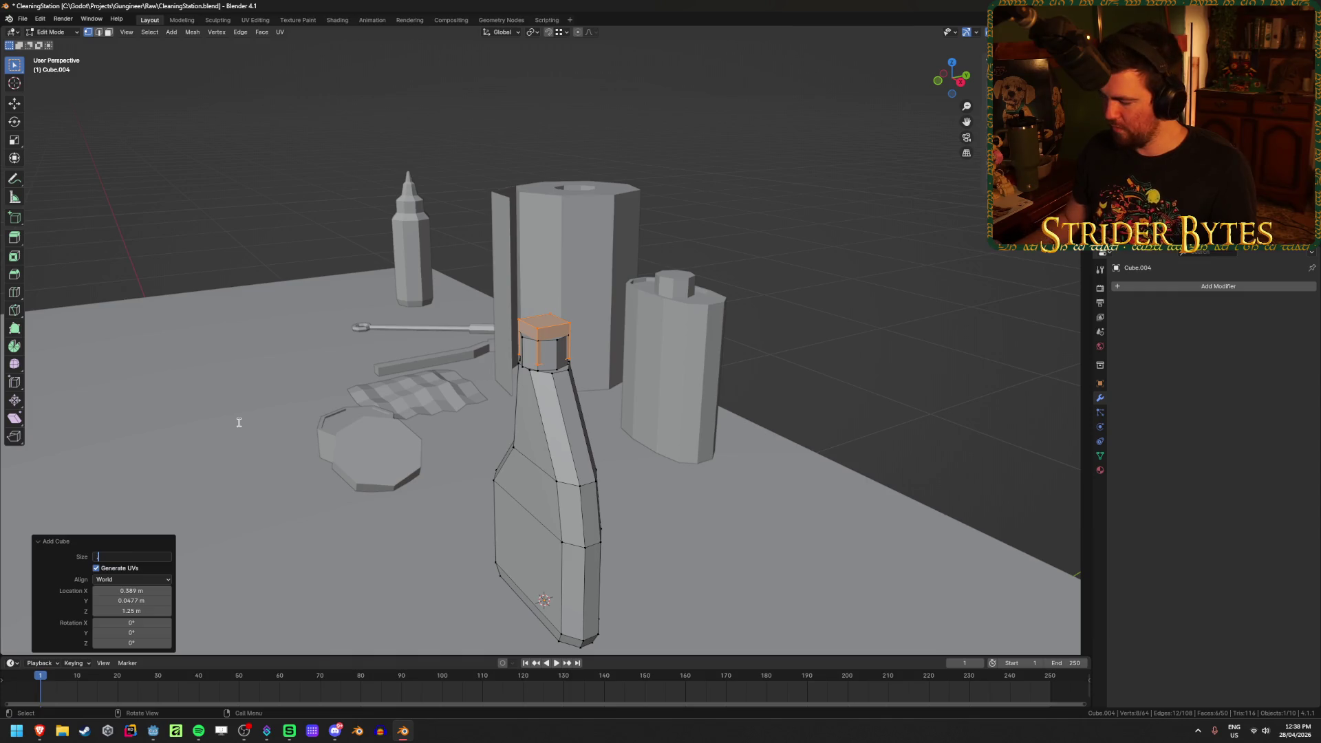
type(".025")
key("Return")
Raise the cube to Z 1.27 m above the neck and view it from the front
mouse_move(239, 422)
middle_mouse_down()
mouse_move(476, 396)
mouse_move(576, 352)
middle_mouse_up()
left_click(150, 612)
type("6")
key("Return")
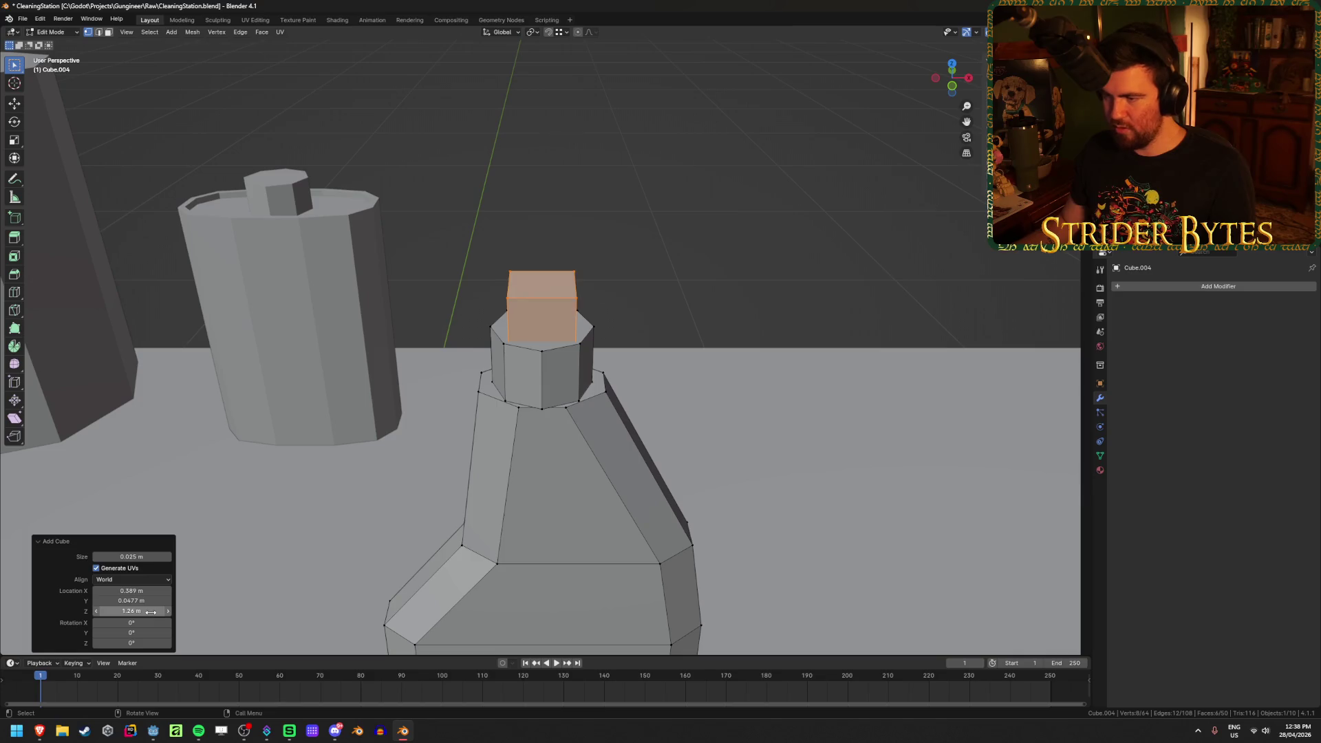
left_click(150, 612)
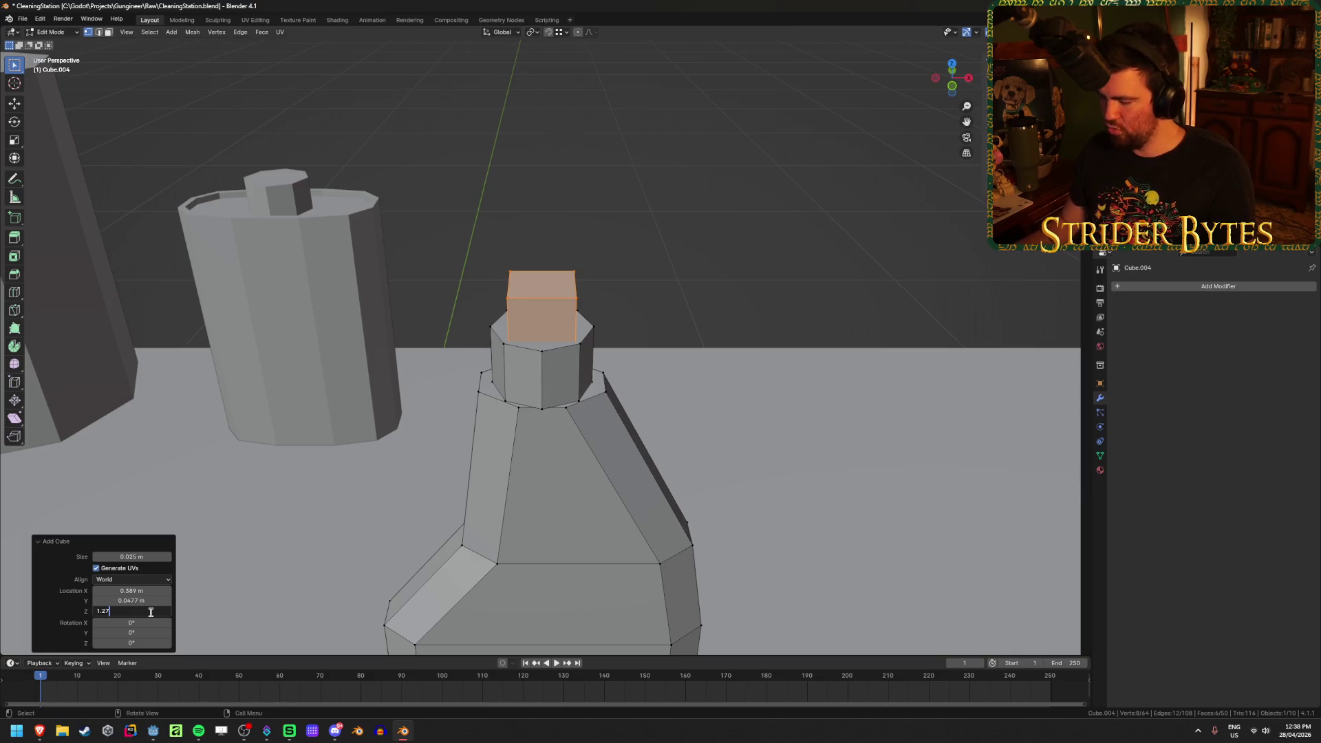
key("Return")
key("KP_1")
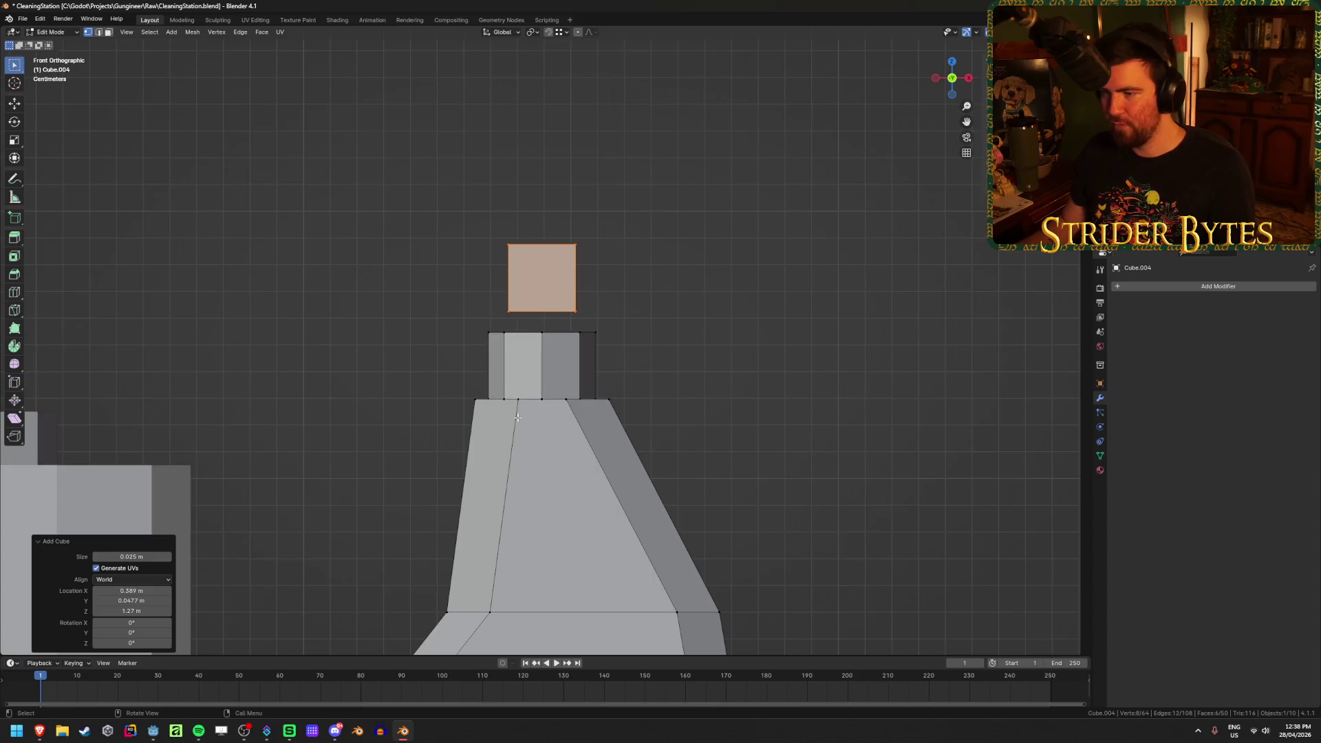
scroll(518, 418, "down", 2)
mouse_move(39, 731)
mouse_move(135, 688)
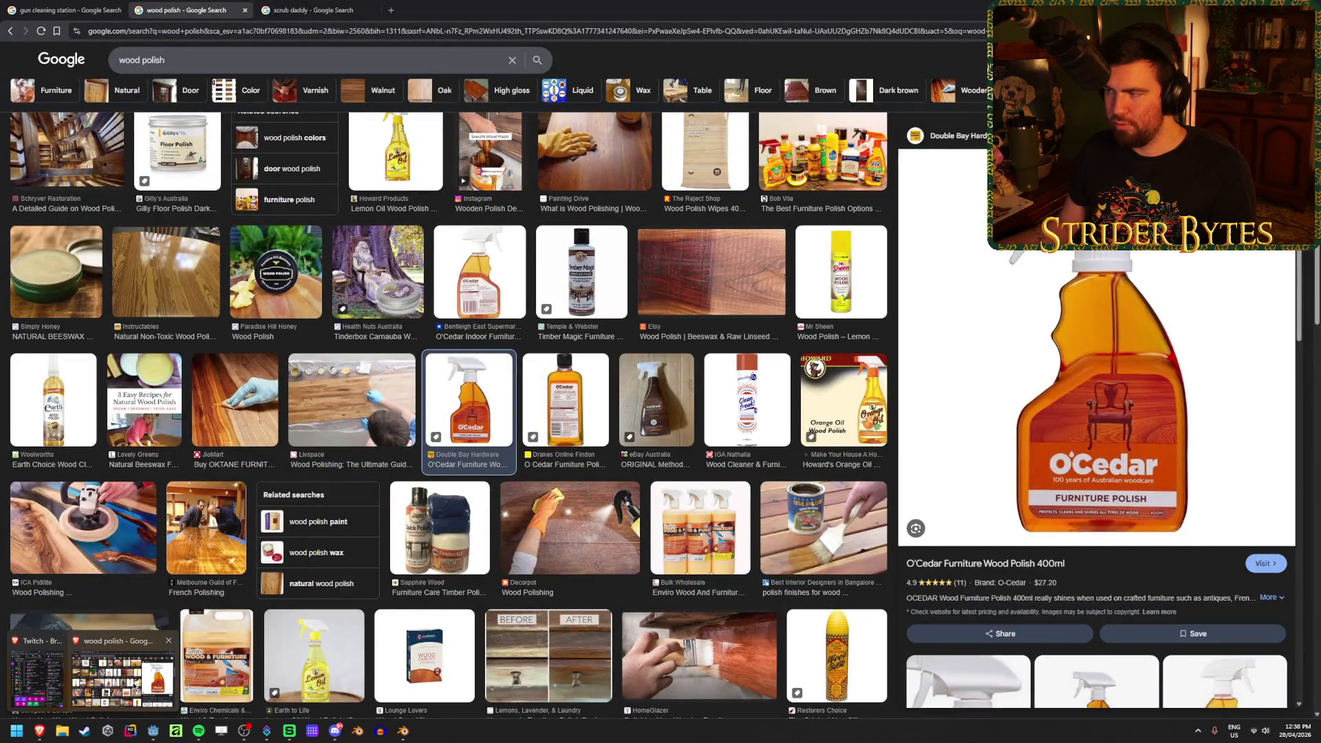
left_click(136, 688)
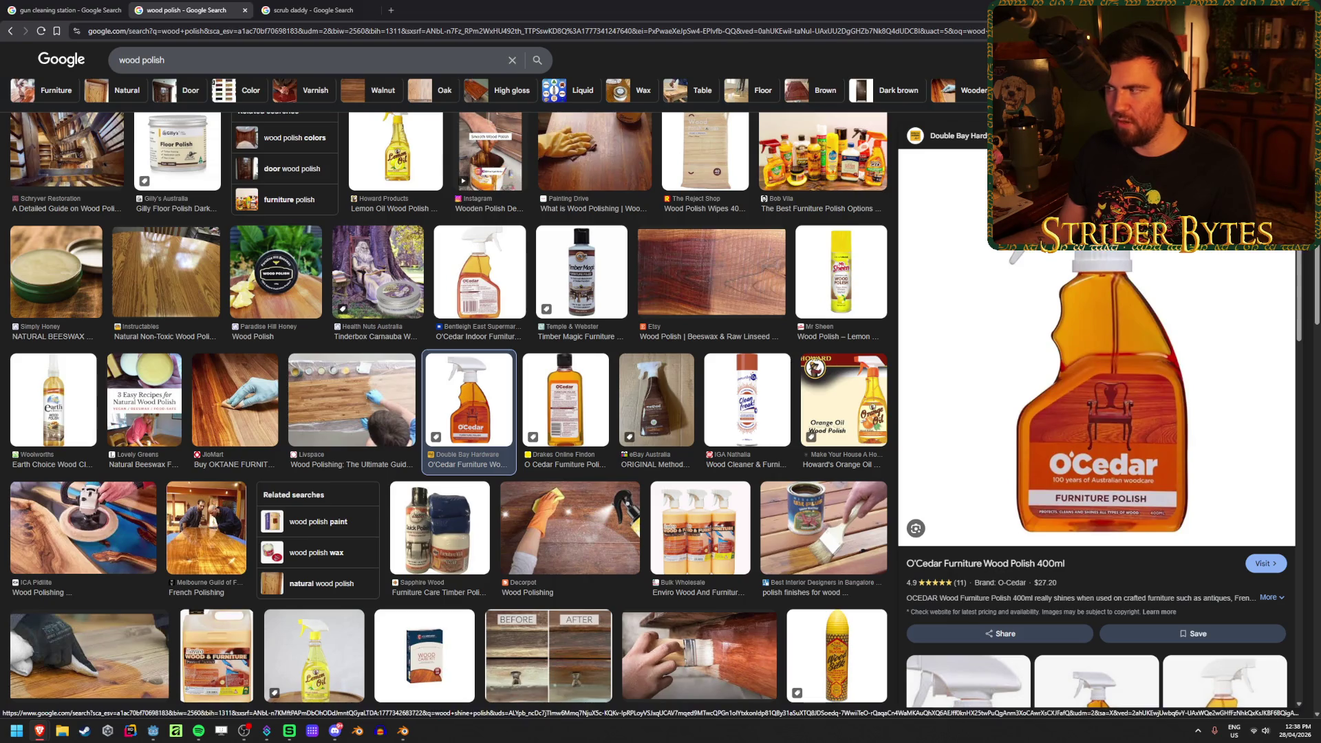
key("alt+Tab")
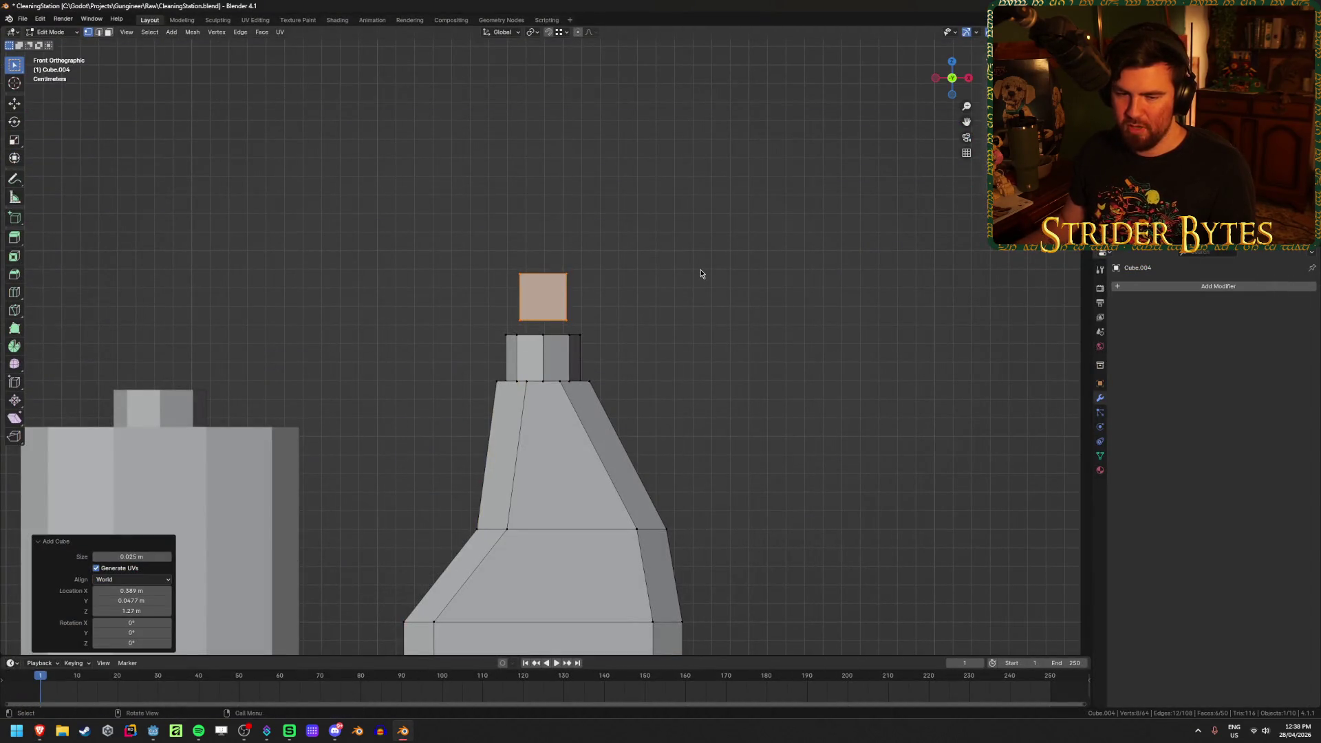
In wireframe, raise the cube's top edge and lower its bottom edge onto the neck
scroll(654, 304, "up", 3)
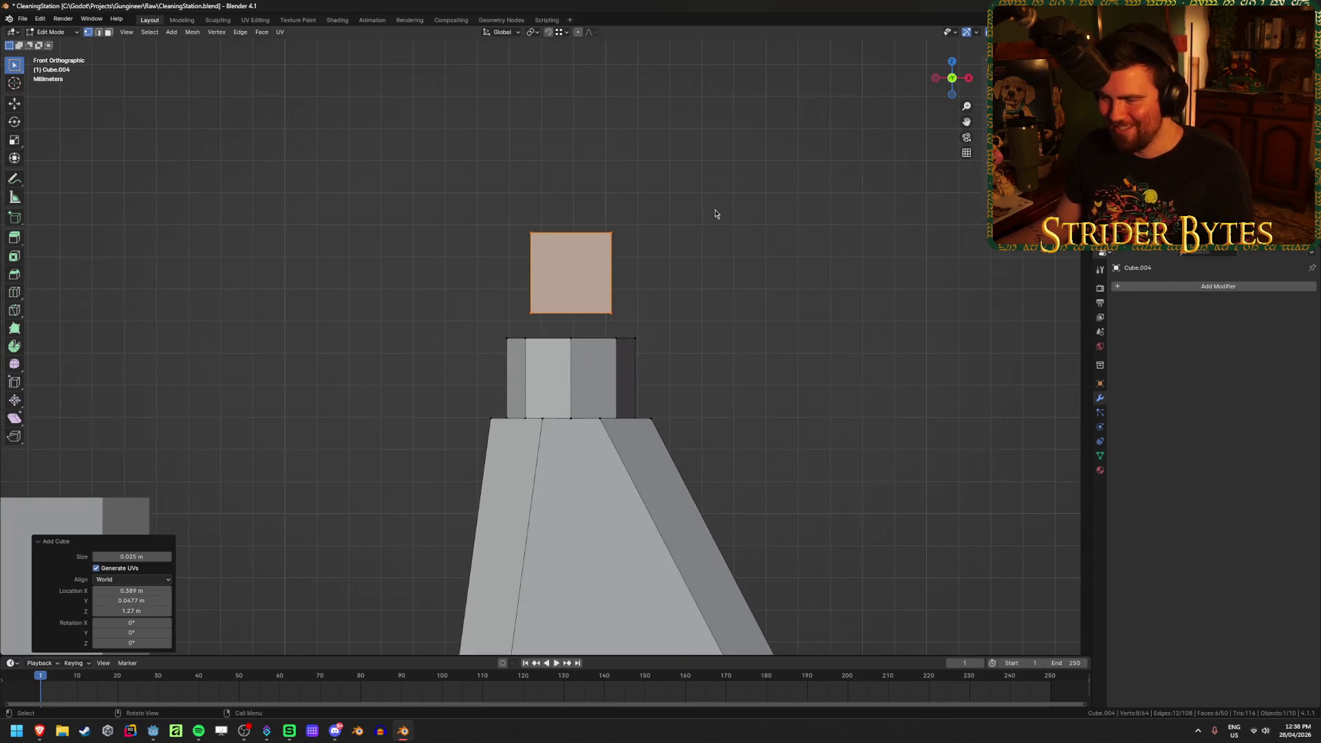
left_click(717, 238)
key("shift+z")
left_click_drag(470, 182, 731, 281)
key("g")
key("z")
left_click(729, 193)
left_click_drag(490, 279, 649, 323)
key("g")
key("z")
left_click(665, 330)
left_click(683, 266)
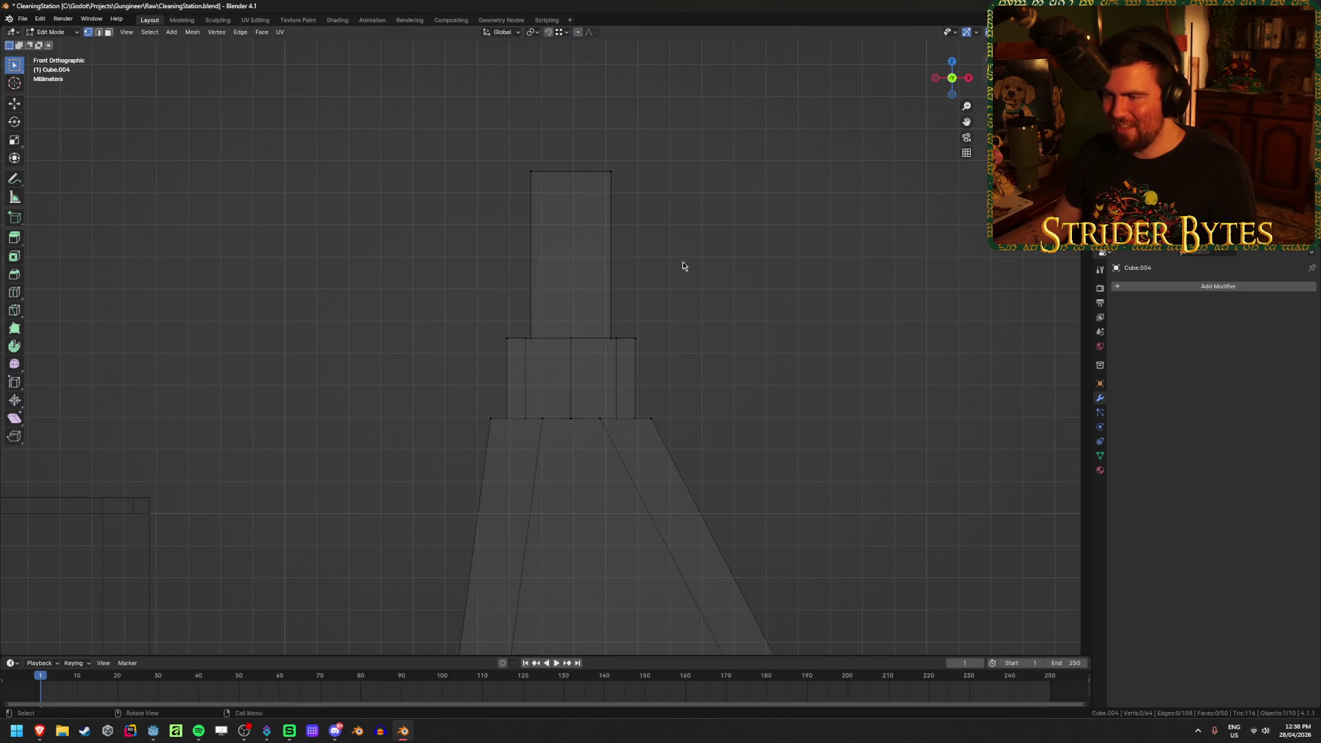
Widen the block by moving its right side outward along X
left_click(610, 219)
middle_click_drag(610, 214, 553, 216)
left_click(564, 220, "shift")
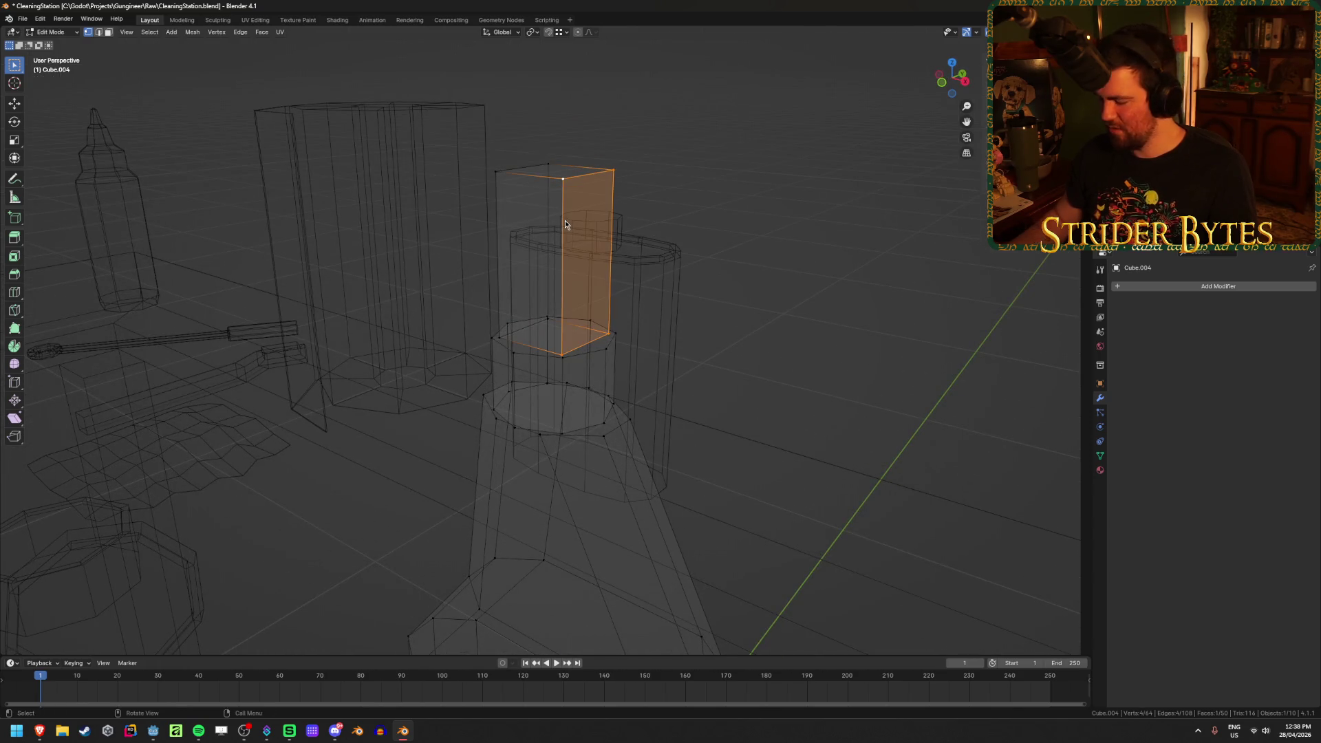
key("KP_1")
key("g")
key("x")
left_click(779, 280)
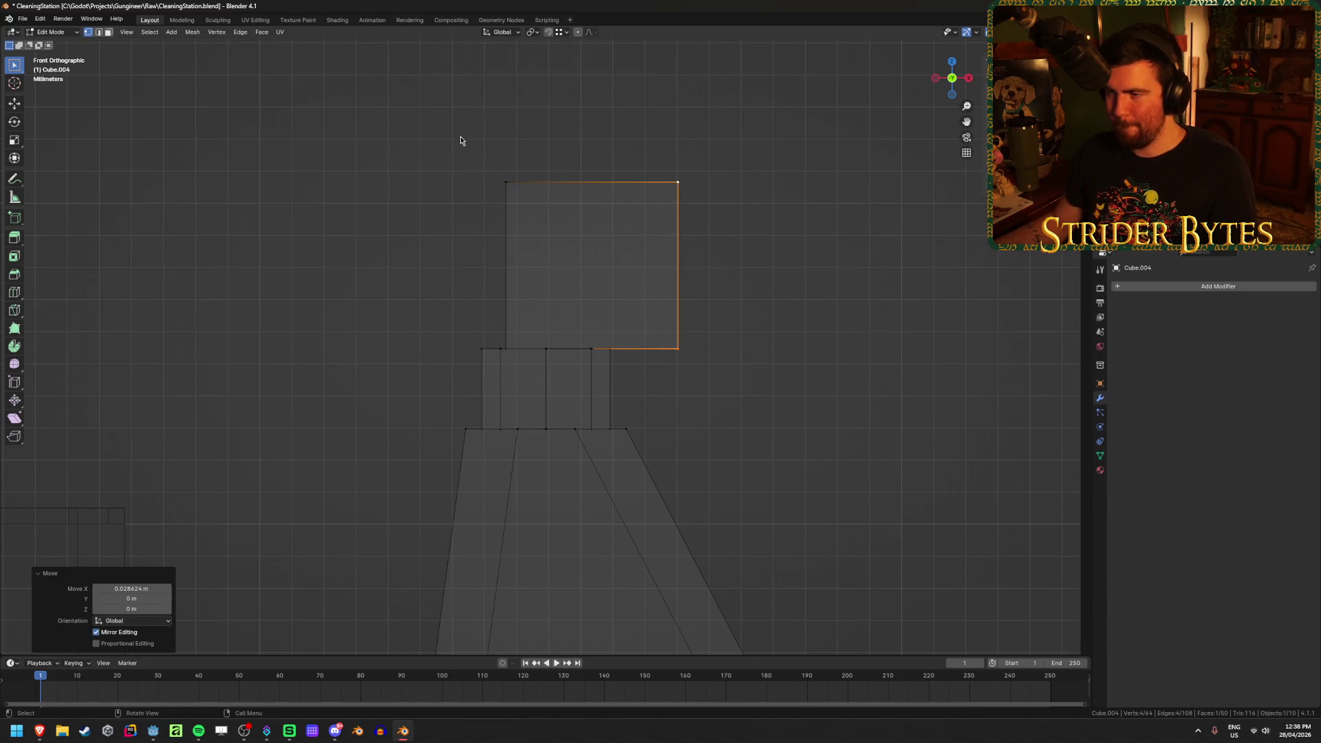
Widen the block by moving its left side loop outward along X
left_click(513, 282)
middle_click_drag(513, 282, 516, 305)
left_click(508, 350, "alt")
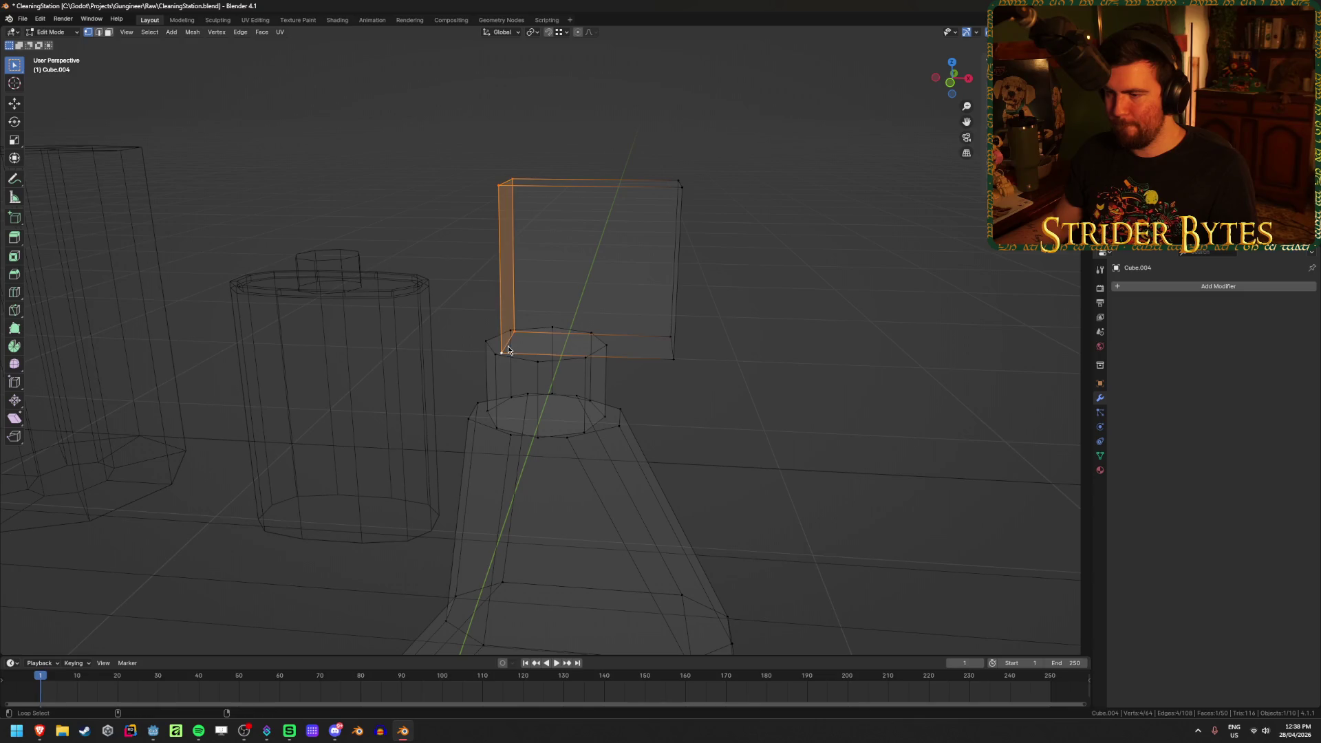
key("KP_1")
key("g")
key("x")
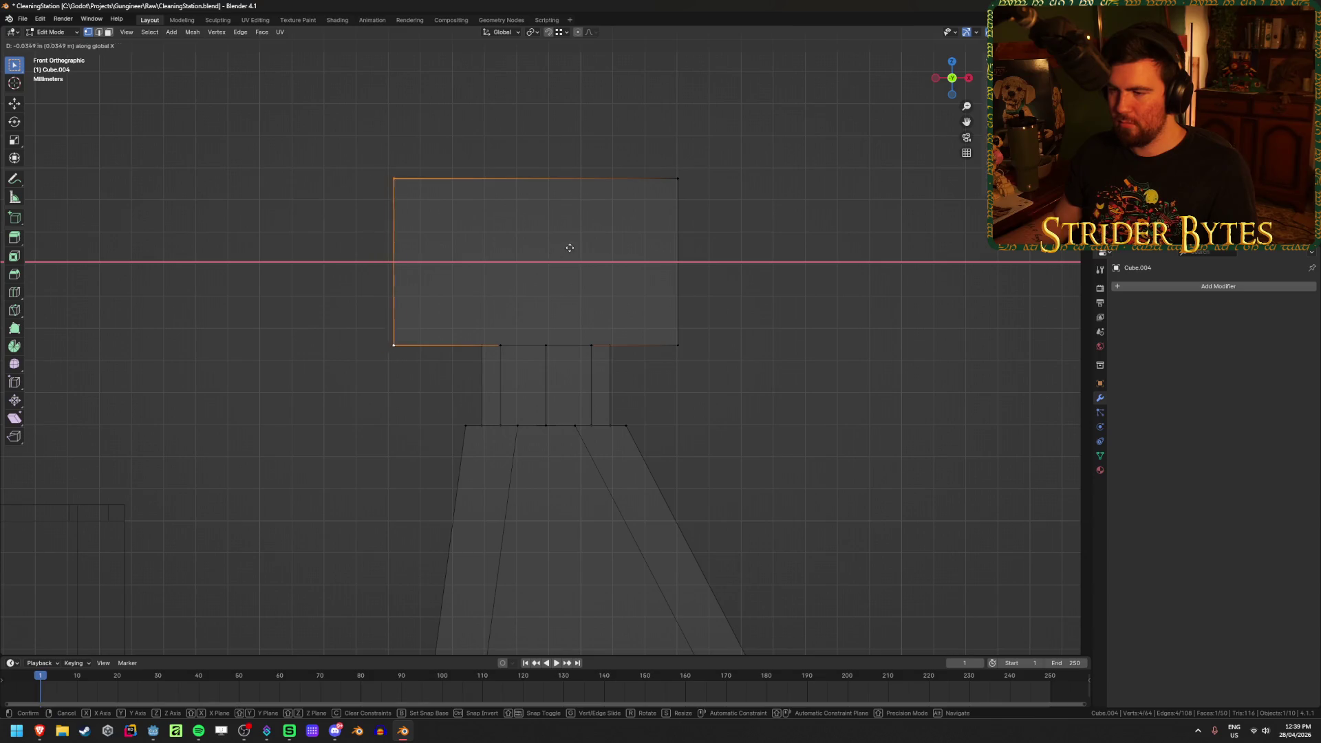
left_click(578, 253)
left_click(508, 269)
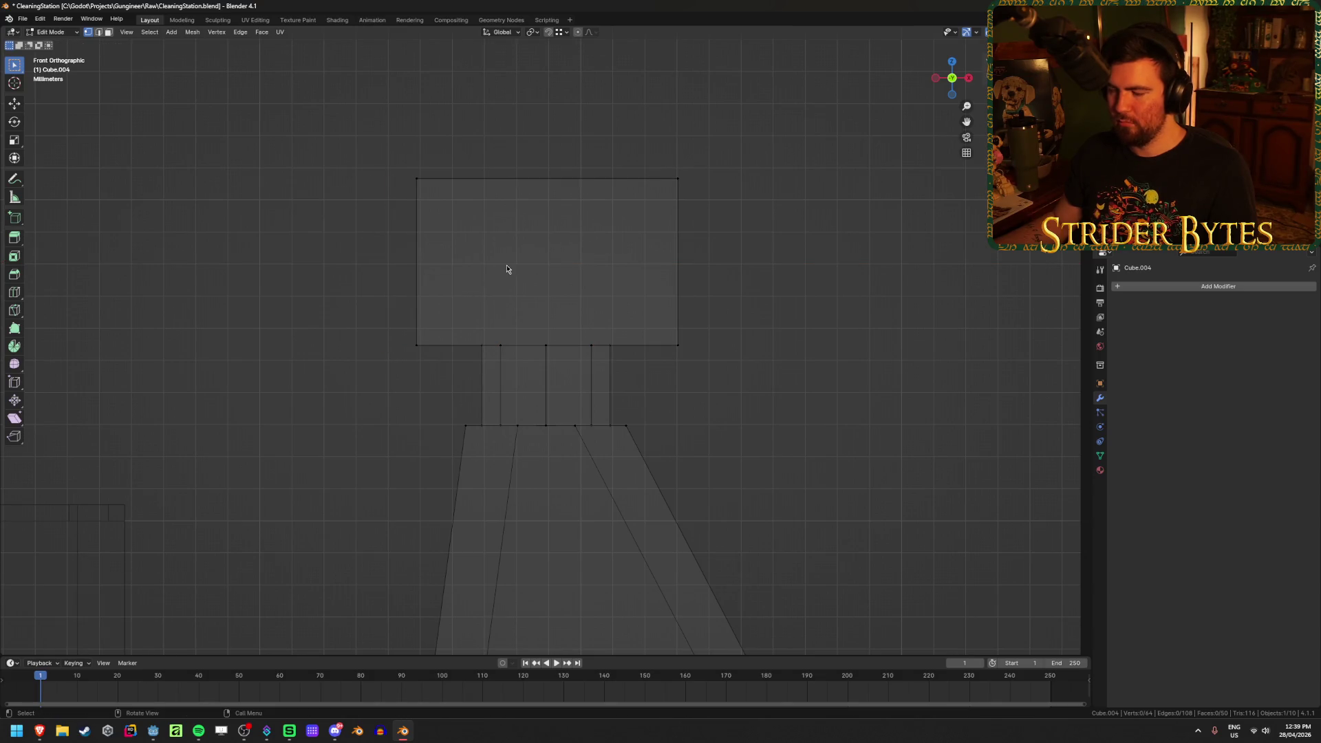
Slide the head's lower-left corner inward along X
mouse_move(43, 733)
mouse_move(167, 691)
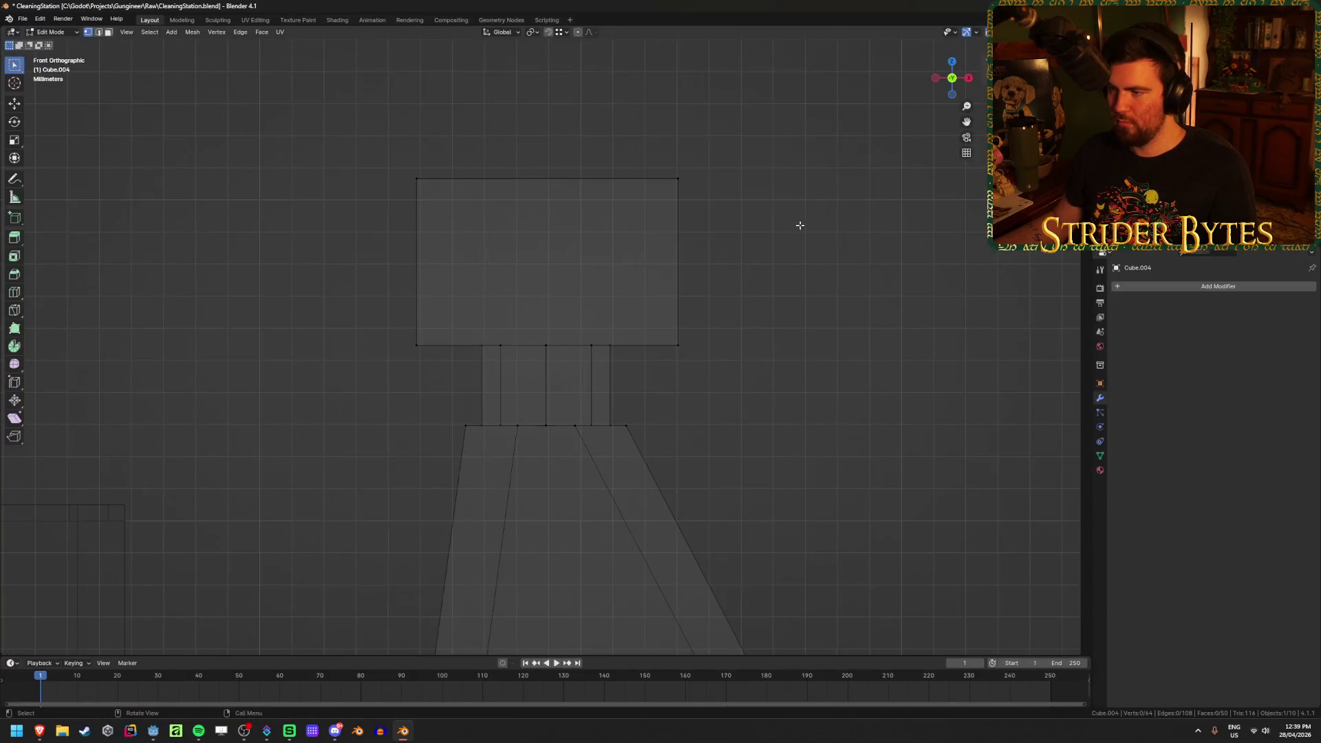
left_click_drag(596, 124, 619, 138)
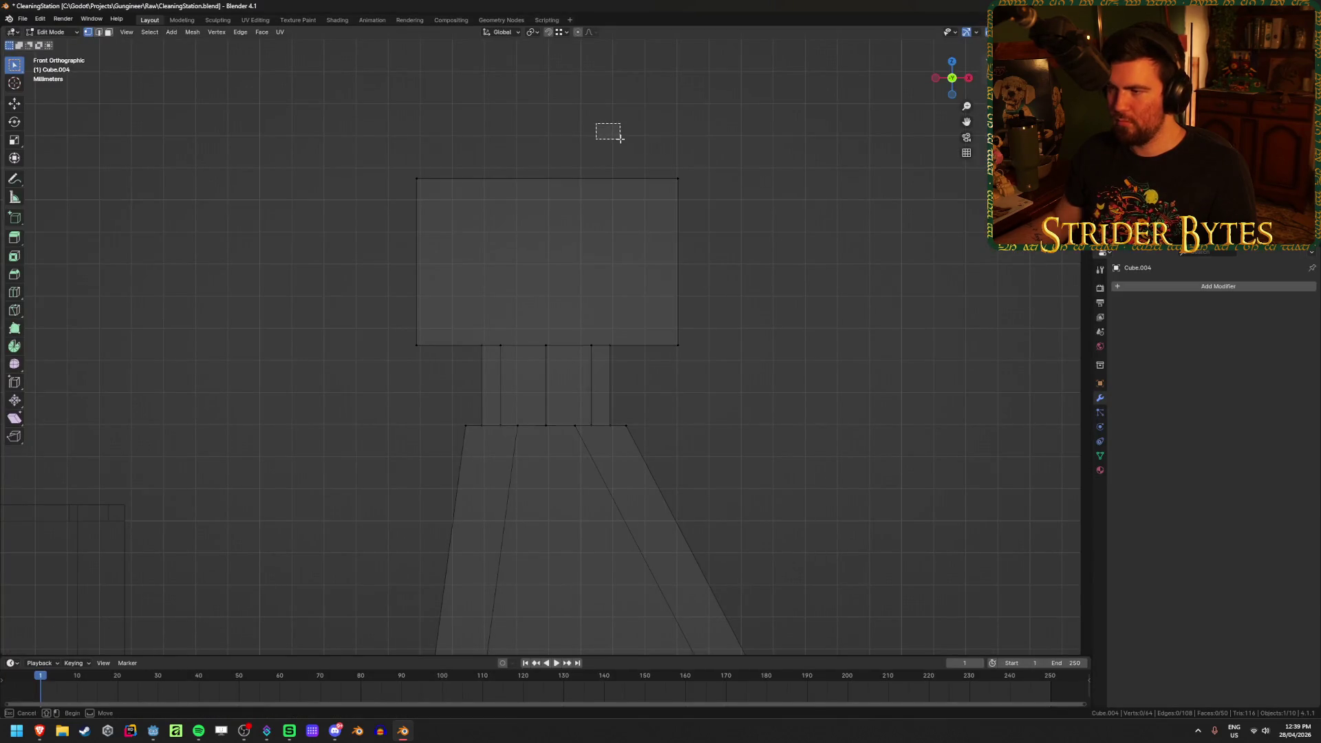
left_click_drag(378, 307, 434, 367)
key("g")
key("x")
left_click(492, 364)
Move the top-left corner outward and slide the top-right corner left along X
left_click_drag(342, 135, 484, 223)
key("x")
left_click(422, 227)
left_click_drag(619, 128, 690, 190)
key("g")
key("x")
left_click(680, 256)
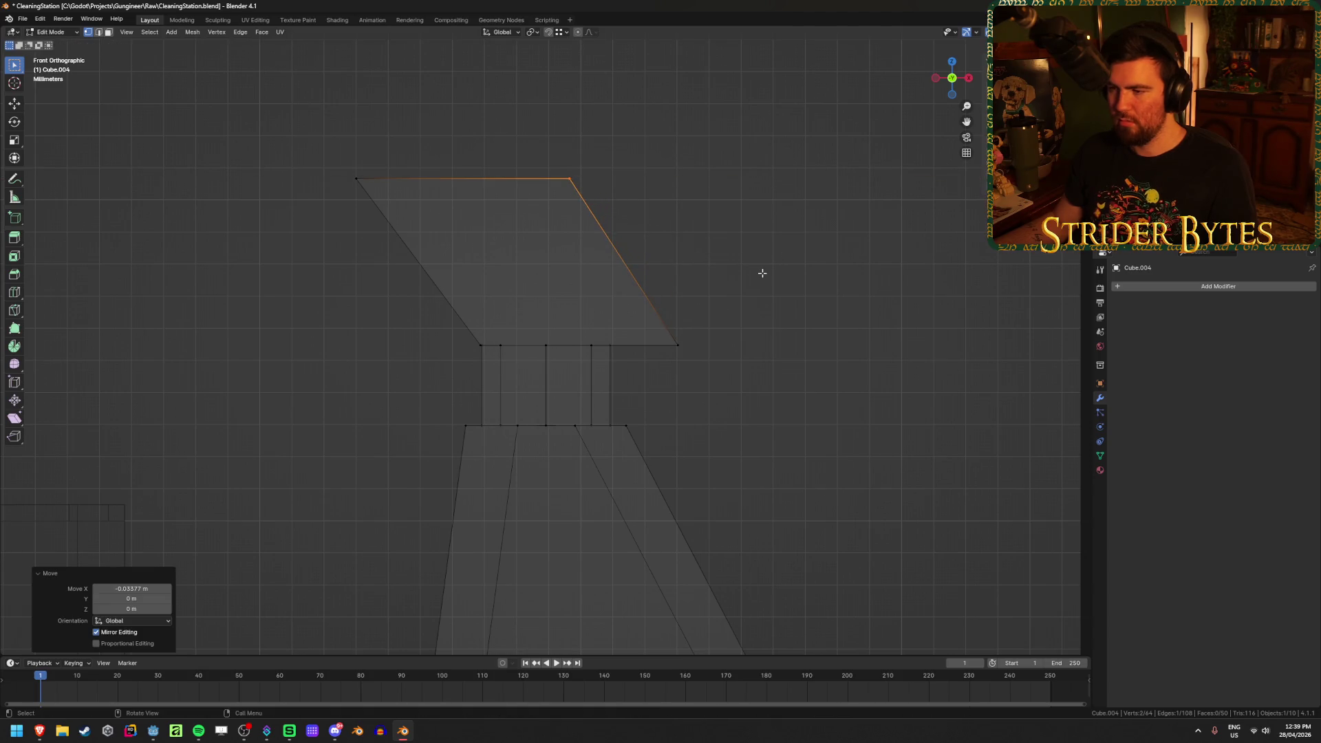
Add a centred horizontal edge loop across the spray head
key("ctrl+r")
left_click(413, 263)
right_click(641, 227)
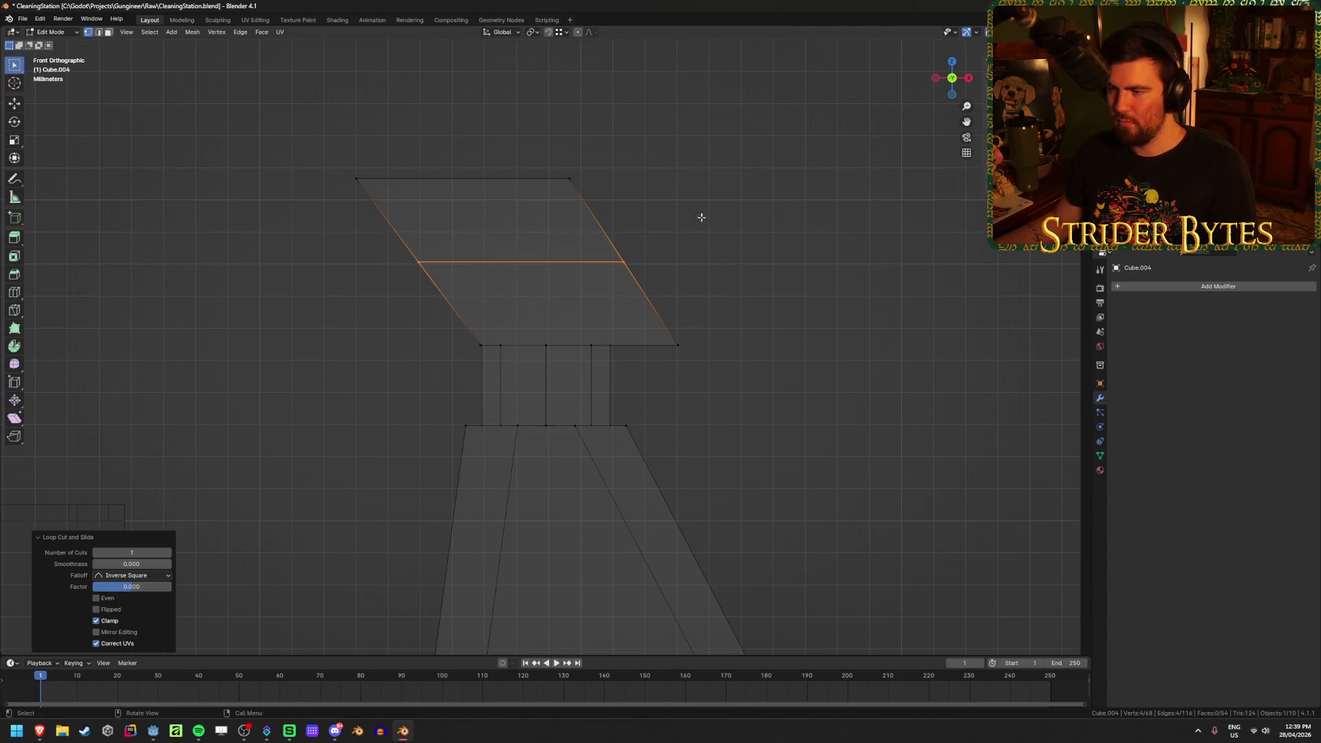
left_click(568, 234)
Push the middle-right and top-right vertices outward to the right along X
mouse_move(568, 234)
left_mouse_down()
mouse_move(700, 295)
mouse_move(696, 271)
left_mouse_up()
key("g")
key("x")
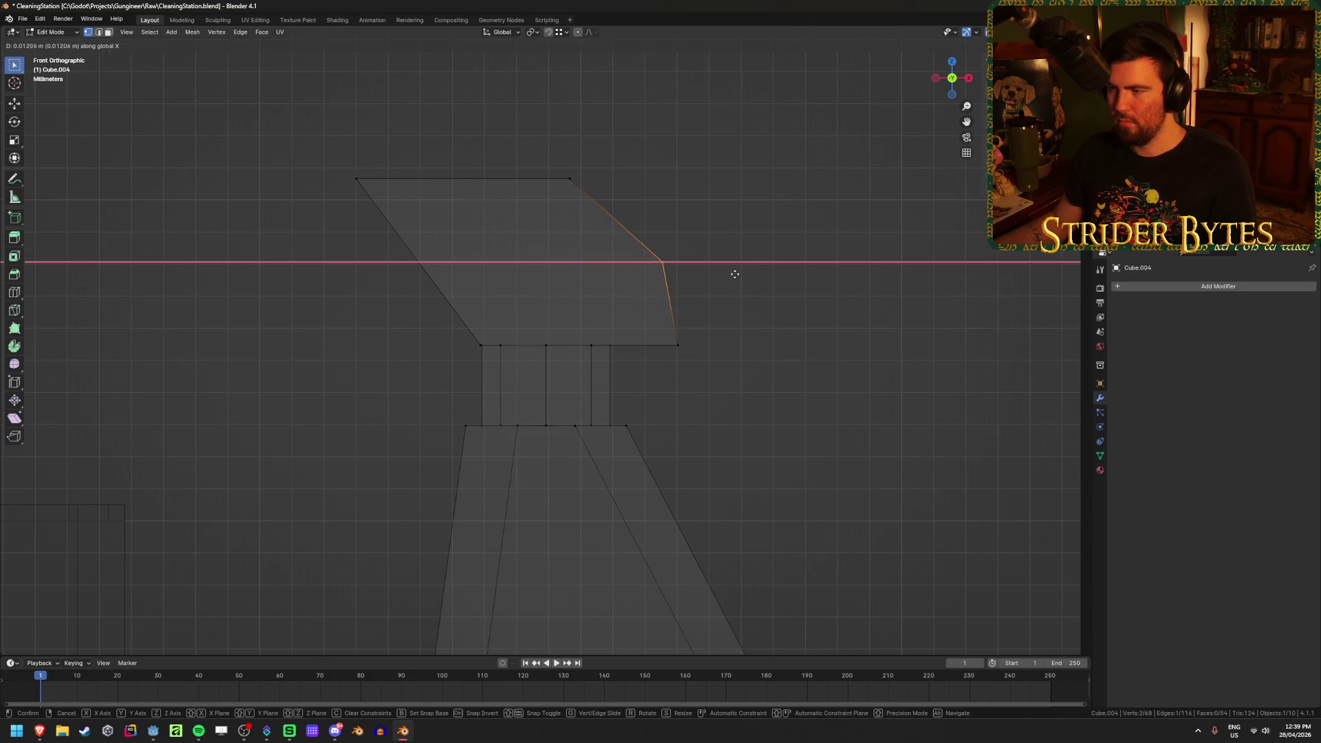
left_click(741, 274)
left_click(569, 179)
key("g")
key("x")
left_click(662, 221)
left_click(761, 243)
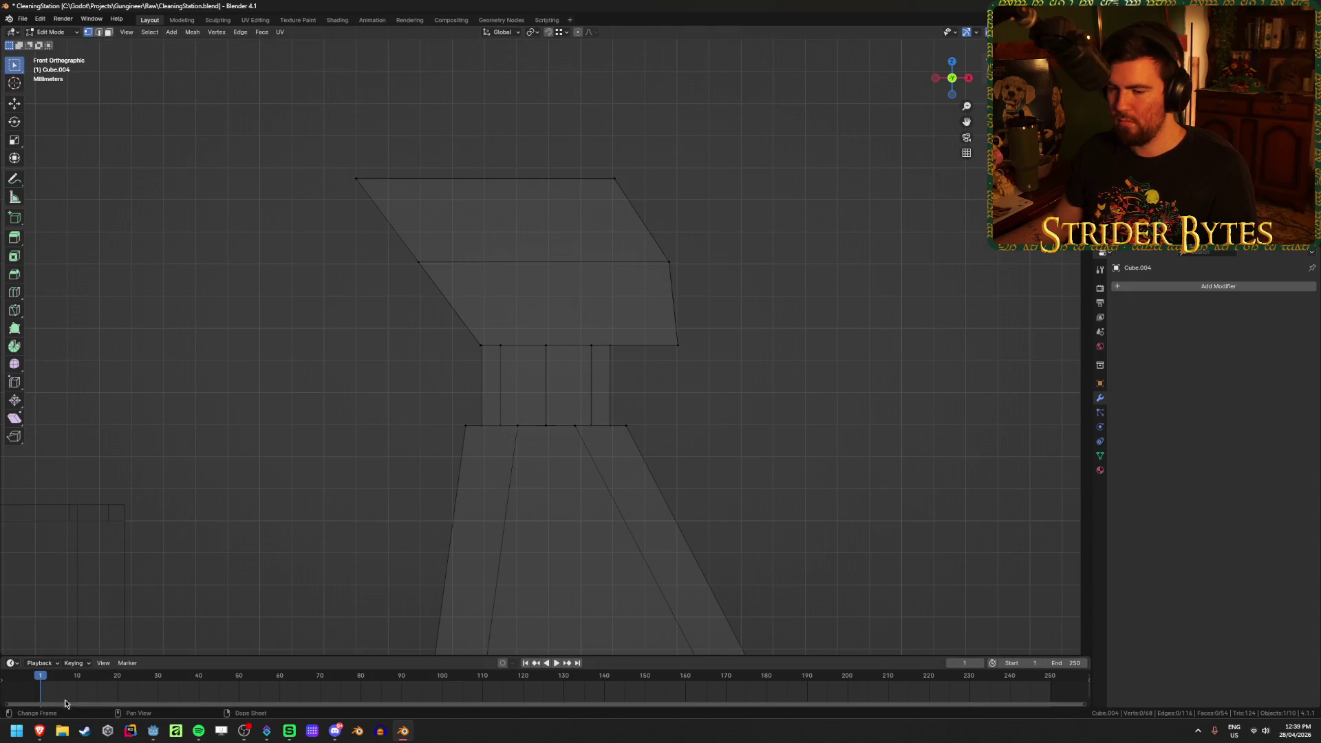
Compare against the wood polish reference, then shift the left and middle edges along X
mouse_move(40, 739)
left_click(144, 680)
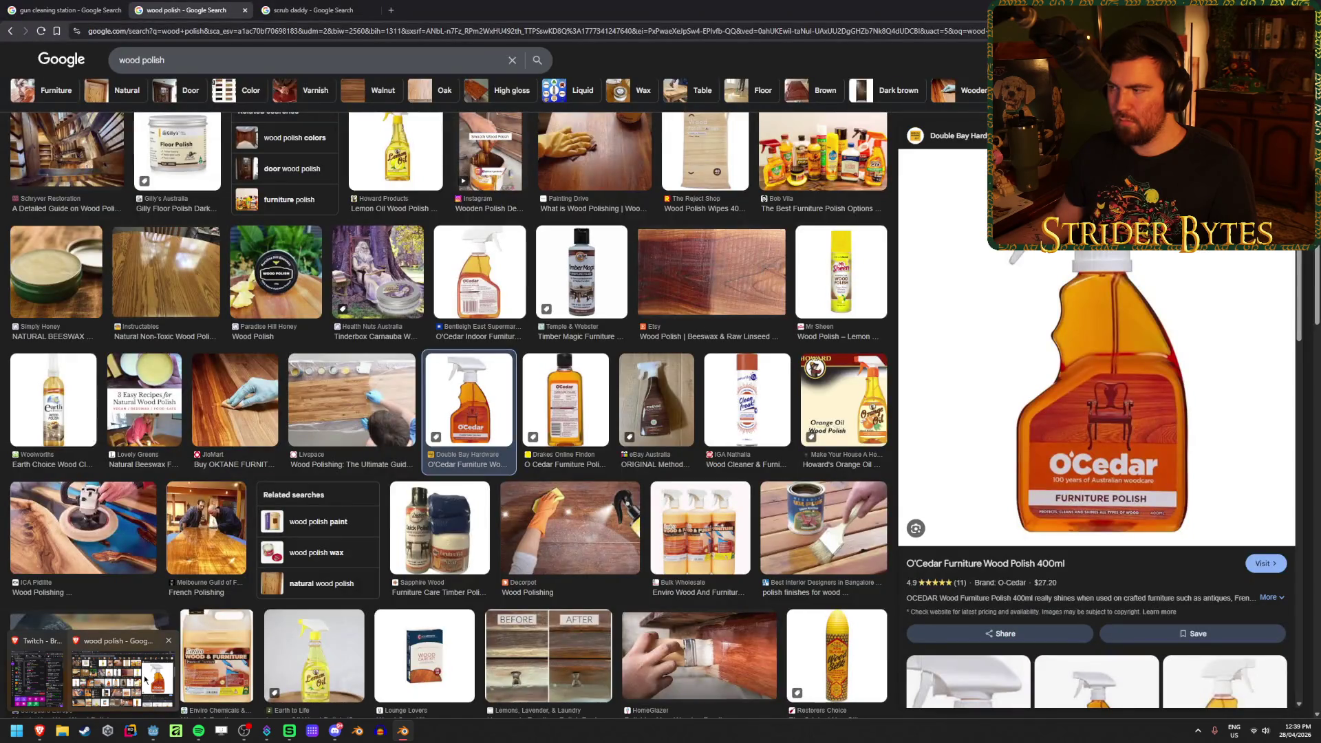
key("alt+Tab")
left_click(444, 248)
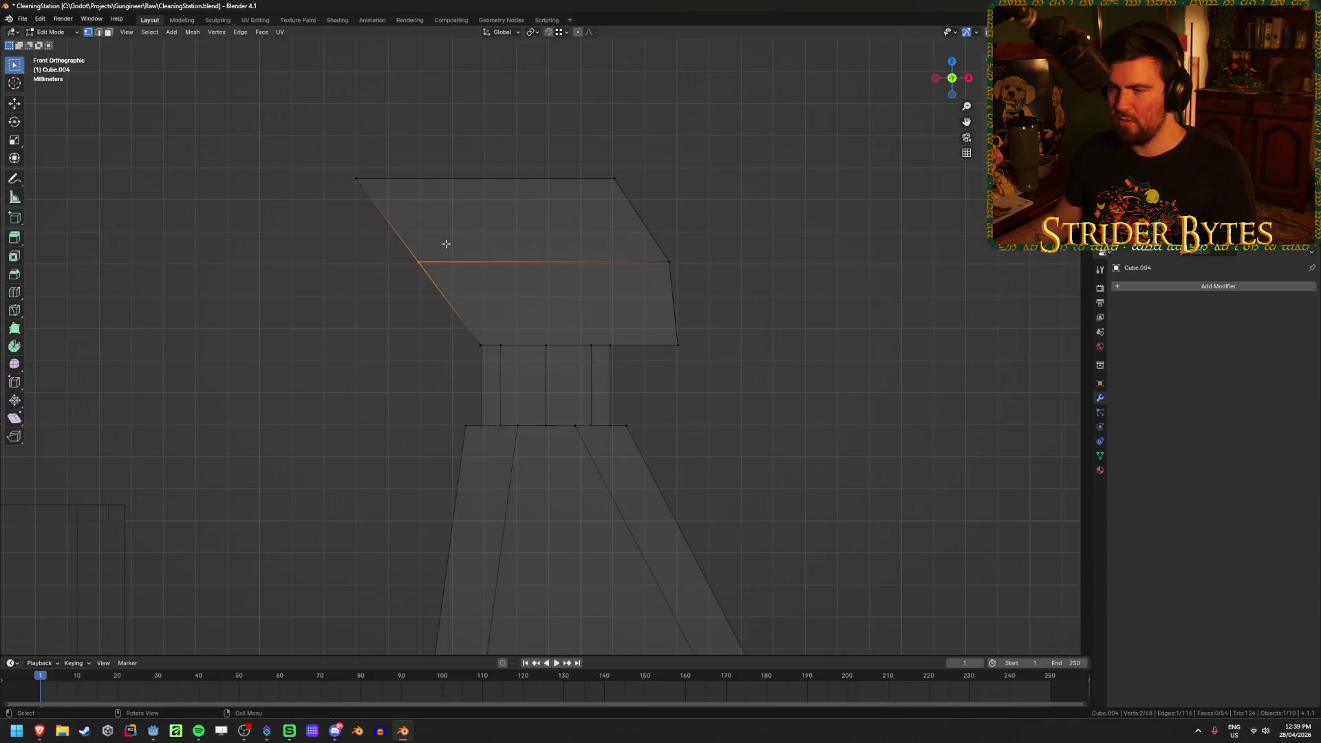
key("g")
key("x")
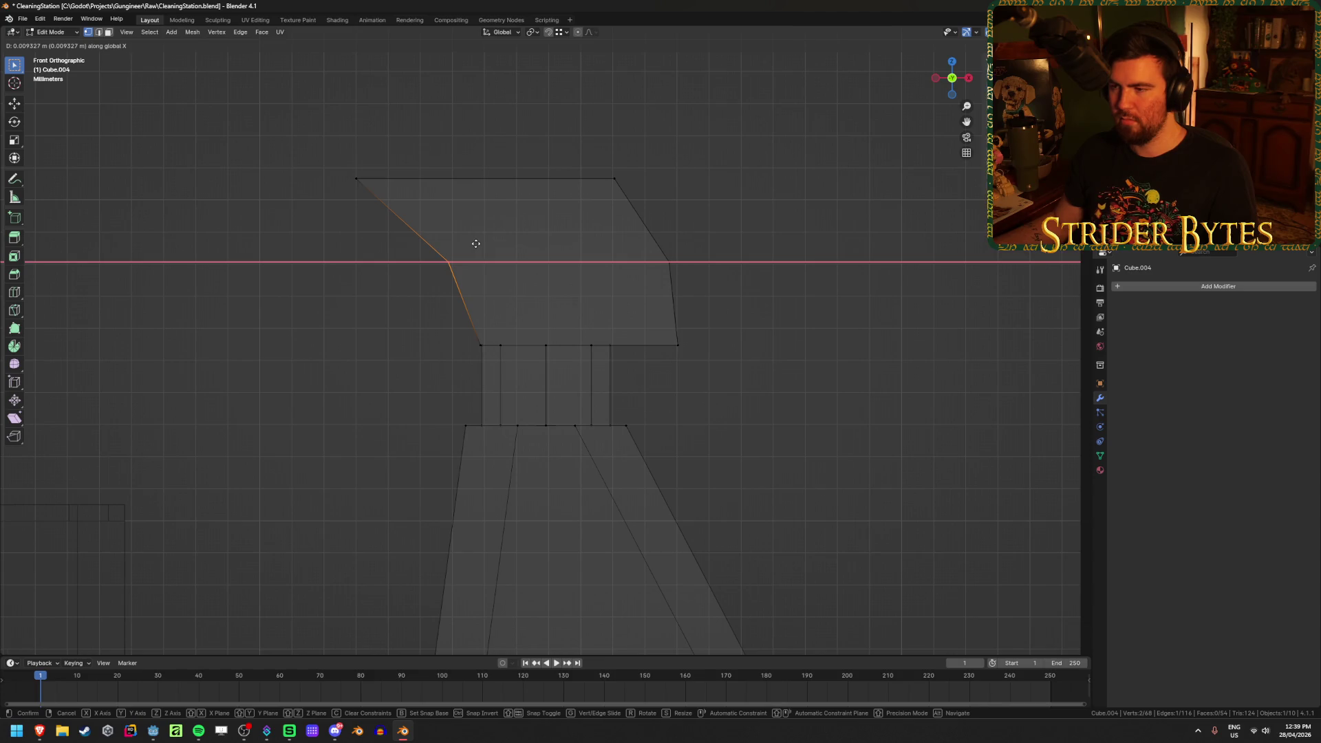
left_click(475, 244)
Reposition the middle-left vertex, trying and undoing a move of the top-left vertex
mouse_move(376, 309)
left_mouse_down()
mouse_move(703, 248)
mouse_move(422, 287)
left_mouse_up()
key("g")
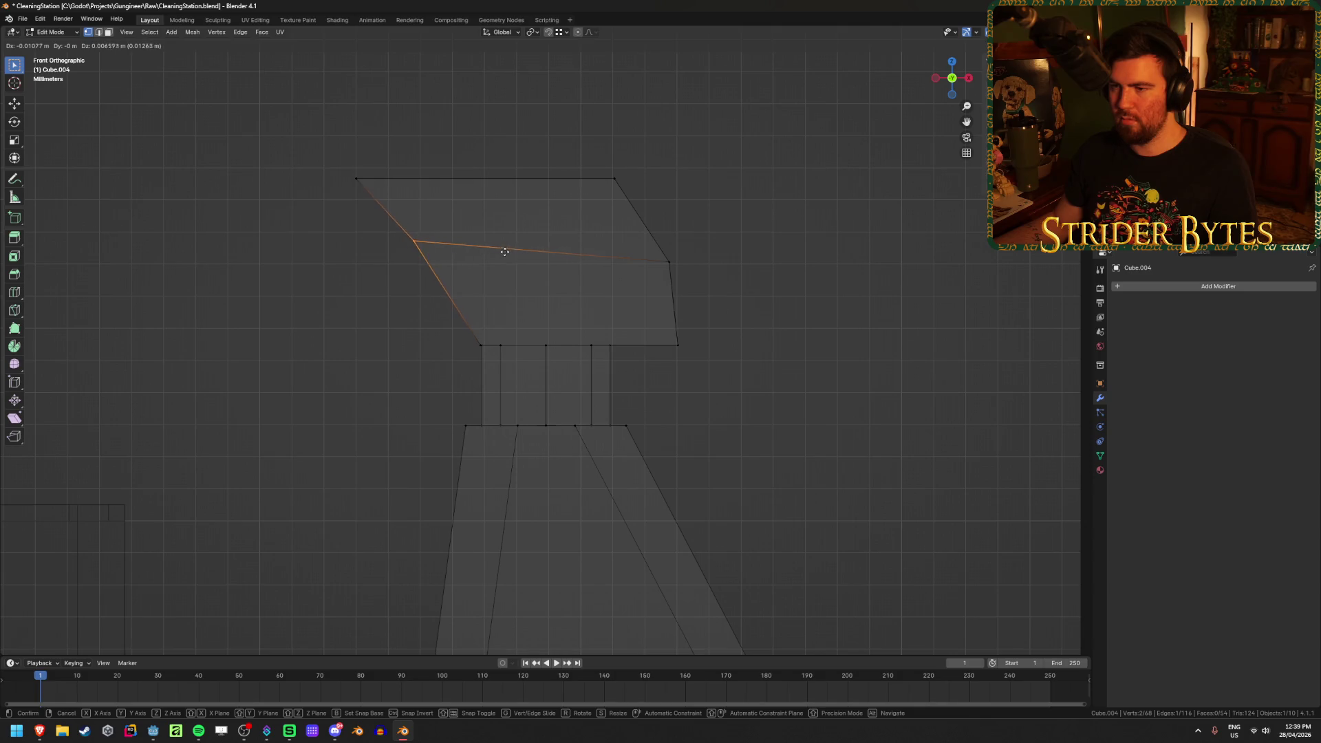
left_click(523, 260)
left_click(358, 181)
key("g")
left_click(451, 204)
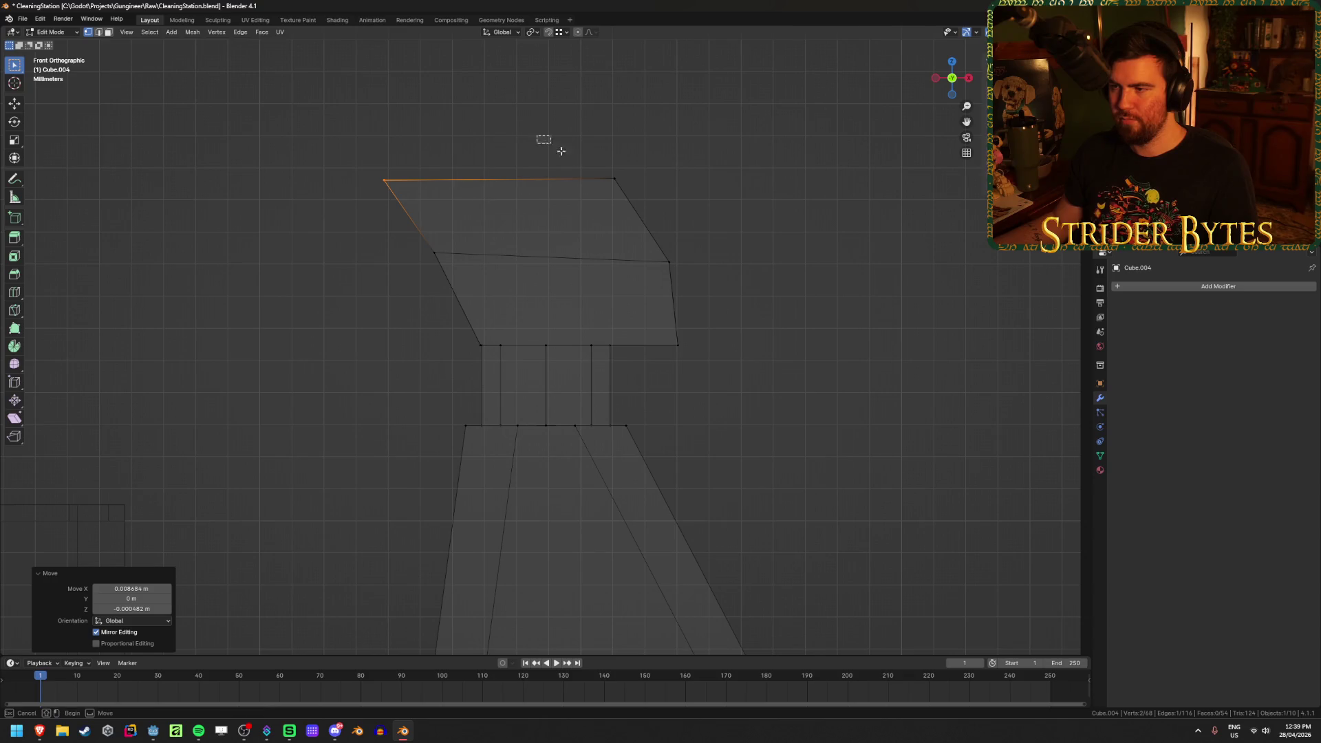
key("ctrl+z")
key("ctrl+z")
Extend the top-right vertex outward along X and adjust the right-middle vertex vertically
left_click(614, 178)
key("g")
key("x")
left_click(732, 198)
left_click_drag(707, 251, 607, 327)
key("g")
key("z")
left_click(437, 254)
Tuck the lower-right vertex inward toward the neck and check the head in perspective
left_click(692, 382)
left_click_drag(653, 370, 723, 316)
key("g")
key("x")
left_click(704, 320)
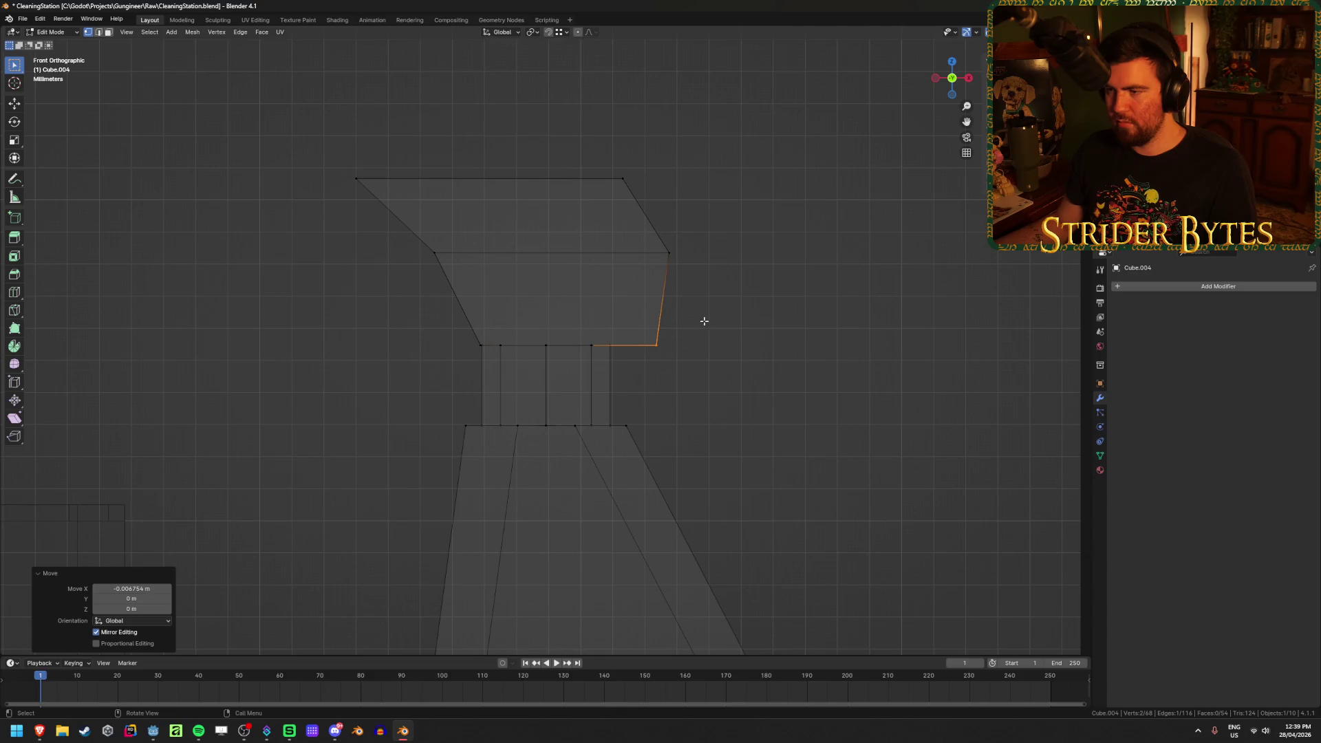
left_click(755, 289)
middle_click_drag(347, 301, 411, 283)
Check the wood polish reference, then view the spray head from the front in X-ray
mouse_move(39, 737)
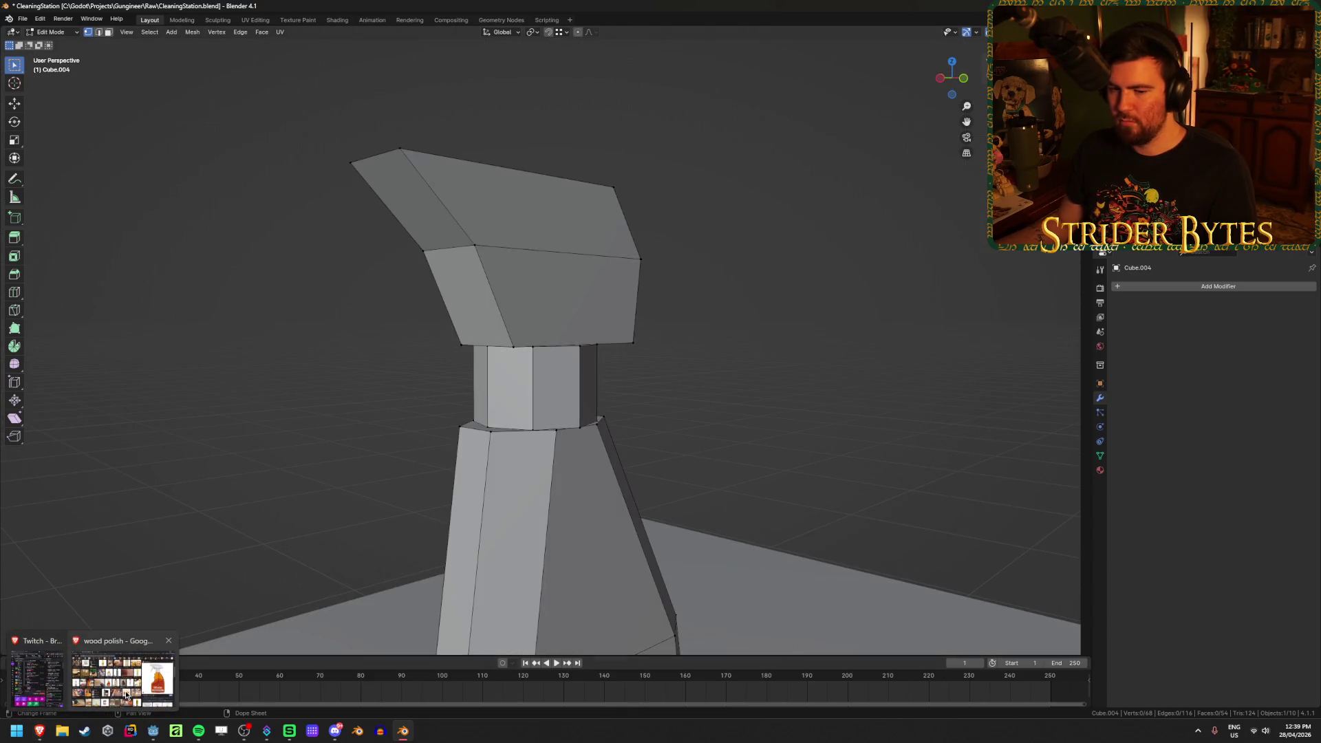
left_click(127, 697)
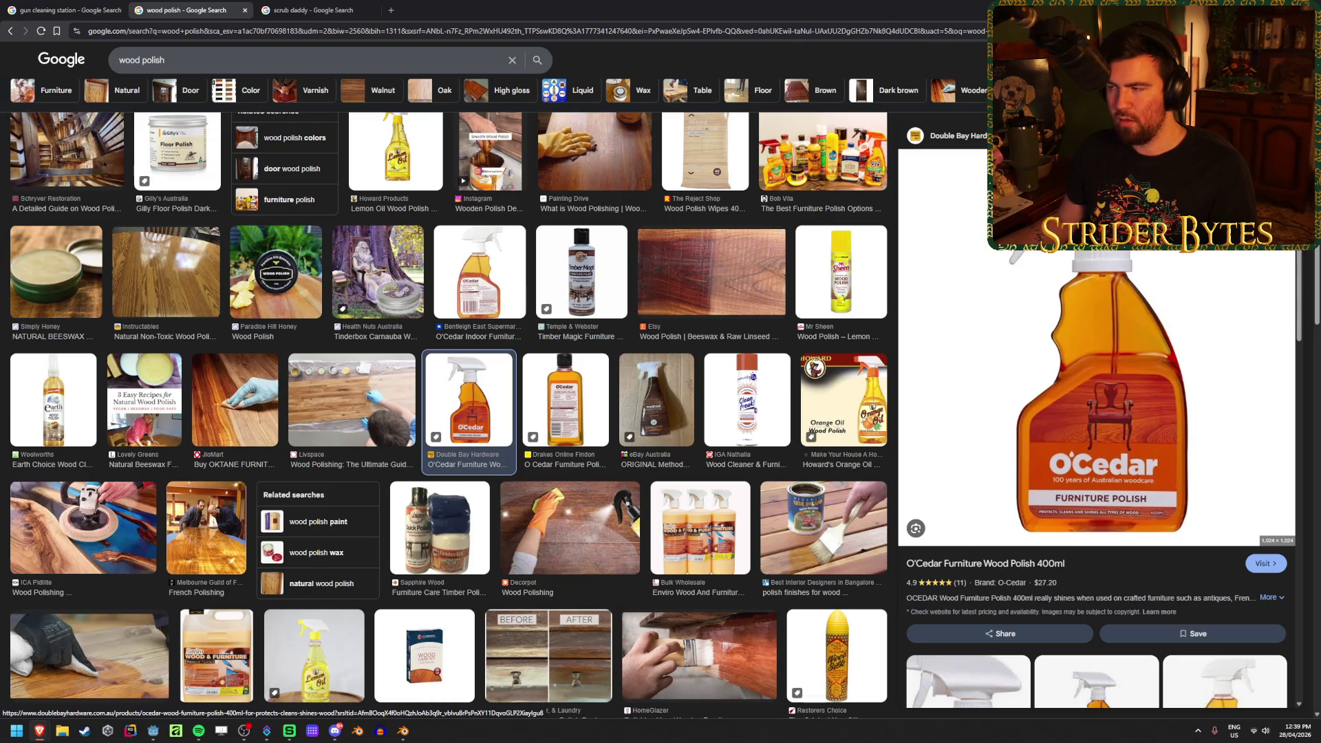
key("alt+Tab")
key("KP_1")
scroll(612, 258, "up", 2)
scroll(611, 247, "down", 2)
key("shift+z")
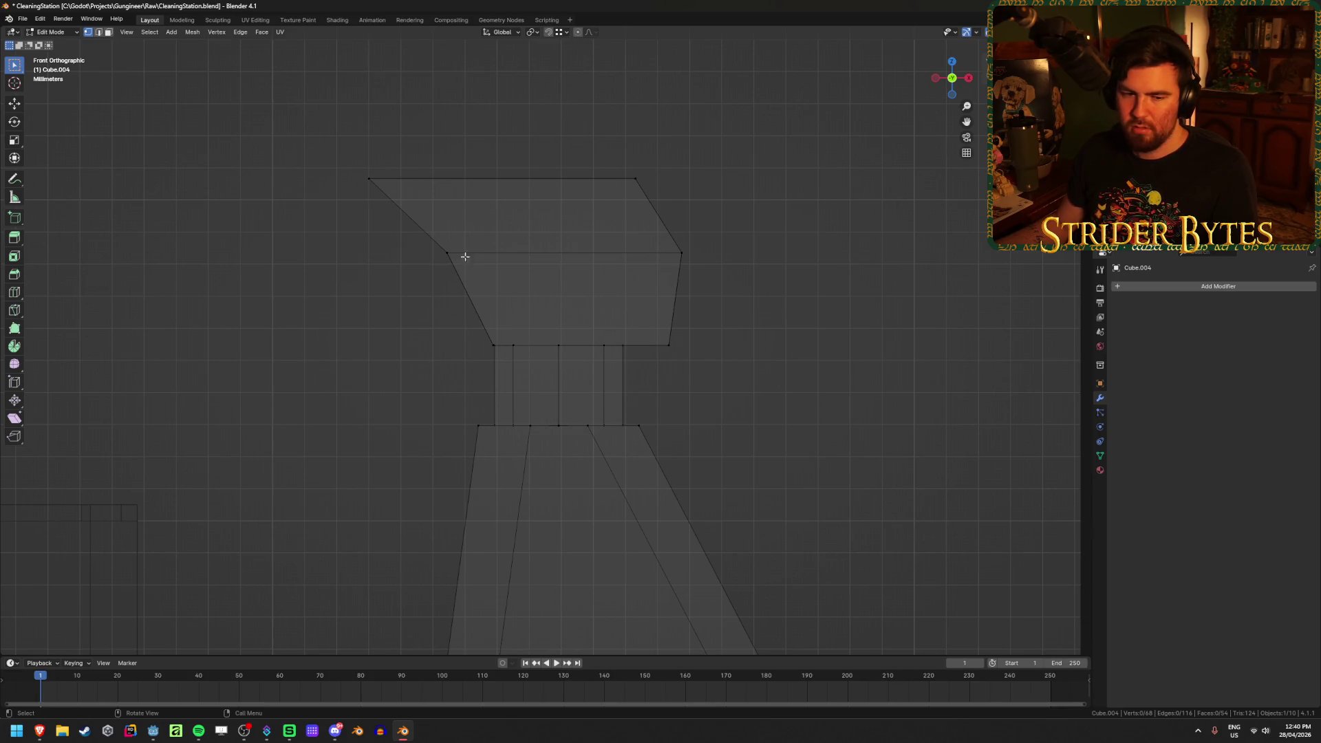
Raise the head's middle edge on Z and slide its left vertex under the top-left corner
mouse_move(384, 292)
left_mouse_down()
mouse_move(534, 295)
mouse_move(753, 225)
left_mouse_up()
key("g")
key("z")
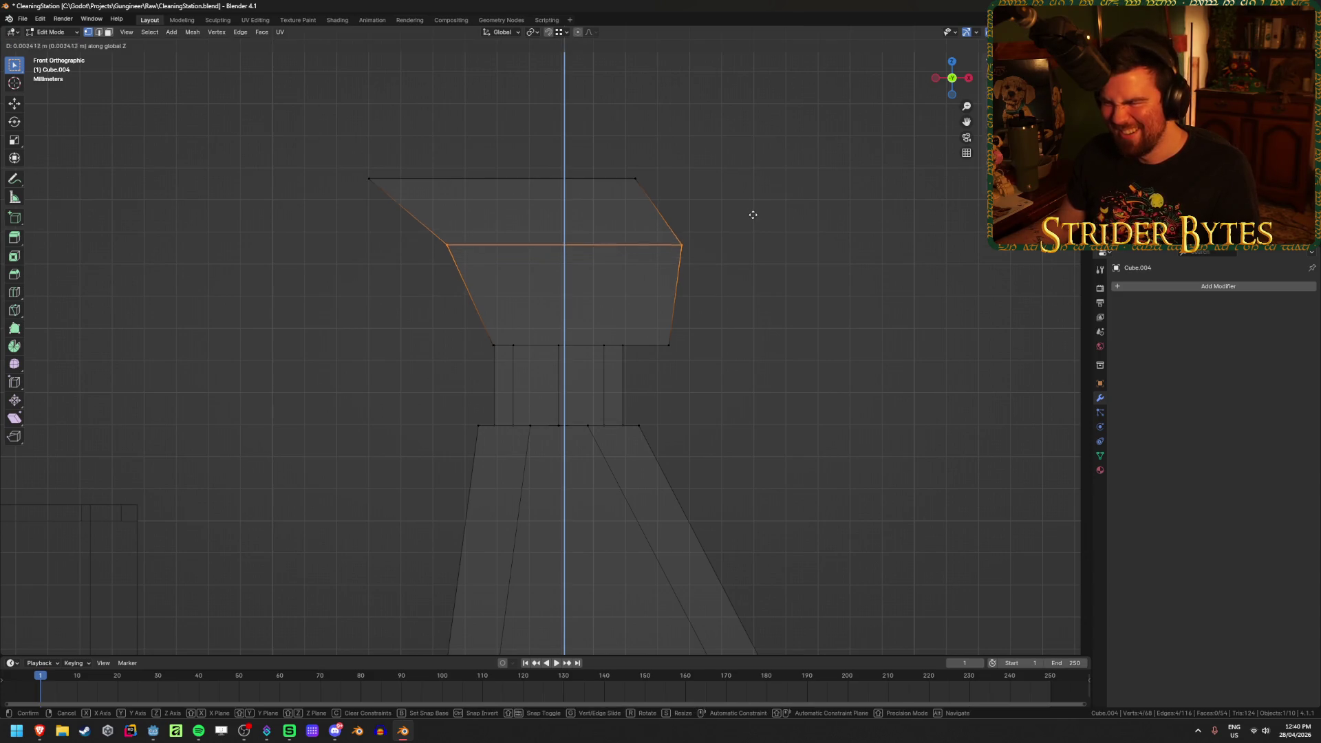
left_click(753, 209)
left_click(447, 237)
key("g")
key("x")
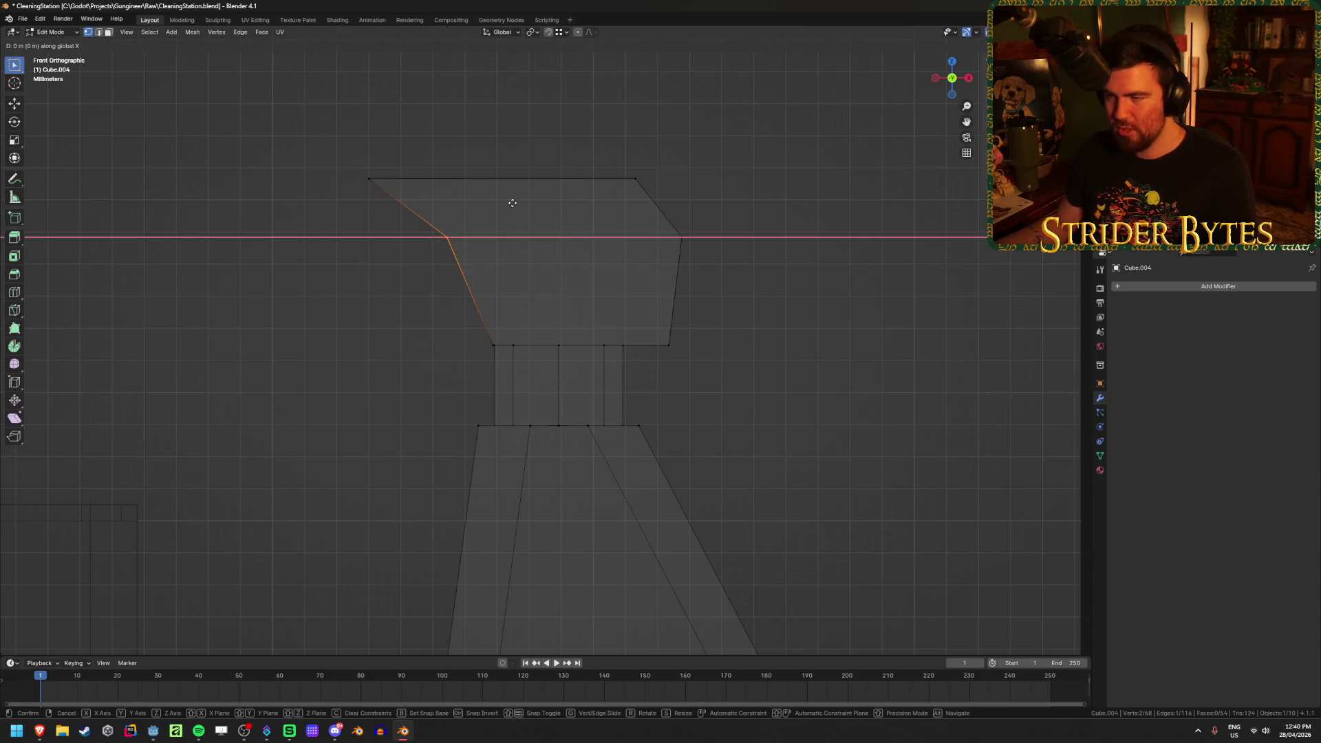
left_click(376, 182, "ctrl")
left_click(412, 139)
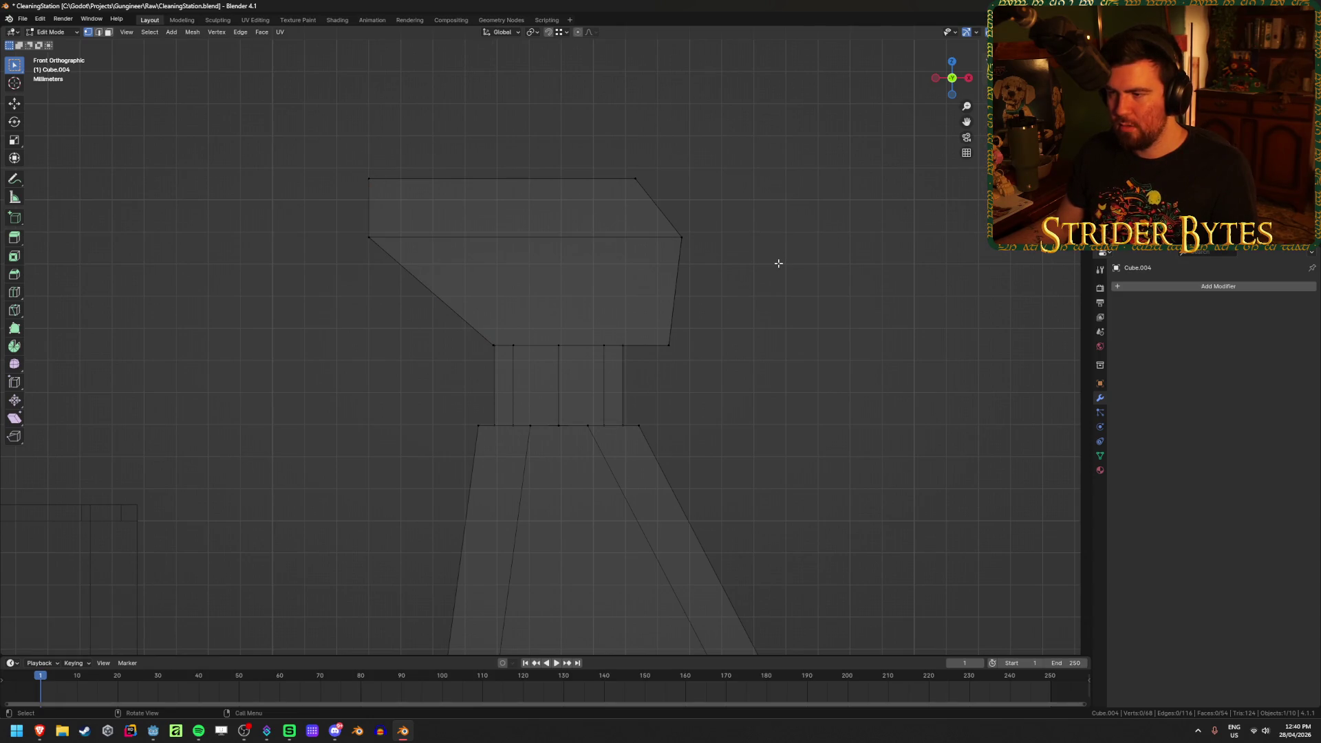
Slide the head's lower-right vertex along X to square off the shape
left_click_drag(662, 378, 729, 289)
key("g")
key("x")
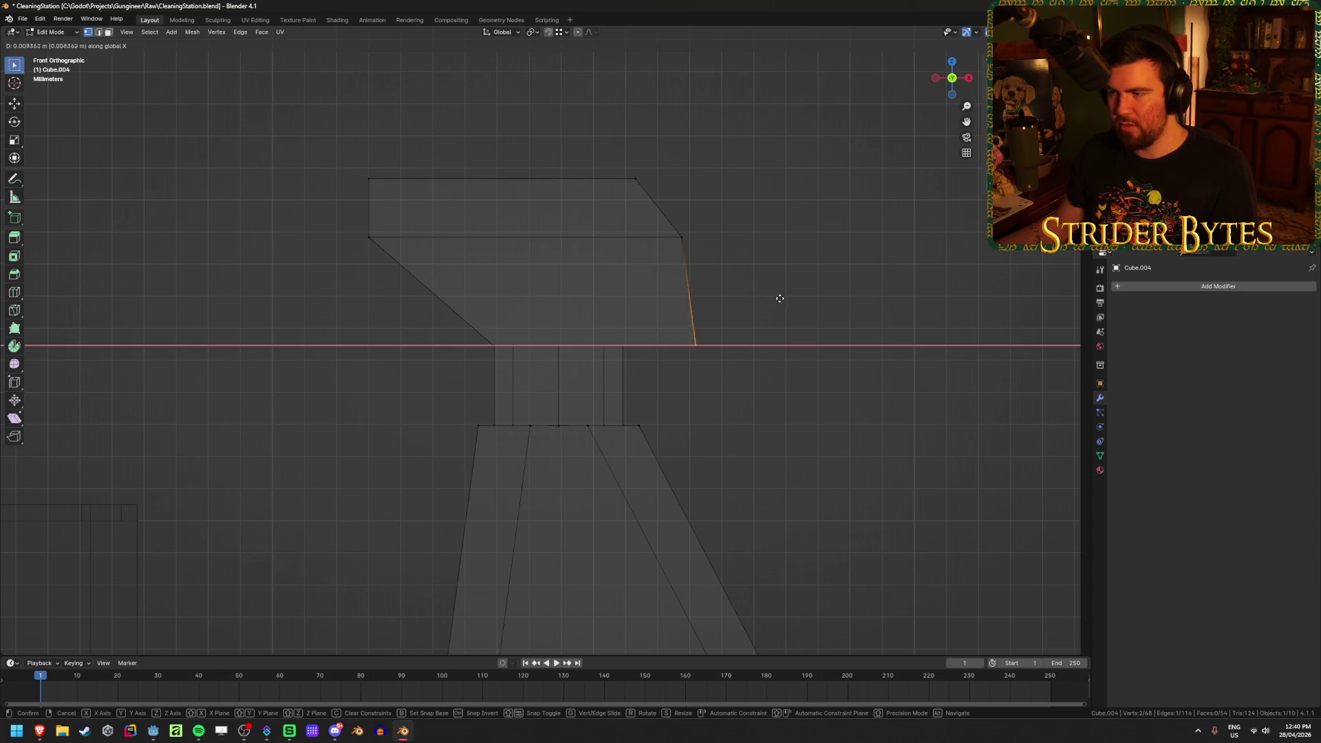
key("Escape")
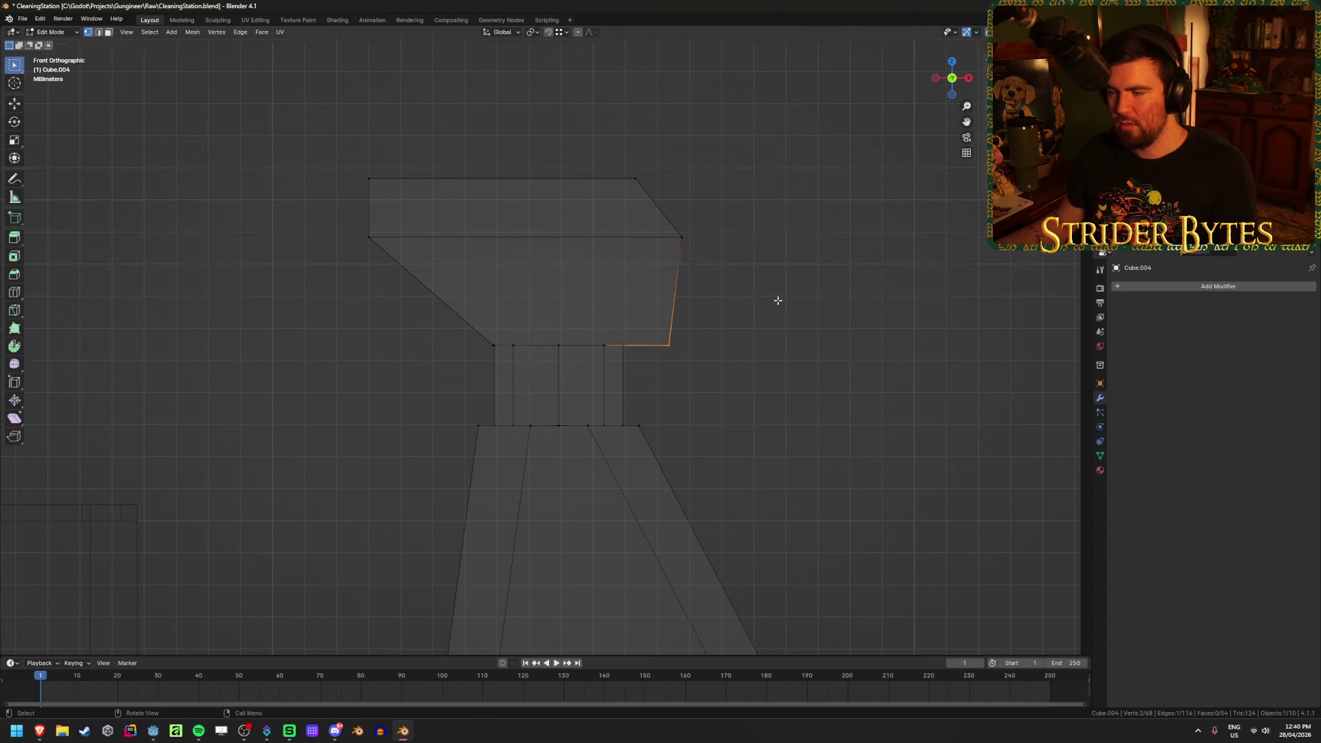
key("g")
key("x")
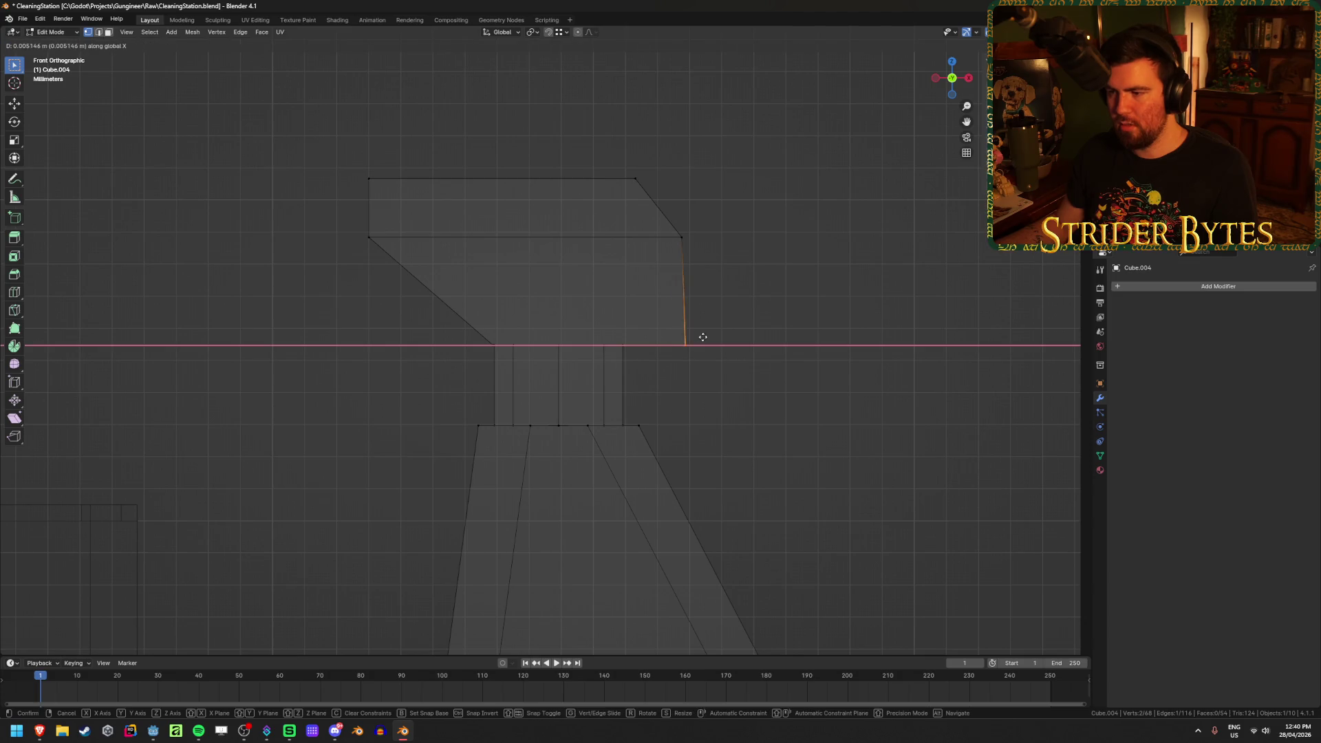
left_click(685, 239)
Extrude the head's left end face outward into a short nozzle block
mouse_move(758, 248)
middle_mouse_down()
mouse_move(700, 363)
mouse_move(790, 374)
mouse_move(391, 216)
middle_mouse_up()
key("alt+z")
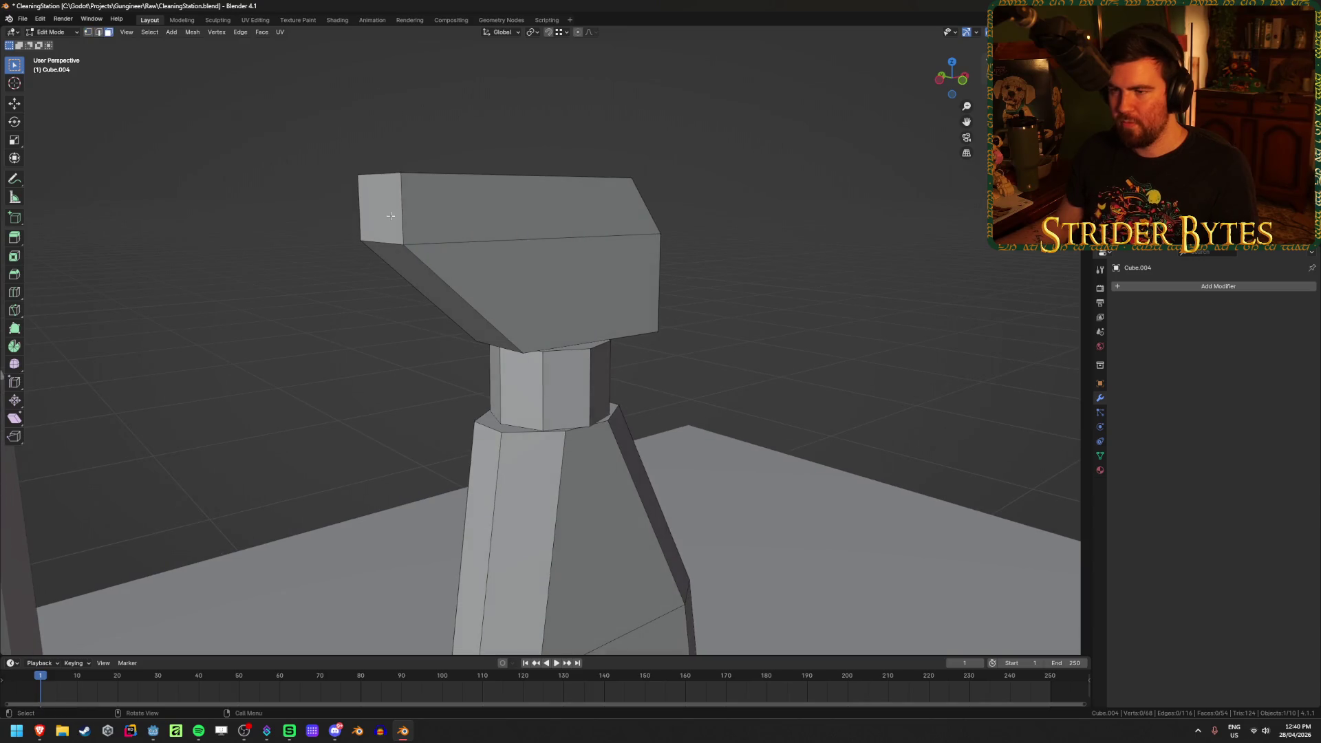
left_click(390, 216)
key("e")
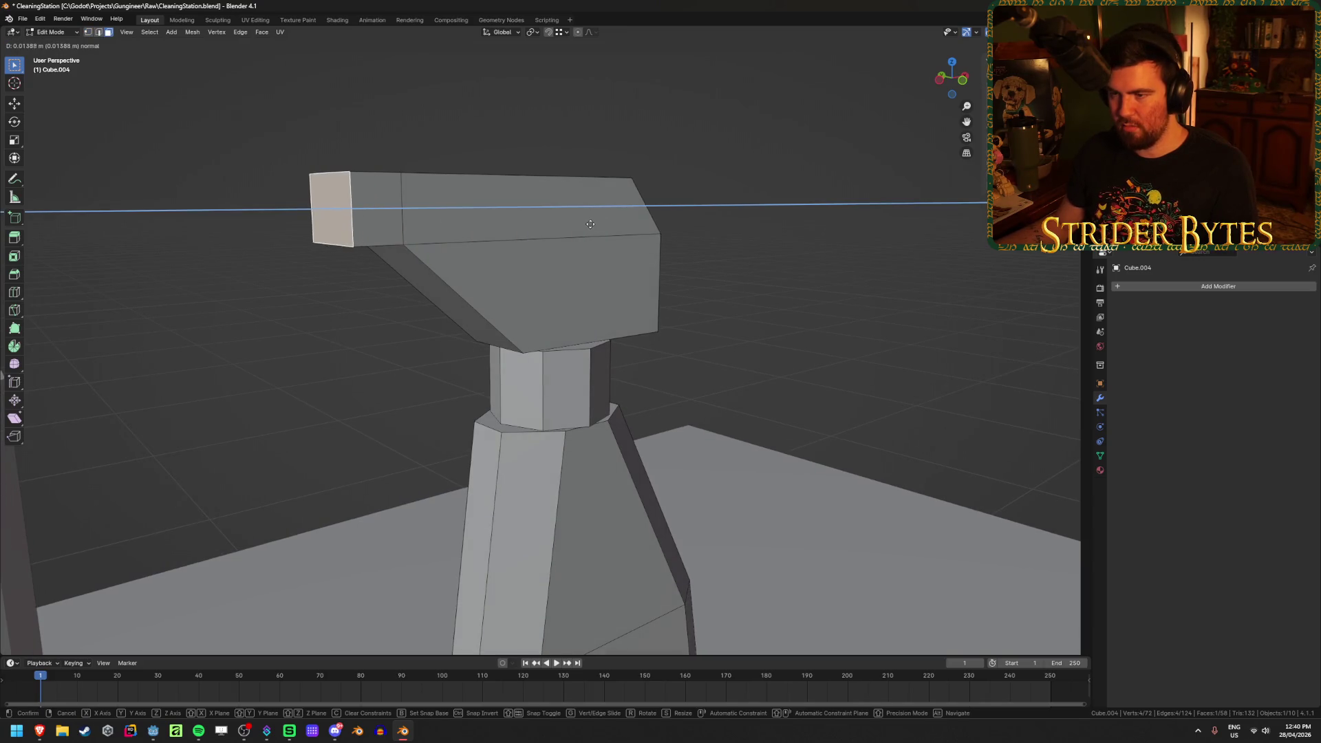
left_click(590, 224)
mouse_move(590, 225)
middle_mouse_down()
mouse_move(561, 289)
mouse_move(377, 399)
mouse_move(407, 374)
mouse_move(354, 374)
middle_mouse_up()
left_click(377, 399)
Return to object mode and compare the whole table of props with the polish reference
scroll(377, 399, "down", 5)
key("alt+z")
key("alt+z")
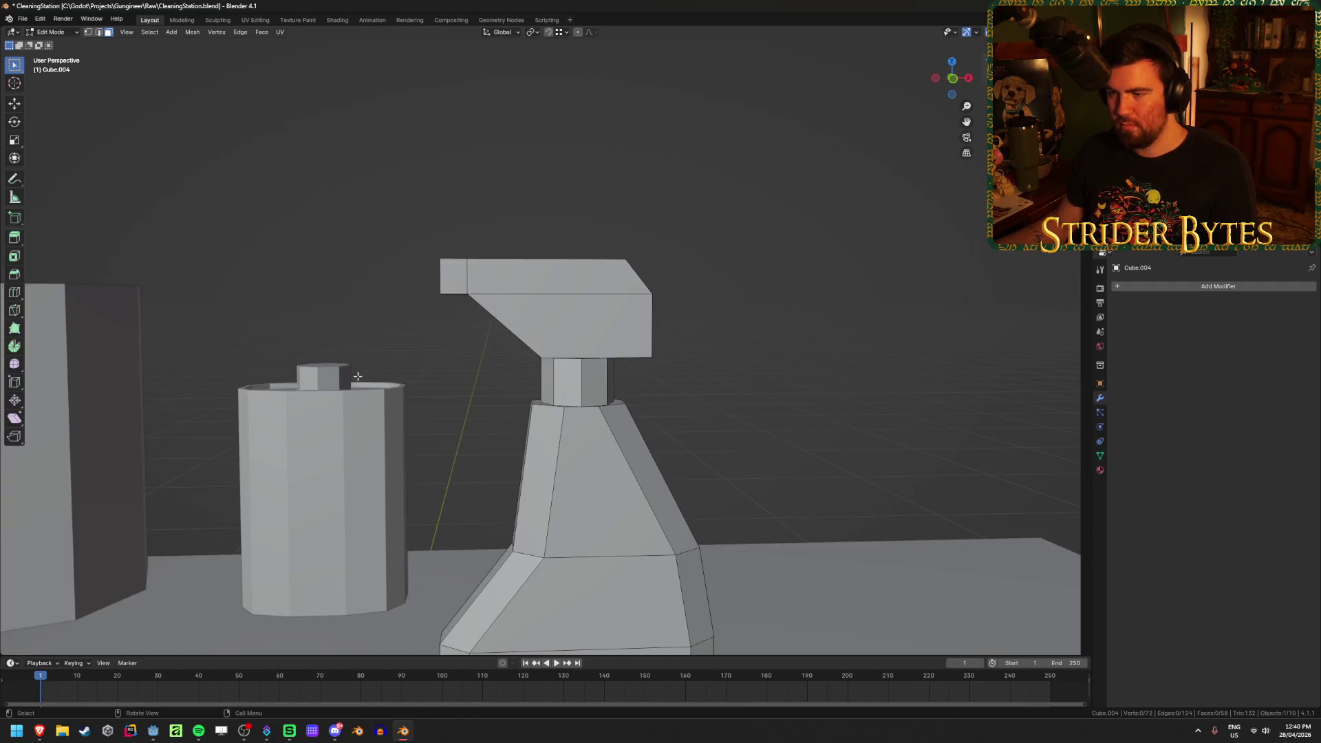
scroll(358, 376, "down", 5)
key("Tab")
scroll(758, 339, "down", 2)
mouse_move(759, 339)
middle_mouse_down()
mouse_move(663, 348)
mouse_move(537, 523)
middle_mouse_up()
mouse_move(40, 731)
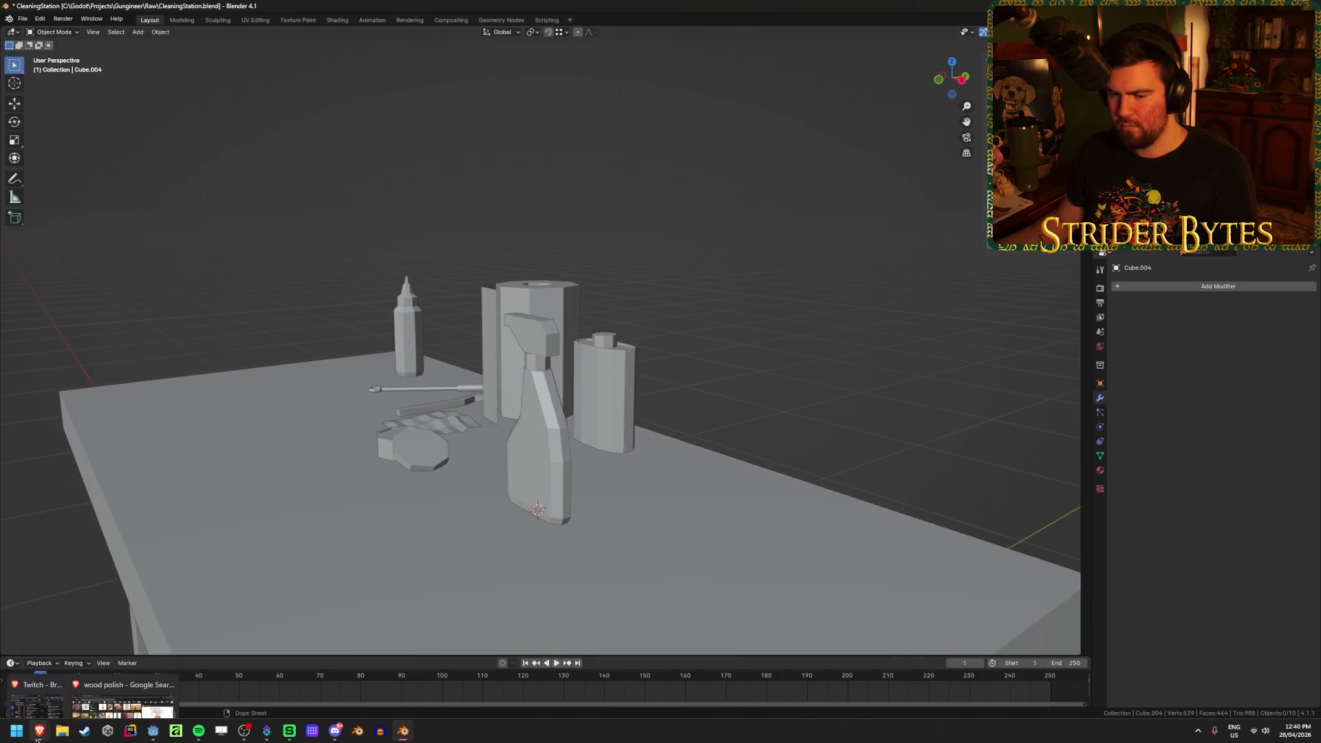
left_click(126, 685)
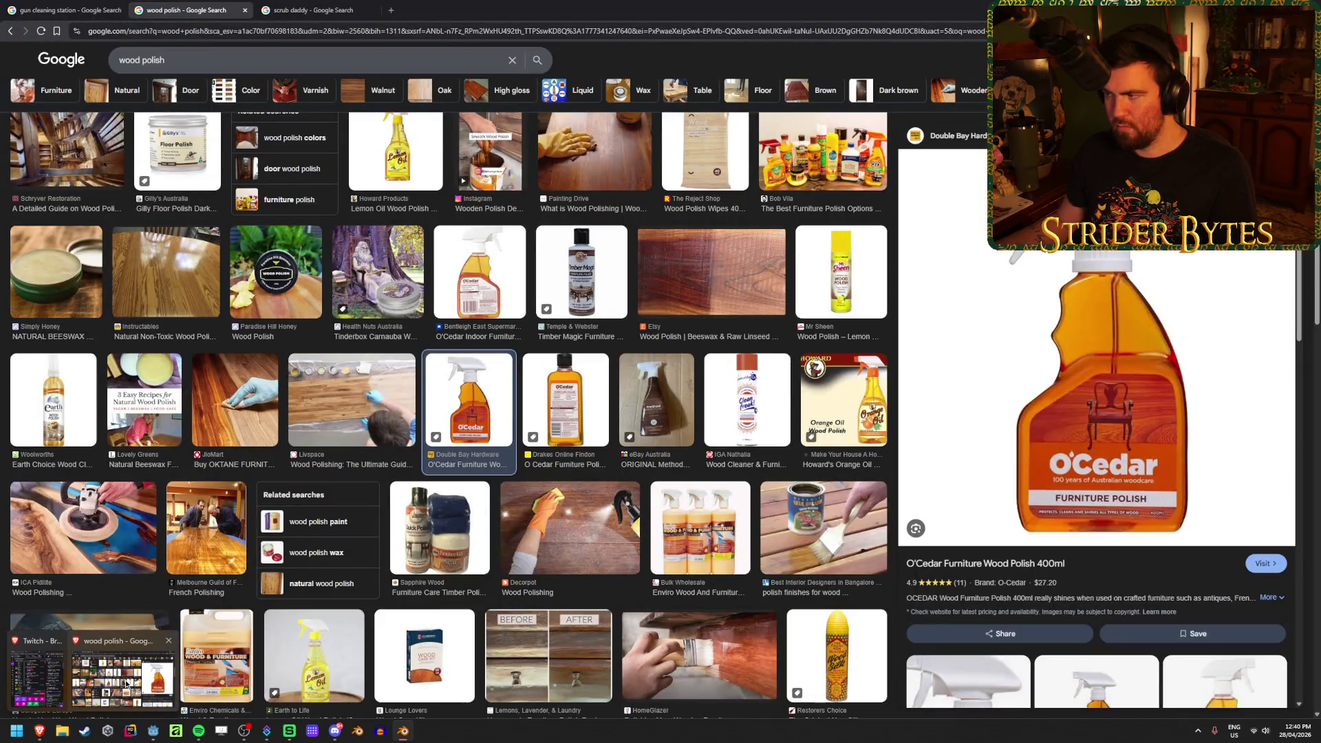
key("alt+Tab")
Select the spray head's outer edges and bevel them about 0.004 m with one segment
middle_click_drag(793, 404, 735, 378)
scroll(497, 370, "up", 4)
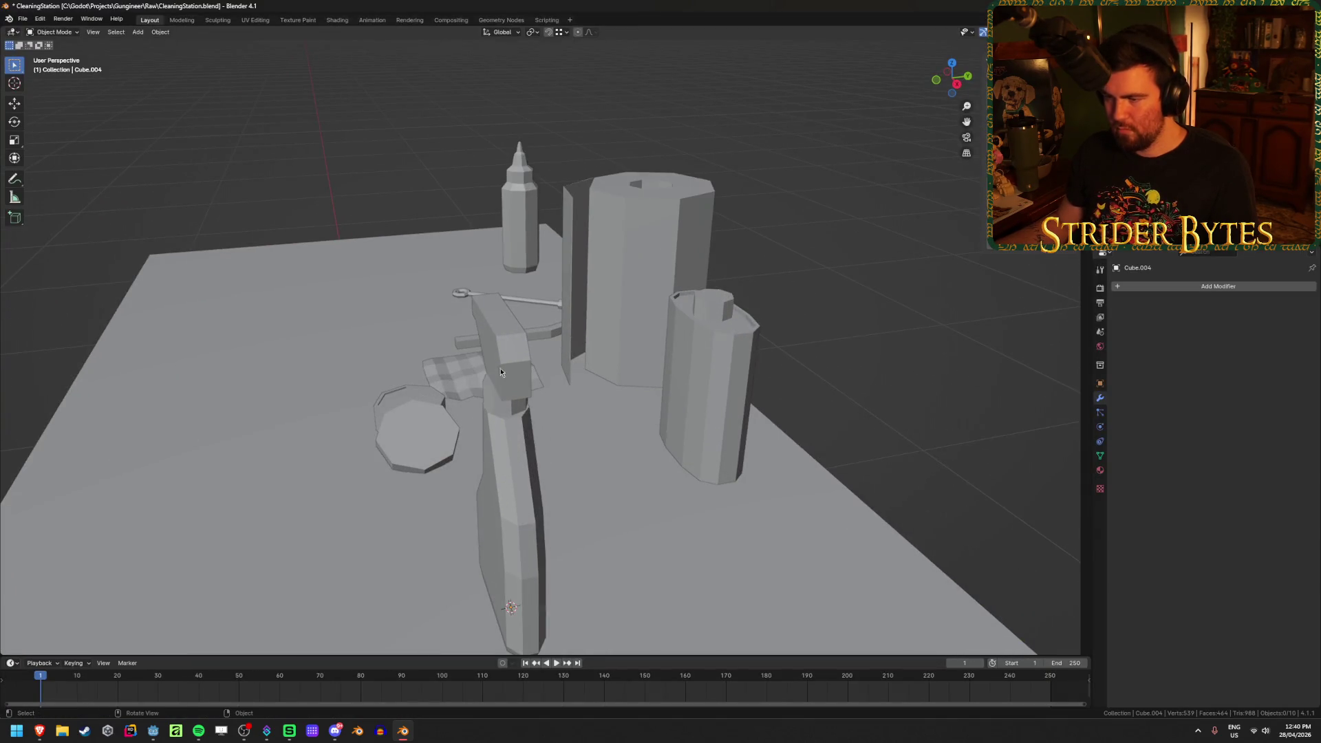
scroll(508, 360, "up", 4)
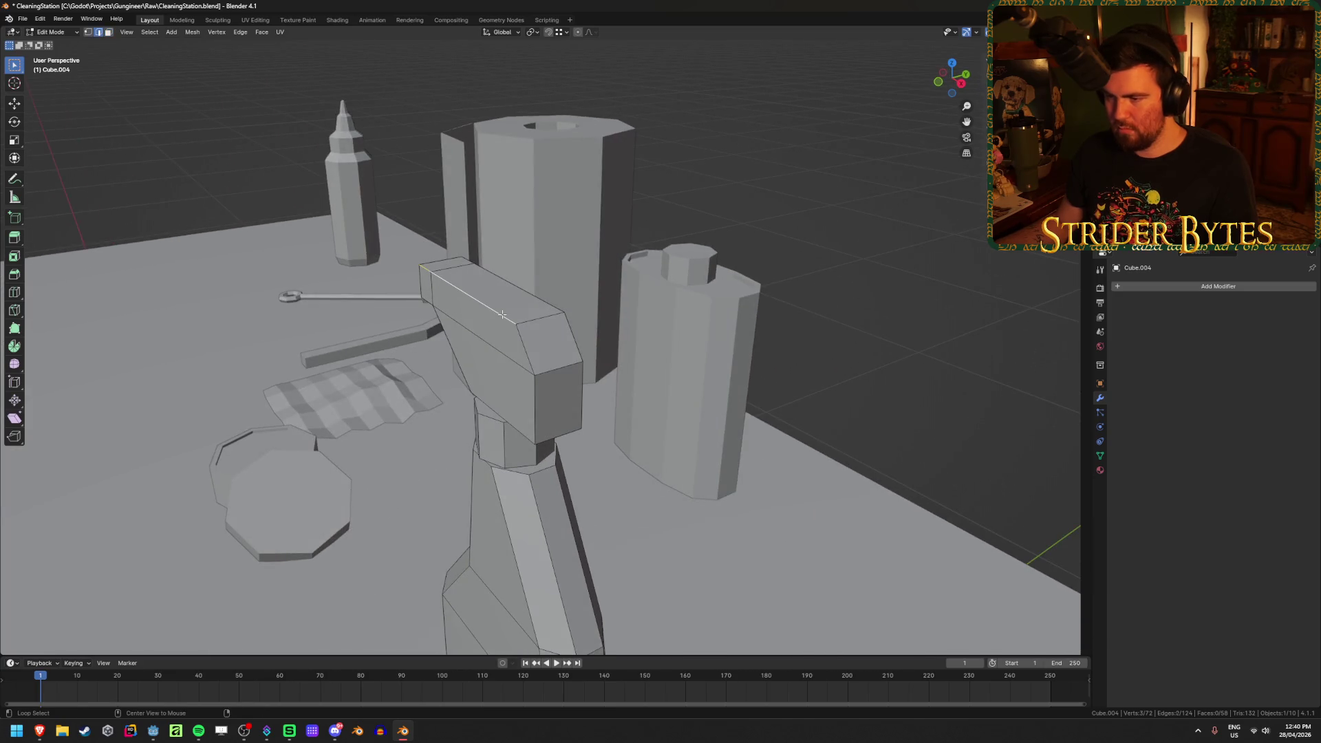
mouse_move(503, 315)
middle_mouse_down()
mouse_move(740, 289)
mouse_move(682, 332)
mouse_move(704, 318)
mouse_move(702, 351)
middle_mouse_up()
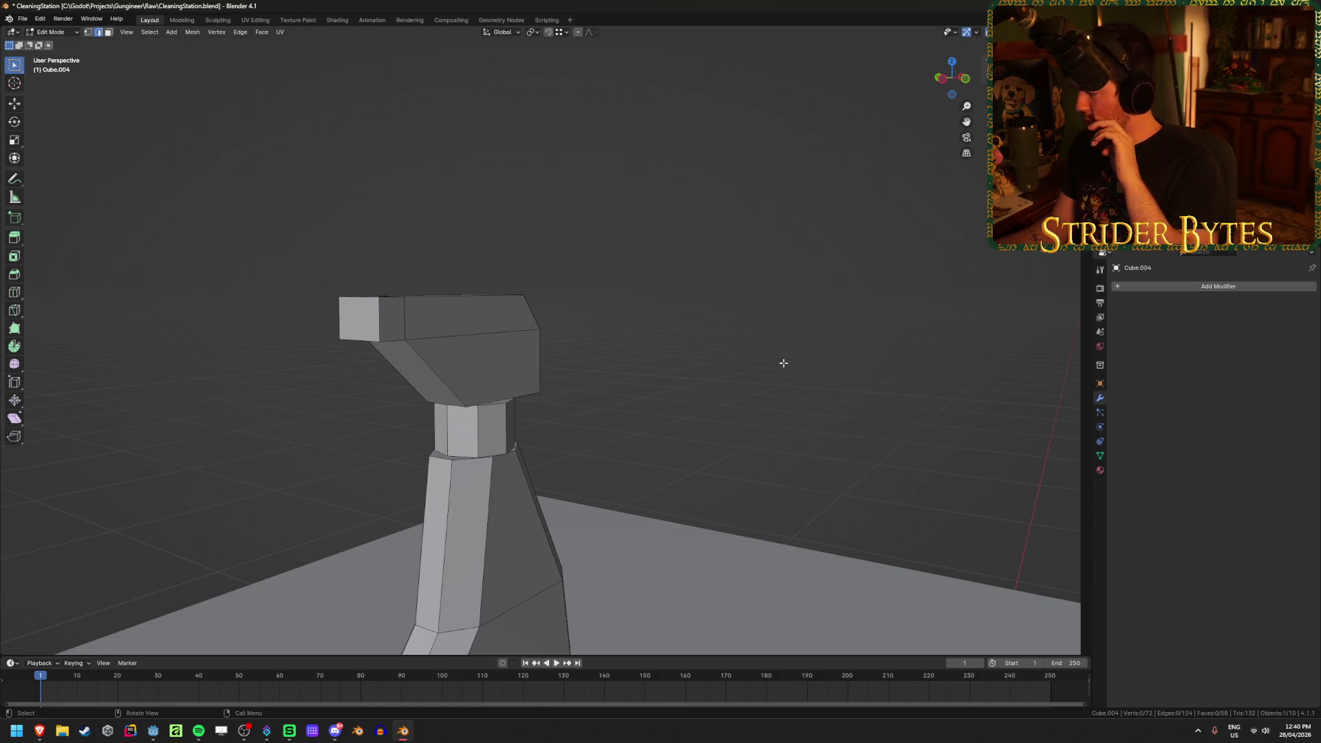
middle_click_drag(424, 385, 507, 370)
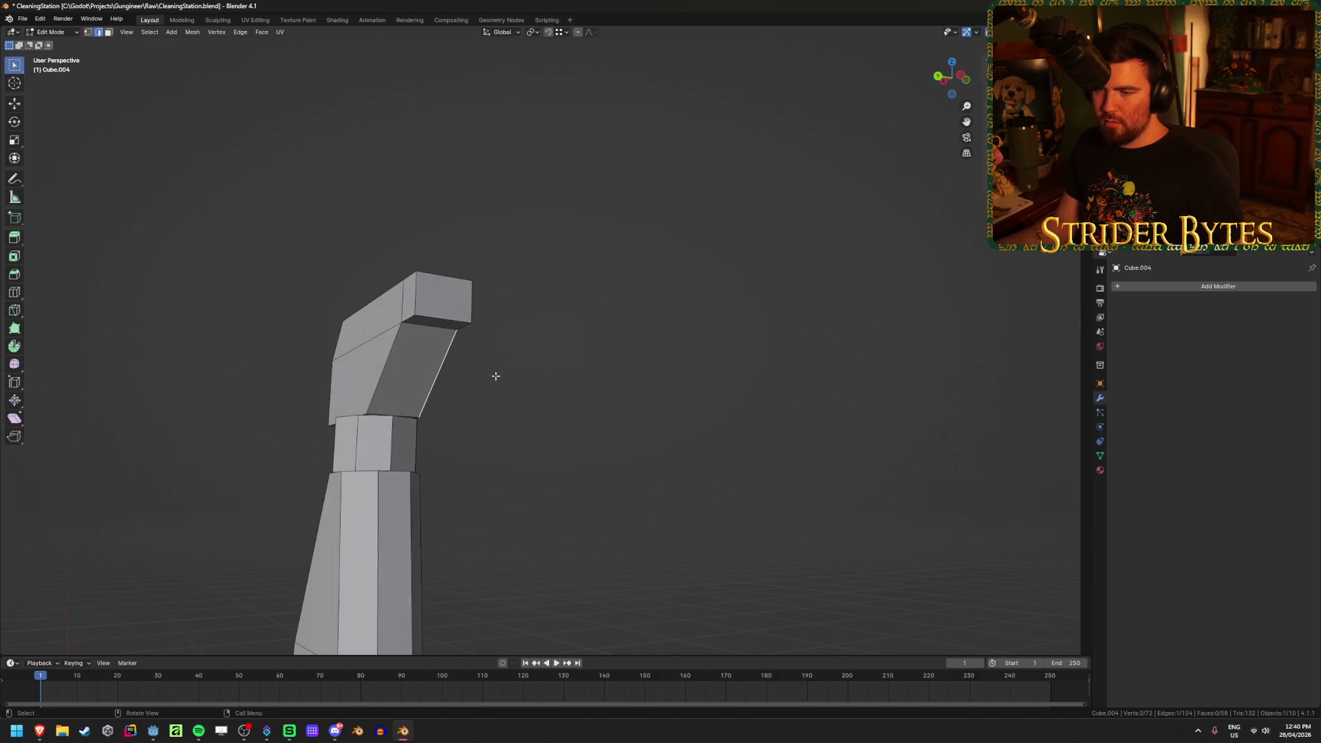
left_click(379, 370, "shift")
key("KP_Decimal")
left_click(234, 370, "shift")
middle_click_drag(234, 370, 257, 395)
mouse_move(294, 399)
middle_mouse_down()
mouse_move(246, 433)
mouse_move(409, 456)
middle_mouse_up()
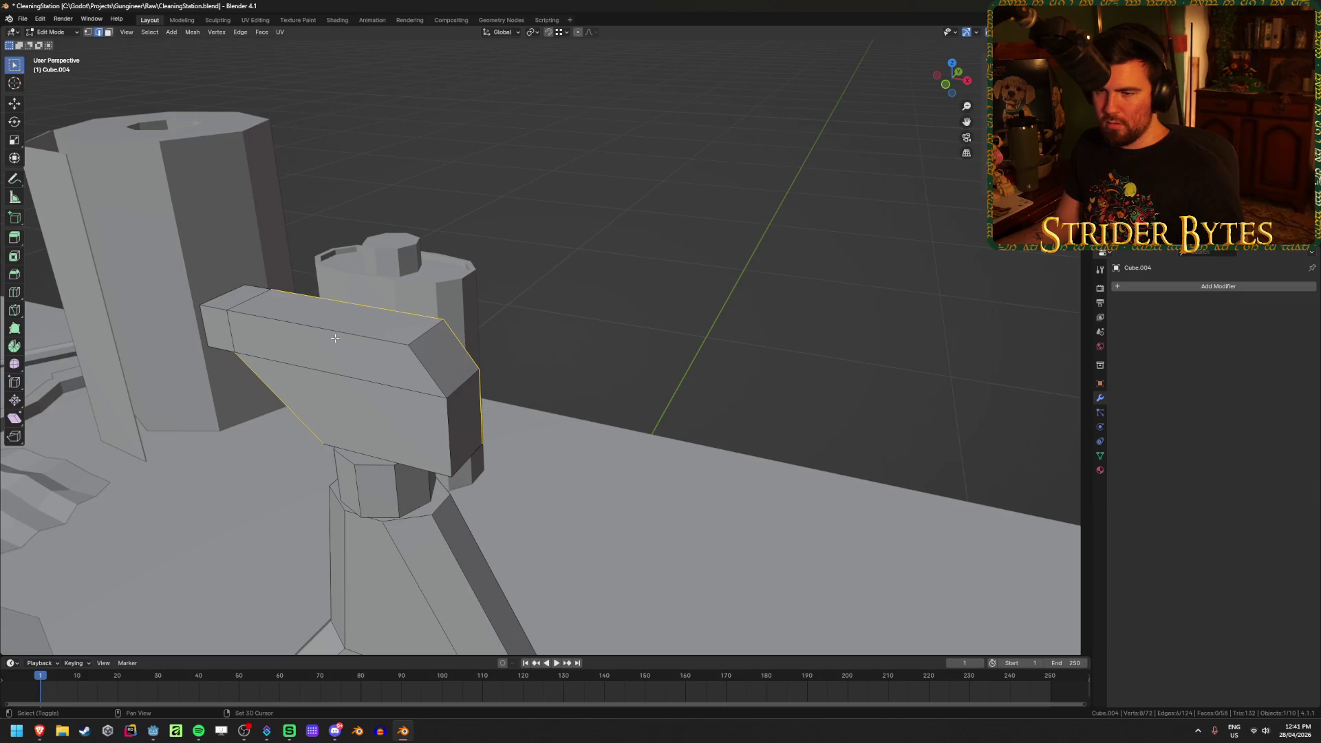
mouse_move(421, 454)
middle_mouse_down()
mouse_move(658, 415)
mouse_move(716, 463)
mouse_move(757, 439)
middle_mouse_up()
key("ctrl+b")
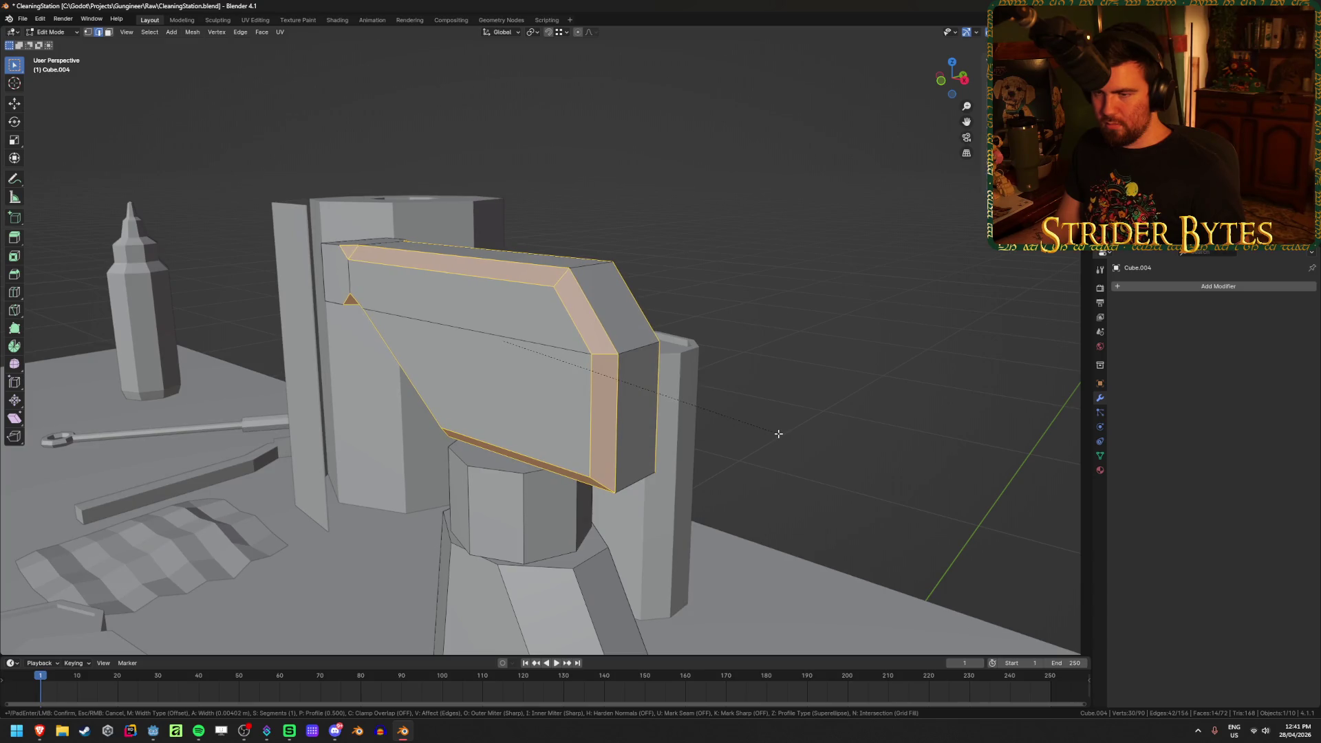
Cancel the bevel and undo the nozzle extrusion
right_click(779, 434)
middle_click_drag(776, 436, 436, 427)
scroll(436, 427, "up", 1)
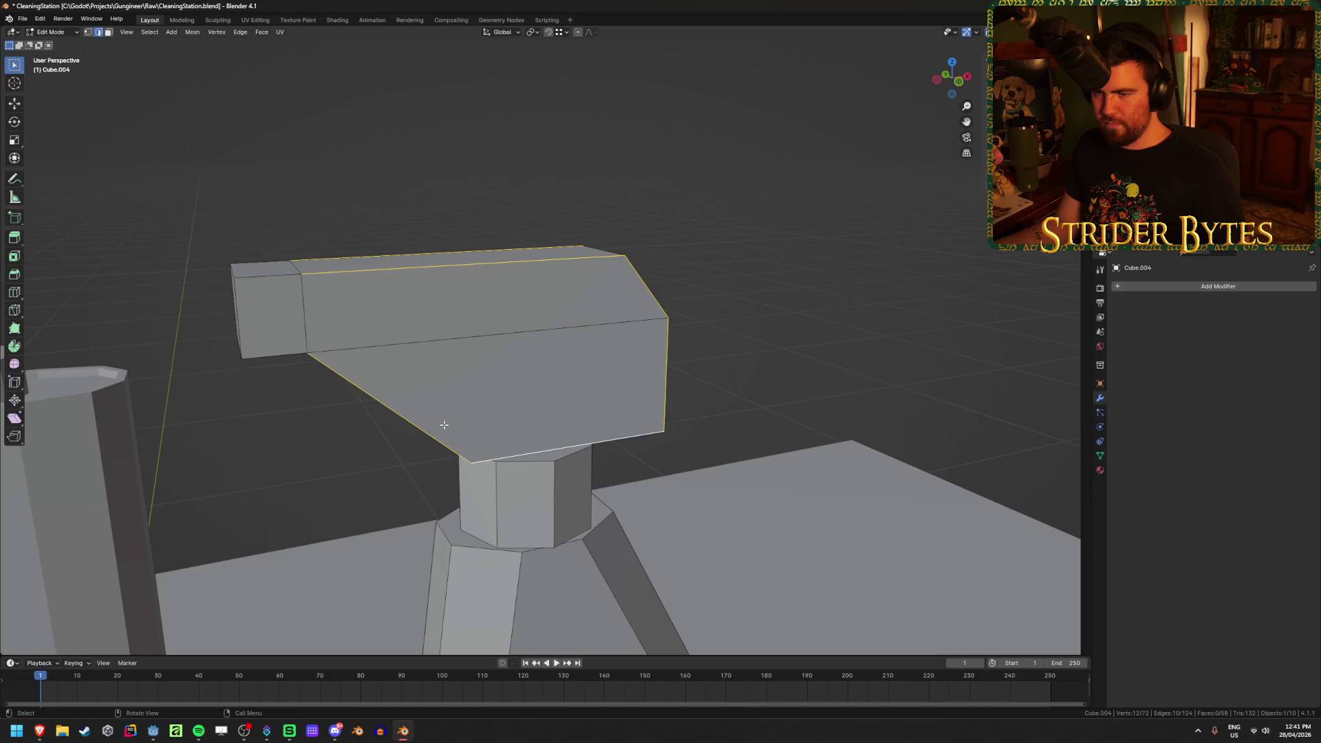
key("ctrl+KP_Subtract")
middle_click_drag(295, 386, 218, 444)
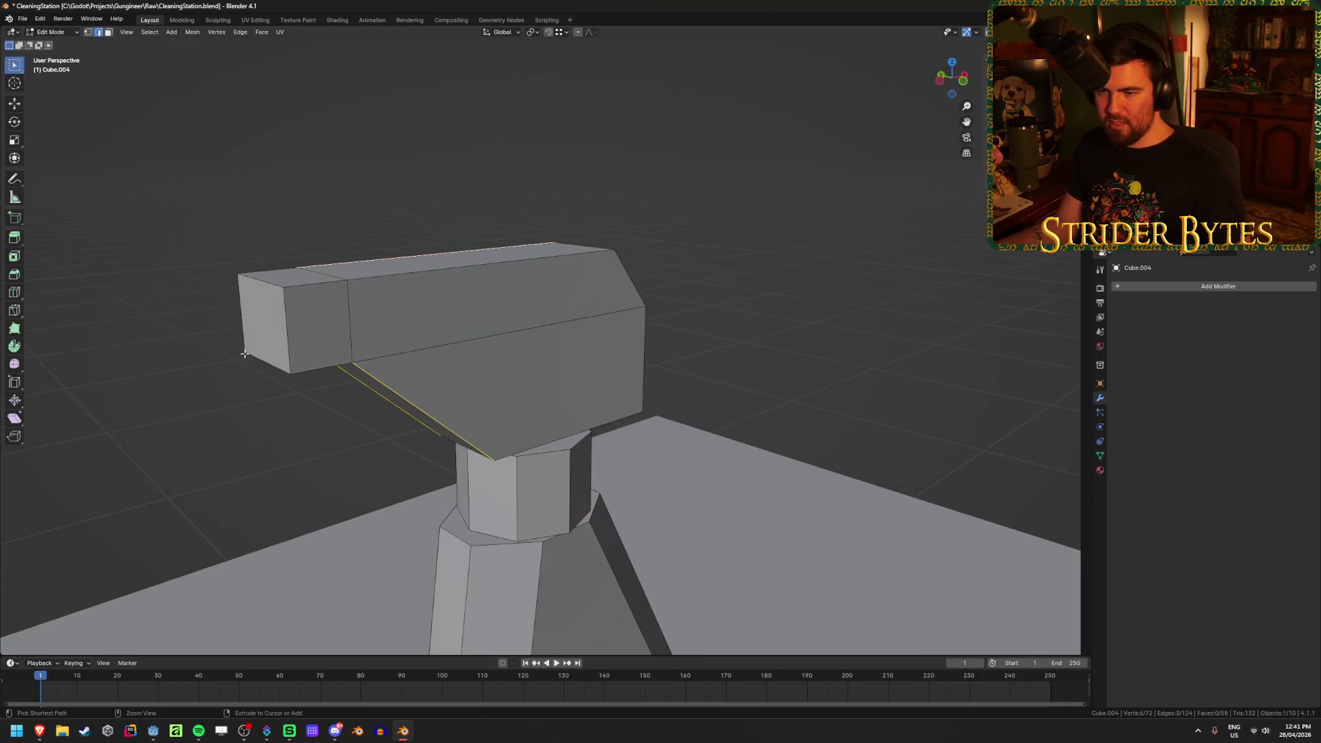
key("Tab")
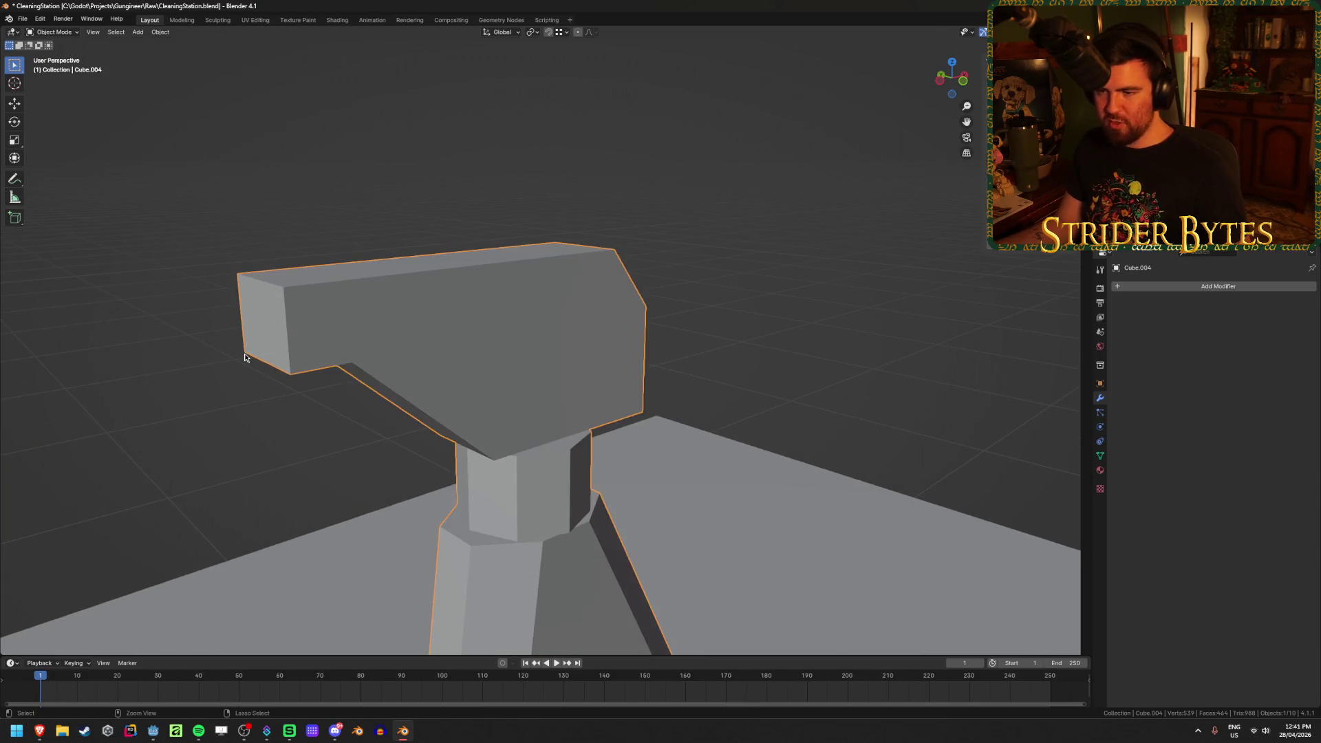
key("ctrl+z")
key("ctrl+z")
key("ctrl+z")
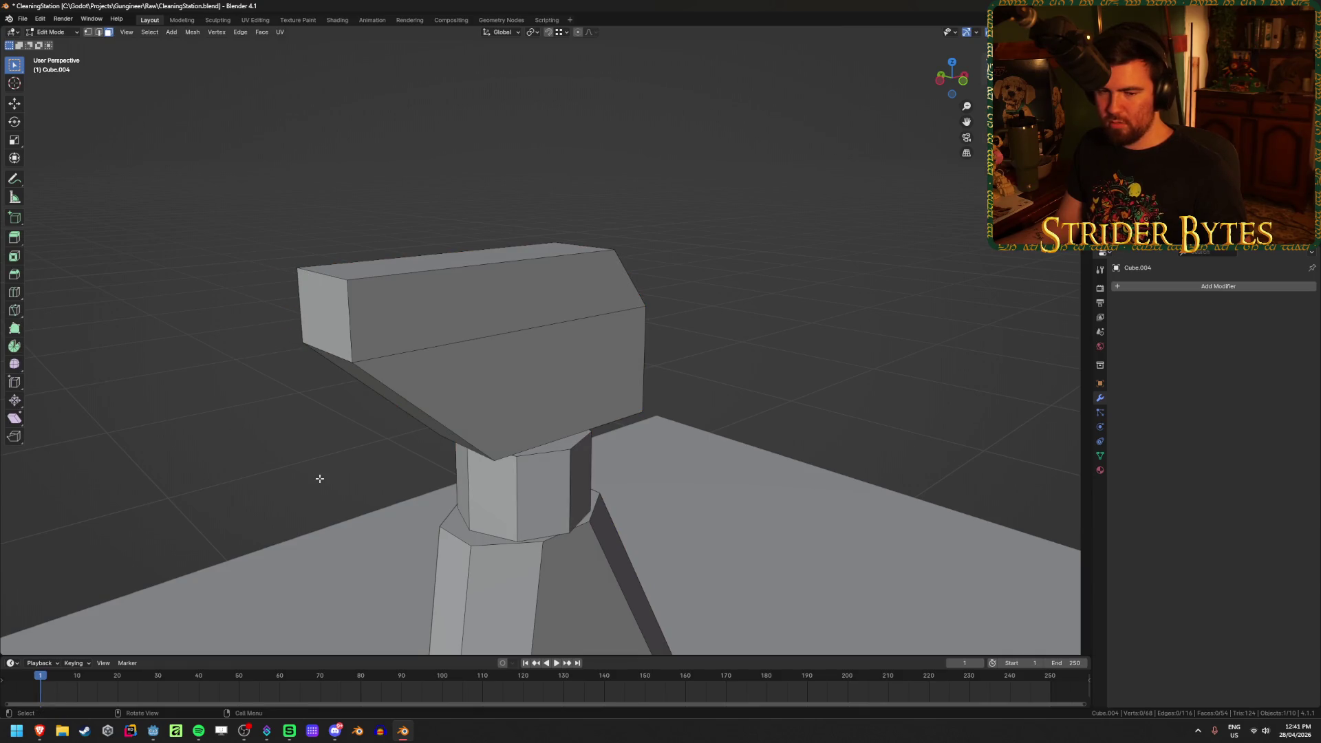
Check the polish reference, then extrude the nozzle head's end face outward again
mouse_move(39, 734)
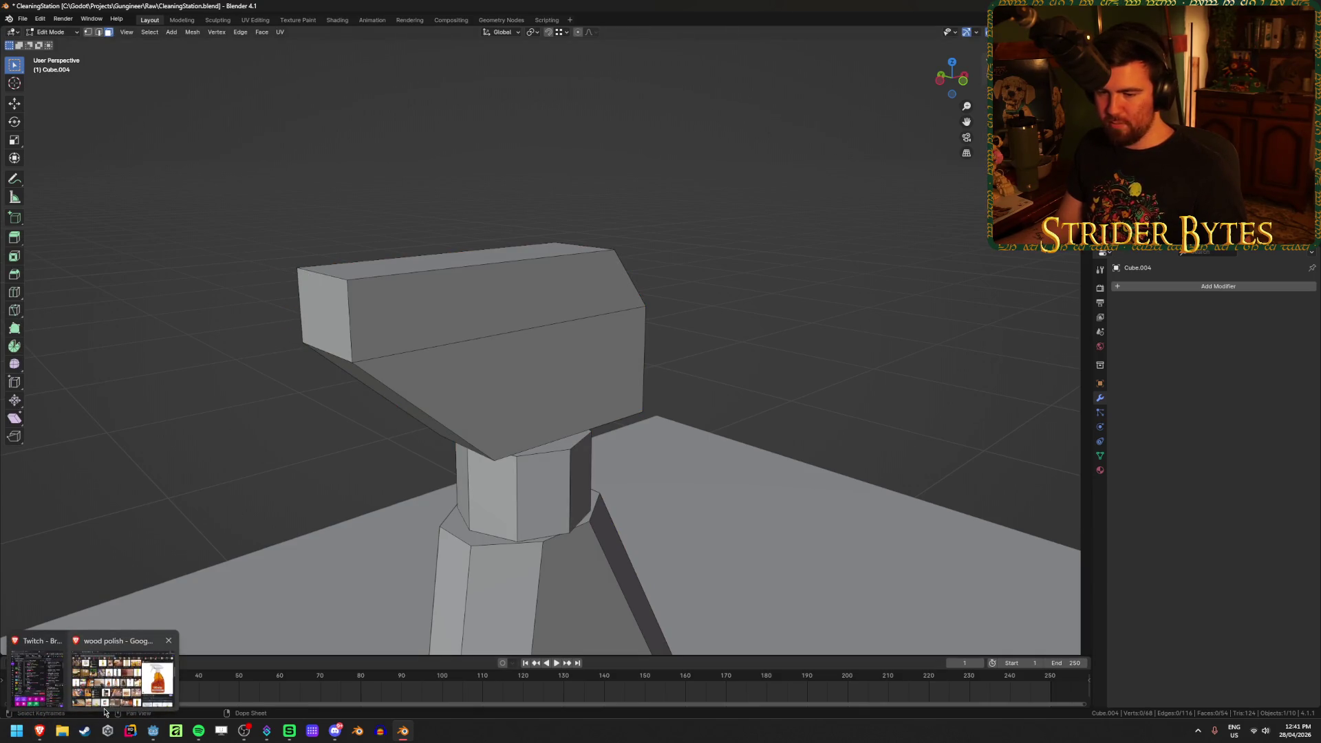
left_click(128, 687)
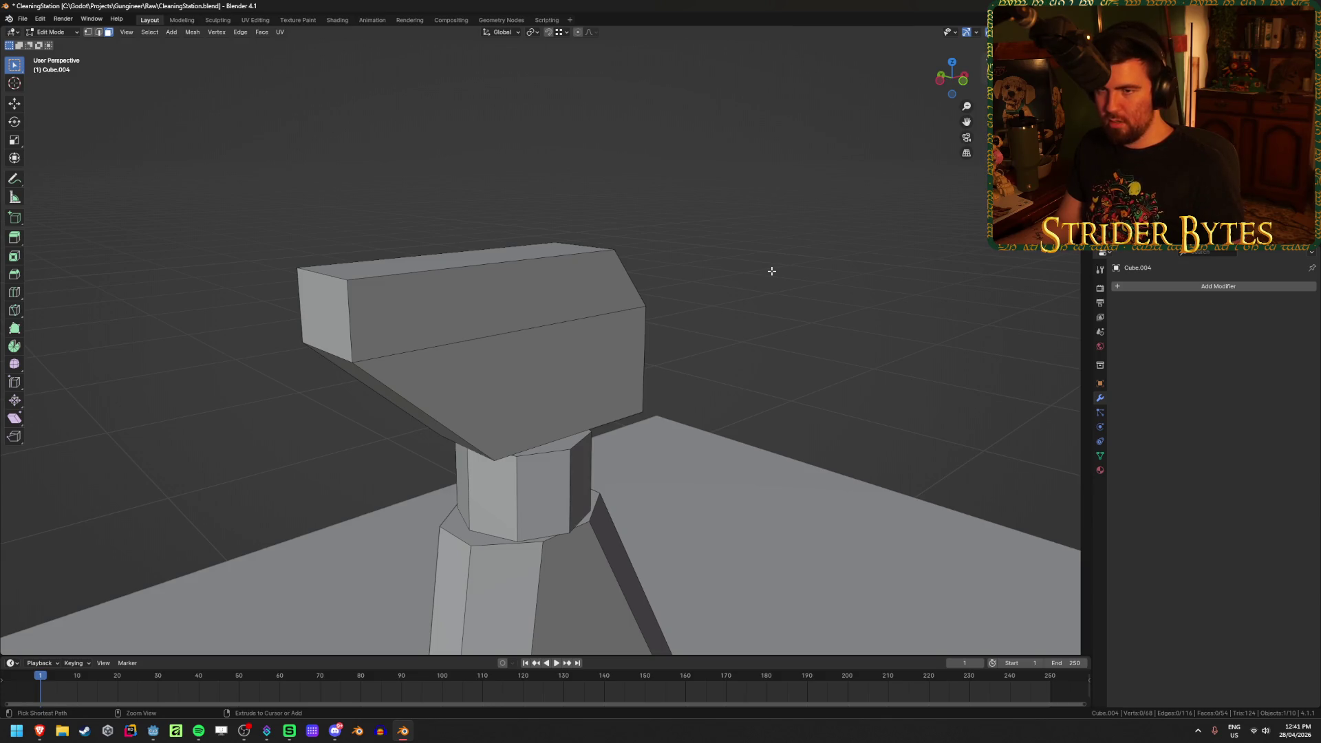
left_click(44, 21)
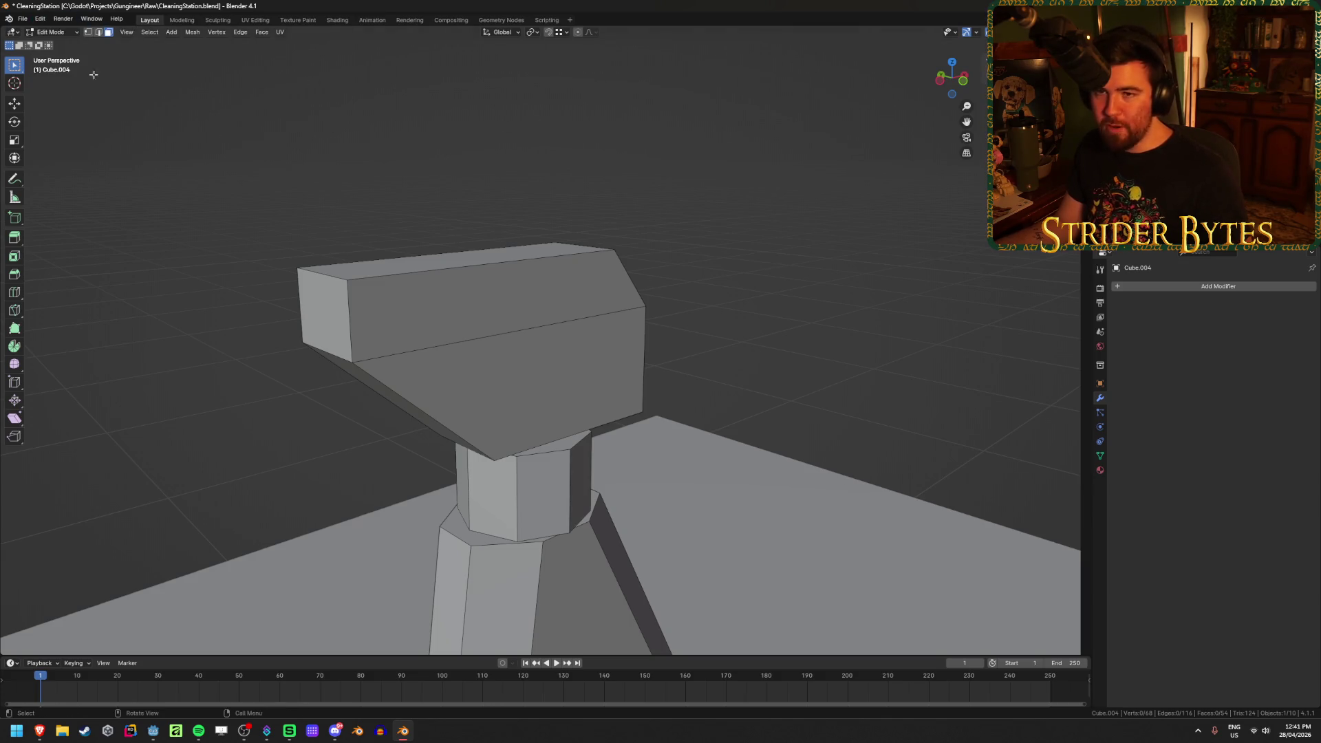
left_click(328, 314)
key("e")
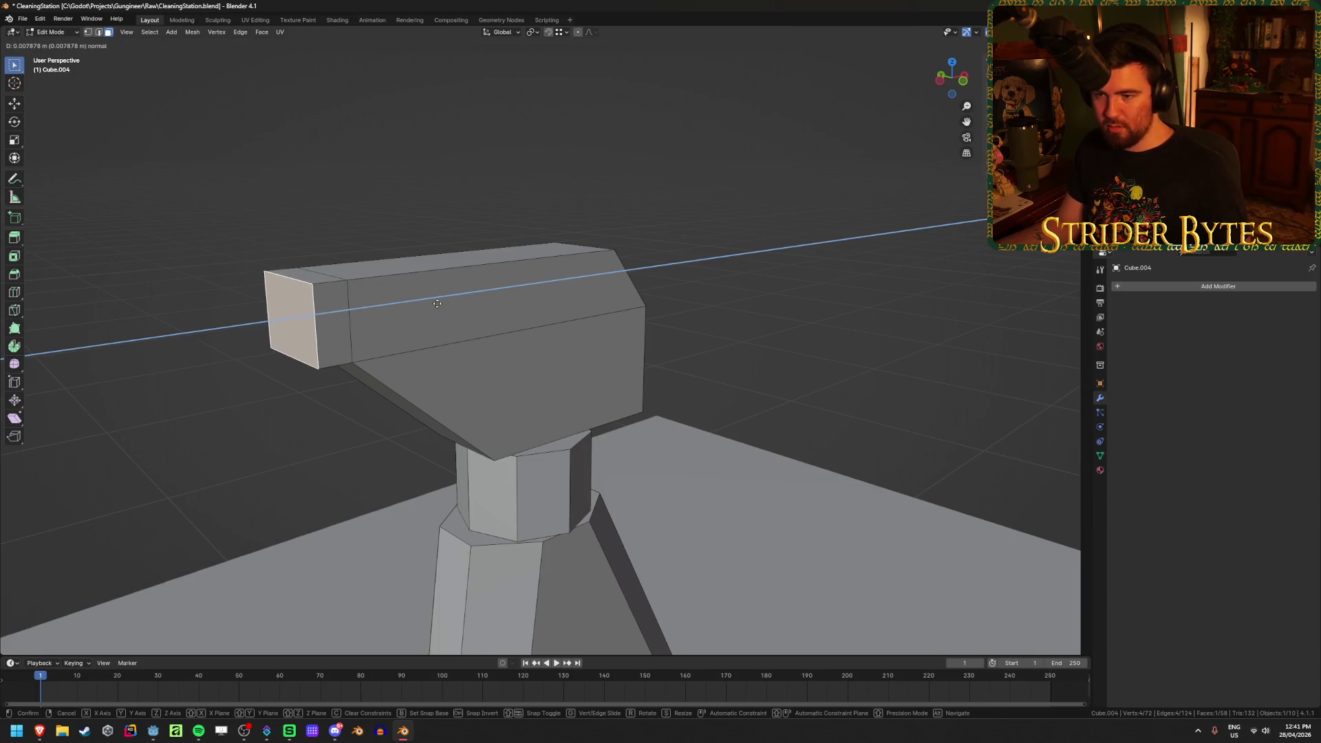
left_click(431, 304)
left_click(390, 190)
mouse_move(398, 237)
middle_mouse_down()
mouse_move(431, 248)
mouse_move(386, 248)
mouse_move(383, 268)
mouse_move(468, 297)
mouse_move(445, 284)
middle_mouse_up()
Slide the nozzle head's end face about 0.0038 m along X
left_click(365, 306)
key("g")
key("x")
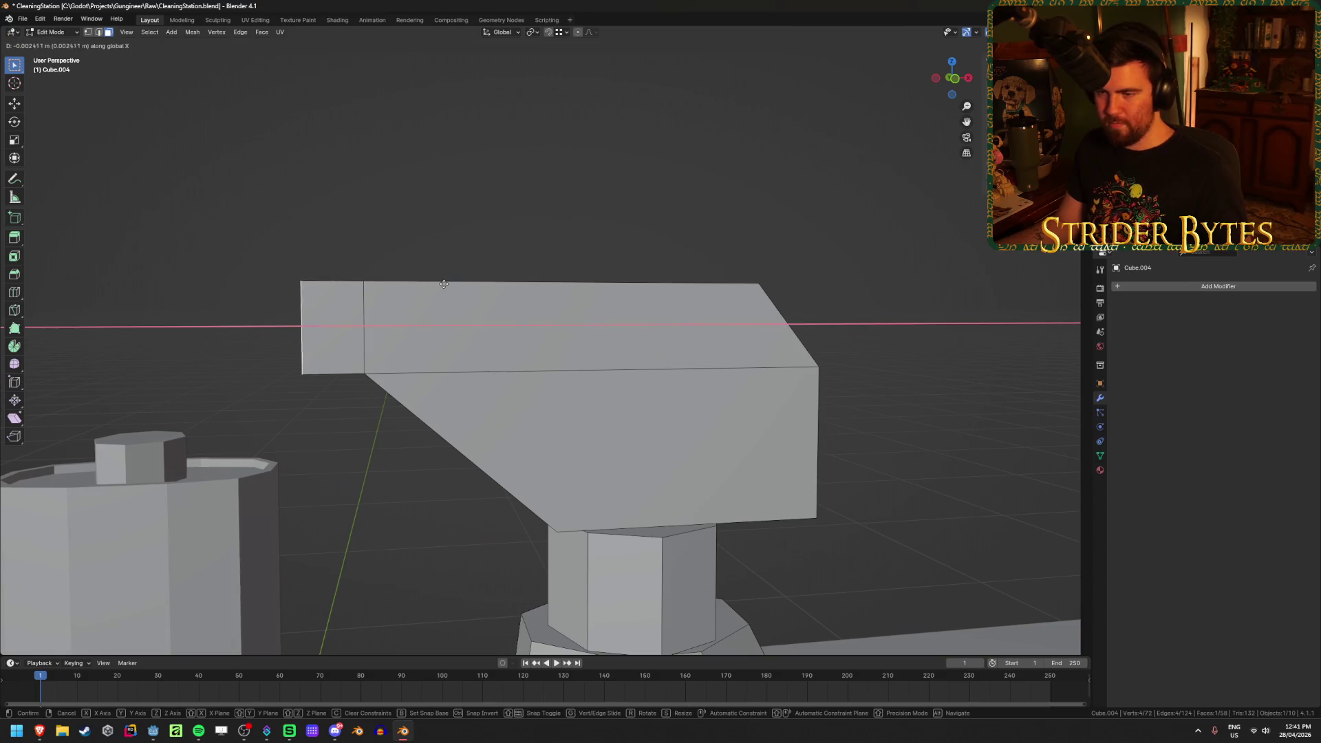
left_click(439, 282)
left_click(443, 171)
mouse_move(442, 171)
middle_mouse_down()
mouse_move(443, 345)
mouse_move(718, 410)
mouse_move(723, 353)
middle_mouse_up()
Add a cube of size 0.01 m at Z 1.25 m
key("shift+a")
left_click(688, 352)
mouse_move(590, 481)
middle_mouse_down()
mouse_move(457, 463)
mouse_move(605, 499)
middle_mouse_up()
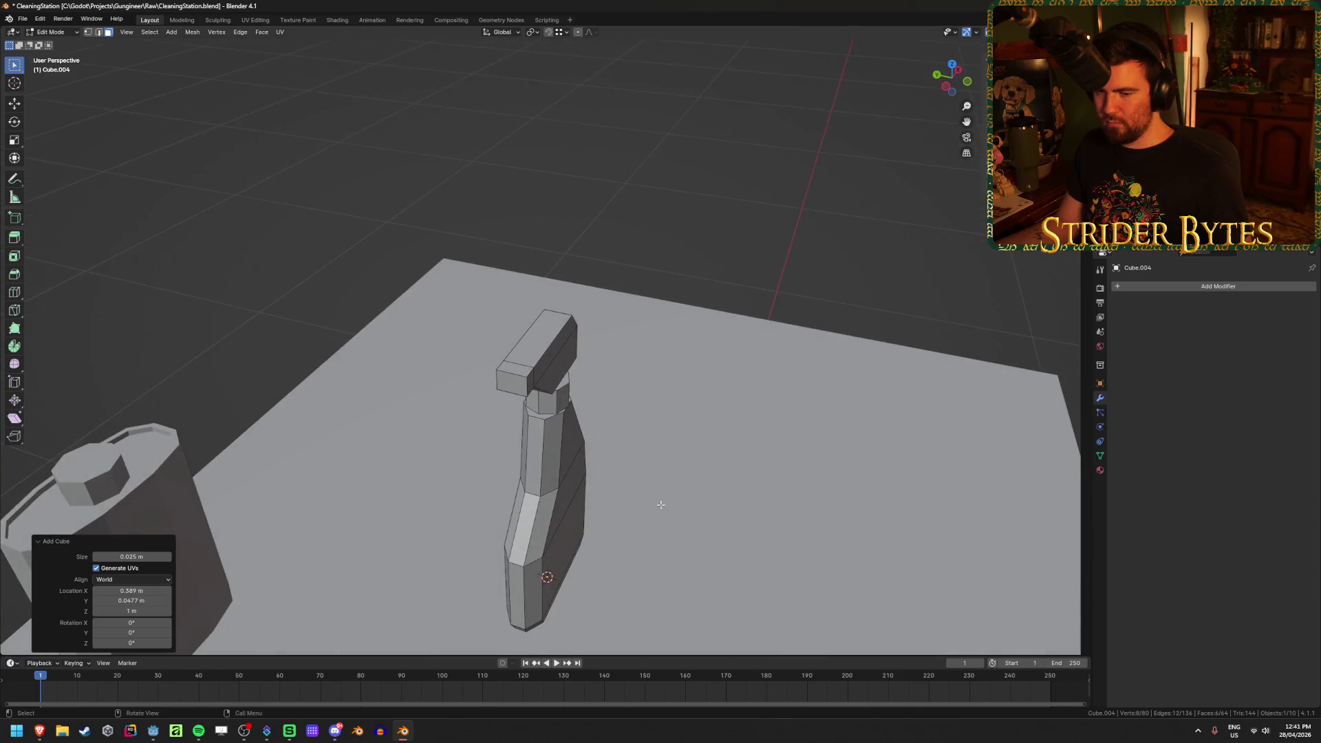
key("shift+z")
mouse_move(681, 514)
middle_mouse_down()
mouse_move(592, 489)
mouse_move(564, 503)
middle_mouse_up()
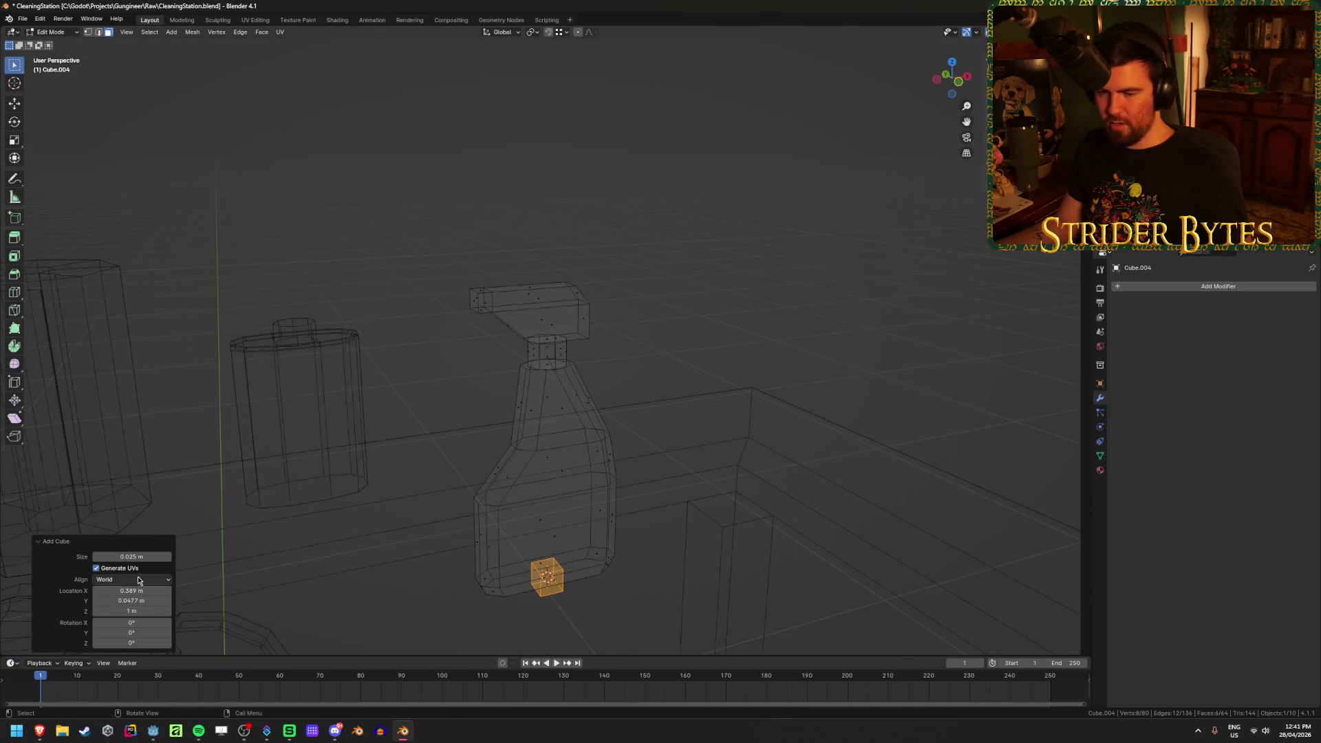
left_click(137, 611)
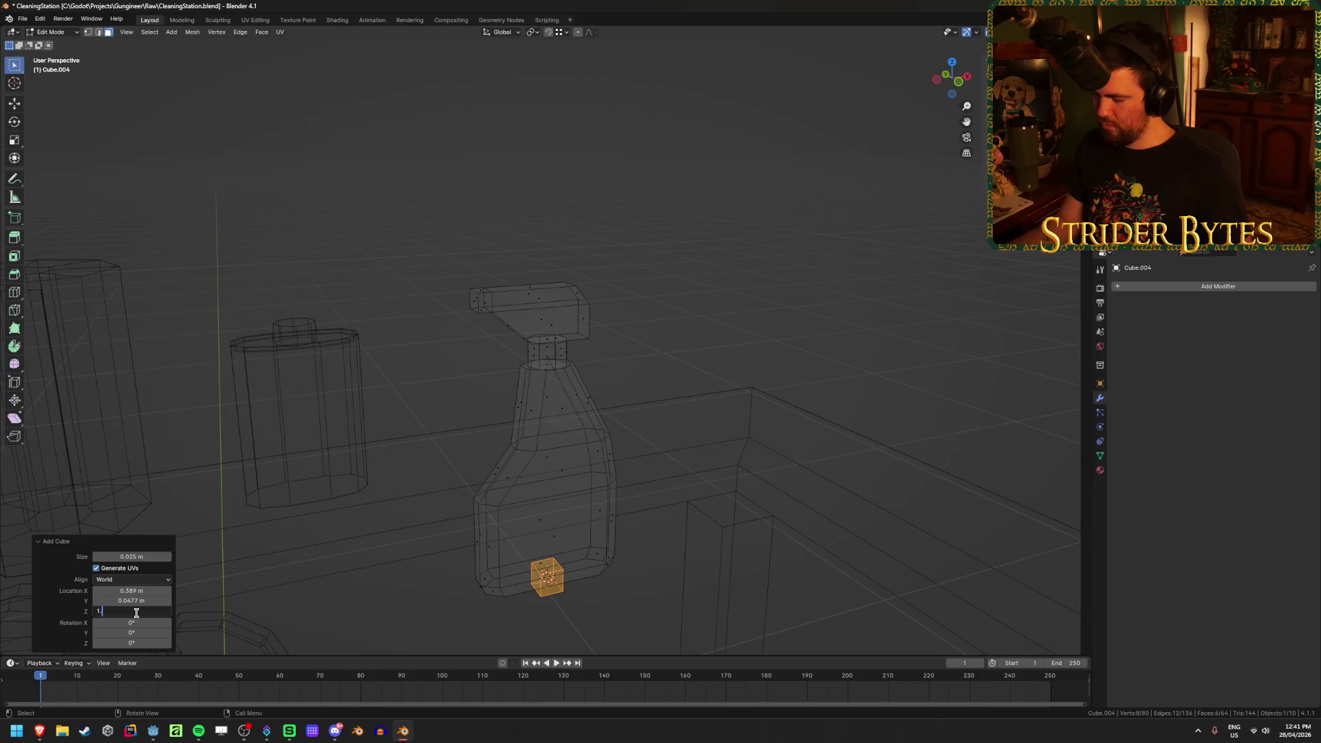
type("25")
key("Return")
mouse_move(251, 413)
middle_mouse_down()
mouse_move(351, 422)
mouse_move(371, 318)
mouse_move(457, 309)
middle_mouse_up()
scroll(457, 310, "up", 2)
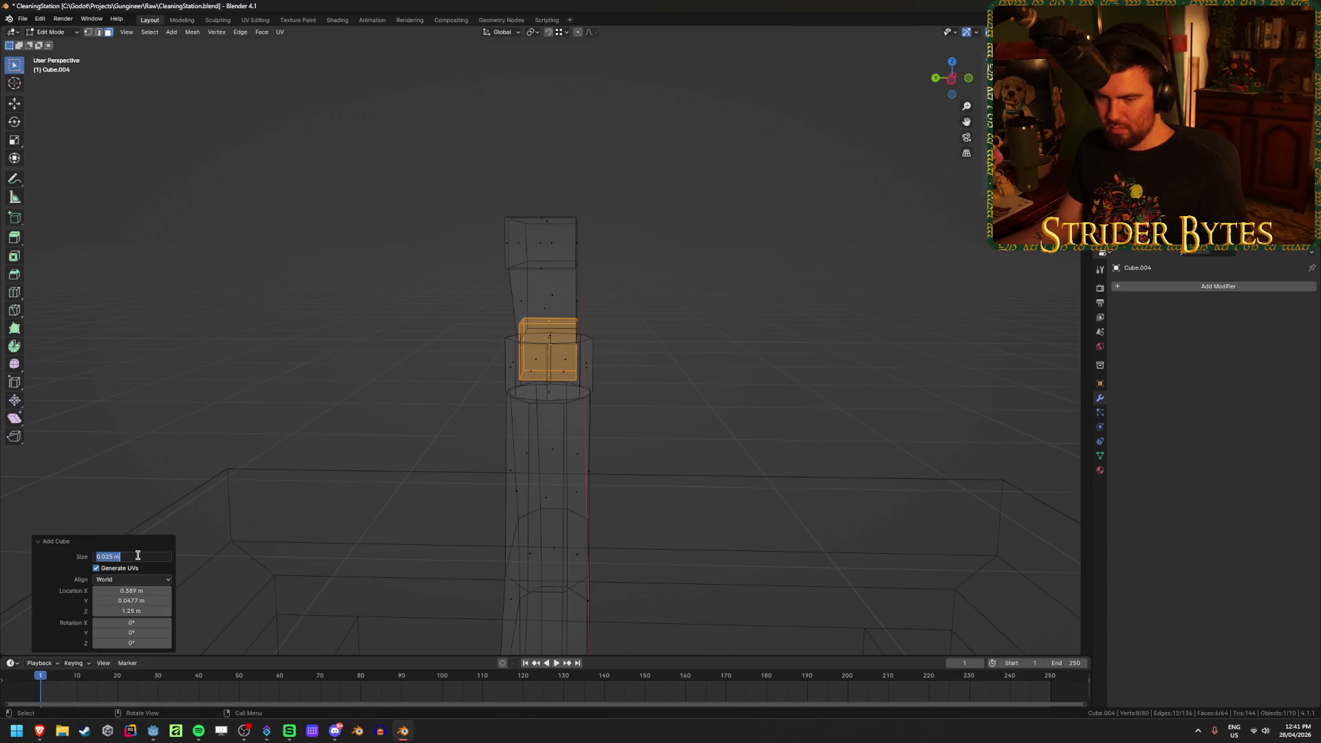
type("1")
key("Return")
Position the small cube just below the nozzle head in front view
middle_click_drag(628, 347, 511, 341)
key("KP_3")
key("KP_1")
key("g")
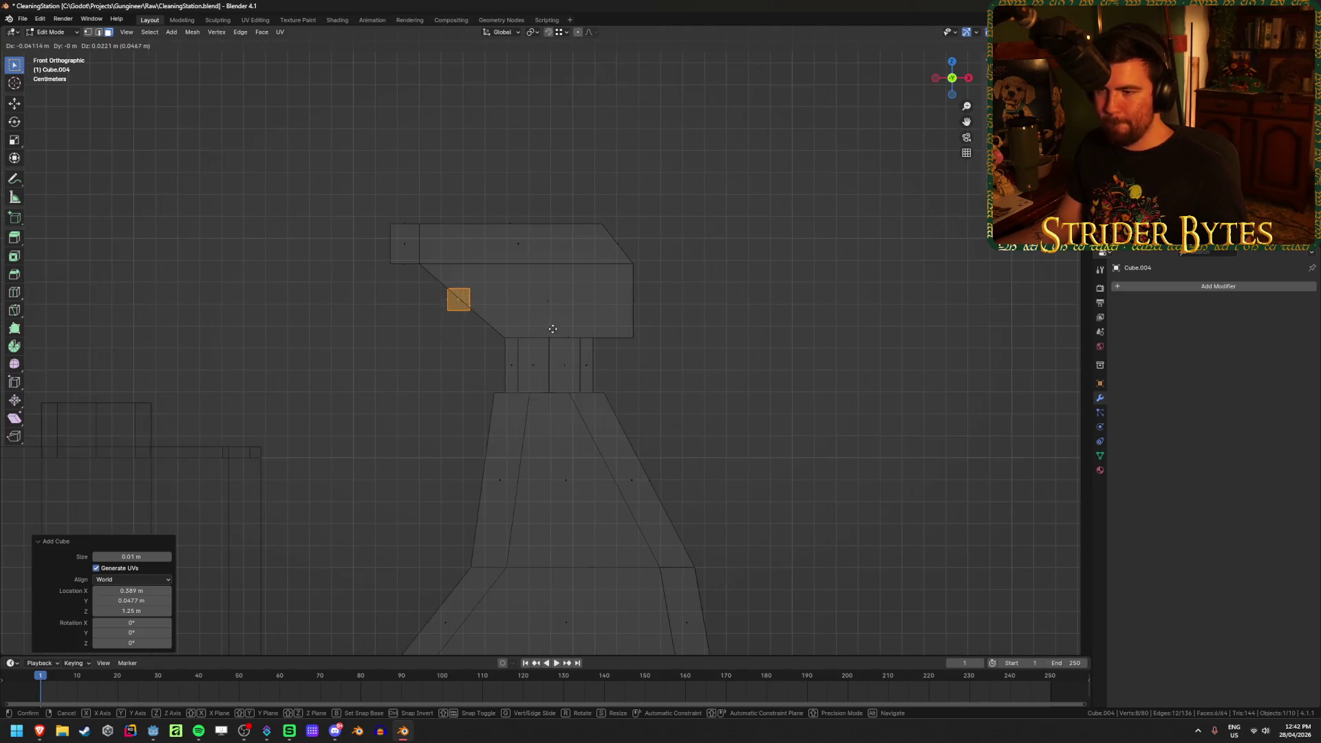
left_click(553, 327)
Drop the cube's bottom vertices down-left to slant the trigger, checking the reference
scroll(403, 330, "up", 3)
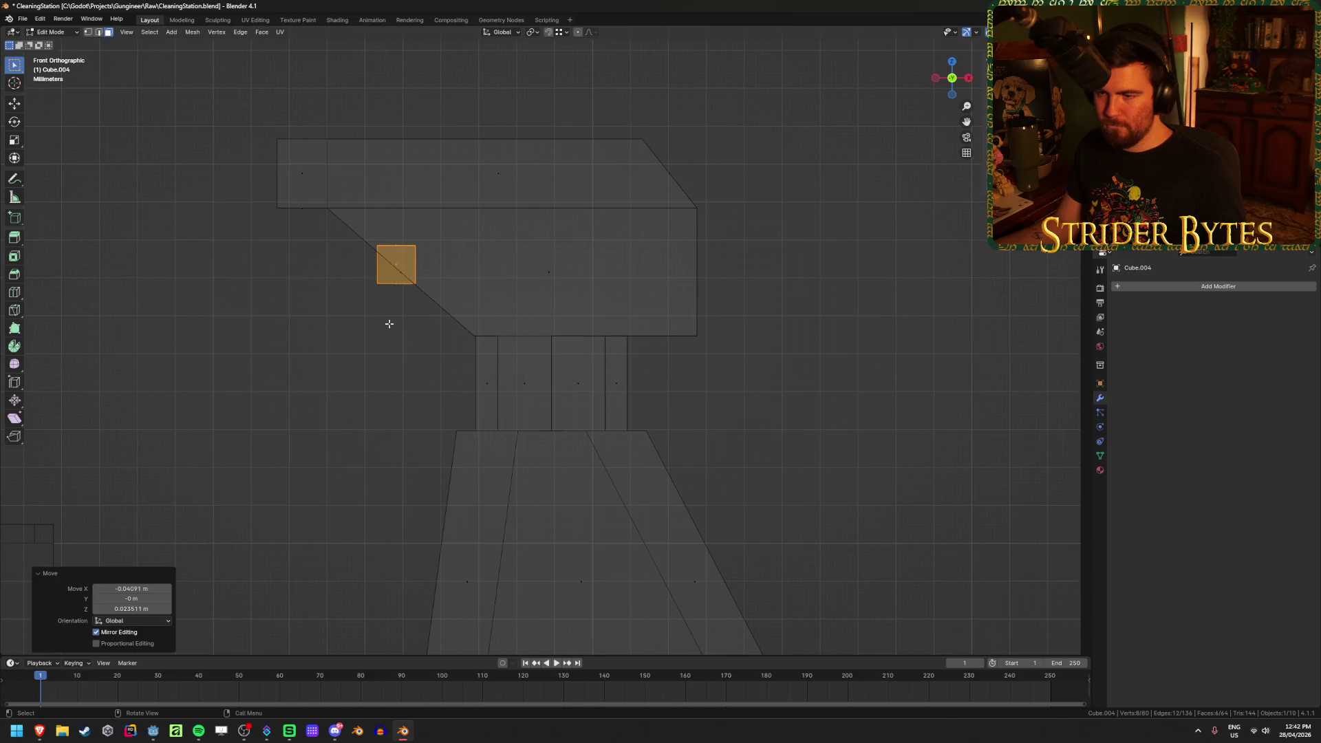
key("2")
key("1")
key("alt+z")
key("alt+z")
left_click_drag(337, 306, 421, 271)
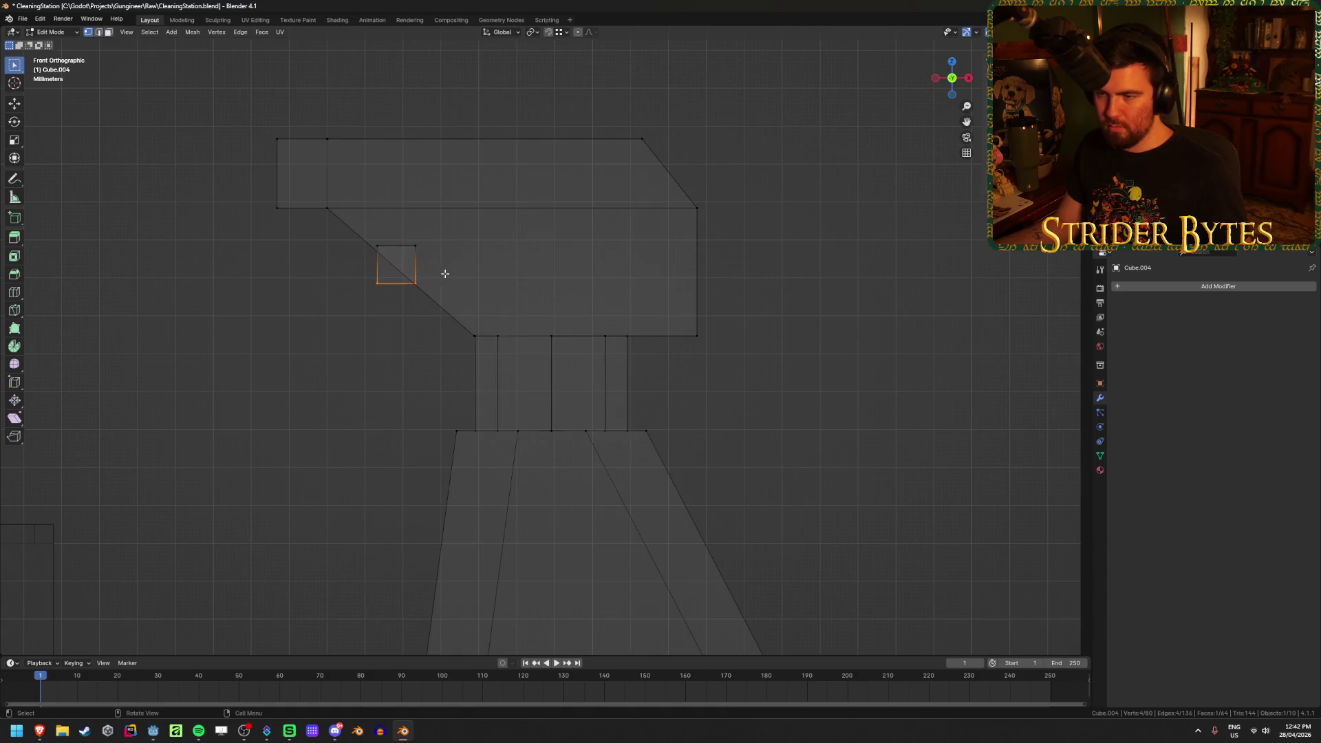
key("g")
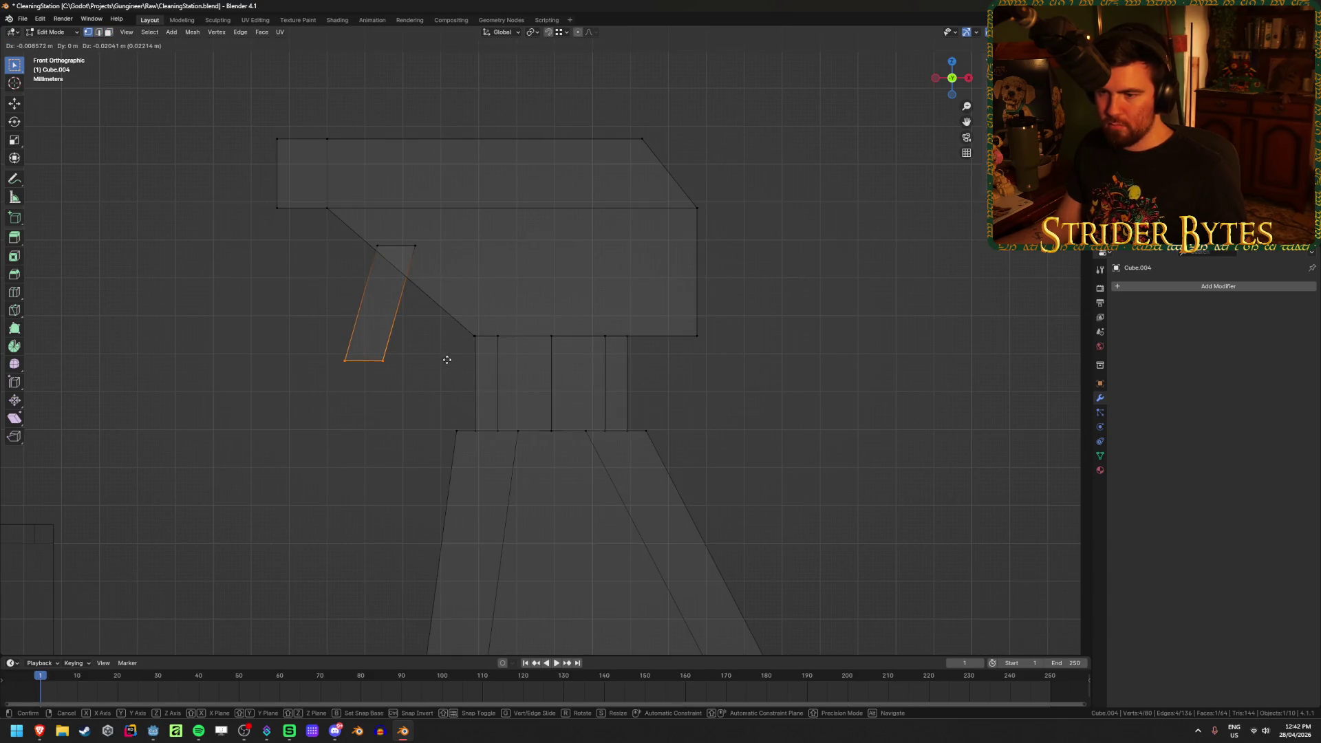
left_click(444, 357)
mouse_move(43, 734)
left_click(126, 693)
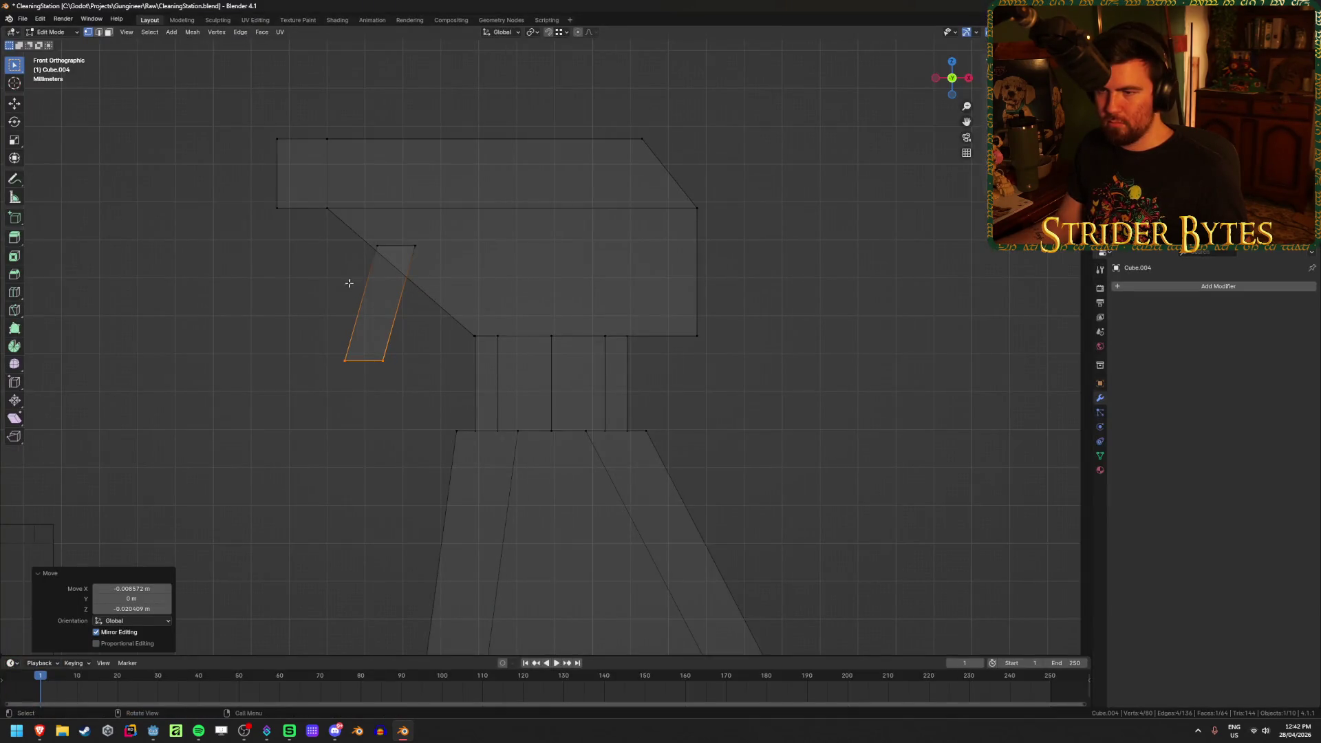
Nudge the trigger's top vertices right and pull its bottom vertices further down-left
left_click_drag(349, 283, 451, 242)
key("g")
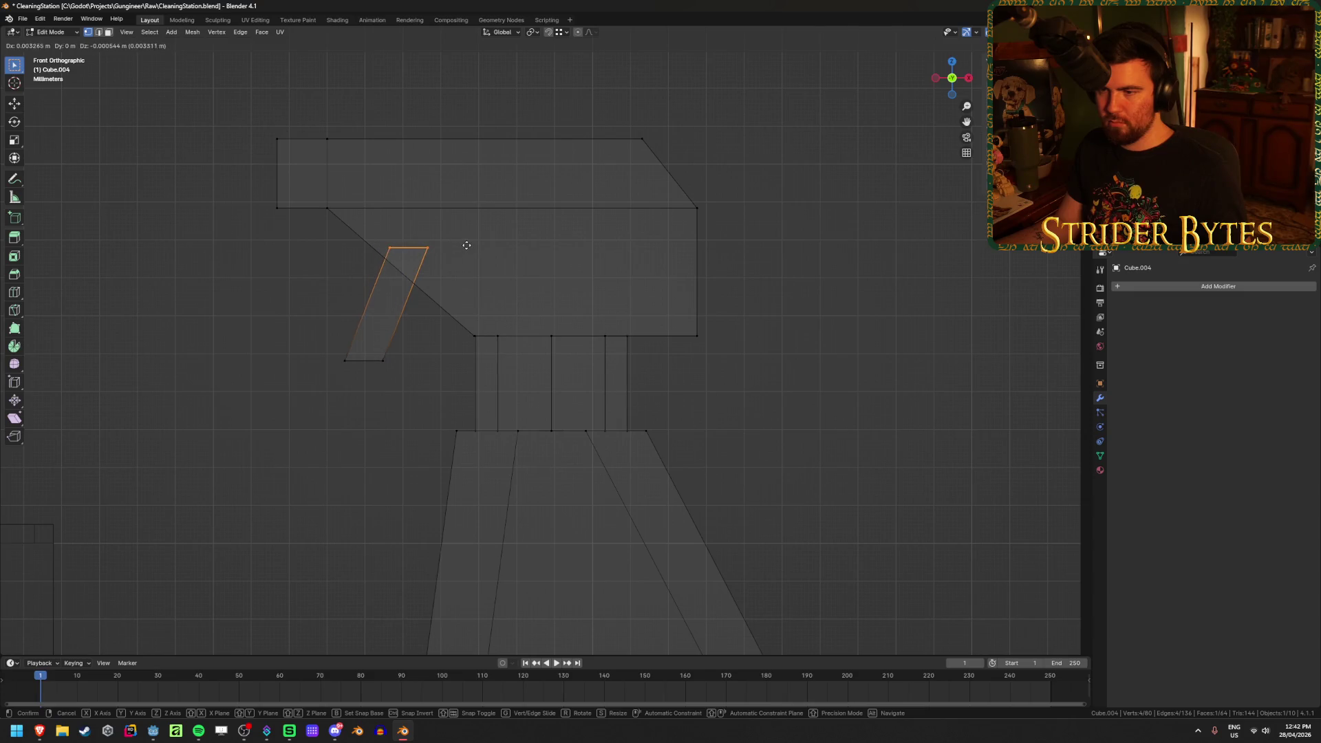
left_click(466, 245)
left_click_drag(287, 443, 415, 362)
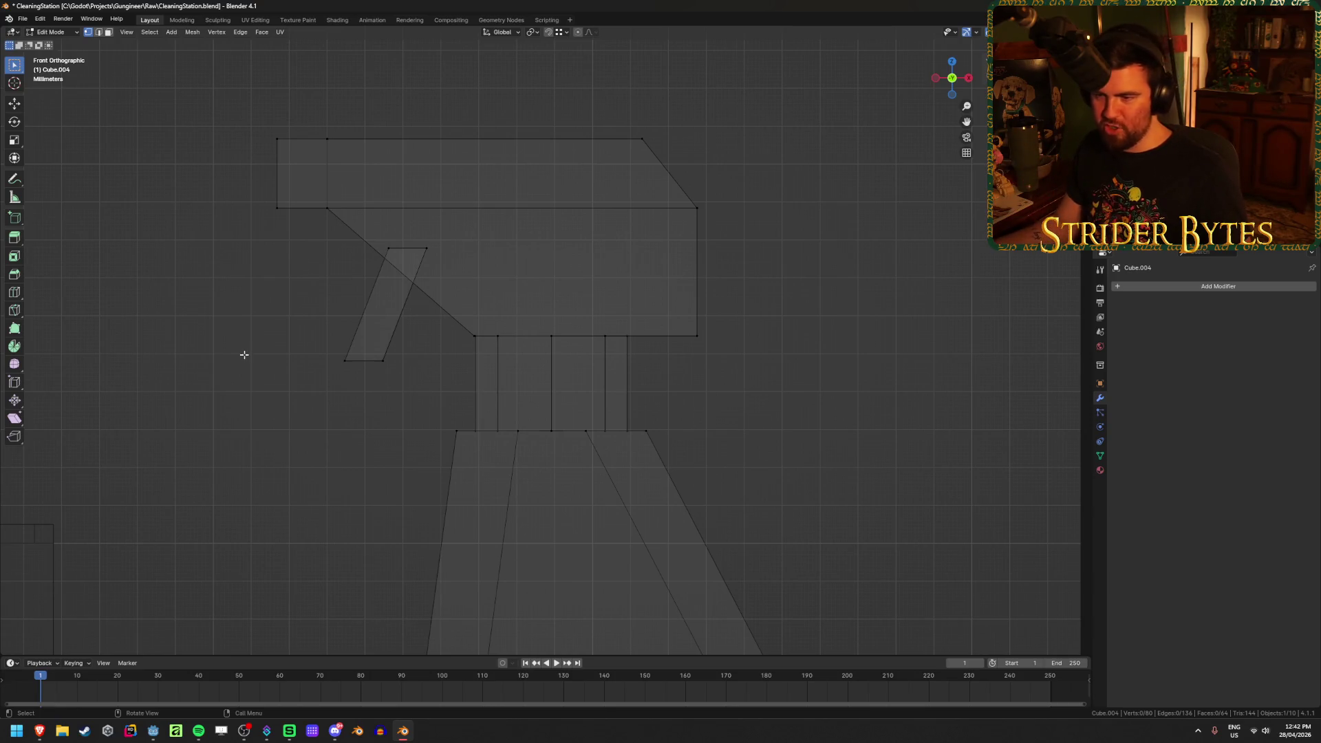
left_click_drag(249, 421, 443, 314)
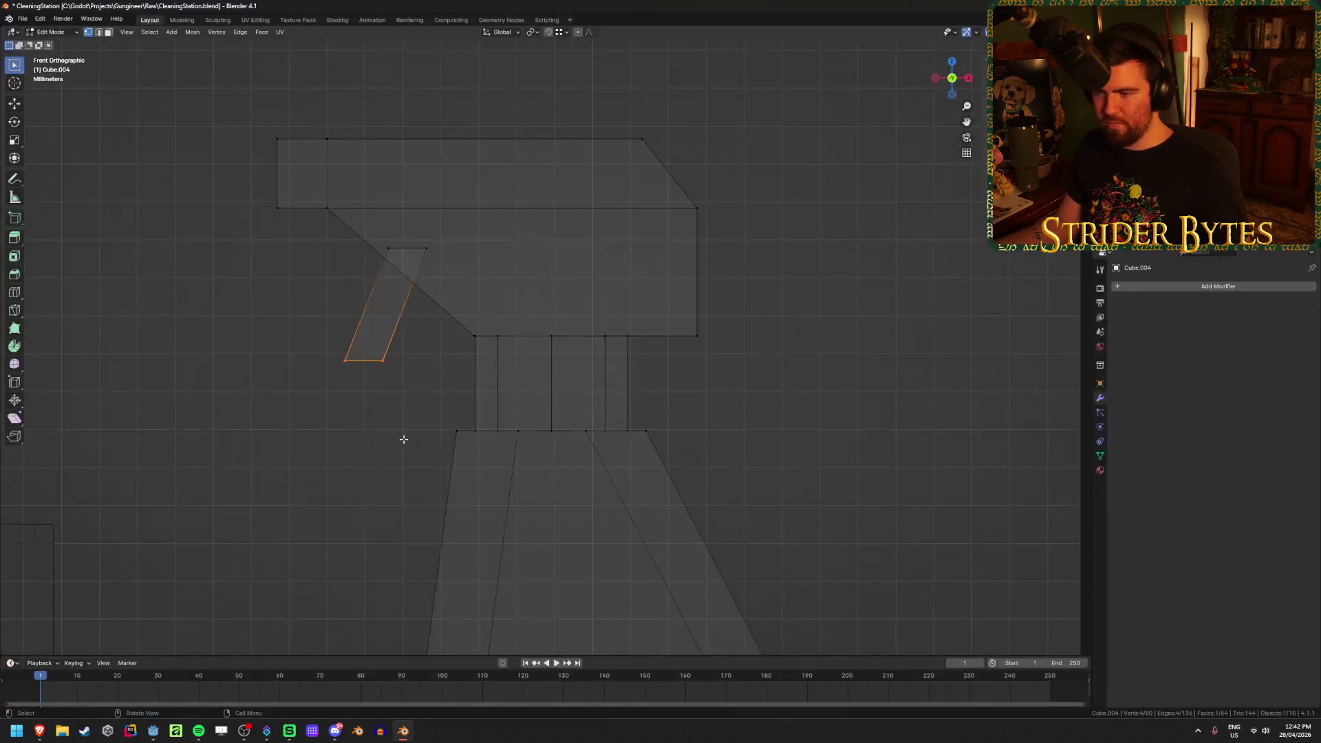
scroll(404, 439, "down", 2)
key("g")
left_click(375, 484)
Loop-cut the trigger through the middle and shift the cut right to curve the lever
key("ctrl+r")
left_click(416, 348)
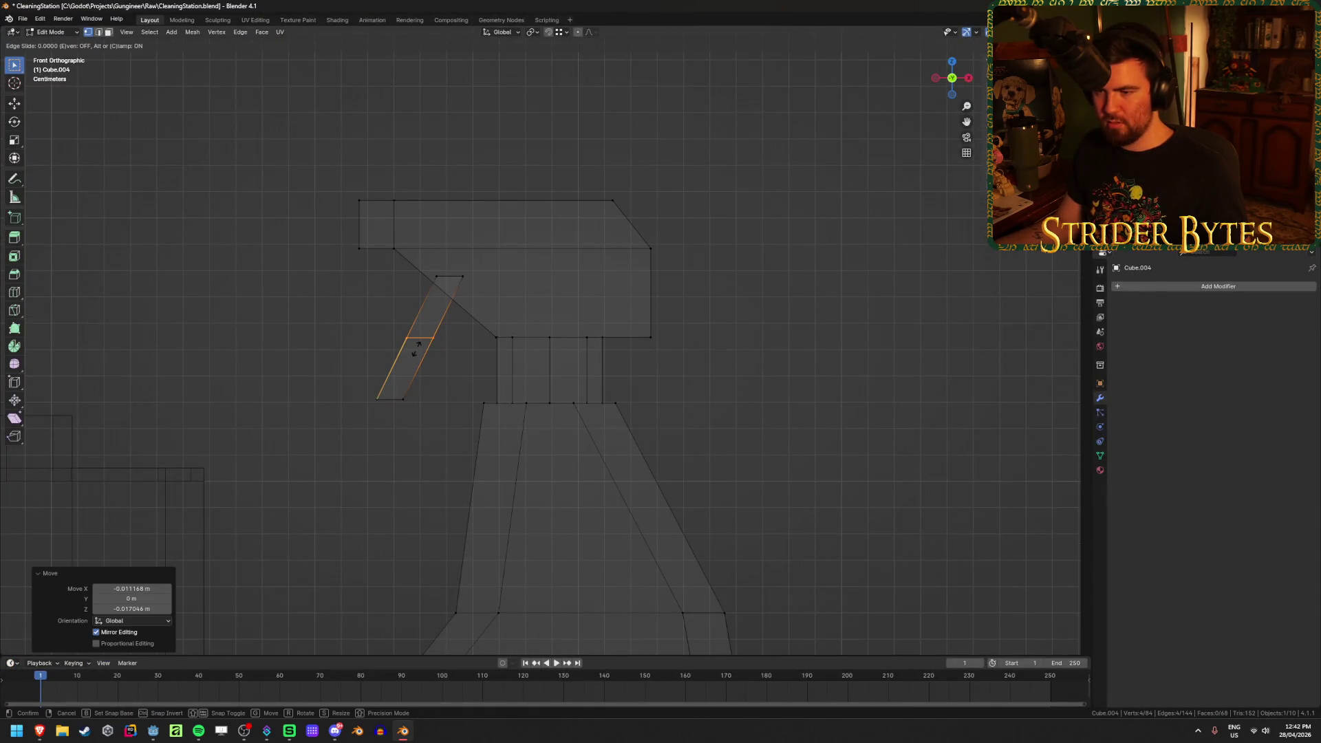
right_click(415, 348)
key("g")
left_click(478, 363)
key("Tab")
mouse_move(746, 378)
middle_mouse_down()
mouse_move(702, 442)
mouse_move(737, 386)
mouse_move(652, 399)
mouse_move(640, 372)
mouse_move(613, 406)
mouse_move(627, 423)
middle_mouse_up()
scroll(626, 419, "down", 4)
scroll(625, 414, "up", 4)
key("Tab")
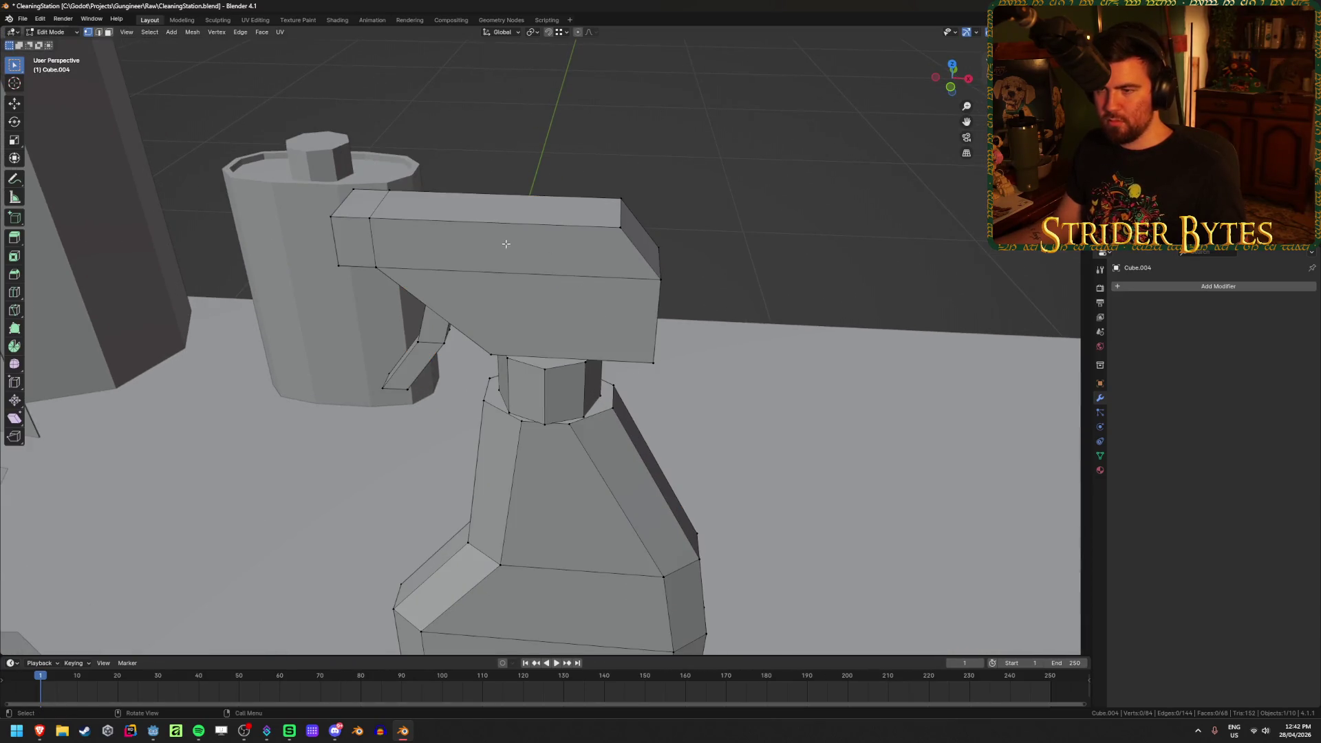
left_click(504, 227, "ctrl")
left_click(851, 296)
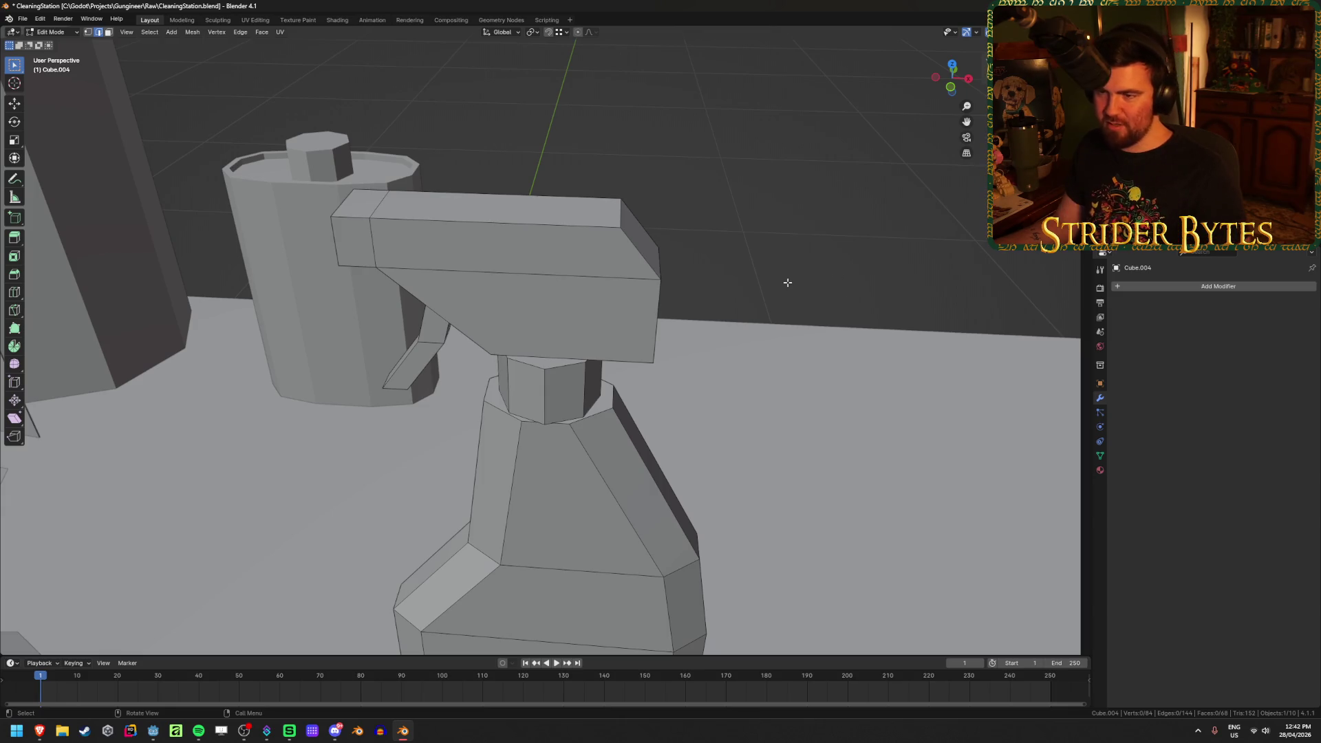
left_click(474, 223, "shift")
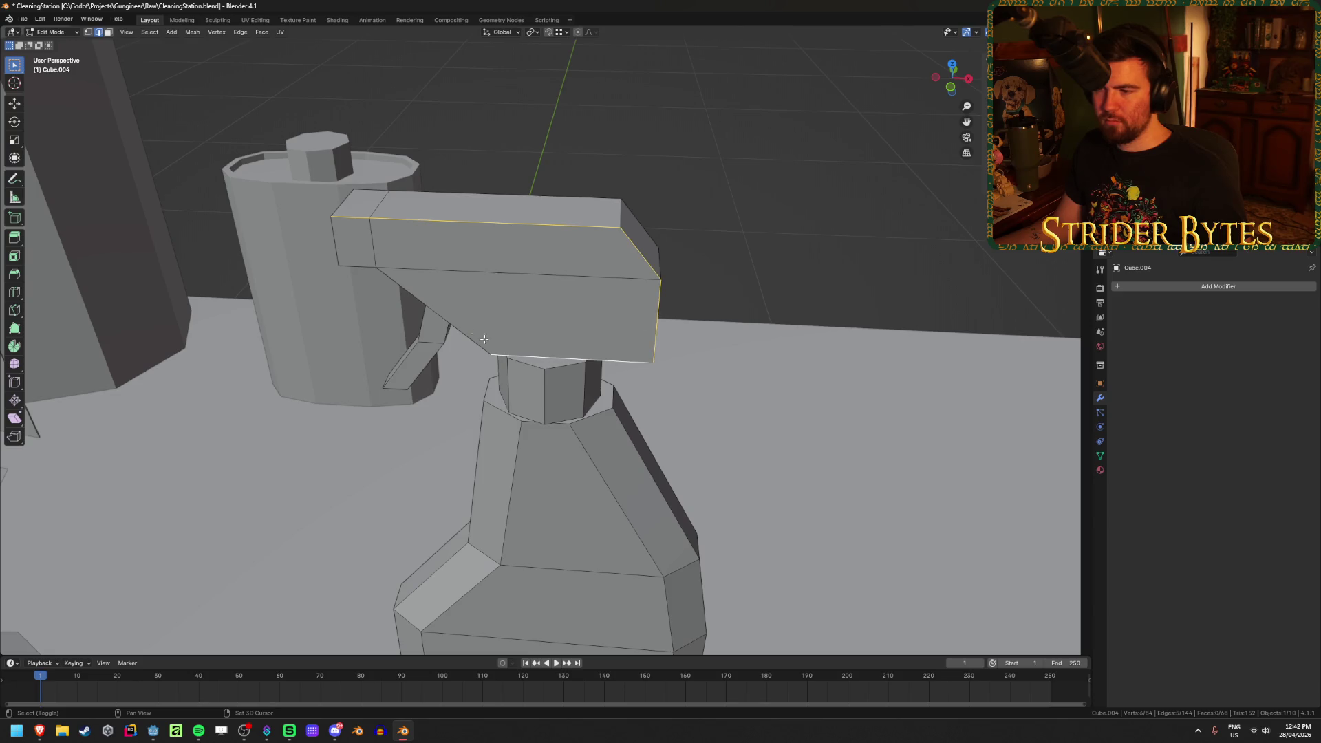
mouse_move(453, 323)
middle_mouse_down()
mouse_move(455, 265)
mouse_move(410, 259)
middle_mouse_up()
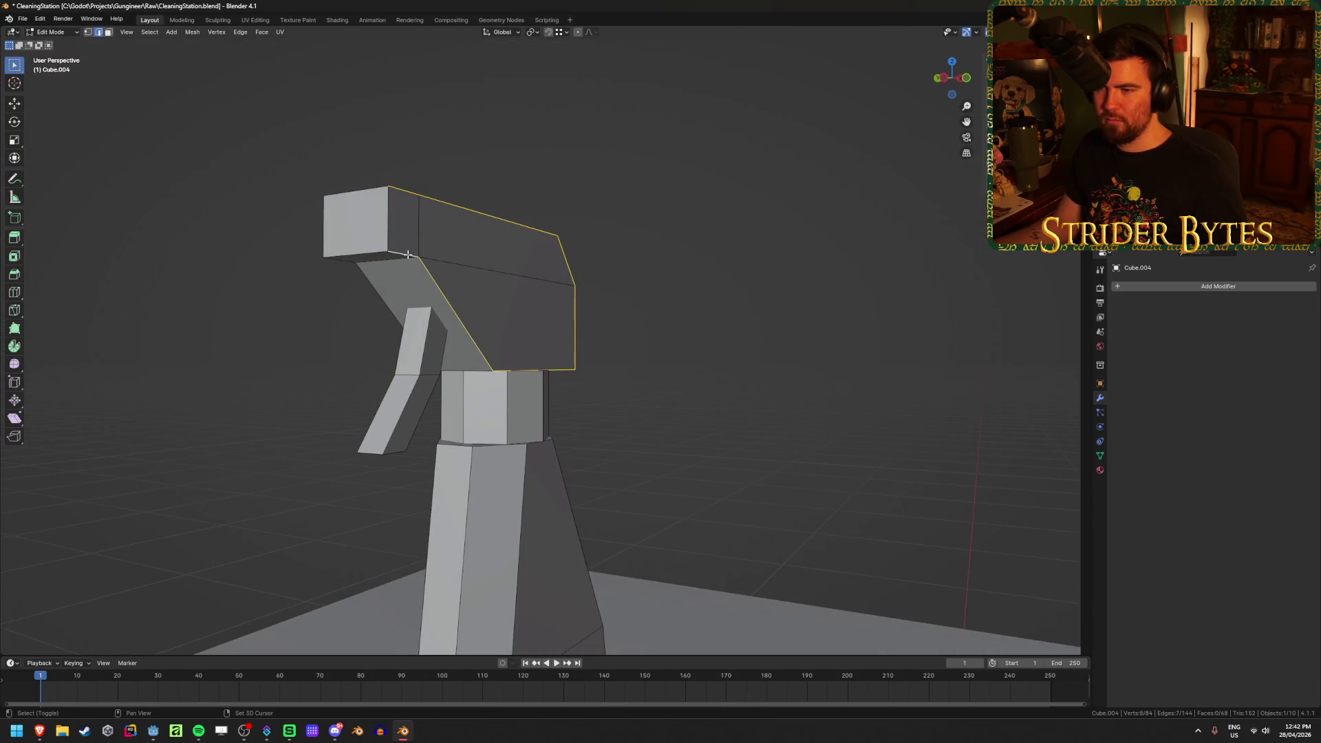
key("ctrl+b")
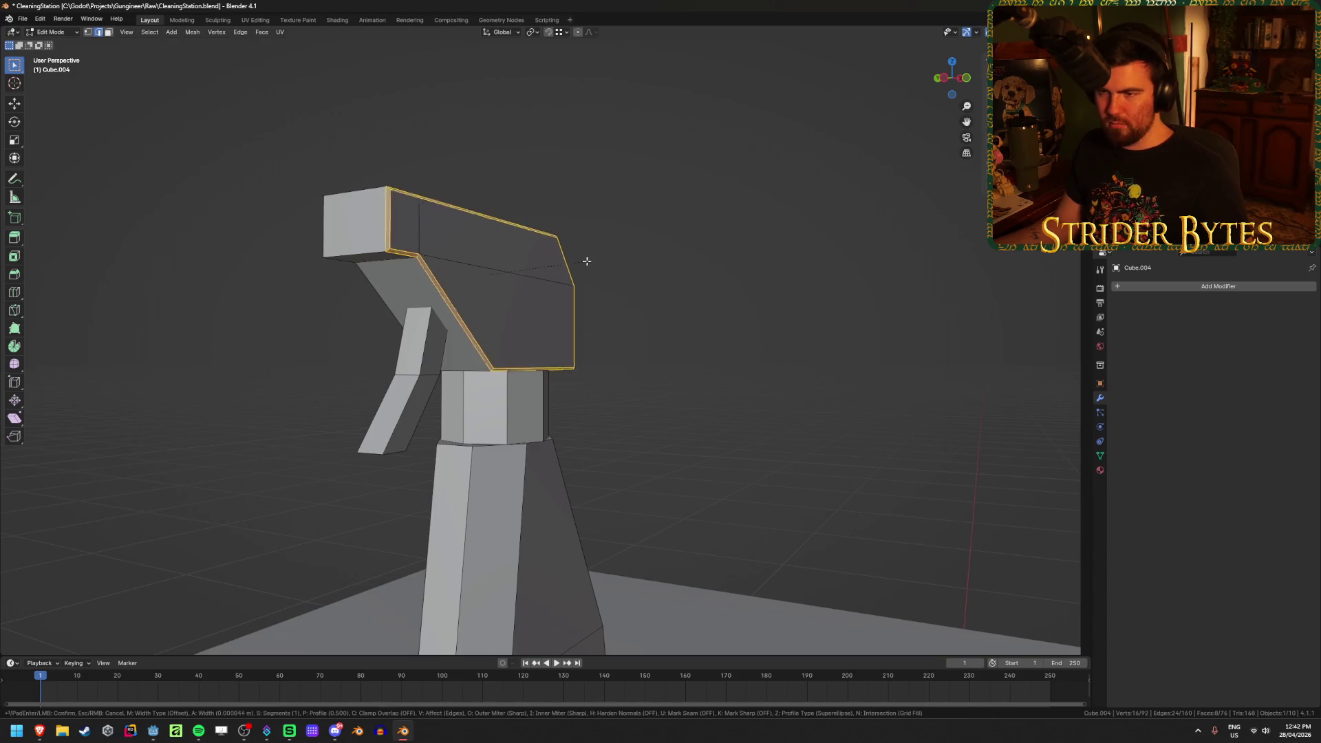
key("Escape")
mouse_move(593, 262)
middle_mouse_down()
mouse_move(325, 299)
mouse_move(391, 307)
middle_mouse_up()
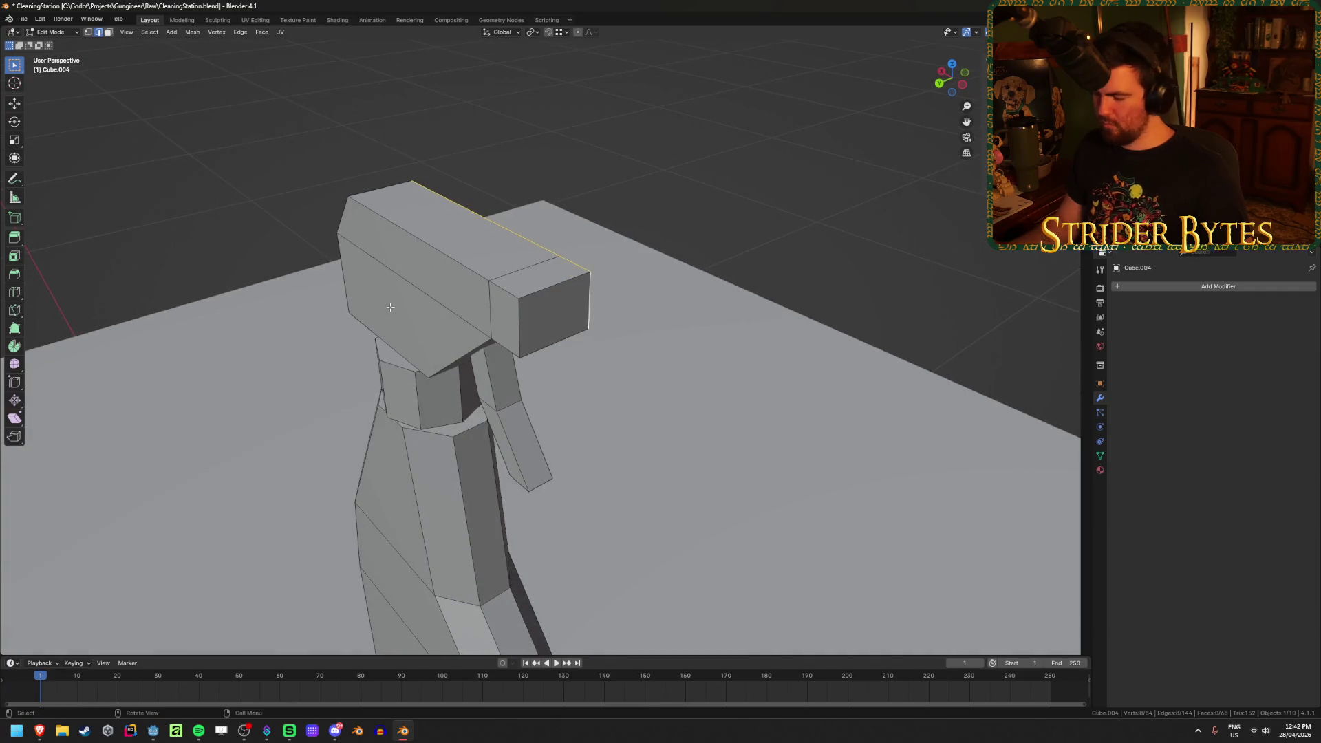
In right orthographic X-ray view, select the nozzle head's top face and lower edge vertices
key("KP_3")
key("1")
key("alt+z")
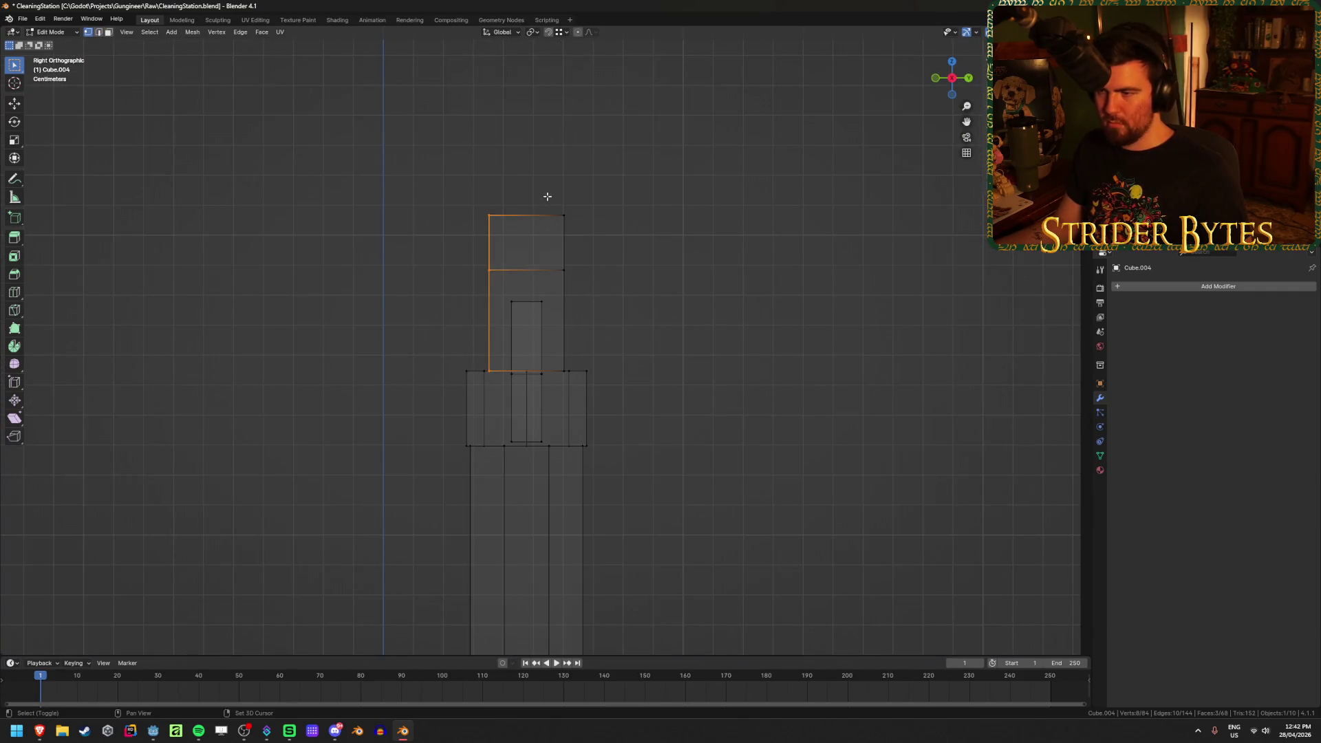
mouse_move(572, 195)
left_mouse_down()
mouse_move(543, 262)
mouse_move(481, 289)
left_mouse_up()
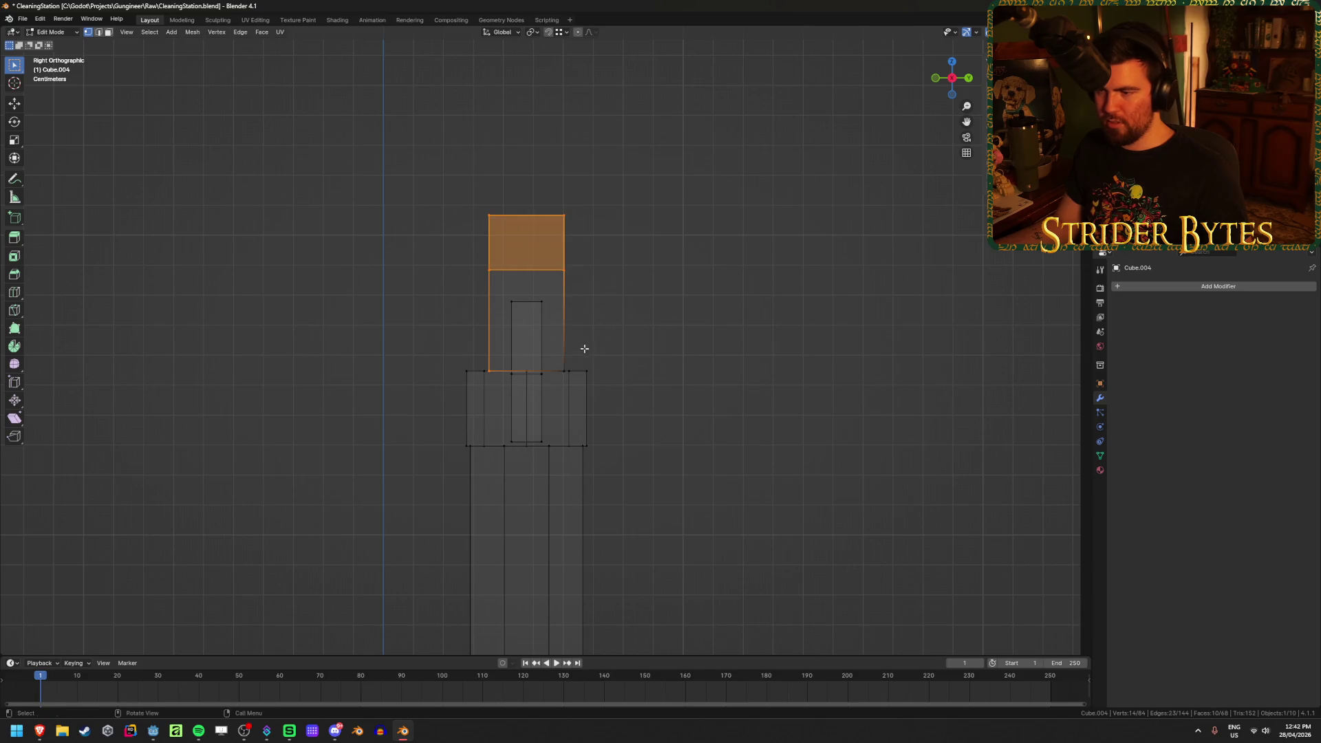
scroll(583, 346, "up", 3)
key("b")
left_click_drag(570, 385, 578, 404)
middle_click_drag(578, 404, 657, 371)
key("alt+z")
key("2")
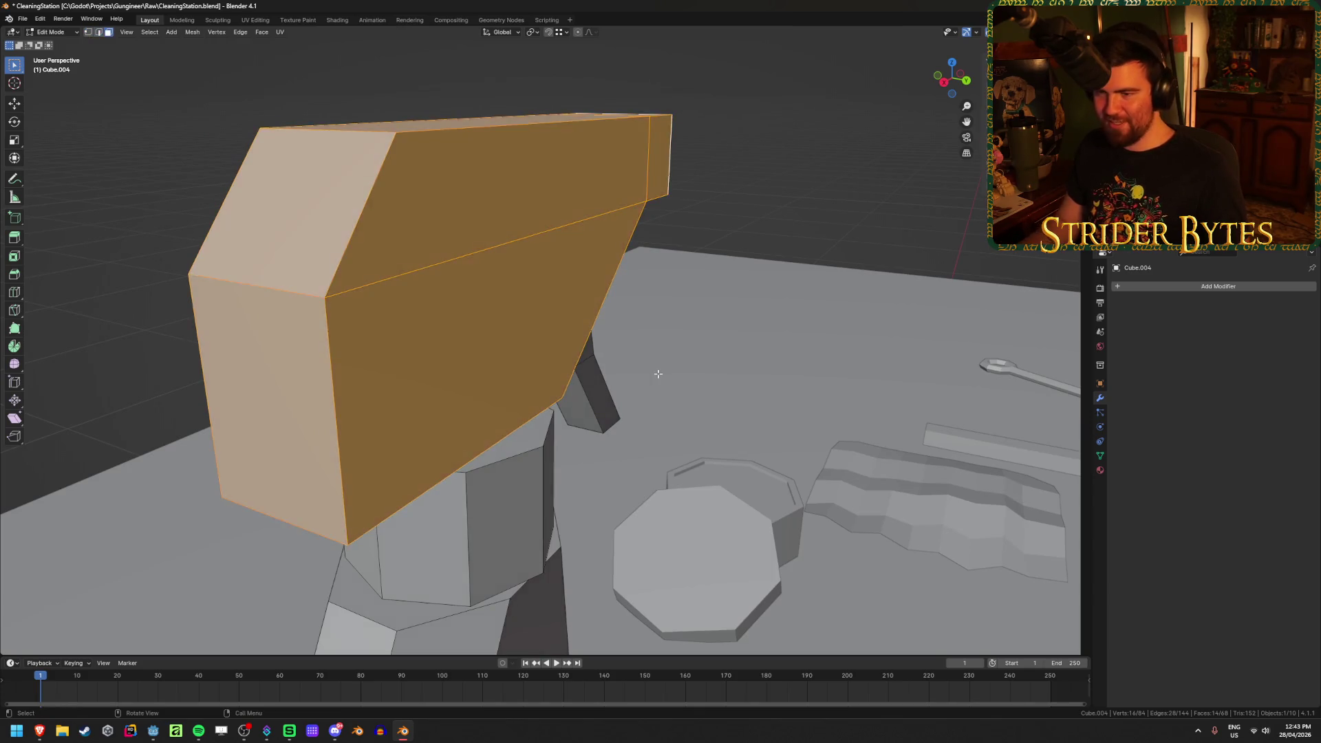
key("KP_1")
key("KP_3")
key("alt+z")
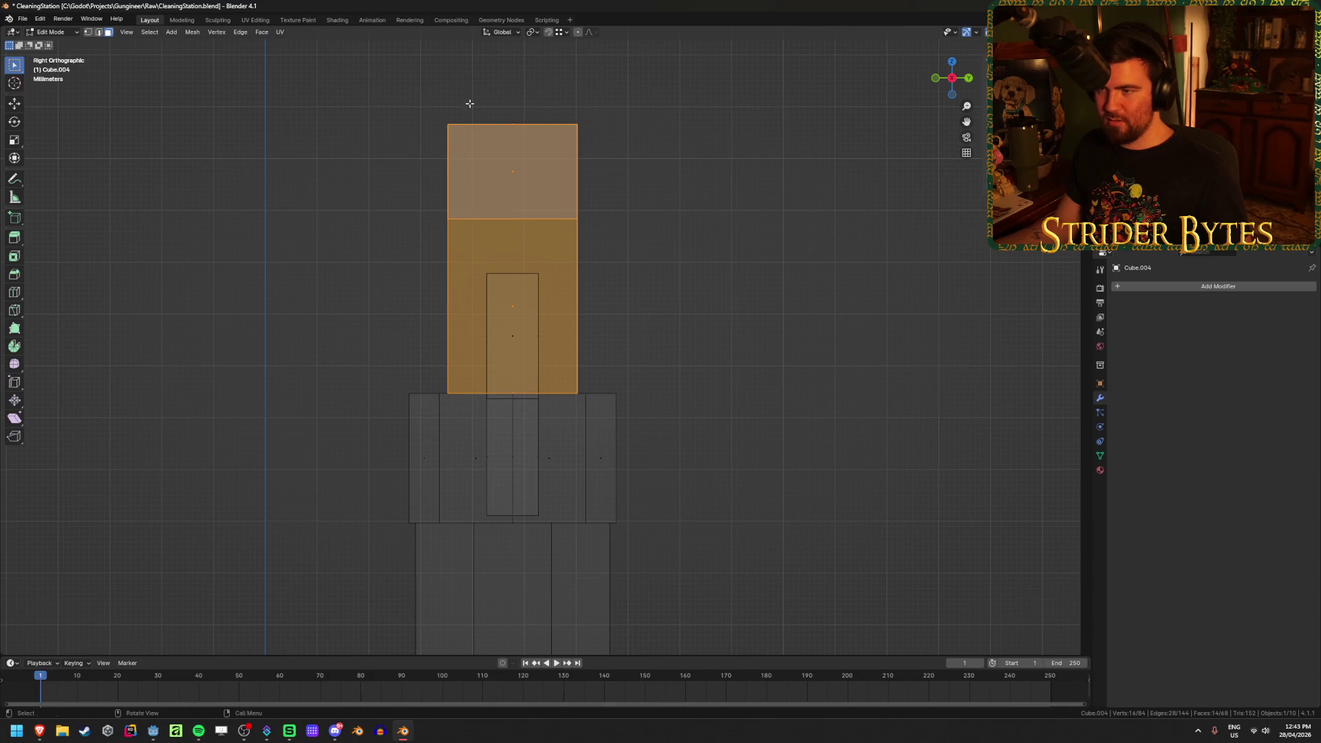
Deselect the centre column and top faces, then bevel the remaining nozzle head edges
left_click_drag(472, 84, 547, 435, "ctrl")
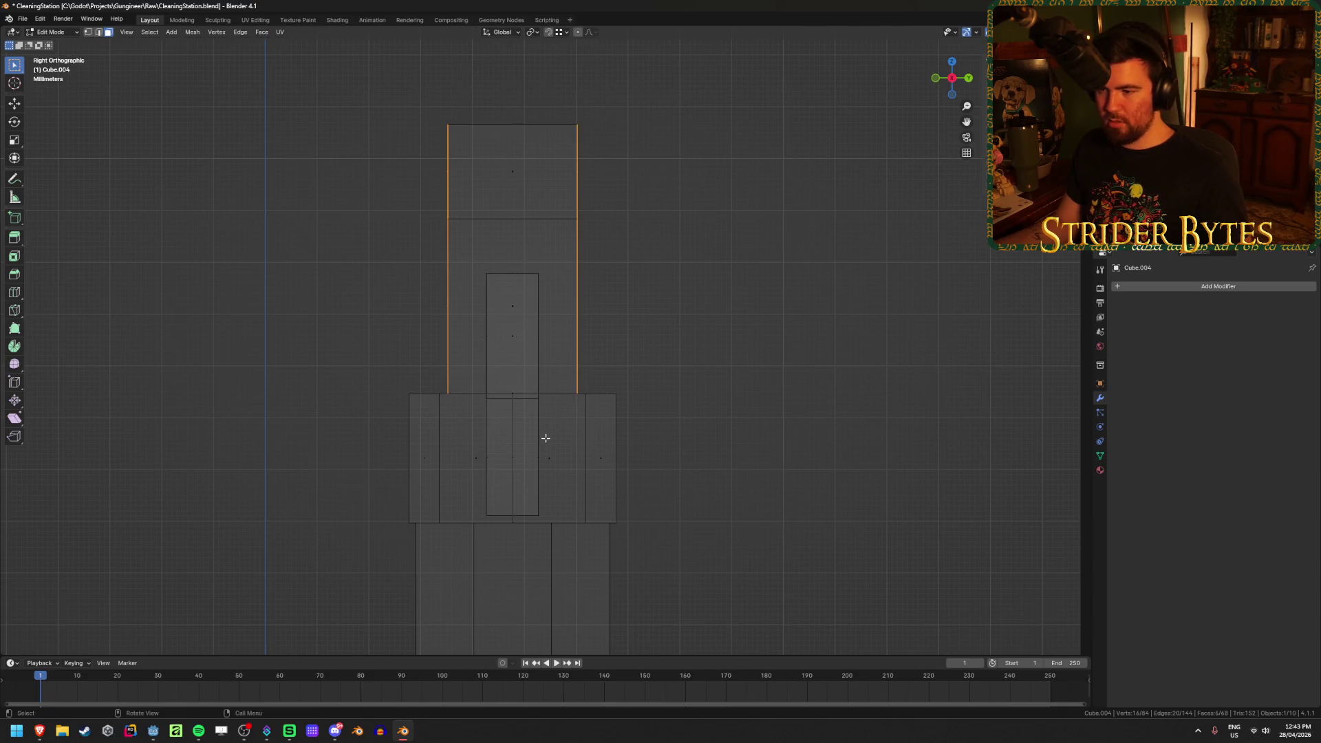
key("alt+z")
middle_click_drag(545, 388, 427, 359)
key("2")
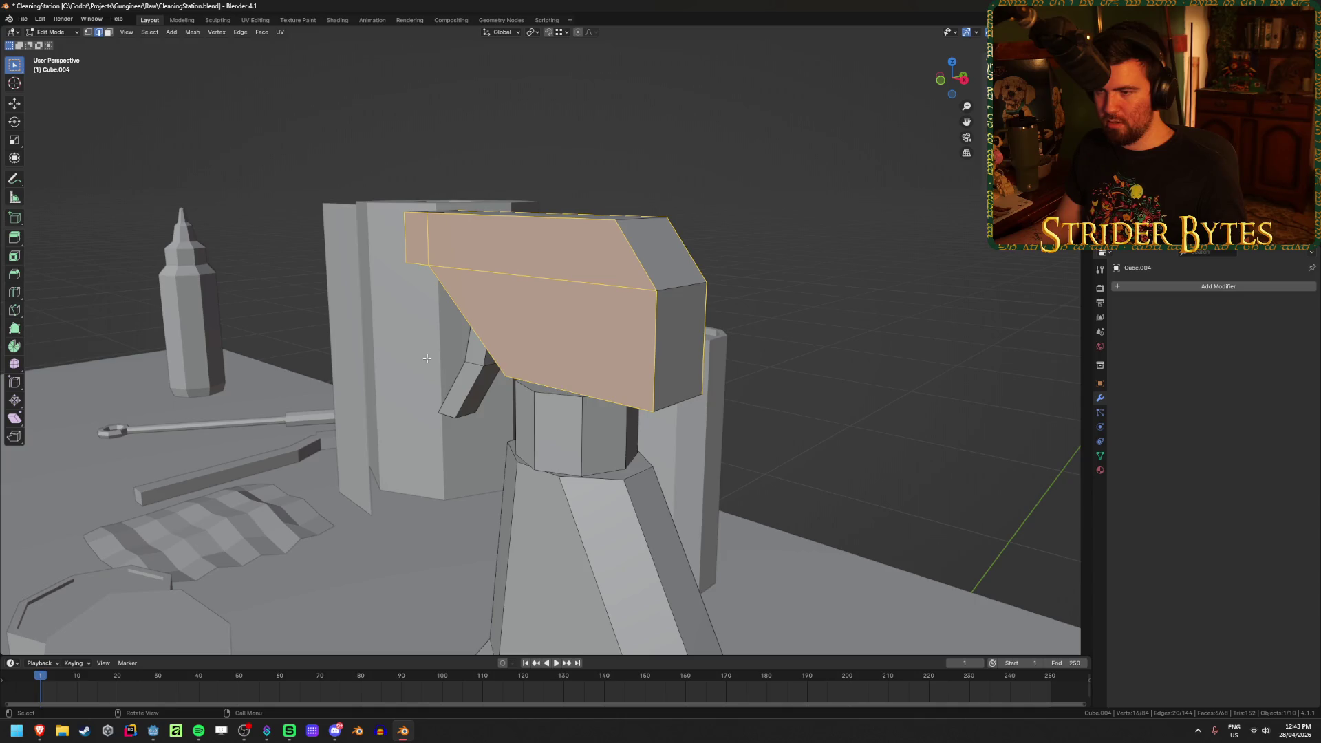
mouse_move(553, 276)
middle_mouse_down()
mouse_move(482, 289)
mouse_move(516, 280)
middle_mouse_up()
left_click(516, 280, "shift")
mouse_move(667, 319)
middle_mouse_down()
mouse_move(652, 266)
mouse_move(551, 262)
middle_mouse_up()
left_click(506, 260, "shift")
key("ctrl+b")
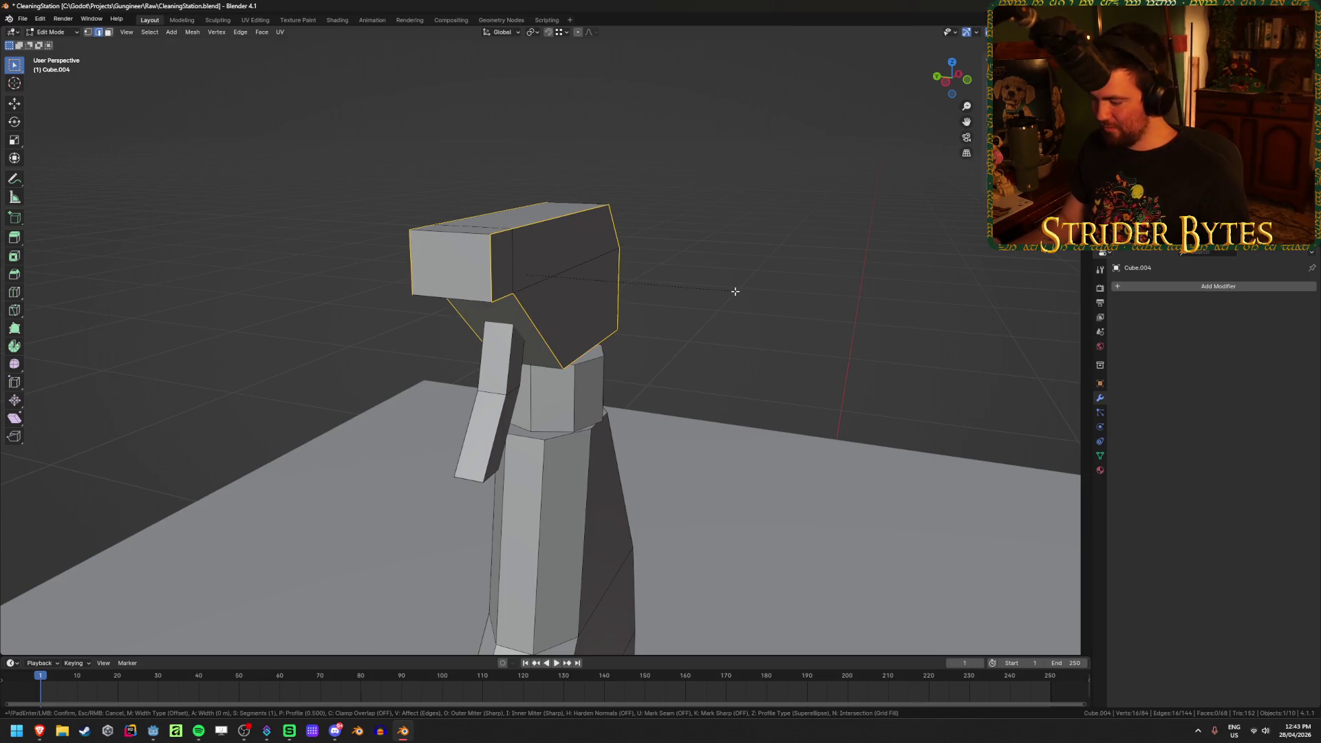
key("Return")
Select the spray bottle head and bevel the edge beneath the nozzle tip
left_click(845, 367)
key("Tab")
left_click(743, 312)
mouse_move(744, 312)
middle_mouse_down()
mouse_move(693, 324)
mouse_move(884, 331)
mouse_move(914, 295)
mouse_move(973, 316)
mouse_move(716, 324)
mouse_move(603, 273)
middle_mouse_up()
left_click(604, 273)
key("Tab")
key("ctrl+b")
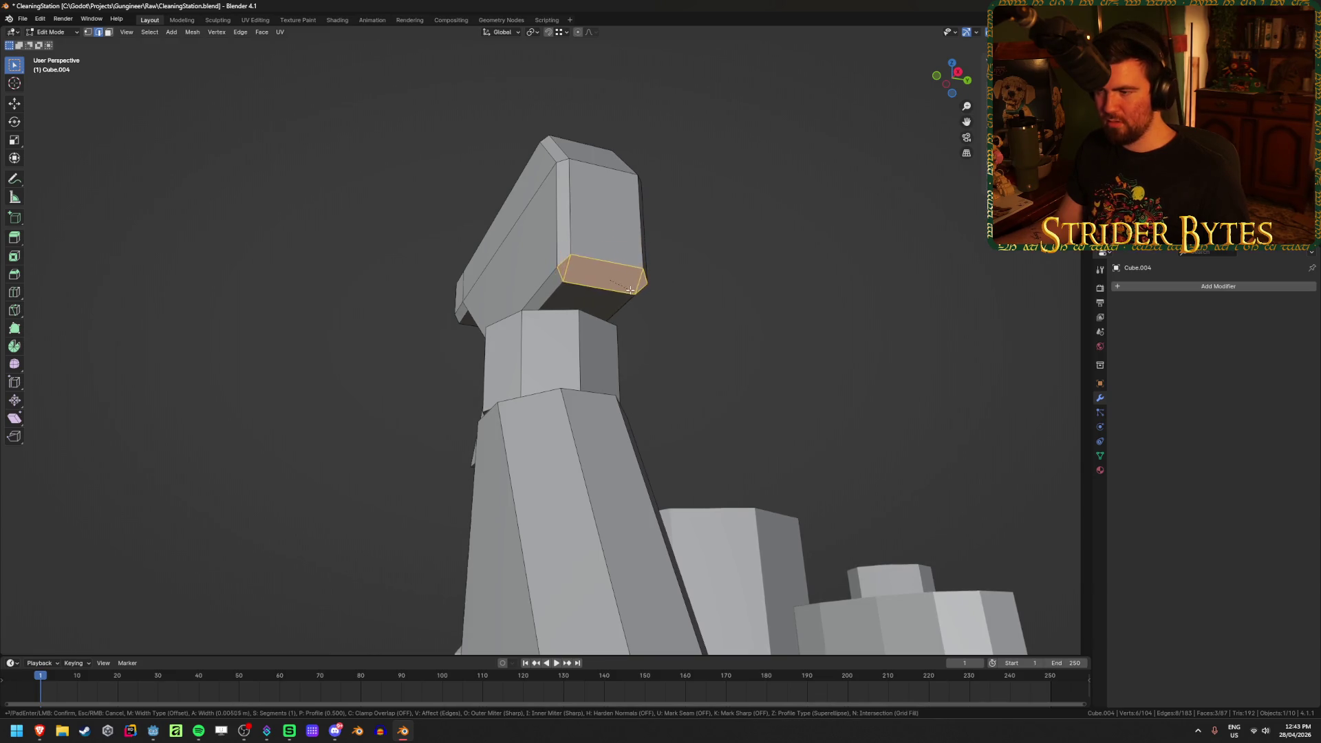
left_click(647, 303)
key("Tab")
middle_click_drag(655, 309, 776, 366)
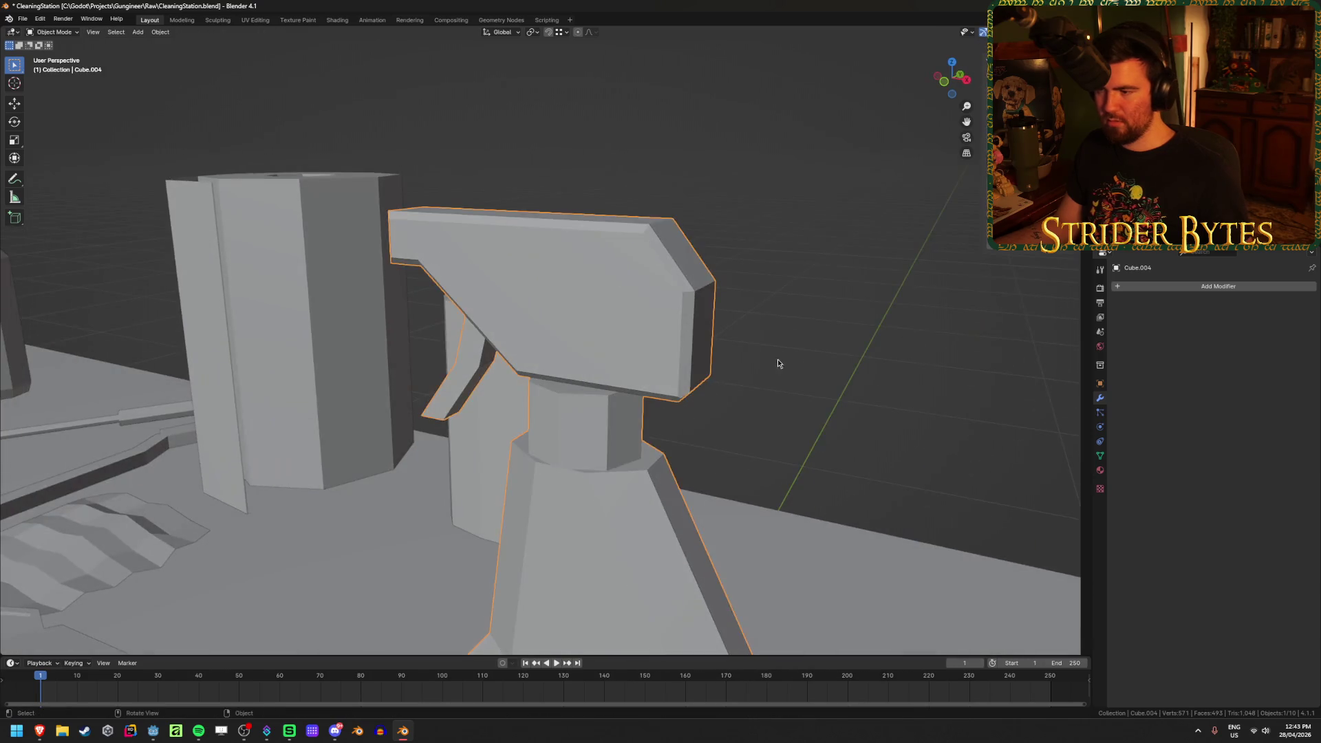
Undo the last bevel on the spray bottle head
scroll(721, 392, "down", 5)
mouse_move(688, 385)
middle_mouse_down()
mouse_move(597, 374)
mouse_move(527, 399)
middle_mouse_up()
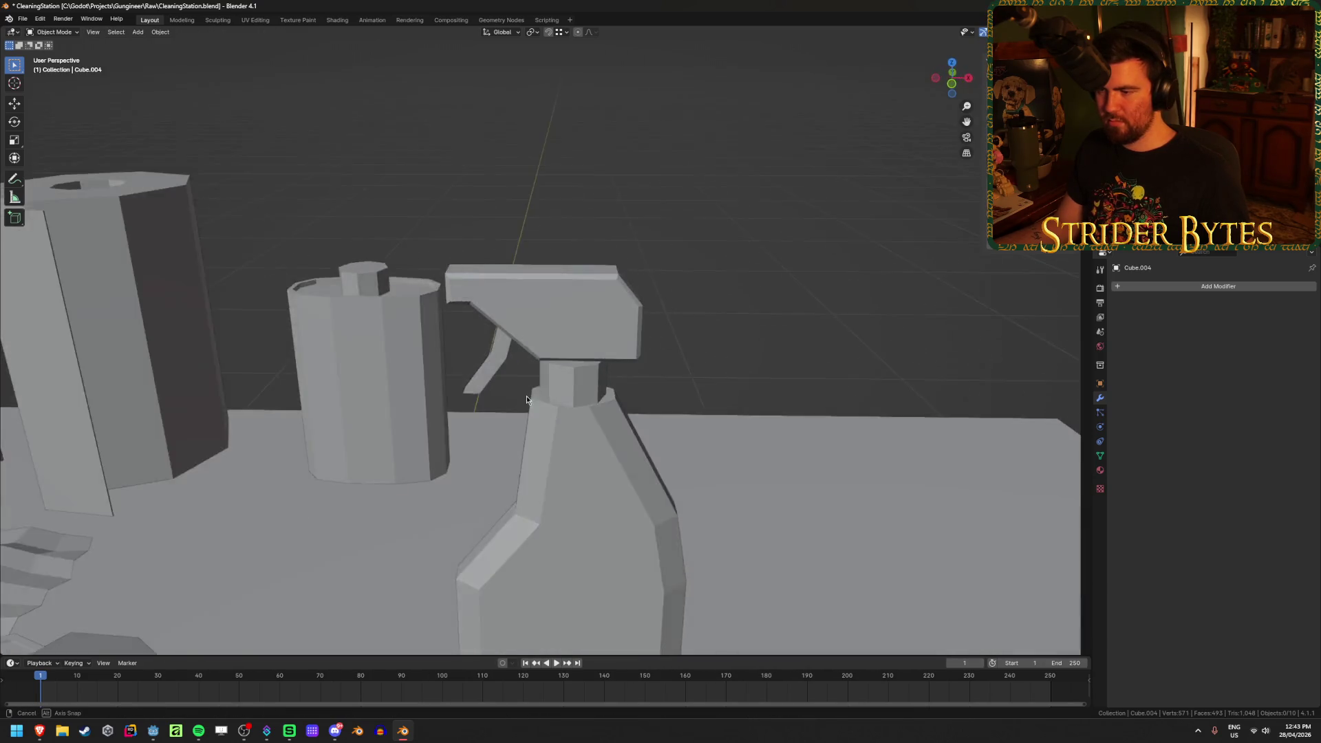
scroll(527, 399, "up", 3)
key("Tab")
key("Tab")
key("Tab")
key("ctrl+z")
key("Tab")
left_click(743, 231)
Centre the spray bottle in view and save the scene file
mouse_move(593, 347)
middle_mouse_down()
mouse_move(401, 348)
mouse_move(654, 349)
mouse_move(566, 350)
middle_mouse_up()
scroll(465, 349, "down", 3)
scroll(654, 350, "down", 3)
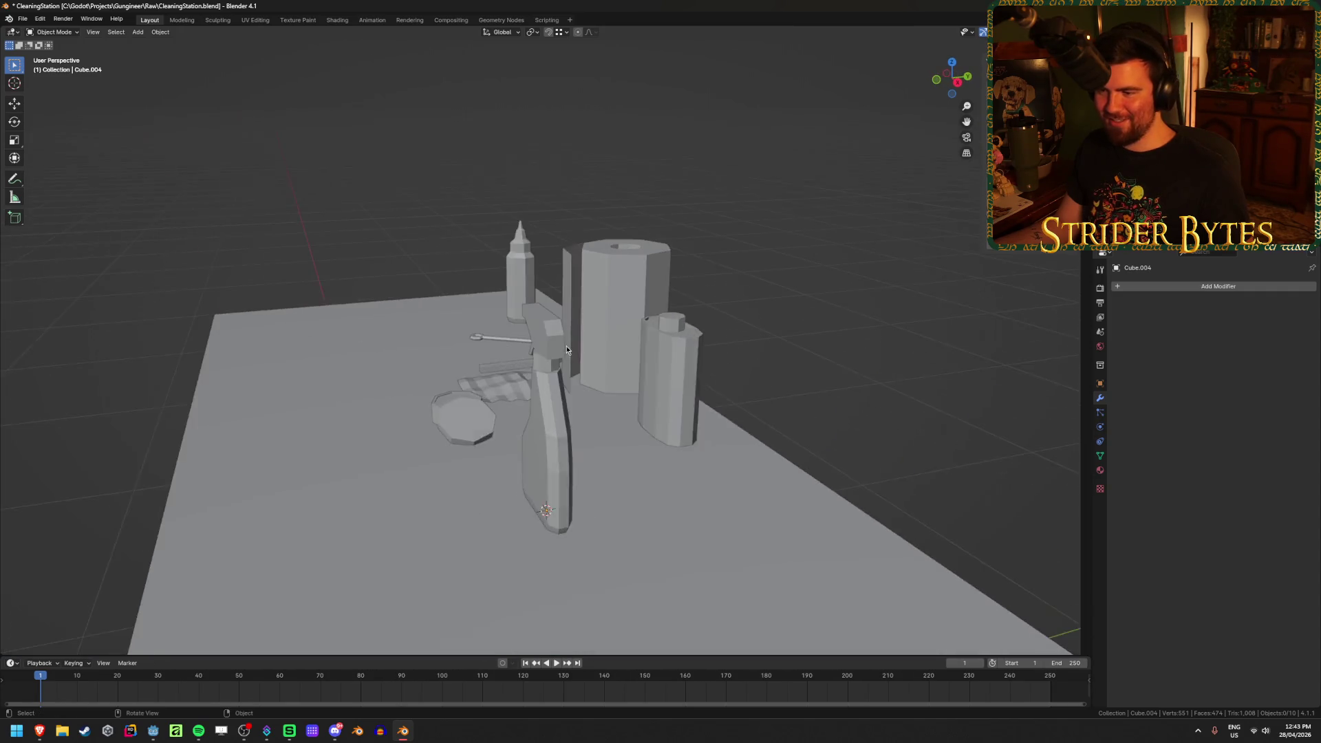
scroll(567, 350, "up", 4)
middle_click_drag(414, 373, 536, 370)
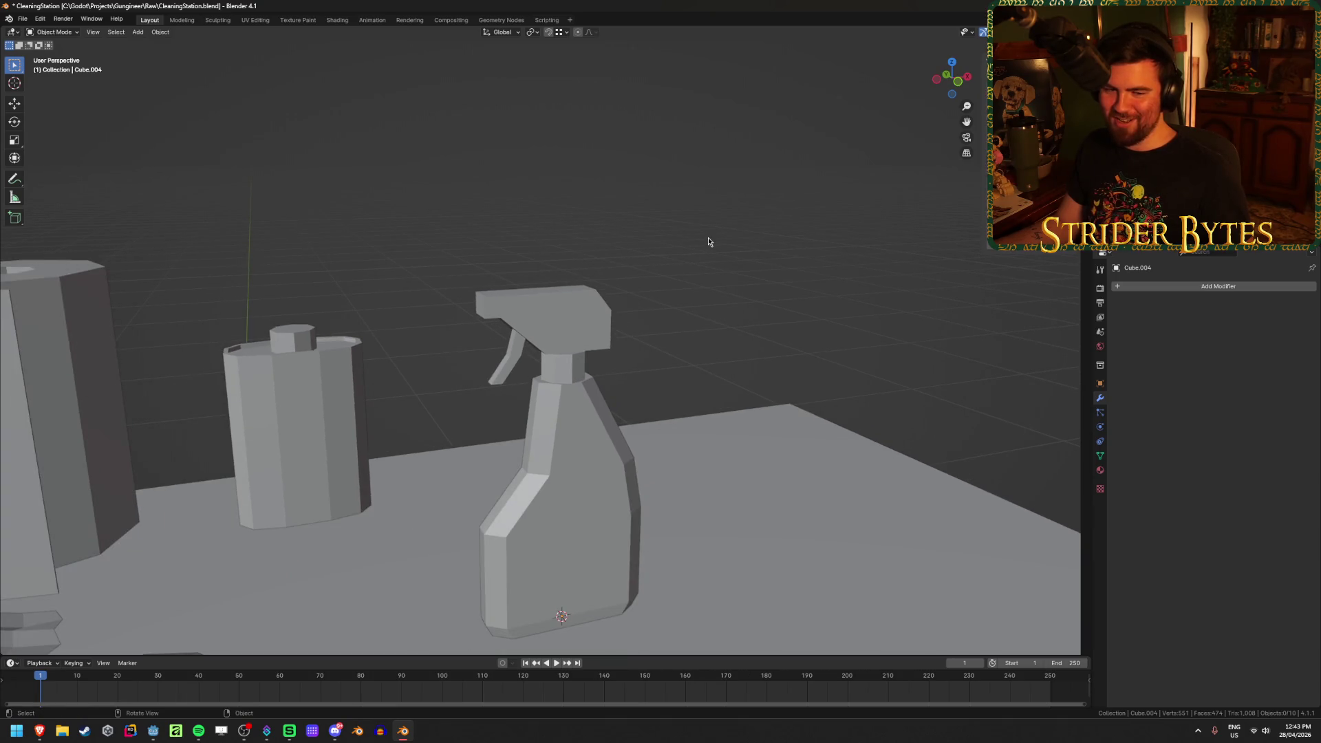
key("ctrl+s")
Add a centred edge loop across the sprayer head and scale it out about 1.08
mouse_move(676, 356)
middle_mouse_down()
mouse_move(546, 378)
mouse_move(593, 395)
mouse_move(577, 437)
mouse_move(387, 439)
mouse_move(572, 417)
mouse_move(606, 385)
middle_mouse_up()
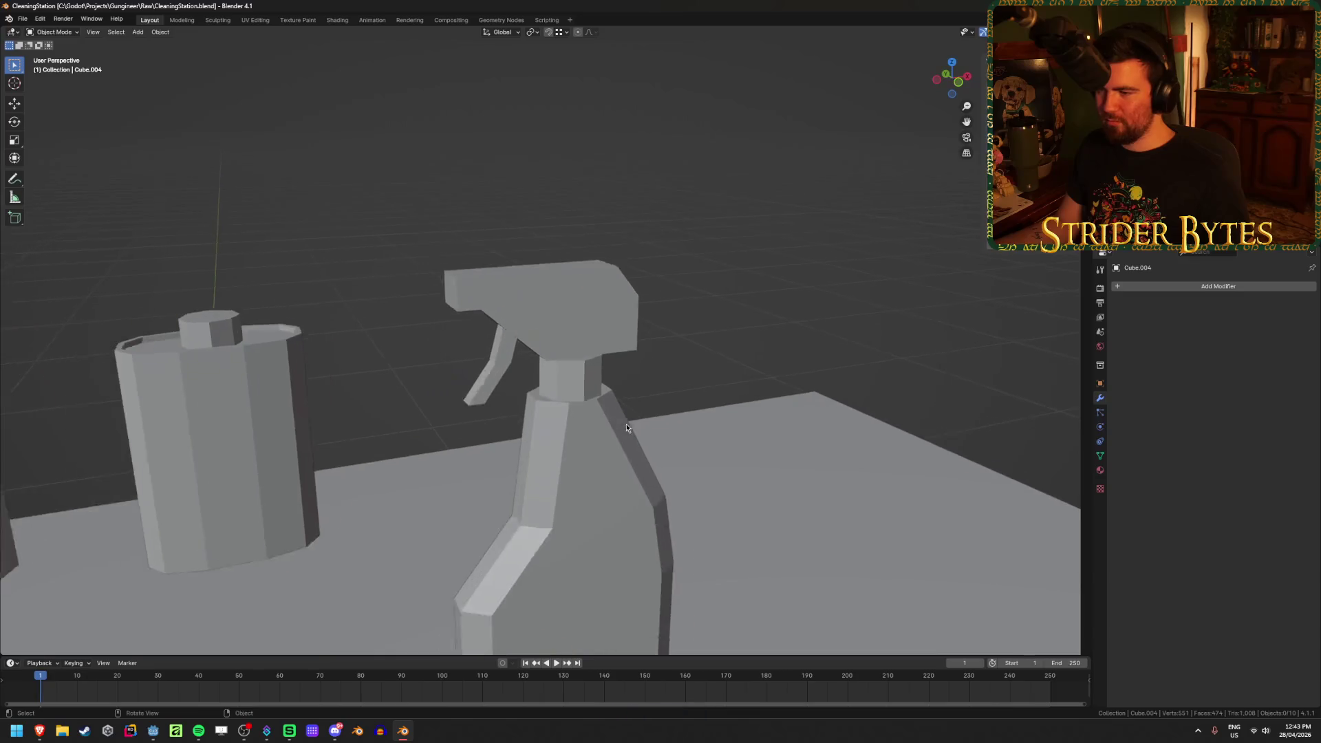
scroll(605, 386, "down", 8)
left_click(550, 385)
mouse_move(650, 301)
middle_mouse_down()
mouse_move(530, 295)
mouse_move(481, 420)
mouse_move(589, 434)
mouse_move(556, 413)
mouse_move(632, 395)
mouse_move(685, 406)
mouse_move(357, 431)
mouse_move(430, 421)
mouse_move(505, 352)
mouse_move(481, 339)
mouse_move(633, 310)
mouse_move(808, 320)
mouse_move(791, 366)
mouse_move(690, 354)
mouse_move(718, 356)
mouse_move(702, 466)
mouse_move(726, 375)
middle_mouse_up()
scroll(479, 421, "up", 4)
left_click(504, 353)
key("Tab")
key("ctrl+r")
left_click(458, 297)
right_click(458, 297)
key("s")
left_click(828, 335)
key("Tab")
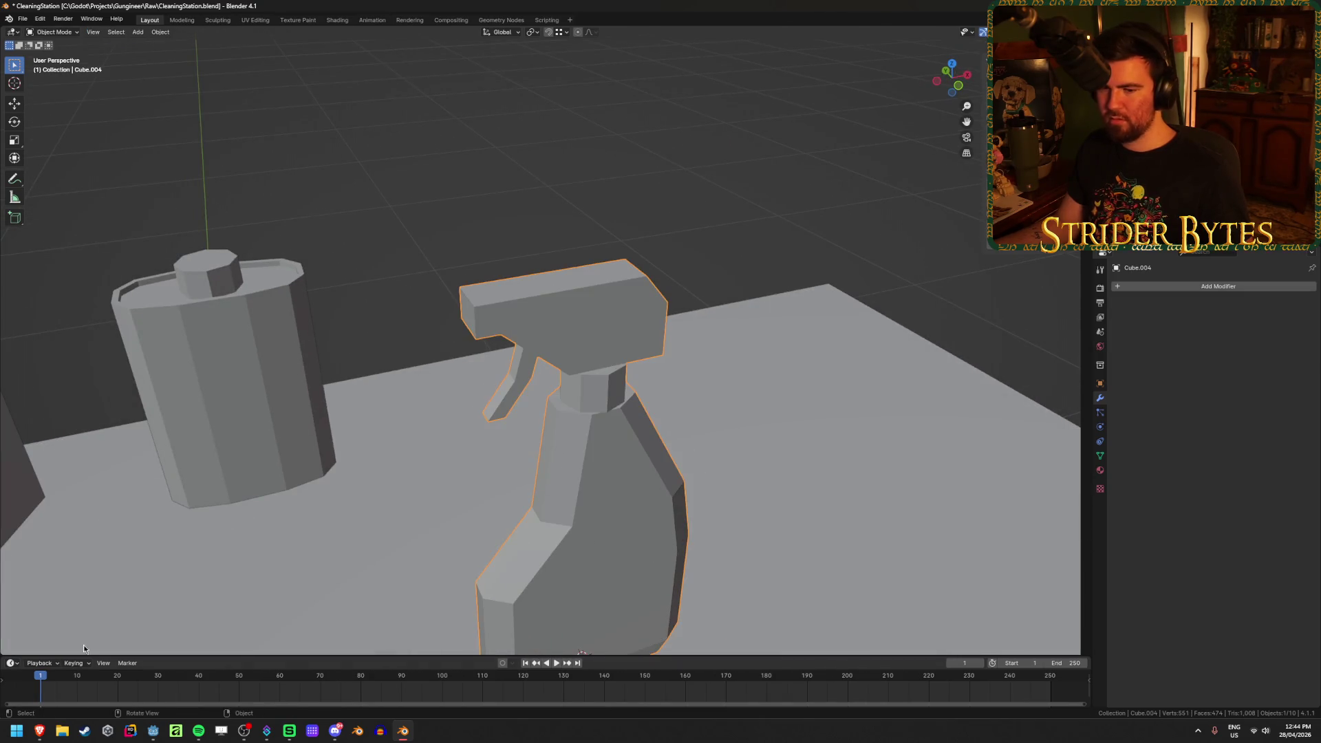
Return from the reference images to the 3D scene and orbit around the spray bottle
mouse_move(39, 735)
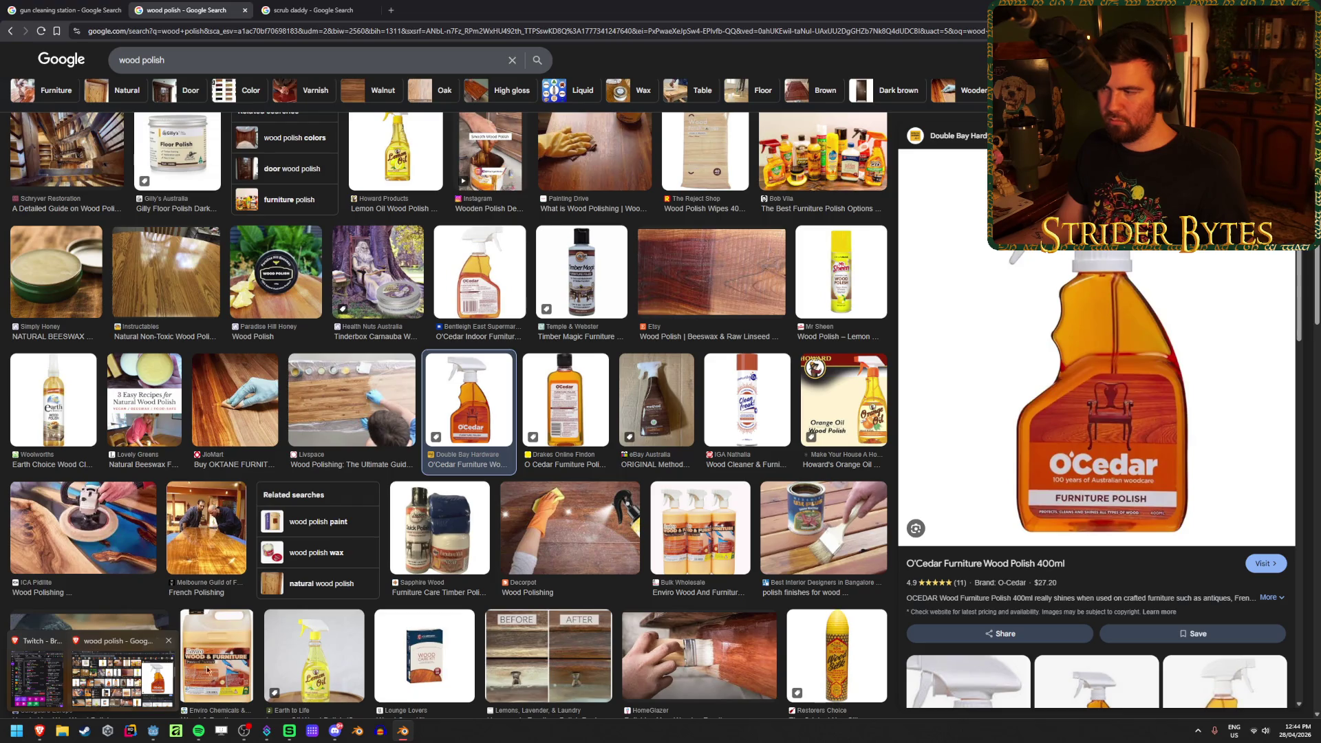
key("alt+Tab")
scroll(651, 490, "down", 3)
middle_click_drag(638, 489, 510, 472)
scroll(551, 469, "up", 5)
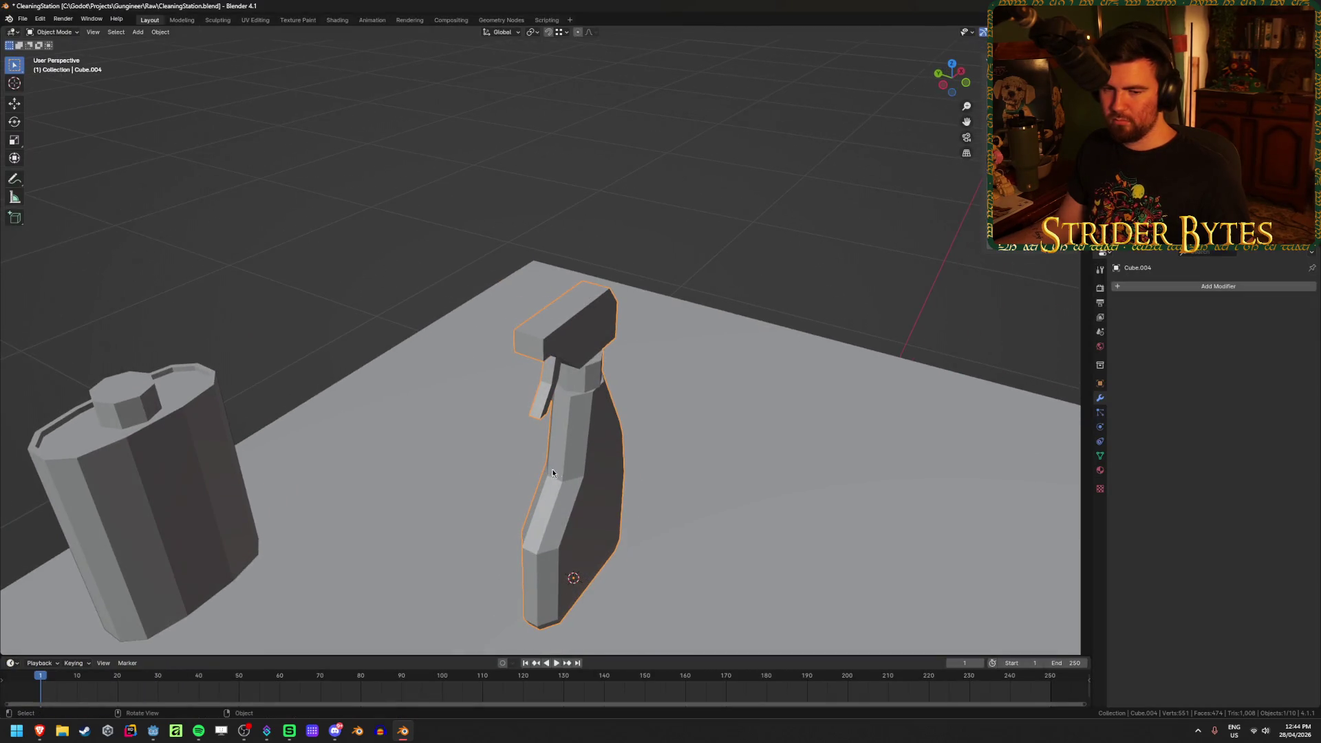
In Edit Mode, select the first outline edges on top and front of the trigger head
scroll(568, 463, "up", 2)
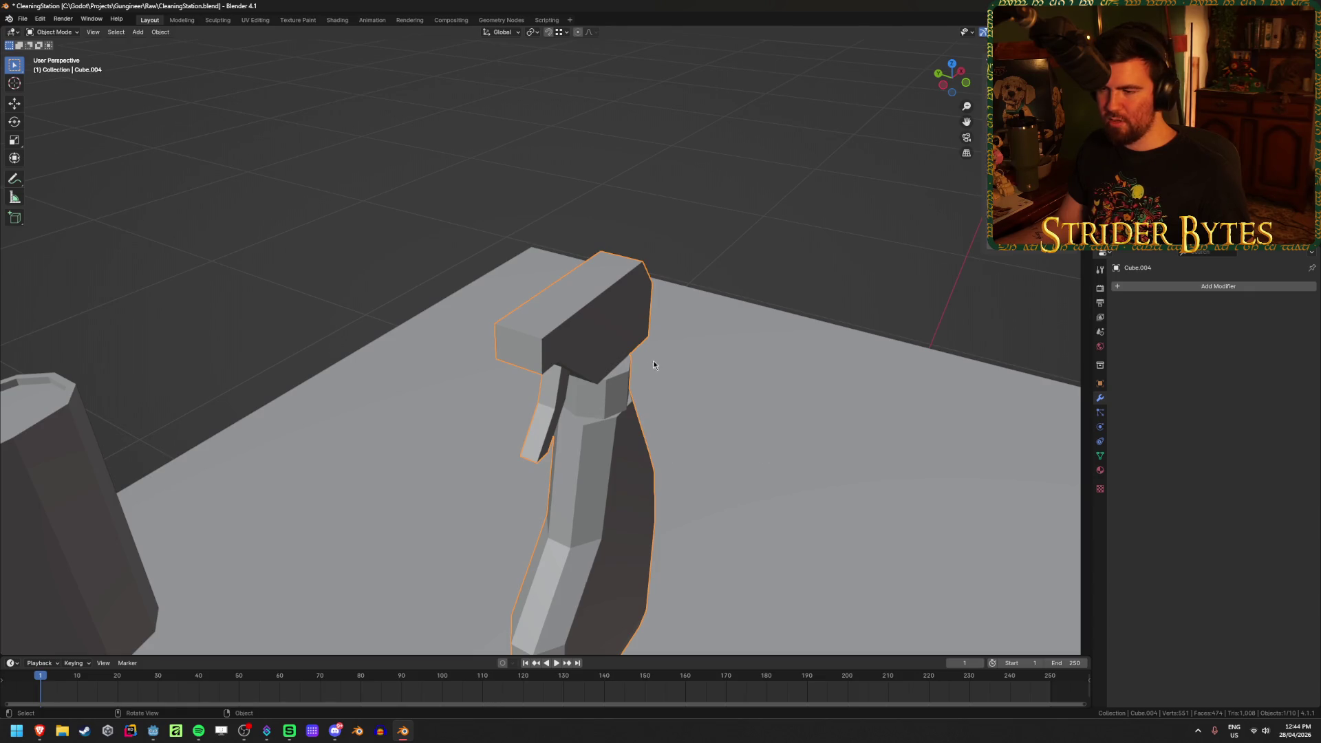
key("Tab")
scroll(616, 349, "down", 3)
middle_click_drag(616, 349, 493, 335)
left_click(580, 310, "shift")
middle_click_drag(580, 310, 700, 371)
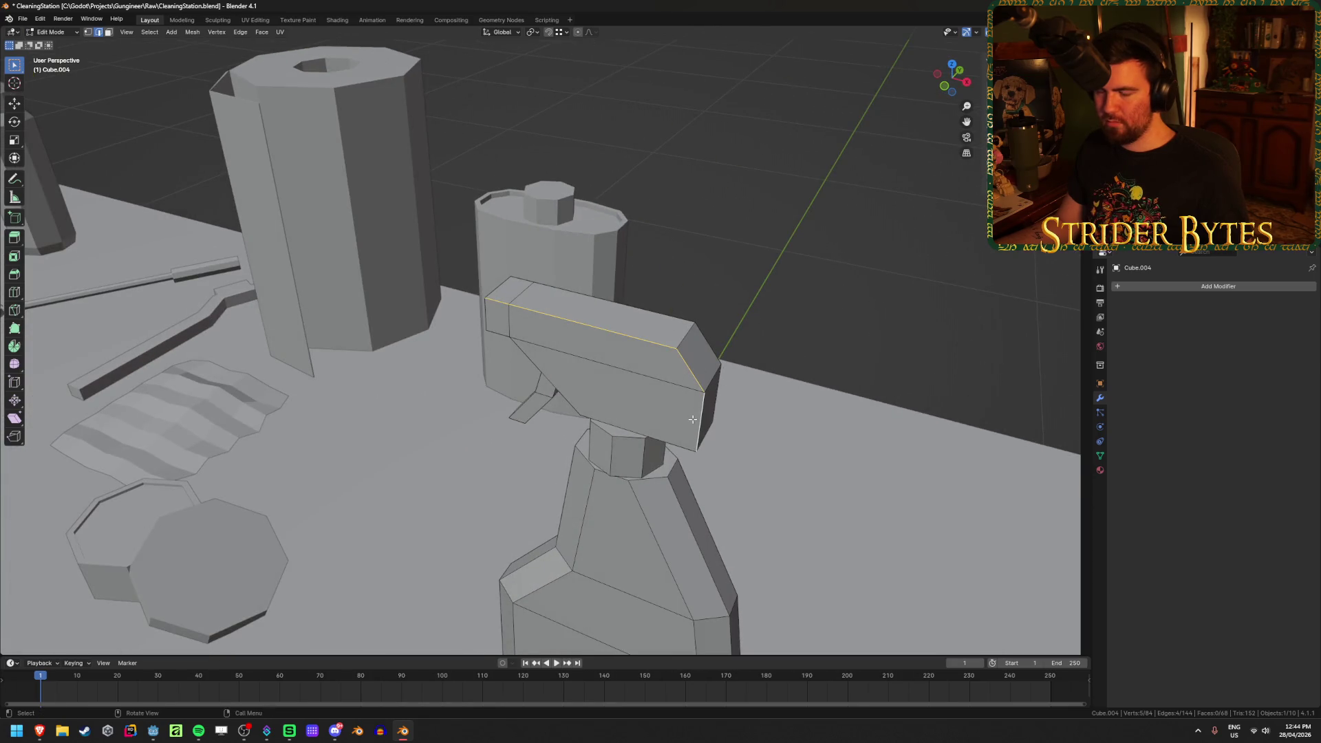
mouse_move(547, 403)
middle_mouse_down()
mouse_move(664, 392)
mouse_move(620, 385)
mouse_move(640, 409)
middle_mouse_up()
left_click(663, 393, "shift")
Add the remaining side outline edges of the trigger head to the selection
mouse_move(586, 373)
middle_mouse_down()
mouse_move(587, 329)
mouse_move(528, 347)
mouse_move(561, 343)
mouse_move(550, 336)
middle_mouse_up()
left_click(586, 327, "shift")
left_click(586, 329, "shift")
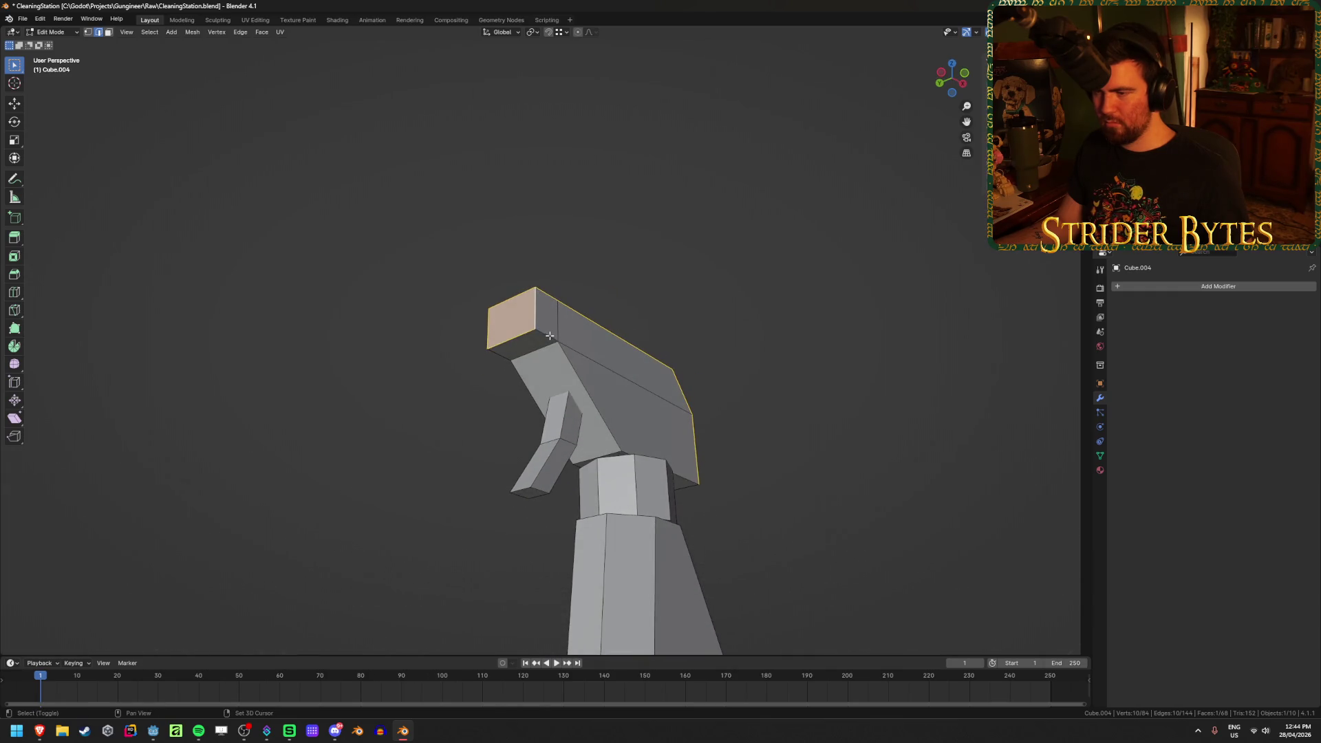
mouse_move(638, 406)
middle_mouse_down()
mouse_move(688, 454)
mouse_move(591, 440)
mouse_move(508, 381)
middle_mouse_up()
left_click(688, 454, "shift")
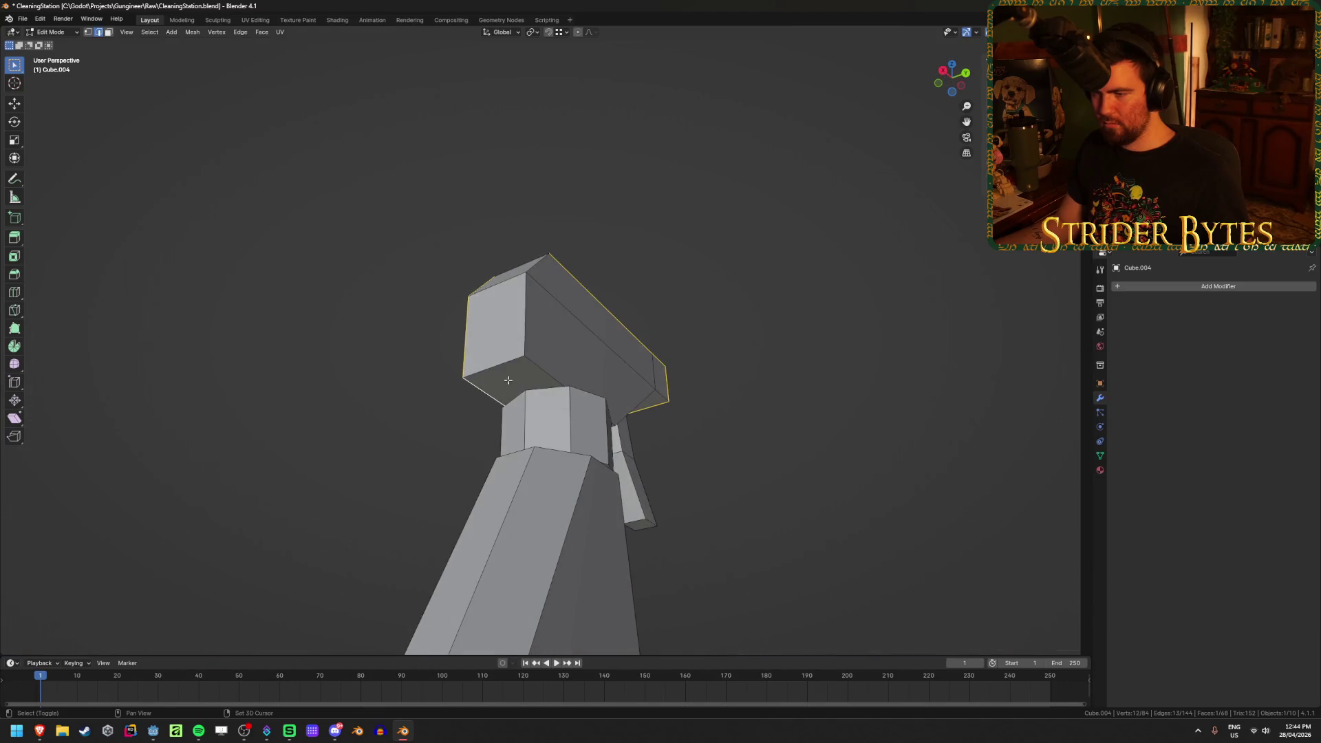
left_click(530, 329, "shift")
mouse_move(530, 329)
middle_mouse_down()
mouse_move(584, 365)
mouse_move(523, 364)
middle_mouse_up()
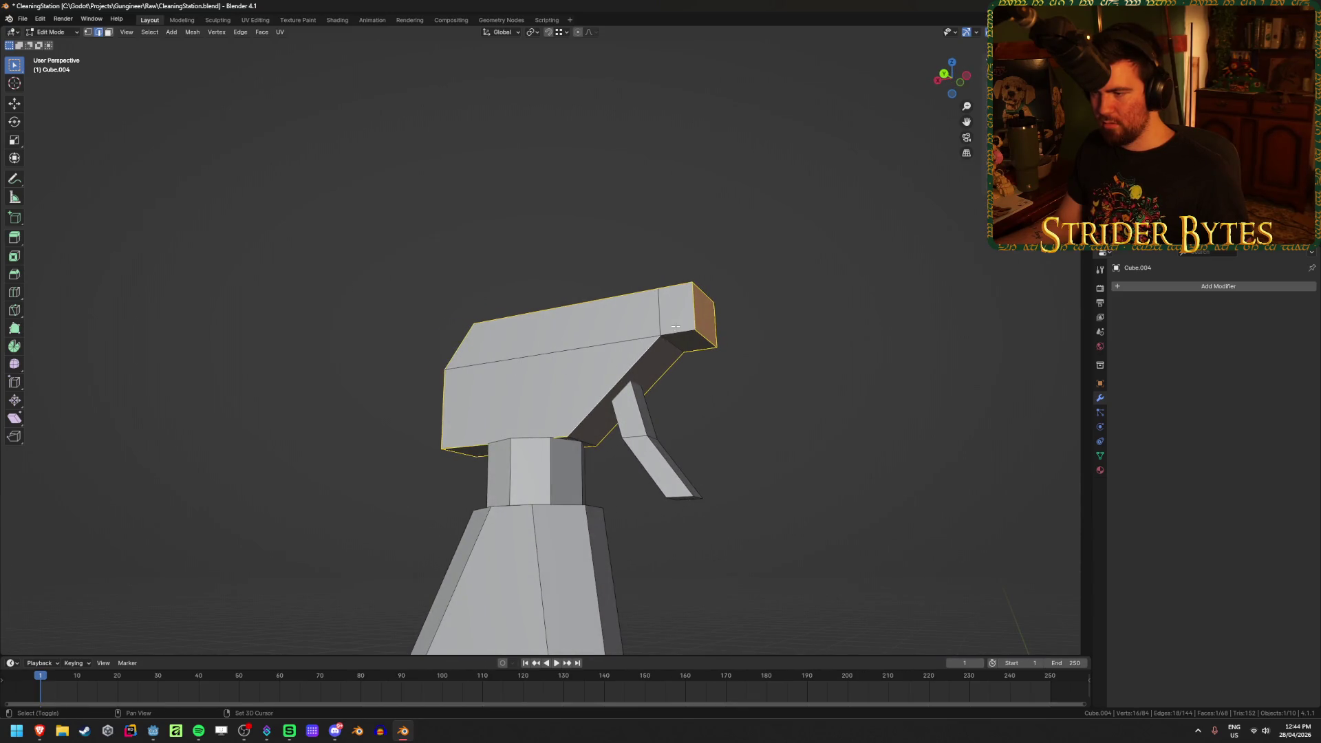
mouse_move(684, 332)
middle_mouse_down()
mouse_move(675, 413)
mouse_move(755, 434)
mouse_move(812, 413)
mouse_move(758, 410)
middle_mouse_up()
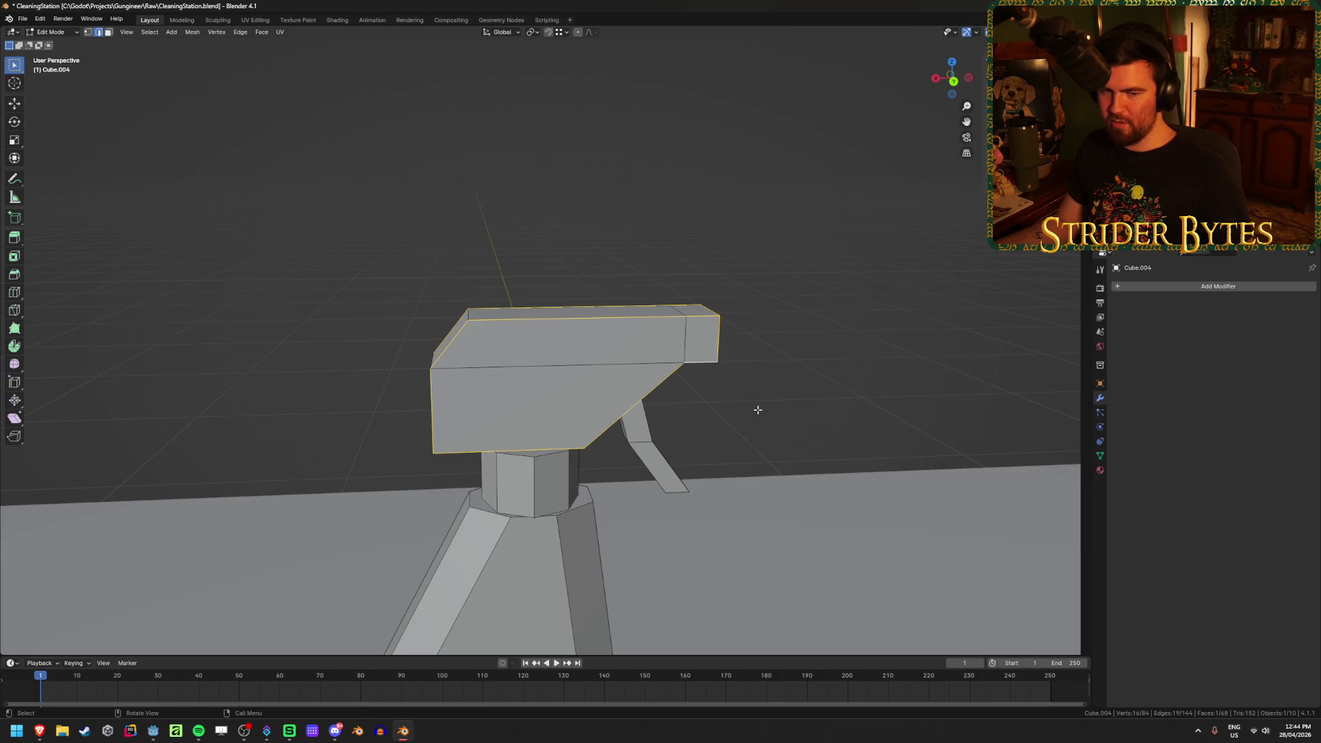
scroll(758, 410, "up", 1)
mouse_move(889, 431)
middle_mouse_down()
mouse_move(885, 416)
mouse_move(832, 409)
middle_mouse_up()
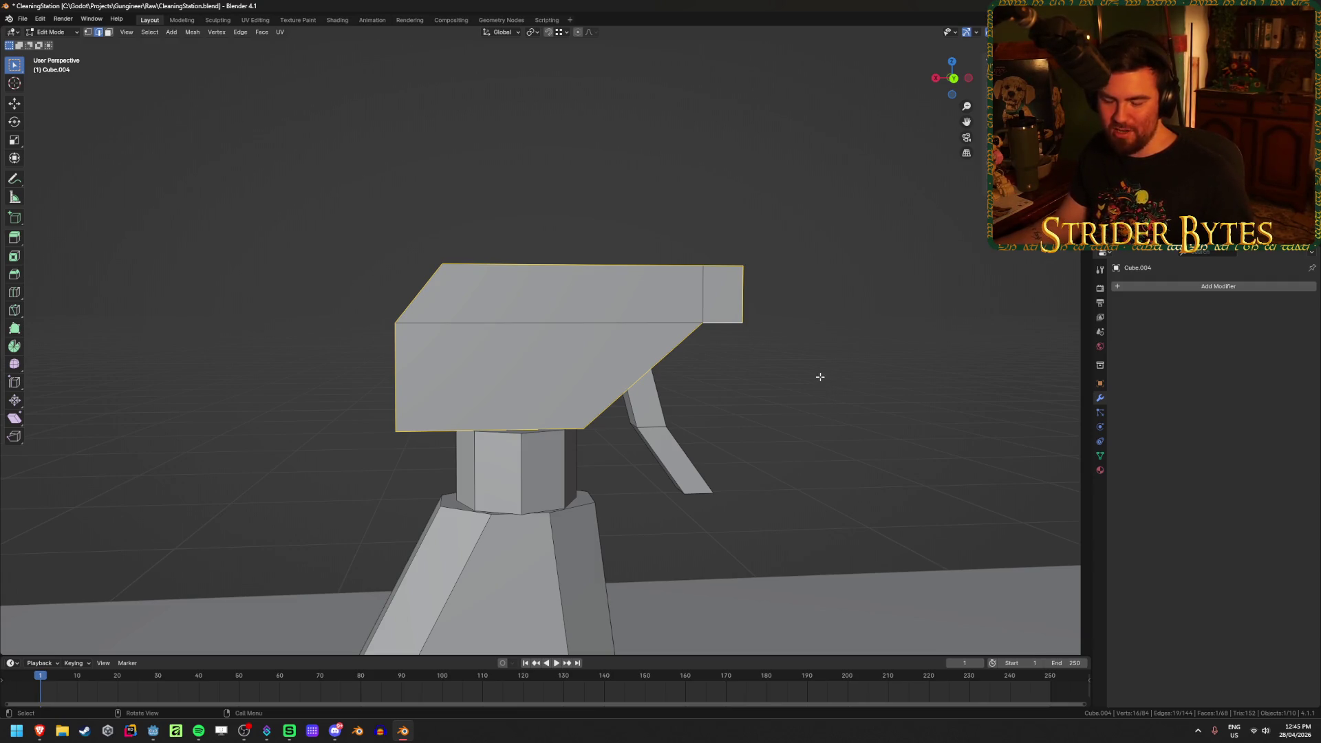
Bevel the trigger-head outline edges with one segment, about 0.0025 m wide
key("ctrl+b")
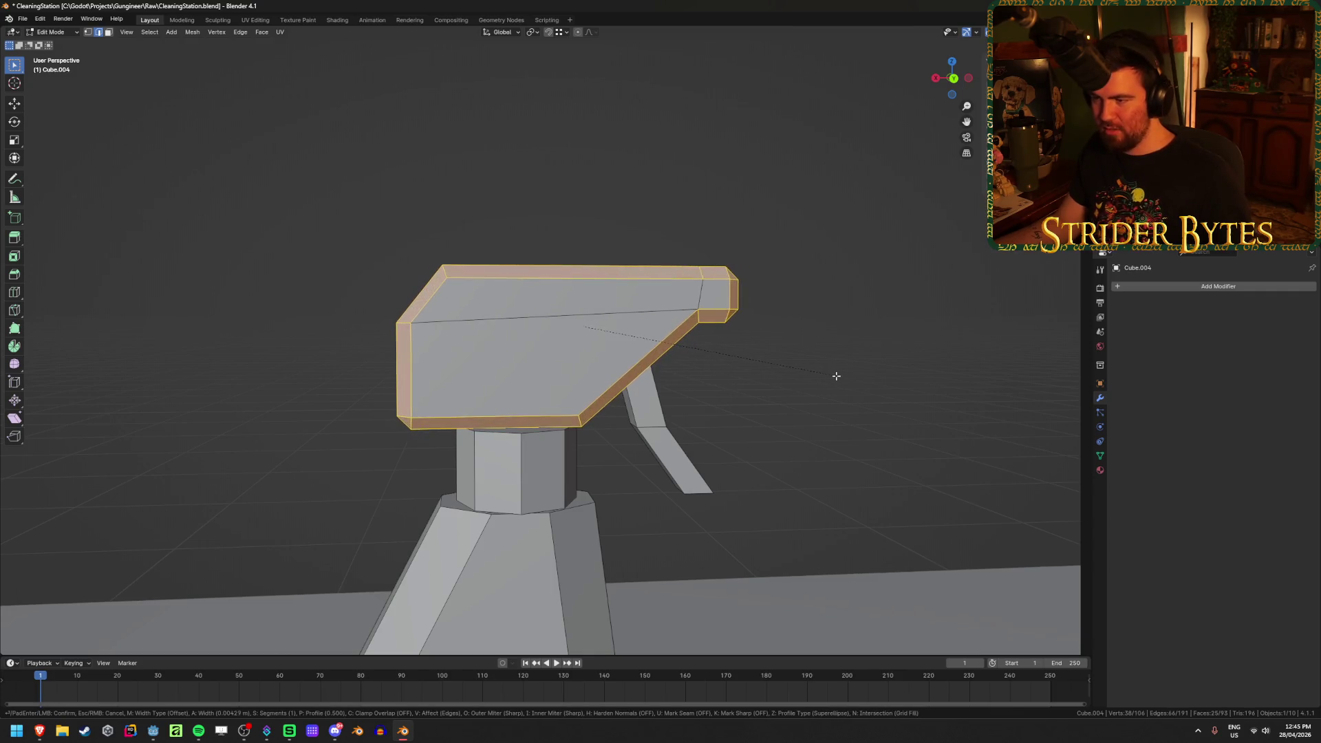
scroll(840, 379, "up", 1)
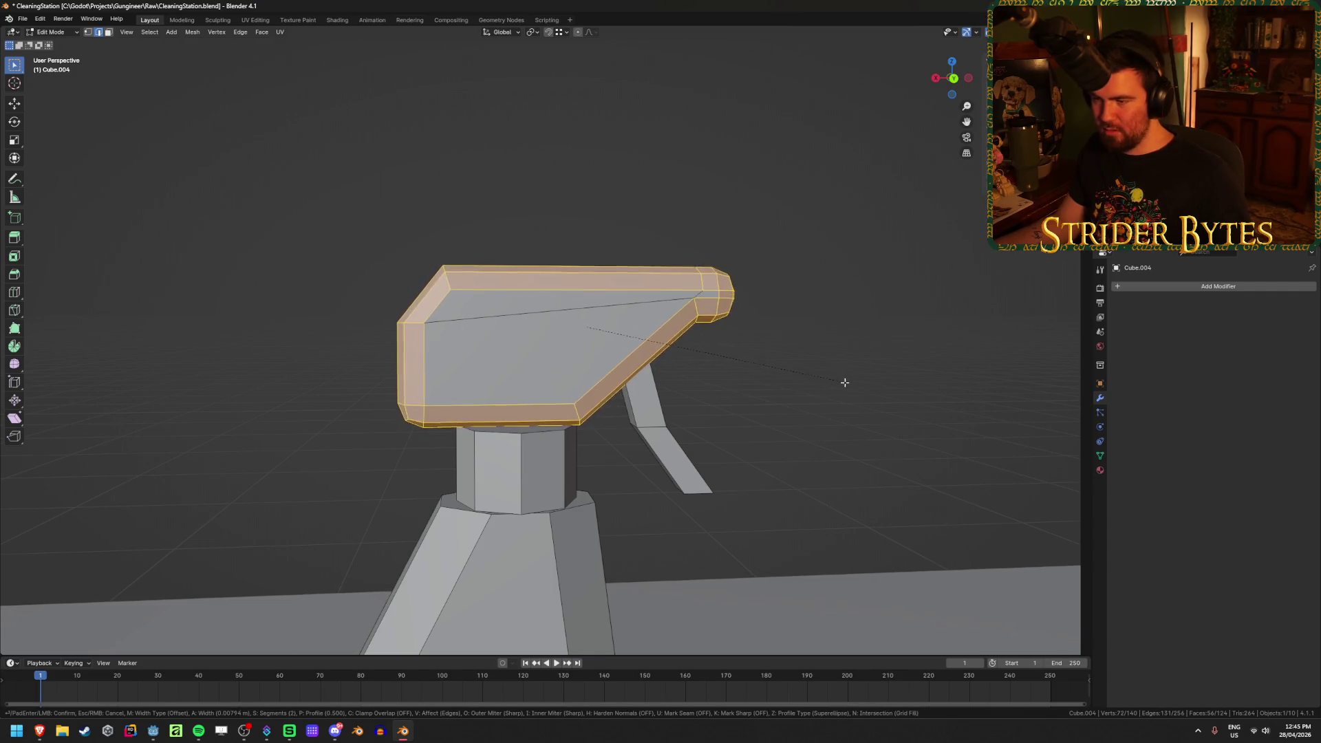
scroll(835, 380, "down", 1)
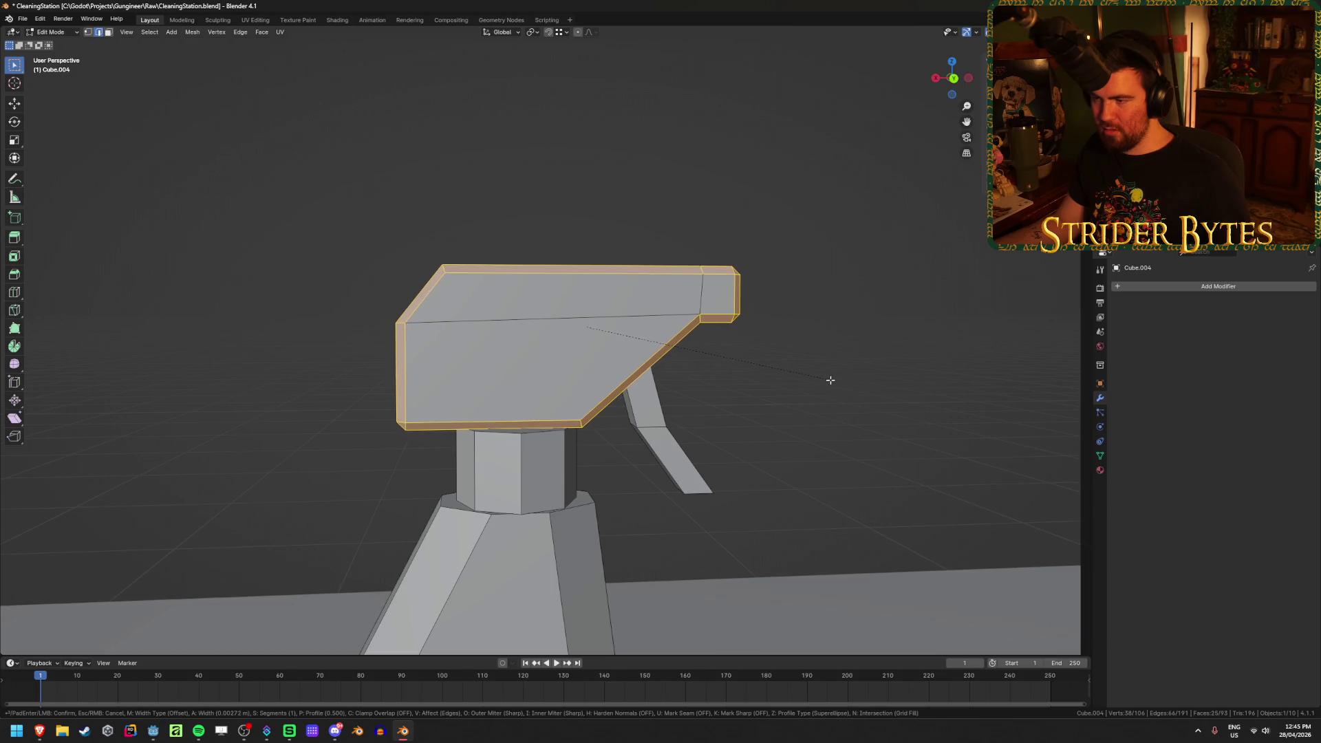
left_click(831, 380)
mouse_move(831, 380)
middle_mouse_down()
mouse_move(782, 389)
mouse_move(618, 371)
middle_mouse_up()
key("Tab")
scroll(864, 378, "down", 5)
mouse_move(865, 378)
middle_mouse_down()
mouse_move(725, 339)
mouse_move(681, 348)
mouse_move(849, 357)
mouse_move(823, 360)
middle_mouse_up()
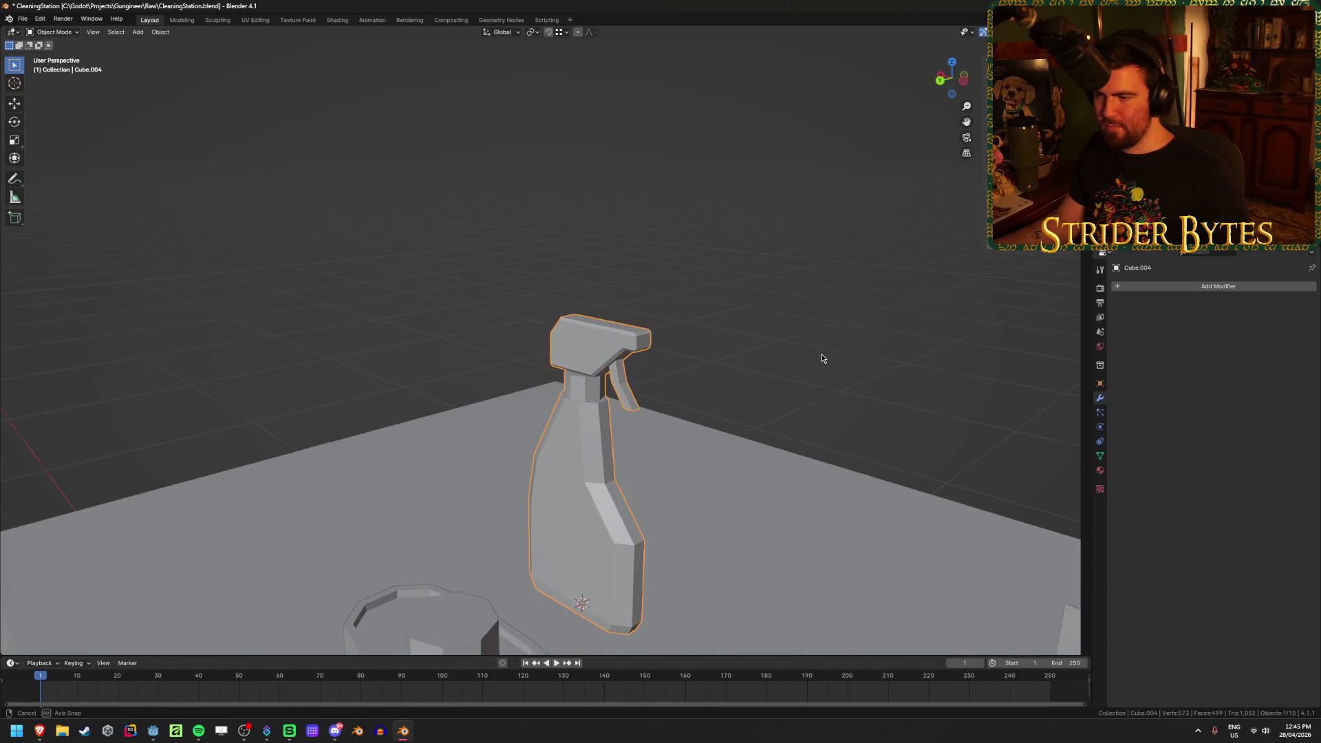
Undo the trigger-head bevel back to the unbevelled head
key("Tab")
key("ctrl+z")
key("Tab")
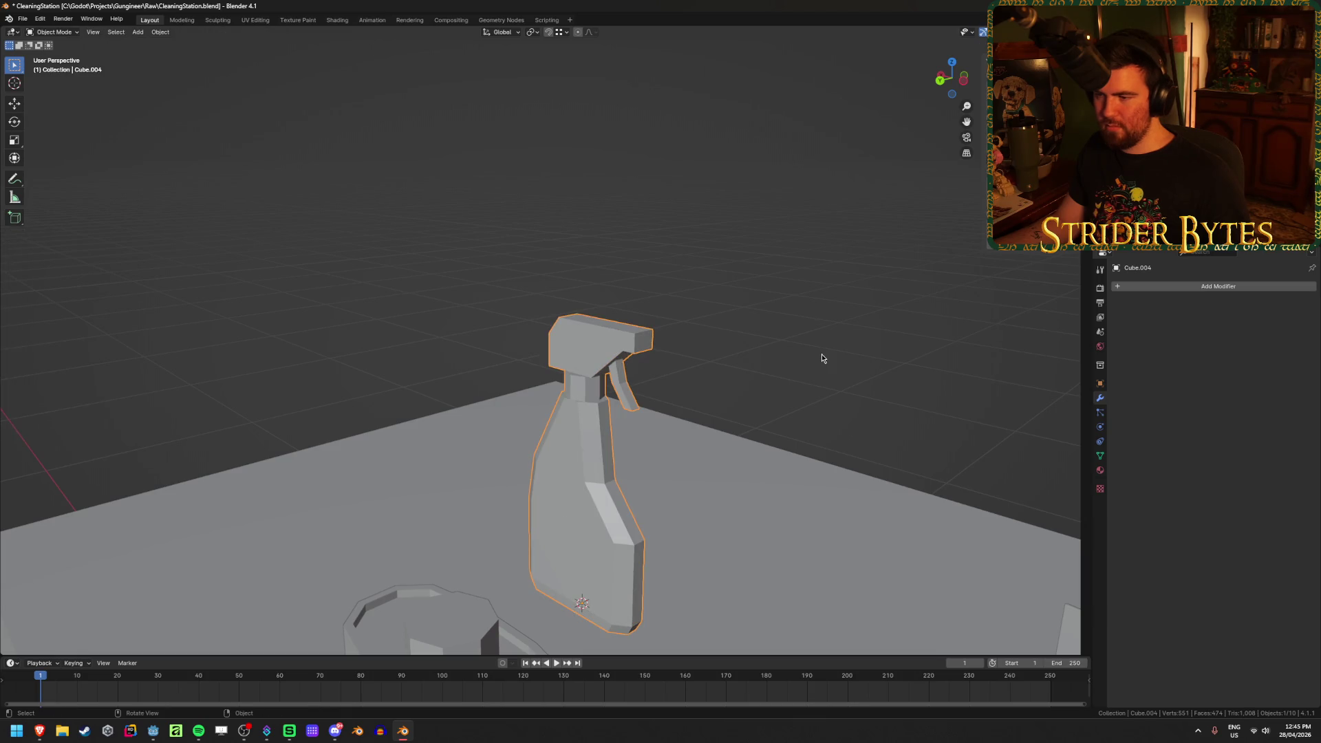
key("Tab")
scroll(821, 354, "up", 2)
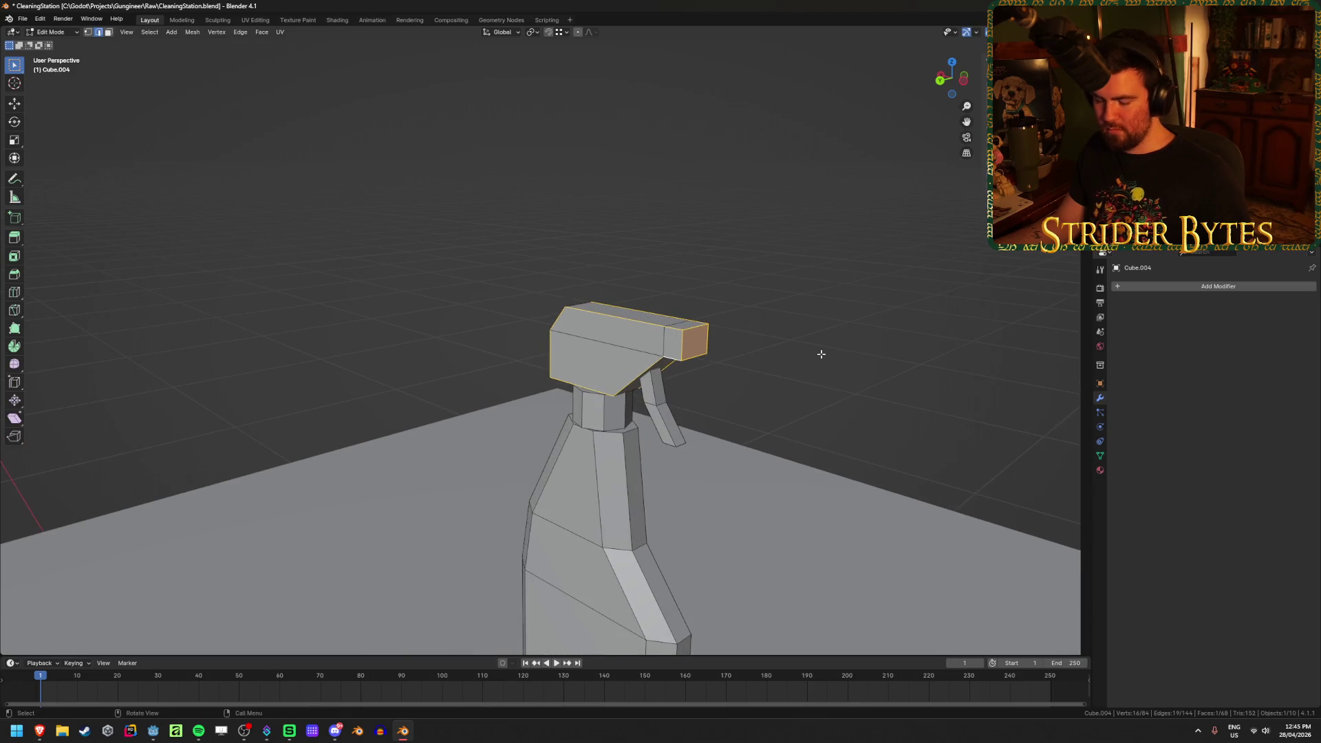
Retry the bevel at zero width, undo it, and return to Object Mode
key("ctrl+b")
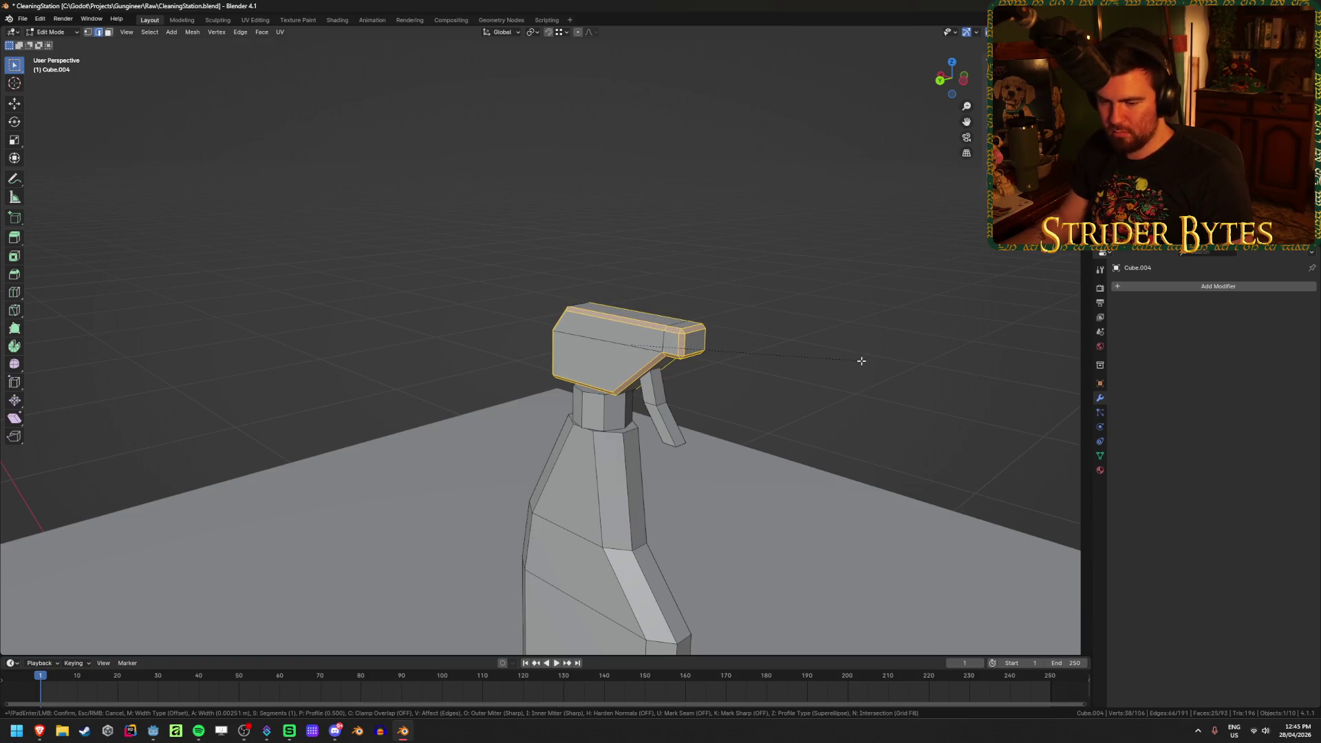
key("0")
left_click(861, 361)
key("ctrl+z")
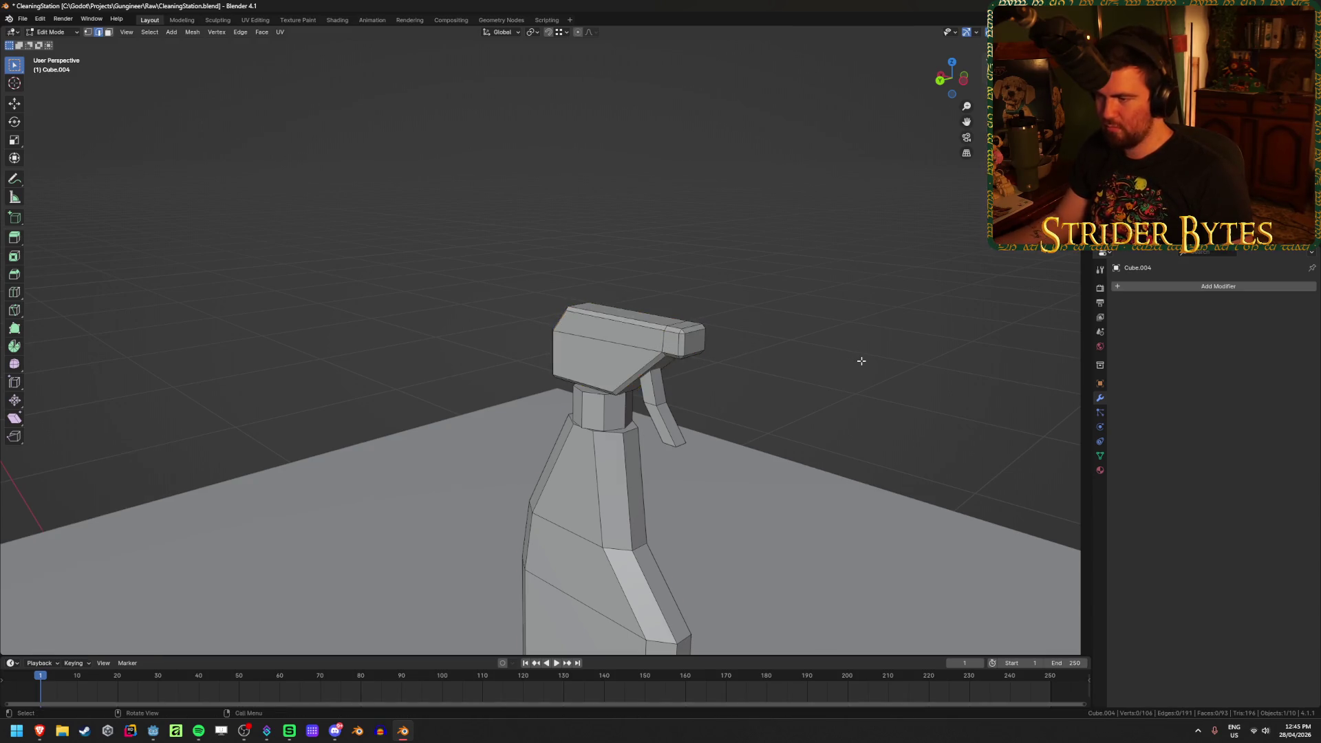
key("Tab")
left_click(283, 378)
mouse_move(283, 378)
middle_mouse_down()
mouse_move(479, 322)
mouse_move(621, 324)
mouse_move(735, 400)
mouse_move(679, 375)
mouse_move(704, 358)
middle_mouse_up()
scroll(733, 399, "down", 5)
scroll(678, 375, "up", 8)
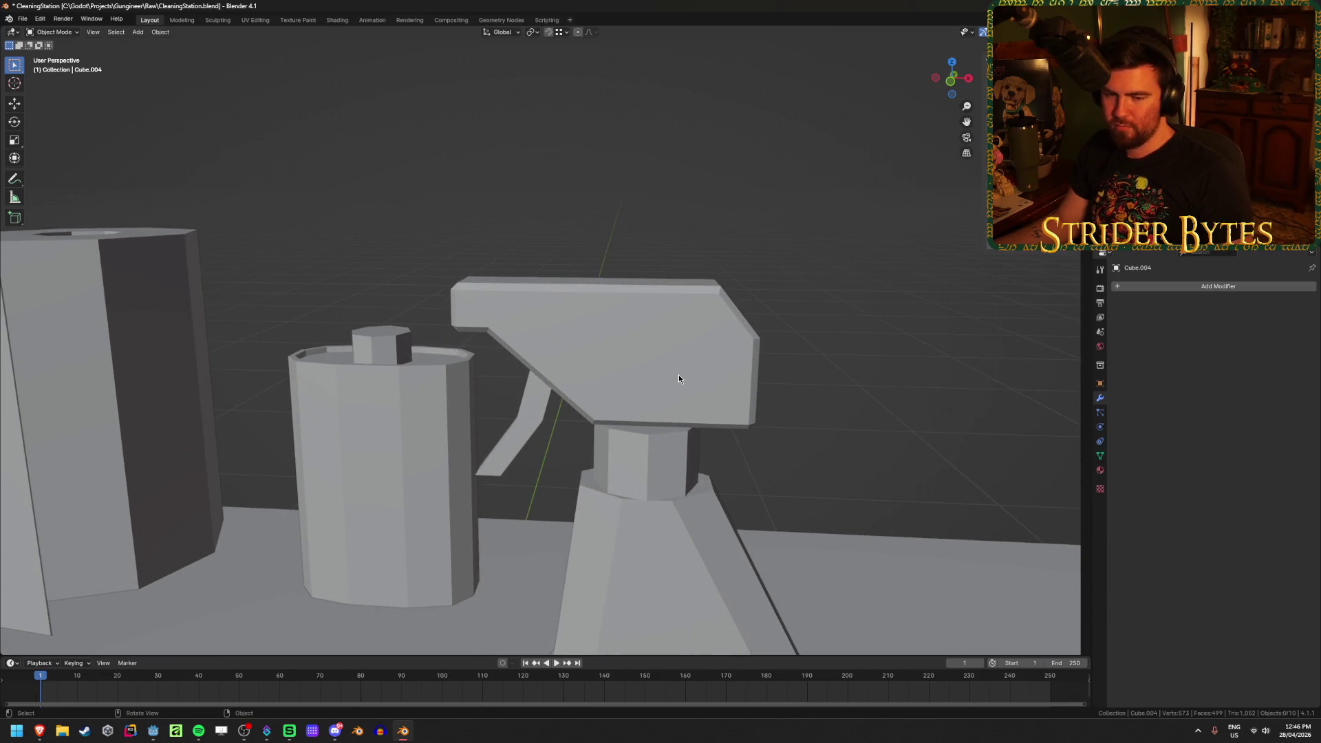
Edit the spray head mesh in front orthographic view with X-ray on
scroll(678, 376, "down", 1)
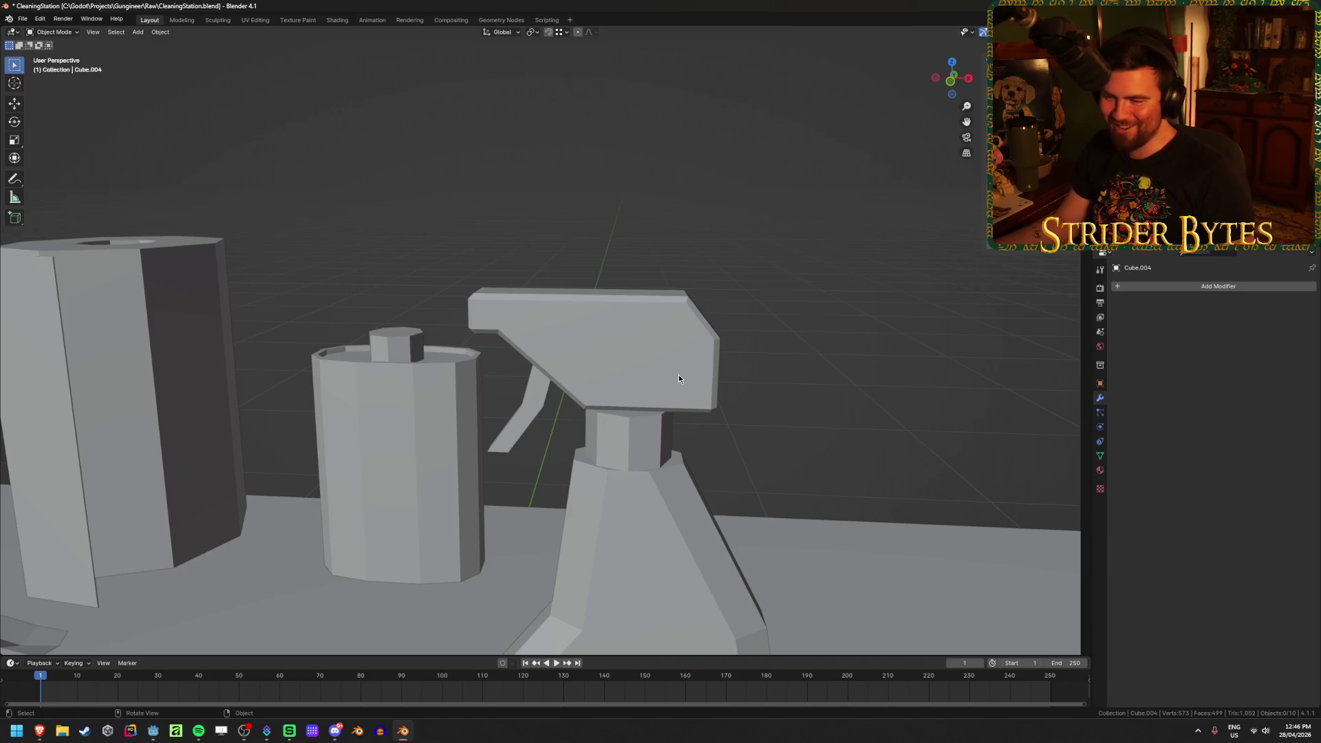
middle_click_drag(591, 378, 600, 362)
scroll(600, 362, "up", 2)
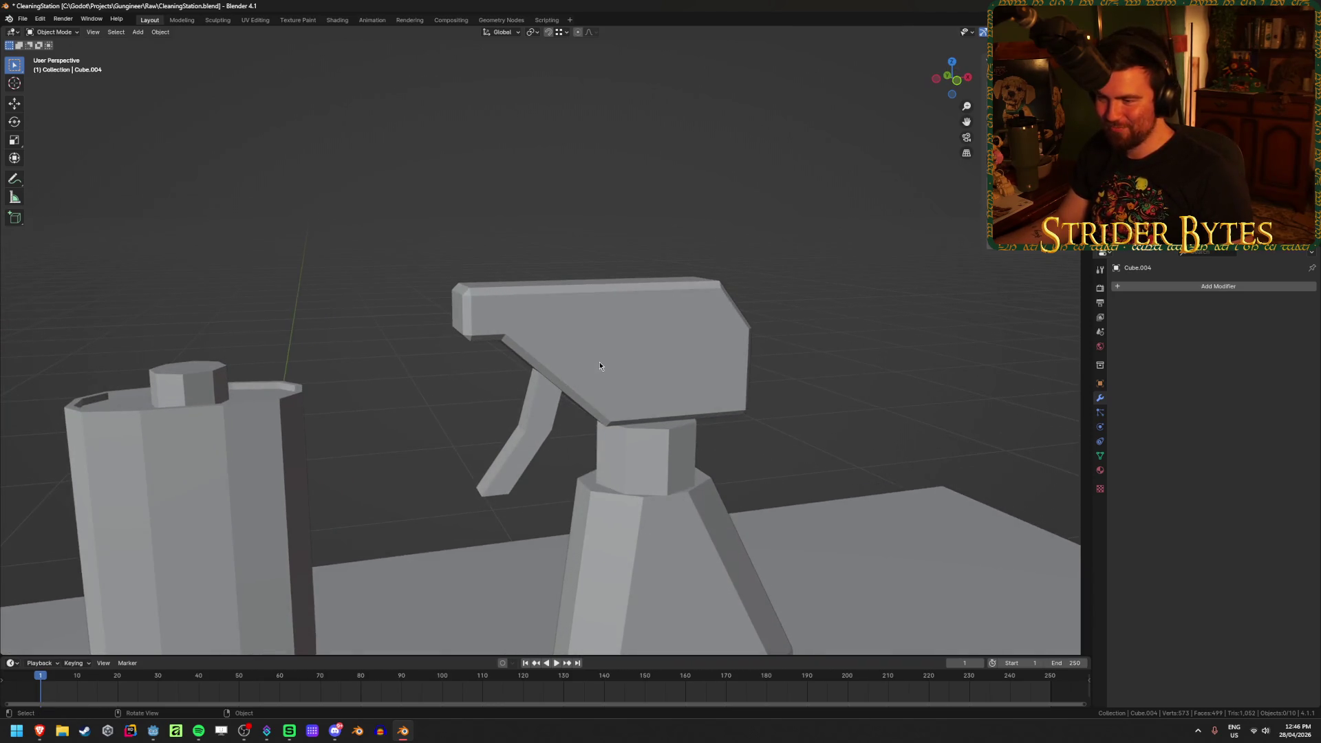
scroll(600, 362, "up", 1)
left_click(716, 322)
key("Tab")
mouse_move(717, 321)
middle_mouse_down()
mouse_move(510, 318)
mouse_move(622, 324)
middle_mouse_up()
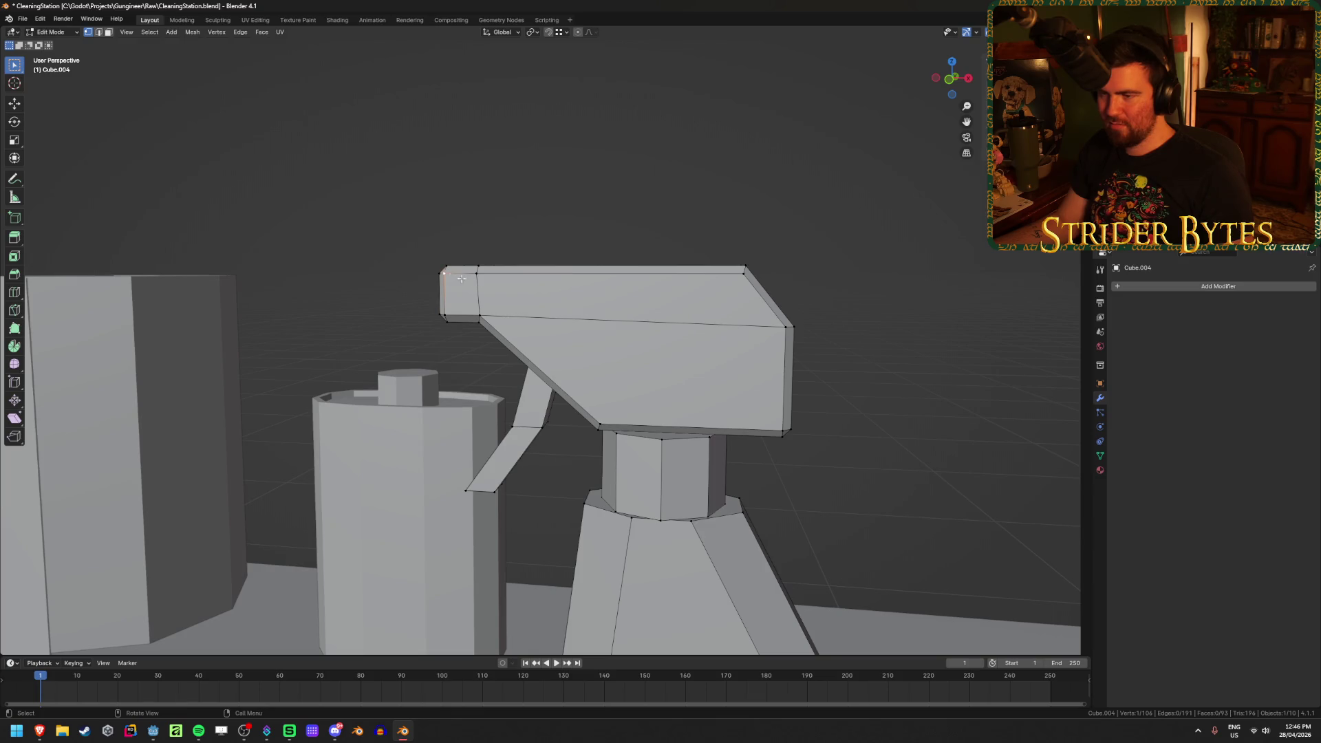
key("KP_1")
key("alt+z")
scroll(892, 235, "up", 4)
Move the head's right corner vertices vertically along Z to a new height
mouse_move(919, 224)
left_mouse_down()
mouse_move(318, 214)
mouse_move(333, 200)
mouse_move(733, 288)
left_mouse_up()
left_click_drag(893, 336, 1035, 294)
key("g")
key("z")
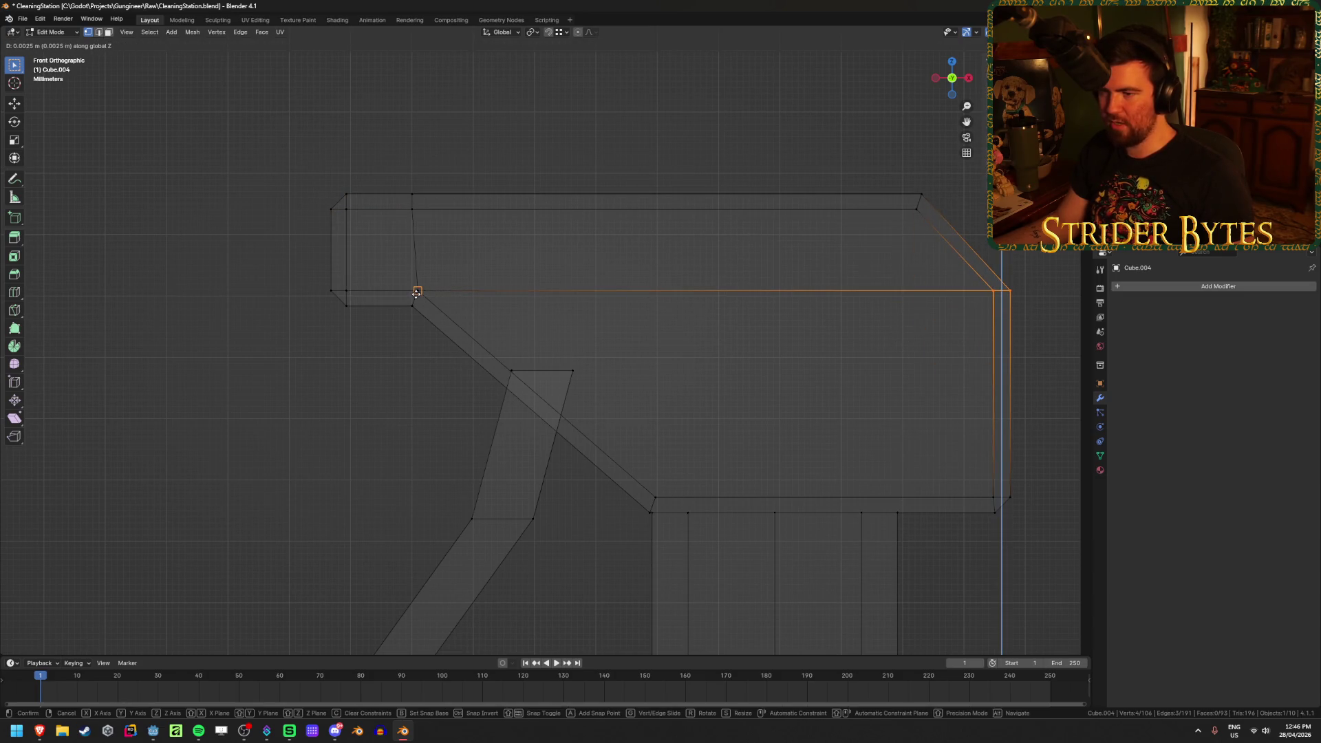
left_click(416, 294)
left_click(723, 273)
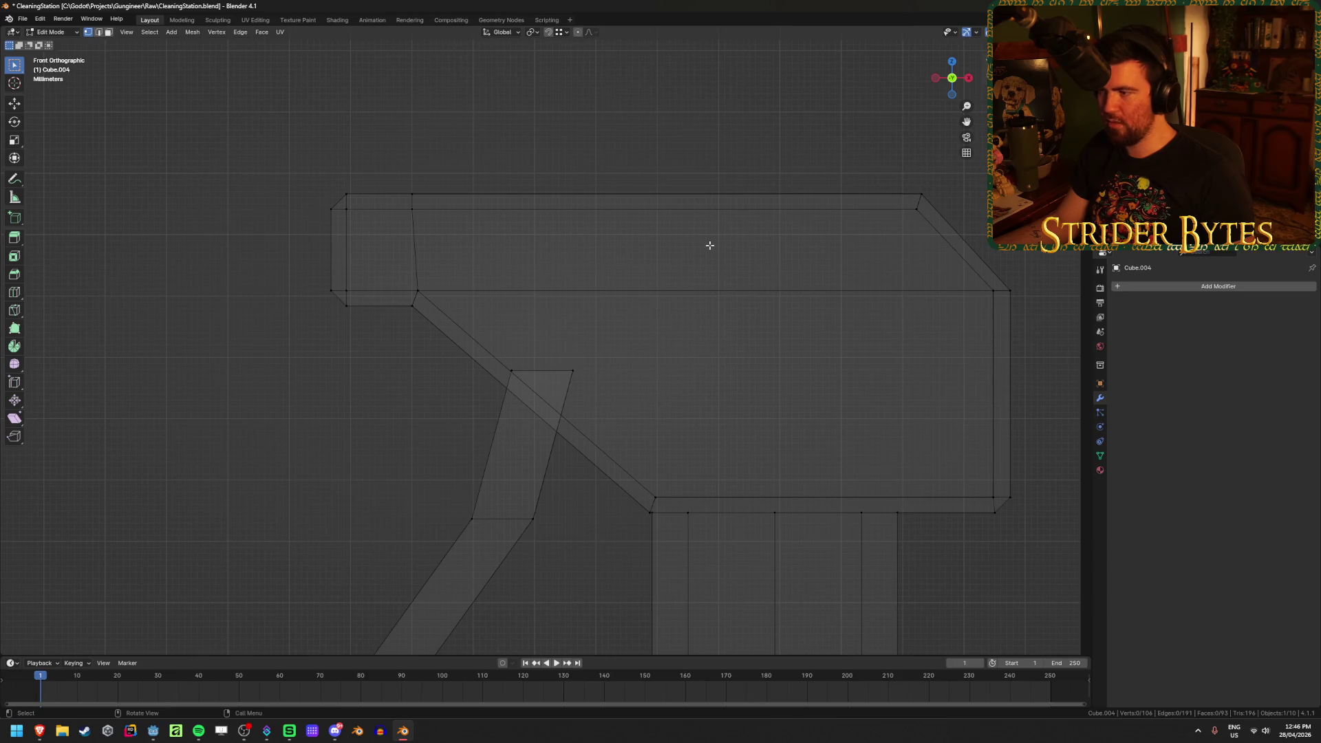
Shift the four neck-corner vertices about 0.0009 m along X, then view the model solid
left_click_drag(448, 257, 393, 327)
key("g")
key("x")
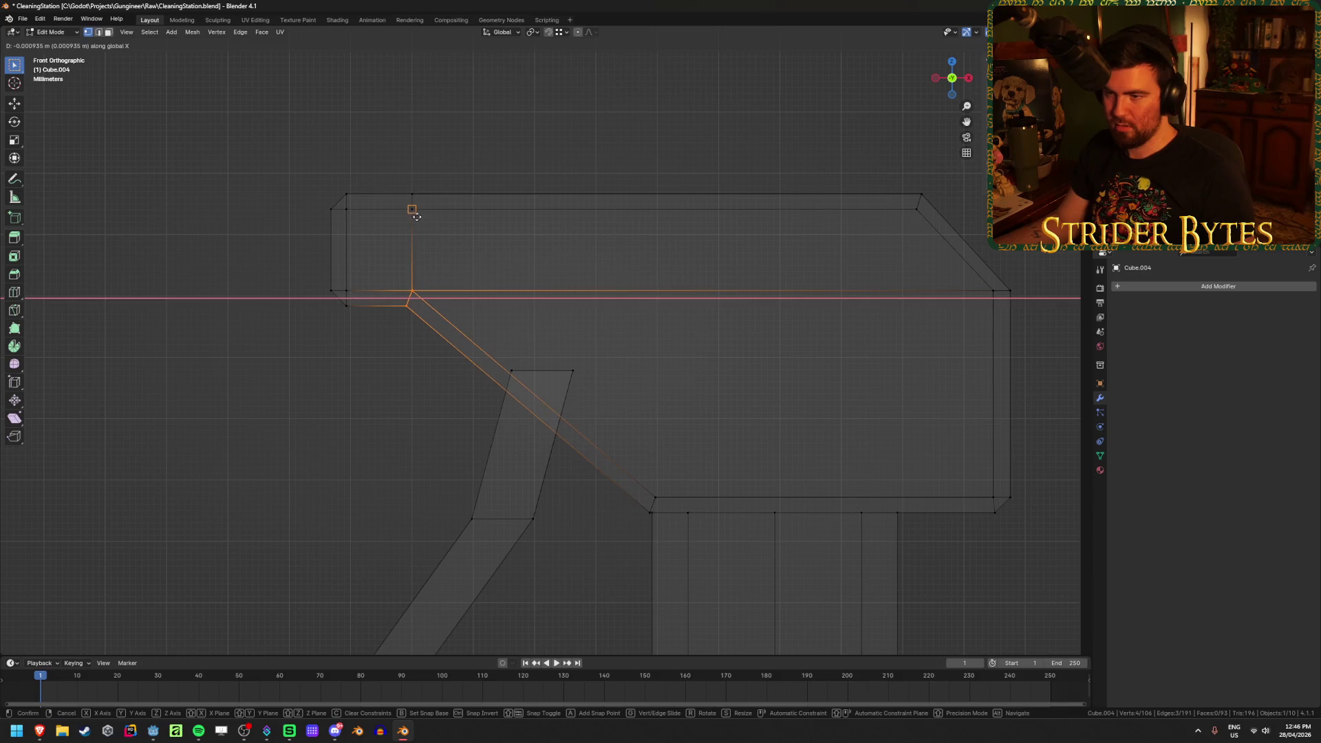
left_click(414, 213)
left_click(475, 242)
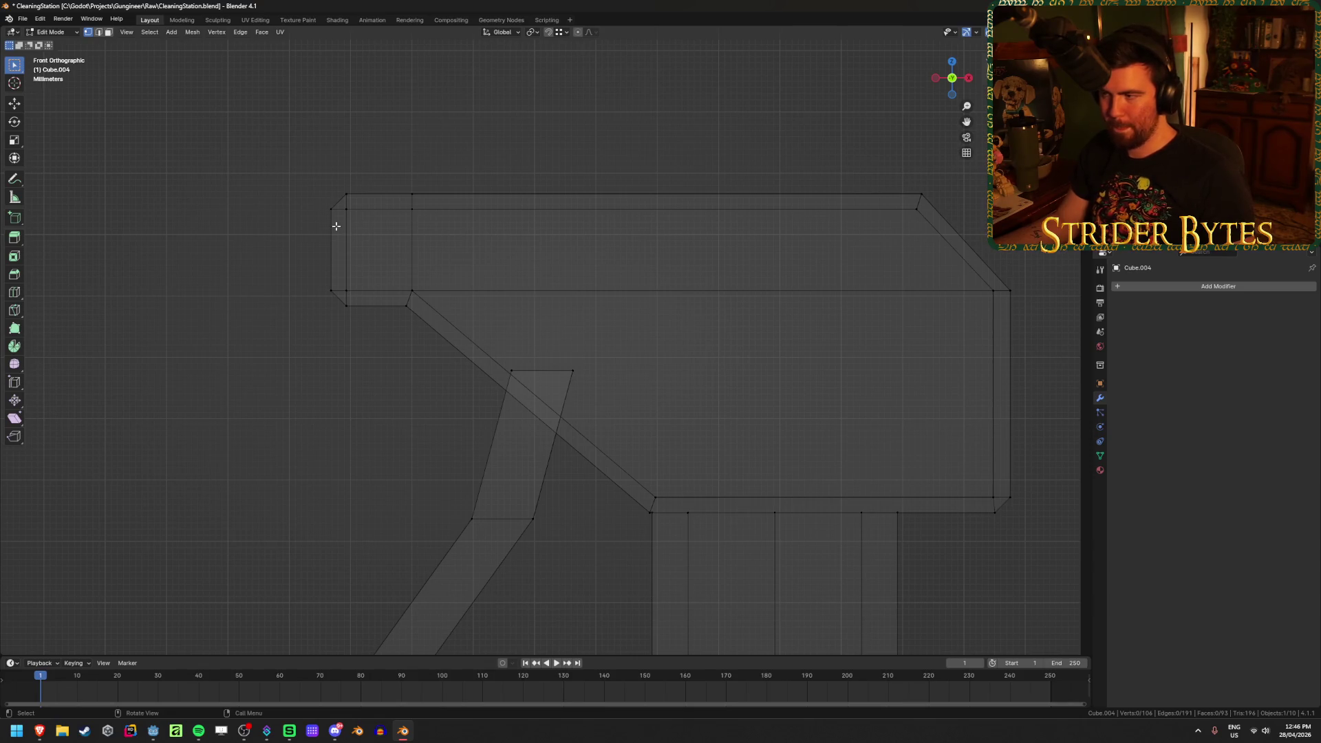
key("Tab")
mouse_move(198, 339)
middle_mouse_down()
mouse_move(216, 377)
mouse_move(200, 383)
mouse_move(245, 392)
mouse_move(232, 393)
mouse_move(177, 386)
mouse_move(450, 359)
middle_mouse_up()
key("shift+z")
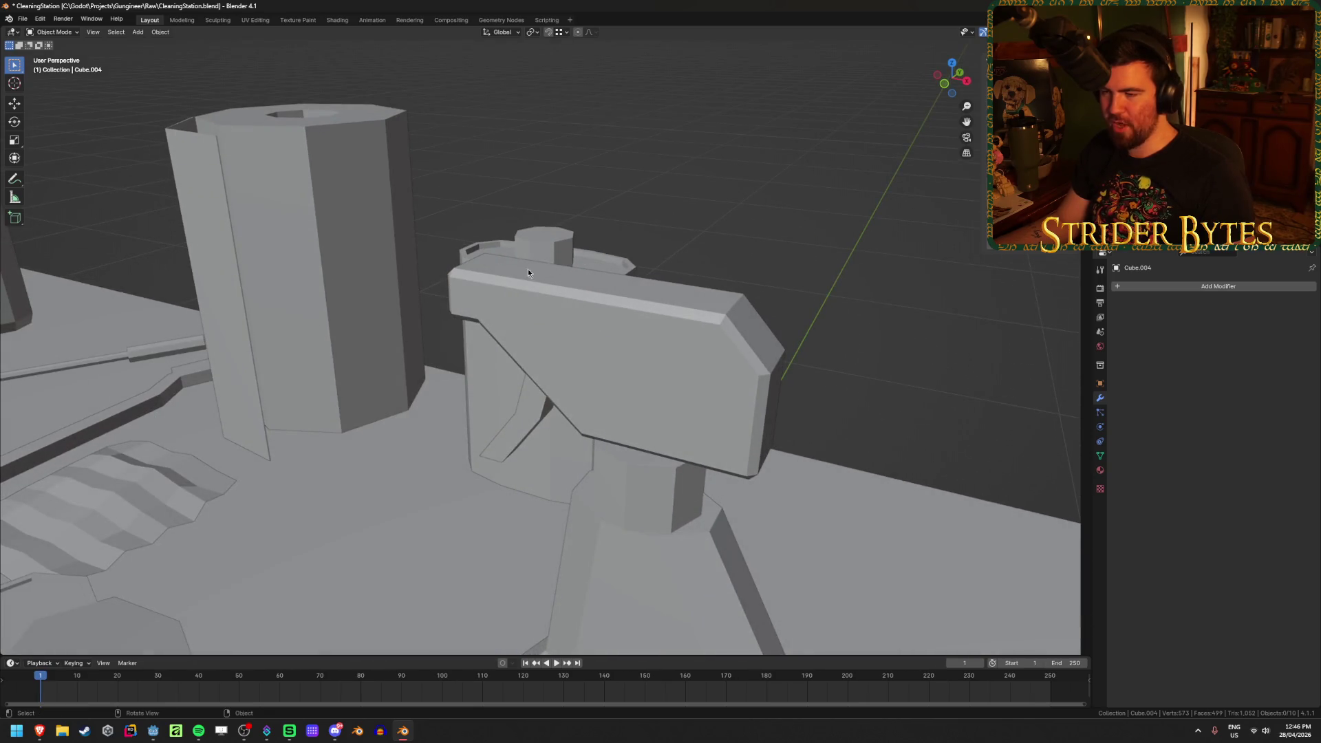
Orbit and zoom around the spray bottle on the table, then save CleaningStation.blend
scroll(754, 340, "down", 1)
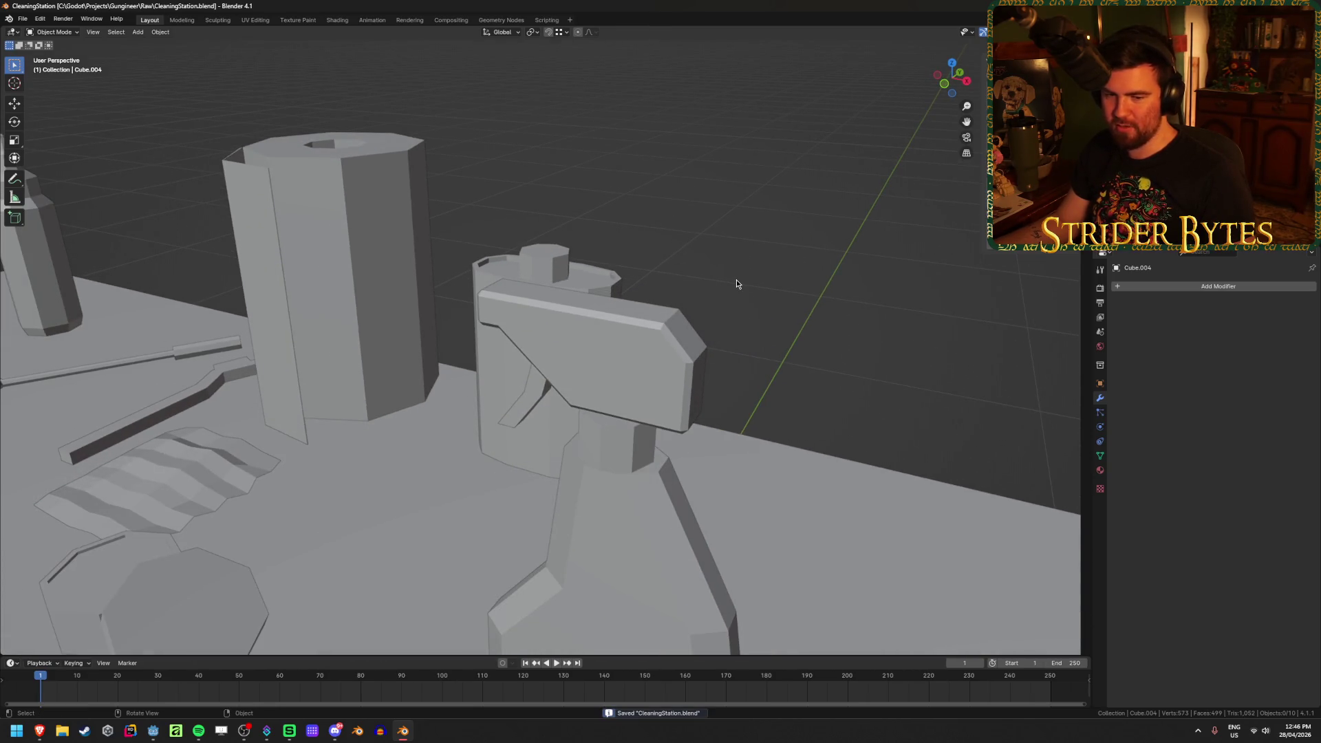
scroll(605, 340, "down", 3)
mouse_move(594, 340)
middle_mouse_down()
mouse_move(626, 327)
mouse_move(477, 345)
mouse_move(662, 337)
mouse_move(632, 332)
middle_mouse_up()
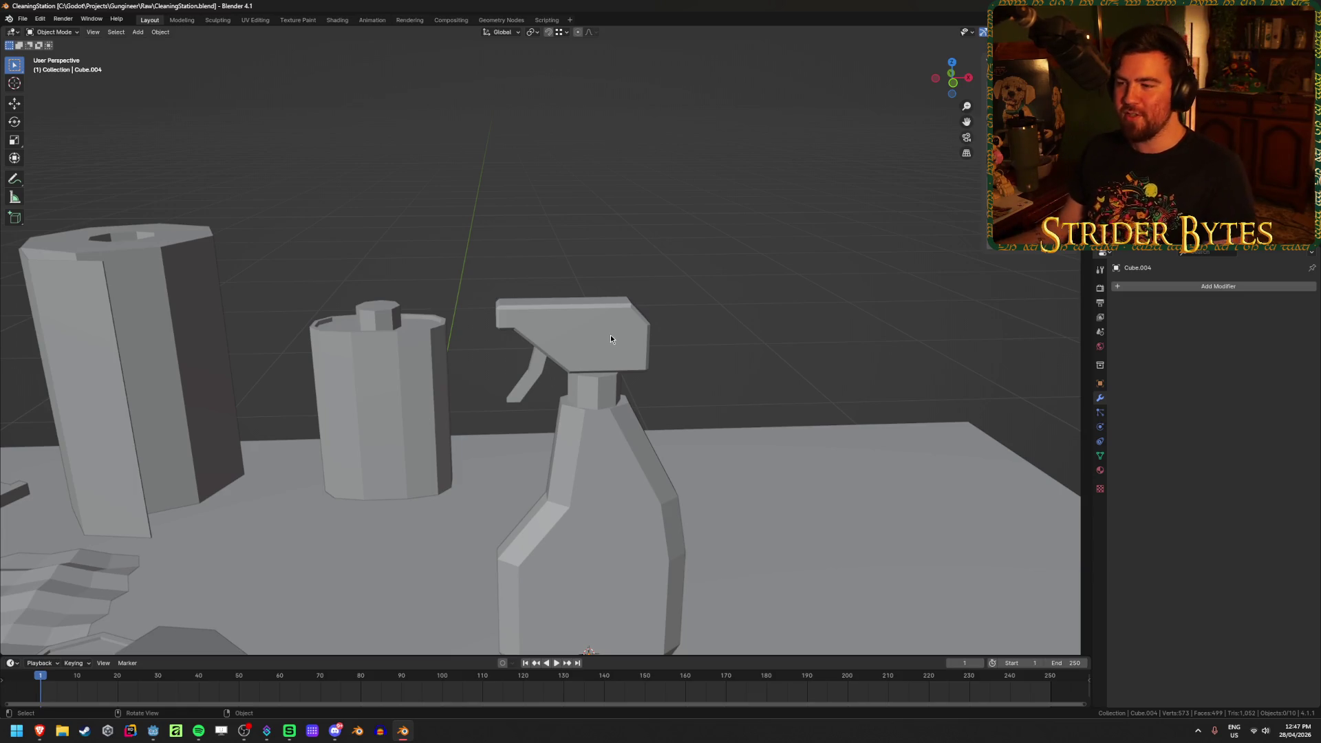
left_click(605, 306)
left_click(643, 278)
left_click(622, 319)
left_click(778, 271)
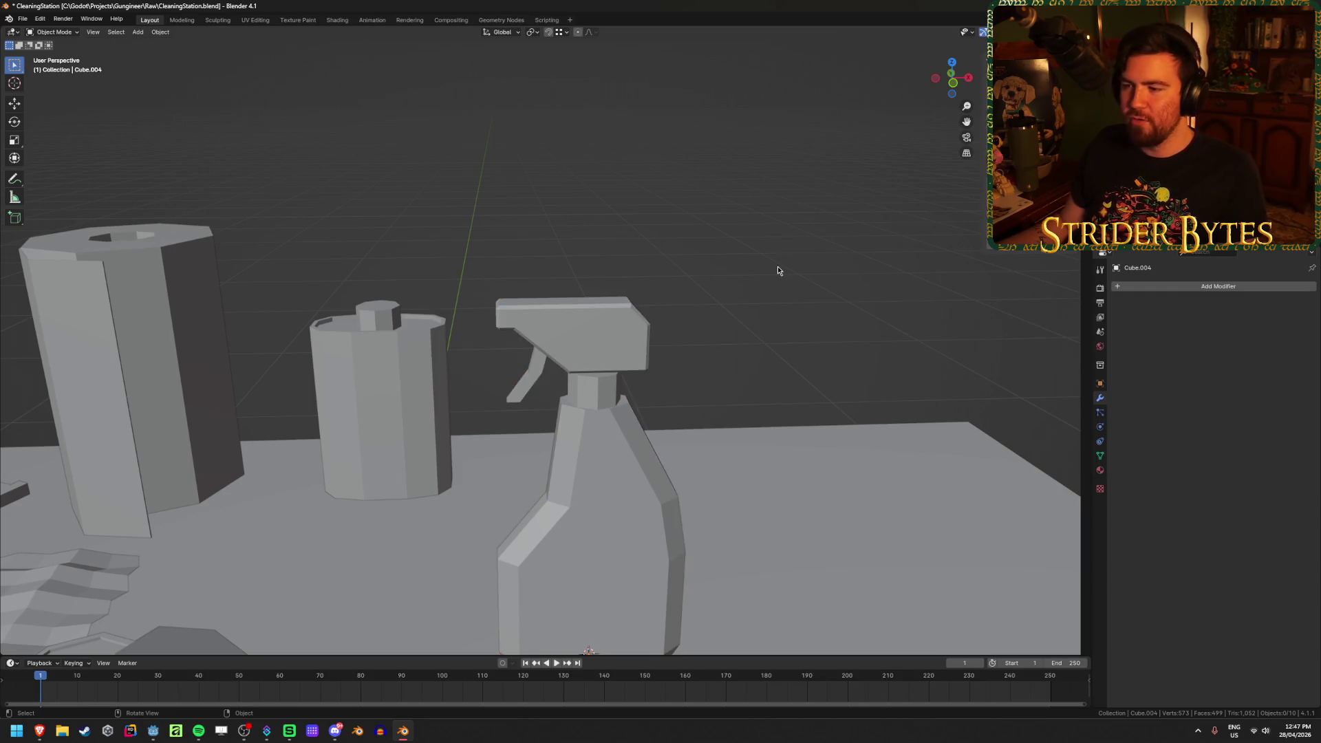
middle_click_drag(778, 272, 688, 266)
middle_click_drag(561, 311, 599, 303)
scroll(630, 299, "up", 3)
key("ctrl+s")
Orbit to the opposite side and look up to reveal the trigger head, saving again
left_click(630, 300)
left_click(687, 257)
mouse_move(687, 257)
middle_mouse_down()
mouse_move(640, 289)
mouse_move(531, 275)
mouse_move(546, 286)
mouse_move(567, 251)
mouse_move(560, 299)
middle_mouse_up()
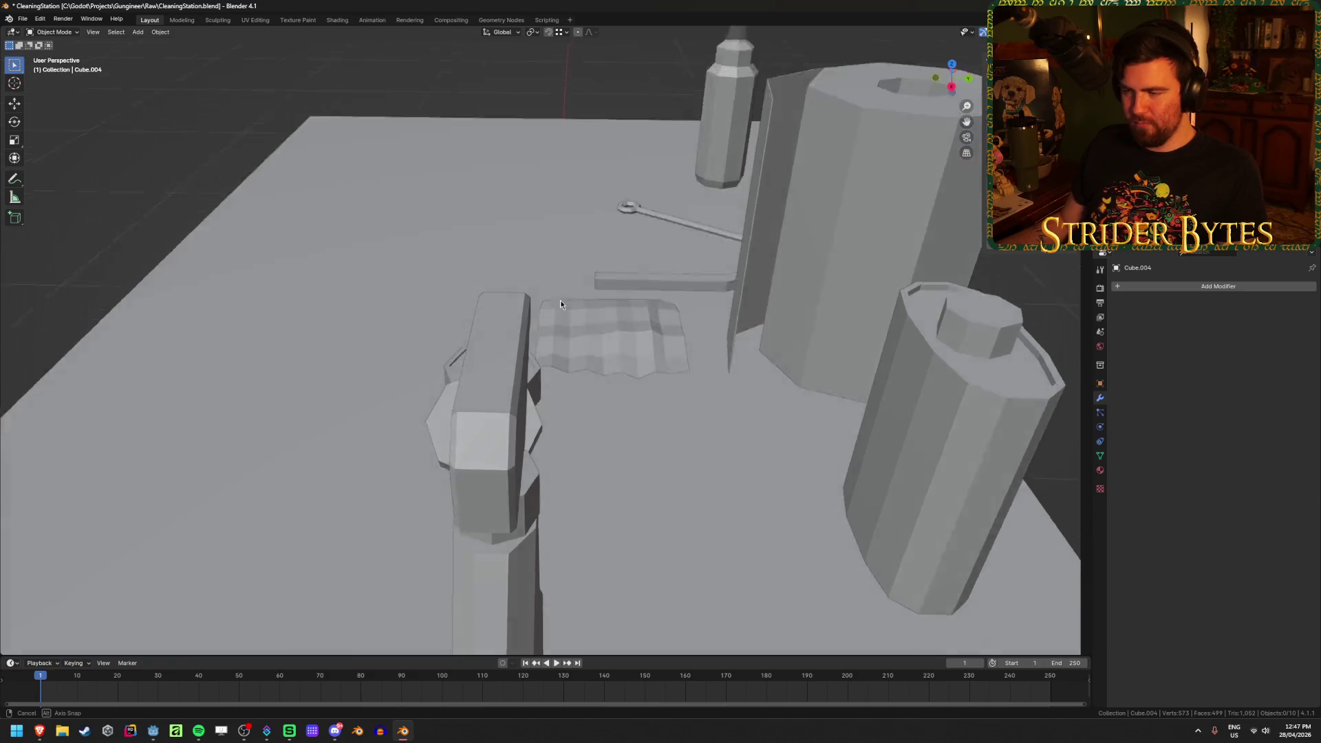
scroll(562, 344, "up", 5)
mouse_move(563, 388)
middle_mouse_down()
mouse_move(575, 427)
mouse_move(702, 289)
mouse_move(773, 254)
mouse_move(586, 345)
middle_mouse_up()
scroll(586, 346, "up", 3)
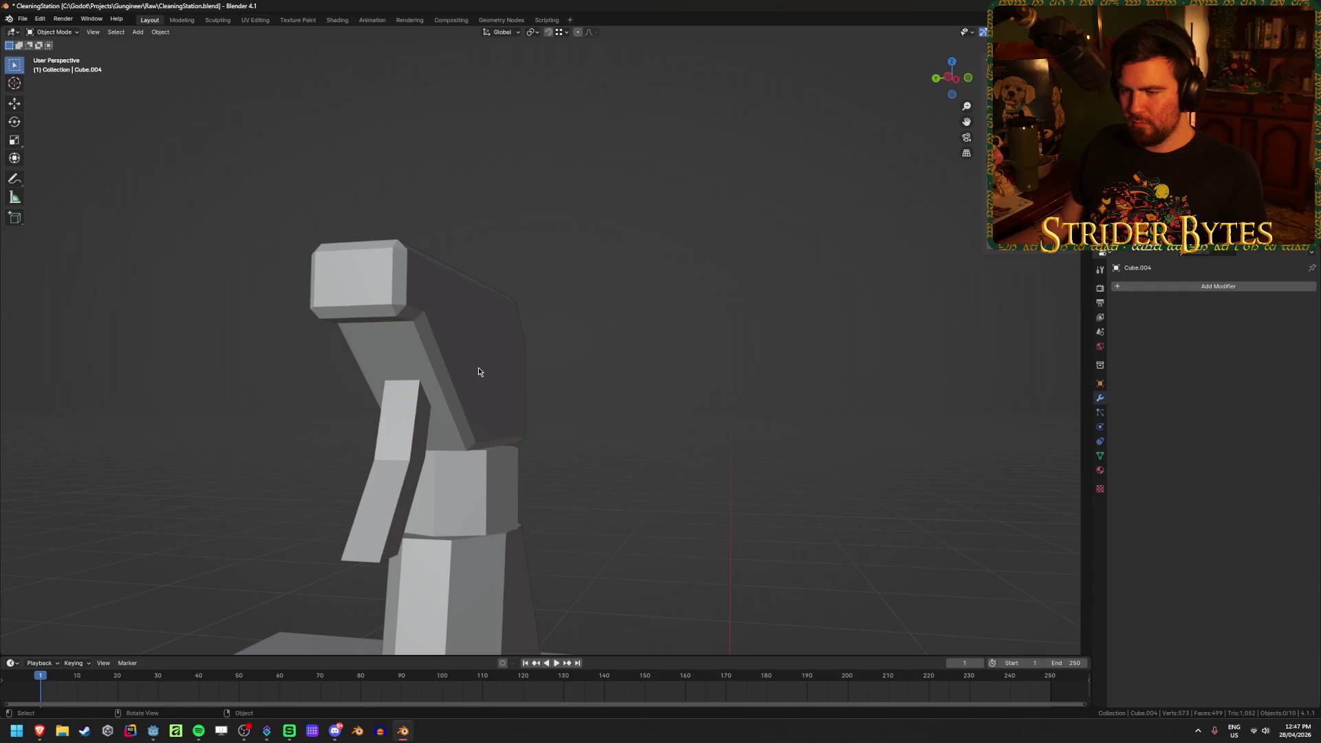
middle_click_drag(480, 371, 386, 378)
key("ctrl+s")
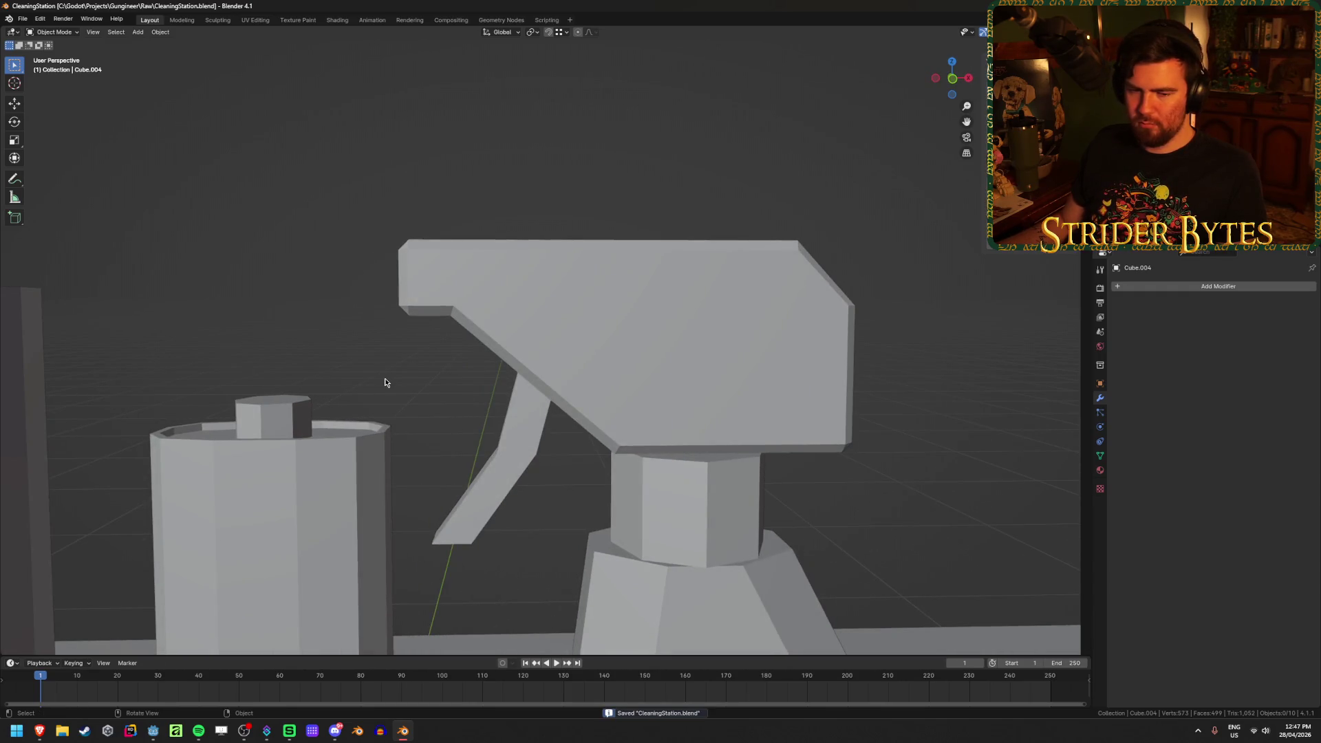
Select the trigger head and switch to the Right Orthographic side view (numpad 3)
scroll(385, 378, "down", 3)
scroll(385, 383, "up", 2)
left_click(560, 339)
middle_click_drag(560, 339, 655, 363)
key("KP_1")
key("KP_3")
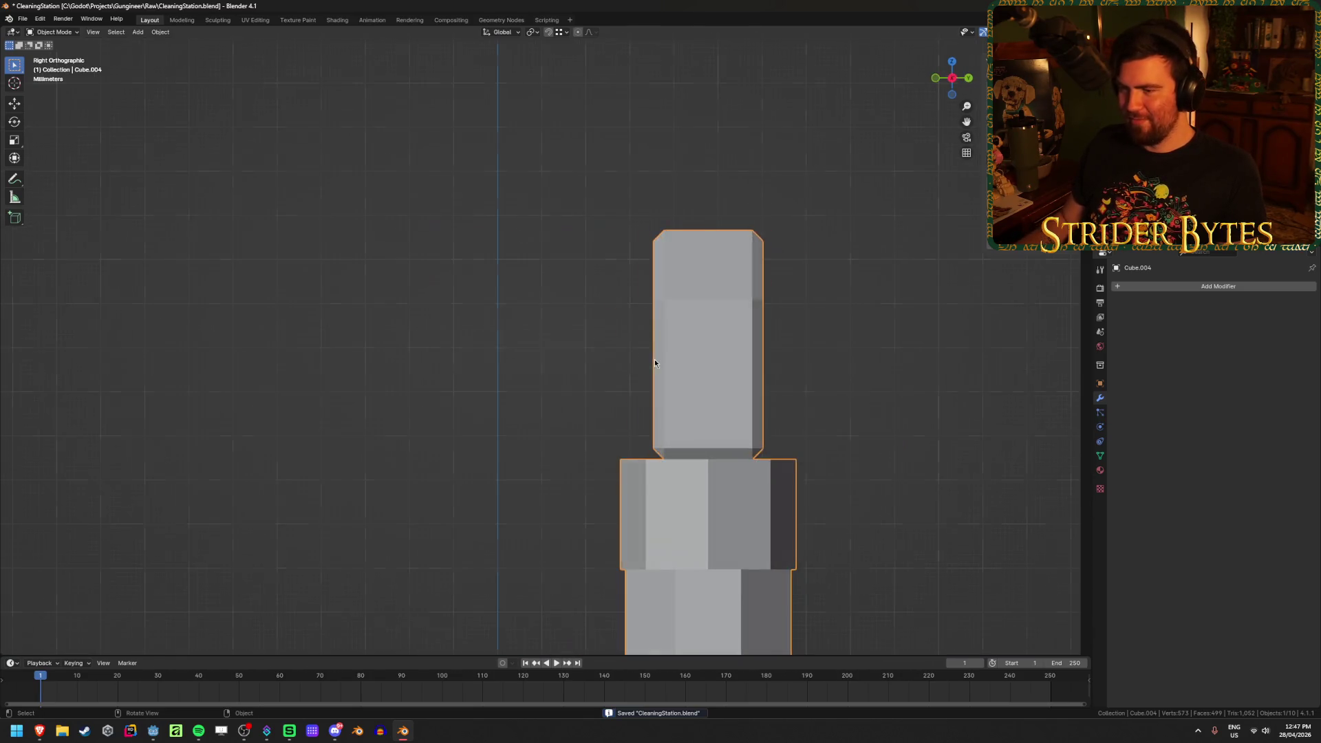
In Edit Mode, centre the trigger head and box-select both columns of front-face vertices
key("Tab")
key("alt+z")
key("alt+z")
middle_click_drag(720, 314, 564, 303, "shift")
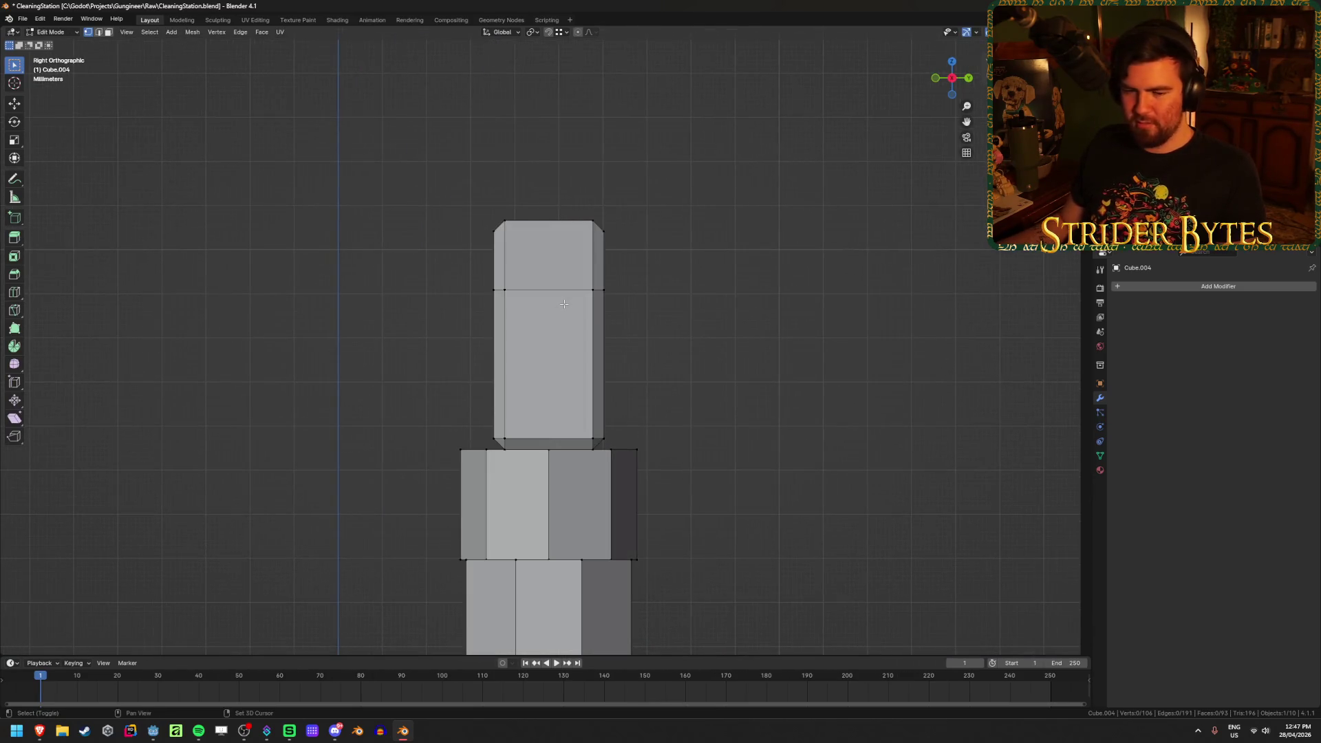
key("alt+z")
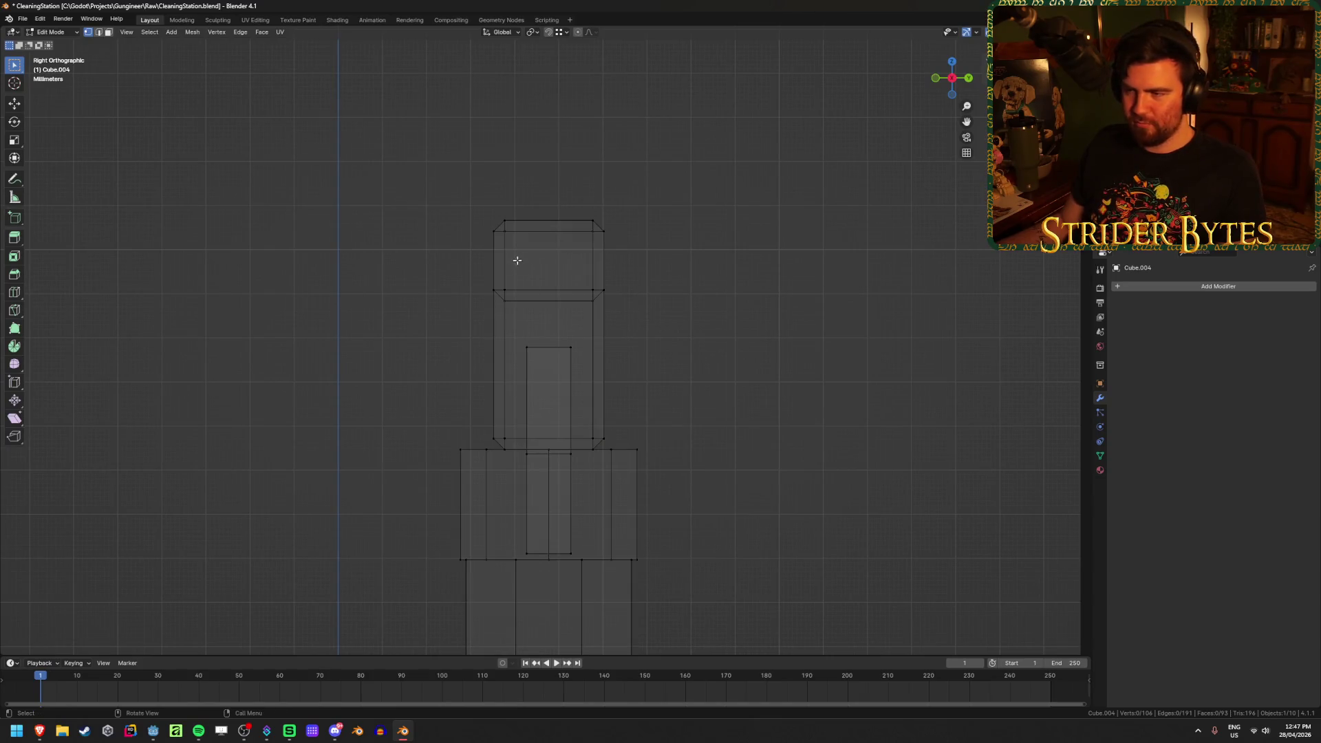
left_click_drag(529, 205, 501, 462)
left_click_drag(583, 459, 597, 208, "shift")
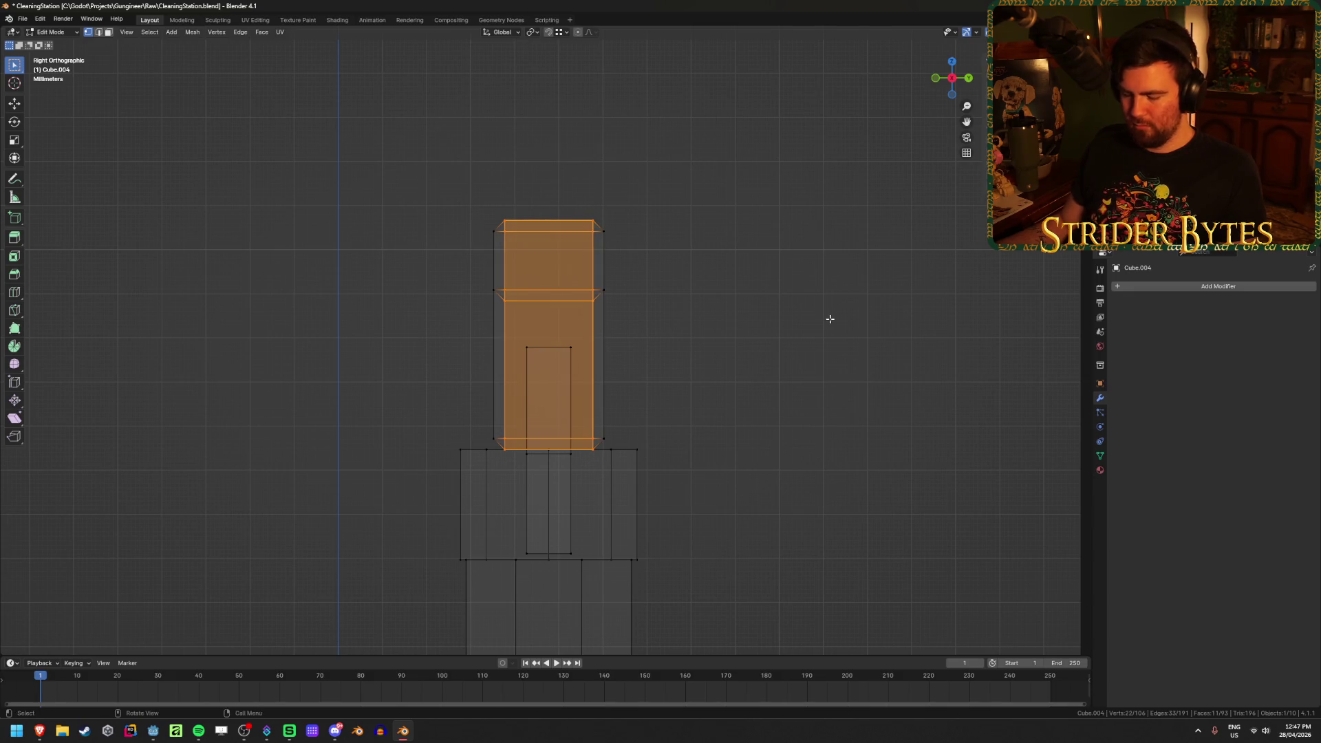
Scale the front face to 0.444 along Y, then return to Object Mode in perspective
key("s")
key("x")
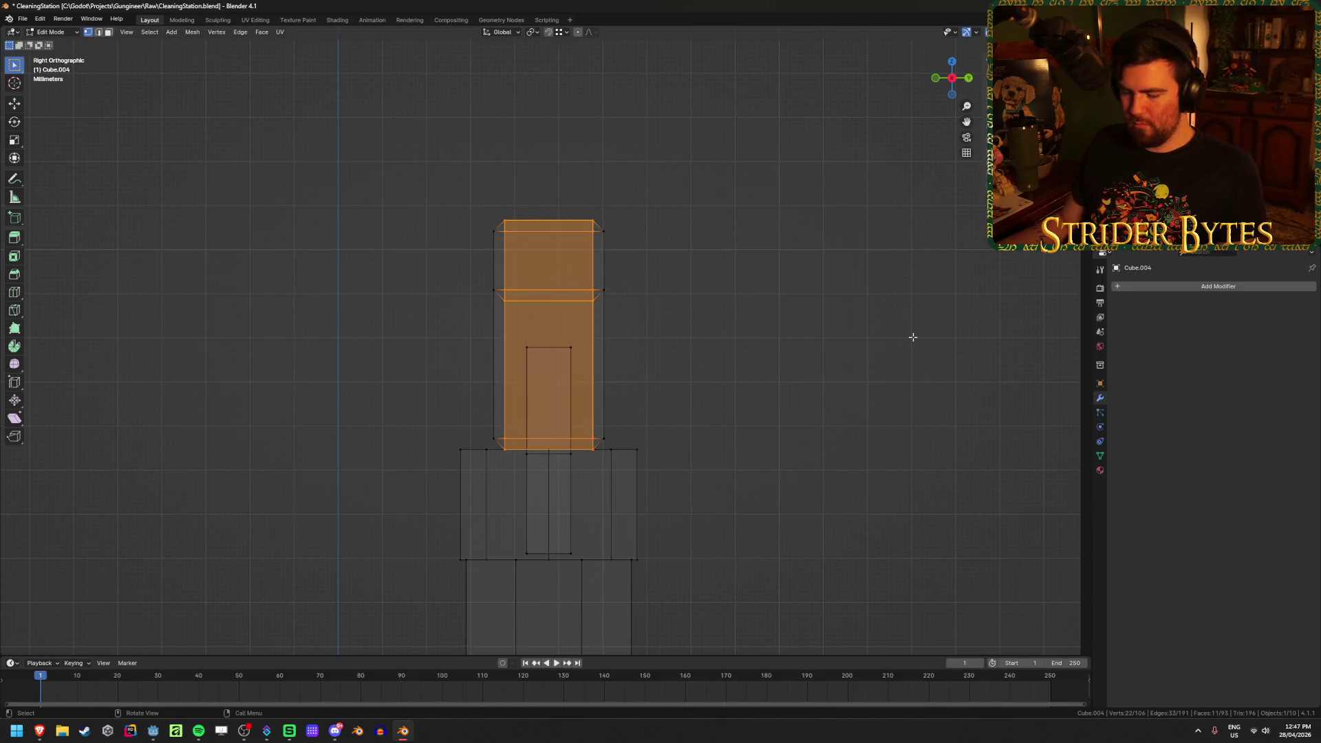
key("y")
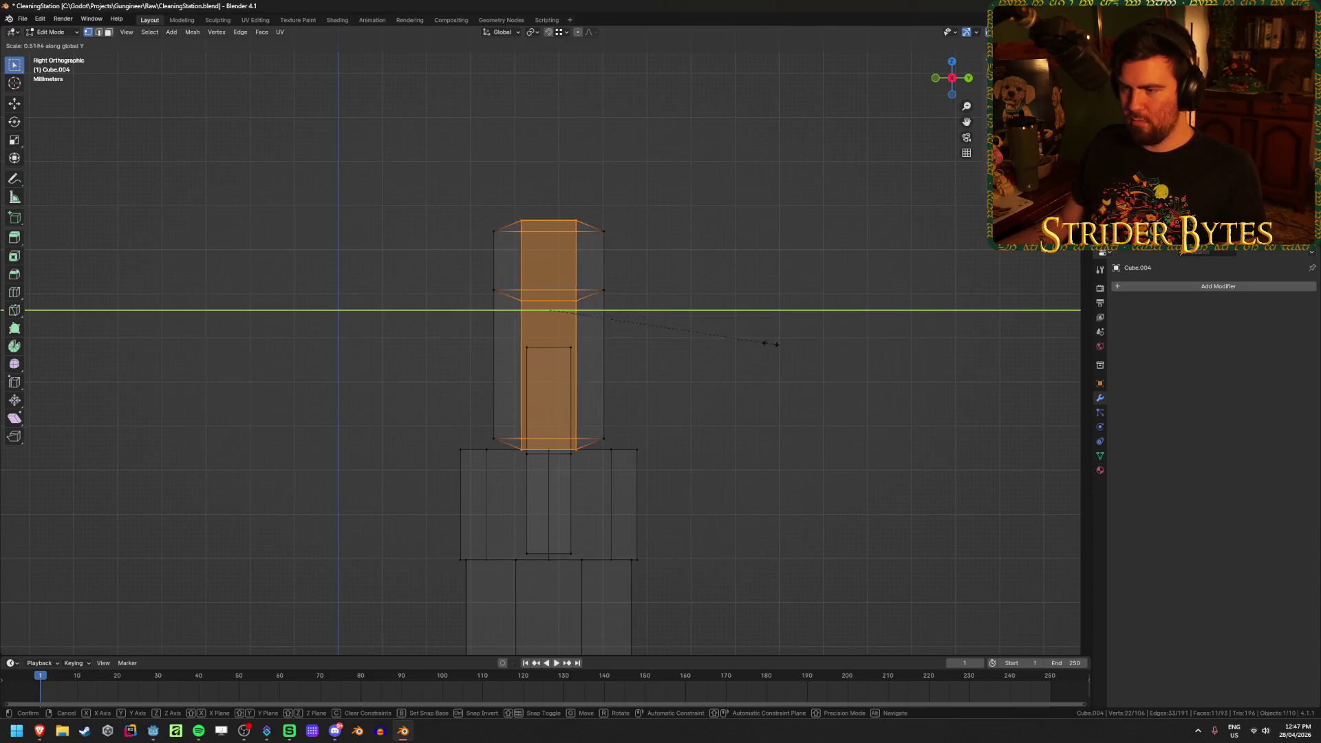
left_click(706, 351)
mouse_move(706, 351)
middle_mouse_down()
mouse_move(645, 383)
mouse_move(710, 356)
middle_mouse_up()
key("Tab")
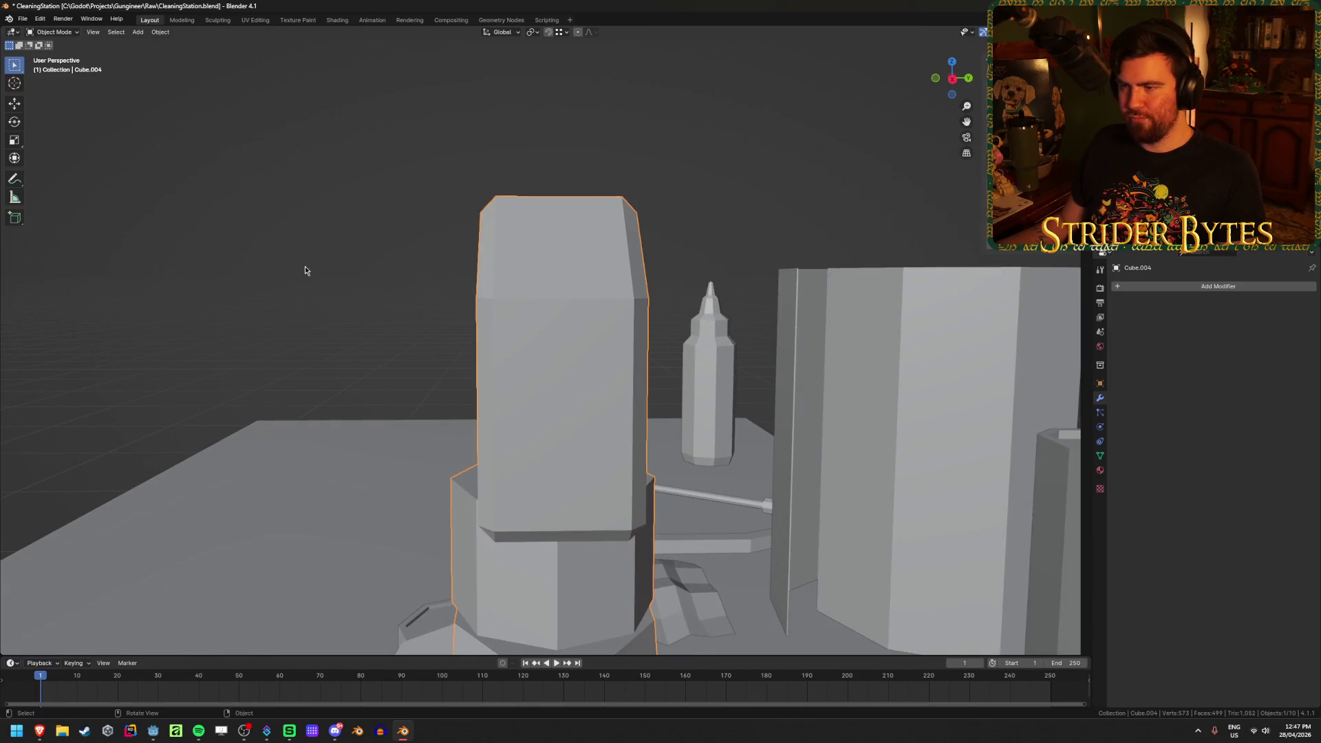
Orbit around the spray bottle, deselect it, zoom out and save CleaningStation.blend
mouse_move(307, 269)
middle_mouse_down()
mouse_move(295, 301)
mouse_move(390, 311)
middle_mouse_up()
key("ctrl+s")
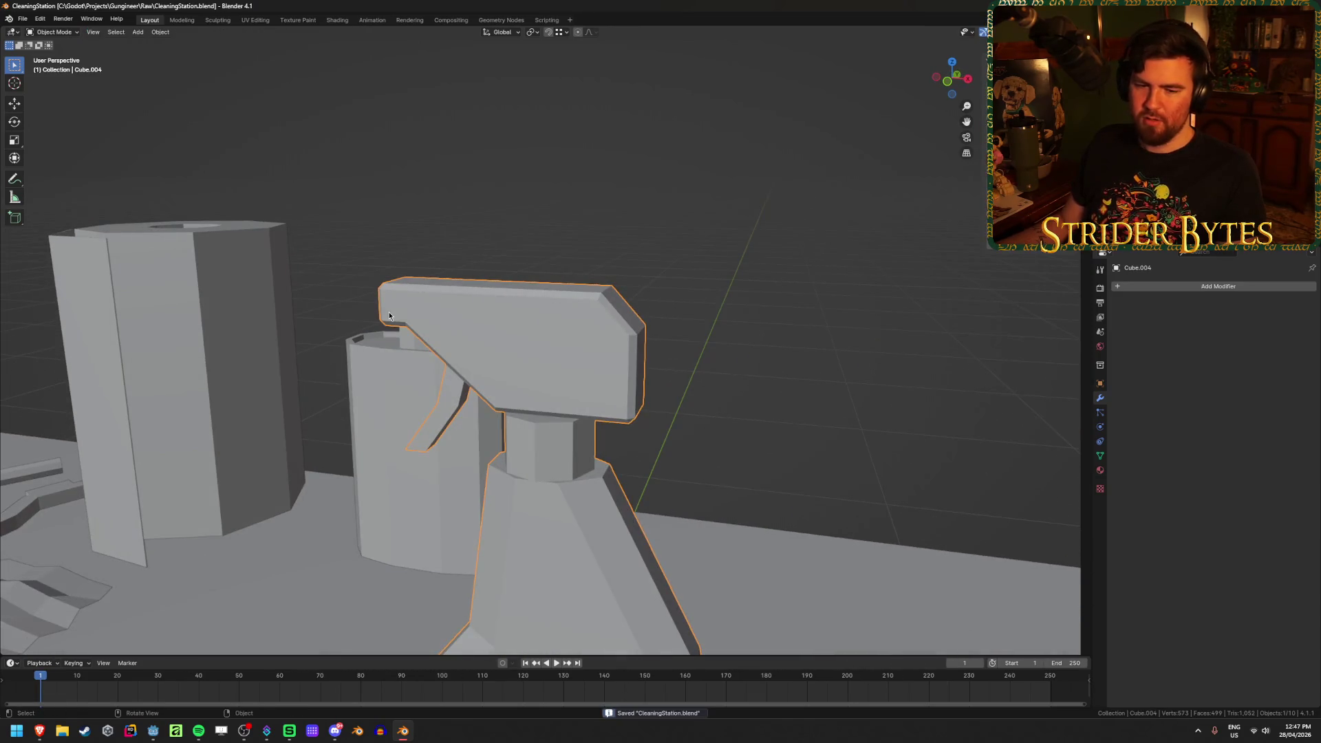
middle_click_drag(497, 273, 622, 277)
left_click(655, 282)
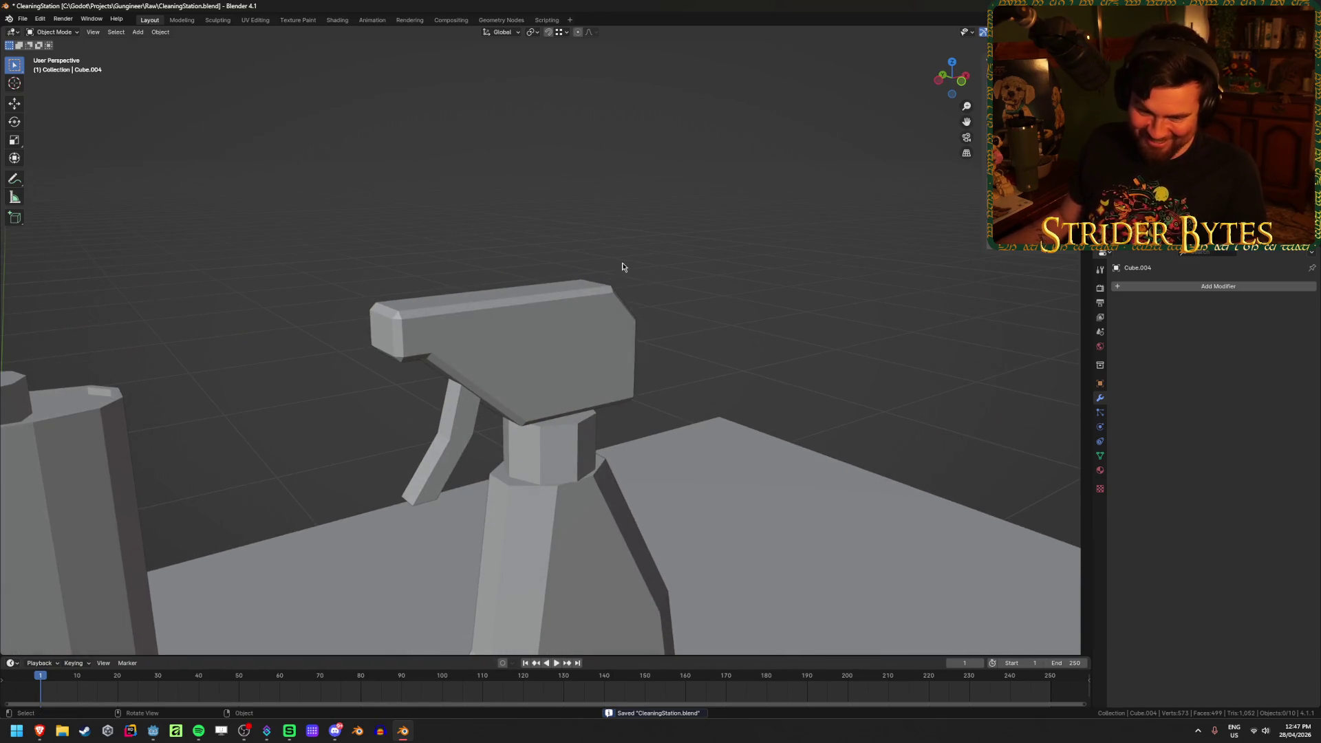
scroll(609, 282, "down", 2)
key("ctrl+s")
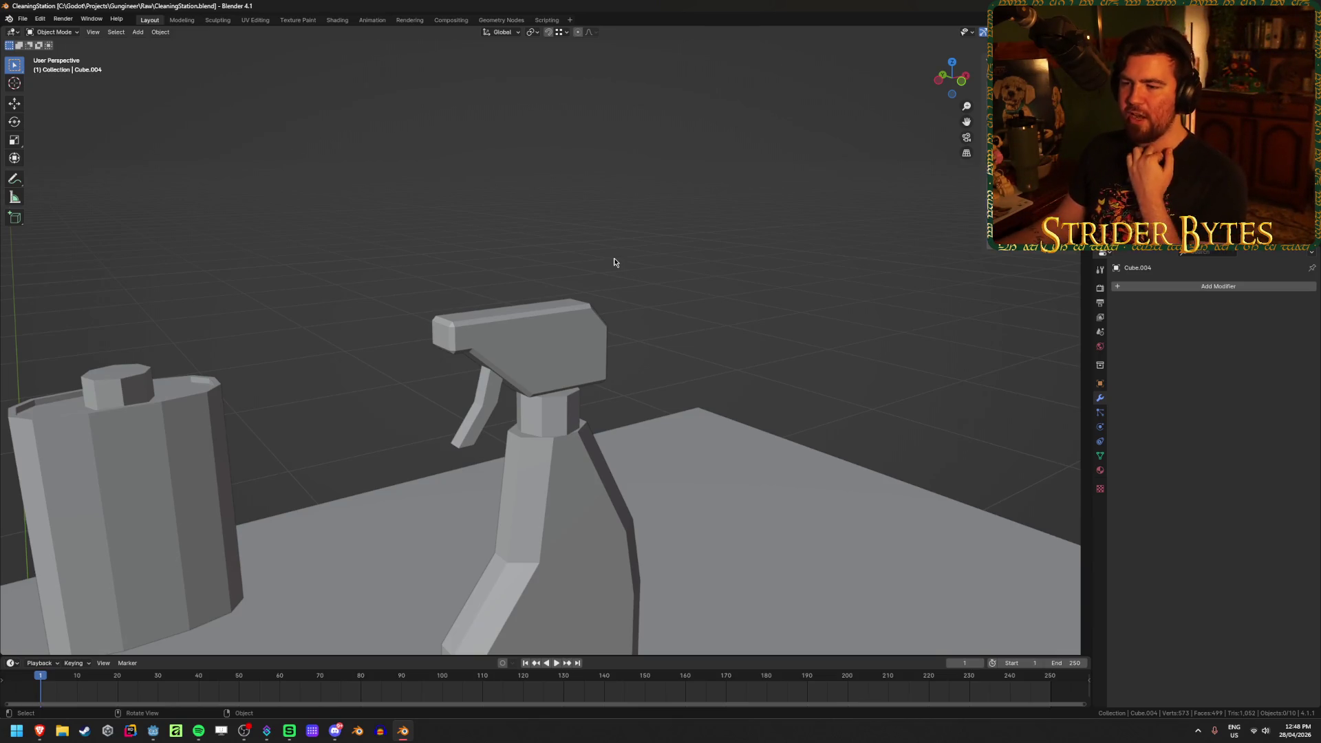
middle_click_drag(615, 260, 620, 254)
key("ctrl+s")
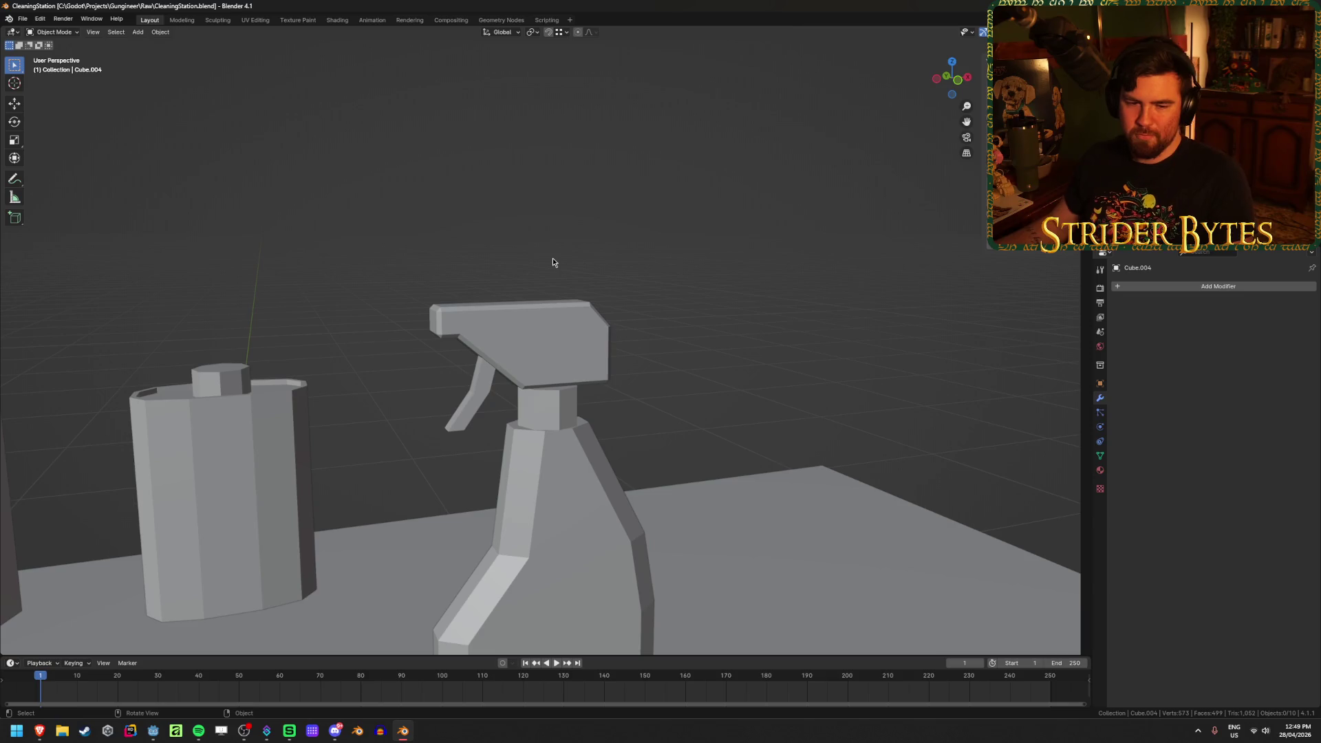
key("Tab")
scroll(545, 329, "up", 3)
key("3")
left_click(365, 307)
left_click(509, 305, "shift")
mouse_move(510, 306)
middle_mouse_down()
mouse_move(619, 324)
mouse_move(543, 344)
mouse_move(750, 316)
middle_mouse_up()
left_click(481, 300)
left_click(543, 350, "shift")
key("s")
key("shift+y")
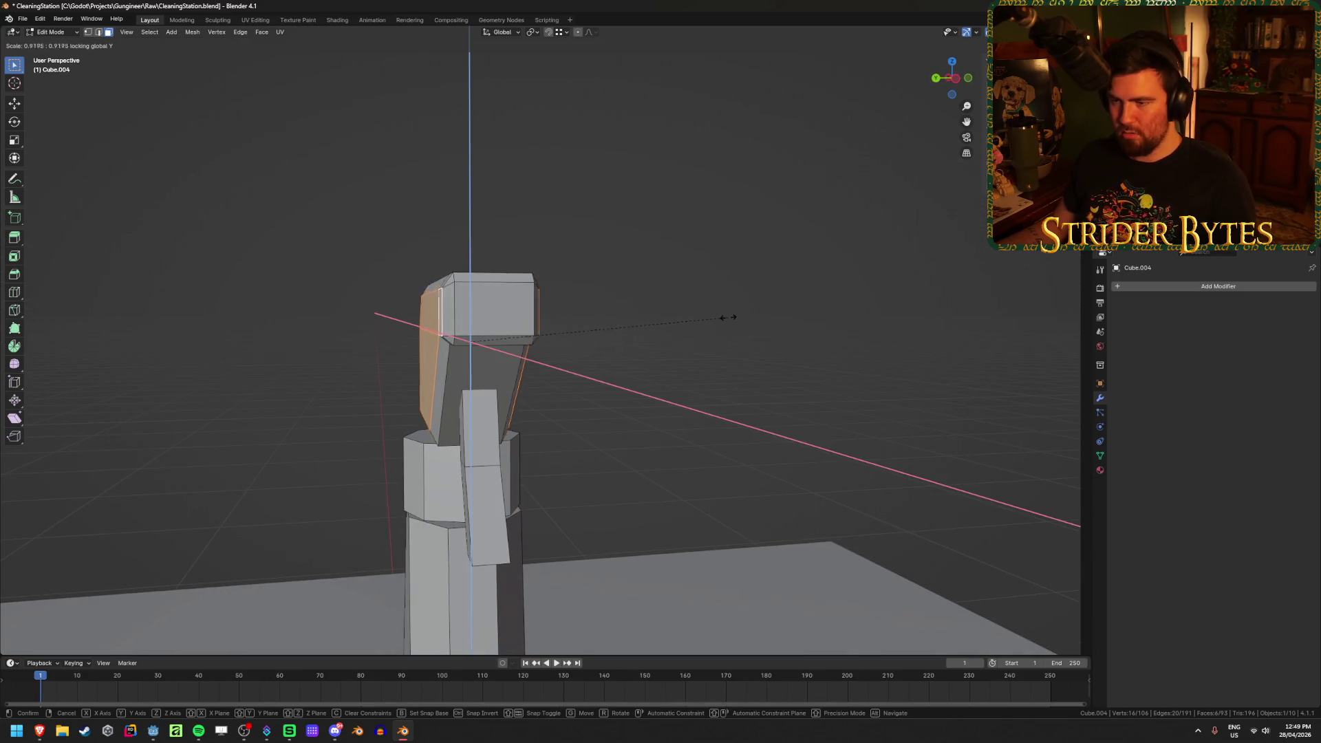
left_click(681, 327)
mouse_move(681, 327)
middle_mouse_down()
mouse_move(752, 348)
mouse_move(734, 336)
middle_mouse_up()
key("s")
key("shift+y")
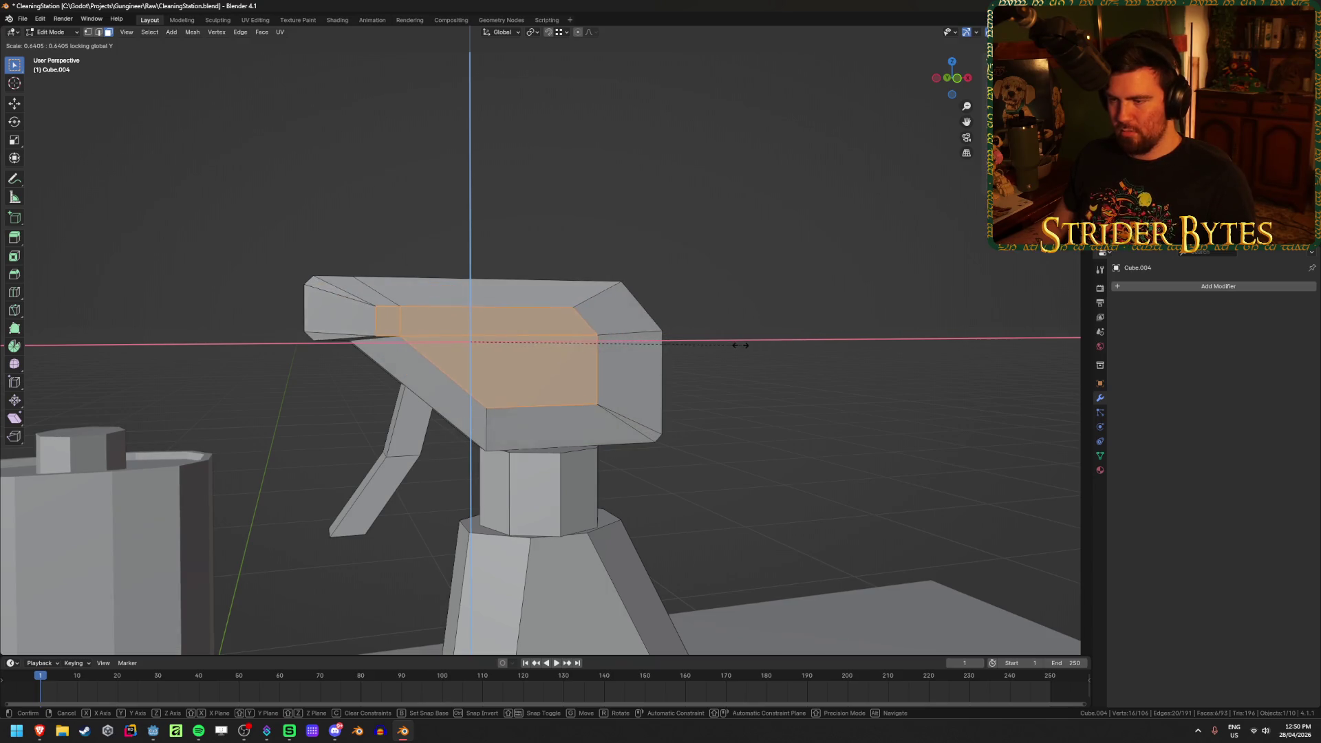
left_click(886, 279)
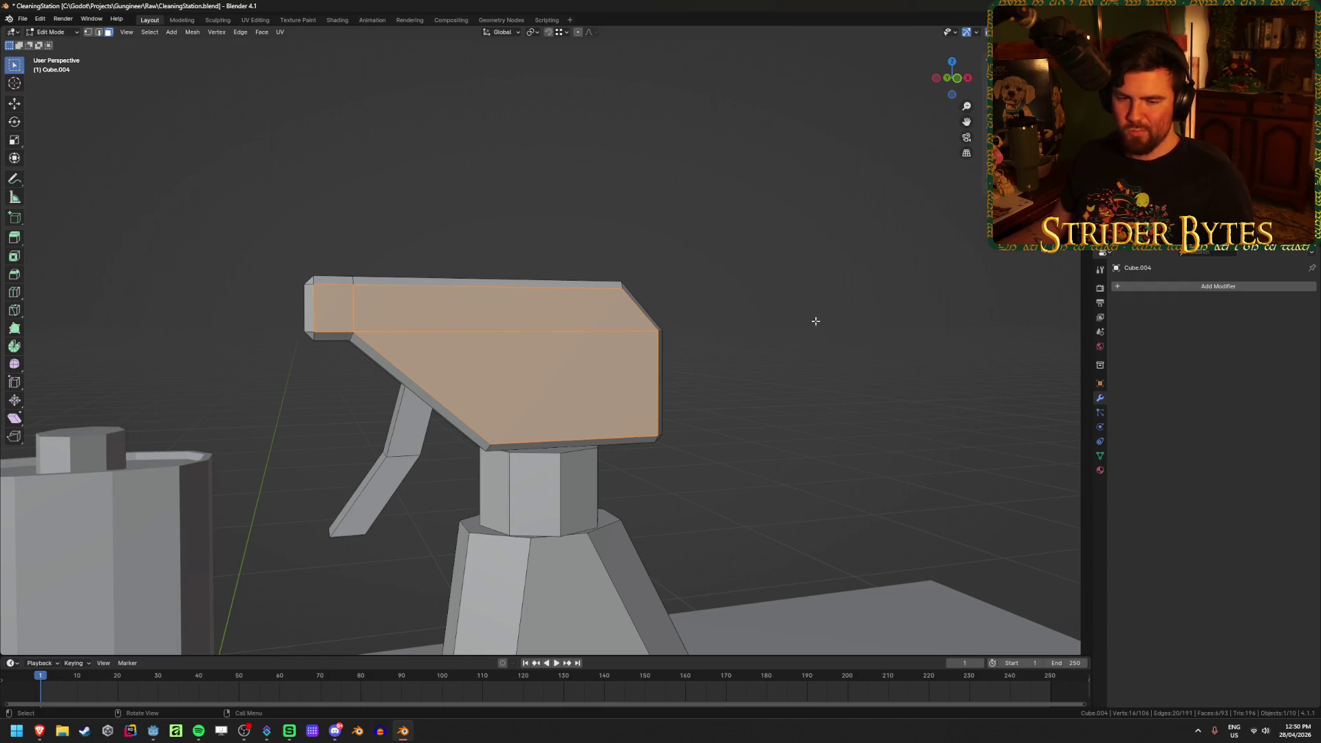
key("alt+a")
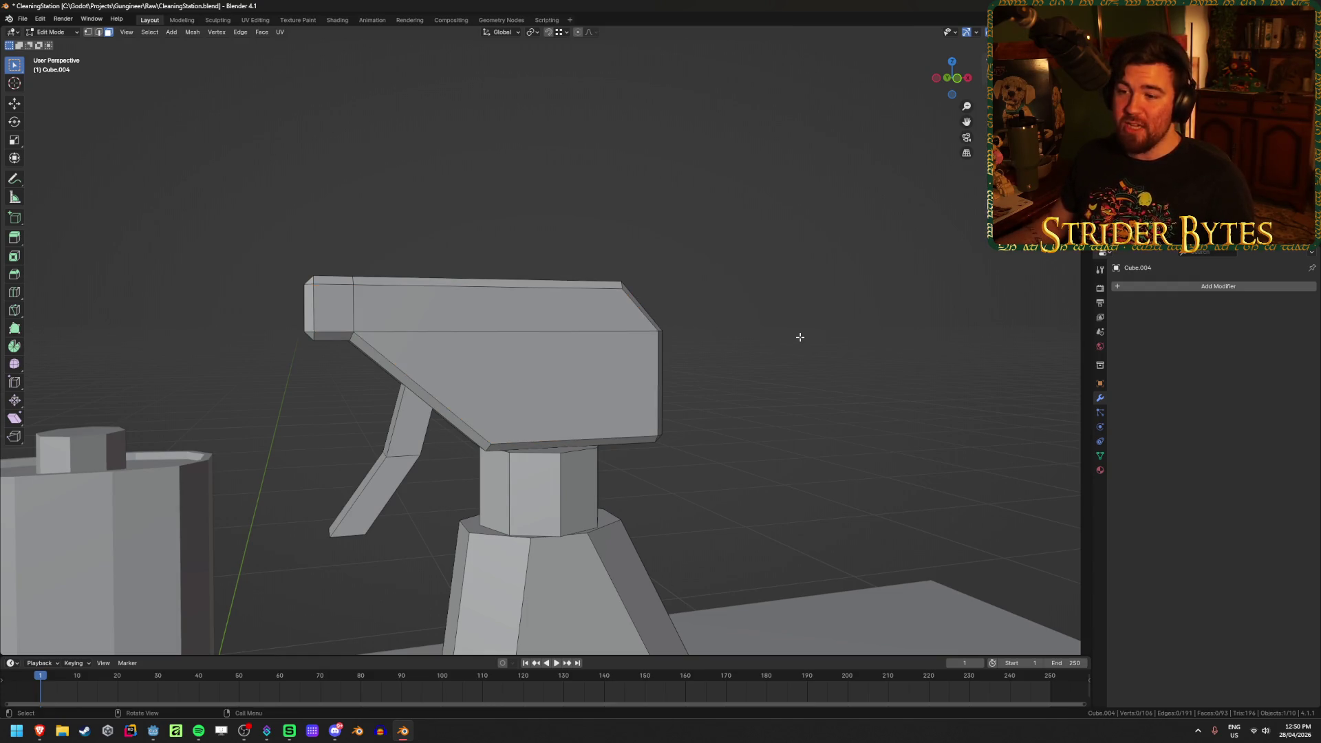
key("Tab")
key("ctrl+s")
scroll(800, 338, "down", 1)
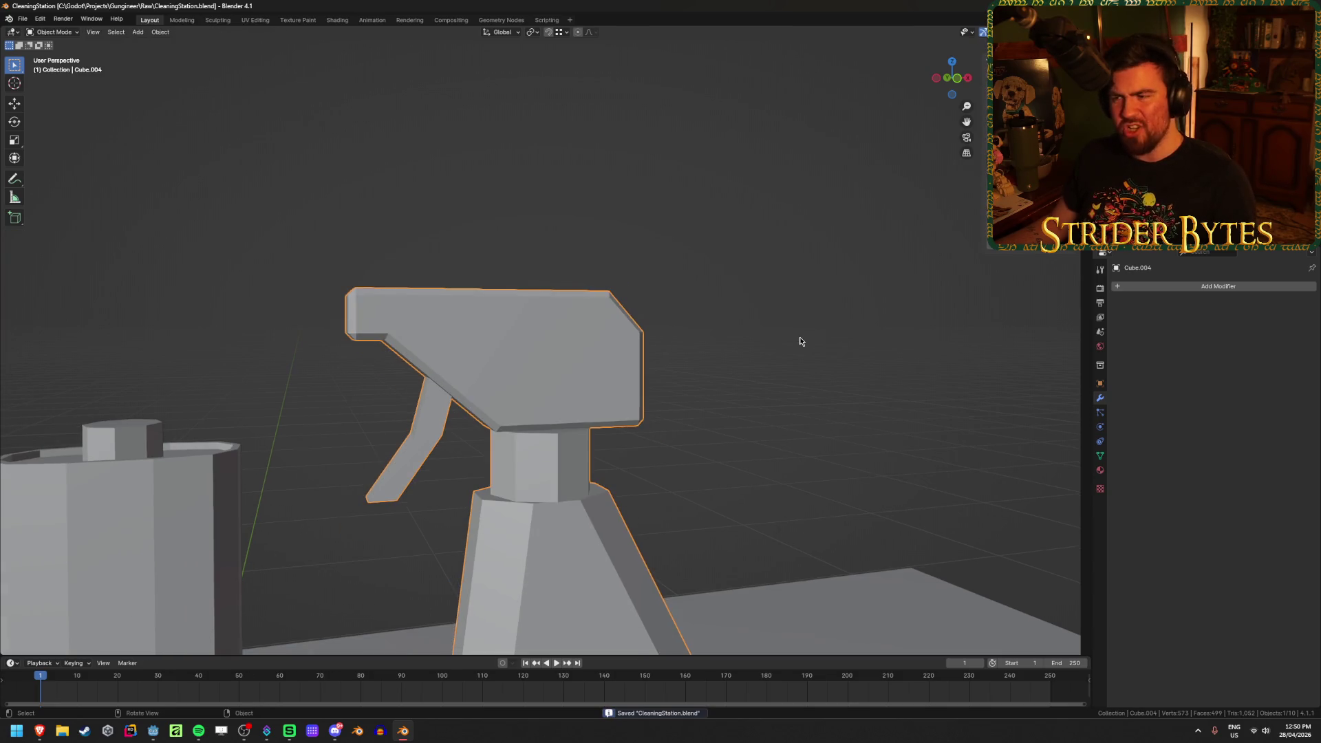
mouse_move(807, 341)
middle_mouse_down()
mouse_move(767, 369)
mouse_move(815, 350)
middle_mouse_up()
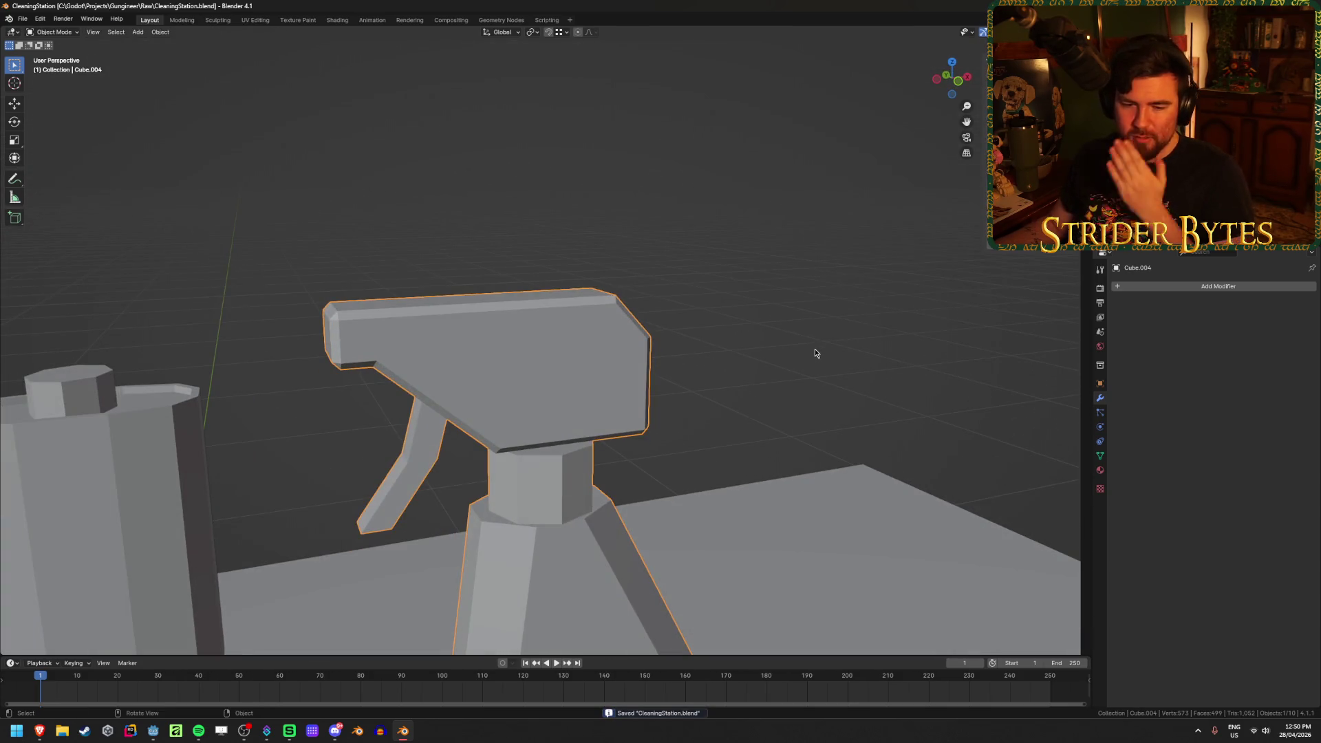
scroll(774, 276, "down", 7)
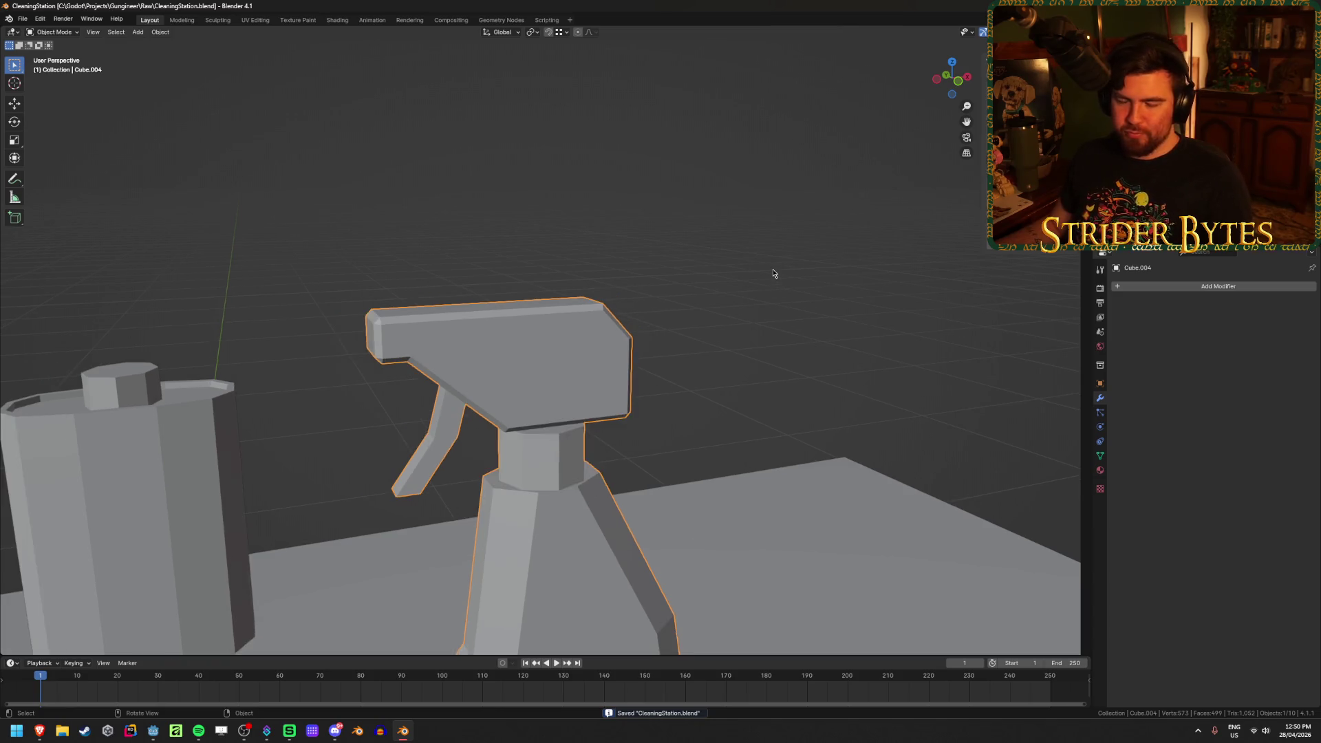
key("alt+a")
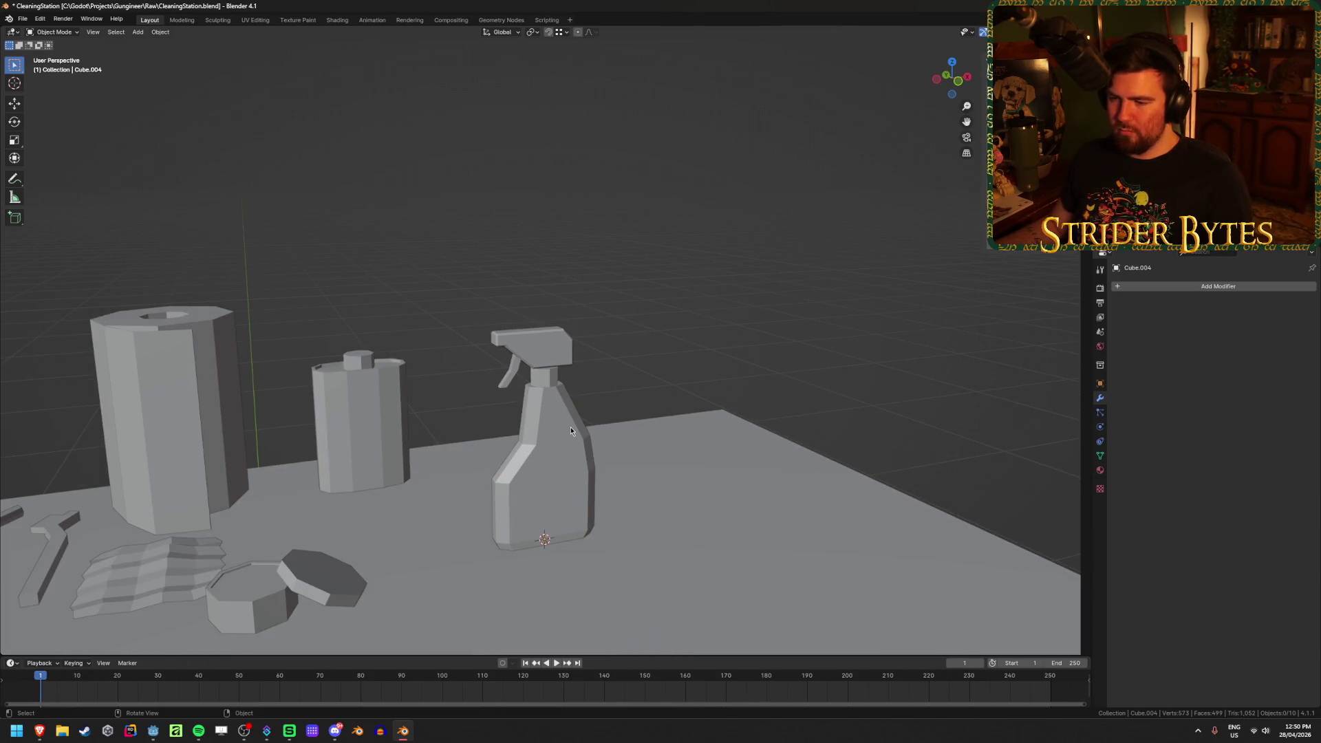
mouse_move(794, 280)
middle_mouse_down()
mouse_move(761, 307)
mouse_move(682, 281)
mouse_move(656, 287)
mouse_move(671, 277)
middle_mouse_up()
scroll(625, 340, "up", 3)
Edit the spray bottle in the right side view and hide its middle band piece (L, H)
left_click(514, 370)
key("Tab")
scroll(523, 344, "up", 2)
left_click(530, 333, "alt")
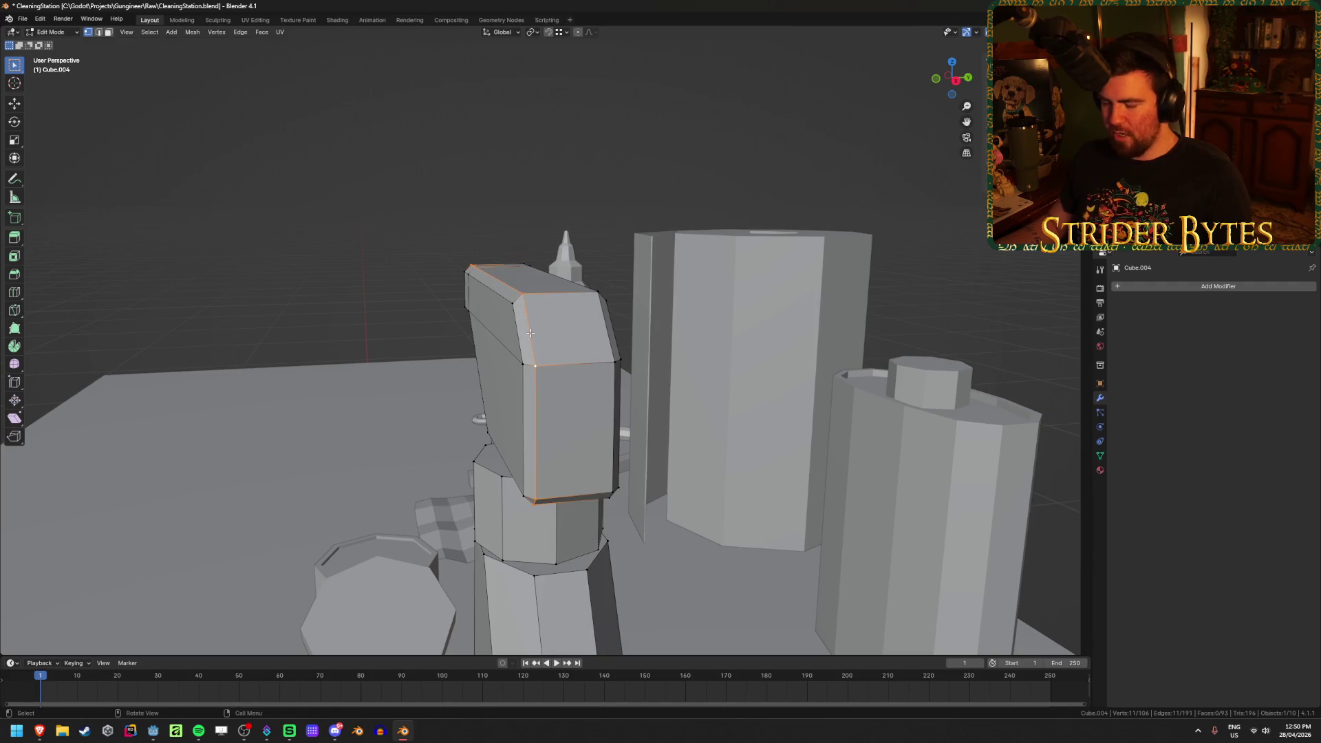
key("KP_1")
key("KP_3")
key("alt+a")
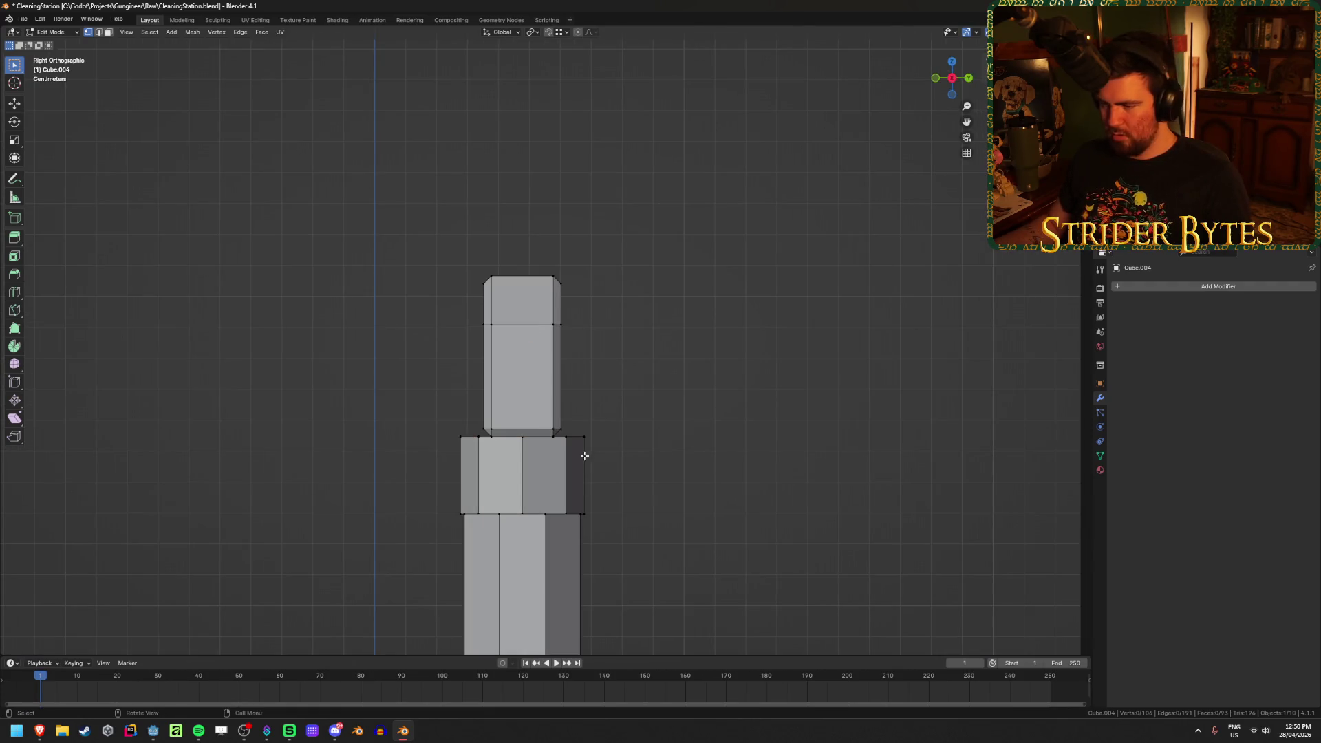
key("l")
key("h")
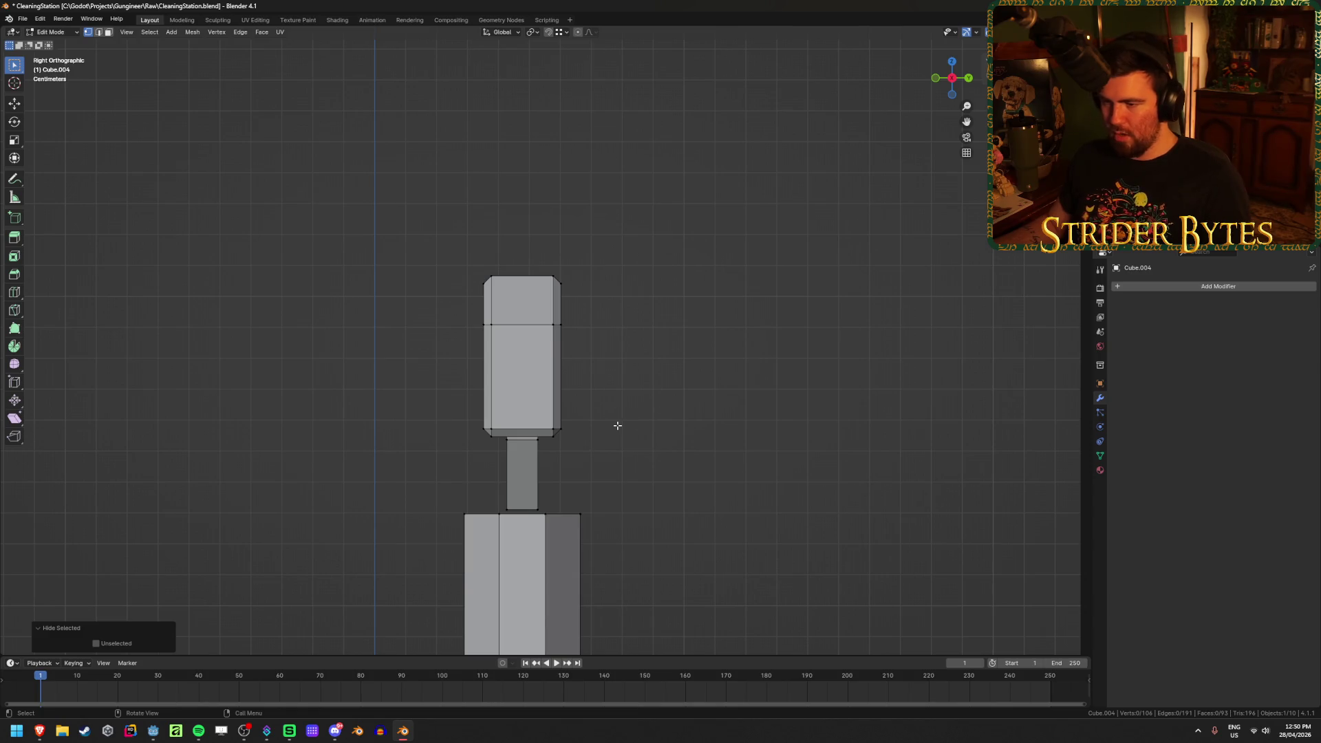
Box-select the head block in X-ray and scale it to about 0.8 along Y
key("alt+z")
key("k")
left_click(540, 266)
mouse_move(541, 455)
left_mouse_down()
mouse_move(557, 457)
mouse_move(488, 252)
left_mouse_up()
key("s")
key("y")
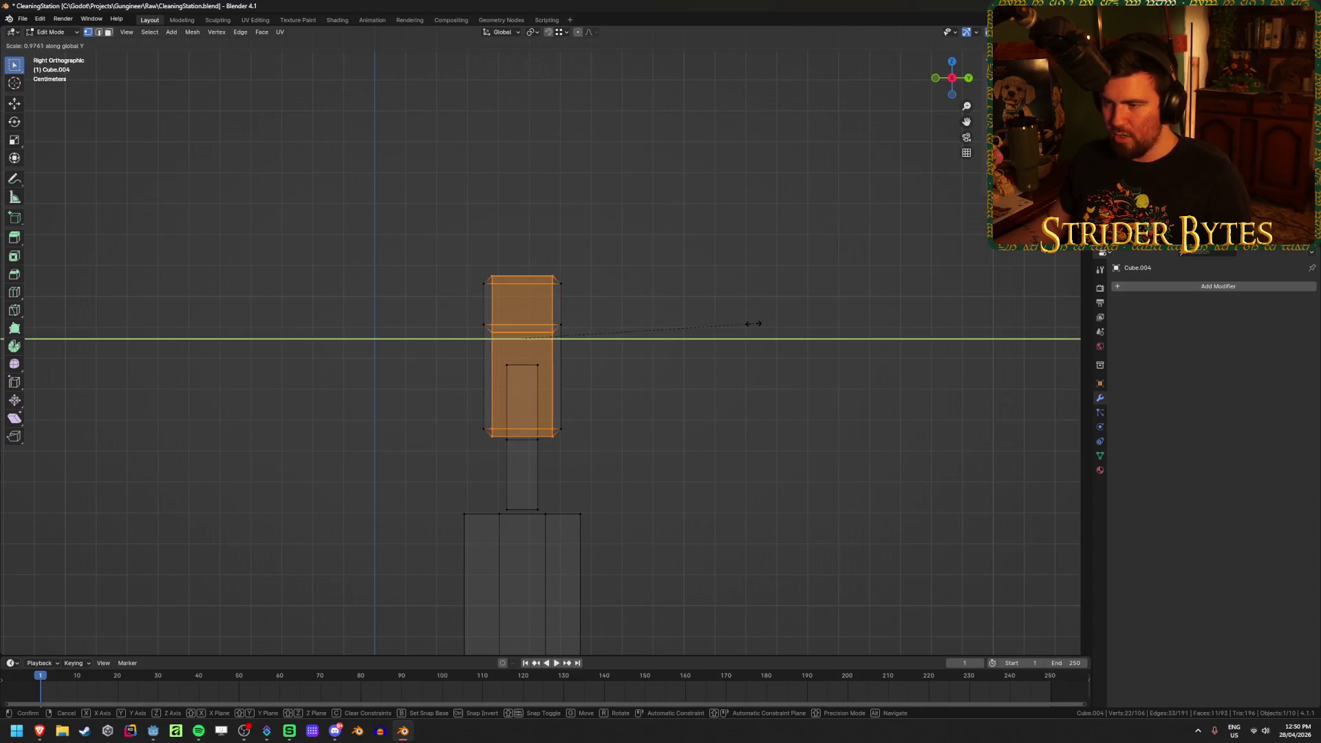
left_click(712, 327)
key("Tab")
Orbit to check the slimmer head, then return to the right side view
mouse_move(667, 325)
middle_mouse_down()
mouse_move(796, 351)
mouse_move(899, 325)
middle_mouse_up()
middle_click_drag(535, 296, 572, 311)
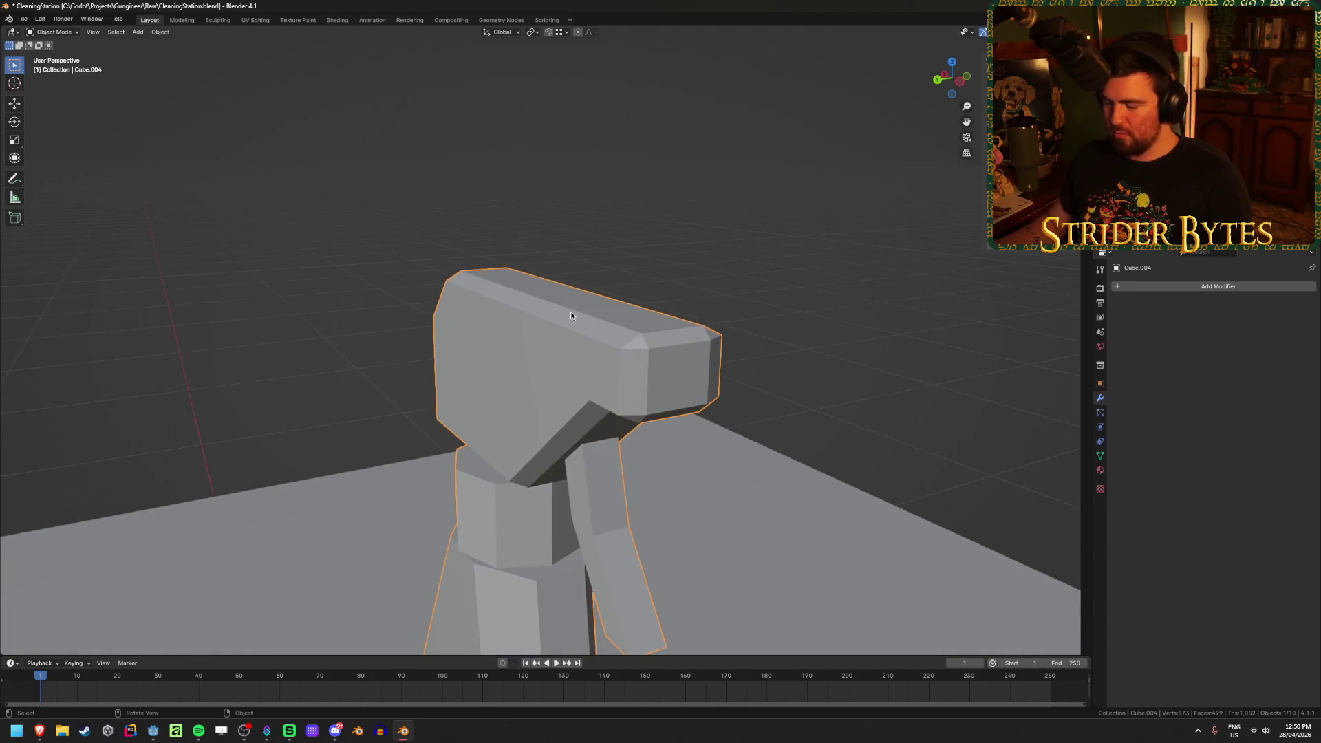
key("KP_1")
key("KP_3")
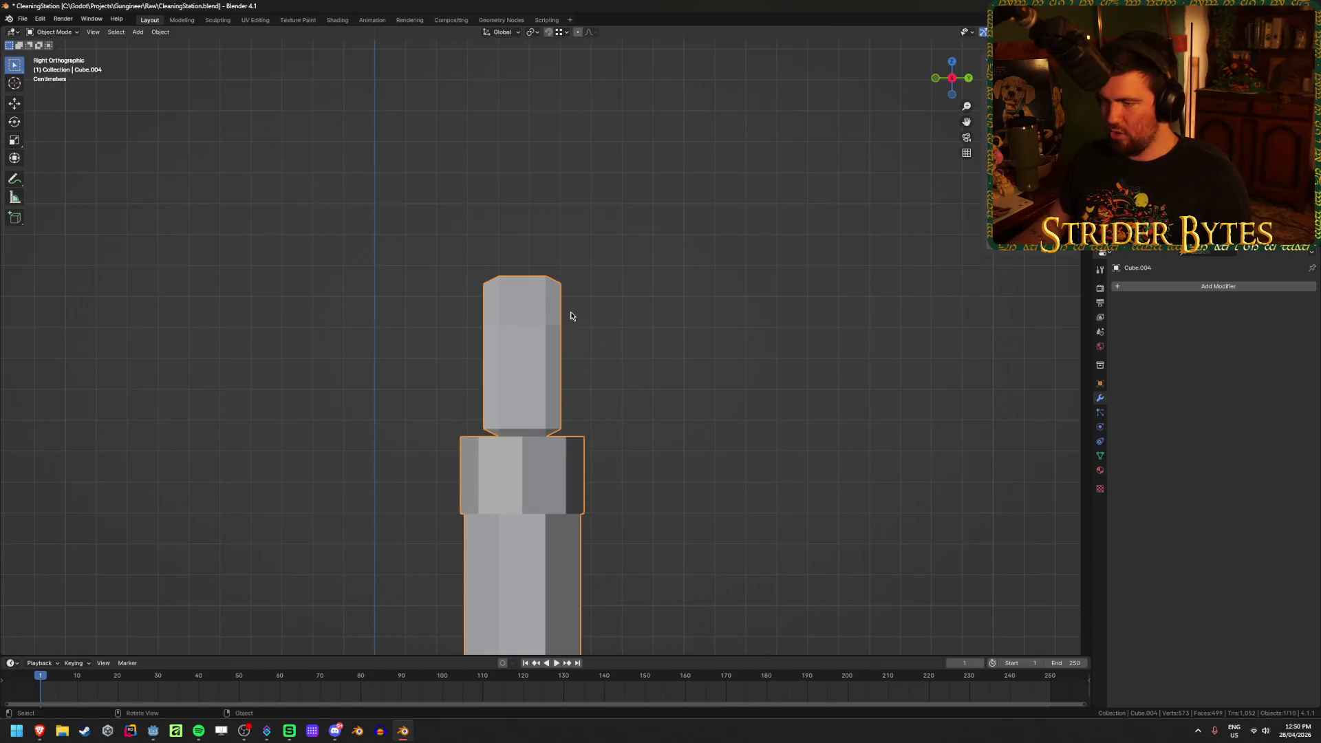
In the left side X-ray view, box-select the head's top face and scale it 0.75 along Z
key("alt+z")
key("Tab")
key("ctrl+KP_3")
scroll(616, 314, "up", 3)
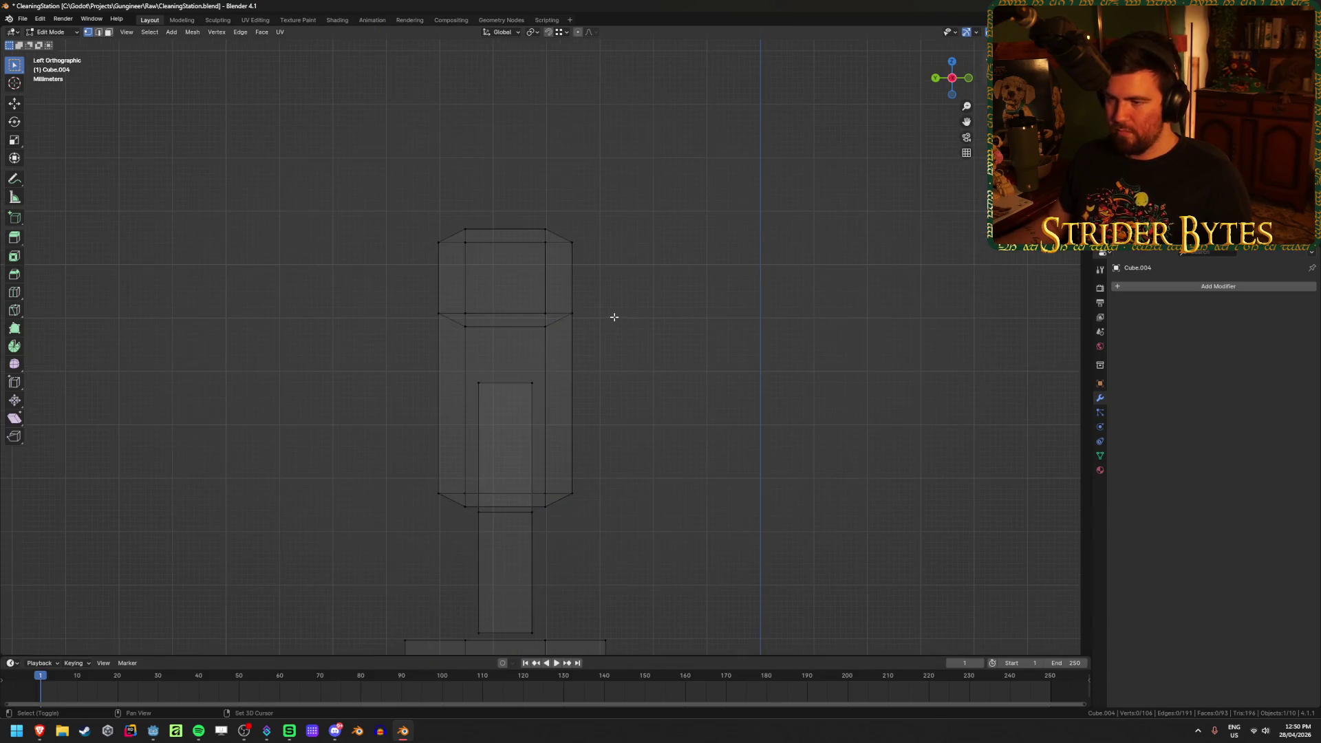
key("shift+z")
key("shift+z")
mouse_move(460, 320)
left_mouse_down()
mouse_move(540, 289)
mouse_move(551, 232)
left_mouse_up()
key("s")
key("z")
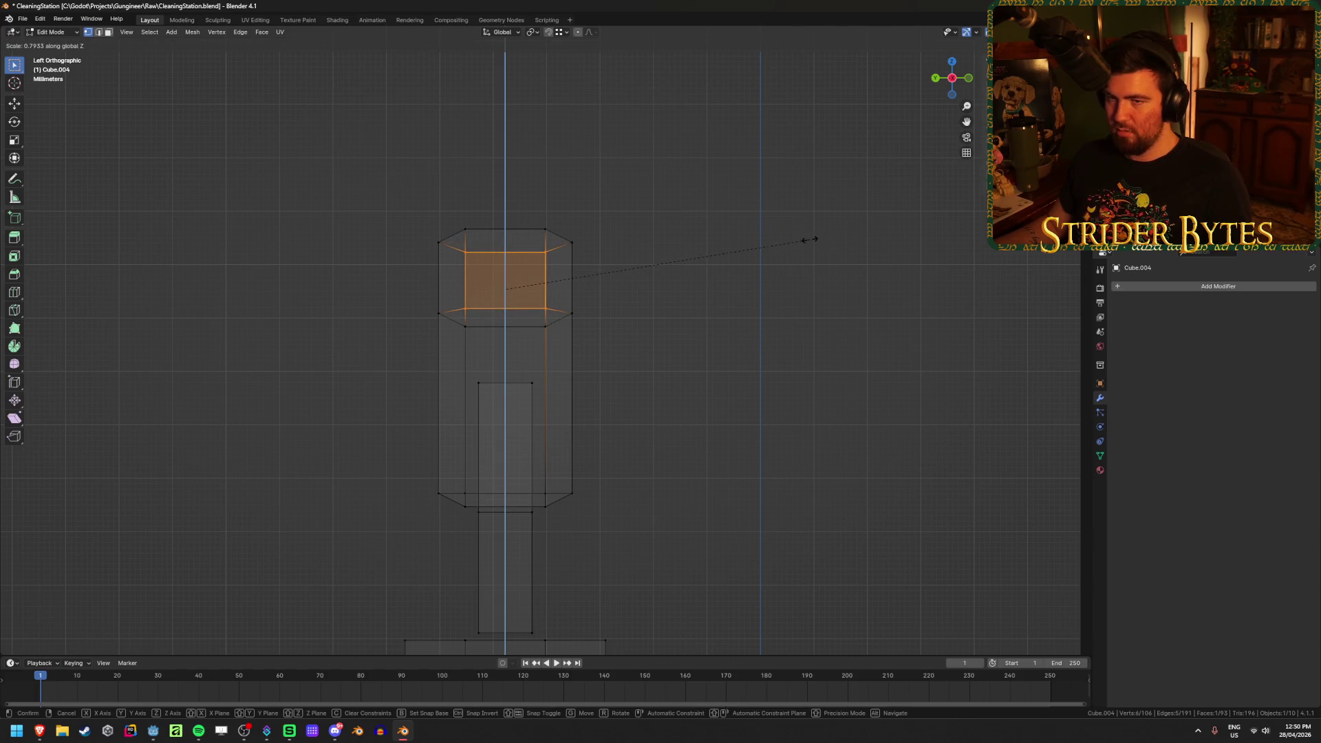
type(".75")
key("Return")
Leave Edit Mode, orbit to inspect the spray head, and save CleaningStation.blend
key("shift+z")
mouse_move(805, 239)
middle_mouse_down()
mouse_move(714, 312)
mouse_move(613, 293)
middle_mouse_up()
key("Tab")
mouse_move(717, 264)
middle_mouse_down()
mouse_move(802, 245)
mouse_move(829, 292)
mouse_move(998, 260)
mouse_move(1029, 275)
mouse_move(404, 387)
mouse_move(593, 337)
middle_mouse_up()
key("ctrl+s")
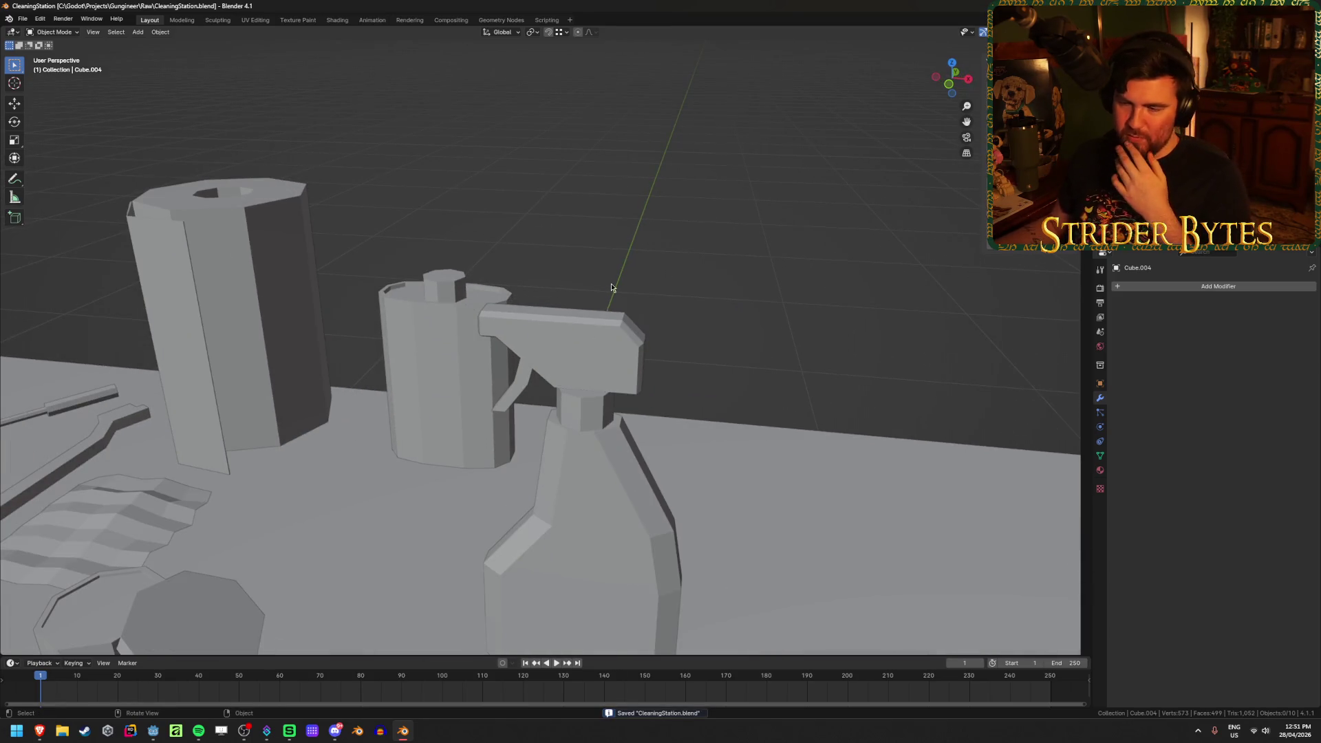
scroll(634, 247, "down", 2)
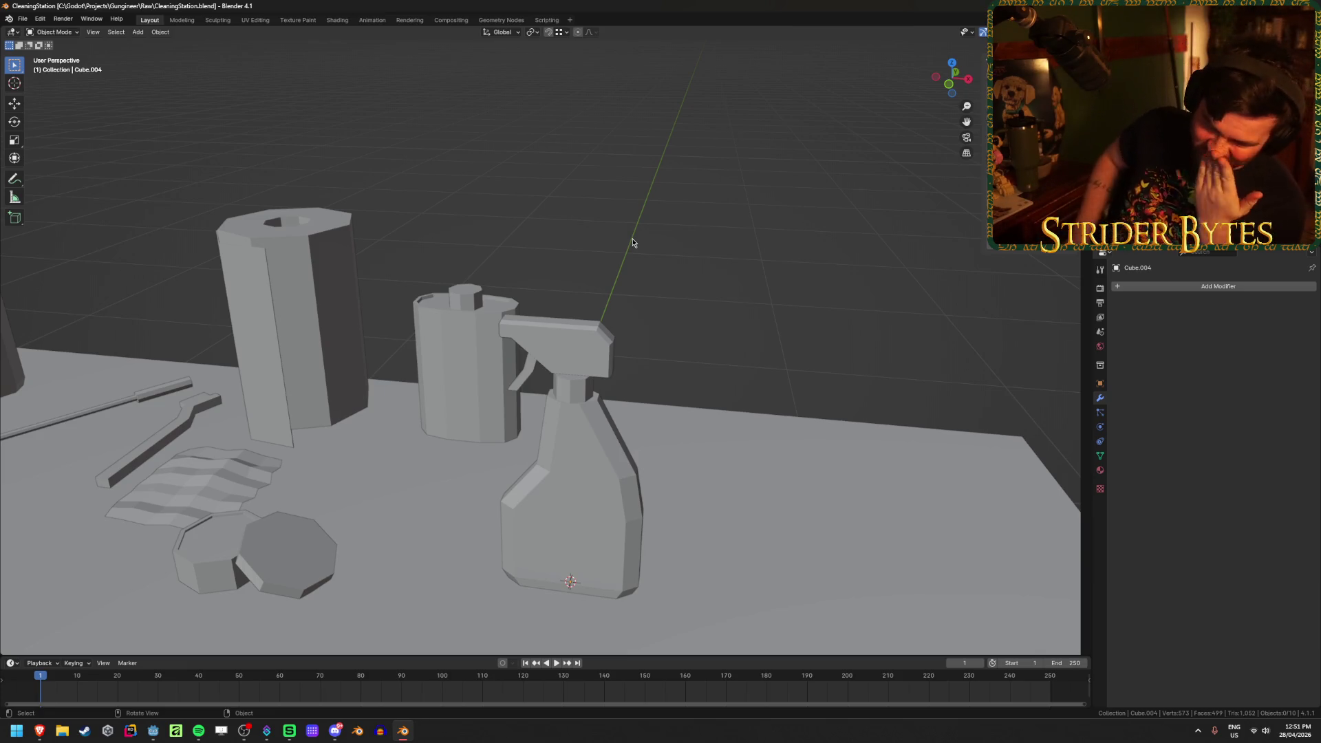
Select the spray bottle, go to front view in Edit Mode, and undo to reshape the nozzle-tip bevel
left_click(551, 341)
scroll(541, 384, "up", 3)
key("KP_1")
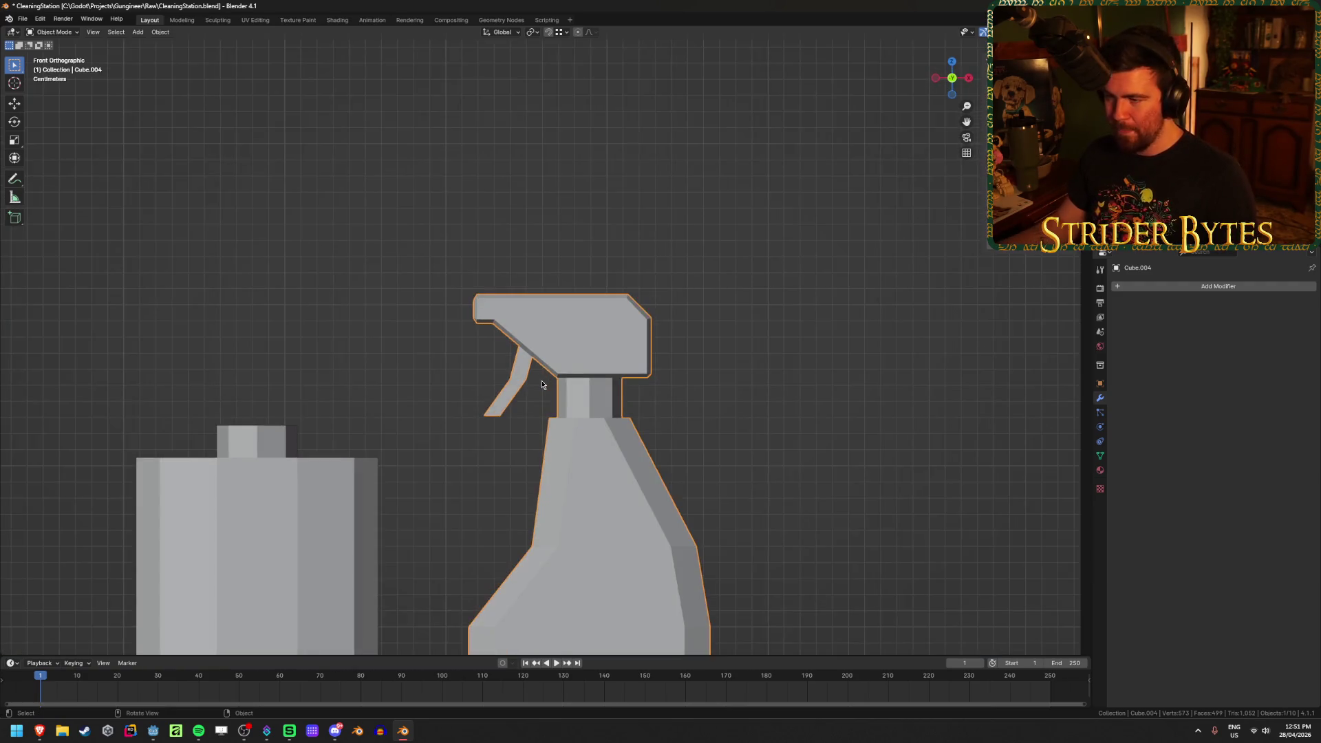
scroll(468, 447, "up", 5)
key("Tab")
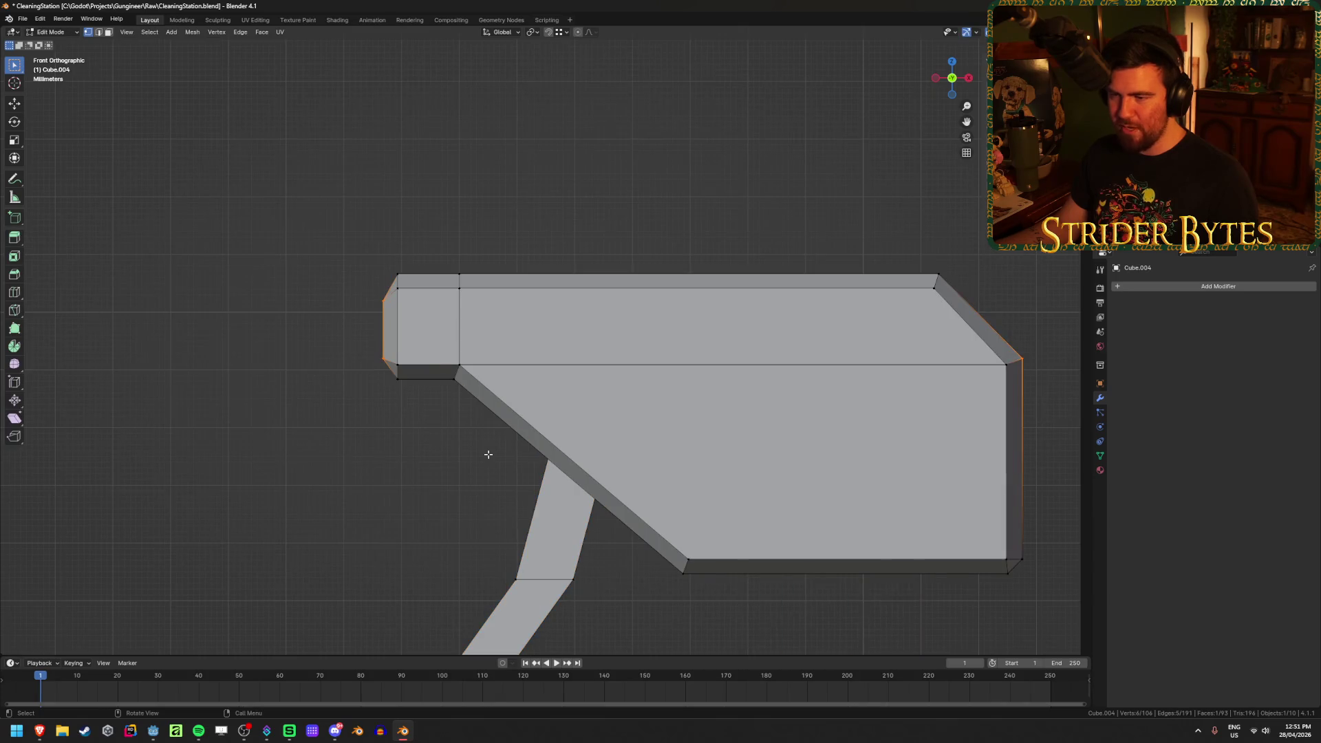
scroll(487, 457, "up", 2)
scroll(440, 464, "down", 3, "ctrl")
key("Tab")
key("Tab")
key("ctrl+z")
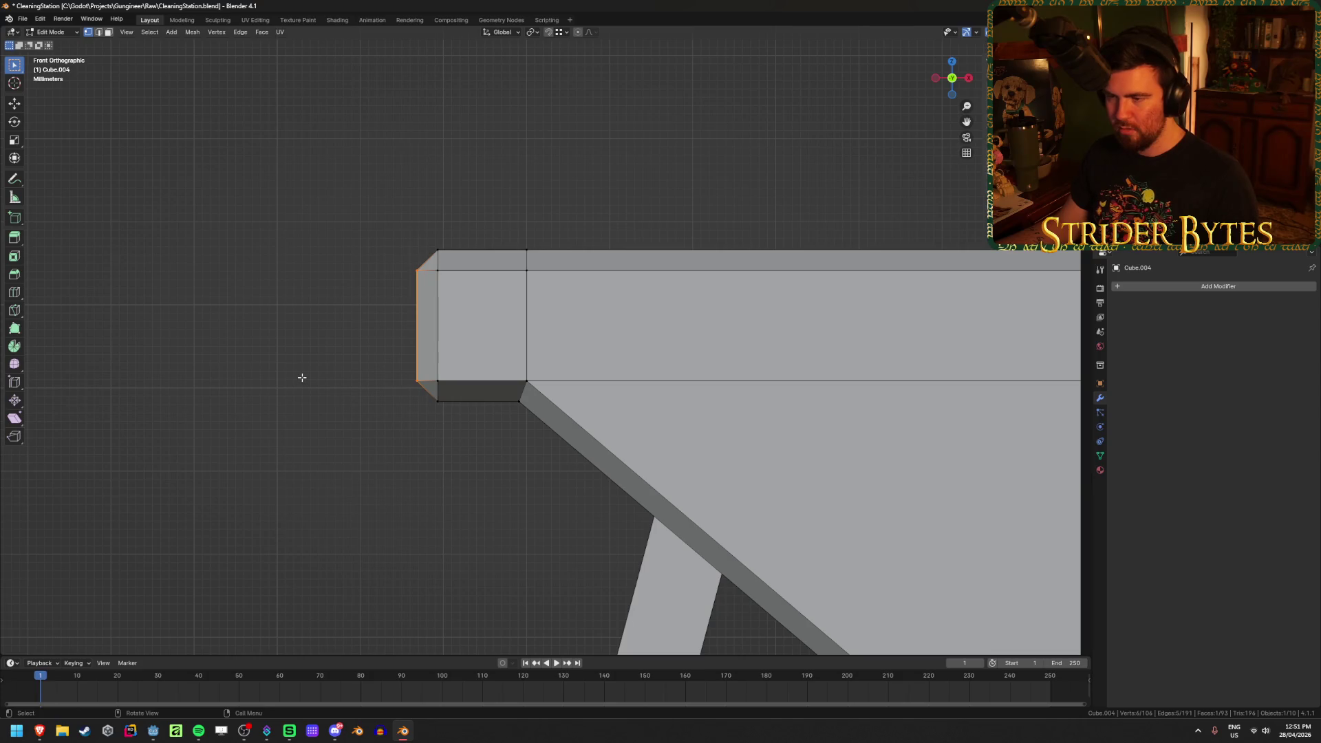
Orbit around the head, cancel a vertical scale of the nozzle face, deselect and exit Edit Mode
middle_click_drag(302, 377, 399, 381)
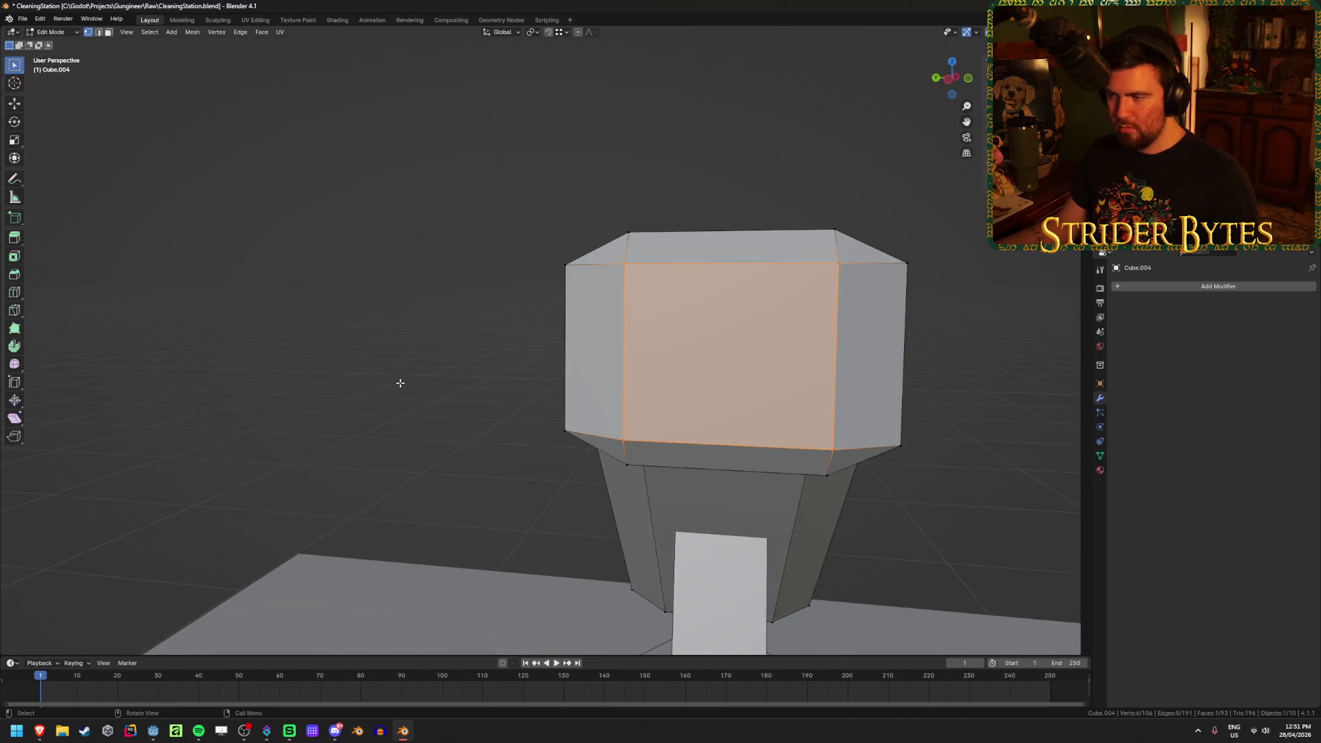
scroll(721, 395, "down", 2)
mouse_move(743, 378)
middle_mouse_down()
mouse_move(861, 380)
mouse_move(718, 372)
middle_mouse_up()
key("s")
key("z")
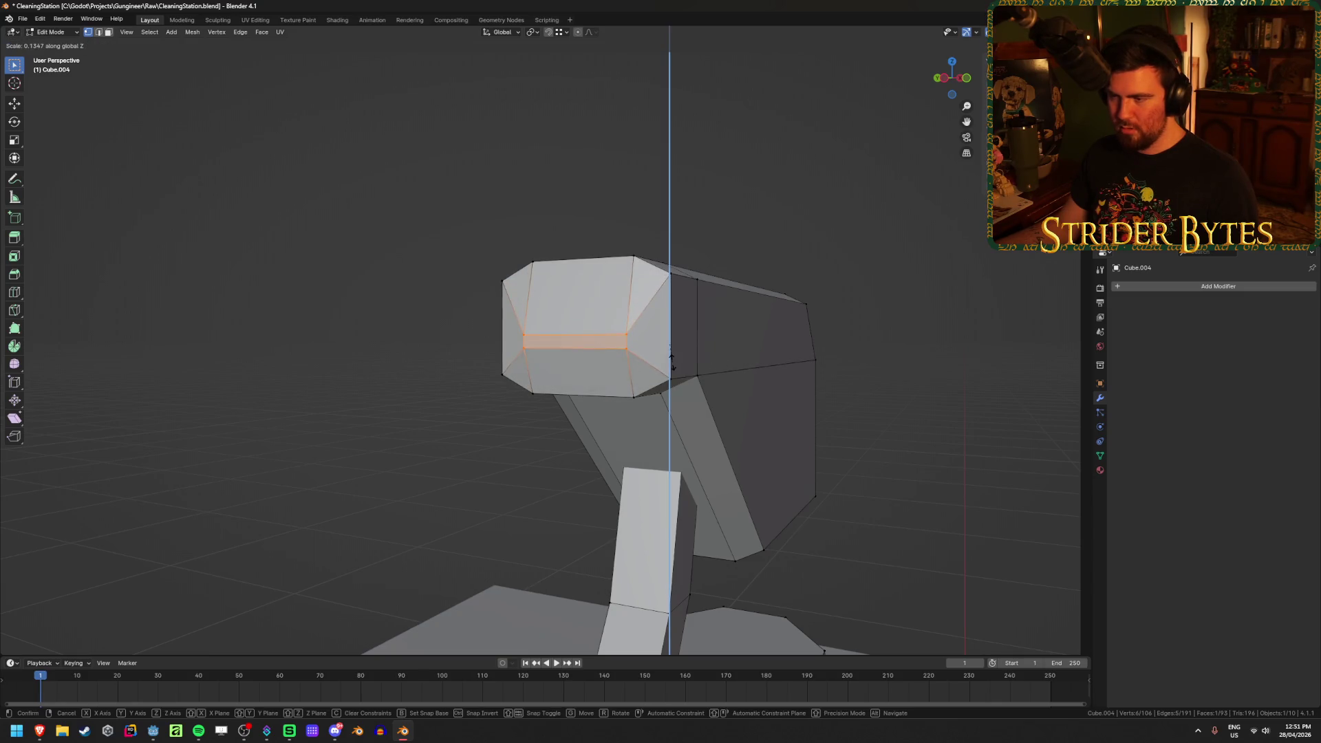
right_click(677, 355)
mouse_move(737, 354)
middle_mouse_down()
mouse_move(660, 351)
mouse_move(753, 360)
middle_mouse_up()
key("alt+a")
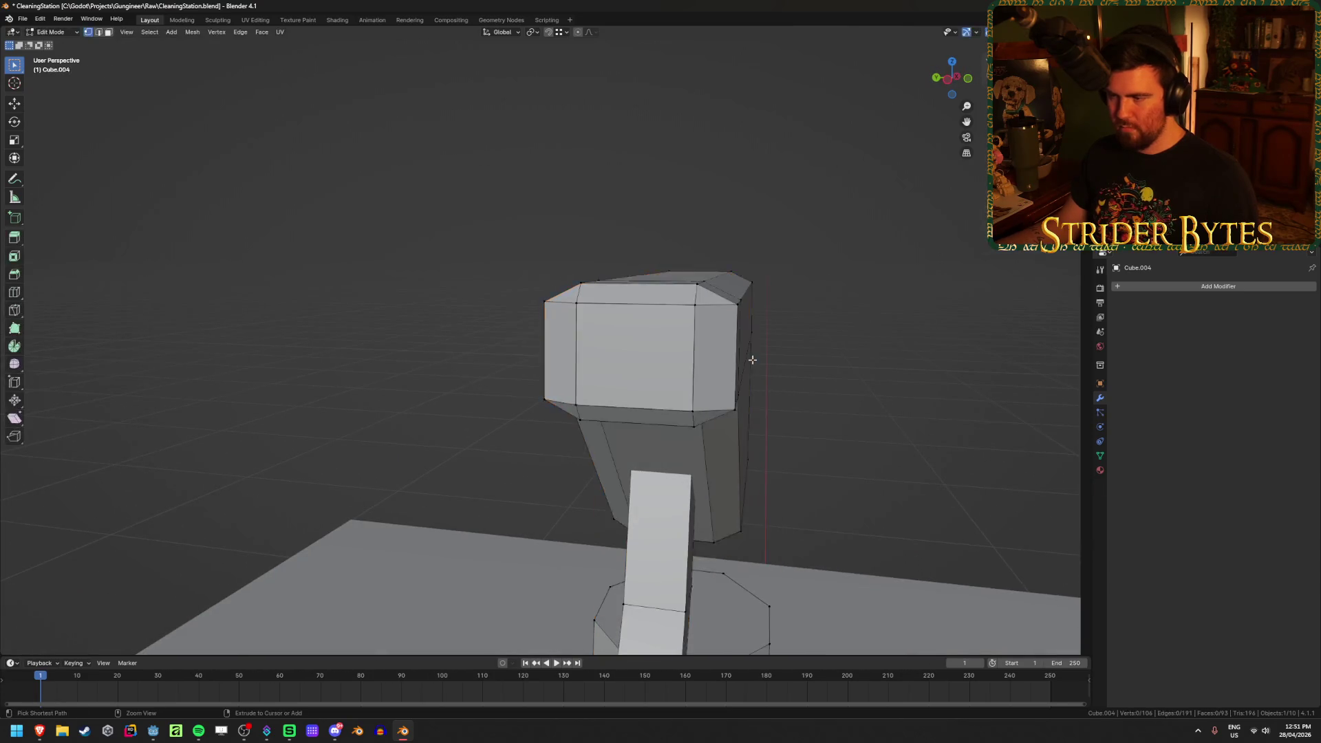
key("Tab")
Zoom out to the whole scene, save CleaningStation.blend and deselect everything
scroll(916, 424, "down", 5)
mouse_move(916, 424)
middle_mouse_down()
mouse_move(745, 415)
mouse_move(781, 381)
middle_mouse_up()
key("ctrl+s")
key("alt+a")
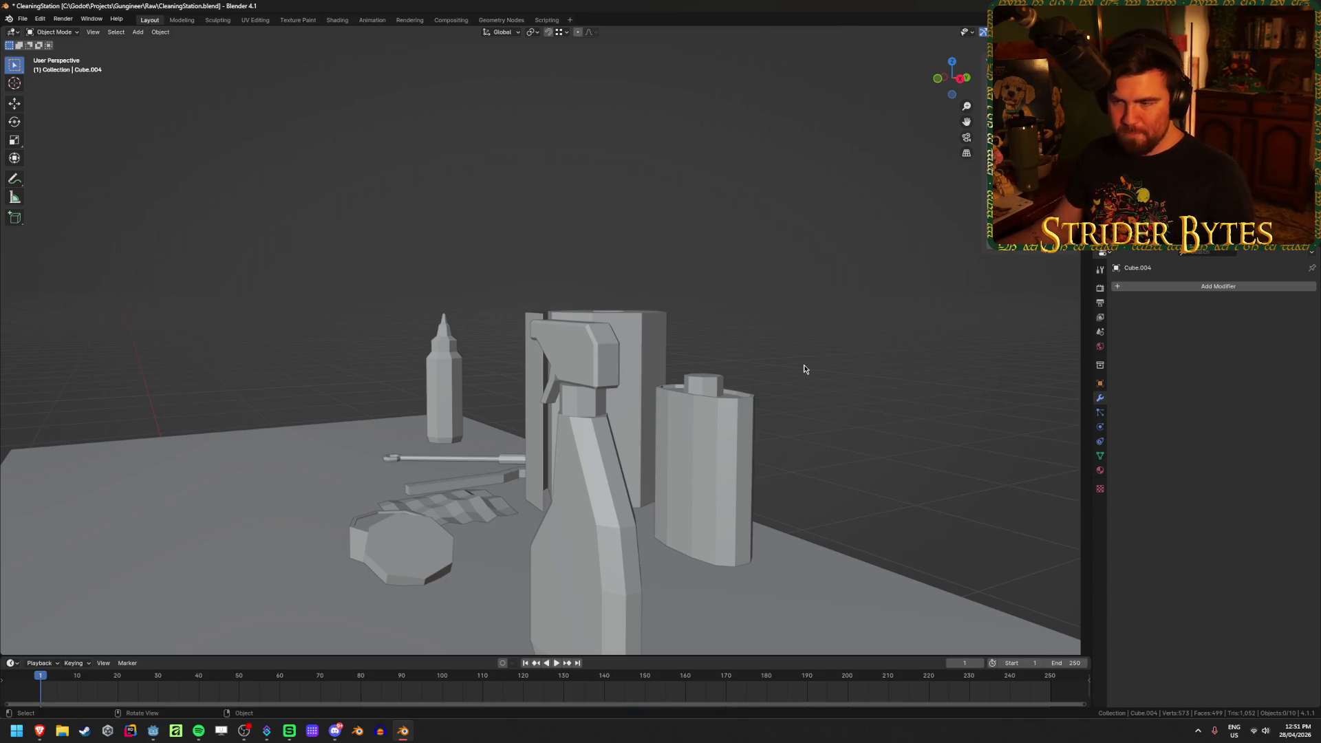
Save CleaningStation.blend, orbit to a side view of the spray bottle, and save again
key("ctrl+s")
middle_click_drag(399, 250, 514, 256)
scroll(513, 256, "up", 1)
scroll(513, 256, "down", 1)
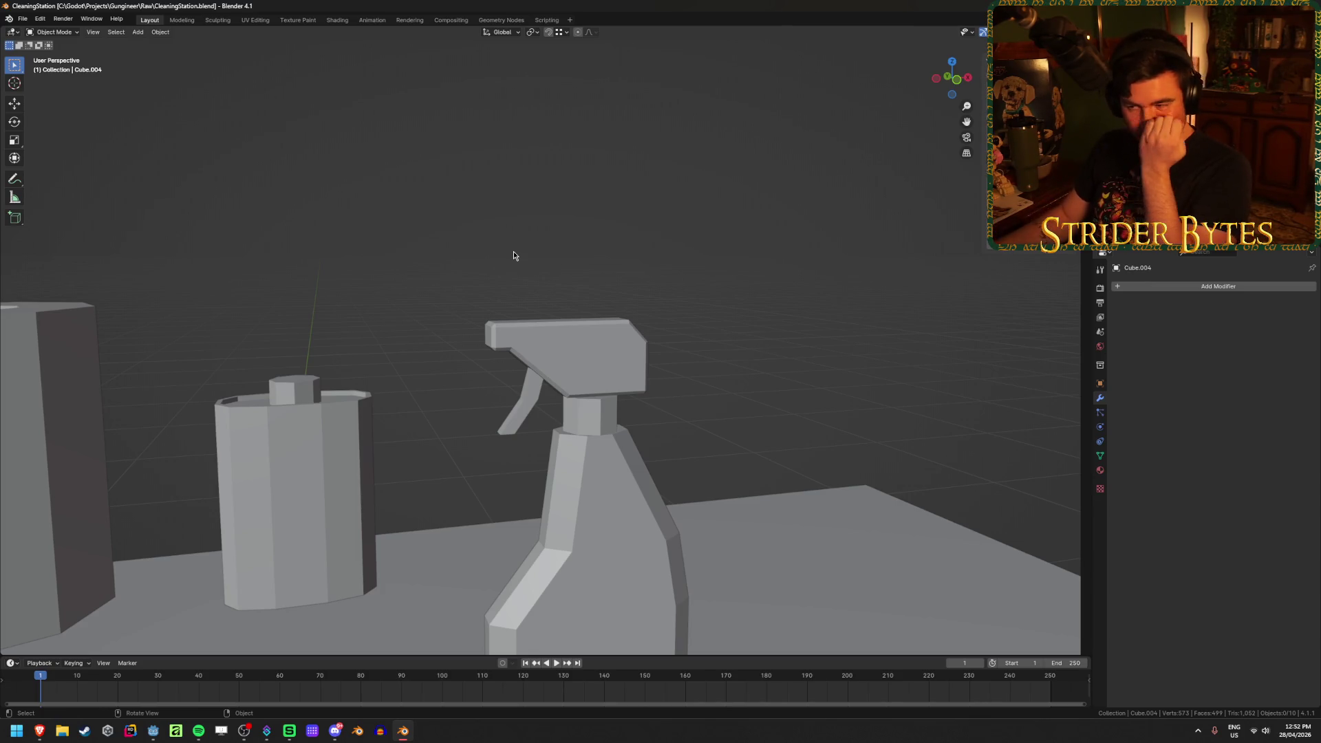
key("ctrl+s")
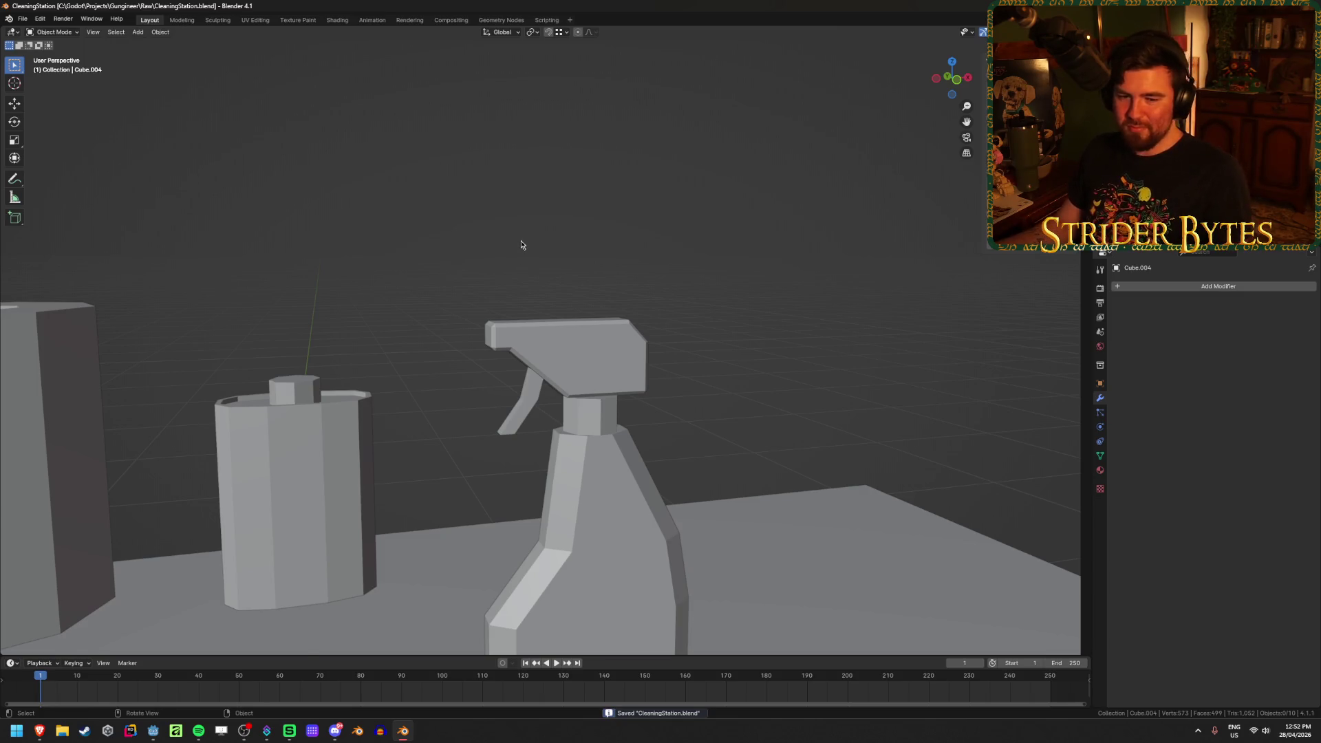
scroll(521, 245, "down", 2)
Move the spray bottle along the table's XY plane (G, Shift+Z), then view the whole table
left_click(606, 601)
middle_click_drag(606, 601, 658, 518)
key("g")
key("shift+z")
left_click(796, 372)
left_click(910, 277)
middle_click_drag(909, 277, 548, 511)
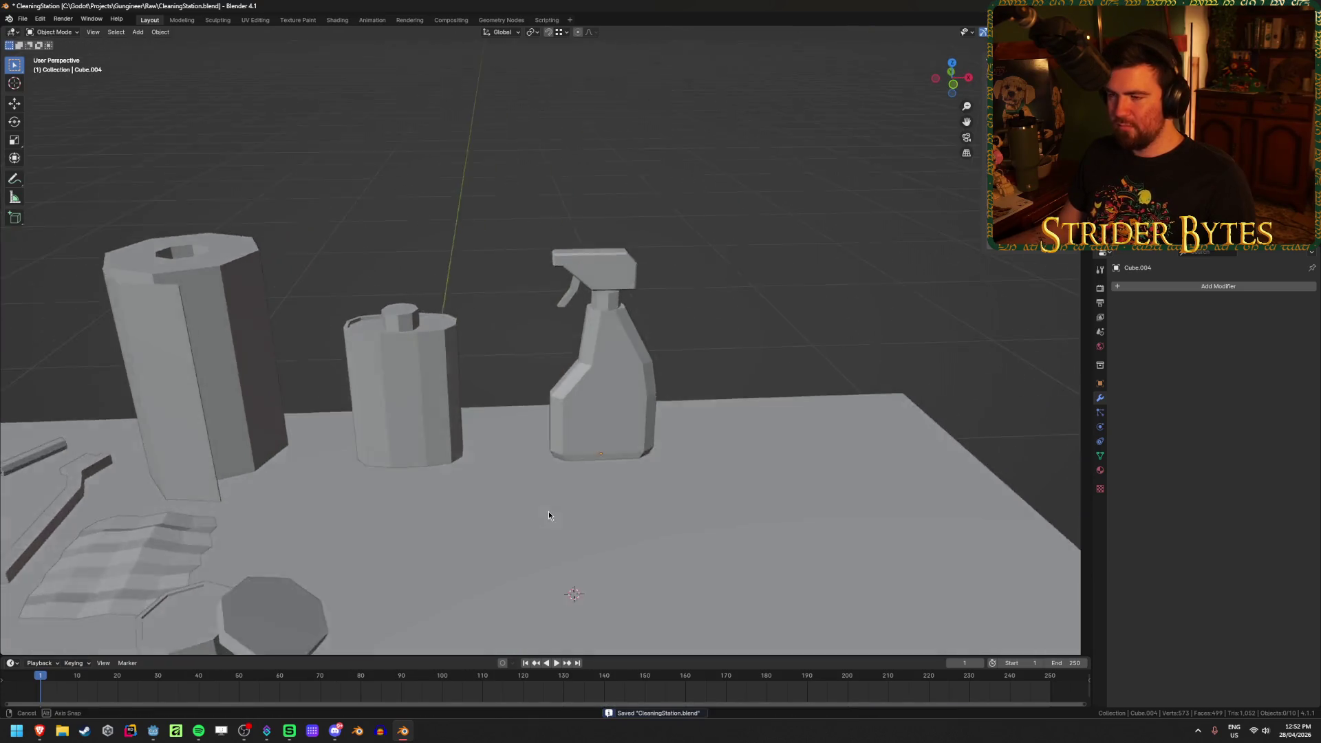
scroll(548, 510, "down", 4)
scroll(580, 452, "up", 4)
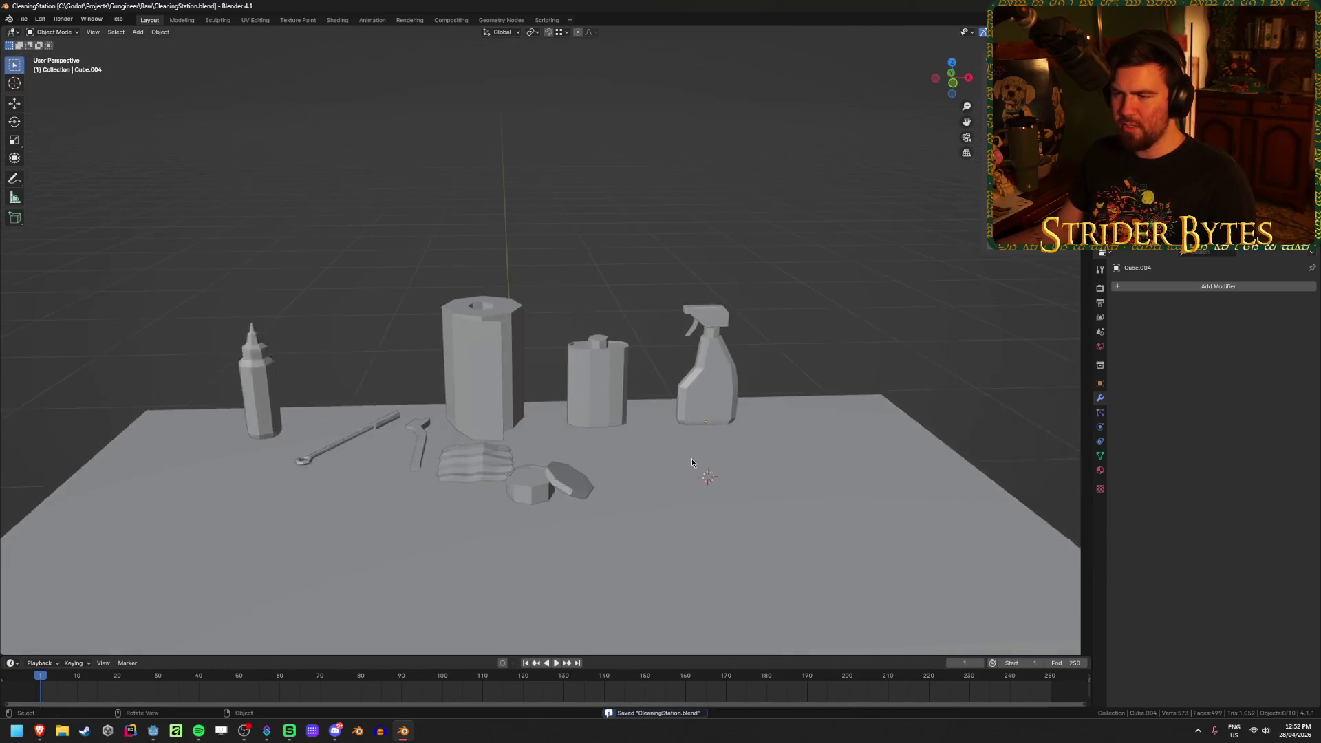
Browse the Add menu's Mesh submenu with Shift+A
key("shift+a")
mouse_move(679, 475)
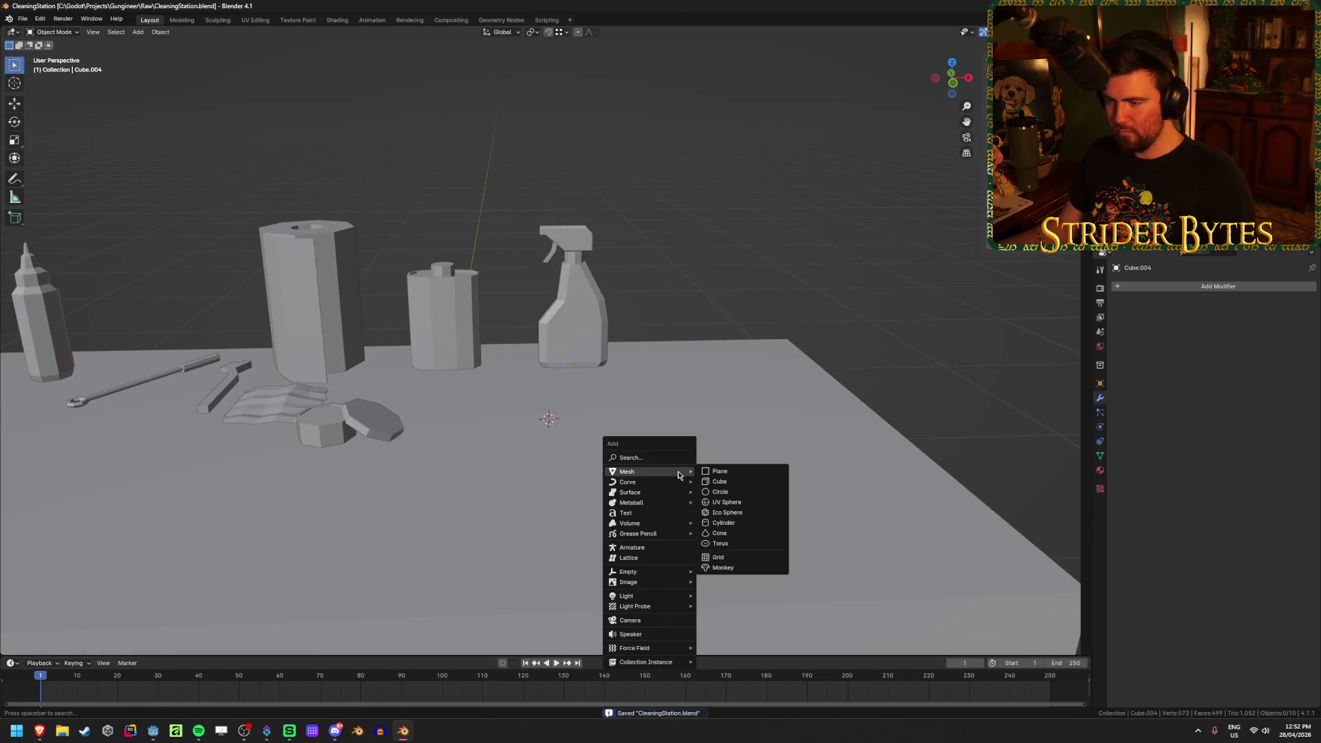
mouse_move(146, 741)
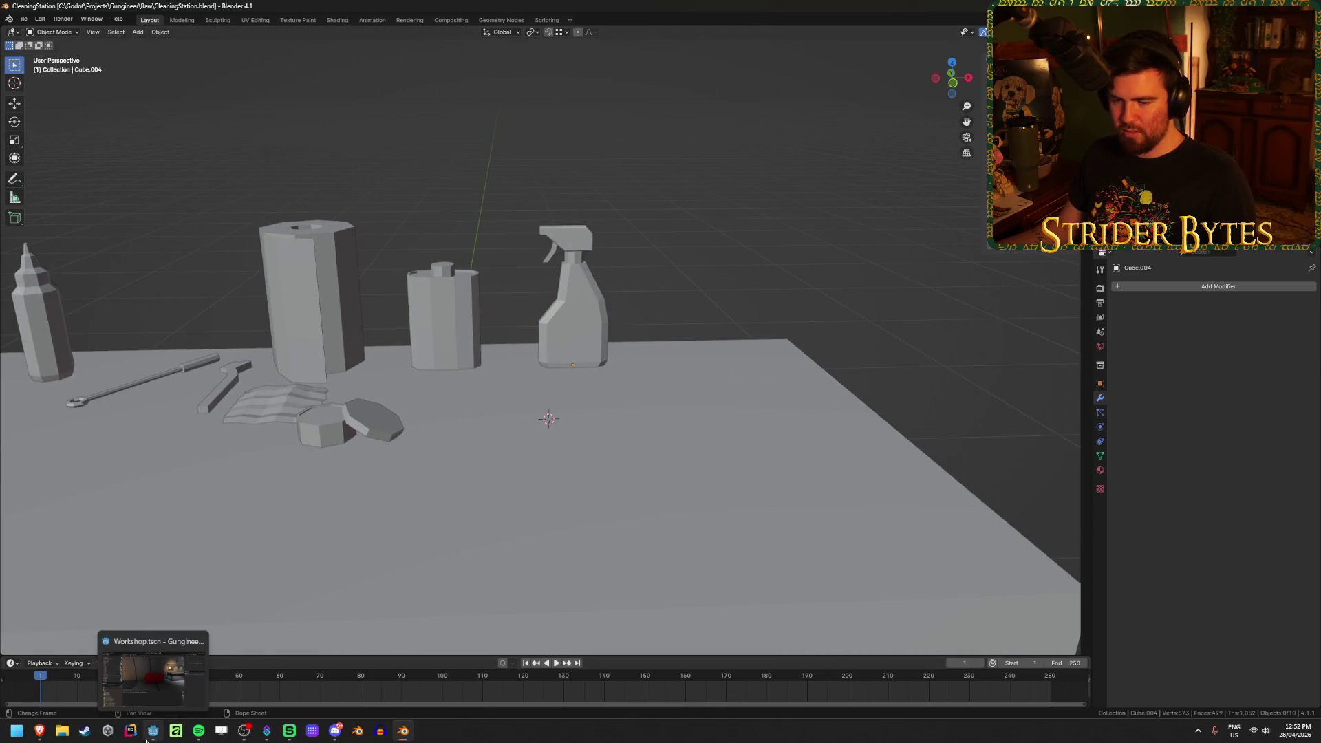
mouse_move(39, 731)
left_click(128, 681)
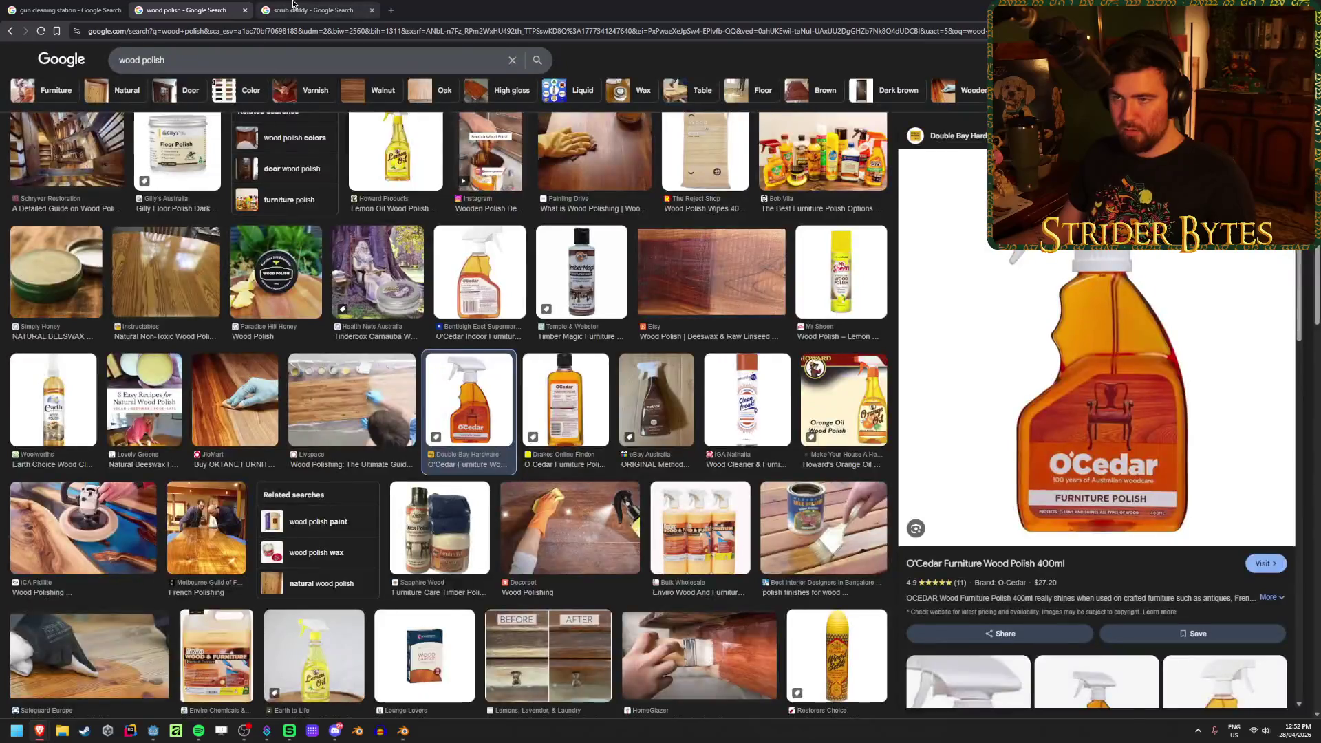
left_click(313, 9)
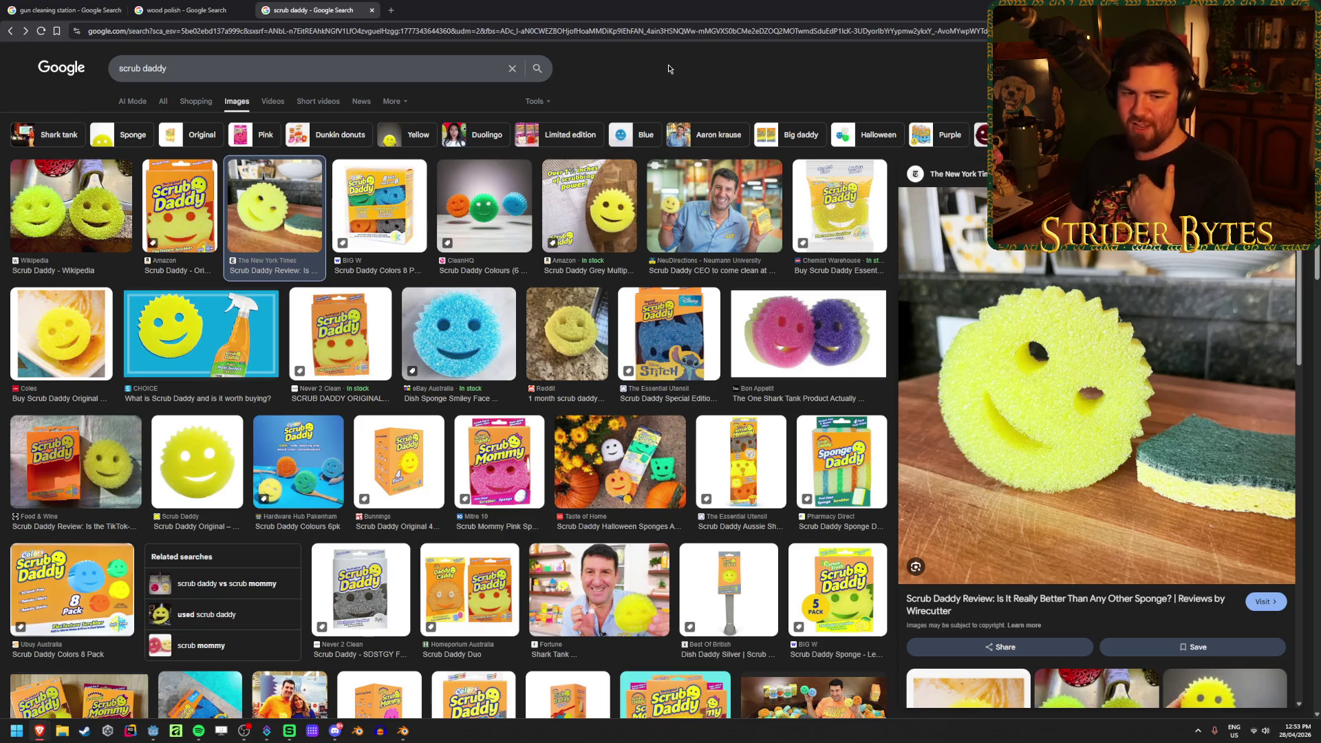
key("super+Down")
key("super+Down")
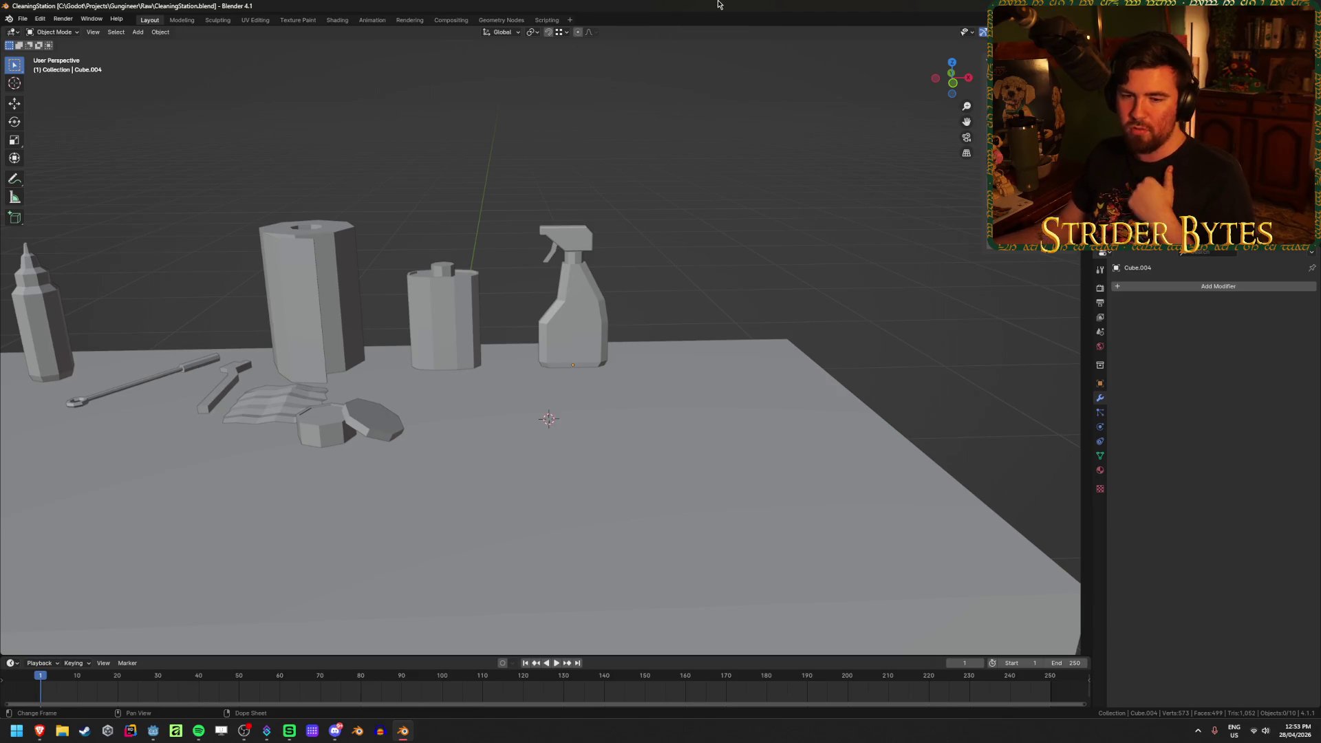
Add a new cylinder mesh to the scene
key("shift+a")
mouse_move(714, 276)
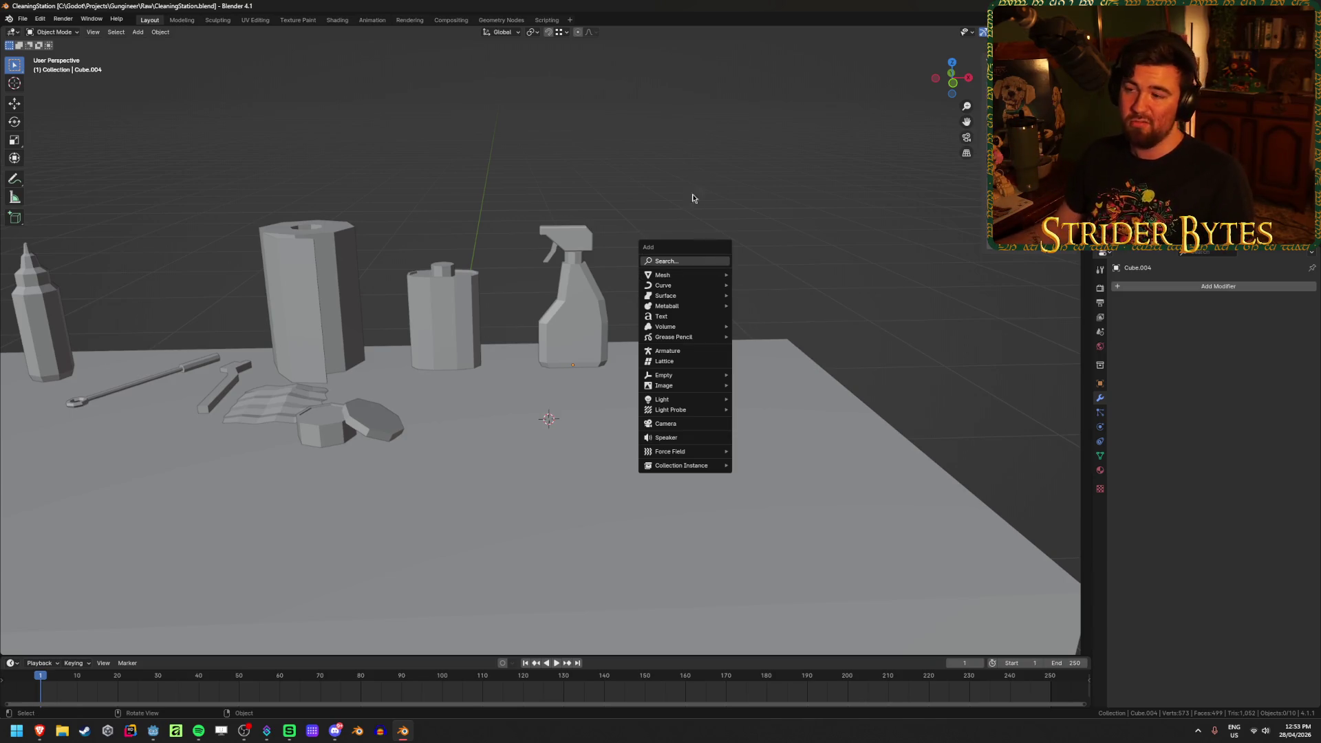
key("shift+a")
mouse_move(713, 229)
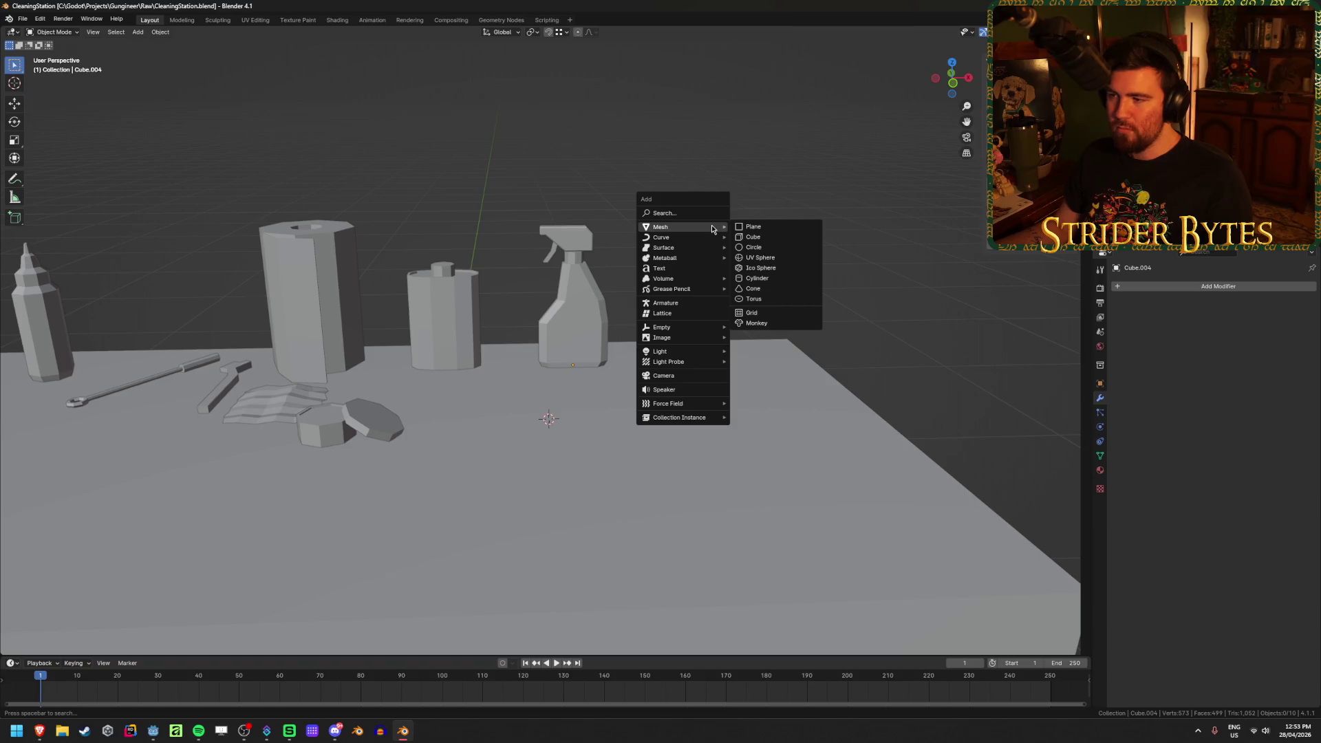
left_click(757, 278)
mouse_move(581, 358)
middle_mouse_down()
mouse_move(576, 430)
mouse_move(610, 472)
middle_mouse_up()
scroll(609, 473, "up", 5)
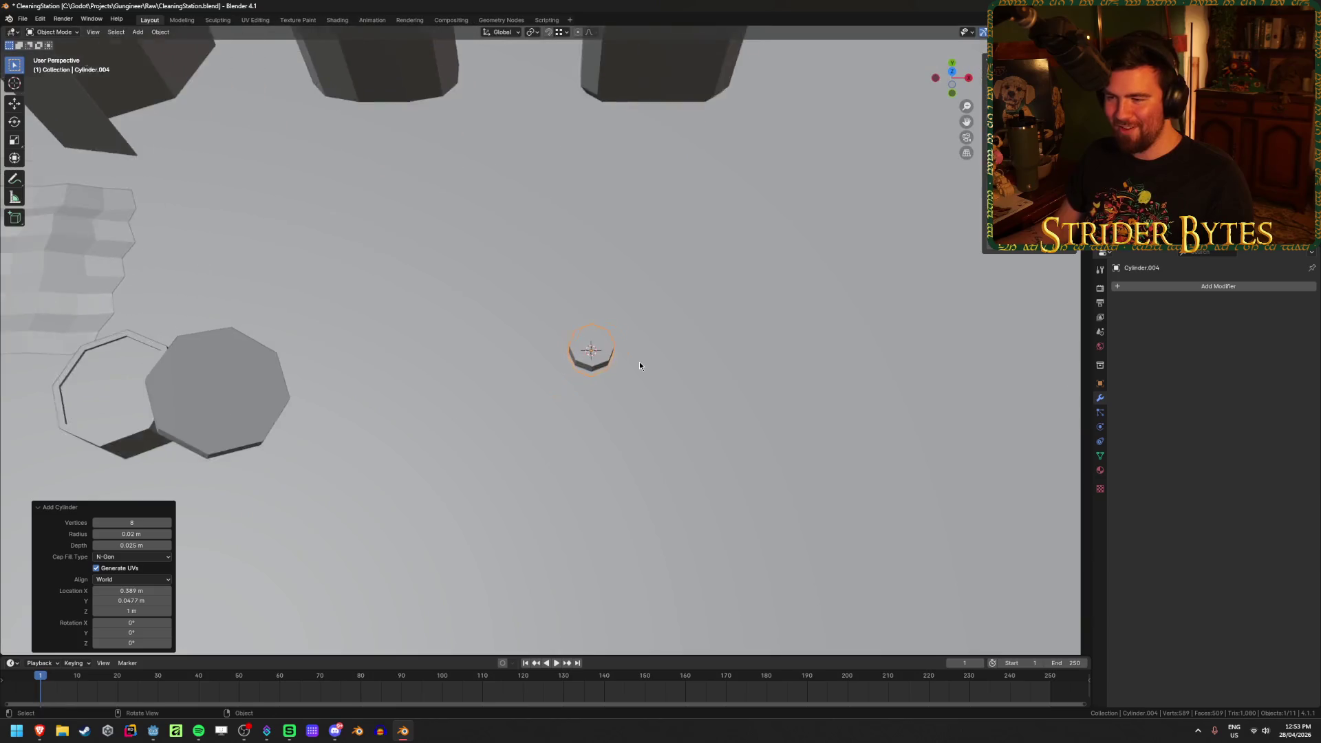
scroll(638, 361, "up", 1)
Set the cylinder's radius to 0.075 m in the Add Cylinder panel
mouse_move(139, 535)
left_mouse_down()
mouse_move(206, 535)
mouse_move(175, 535)
left_mouse_up()
mouse_move(485, 330)
middle_mouse_down()
mouse_move(489, 408)
mouse_move(486, 386)
middle_mouse_up()
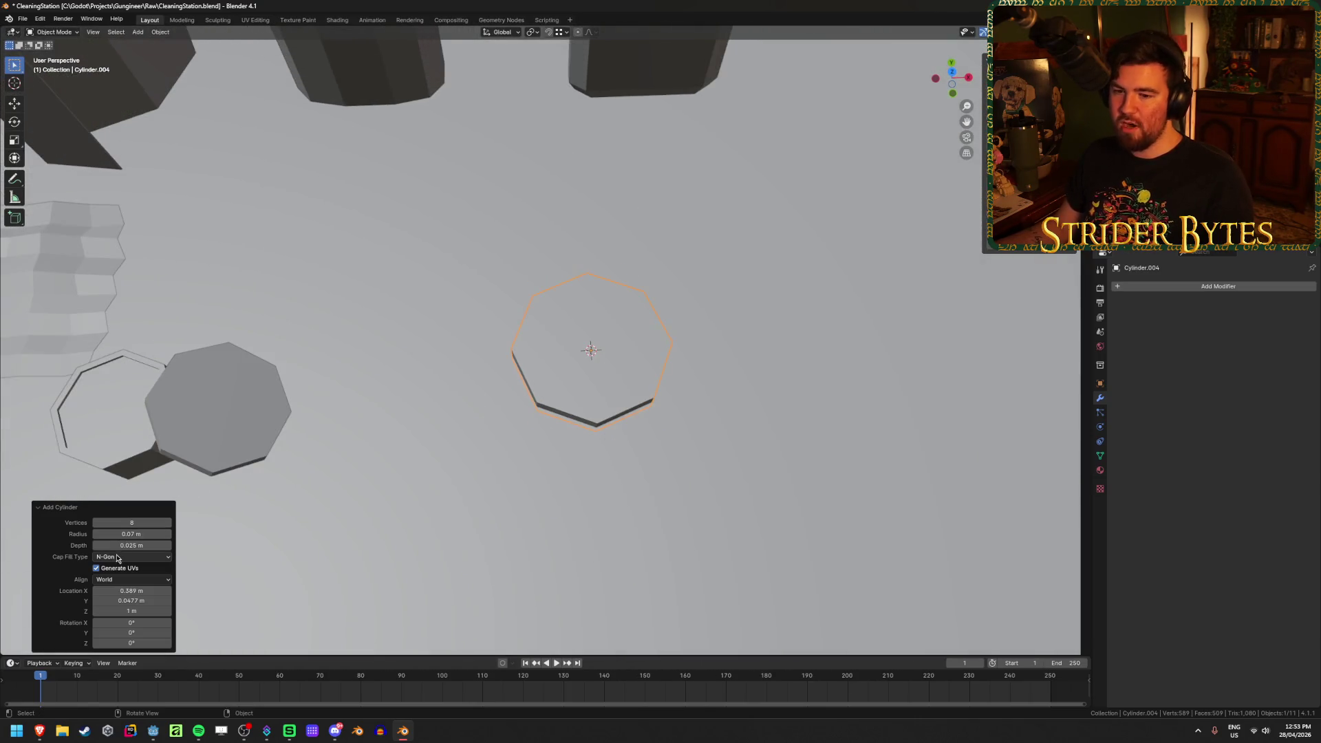
left_click(150, 534)
type(".5")
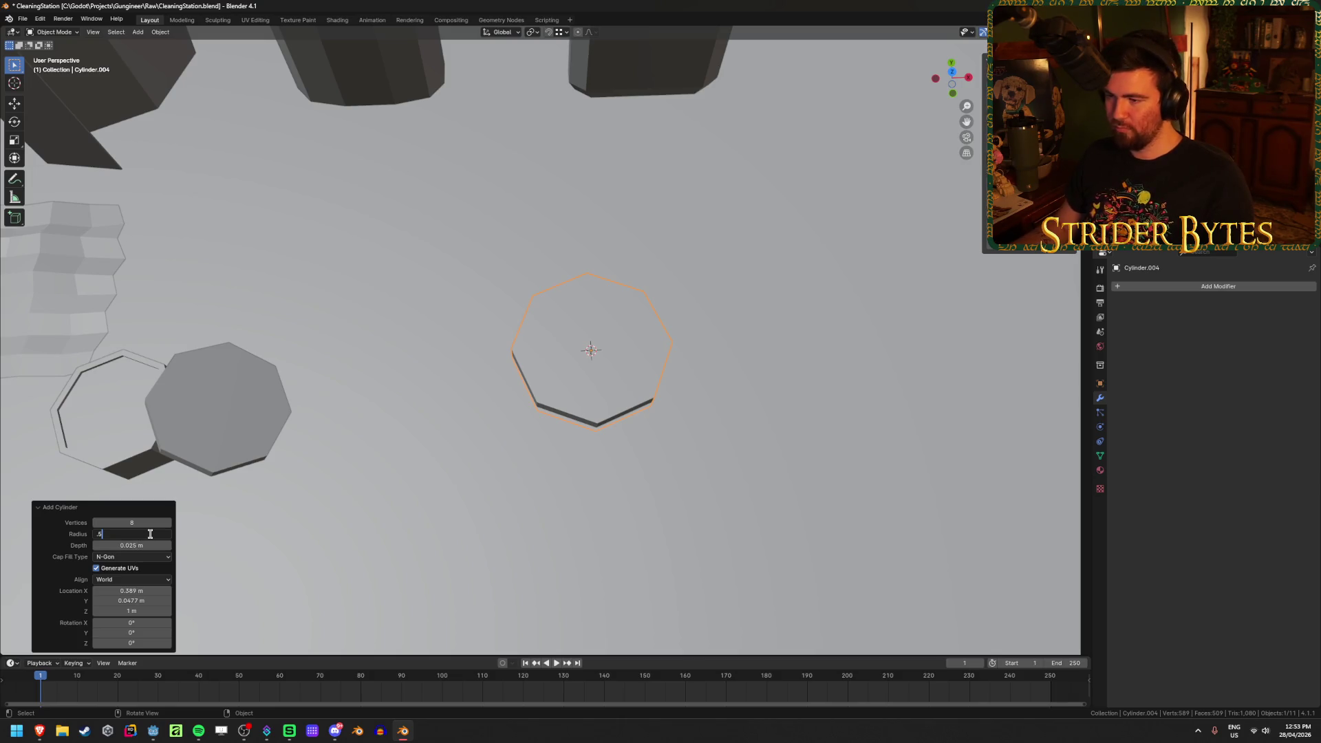
key("Return")
mouse_move(403, 433)
middle_mouse_down()
mouse_move(499, 371)
mouse_move(485, 413)
middle_mouse_up()
left_click(141, 534)
type(".07")
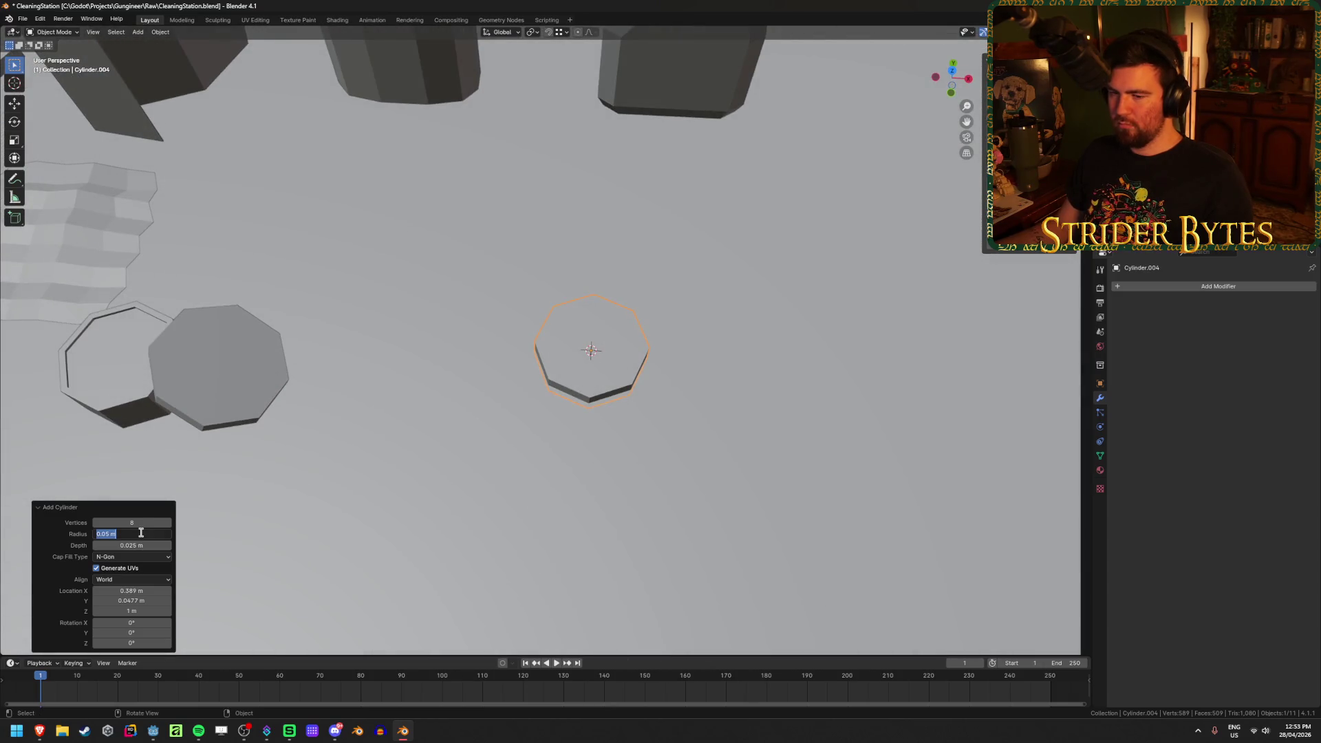
type("5")
key("Return")
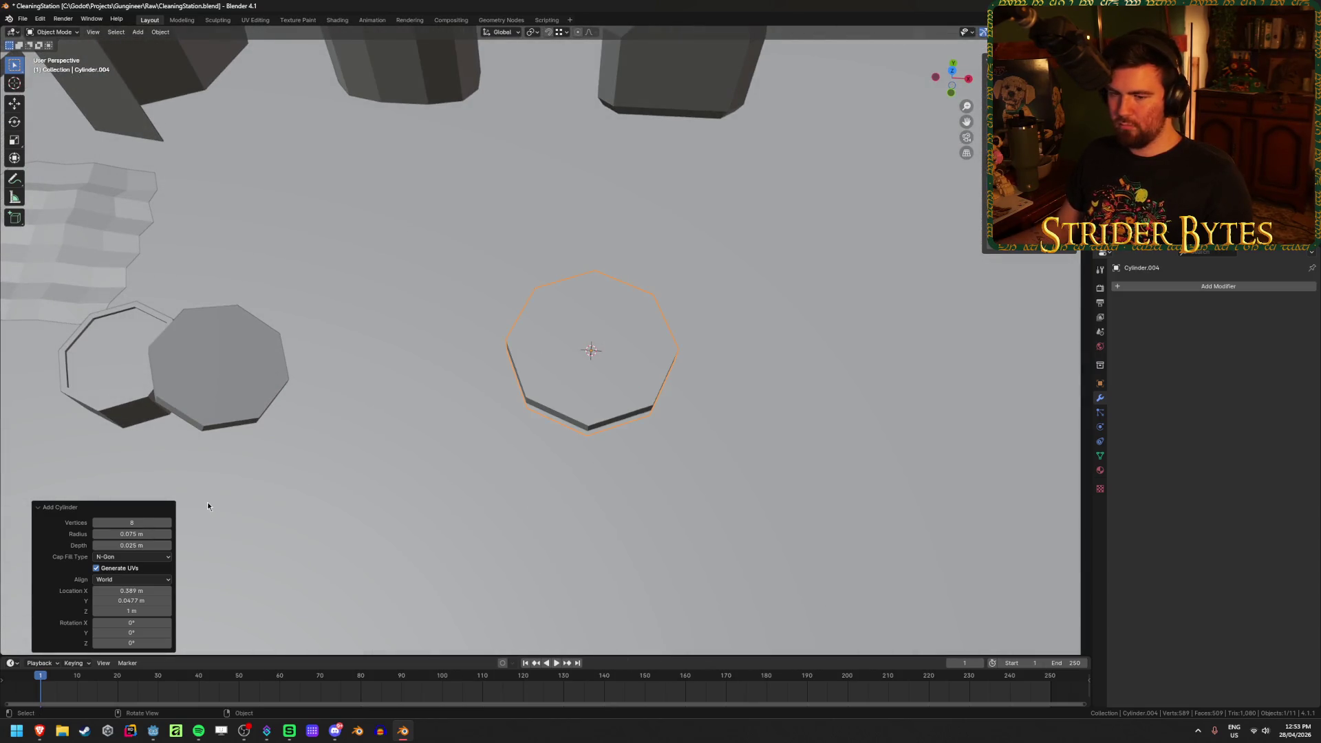
mouse_move(301, 476)
middle_mouse_down()
mouse_move(315, 488)
mouse_move(329, 393)
mouse_move(317, 452)
middle_mouse_up()
scroll(315, 487, "down", 4)
scroll(510, 483, "up", 3)
scroll(511, 488, "up", 1)
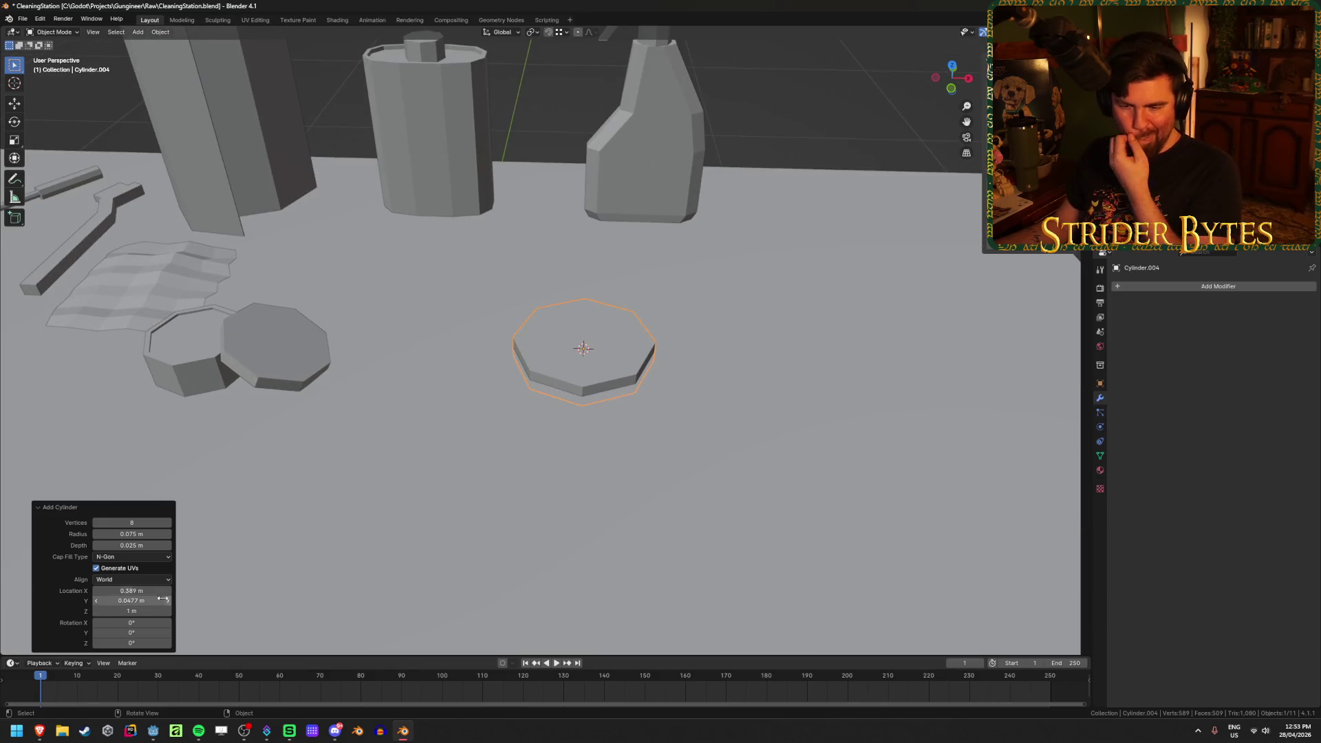
Rotate the cylinder 90° around X so it stands upright, viewed from the front
left_click_drag(133, 624, 134, 625)
left_click(135, 625)
type("90")
key("Return")
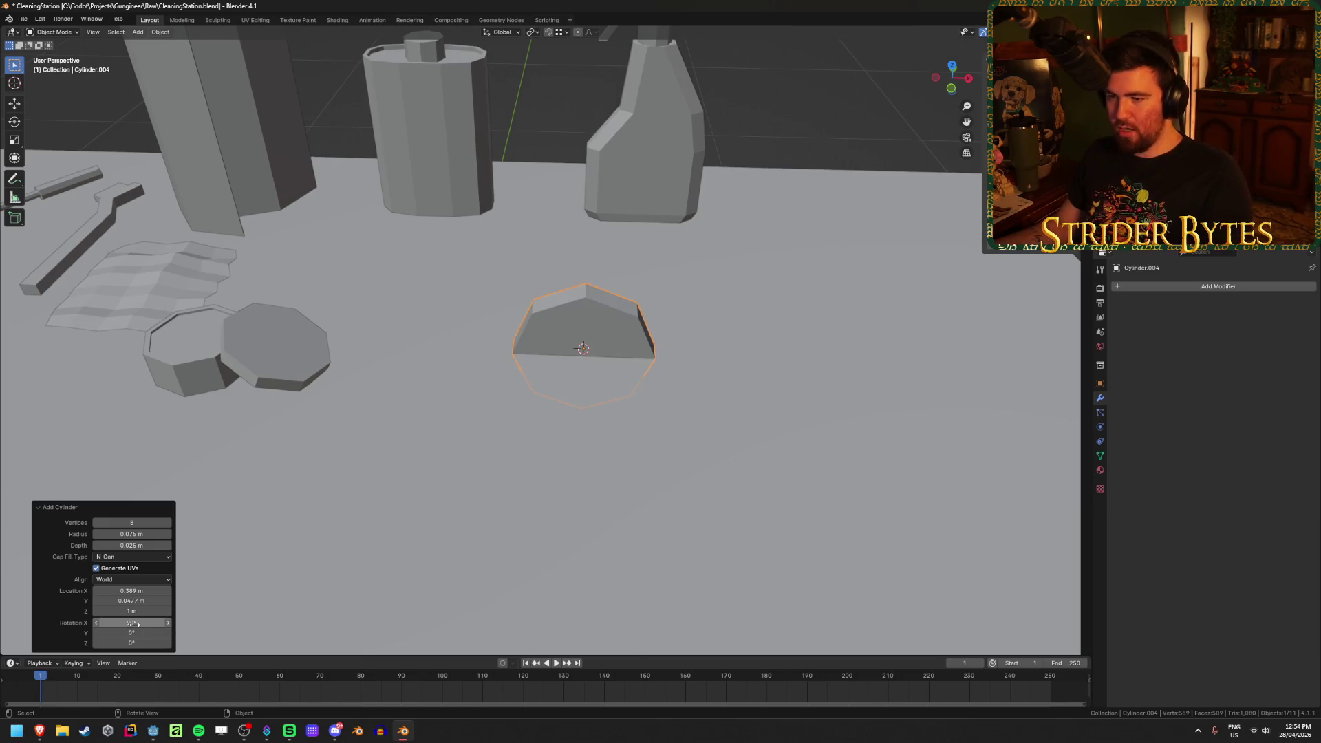
key("KP_1")
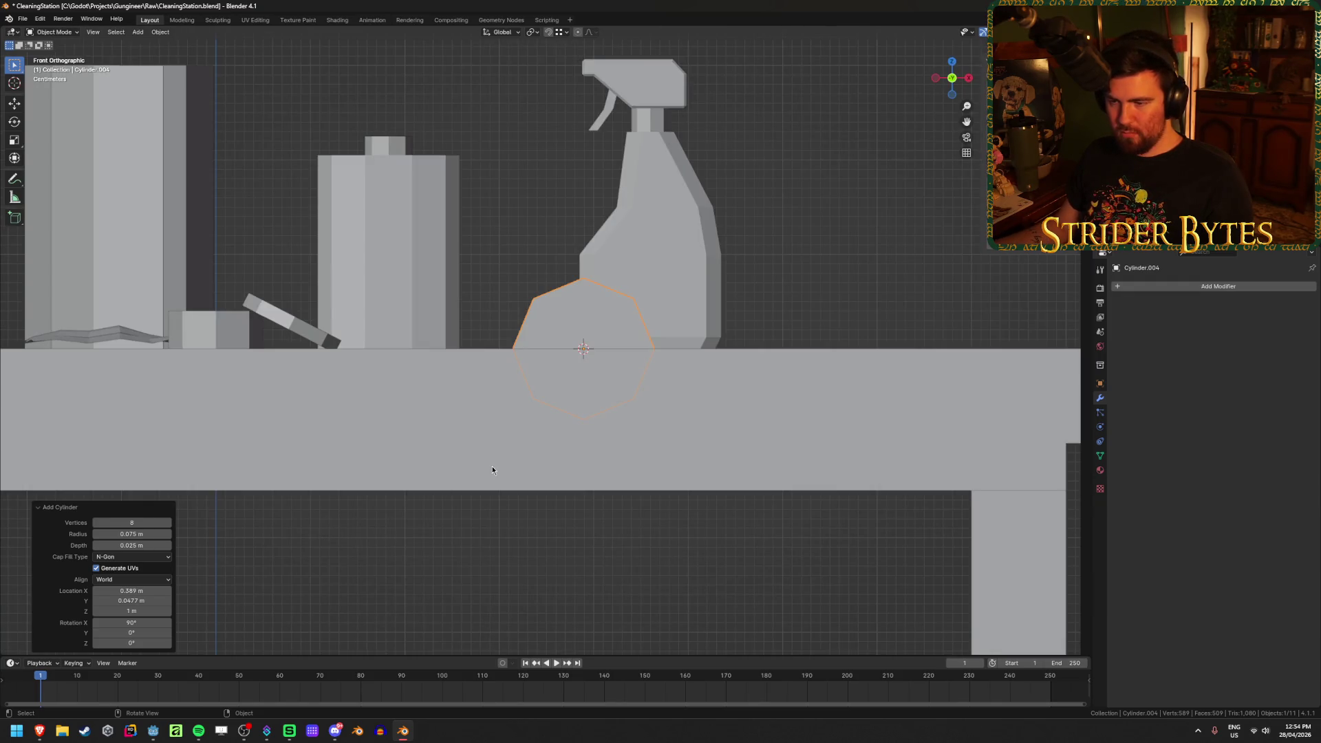
Give the cylinder 16 vertices
left_click(137, 523)
type("1")
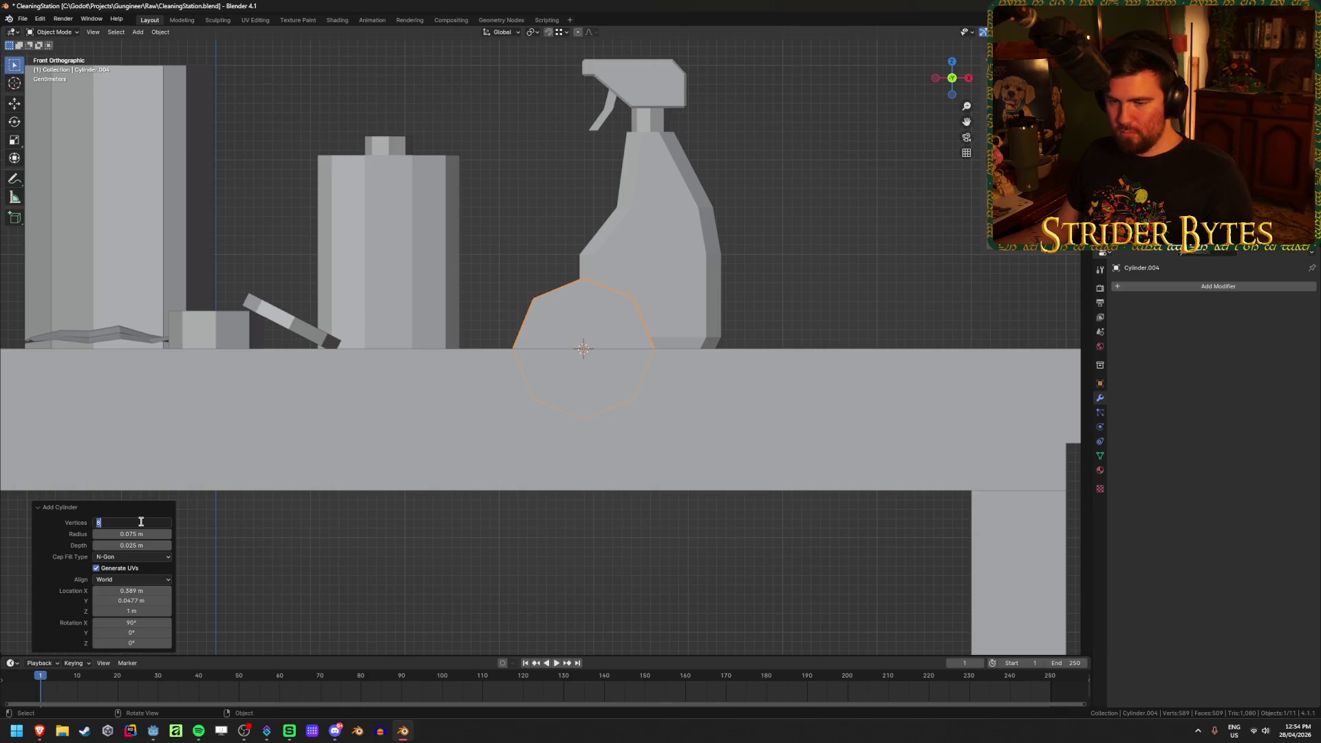
type("6")
key("Return")
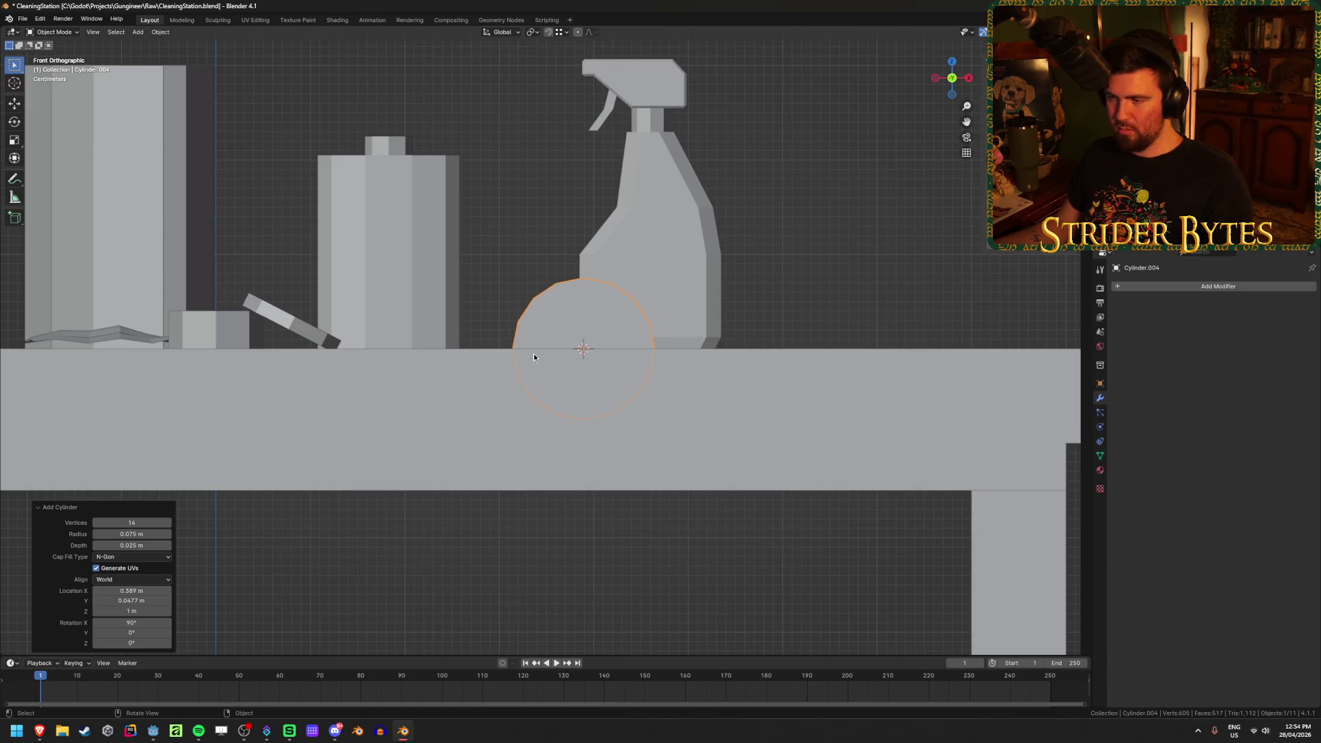
left_click(41, 732)
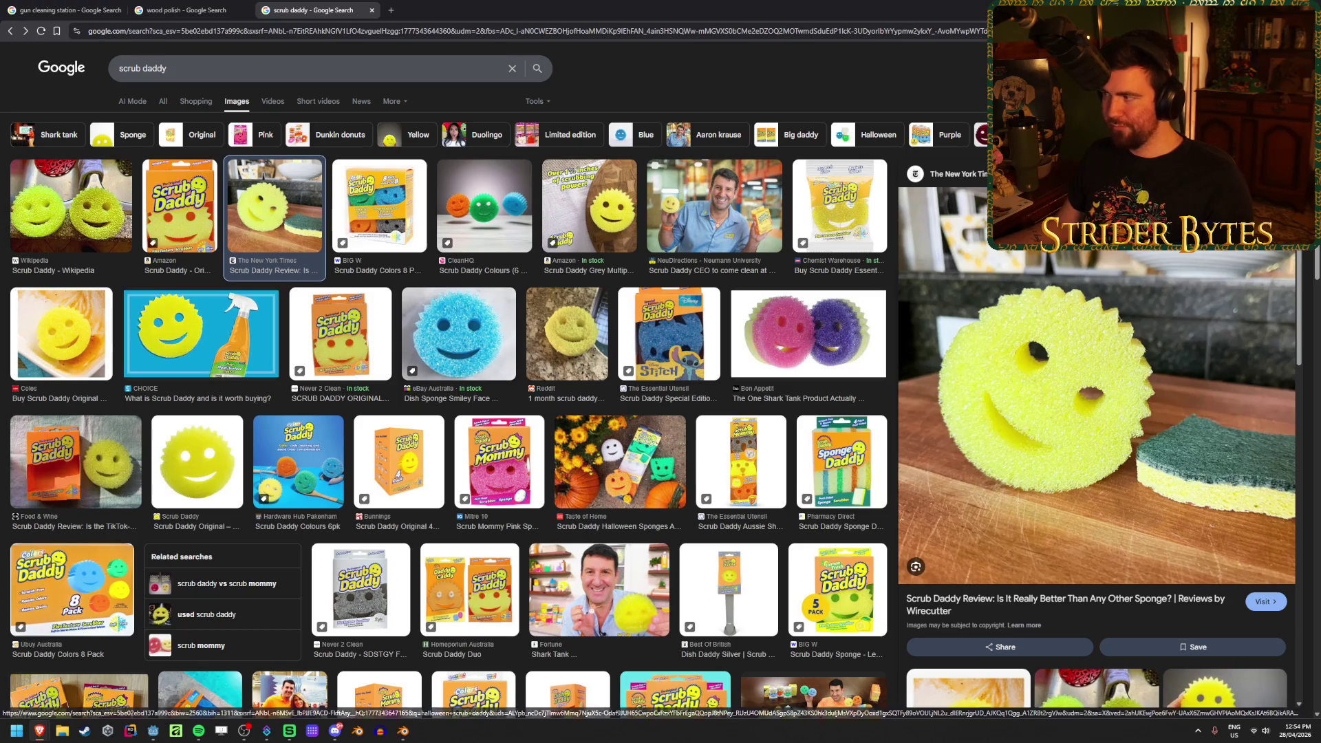
Leave the scrub daddy image results and return to Blender
key("alt+Tab")
scroll(519, 331, "up", 4)
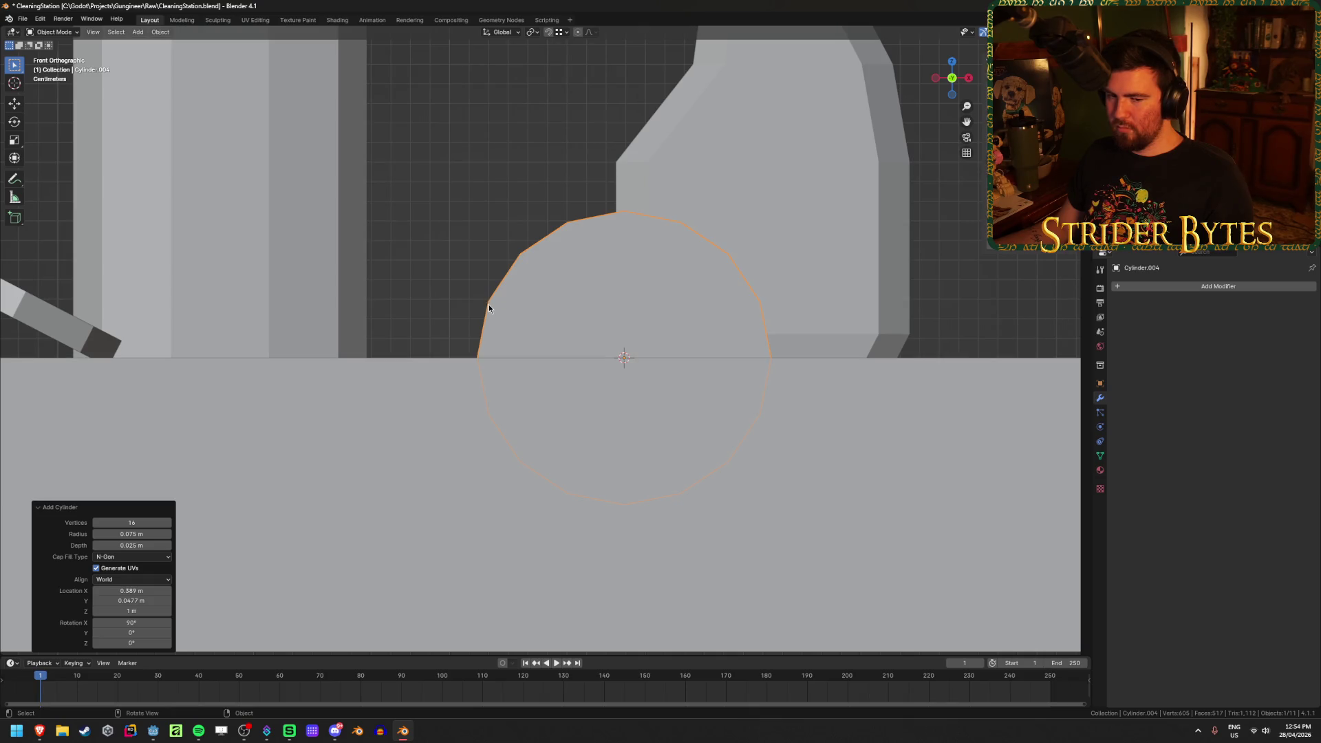
Select the rag plane and enter Edit Mode
mouse_move(443, 331)
middle_mouse_down()
mouse_move(283, 385)
mouse_move(642, 430)
mouse_move(675, 406)
mouse_move(614, 375)
mouse_move(522, 386)
mouse_move(483, 345)
mouse_move(454, 410)
mouse_move(525, 442)
mouse_move(477, 448)
middle_mouse_up()
left_click(567, 388)
scroll(568, 384, "up", 2)
scroll(478, 448, "down", 2)
key("Tab")
Drag several edge and bottom-row rag vertices slightly out of line
left_click_drag(498, 270, 573, 240)
left_click_drag(464, 247, 463, 245)
left_click_drag(620, 388, 620, 392)
left_click_drag(518, 383, 460, 386)
mouse_move(468, 437)
left_mouse_down()
mouse_move(525, 437)
mouse_move(571, 415)
mouse_move(612, 447)
mouse_move(662, 445)
left_mouse_up()
left_click_drag(425, 439, 426, 447)
mouse_move(426, 448)
middle_mouse_down()
mouse_move(582, 263)
mouse_move(381, 254)
mouse_move(409, 304)
mouse_move(698, 457)
mouse_move(805, 385)
middle_mouse_up()
Select the whole rag mesh and scale it down slightly along Y
key("a")
key("s")
key("y")
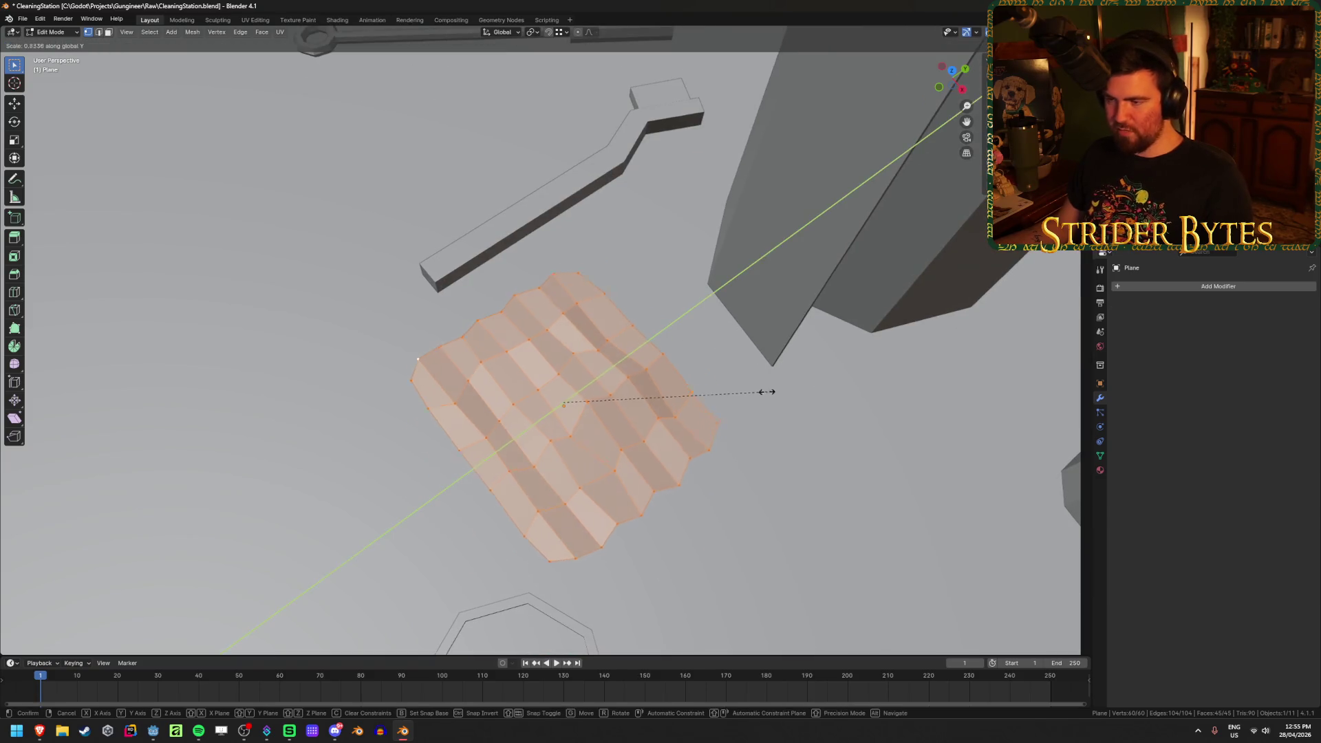
left_click(814, 390)
mouse_move(766, 406)
middle_mouse_down()
mouse_move(717, 457)
mouse_move(826, 447)
mouse_move(752, 556)
mouse_move(772, 553)
mouse_move(756, 517)
middle_mouse_up()
key("Tab")
left_click(862, 479)
key("ctrl+z")
key("ctrl+z")
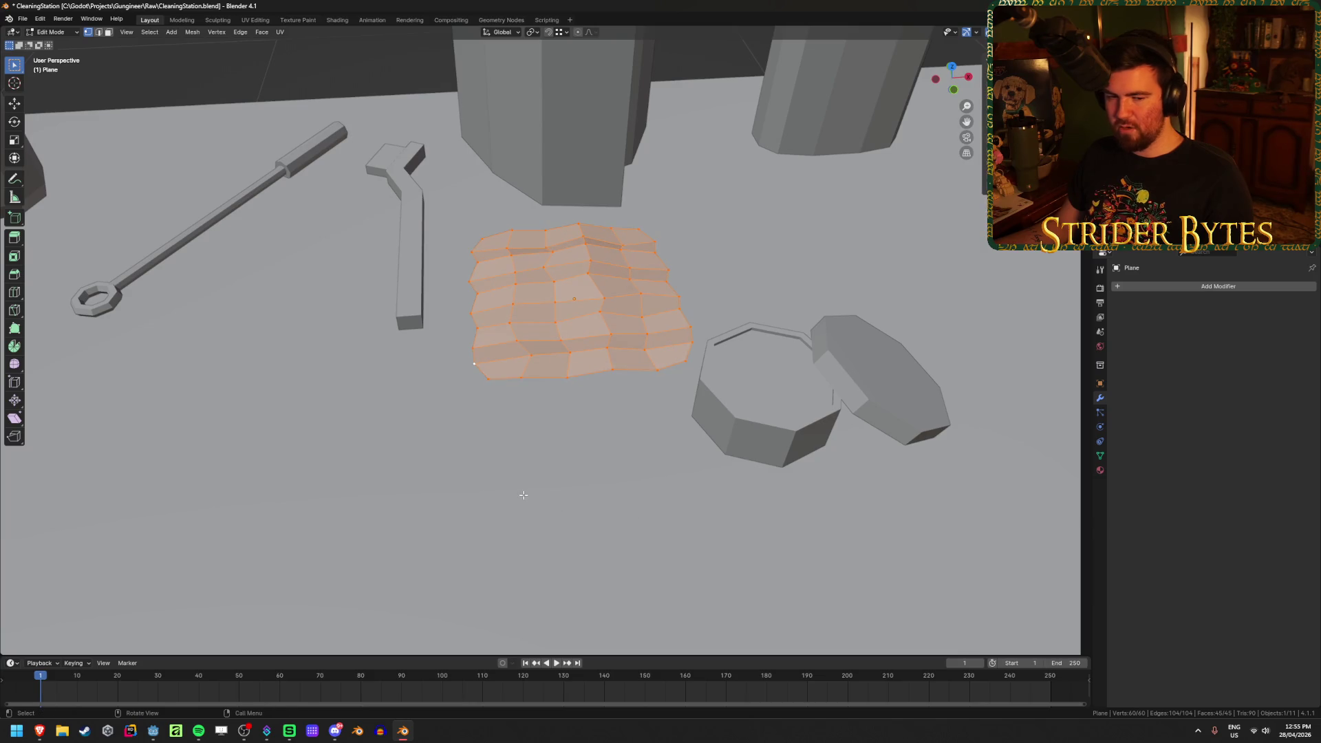
key("Tab")
mouse_move(523, 494)
middle_mouse_down()
mouse_move(638, 497)
mouse_move(647, 480)
mouse_move(901, 468)
mouse_move(877, 498)
mouse_move(763, 522)
mouse_move(610, 329)
middle_mouse_up()
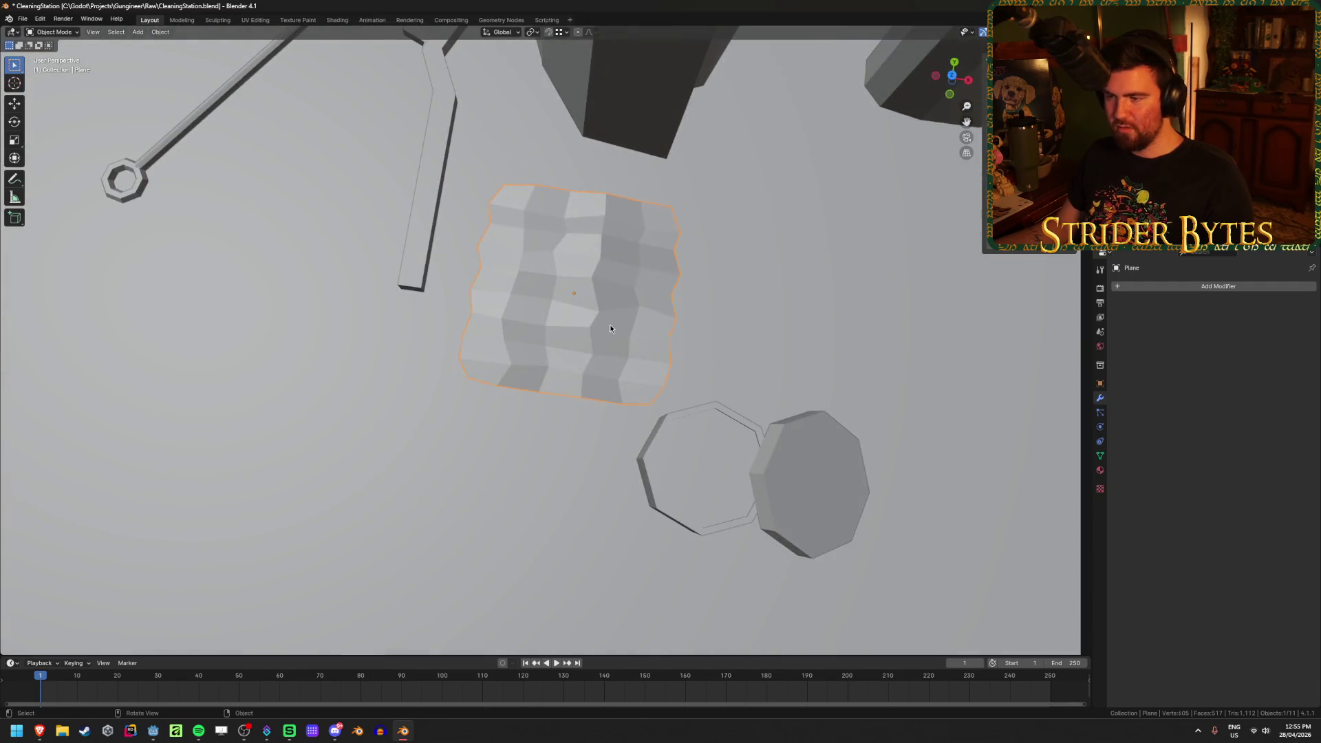
Back in Edit Mode, move two bottom-edge rag vertices, pushing one downward
key("Tab")
scroll(610, 328, "up", 3)
left_click(573, 451)
key("g")
left_click(573, 452)
left_click(725, 428)
key("g")
left_click(722, 442)
mouse_move(723, 443)
middle_mouse_down()
mouse_move(649, 357)
mouse_move(627, 275)
middle_mouse_up()
Nudge two top-edge rag vertices, raising one and shifting the top-right corner
left_click(613, 178)
key("g")
left_click(616, 165)
left_click(730, 174)
key("g")
left_click(730, 185)
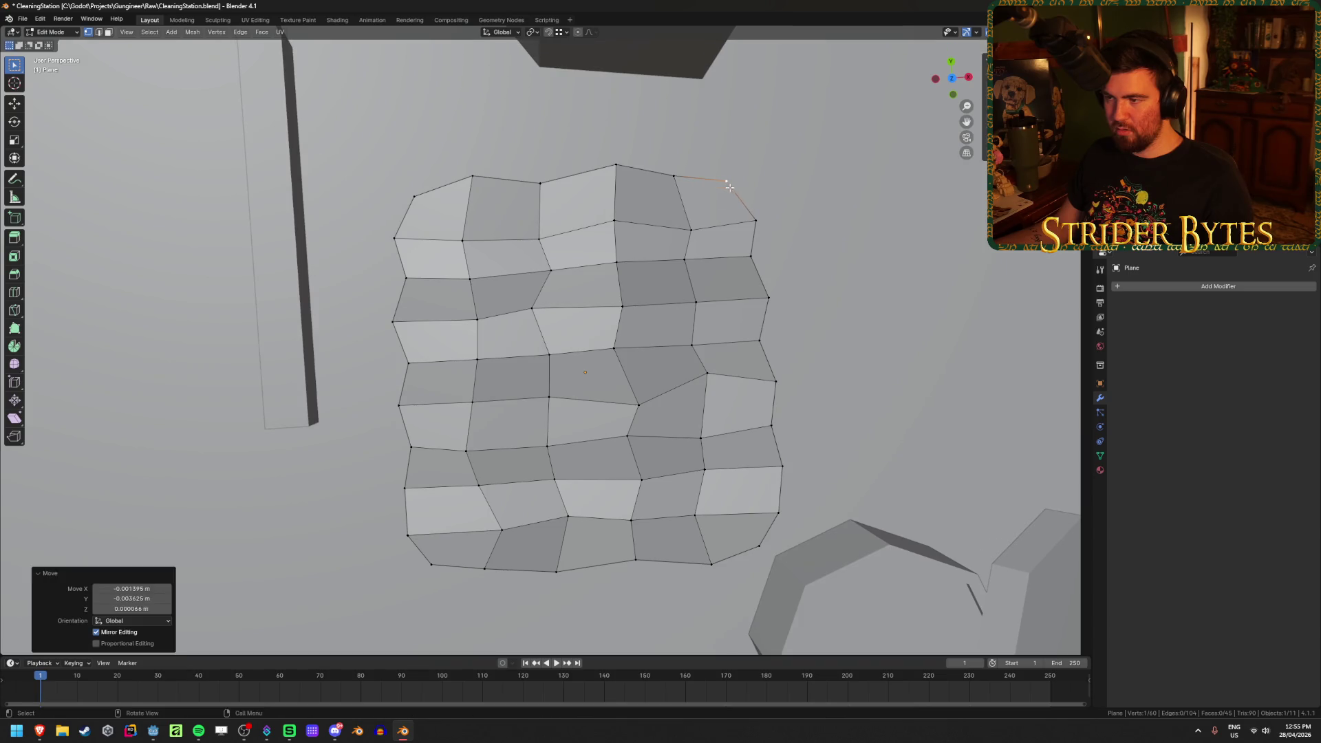
Return to Object Mode and save CleaningStation.blend
key("Tab")
scroll(856, 312, "down", 4)
mouse_move(728, 353)
middle_mouse_down()
mouse_move(758, 340)
mouse_move(567, 234)
mouse_move(621, 254)
middle_mouse_up()
scroll(621, 254, "down", 5)
key("ctrl+s")
left_click(762, 318)
mouse_move(768, 351)
middle_mouse_down()
mouse_move(534, 300)
mouse_move(547, 316)
mouse_move(588, 316)
middle_mouse_up()
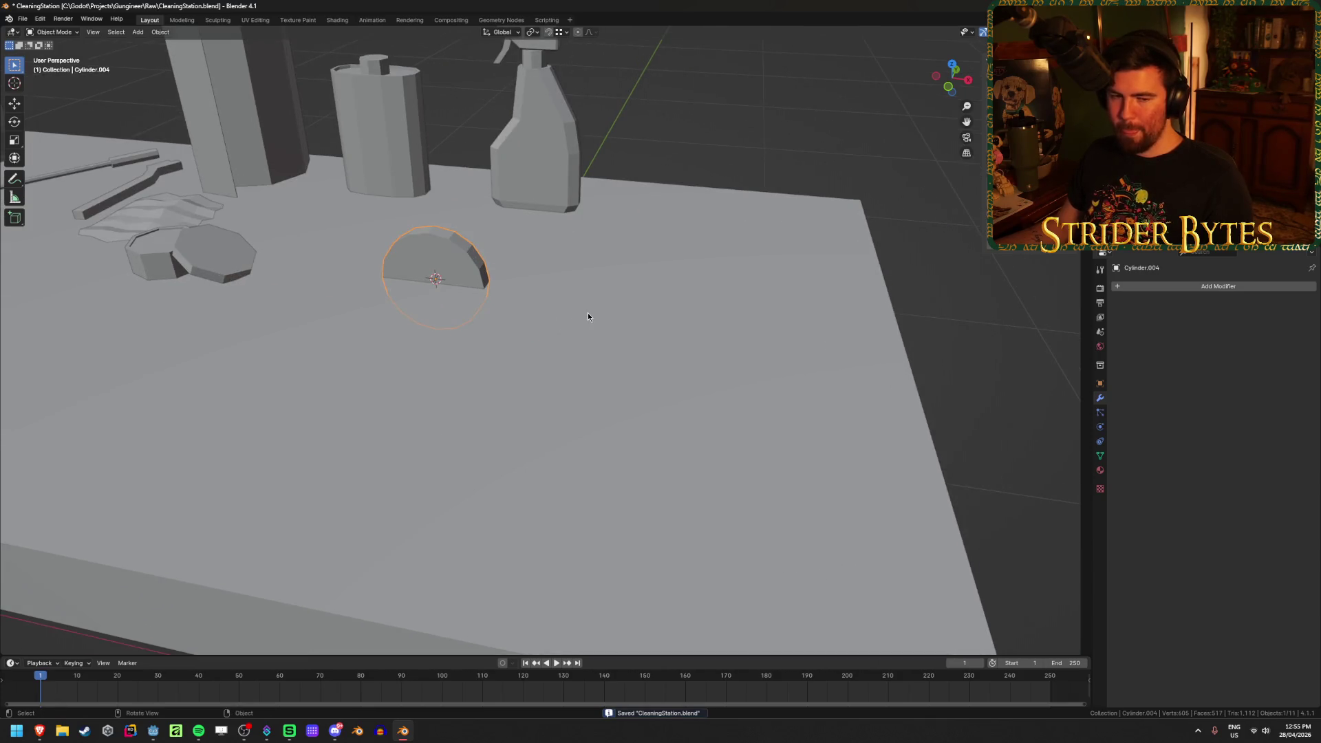
In front view, move the sponge disc up 0.075 m along Z onto the tabletop
key("KP_1")
key("g")
key("z")
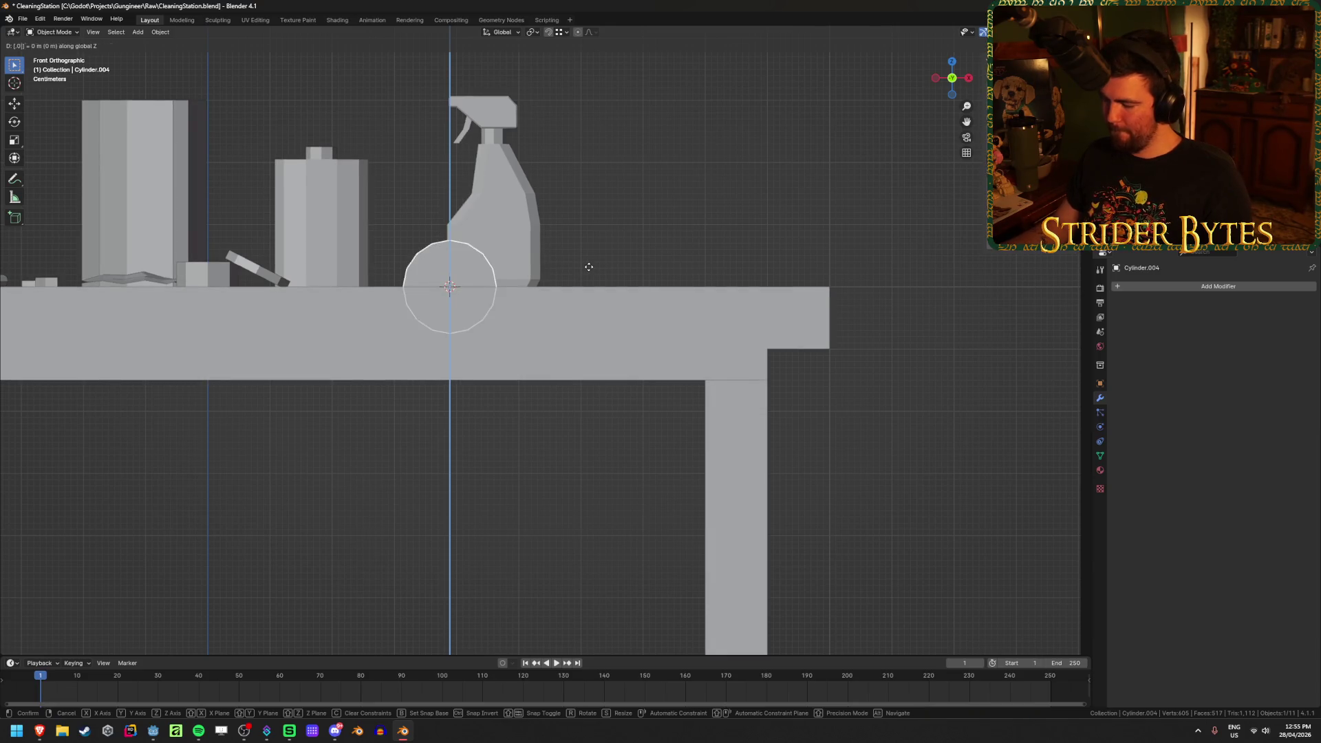
left_click(589, 267)
mouse_move(499, 225)
middle_mouse_down()
mouse_move(591, 279)
mouse_move(633, 358)
middle_mouse_up()
scroll(591, 279, "up", 5)
key("KP_1")
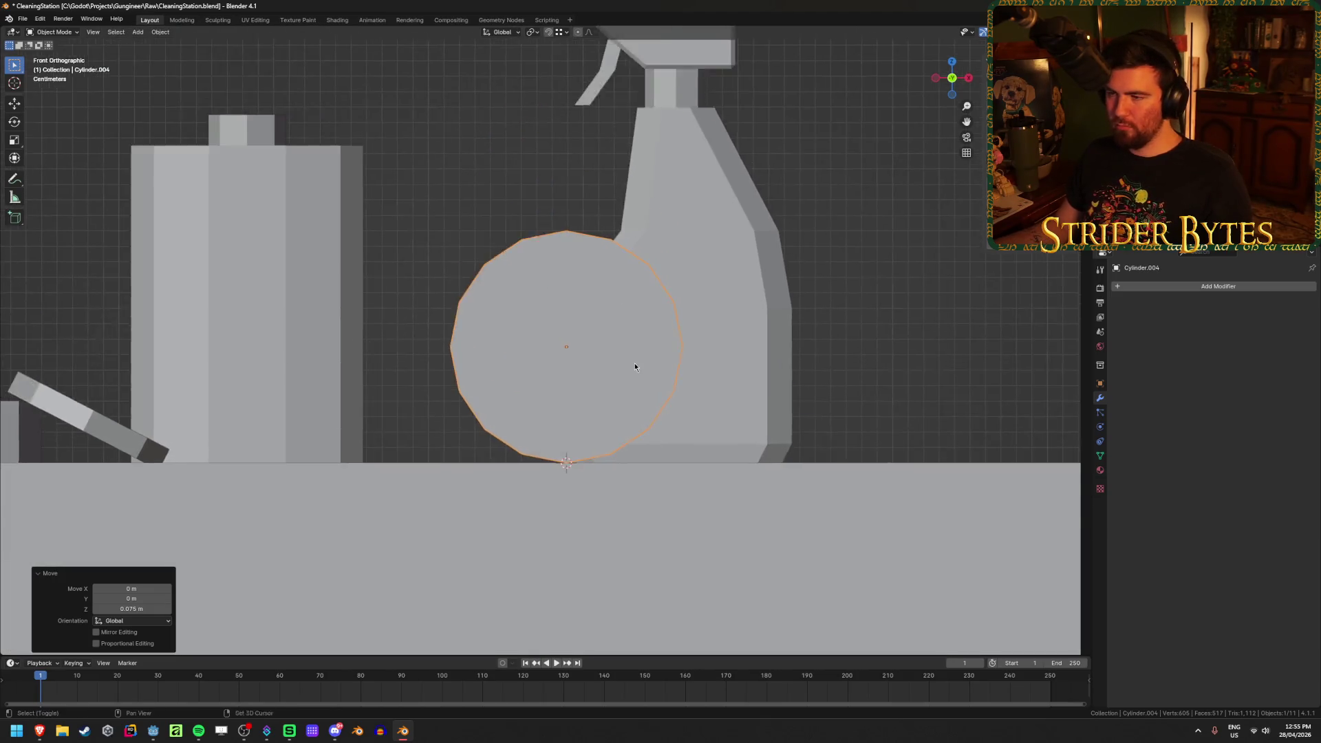
scroll(583, 310, "up", 2)
middle_click_drag(584, 310, 570, 277, "shift")
scroll(570, 276, "down", 3)
scroll(570, 277, "up", 1)
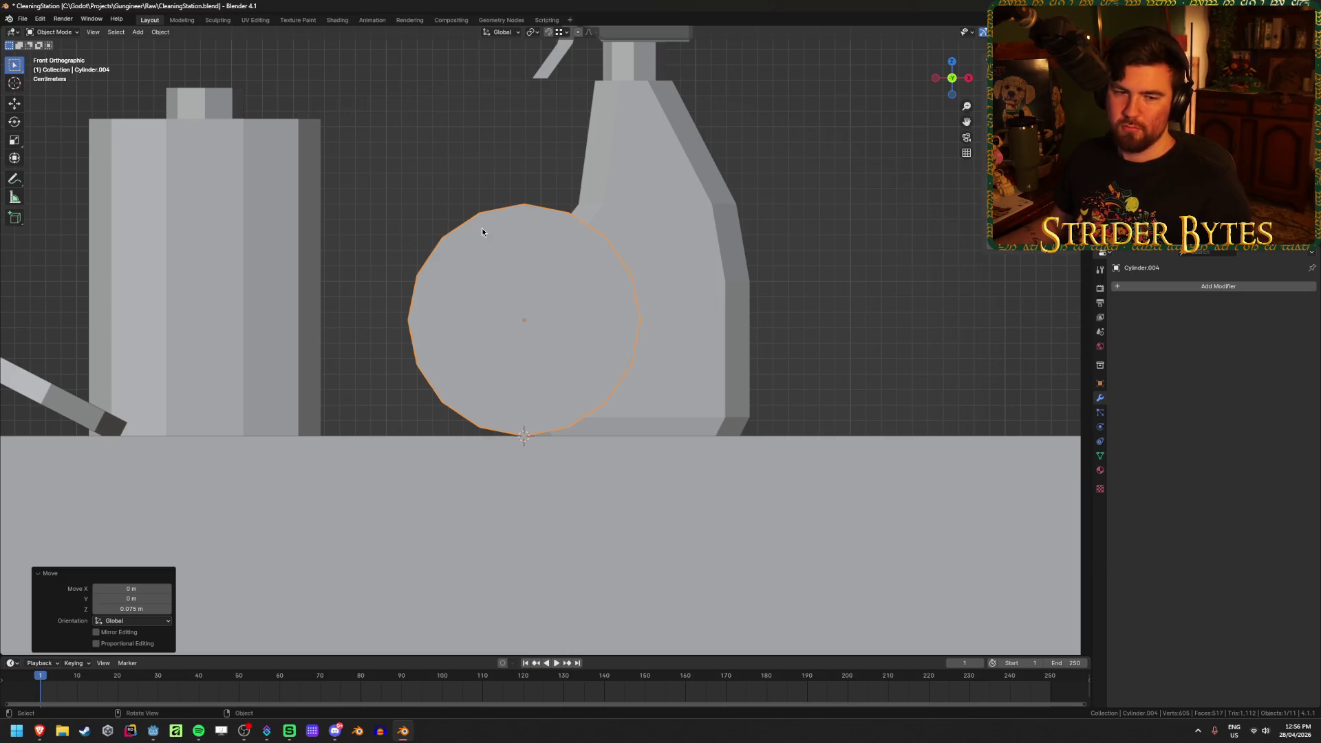
middle_click_drag(482, 231, 525, 250)
In Edit Mode, select a disc edge and cancel an attempted move
key("Tab")
left_click(421, 290)
key("KP_1")
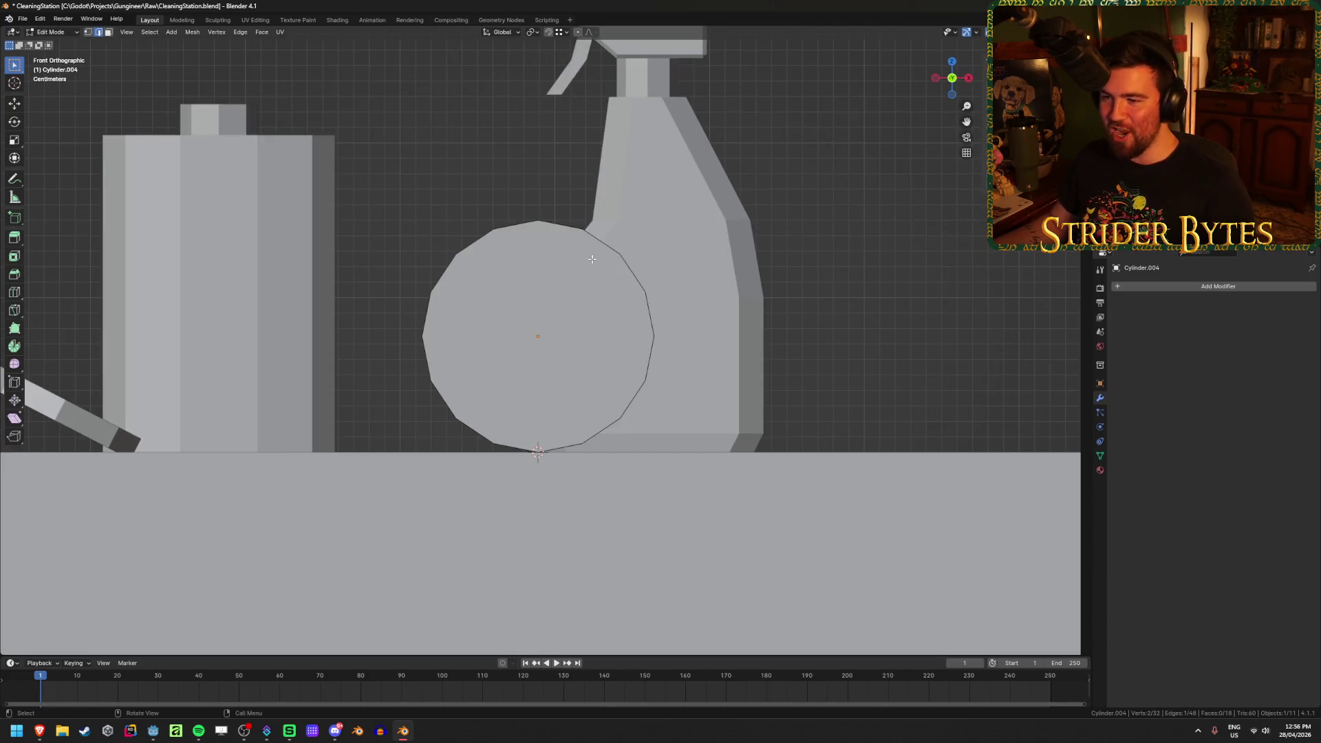
key("alt+z")
key("g")
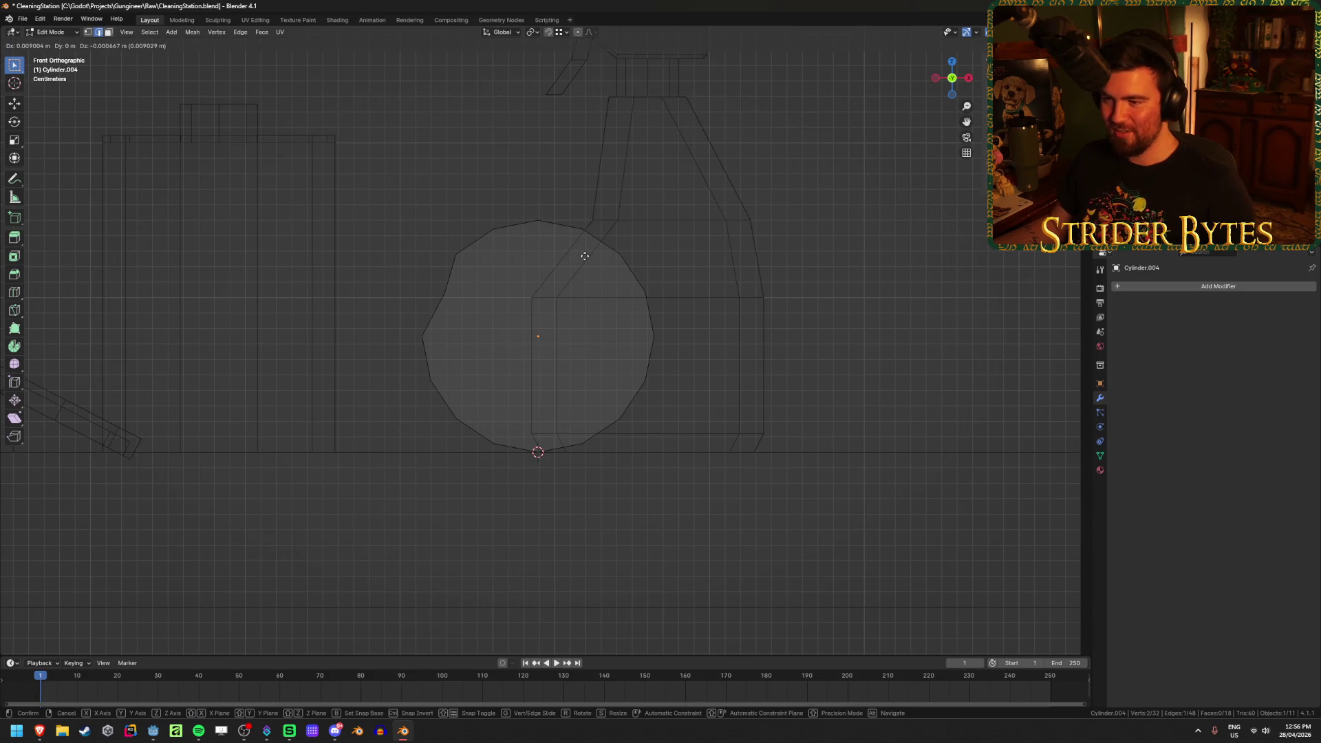
key("Escape")
key("alt+z")
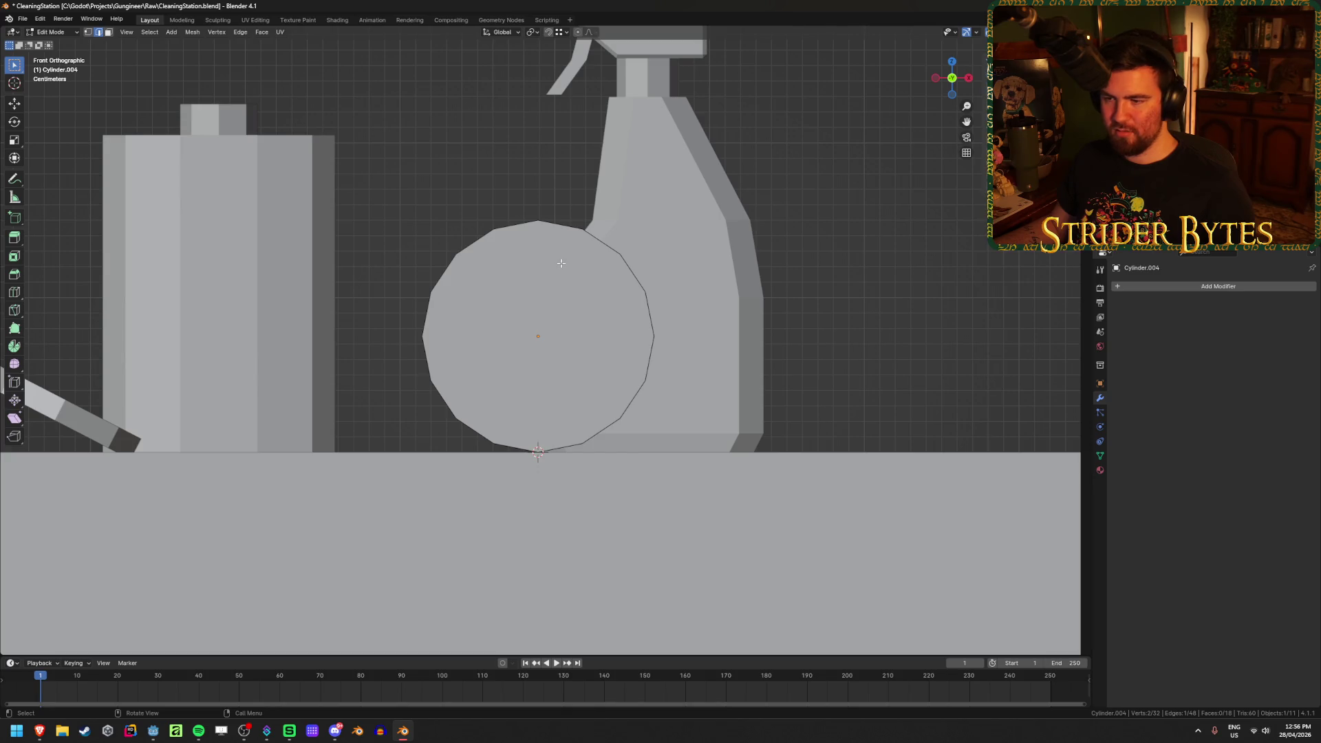
In vertex mode with X-ray, box-select the upper rim and subdivide, then undo it
key("1")
key("alt+z")
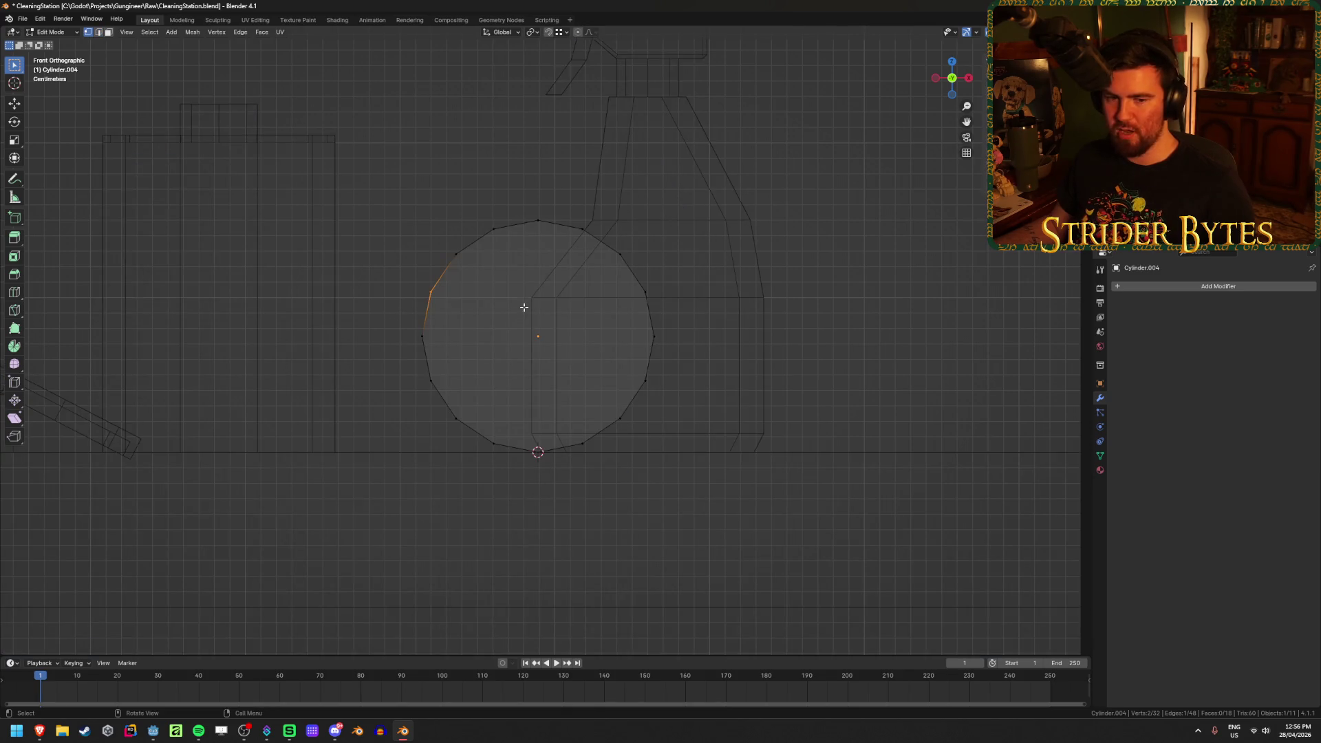
left_click_drag(413, 316, 705, 220)
right_click(806, 244)
left_click(806, 243)
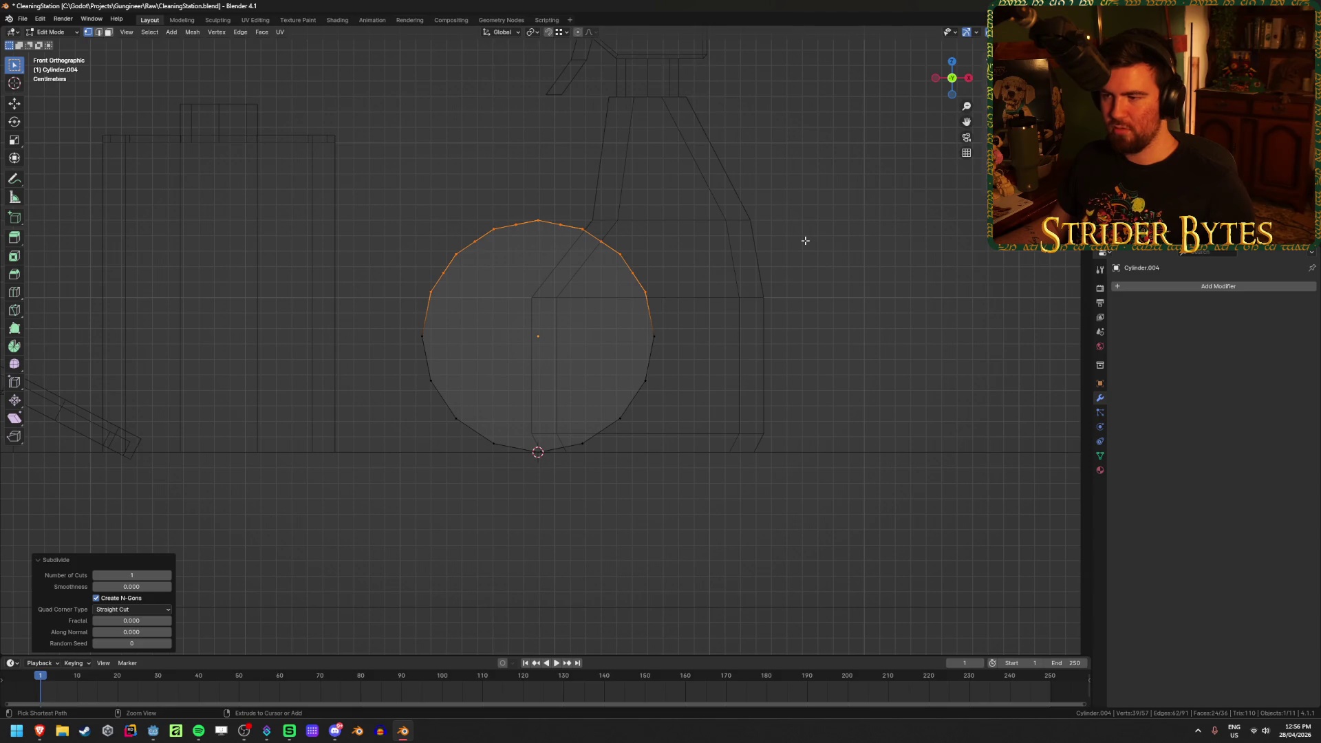
key("ctrl+z")
Reselect the upper half of the rim, subdivide those edges, then deselect all
left_click_drag(397, 347, 685, 227)
right_click(892, 254)
left_click(889, 256)
middle_click_drag(882, 254, 673, 301)
key("shift+z")
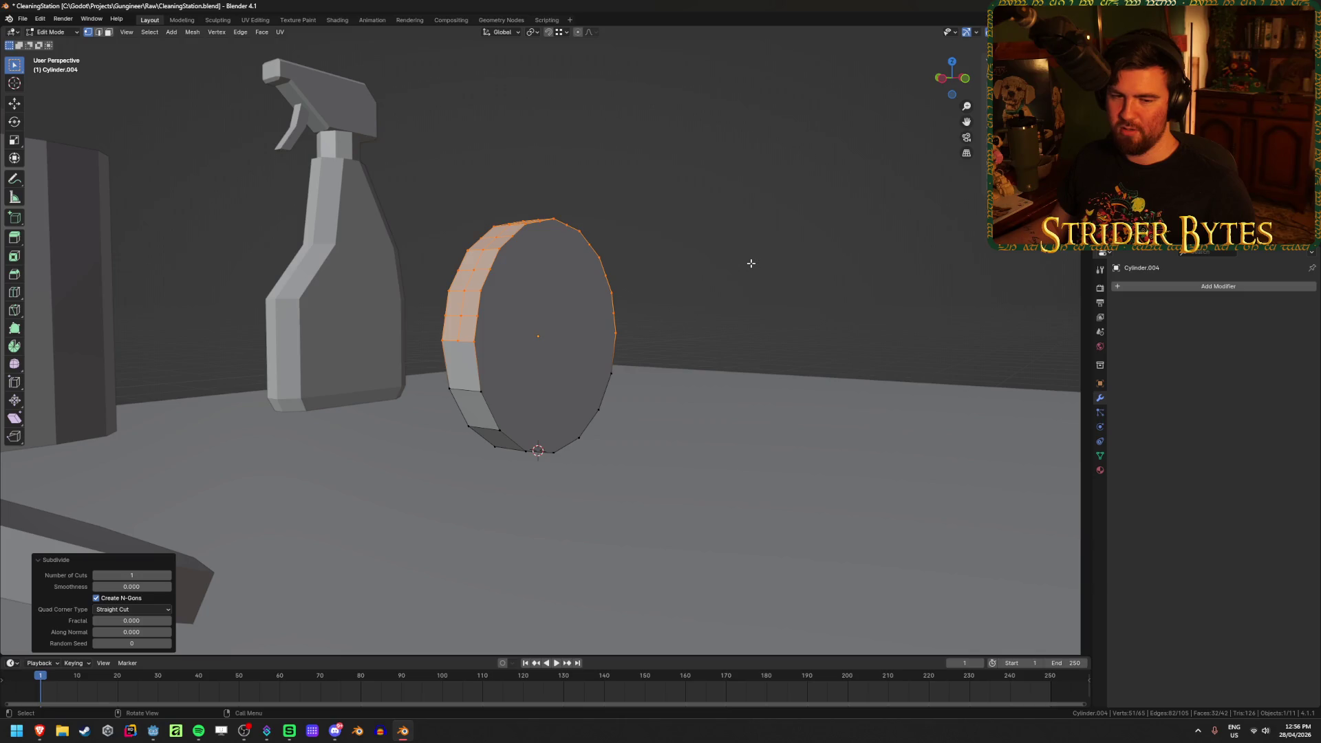
key("alt+a")
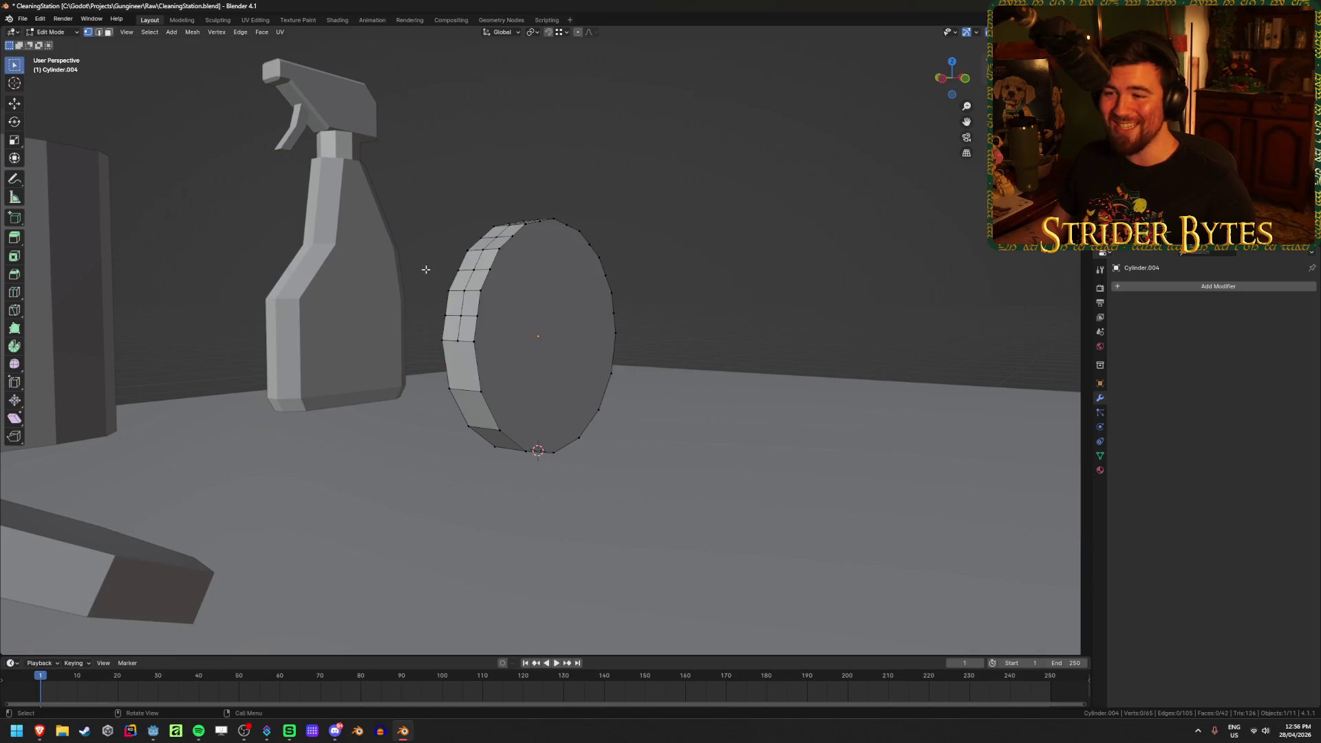
middle_click_drag(596, 200, 533, 208)
key("KP_1")
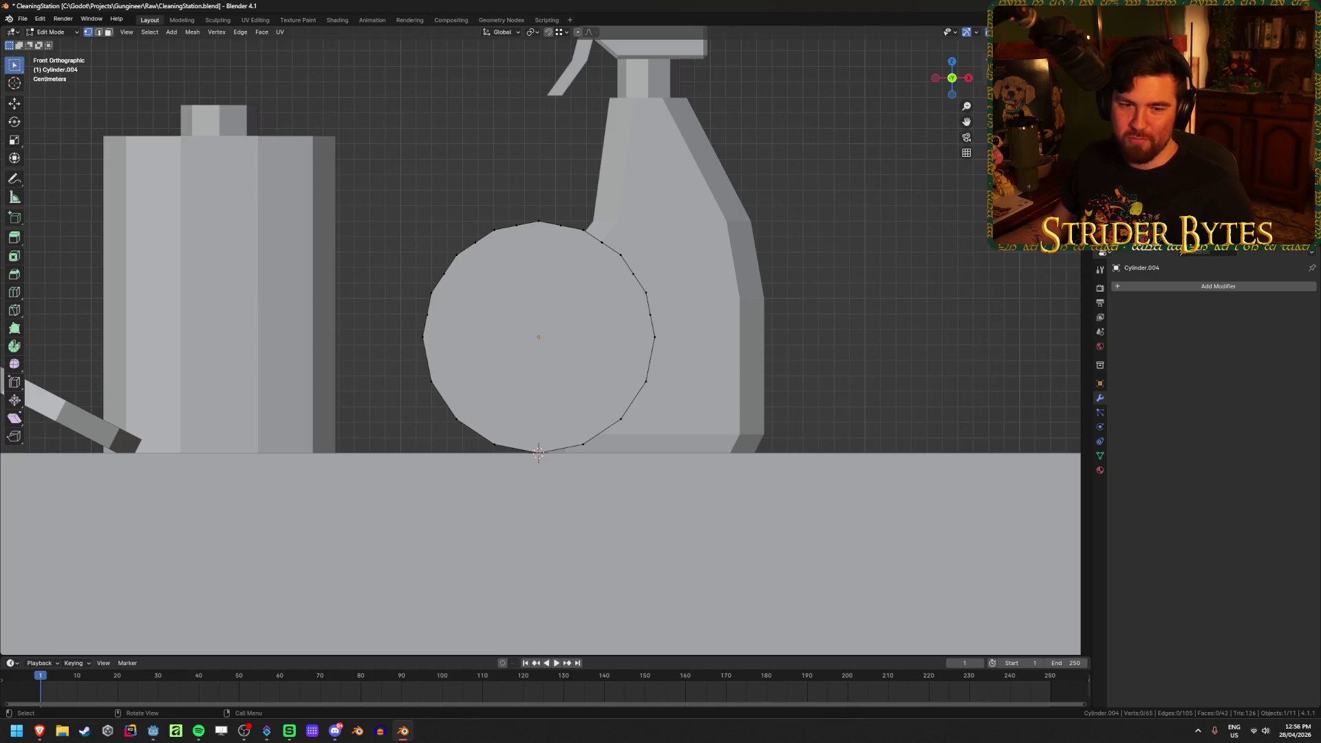
Delete the vertices of the cylinder's middle side edge loop
scroll(353, 473, "down", 3)
middle_click_drag(353, 413, 353, 473)
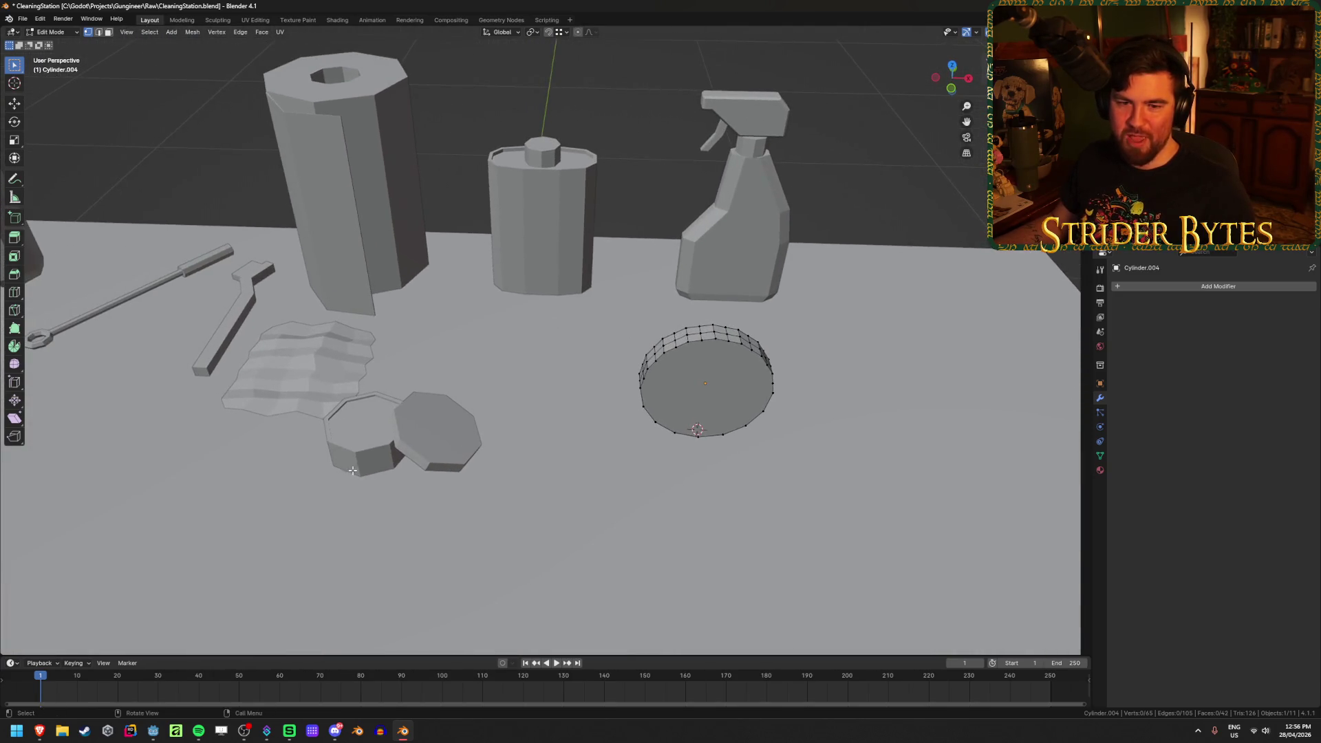
middle_click_drag(224, 387, 219, 405)
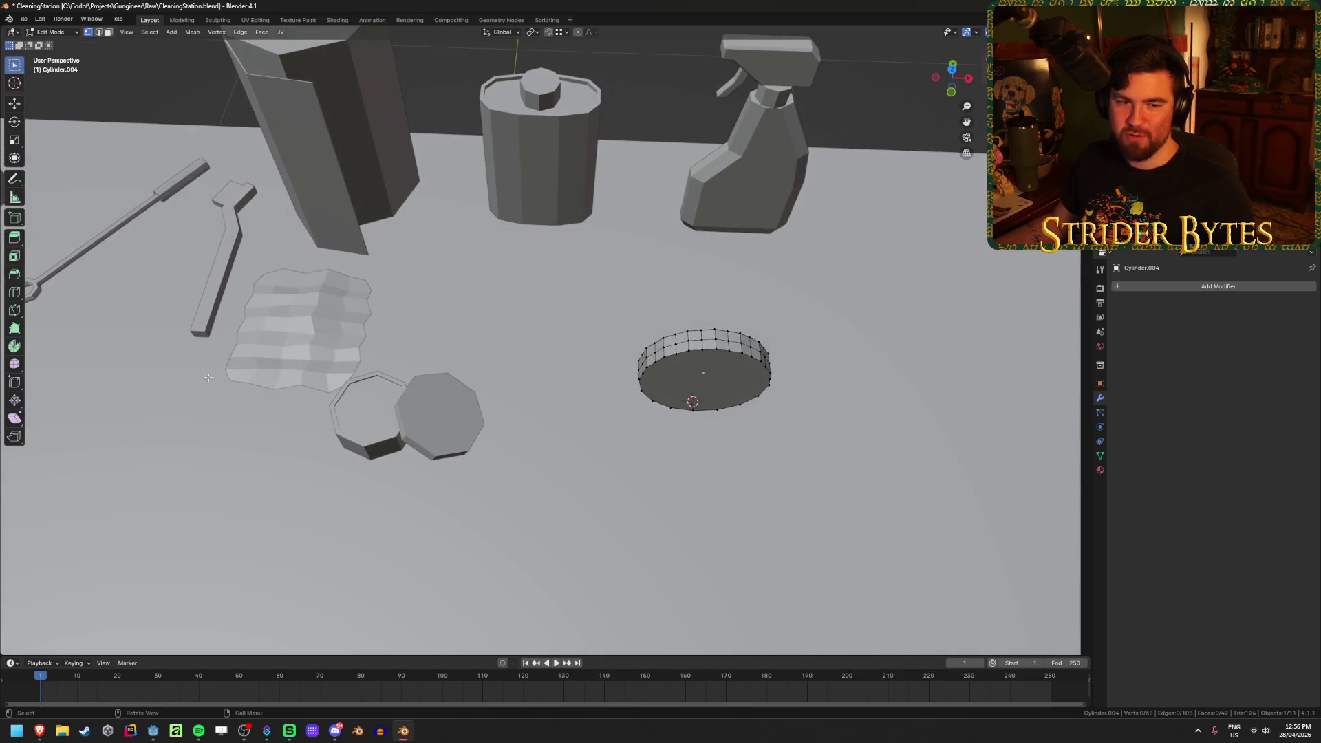
middle_click_drag(215, 349, 252, 400)
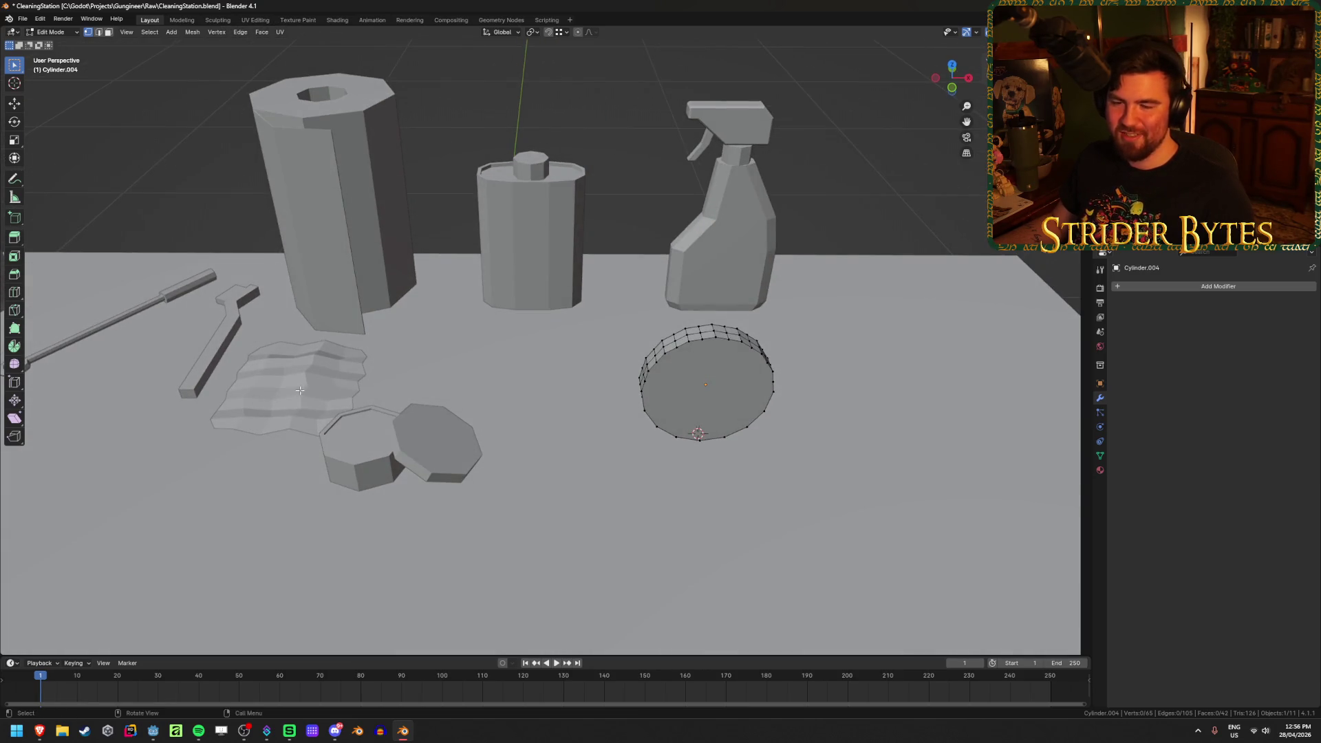
mouse_move(486, 452)
middle_mouse_down()
mouse_move(230, 274)
mouse_move(444, 225)
mouse_move(363, 283)
mouse_move(440, 314)
mouse_move(421, 237)
middle_mouse_up()
left_click(421, 236, "alt")
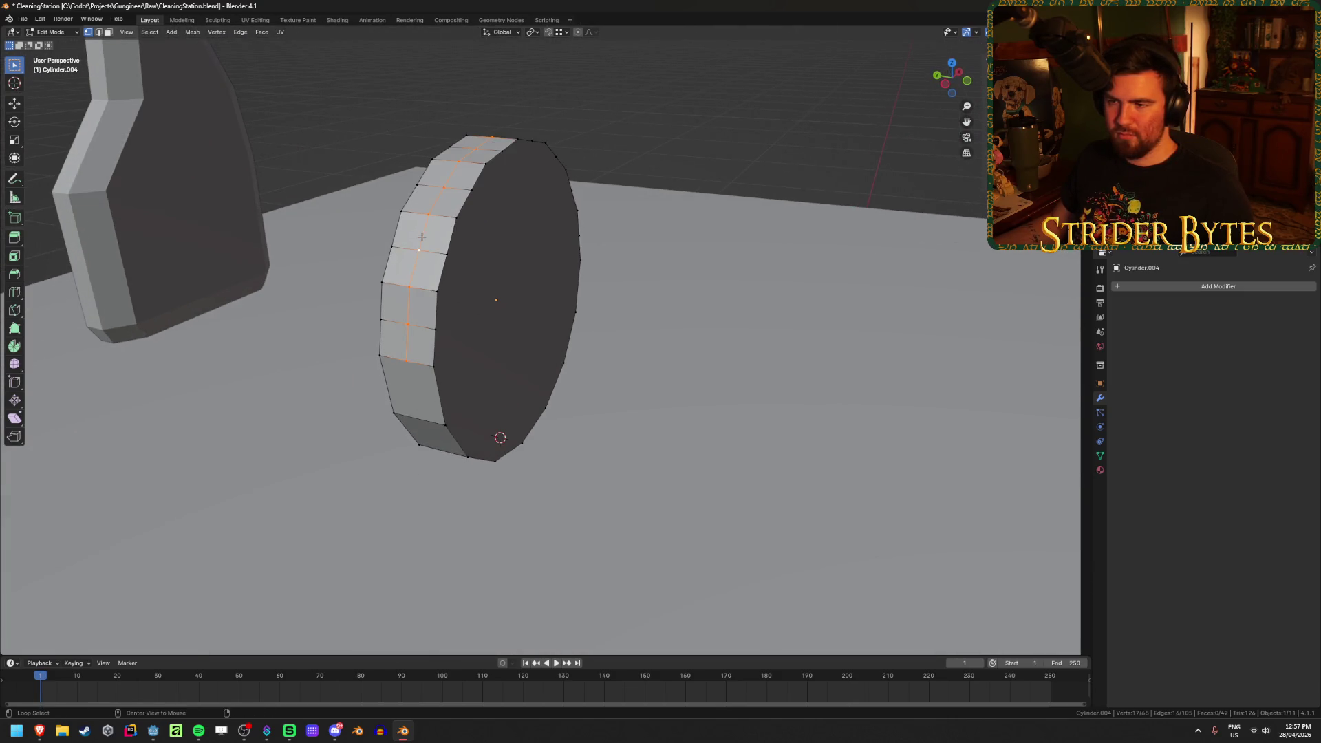
mouse_move(433, 242)
middle_mouse_down()
mouse_move(630, 309)
mouse_move(641, 251)
middle_mouse_up()
key("x")
left_click(634, 311)
key("ctrl+z")
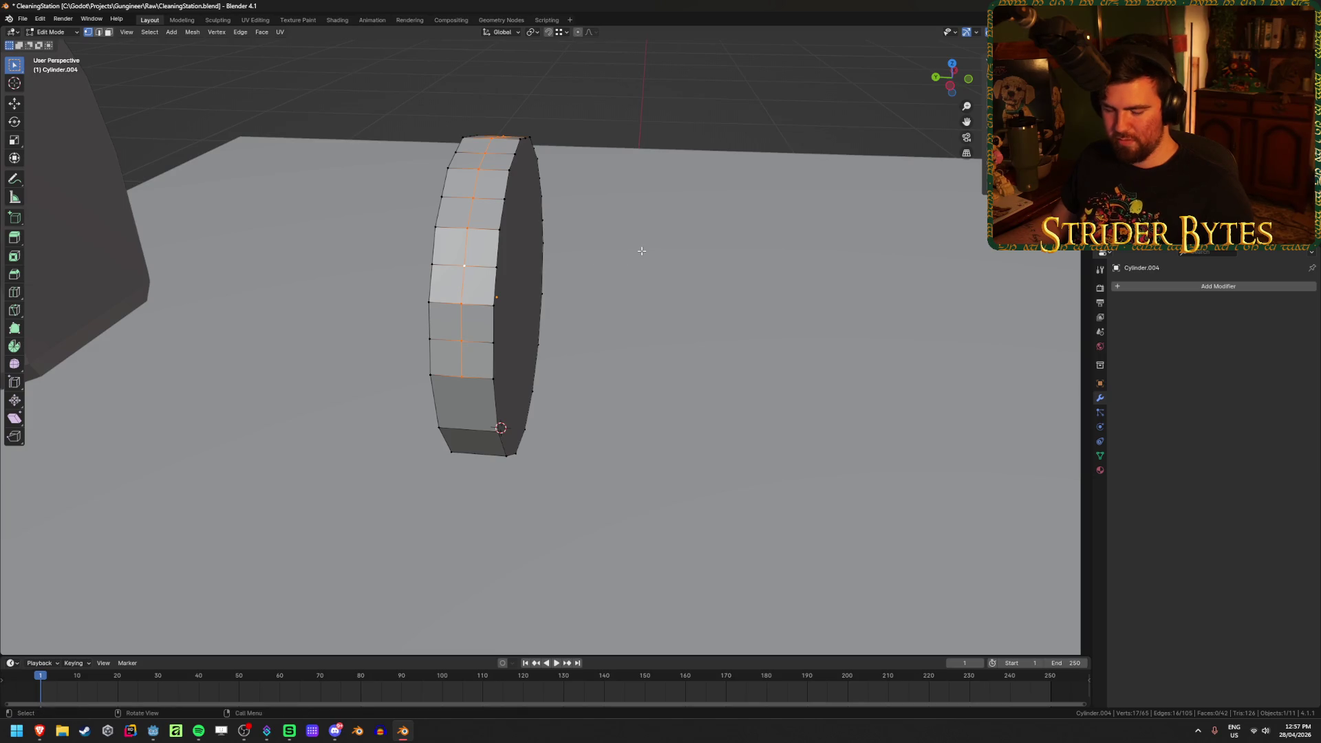
key("x")
left_click(590, 238)
middle_click_drag(591, 239, 492, 279)
Bridge the disc's front and back edge loops into a single rim band
left_click(431, 289, "alt")
left_click(374, 277, "alt+shift")
key("ctrl+e")
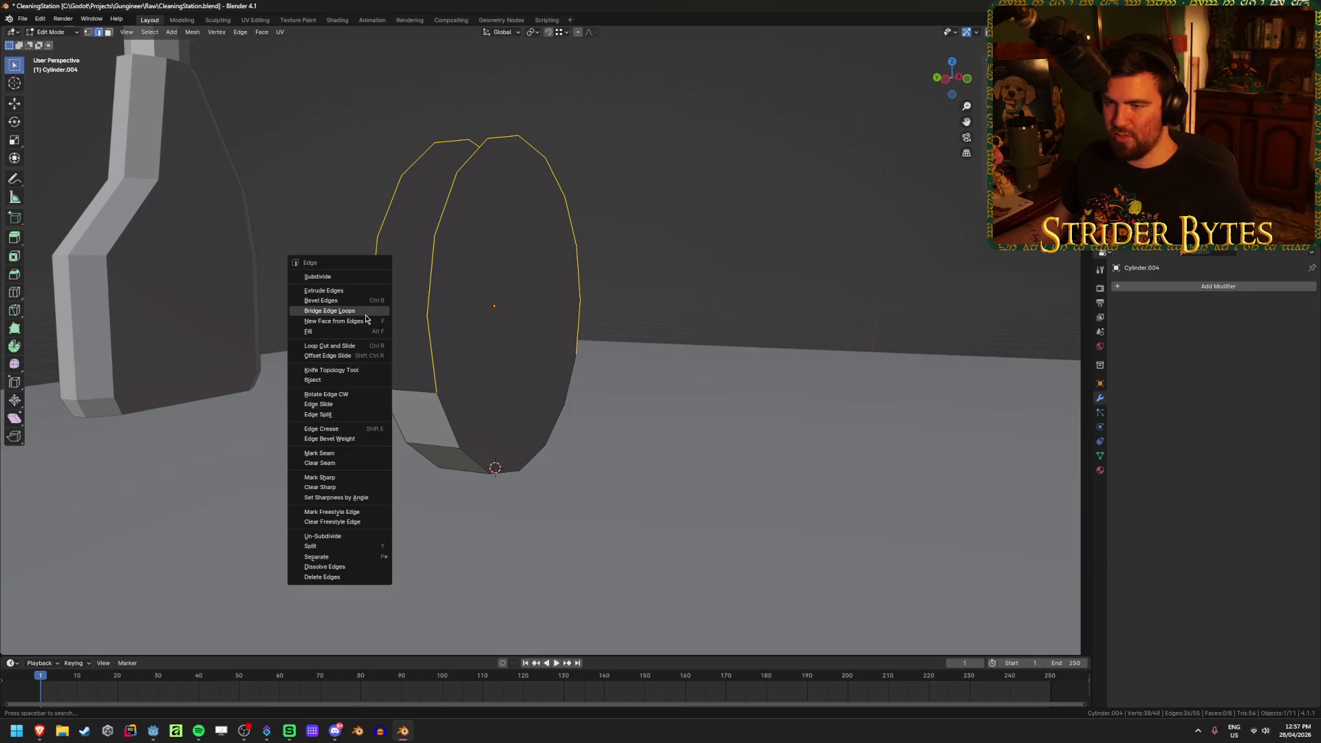
left_click(358, 310)
mouse_move(358, 310)
middle_mouse_down()
mouse_move(659, 312)
mouse_move(690, 301)
mouse_move(560, 303)
mouse_move(528, 285)
middle_mouse_up()
Save the file and select rim edges of the disc
left_click(584, 308)
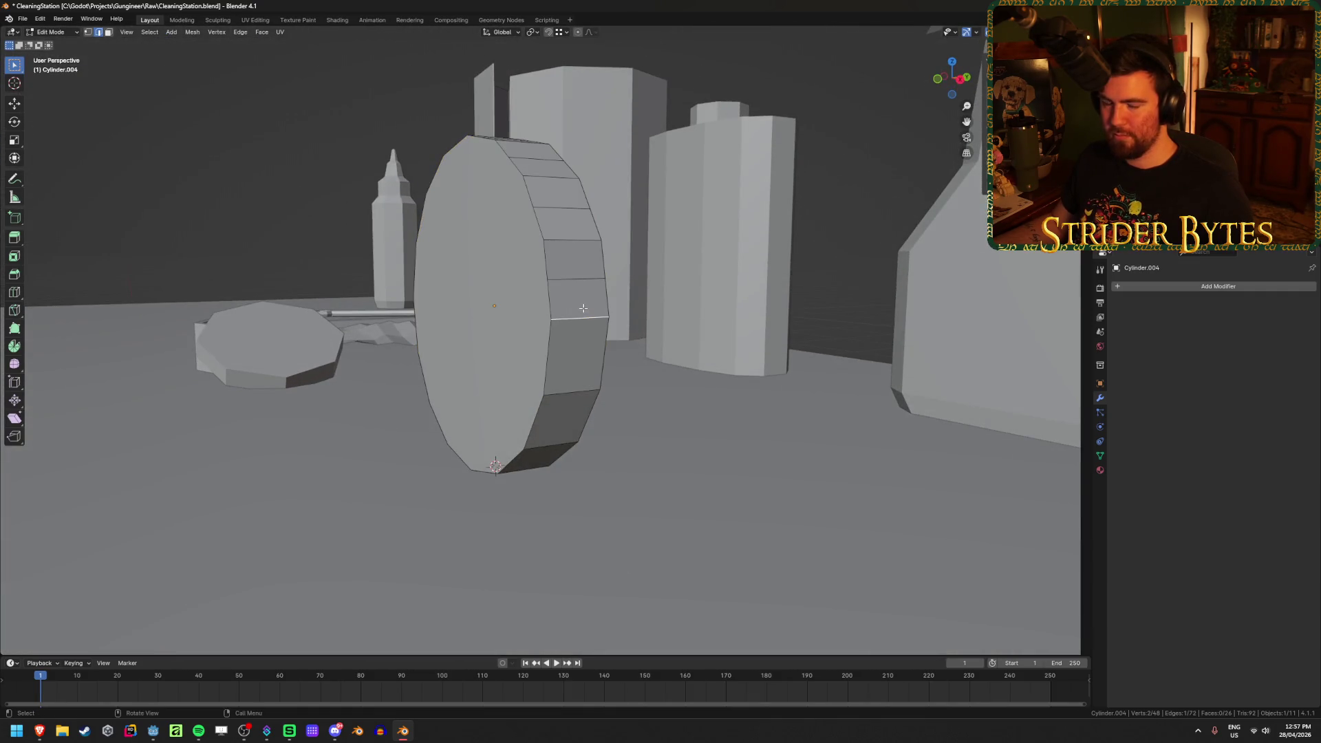
key("ctrl+s")
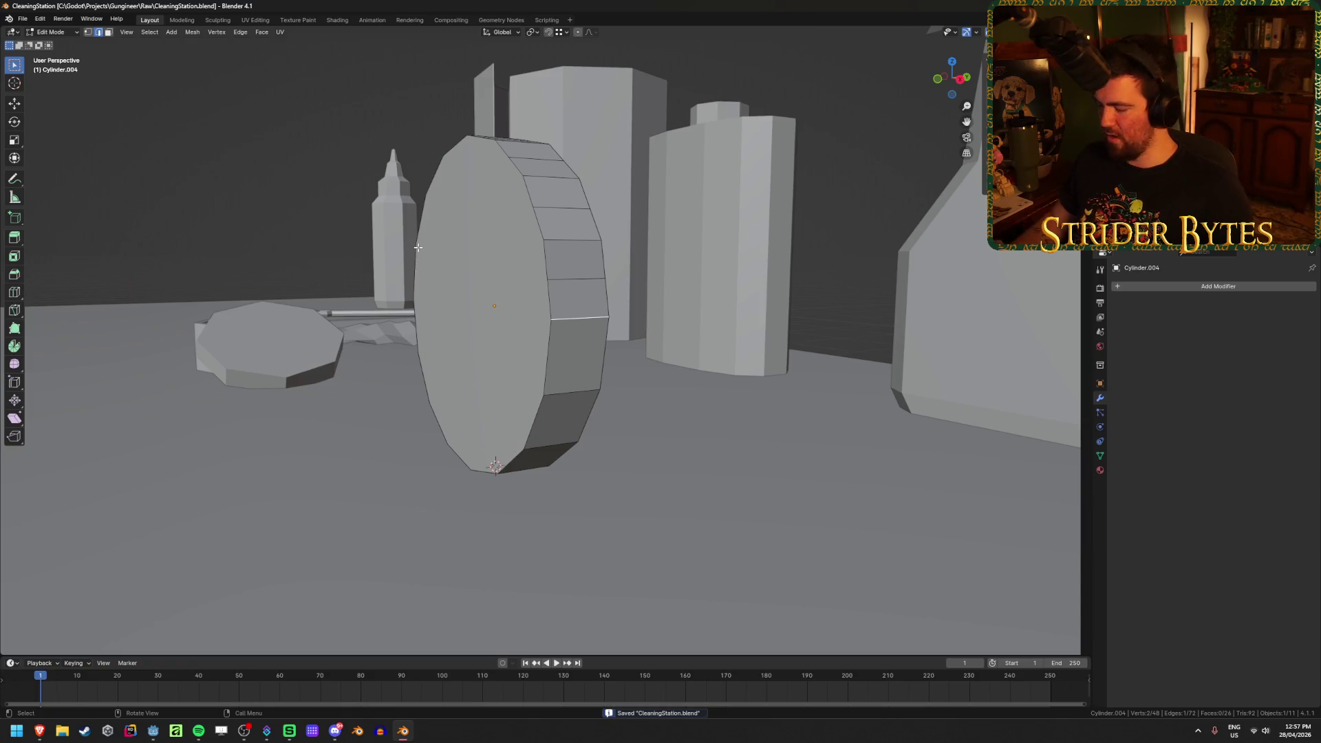
key("KP_1")
key("alt+z")
mouse_move(318, 271)
middle_mouse_down()
mouse_move(358, 297)
mouse_move(360, 328)
mouse_move(272, 229)
middle_mouse_up()
key("alt+z")
left_click(332, 155, "shift")
mouse_move(333, 156)
middle_mouse_down()
mouse_move(463, 191)
mouse_move(427, 138)
middle_mouse_up()
Add the remaining alternating rim edges of the sponge disc to the selection
left_click(417, 111, "shift")
left_click(514, 98, "shift")
middle_click_drag(608, 178, 530, 256)
left_click(530, 256, "shift")
left_click(589, 355, "shift")
mouse_move(589, 354)
middle_mouse_down()
mouse_move(613, 412)
mouse_move(581, 393)
mouse_move(596, 392)
middle_mouse_up()
left_click(613, 412, "shift")
Set the transform pivot point to the 3D Cursor, after trying Individual Origins
key("KP_1")
key("s")
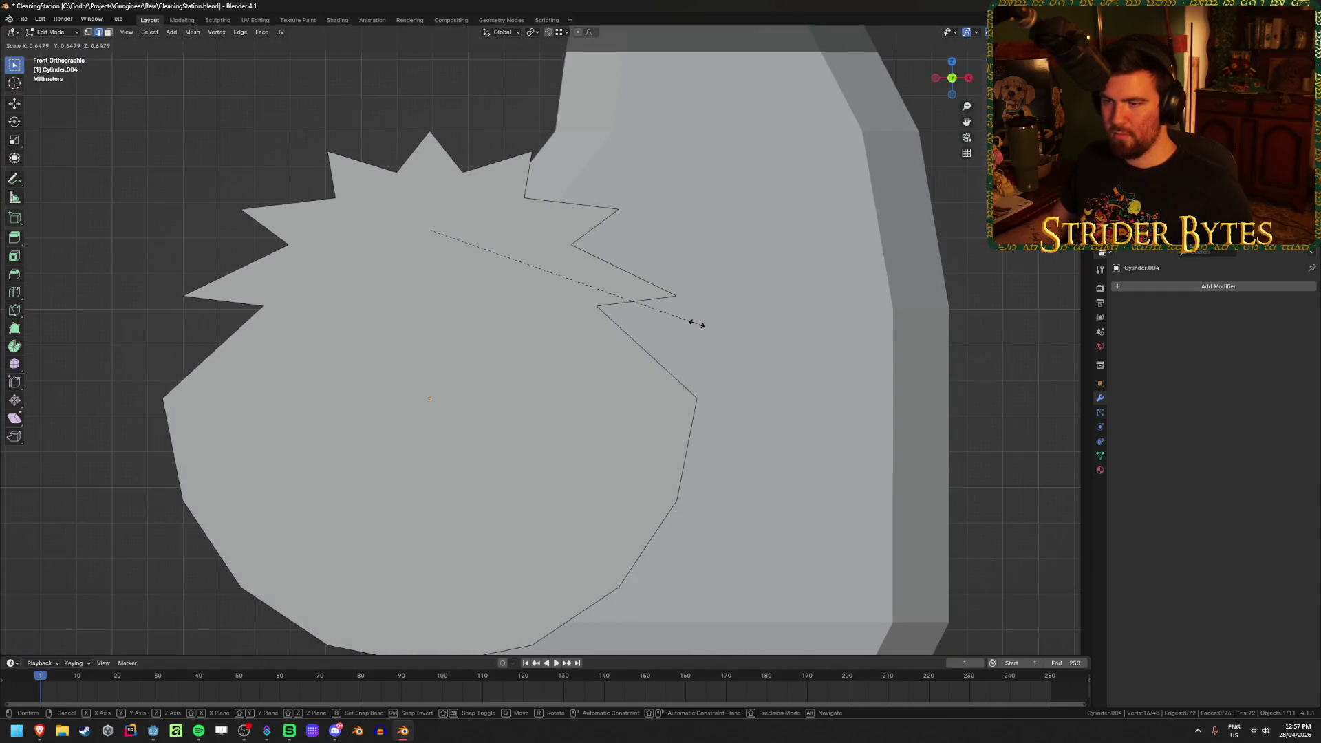
key("Escape")
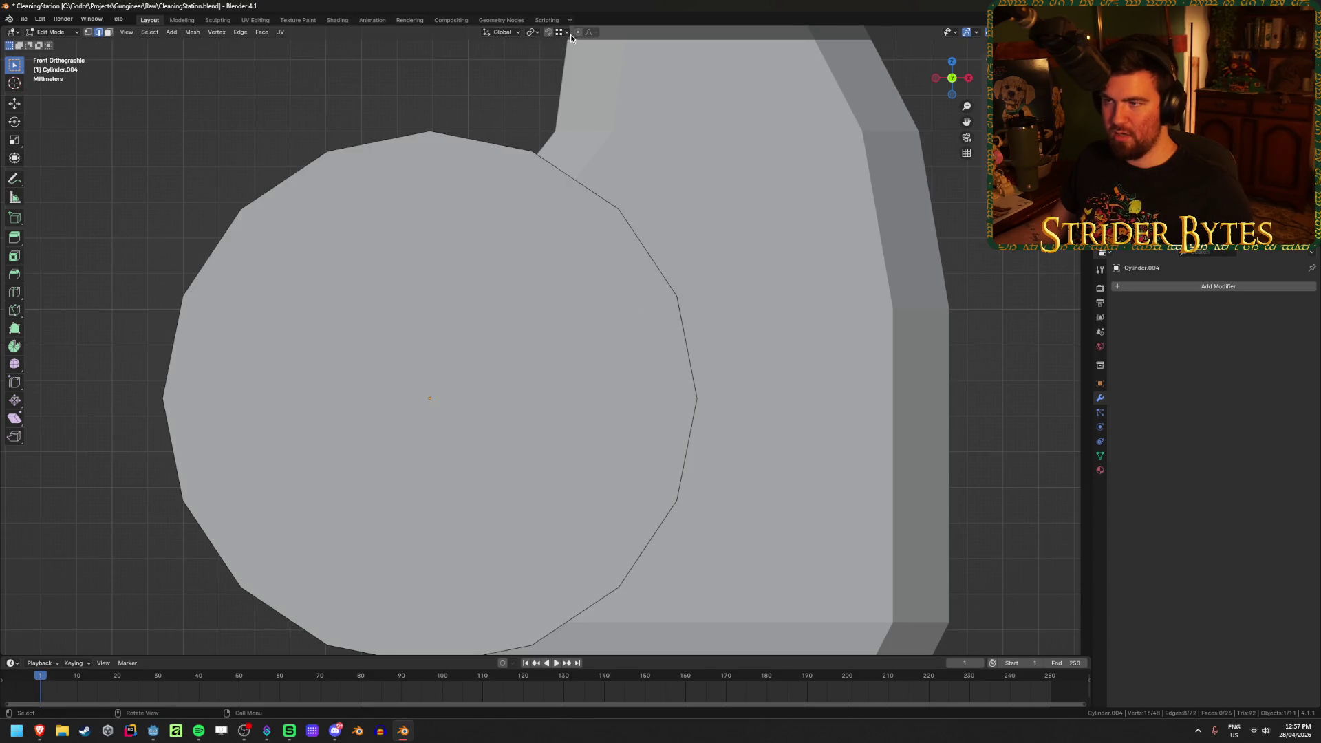
left_click(533, 33)
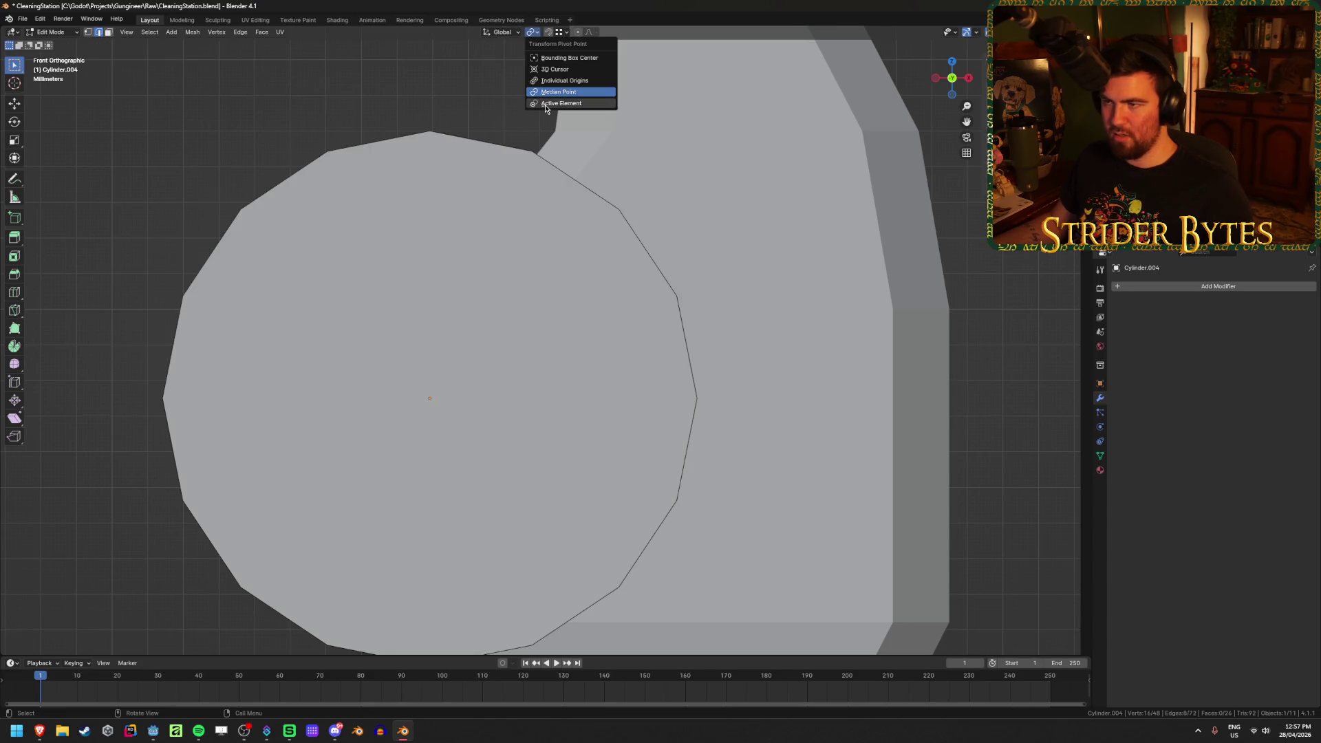
left_click(565, 81)
key("s")
key("Escape")
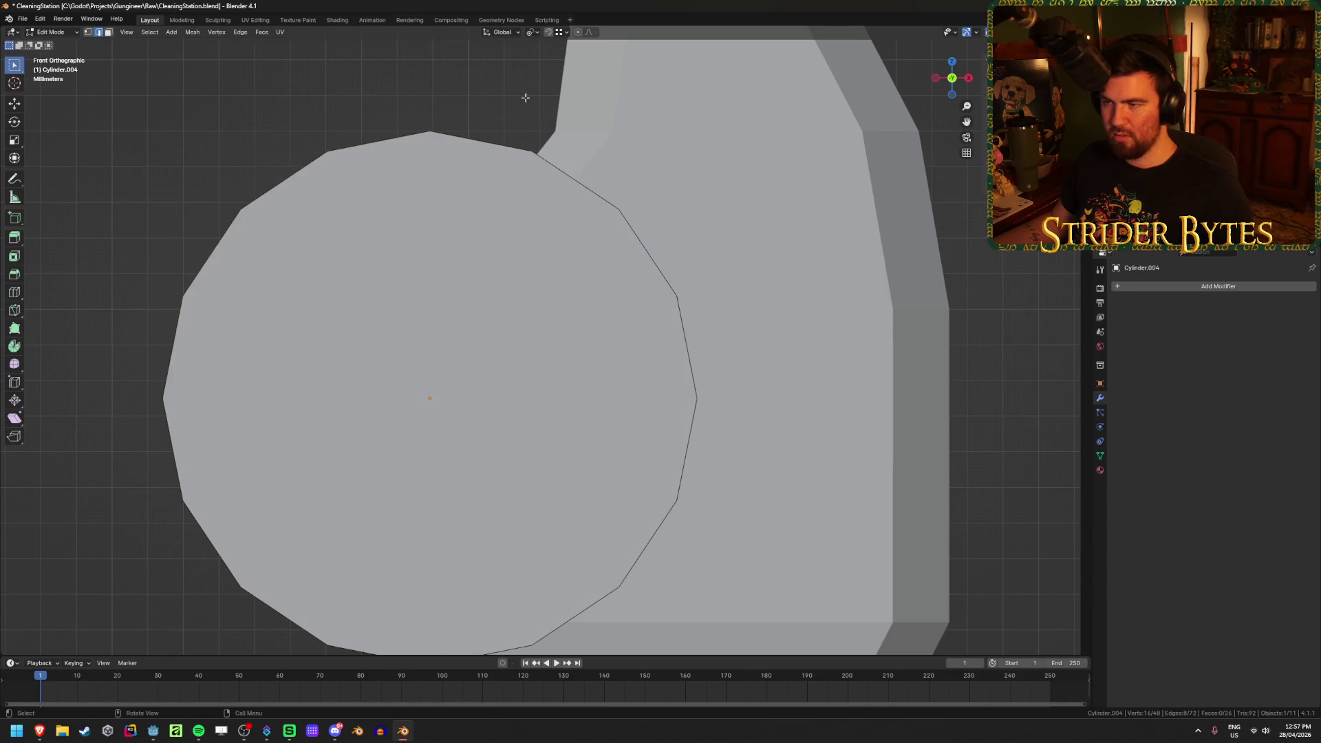
left_click(535, 33)
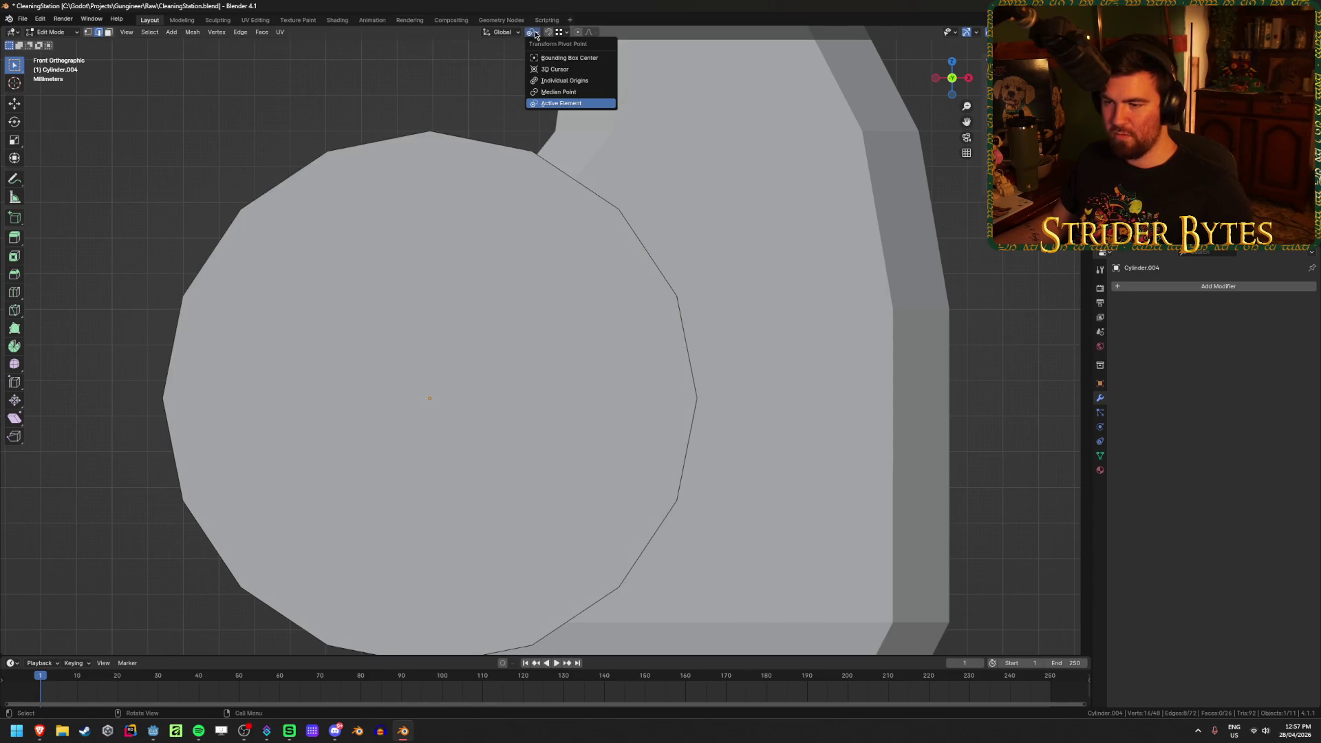
left_click(554, 69)
Snap the 3D cursor to the selection, then to the sponge disc's origin
scroll(462, 347, "down", 3)
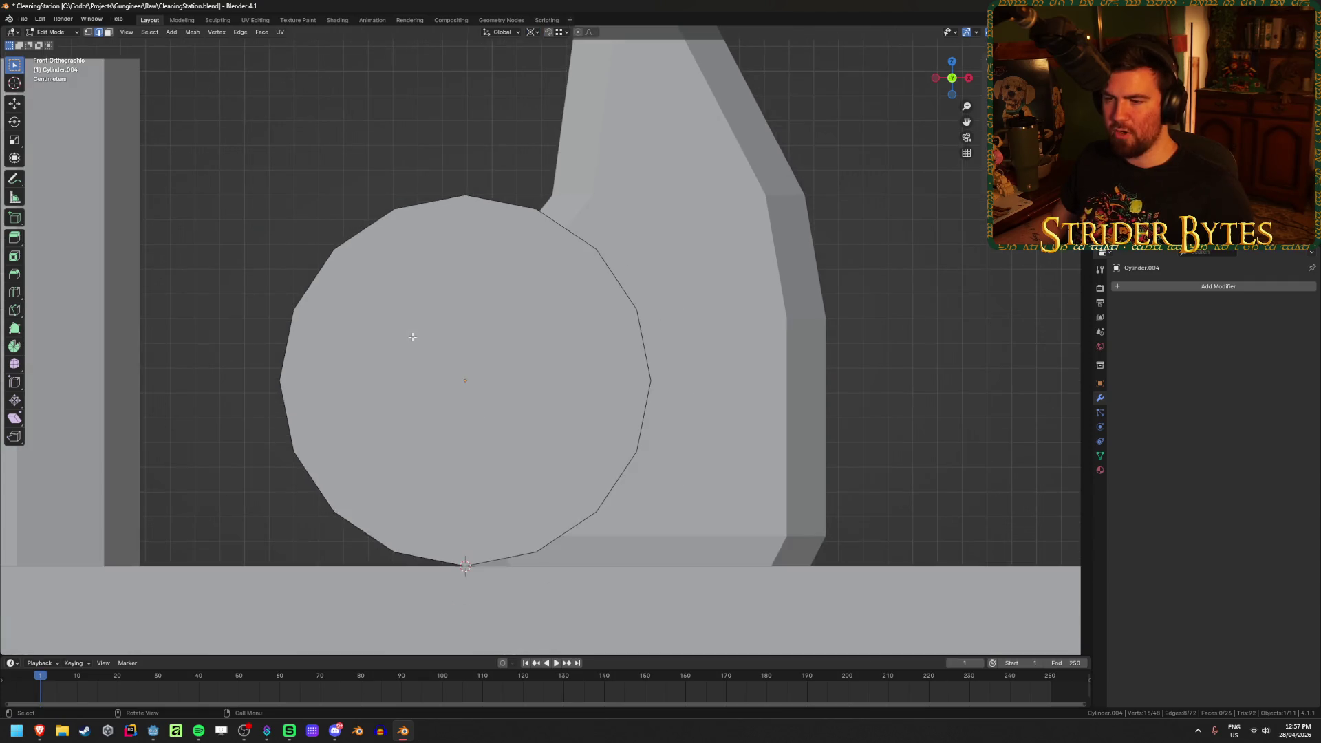
key("shift+s")
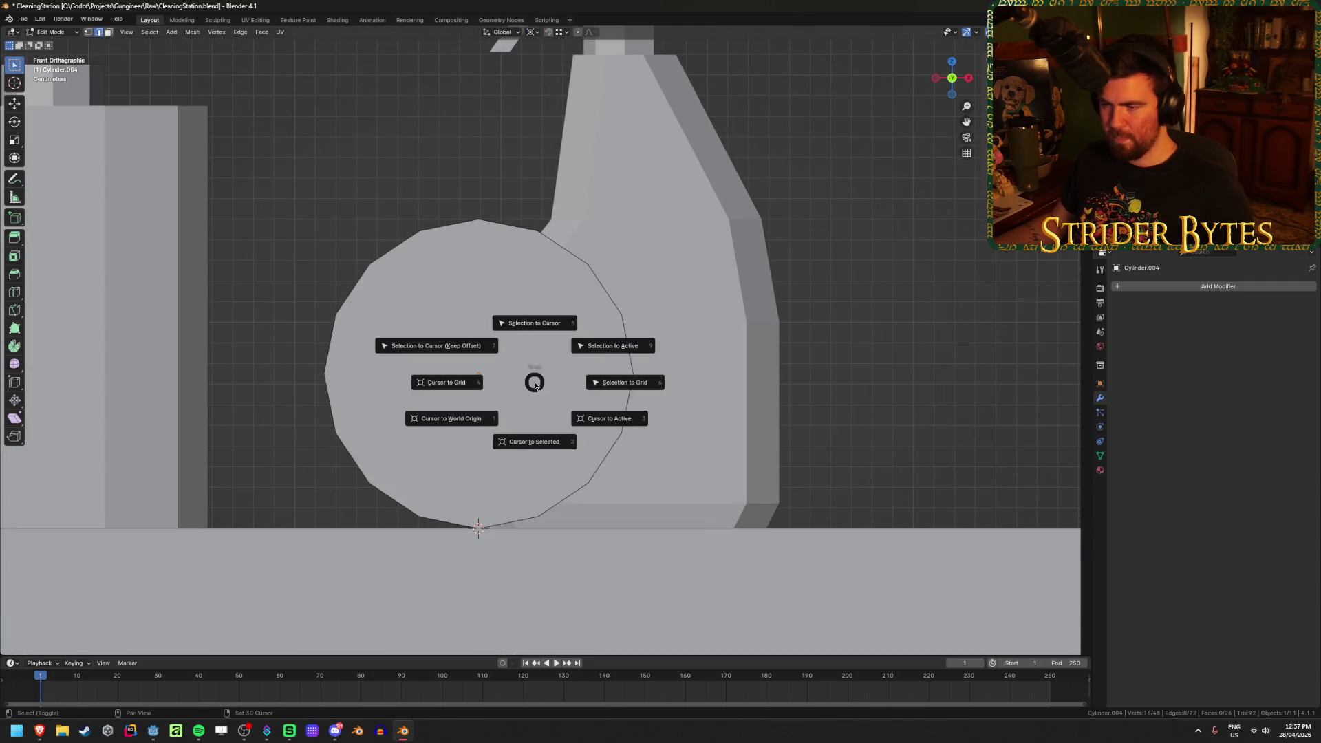
left_click(539, 429)
key("Tab")
key("shift+s")
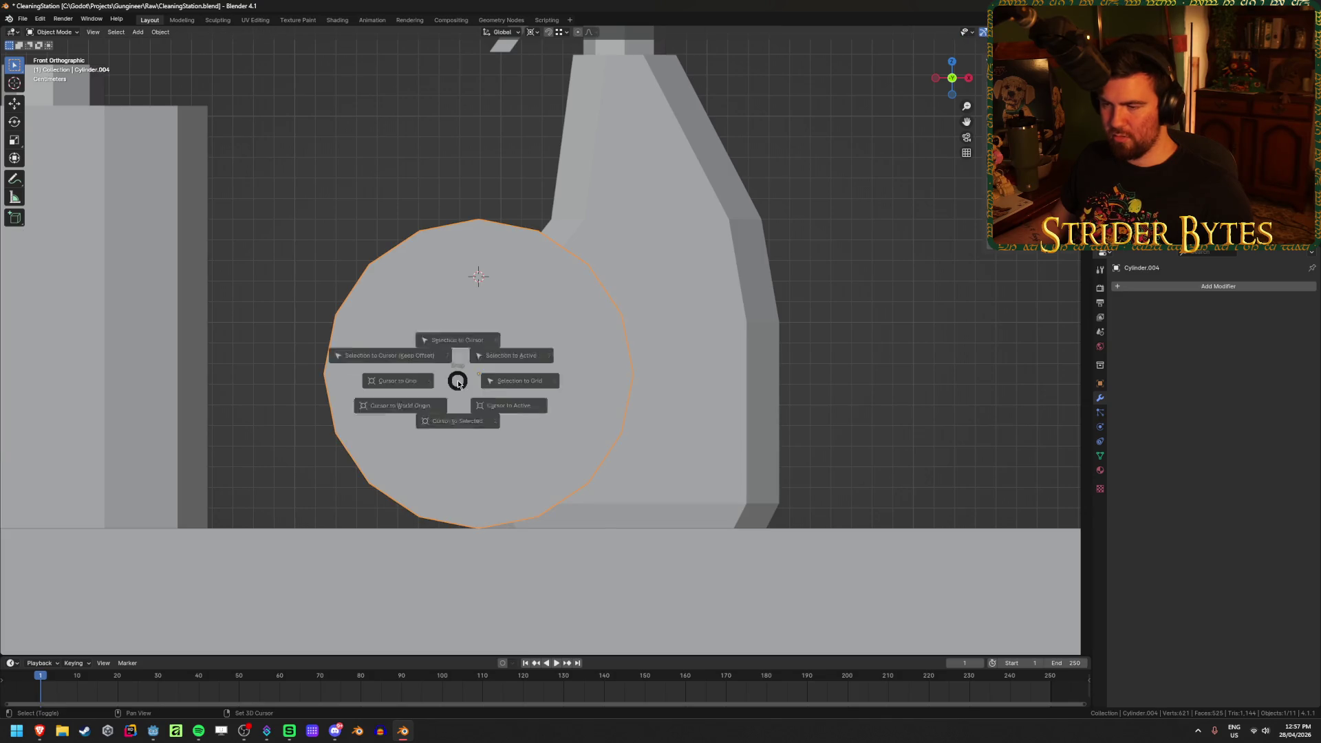
left_click(457, 434)
key("Tab")
mouse_move(457, 425)
middle_mouse_down()
mouse_move(756, 396)
mouse_move(750, 386)
middle_mouse_up()
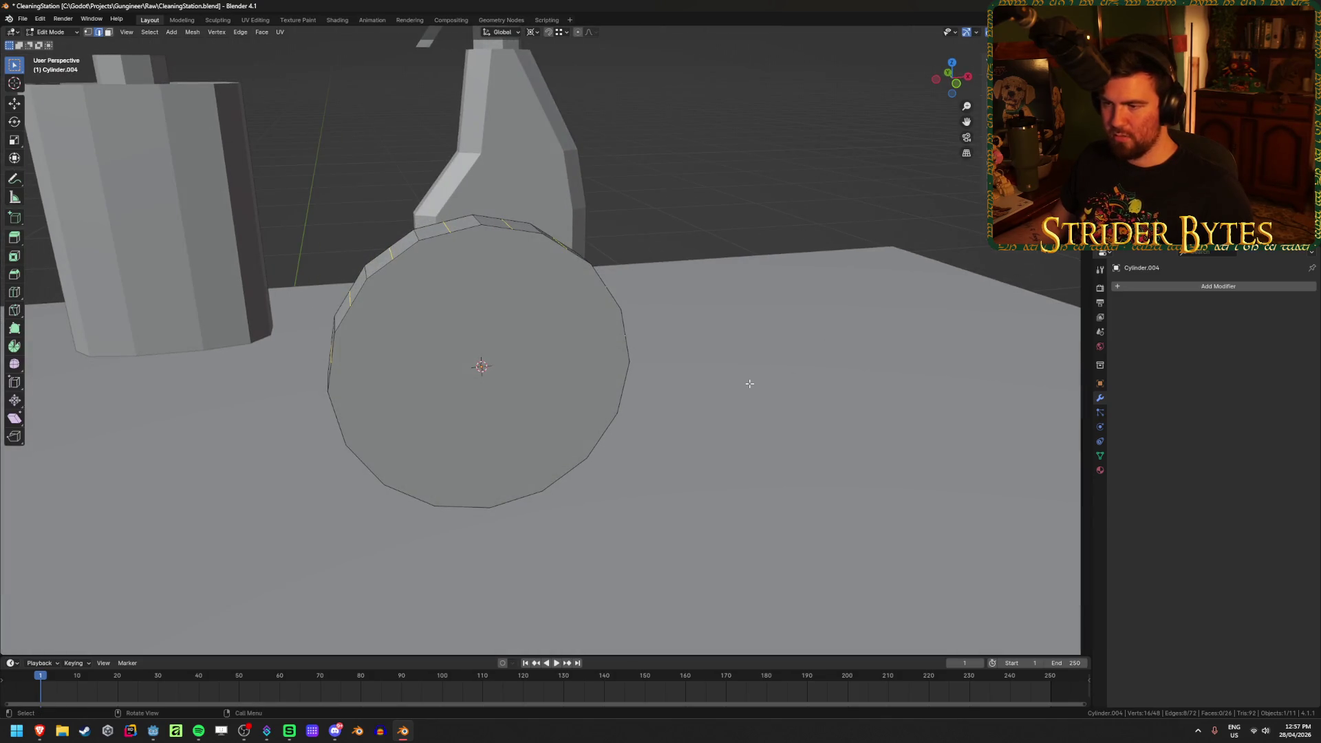
In front view, scale the selected rim vertices to 0.9 about the cursor
key("KP_1")
key("s")
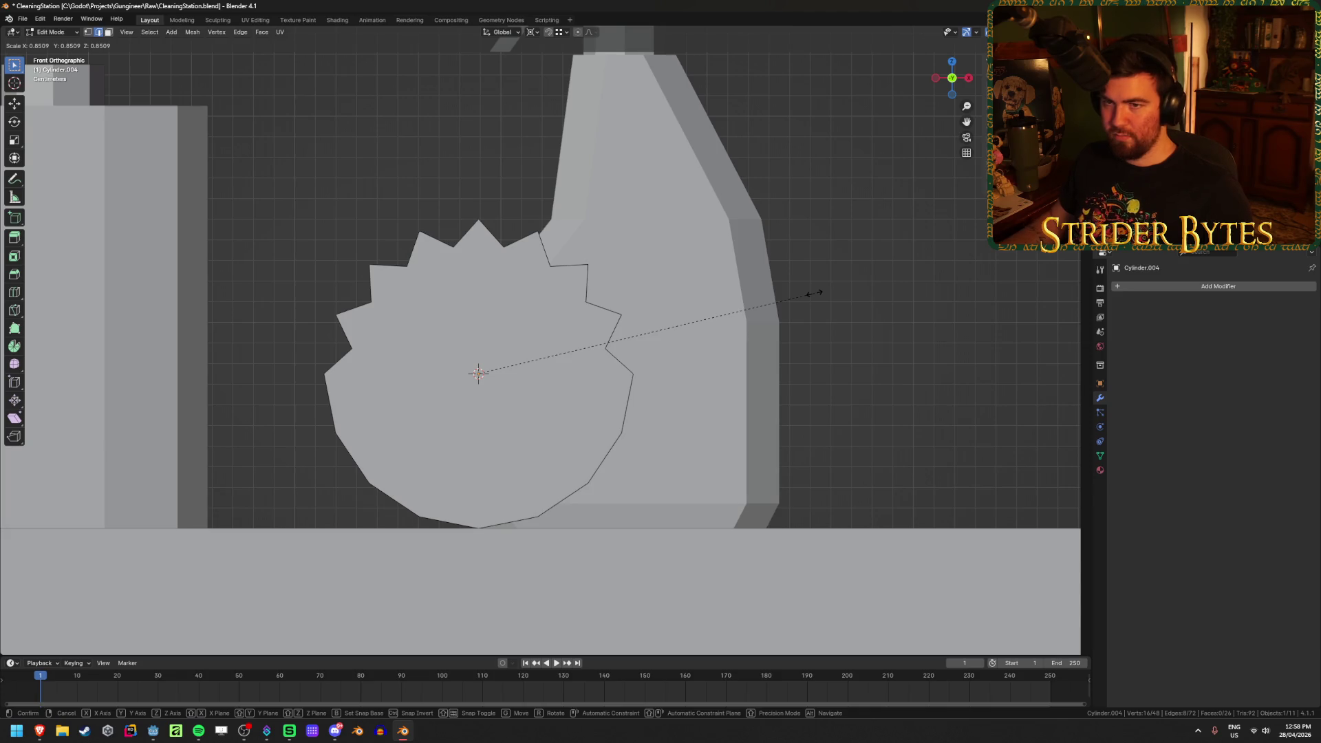
type(".07")
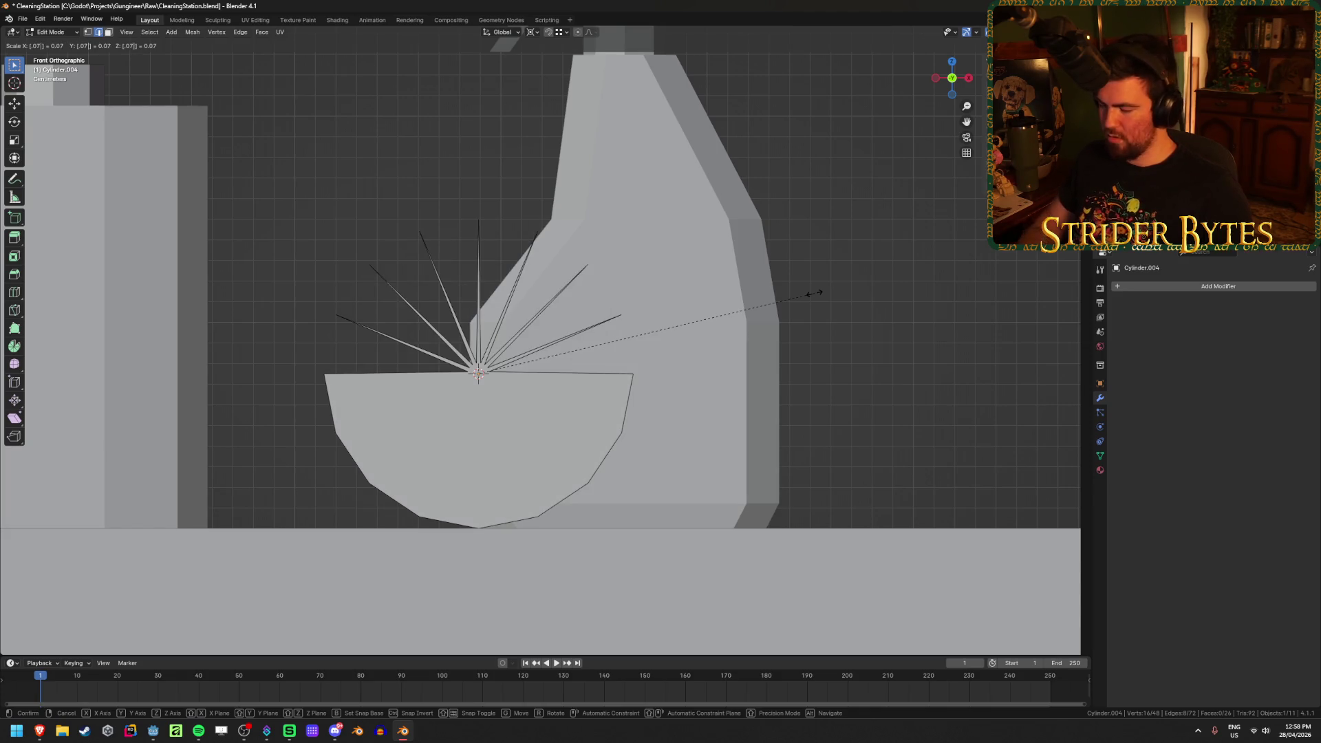
key("BackSpace")
key("BackSpace")
type("75")
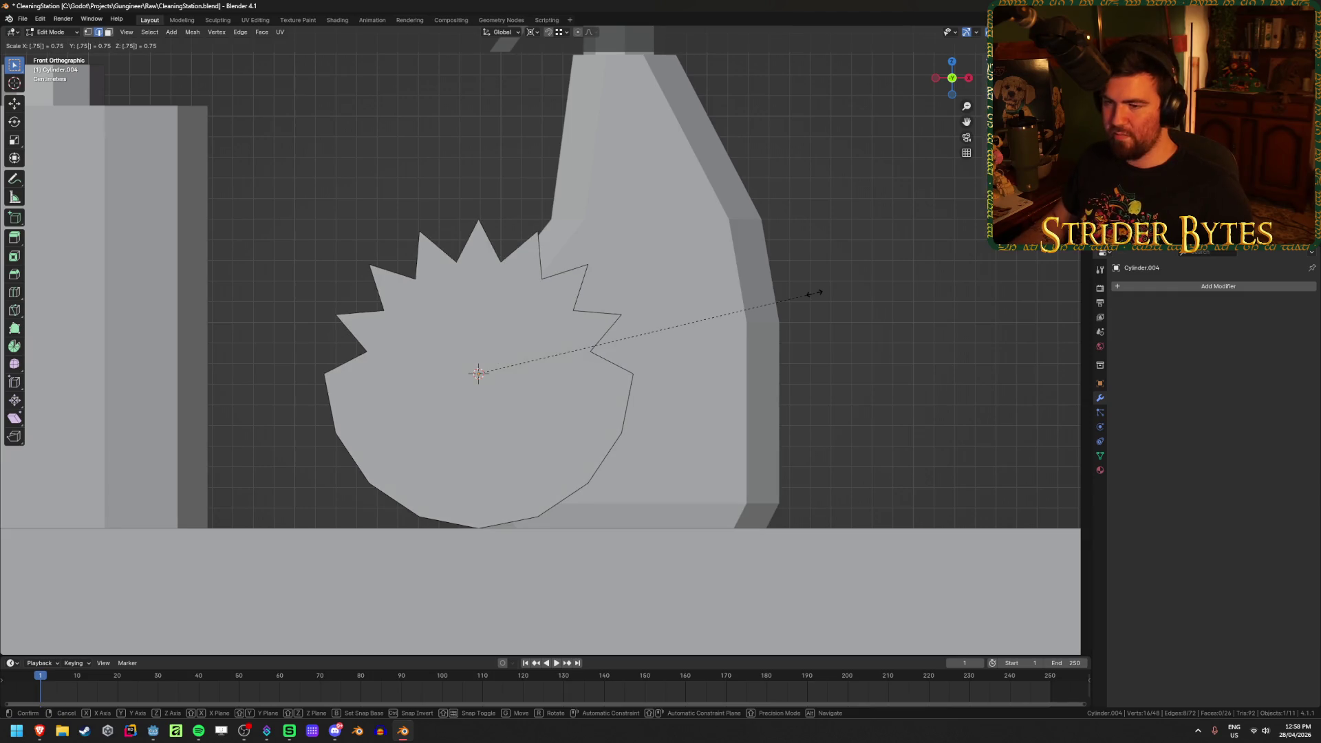
key("BackSpace")
type("8")
key("BackSpace")
type("9")
key("BackSpace")
key("BackSpace")
type("9")
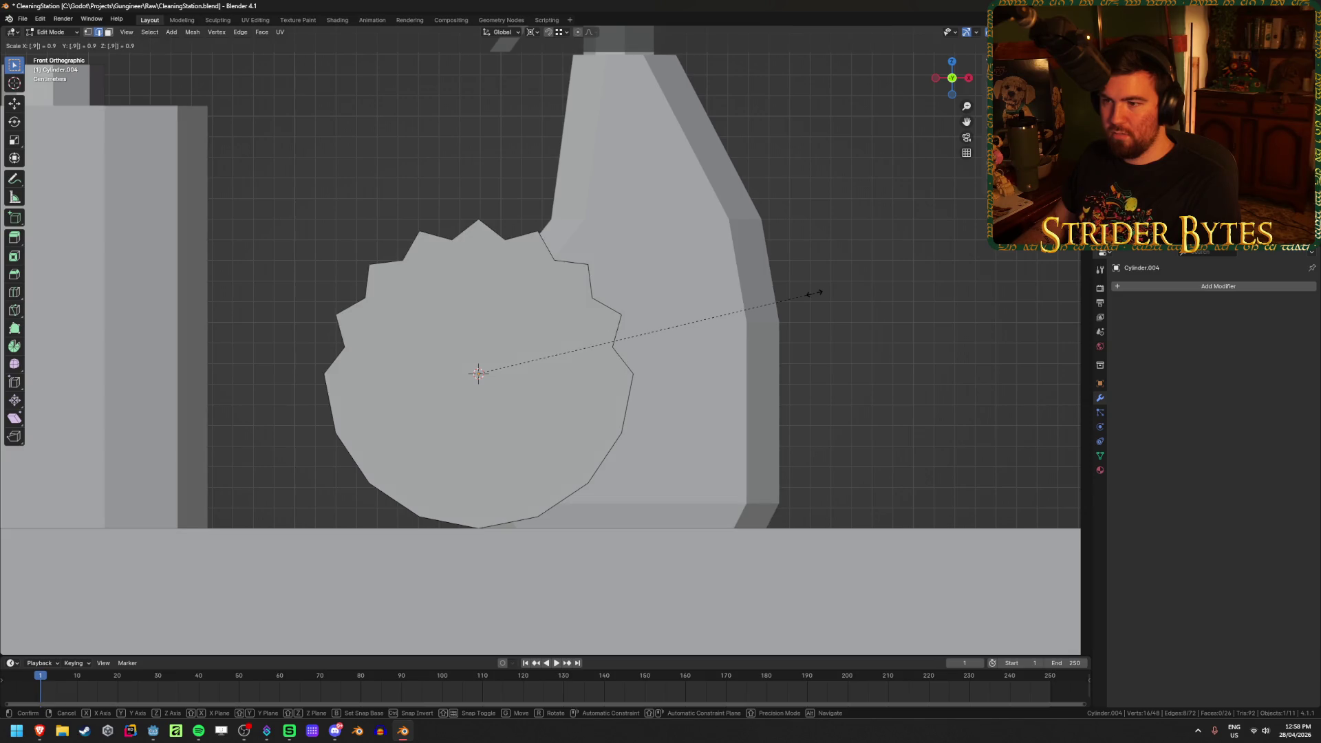
key("Return")
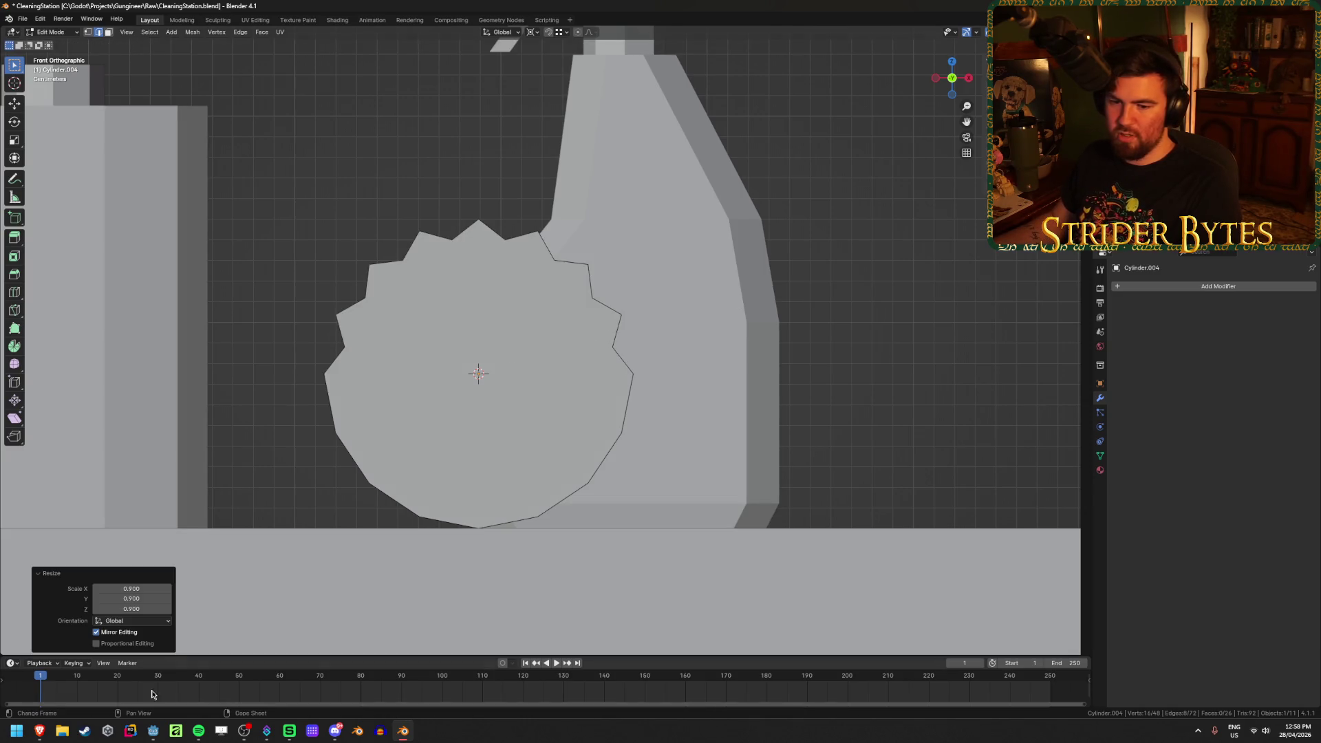
mouse_move(39, 731)
mouse_move(117, 688)
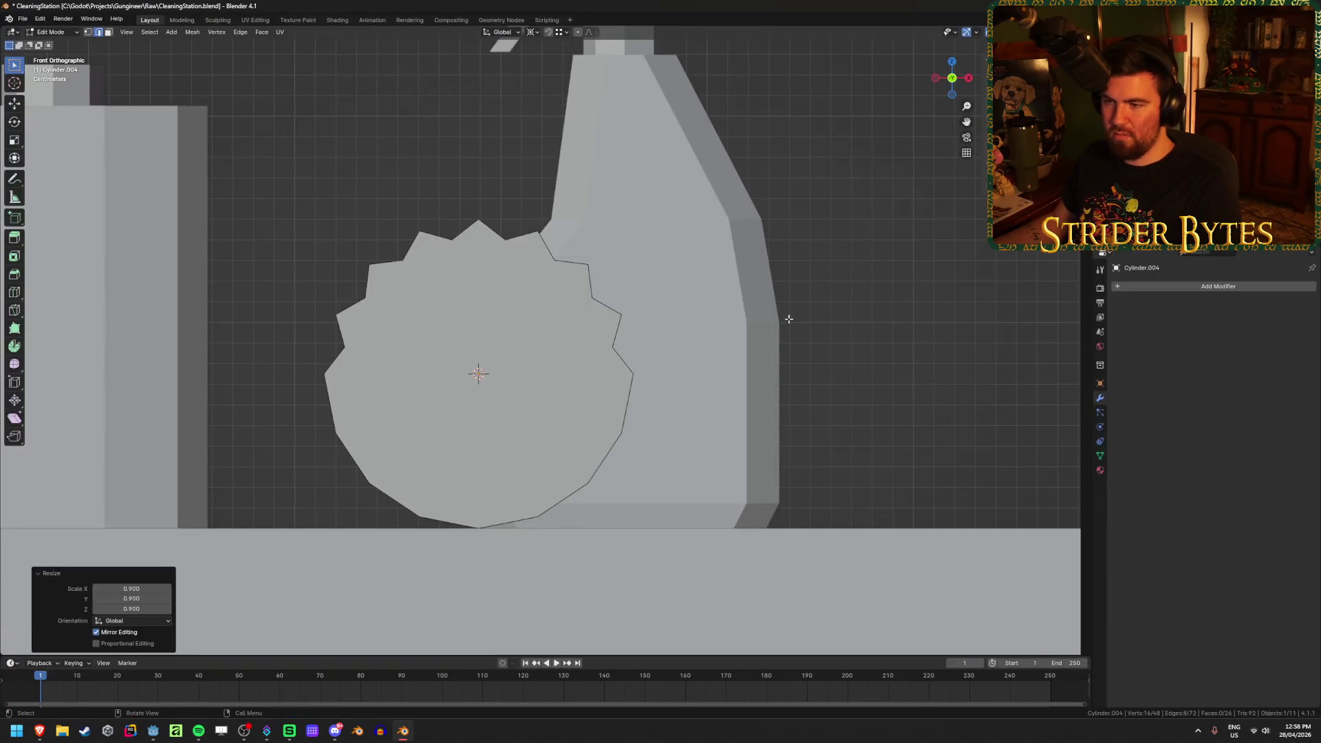
mouse_move(789, 319)
middle_mouse_down()
mouse_move(637, 365)
mouse_move(565, 369)
mouse_move(852, 324)
middle_mouse_up()
In wireframe, scale the alternating rim edges to 0.9 with the Y axis excluded
key("shift+z")
key("shift+z")
key("s")
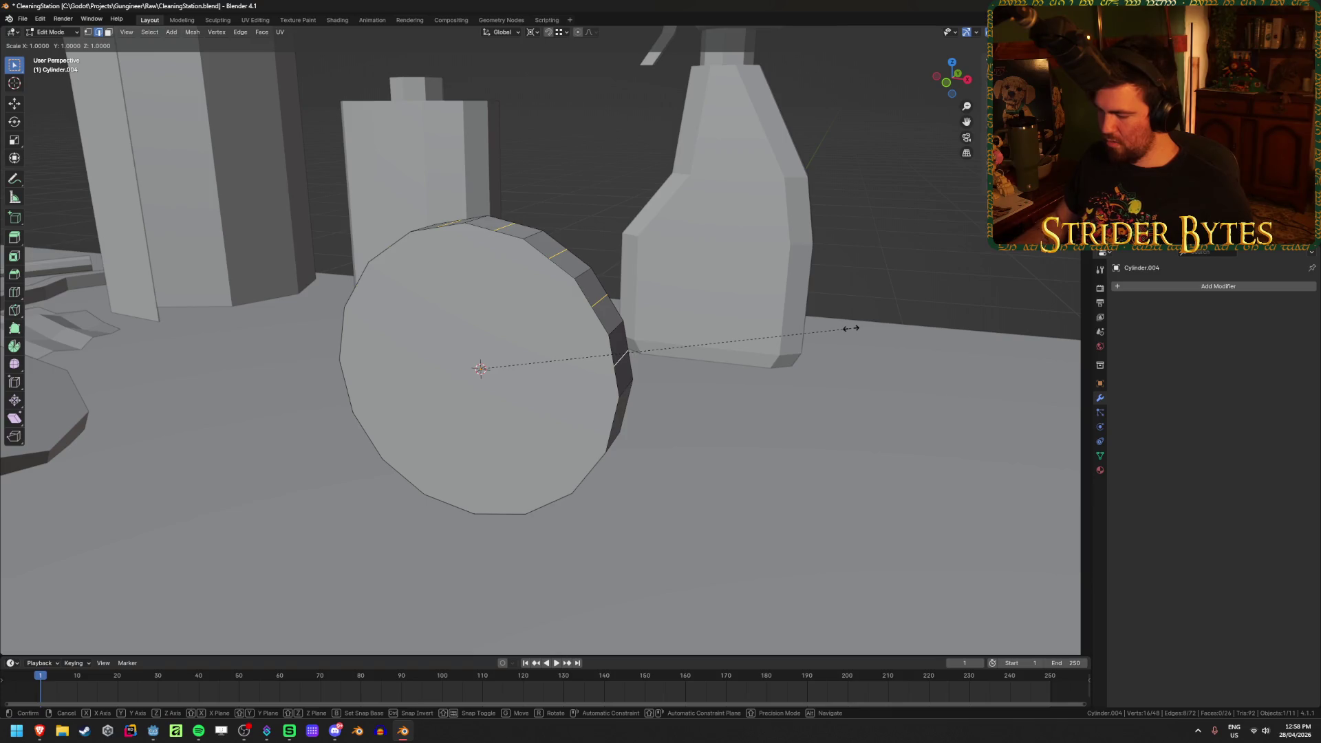
key("shift+y")
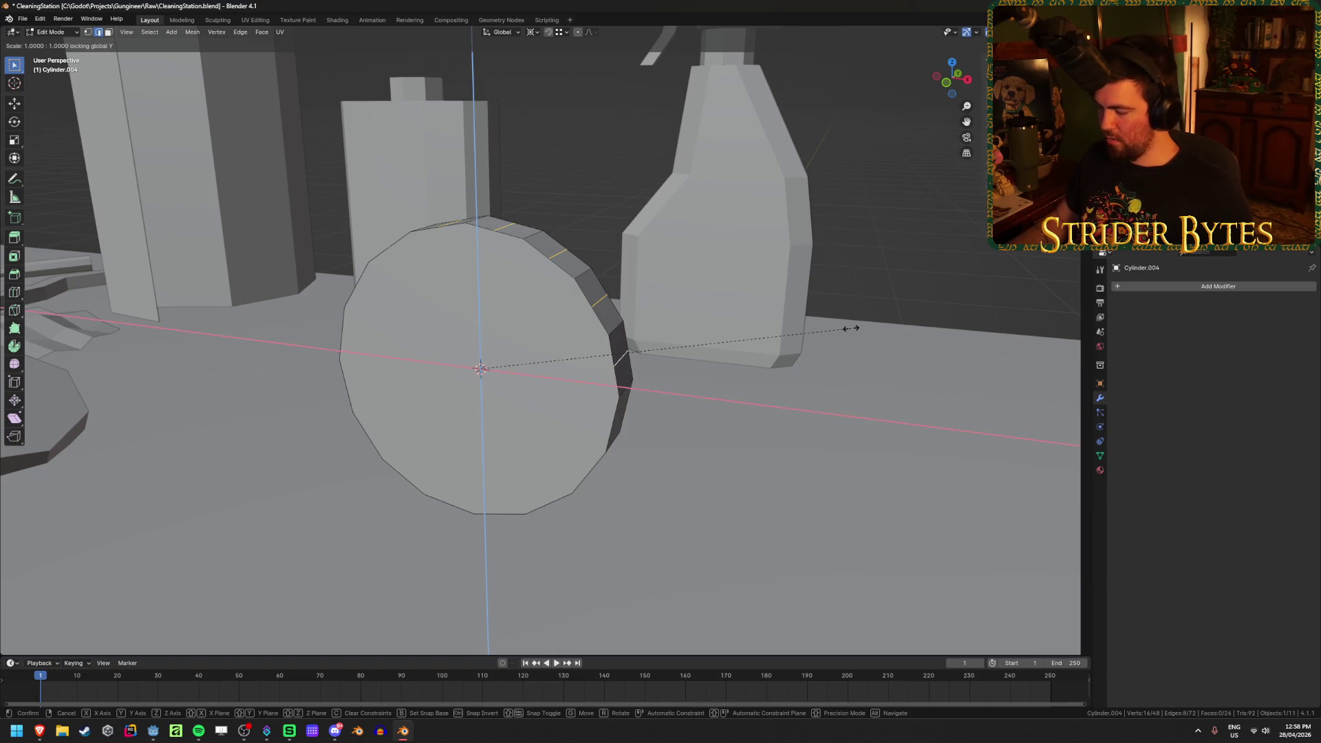
type(".9")
key("BackSpace")
type("8")
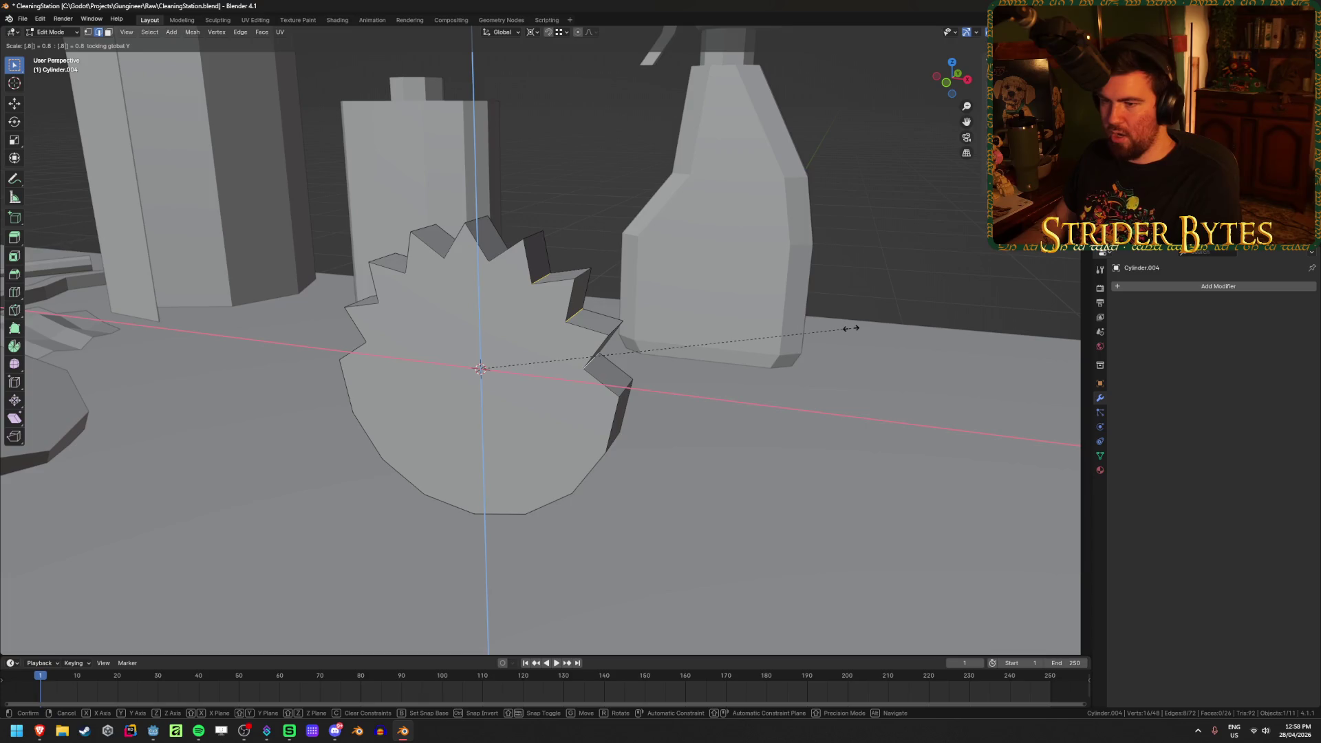
key("BackSpace")
type("9")
key("Return")
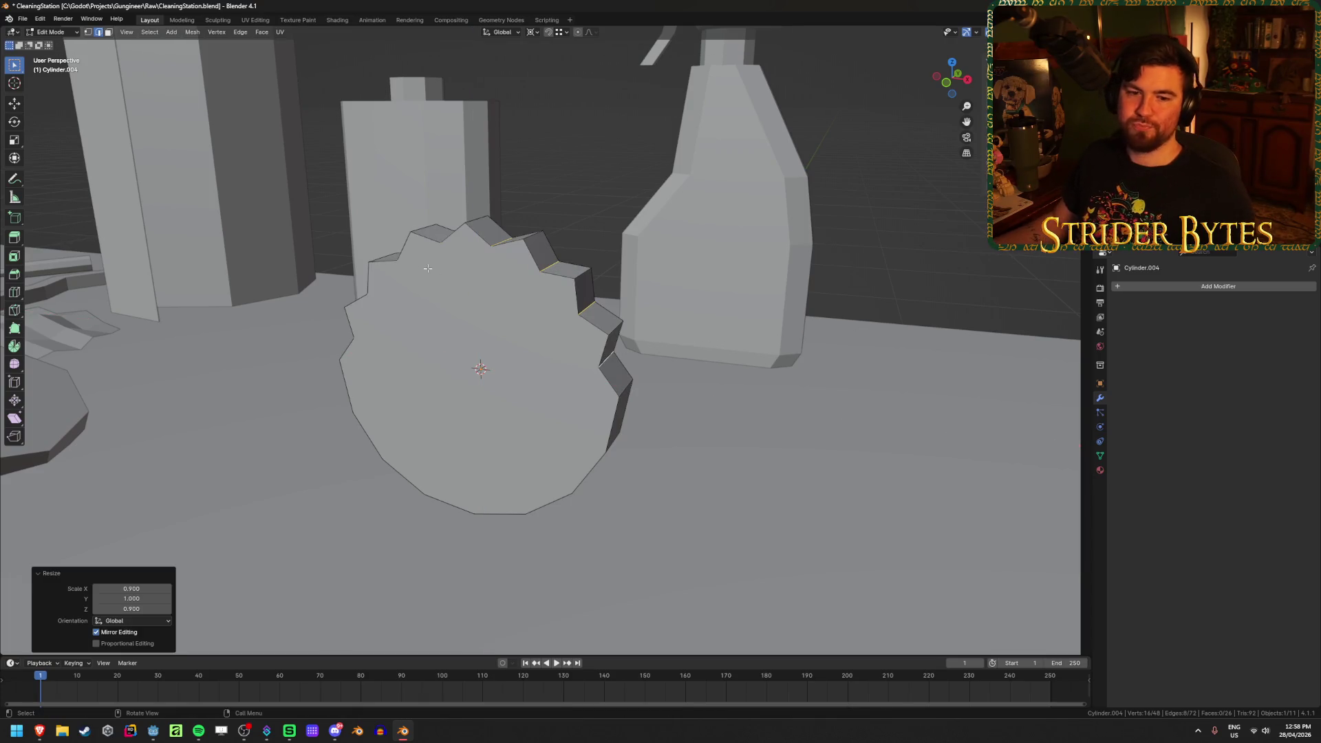
Save the file as CleaningStation.blend
middle_click_drag(237, 276, 798, 222)
key("ctrl+s")
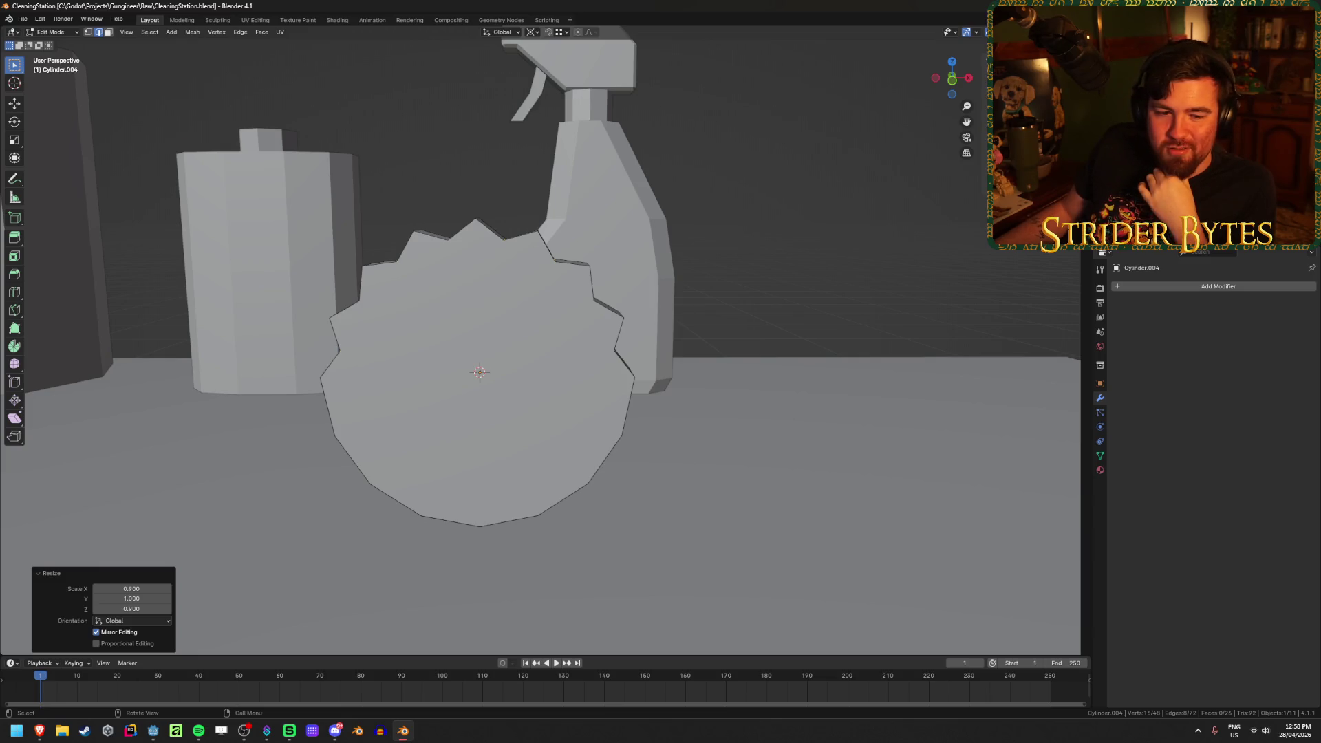
key("alt+Tab")
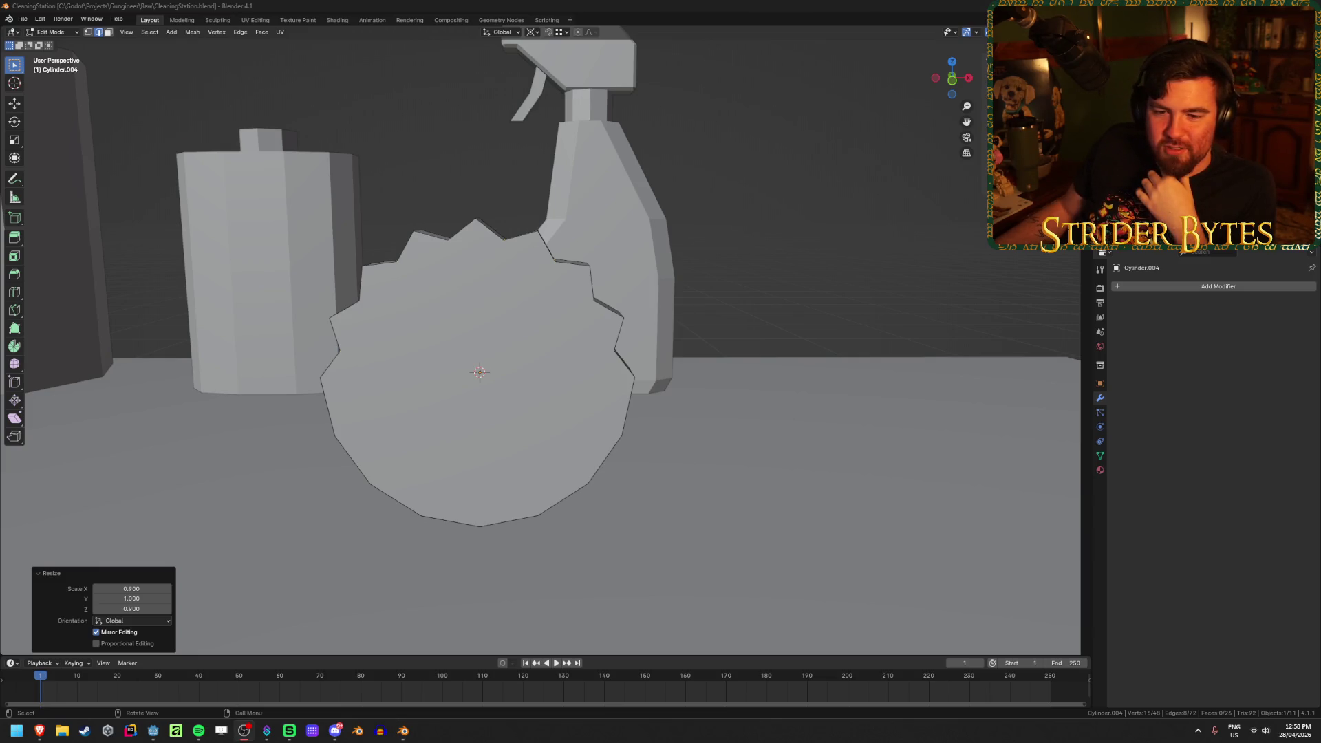
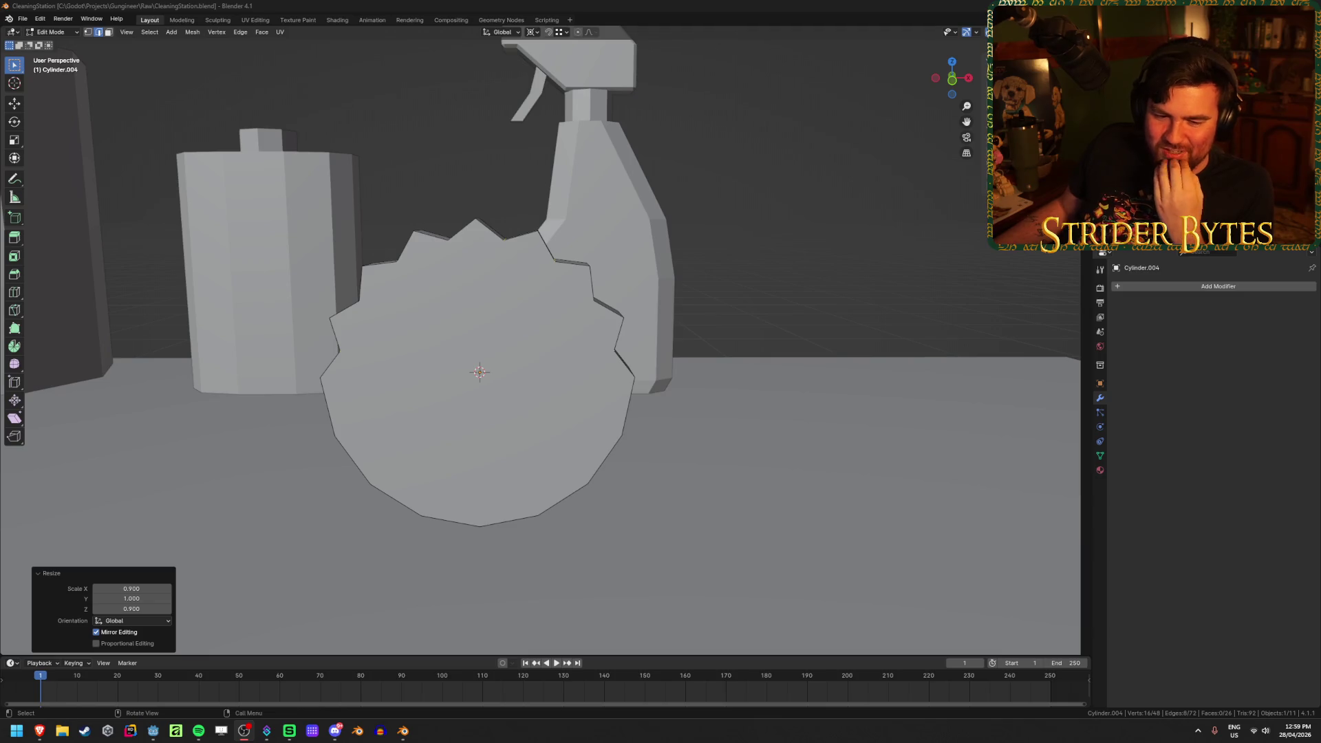
Leave Edit Mode on the gear, clear the selection, and add a cylinder in front view
middle_click_drag(378, 408, 472, 472)
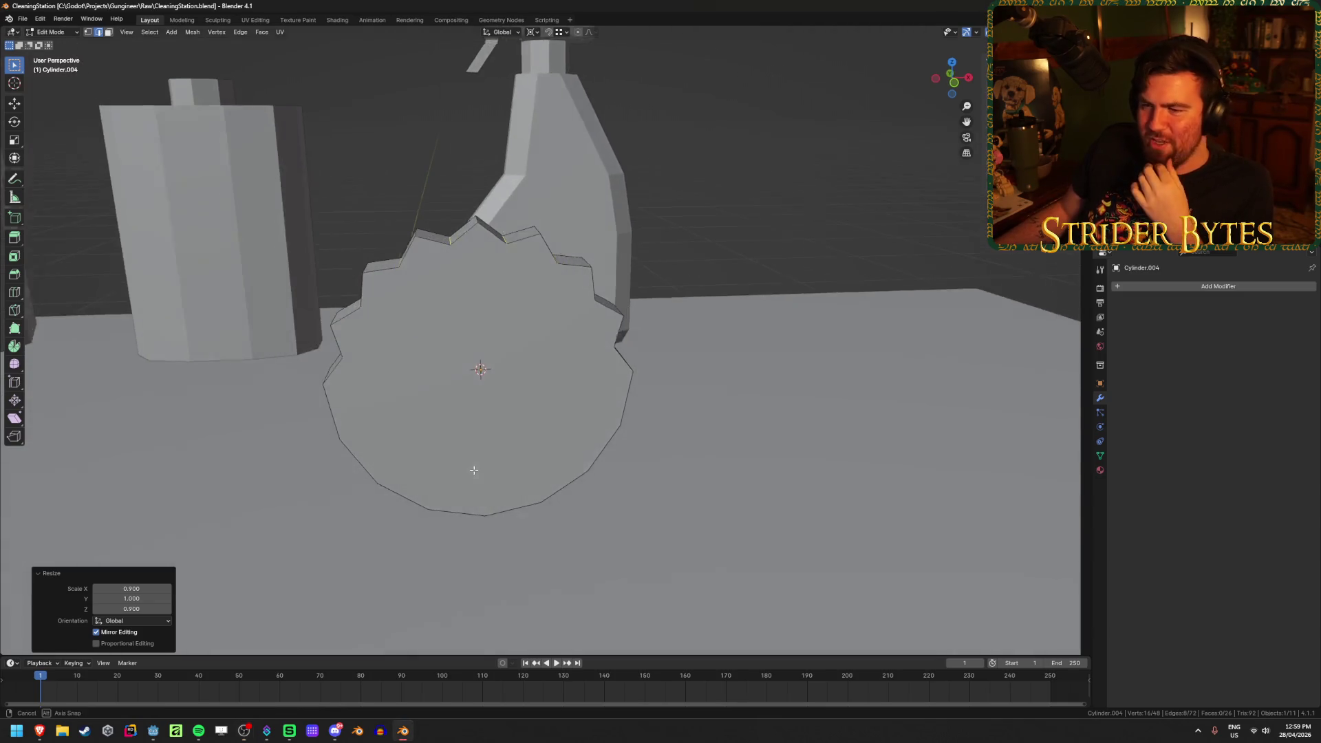
scroll(443, 437, "down", 3)
key("KP_1")
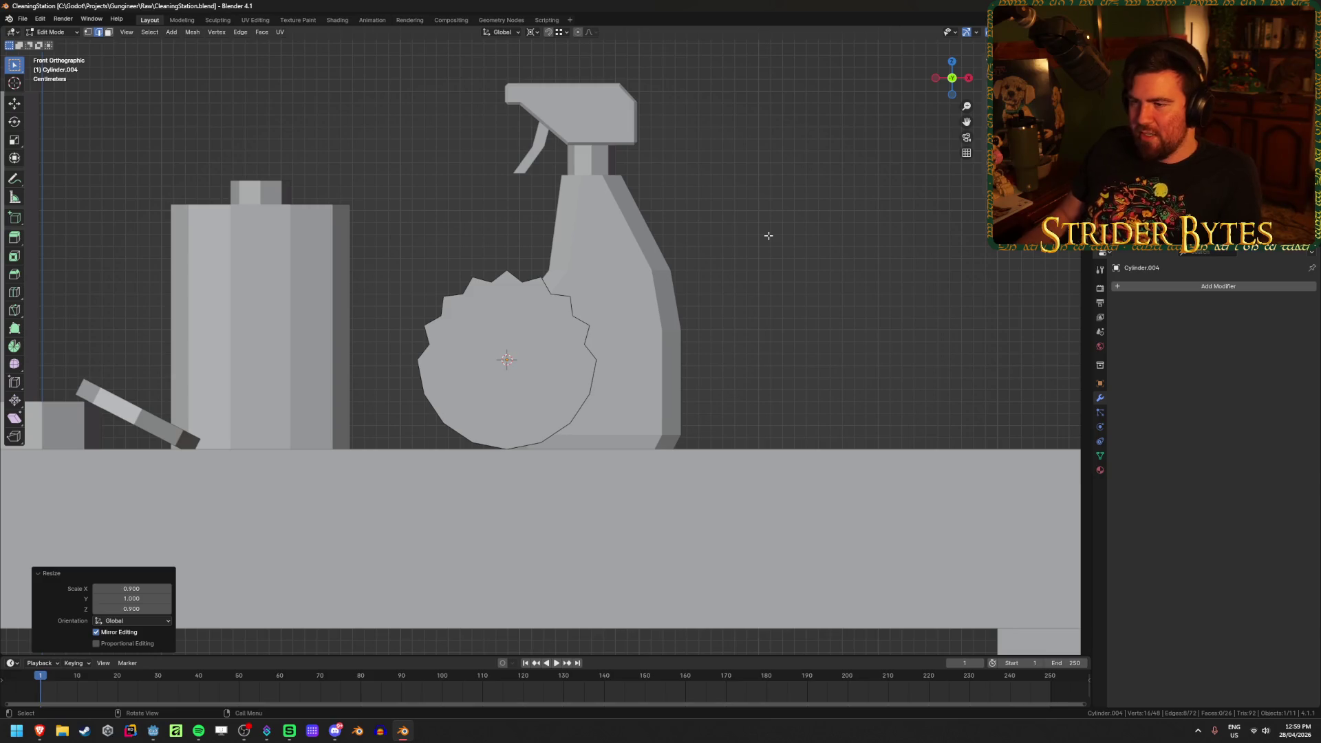
key("Tab")
key("alt+a")
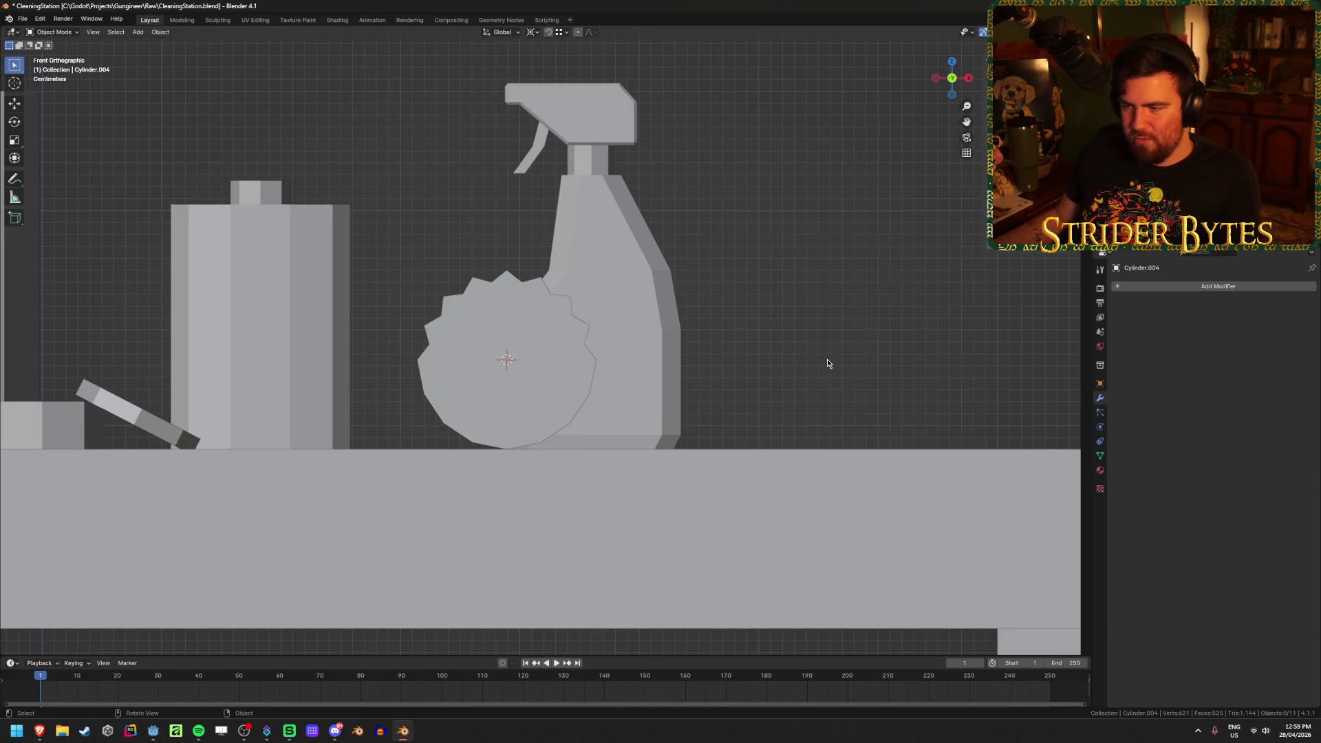
left_click(490, 387)
key("alt+a")
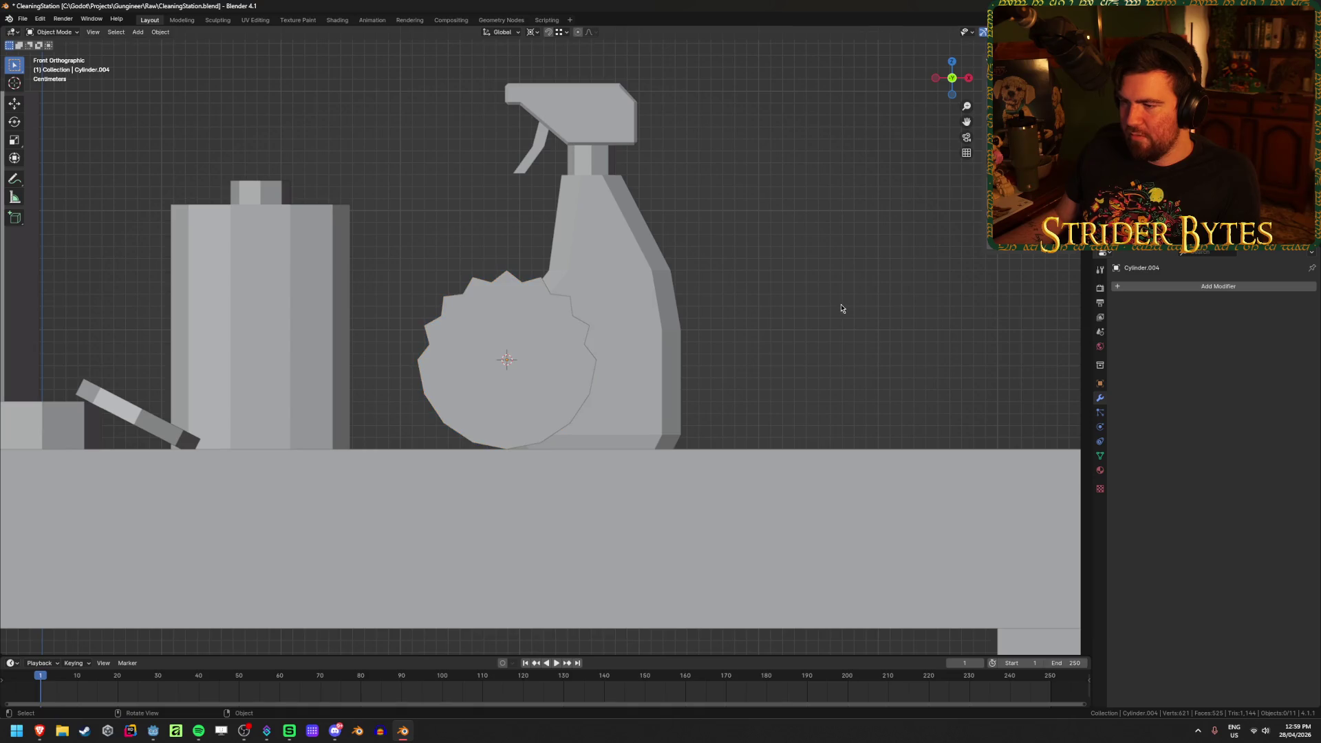
key("shift+a")
left_click(883, 356)
mouse_move(883, 356)
middle_mouse_down()
mouse_move(550, 427)
mouse_move(207, 544)
middle_mouse_up()
Rotate the new cylinder 90° on X, with 0.05 m depth and 0.015 m radius
left_click_drag(131, 623, 129, 632)
left_click(127, 623)
type("90")
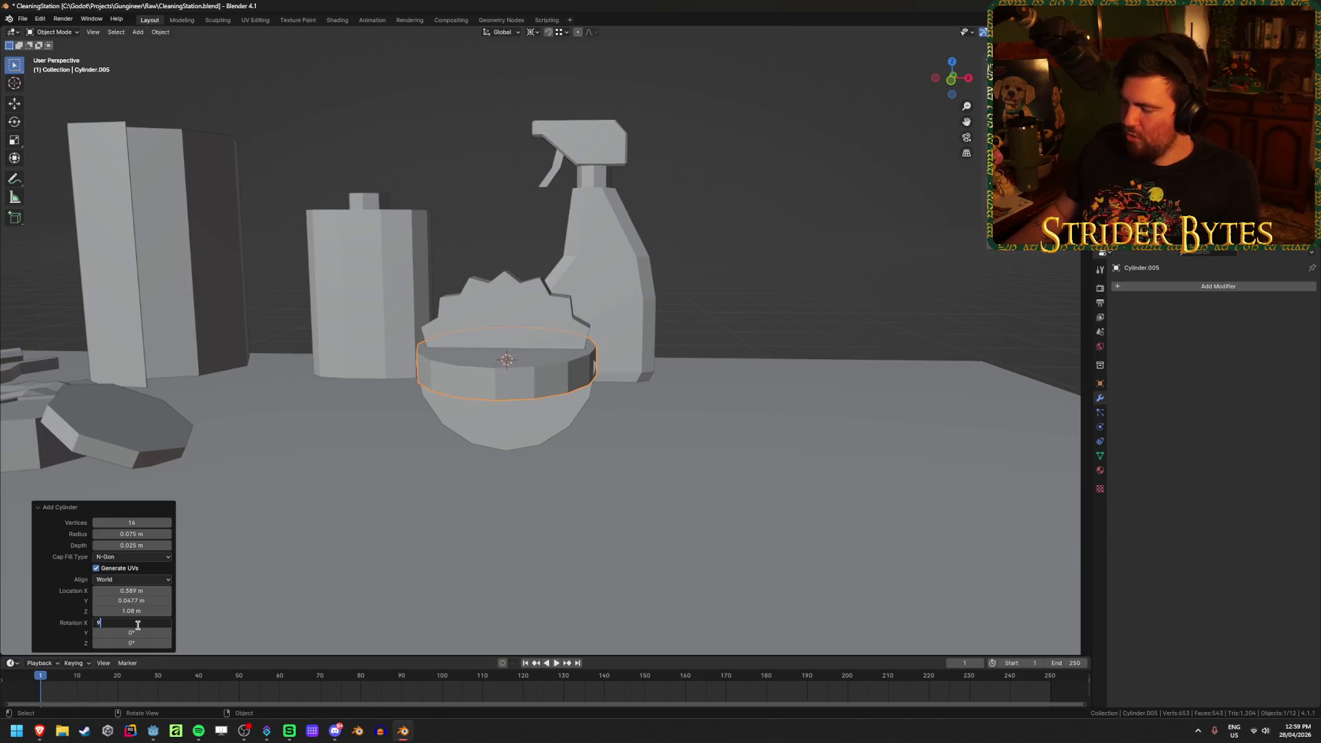
key("Return")
middle_click_drag(327, 470, 431, 446)
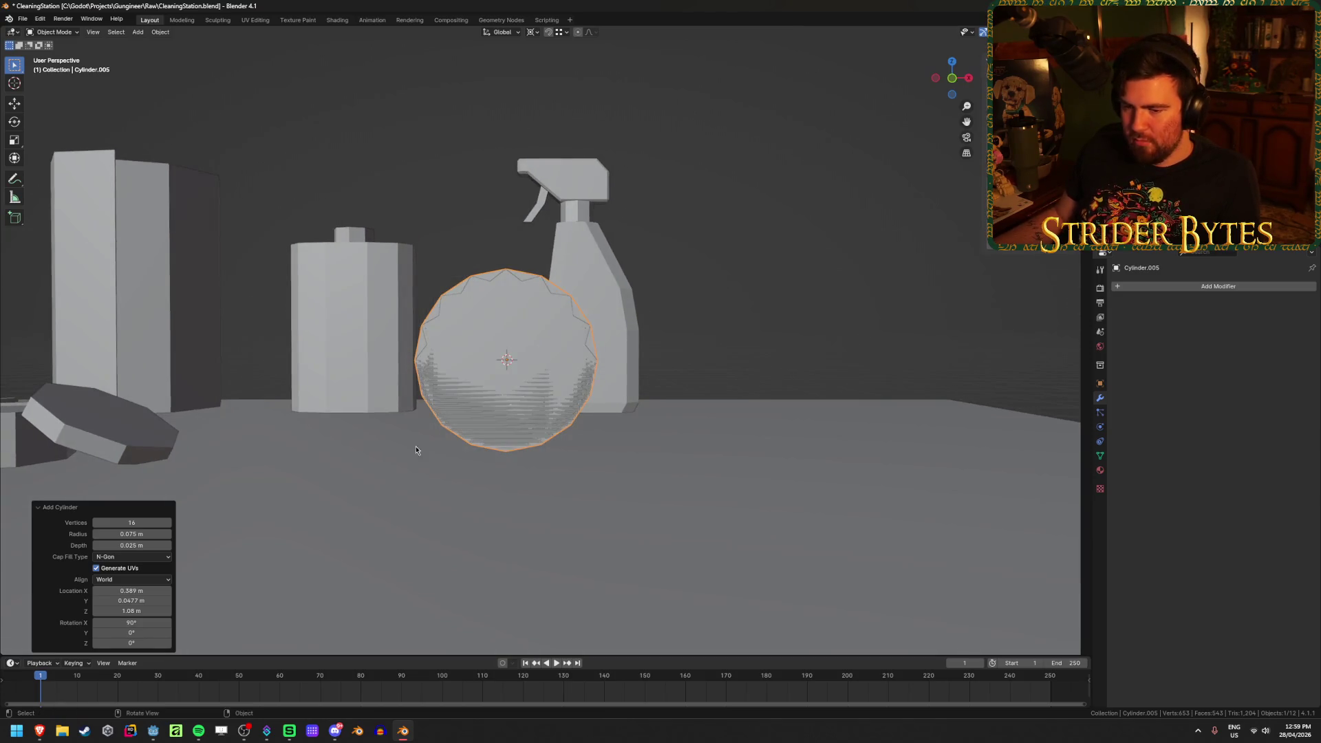
left_click(142, 545)
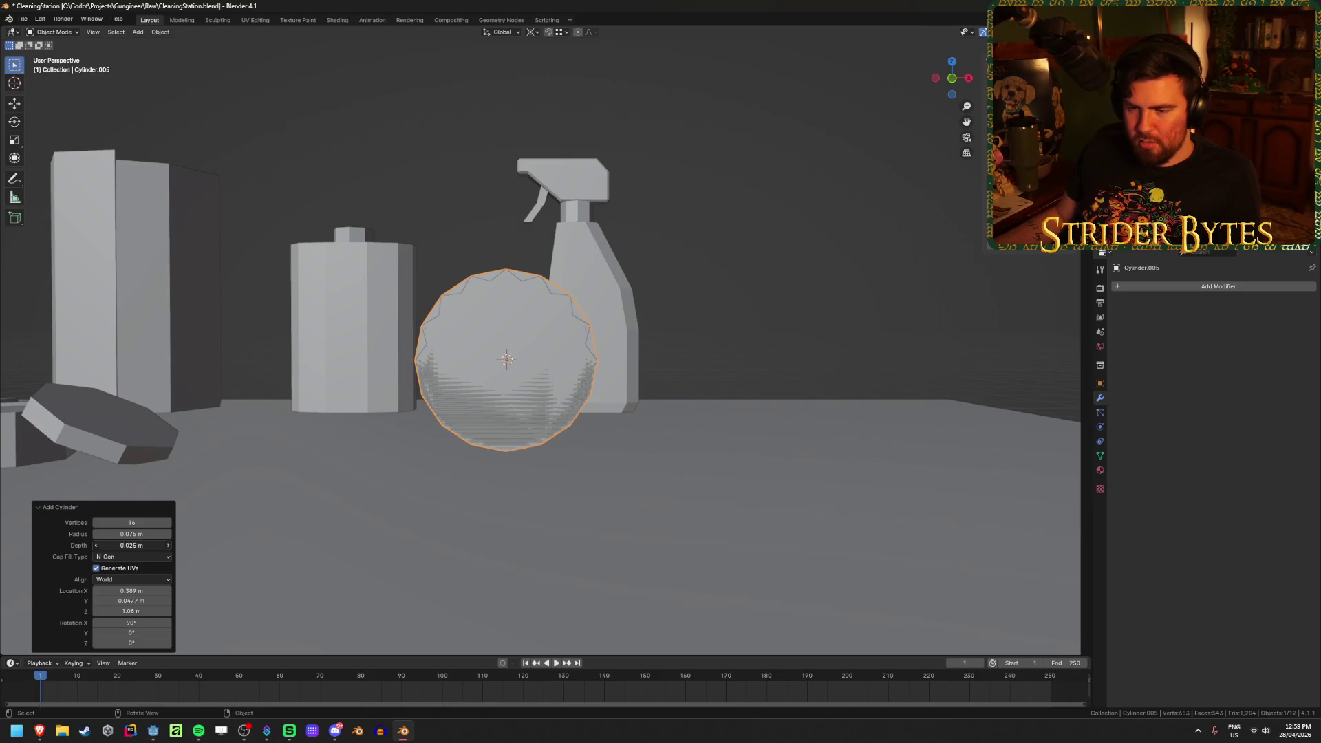
type("05")
key("Return")
left_click(141, 534)
type(".015")
key("Return")
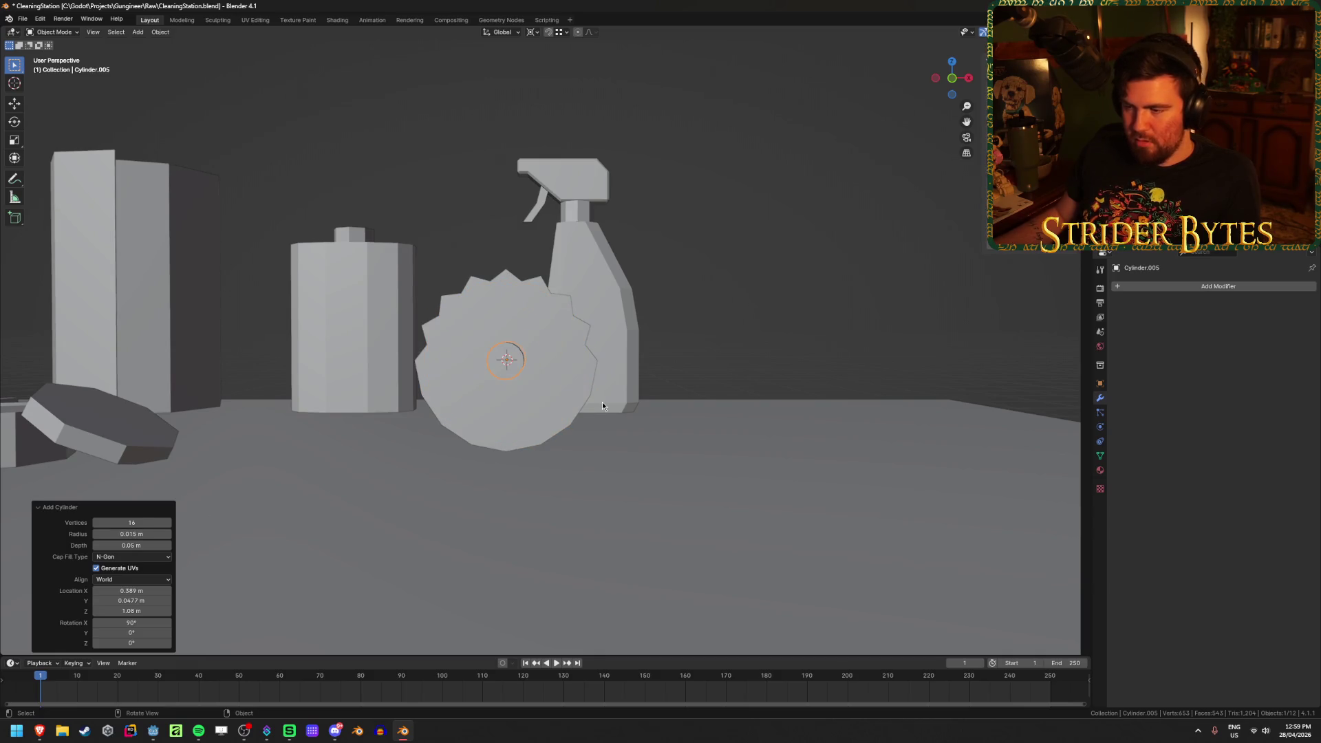
Compare with the scrub daddy reference images and reduce the cylinder radius to 0.01 m
key("KP_1")
mouse_move(41, 736)
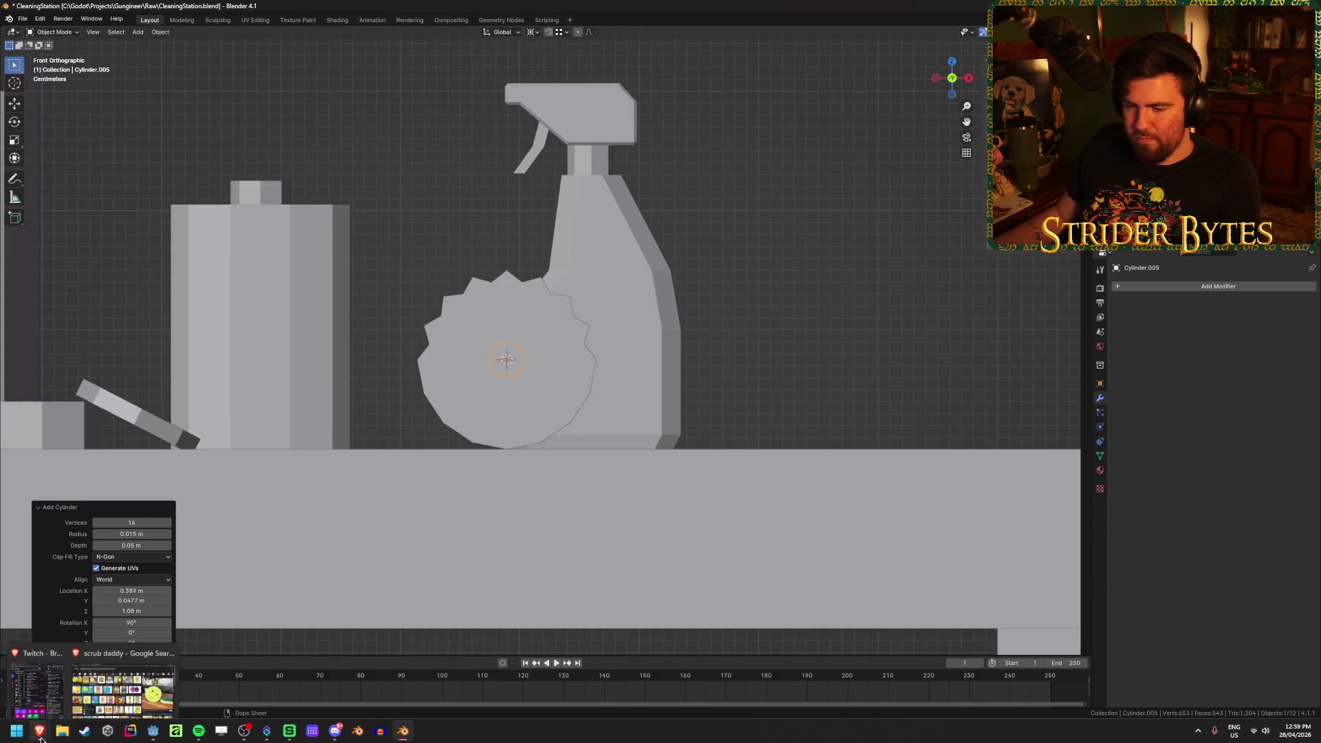
left_click(108, 688)
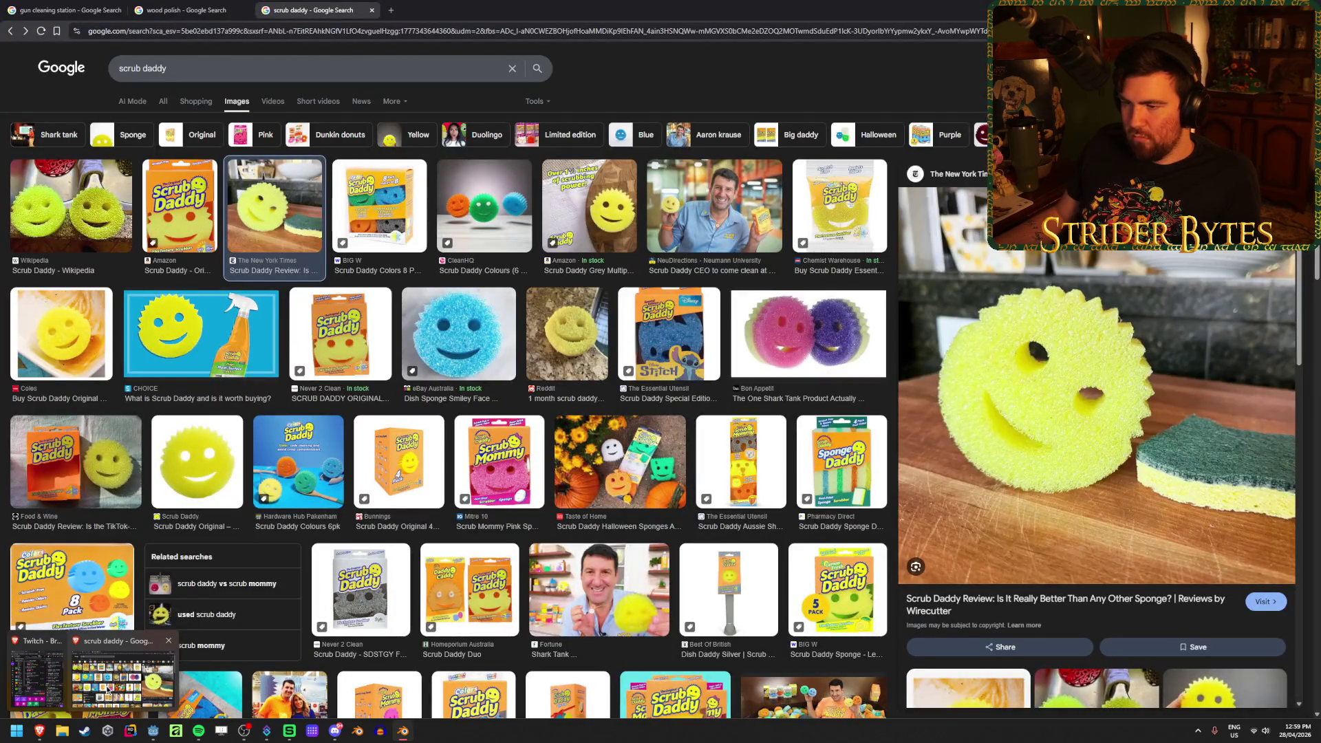
key("alt+Tab")
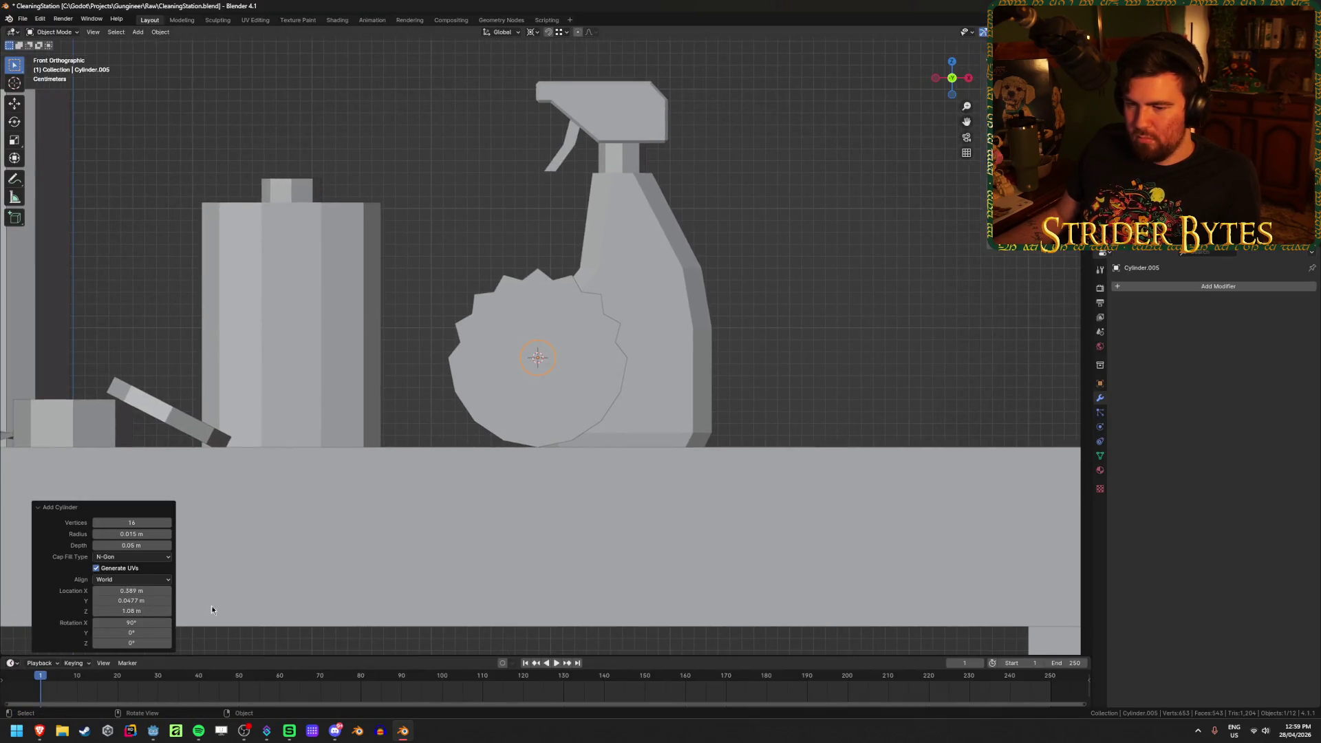
left_click(152, 534)
type(".01")
key("Return")
Orbit around to check the cylinder's depth and fit inside the sponge
scroll(486, 323, "up", 5)
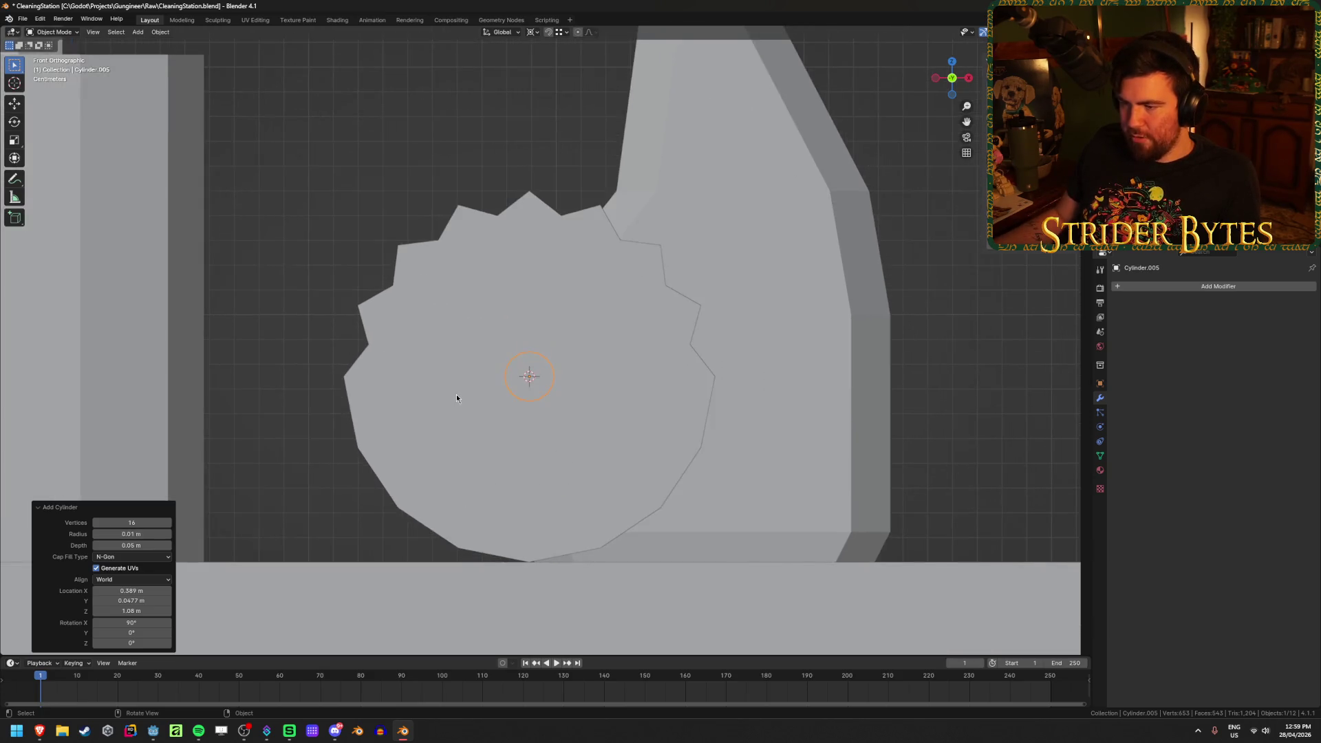
middle_click_drag(457, 394, 432, 407)
key("KP_1")
mouse_move(522, 340)
middle_mouse_down()
mouse_move(436, 366)
mouse_move(555, 324)
middle_mouse_up()
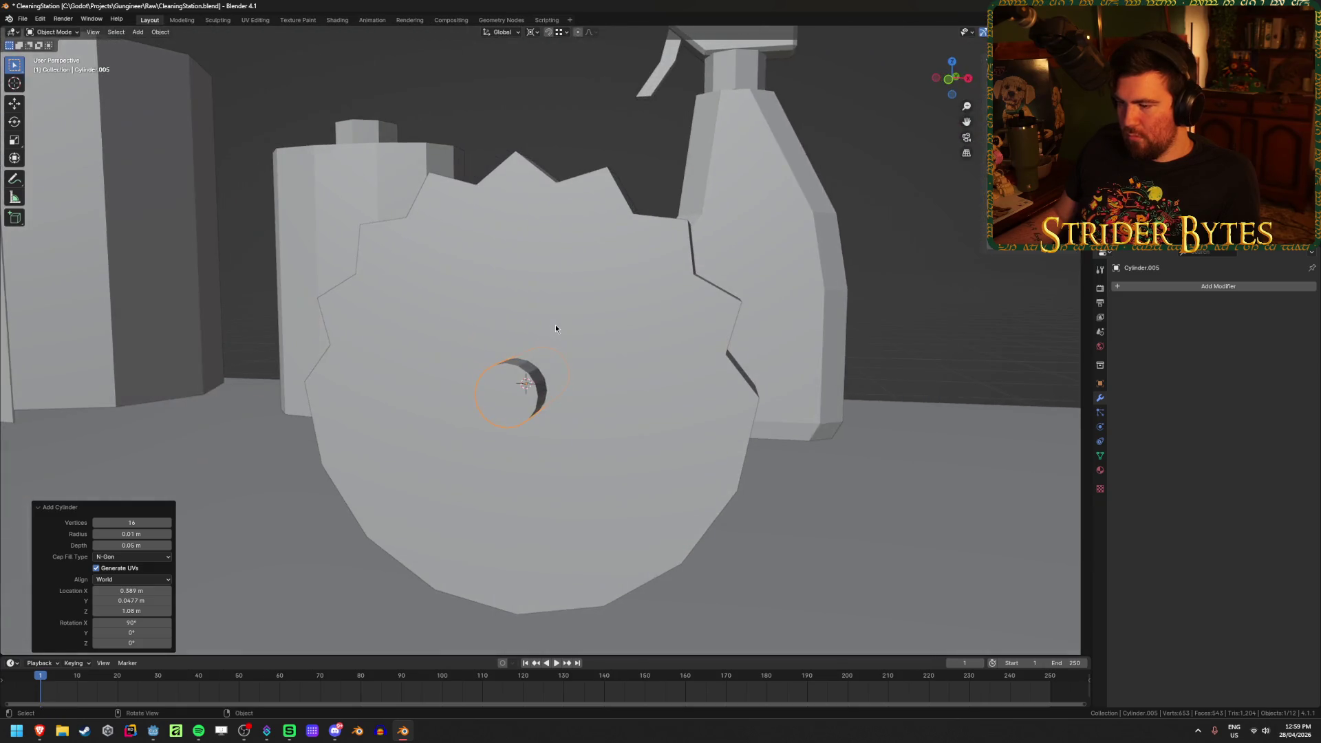
key("KP_1")
left_click(1214, 286)
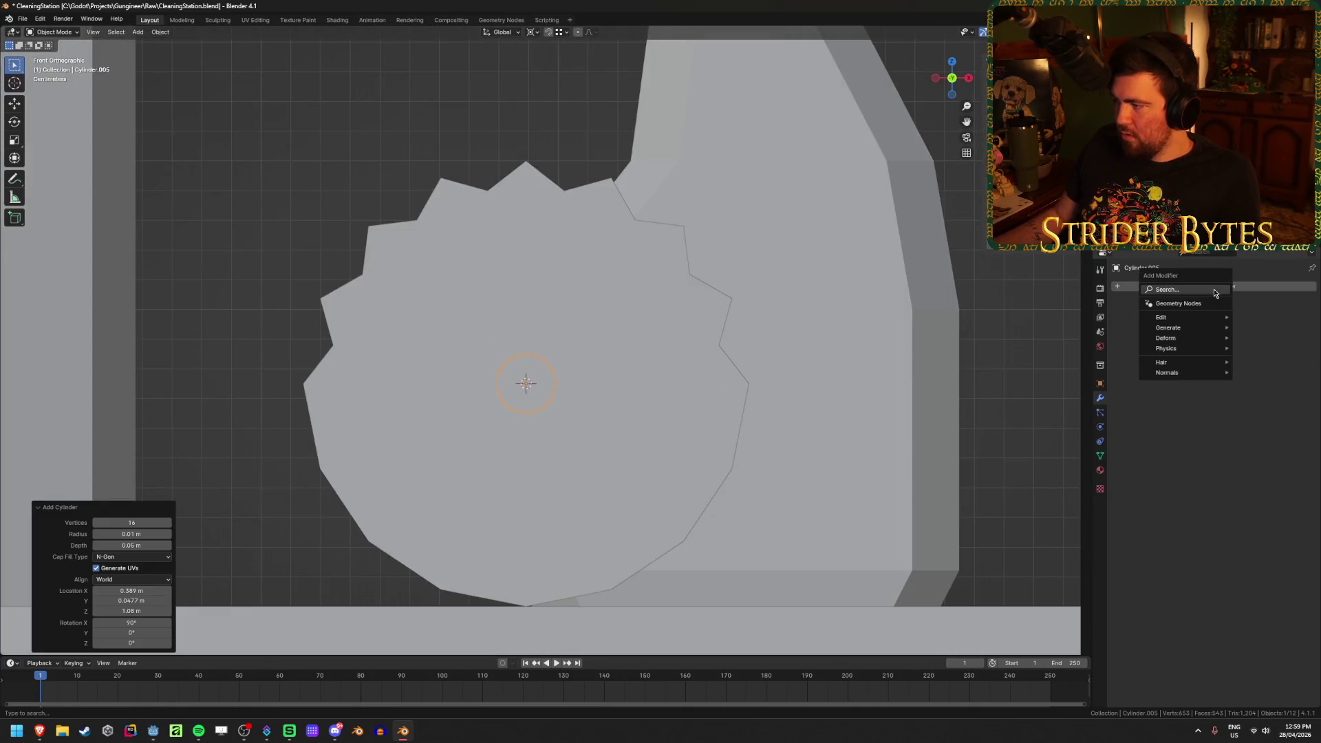
Add a Mirror modifier to the small cylinder and move the eye circle right of centre
type("mirror")
key("Return")
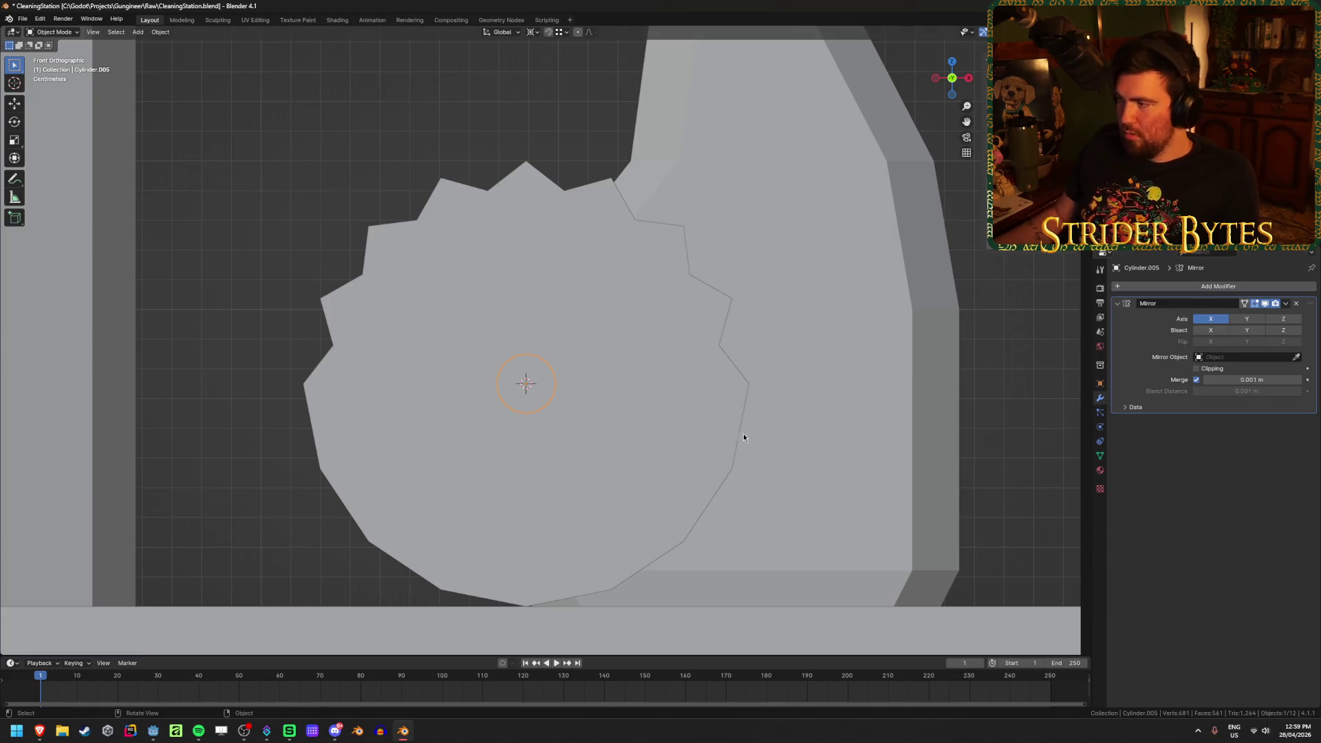
key("Tab")
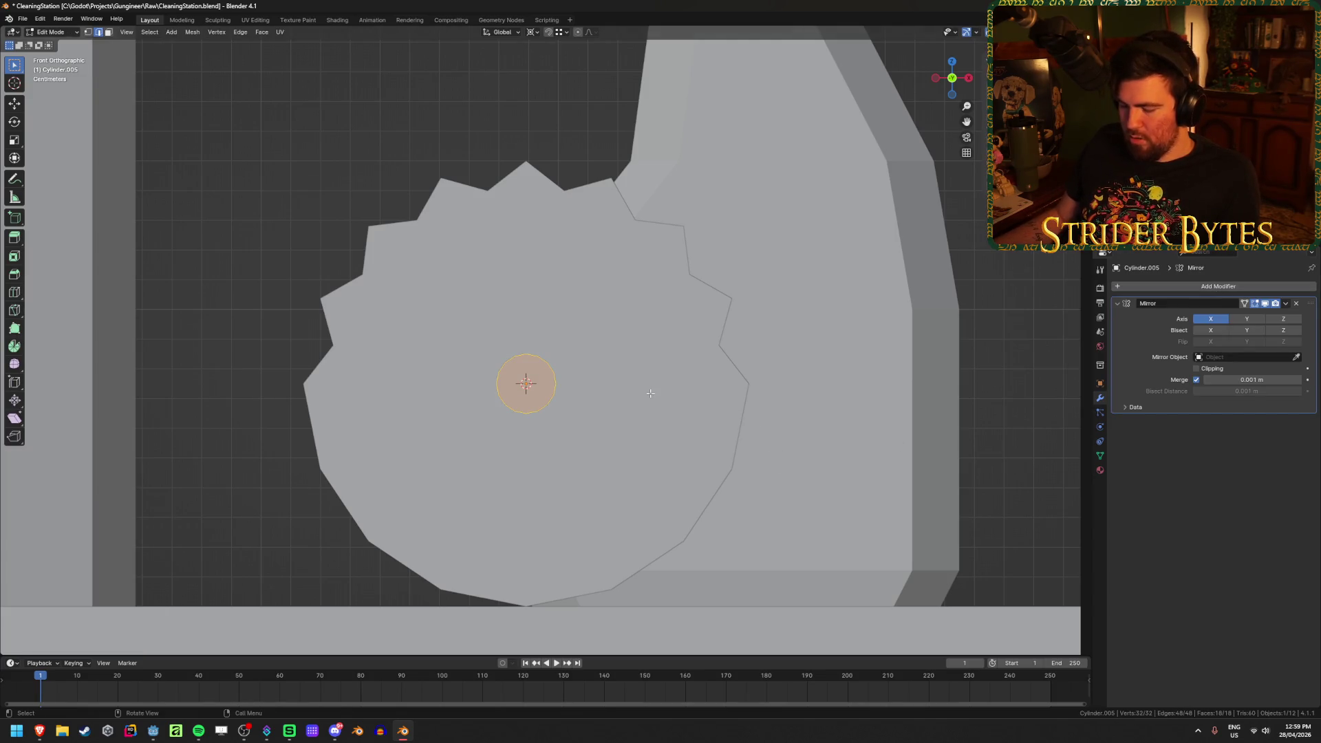
key("g")
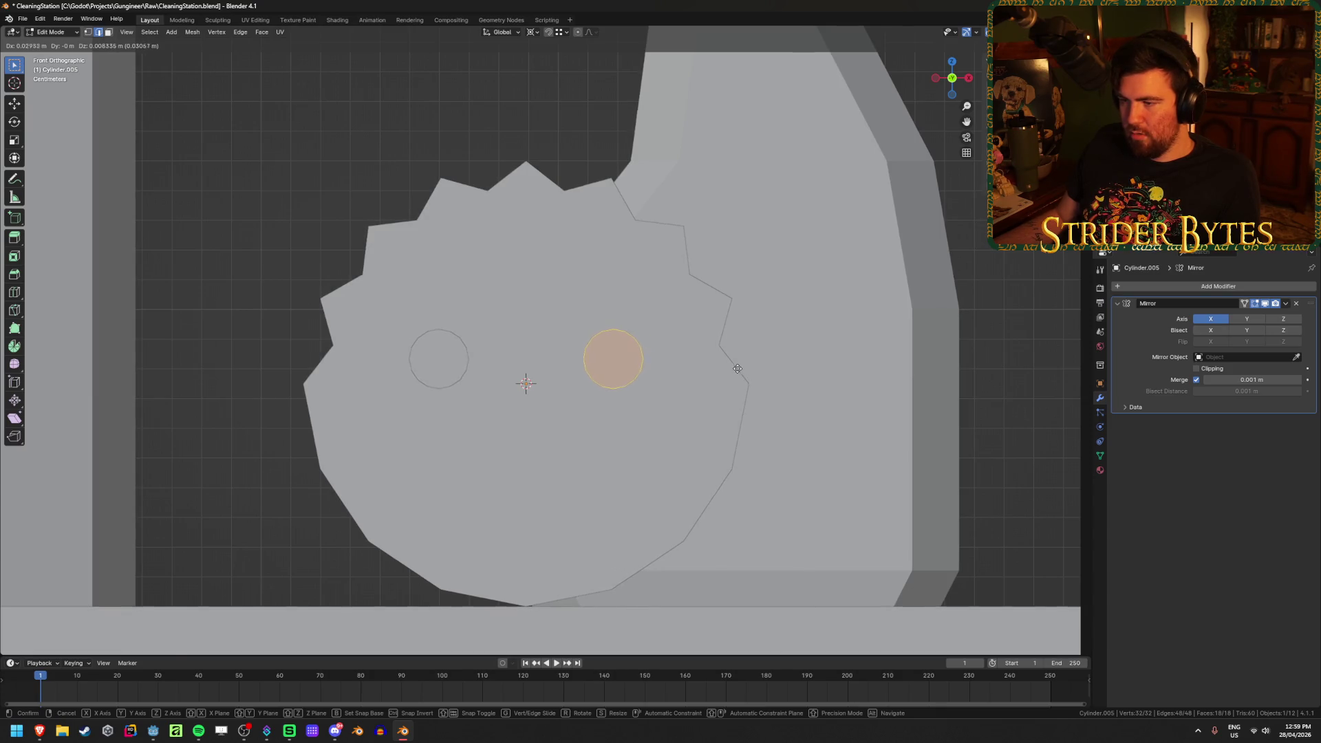
left_click(735, 369)
Check the reference images, reposition the eye circle, and return to Object Mode
mouse_move(43, 735)
left_click(117, 688)
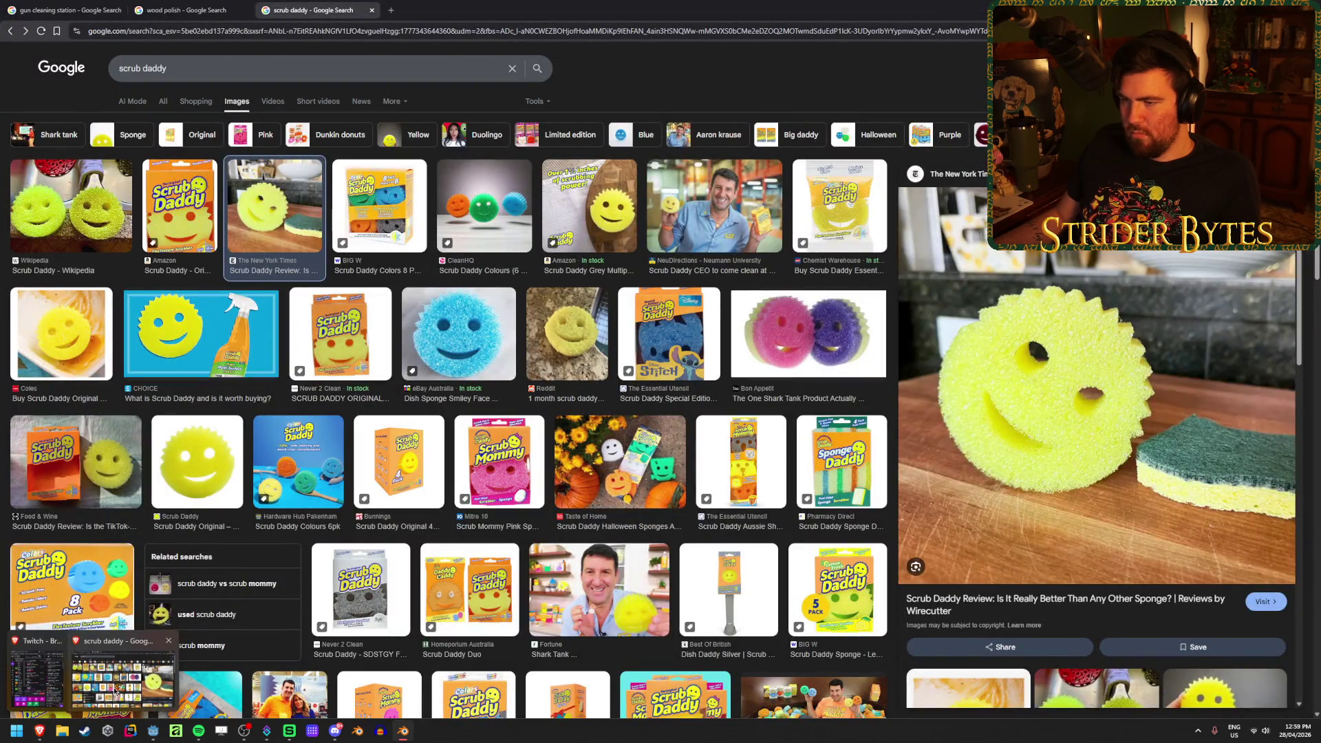
key("alt+Tab")
key("g")
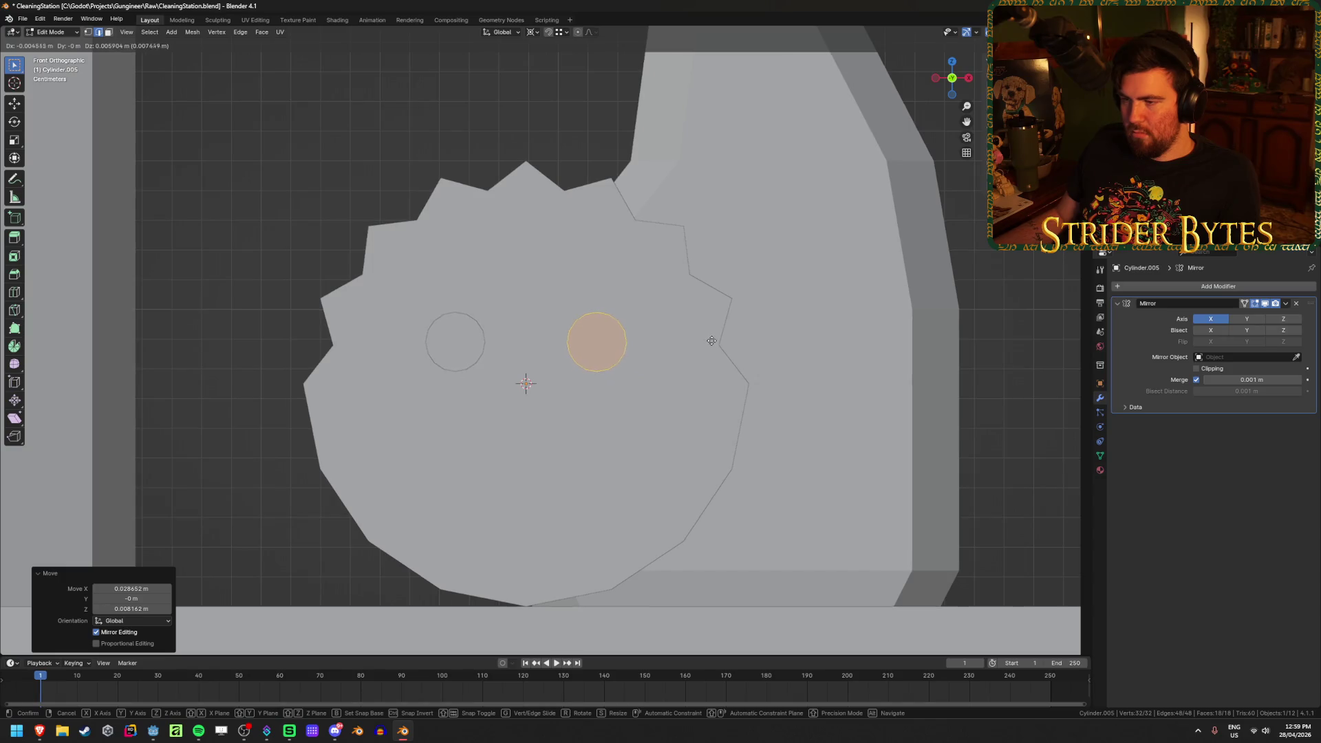
left_click(713, 349)
mouse_move(713, 349)
middle_mouse_down()
mouse_move(785, 448)
mouse_move(801, 447)
middle_mouse_up()
mouse_move(551, 408)
middle_mouse_down()
mouse_move(495, 437)
mouse_move(569, 448)
mouse_move(520, 441)
middle_mouse_up()
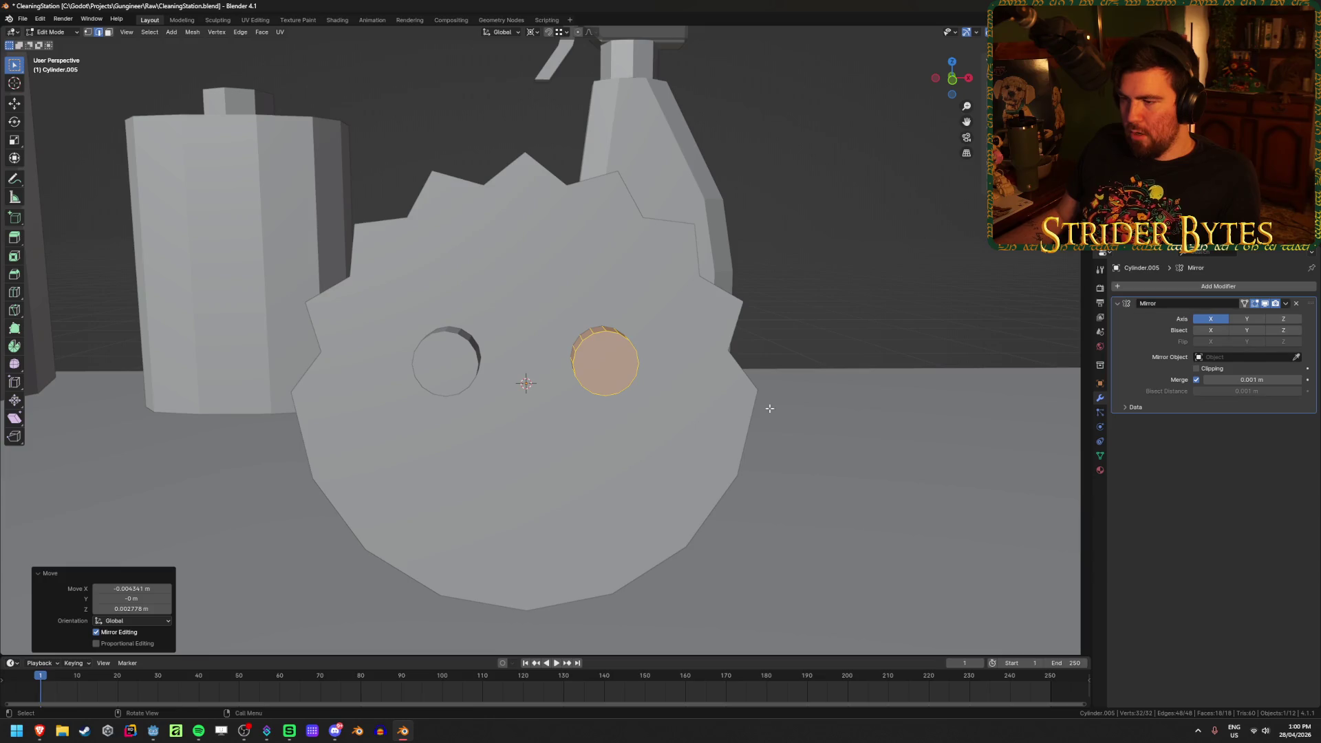
key("Tab")
Delete the eye-hole cylinder and add a fresh cylinder after checking the reference images
key("x")
left_click(671, 386)
key("shift+a")
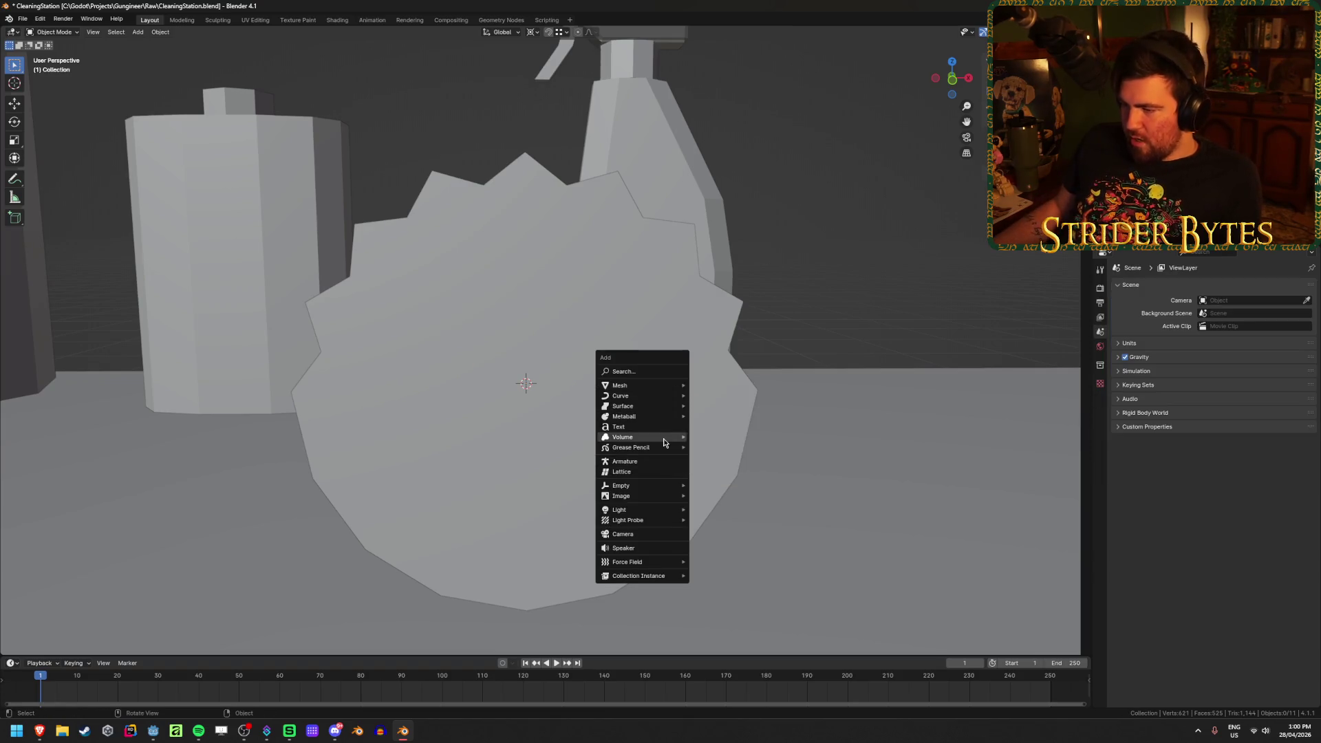
mouse_move(630, 418)
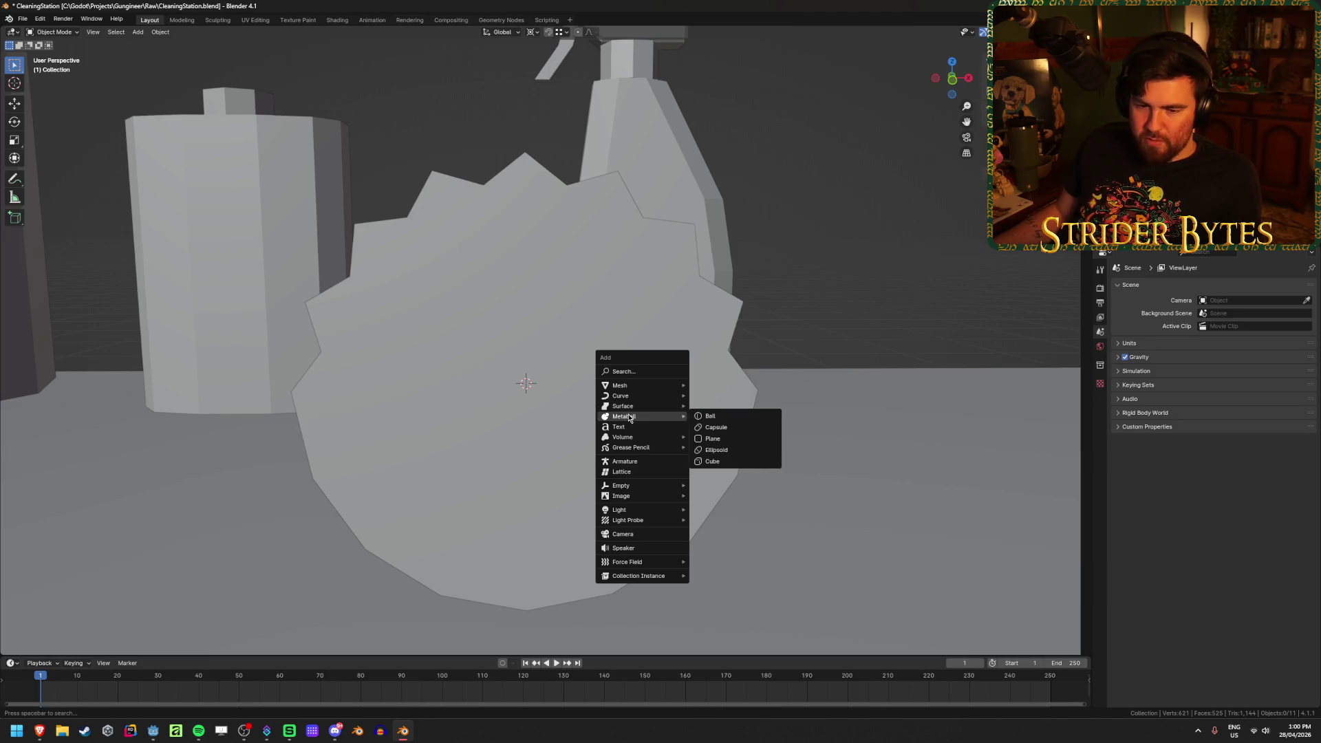
mouse_move(39, 731)
left_click(131, 682)
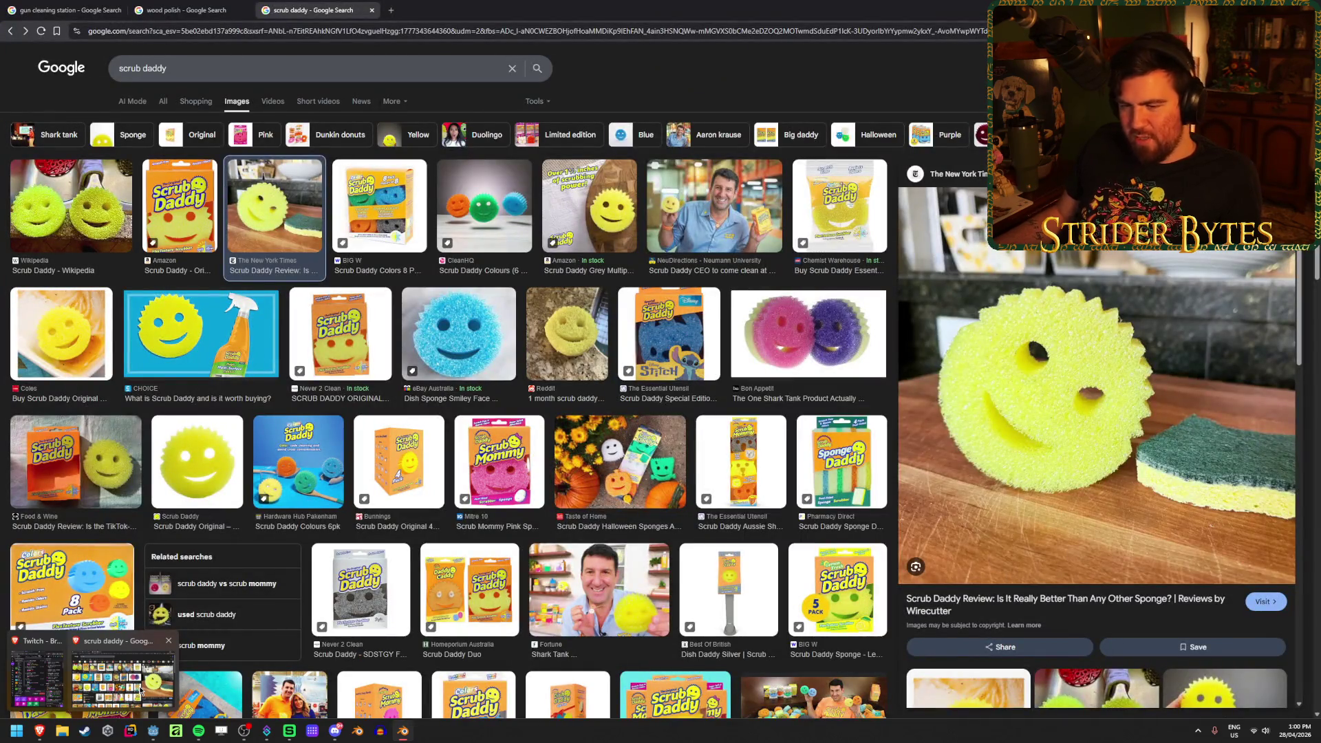
key("alt+Tab")
key("shift+a")
mouse_move(691, 400)
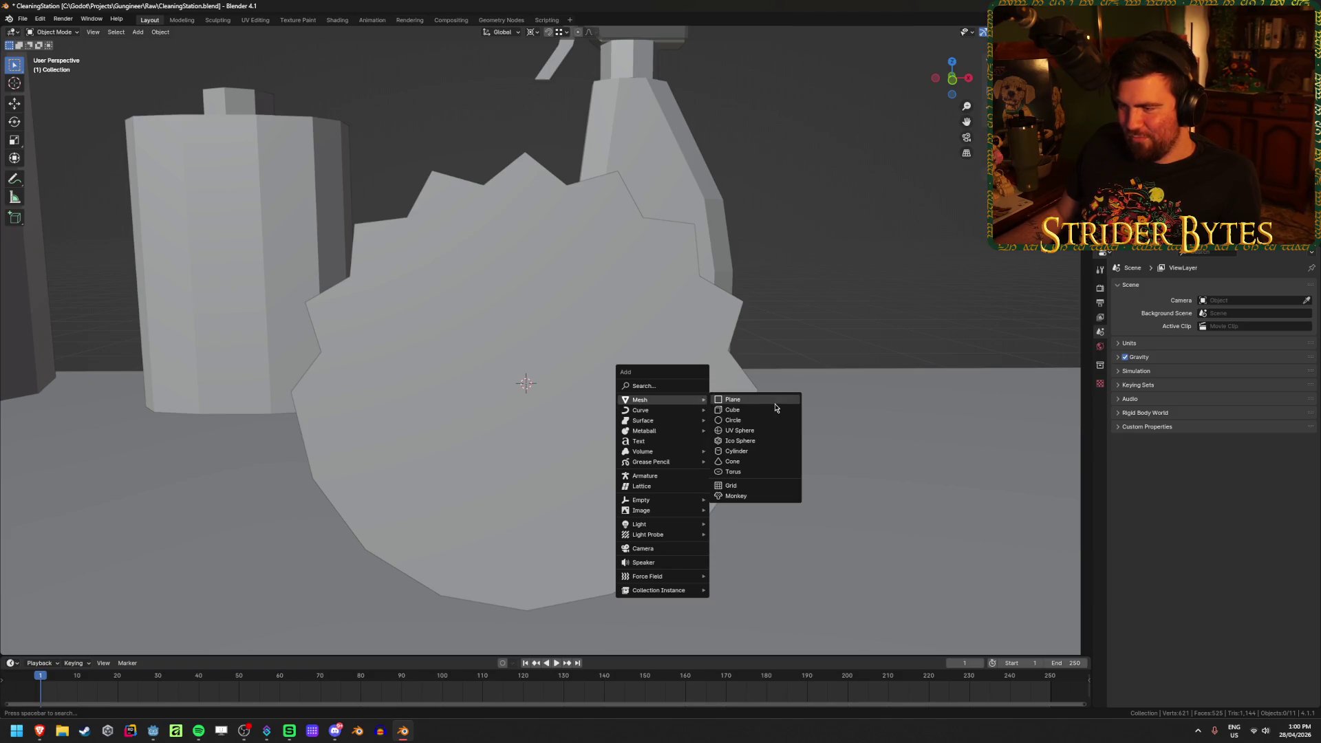
left_click(766, 451)
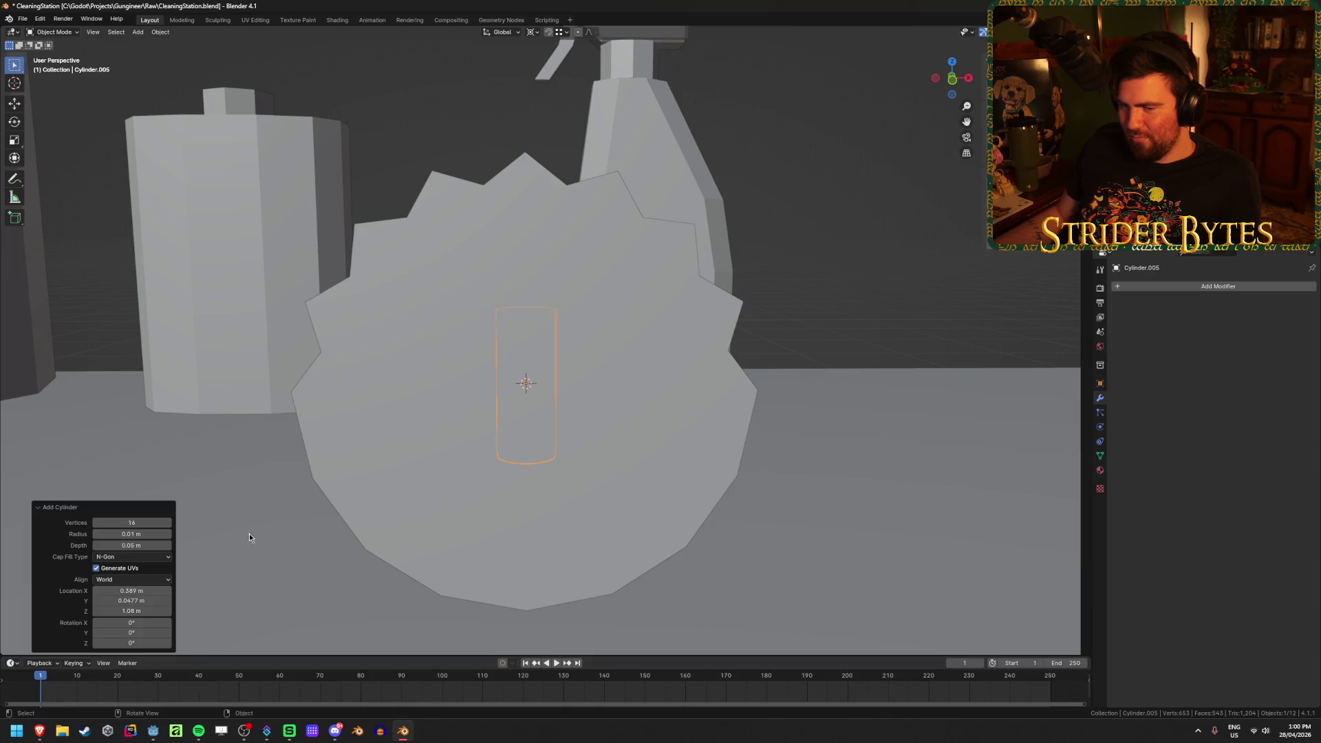
Rotate the new cylinder 90° on X and give it 8 sides
left_click(140, 621)
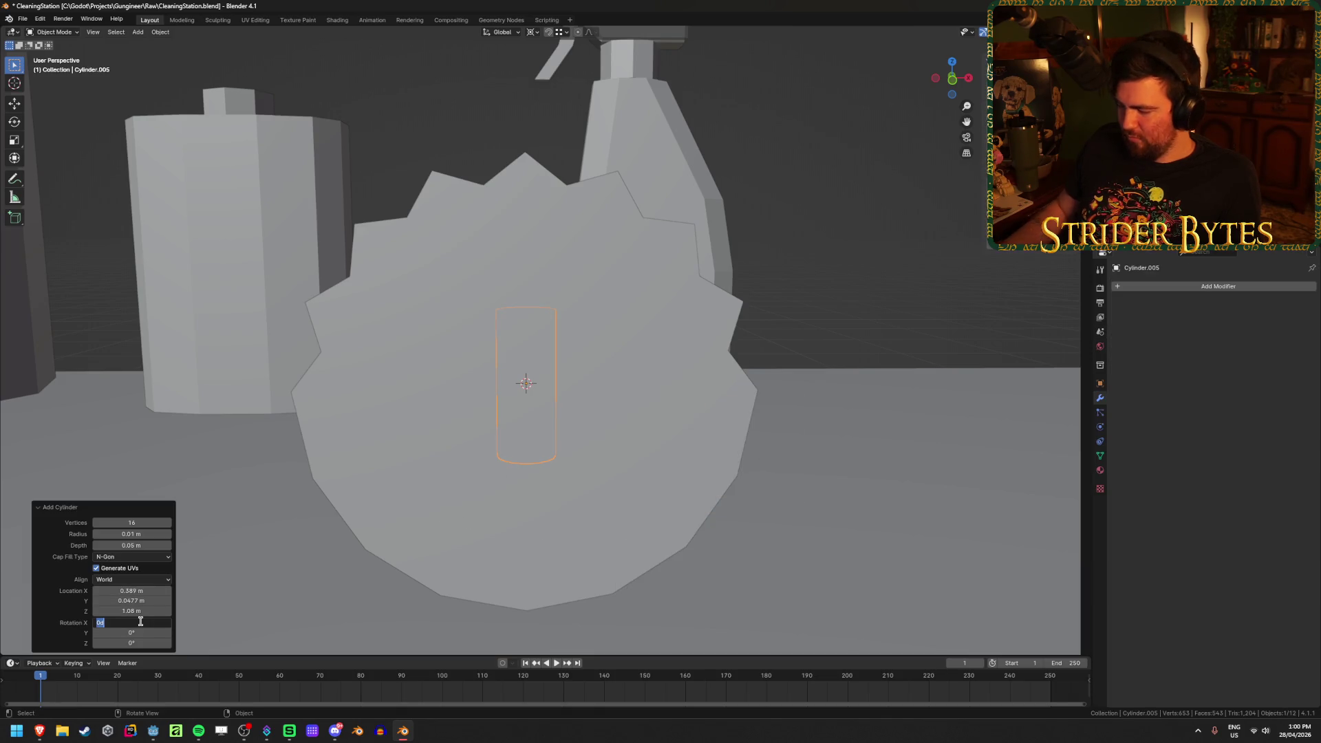
type("90")
key("Return")
left_click(126, 521)
key("Return")
mouse_move(234, 460)
middle_mouse_down()
mouse_move(543, 377)
mouse_move(616, 403)
mouse_move(509, 393)
mouse_move(471, 409)
middle_mouse_up()
key("KP_4")
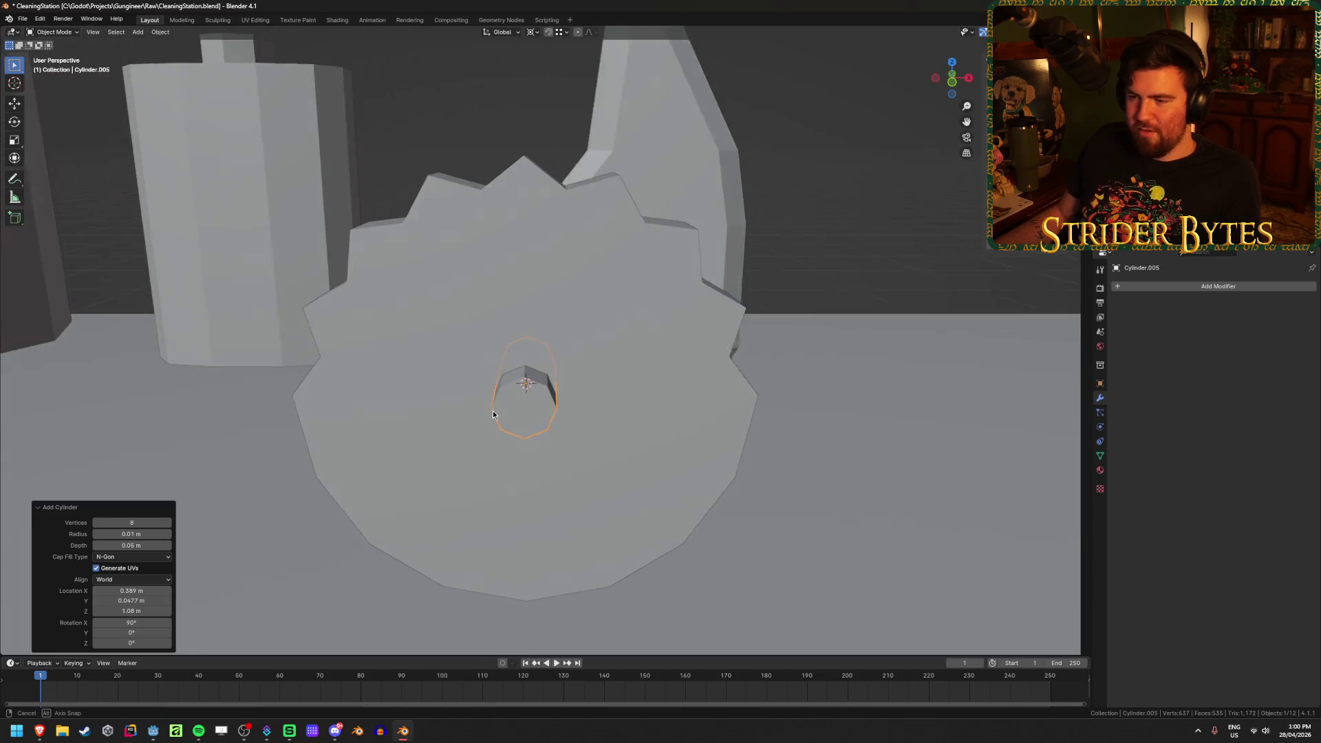
key("KP_8")
key("KP_8")
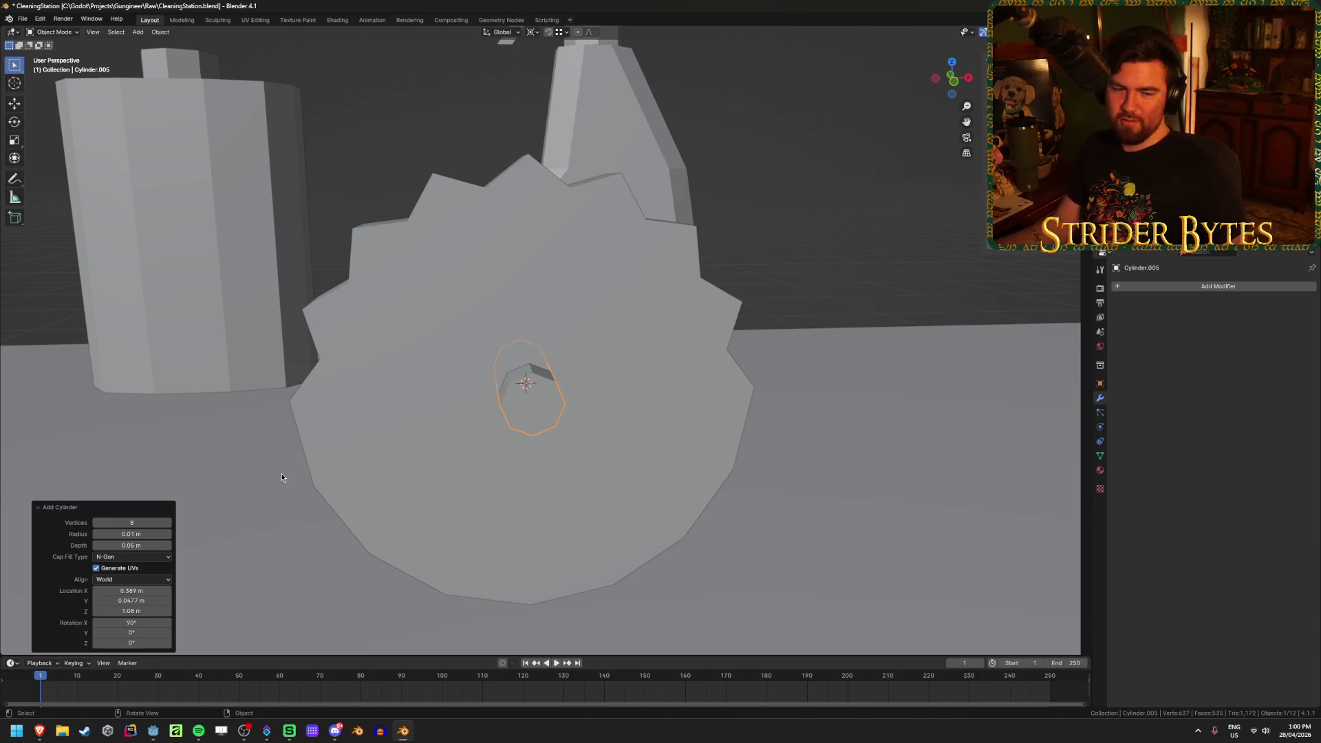
Add a Mirror modifier and shift the eye mesh right in front view, back in Object Mode
key("Tab")
left_click(1174, 286)
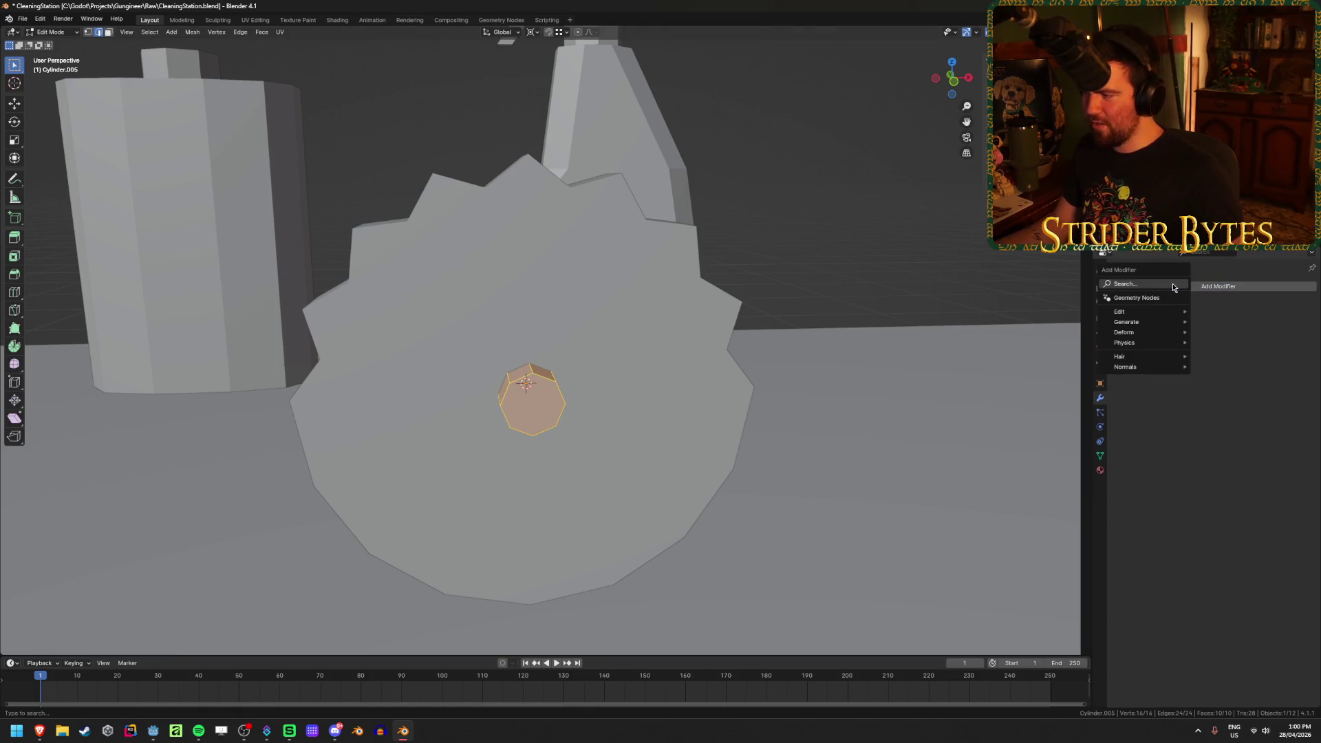
type("mirror")
key("Return")
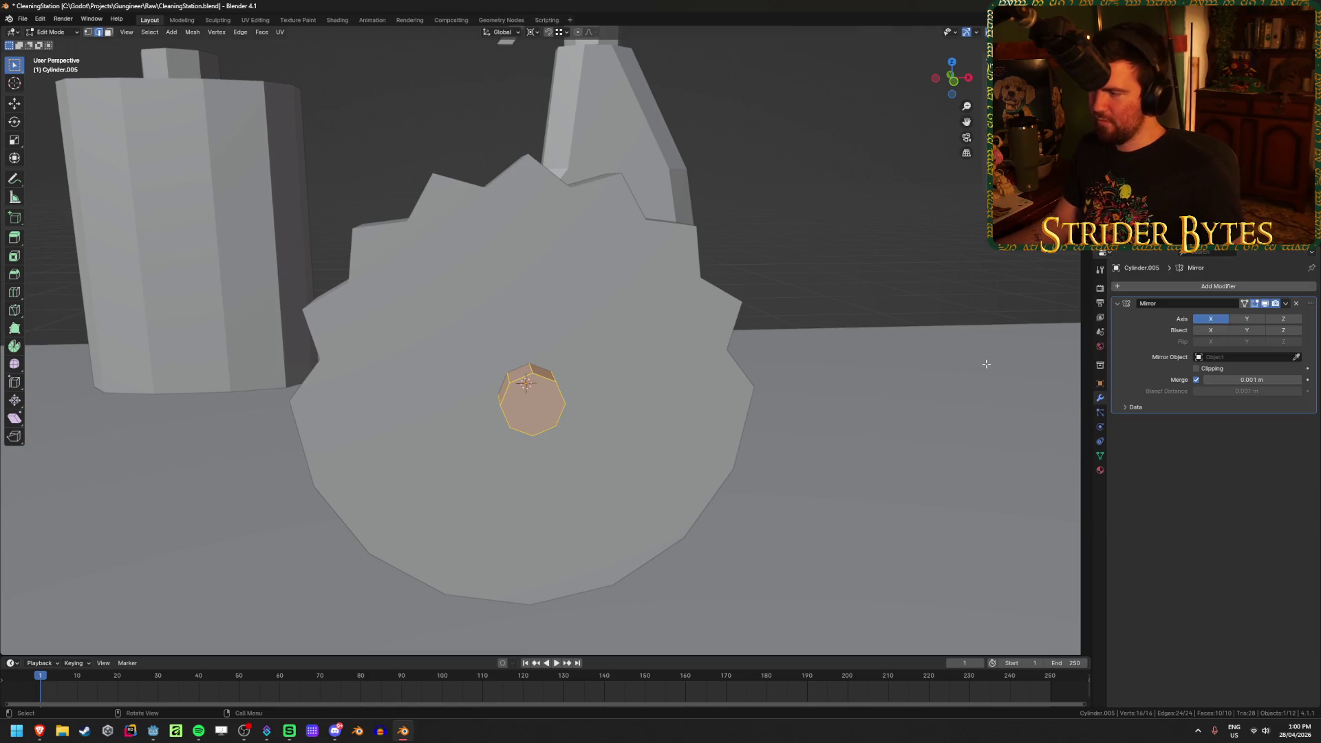
key("KP_1")
key("g")
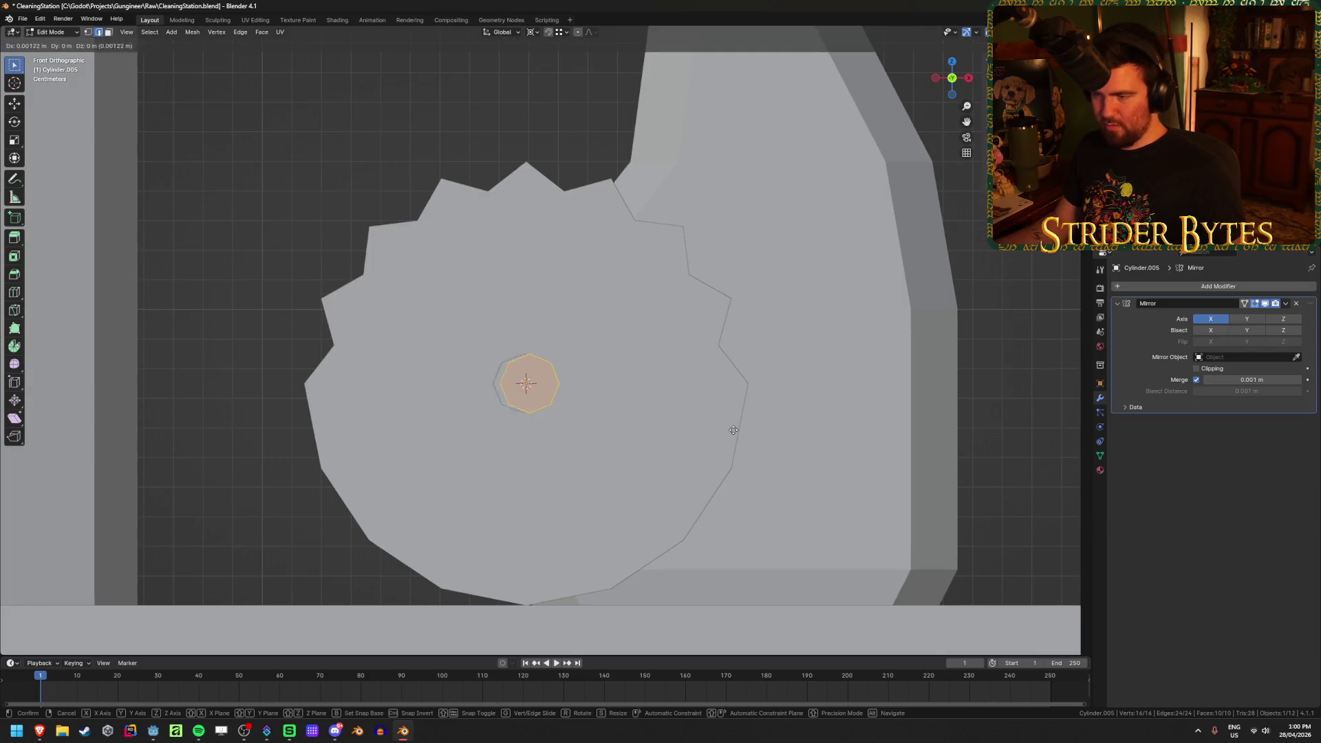
left_click(794, 397)
mouse_move(795, 397)
middle_mouse_down()
mouse_move(581, 494)
mouse_move(607, 498)
mouse_move(670, 451)
middle_mouse_up()
key("Tab")
left_click(671, 451)
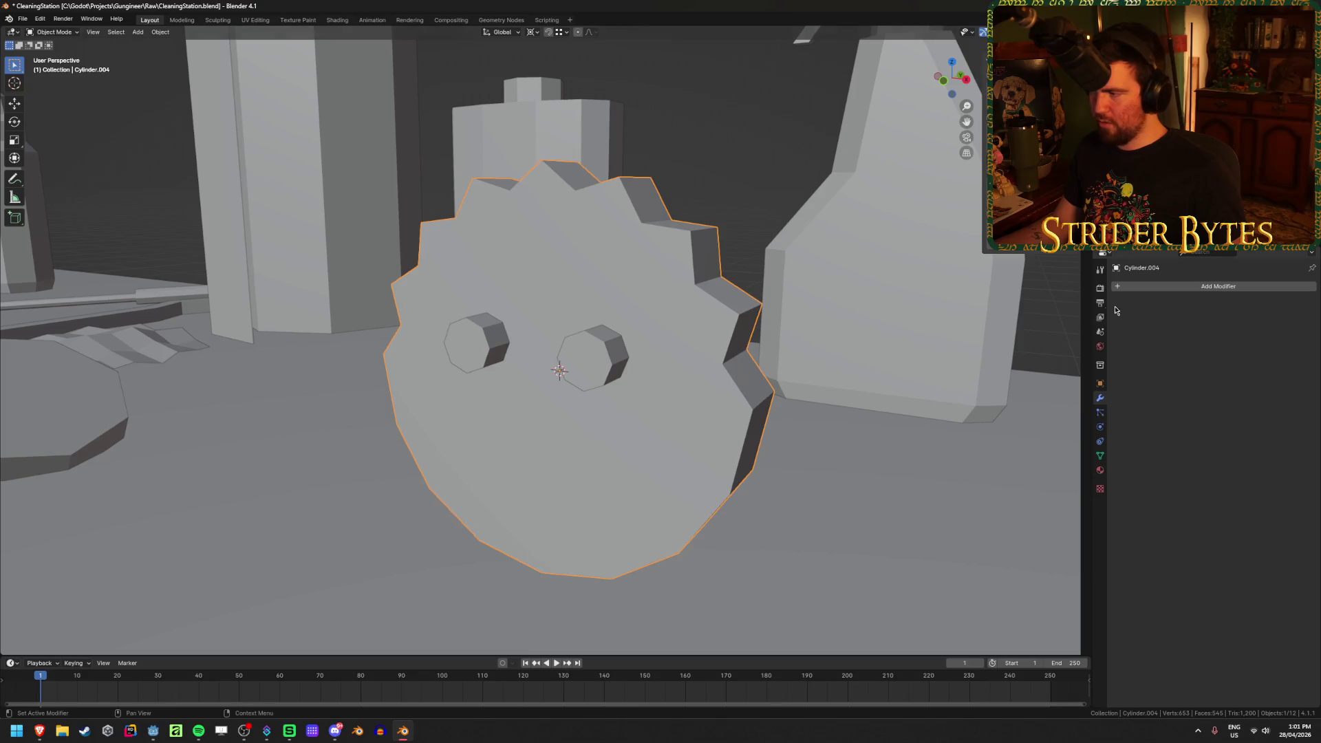
Add a Boolean modifier to the gear
left_click(1138, 288)
type("bool")
key("Return")
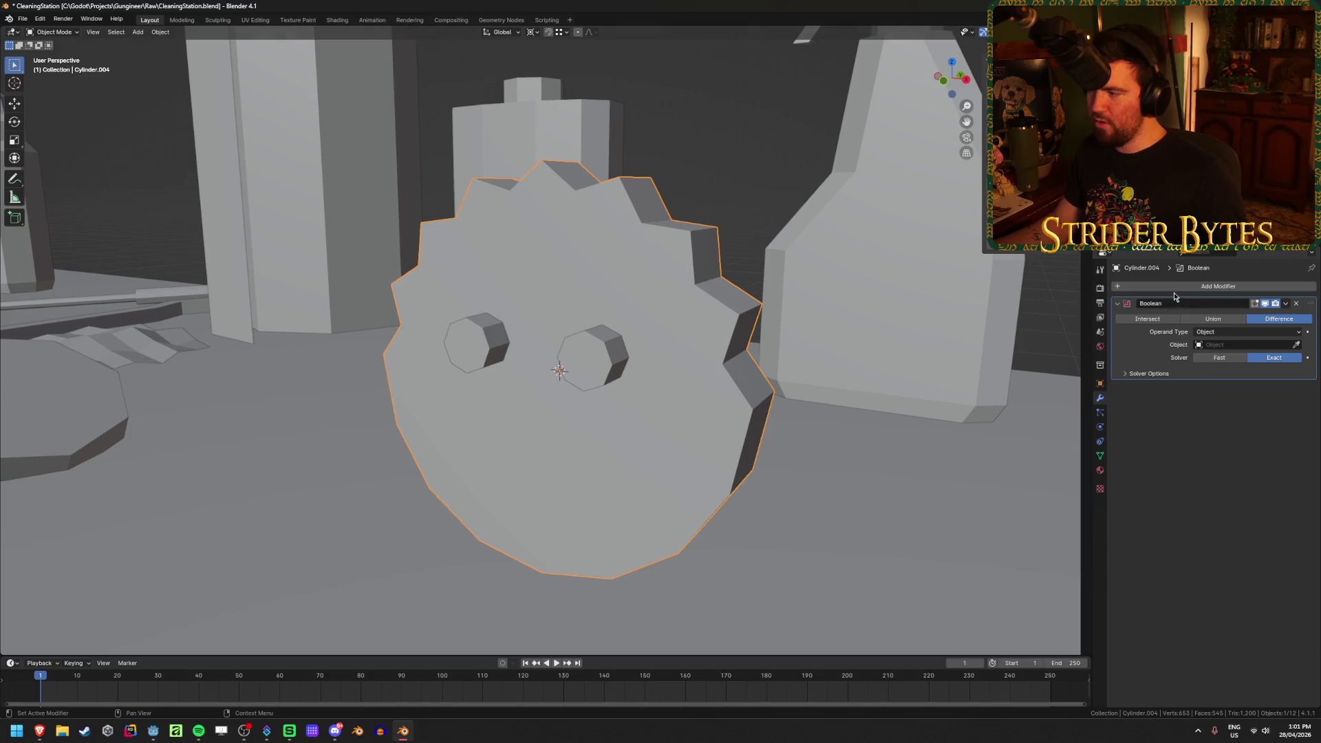
mouse_move(619, 364)
middle_mouse_down()
mouse_move(654, 368)
mouse_move(592, 371)
mouse_move(626, 358)
middle_mouse_up()
left_click(626, 359)
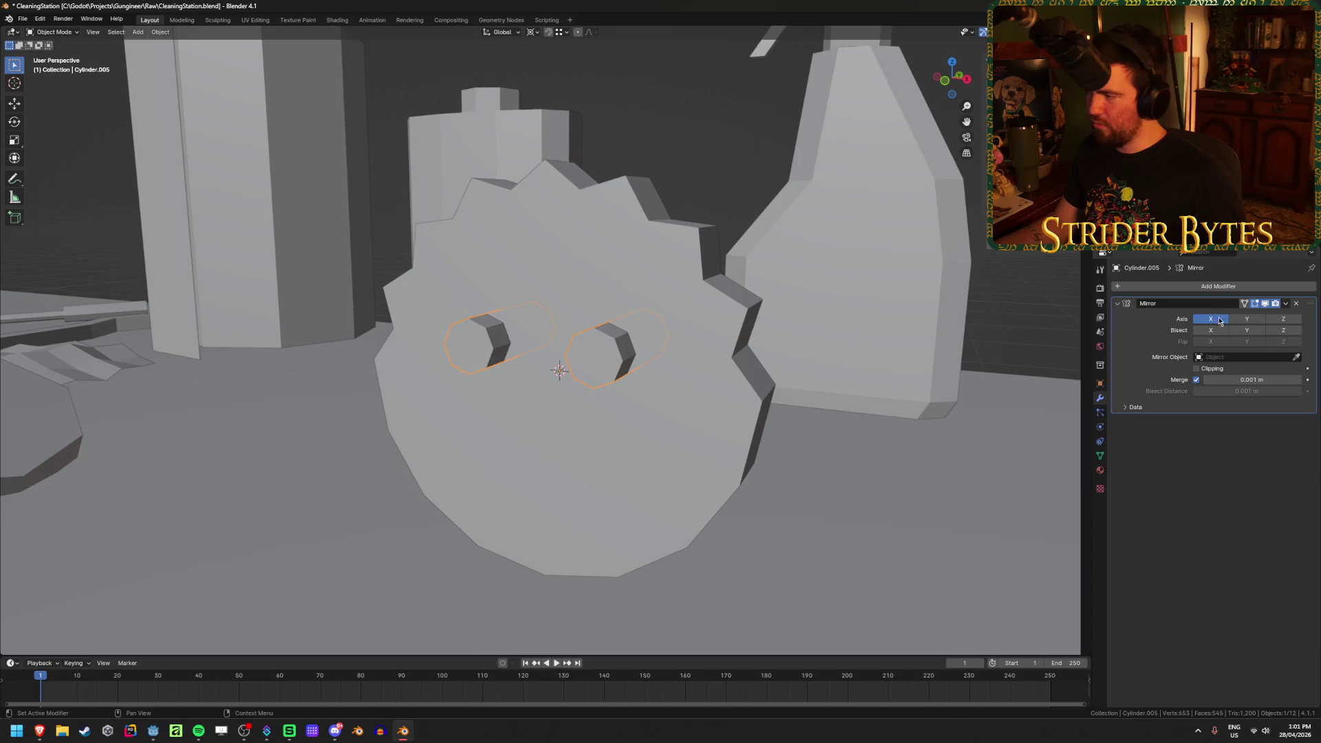
left_click(759, 418)
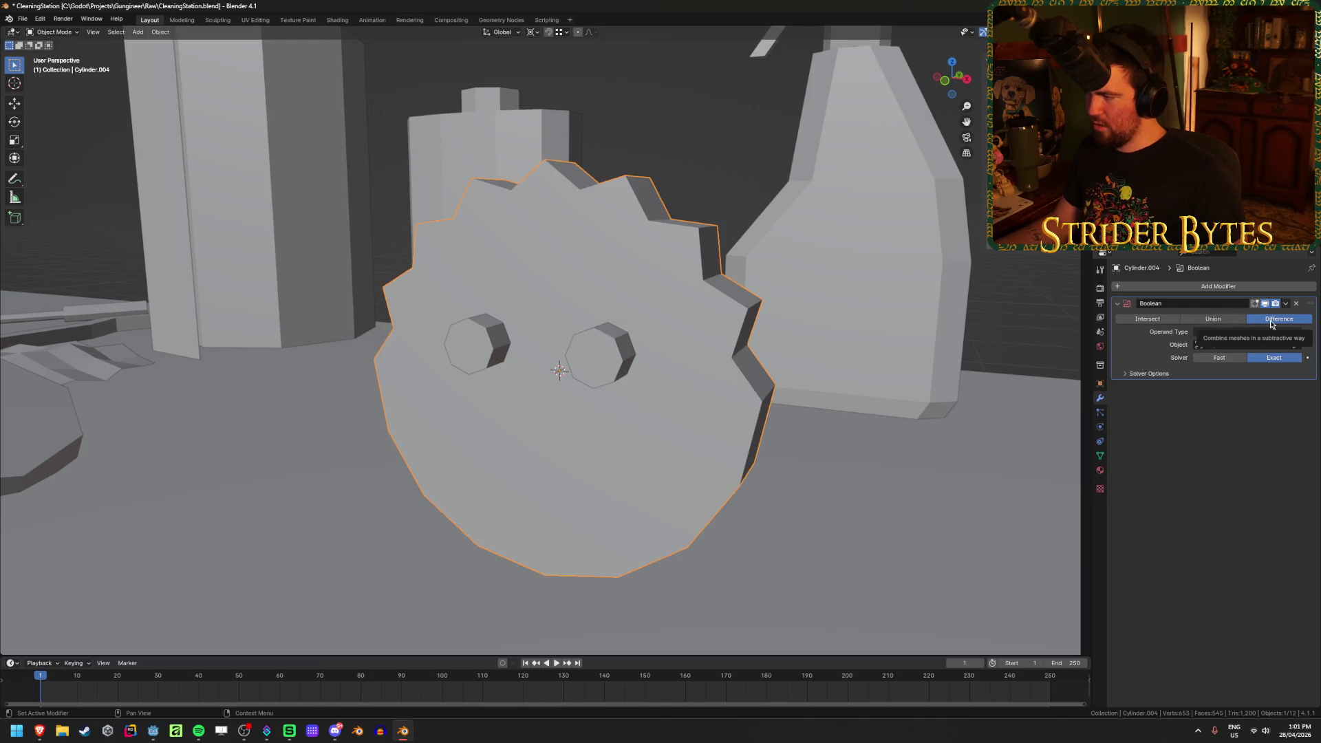
Rename the eye-hole cutter object to Bool
left_click(1228, 345)
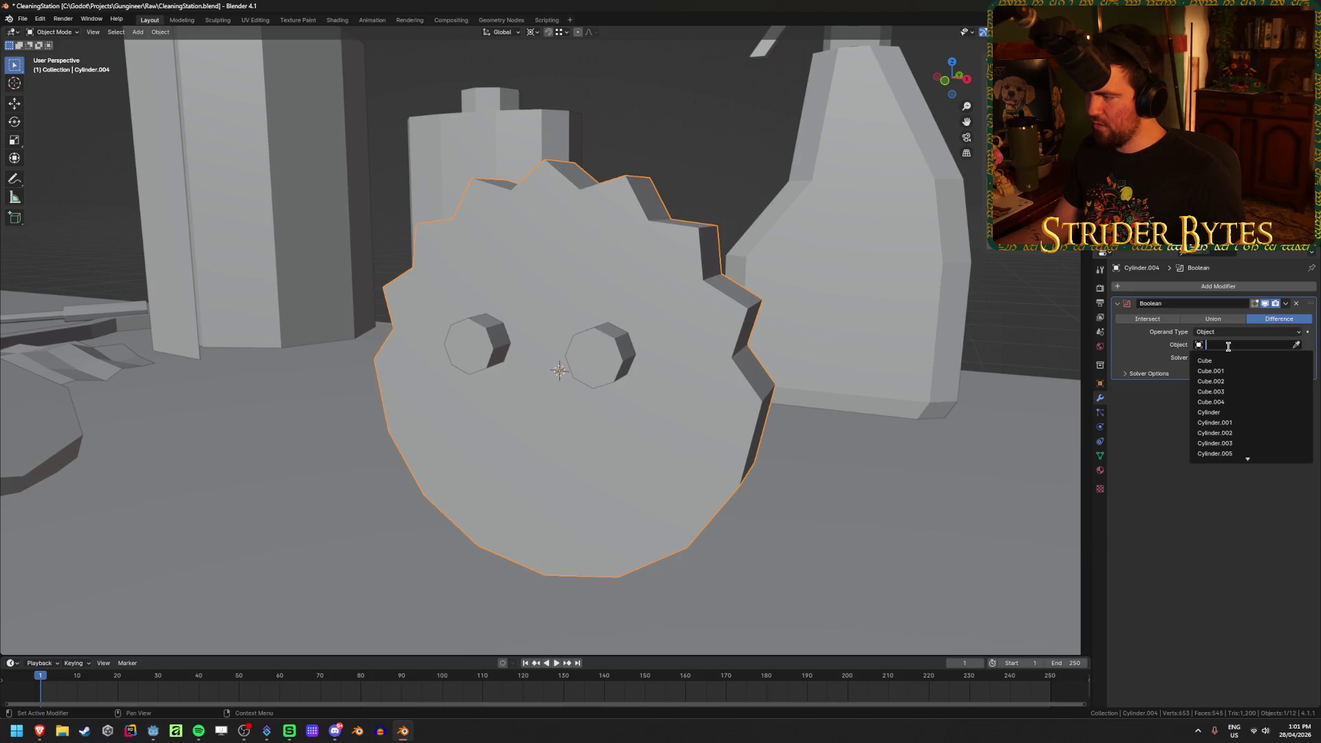
left_click(604, 356)
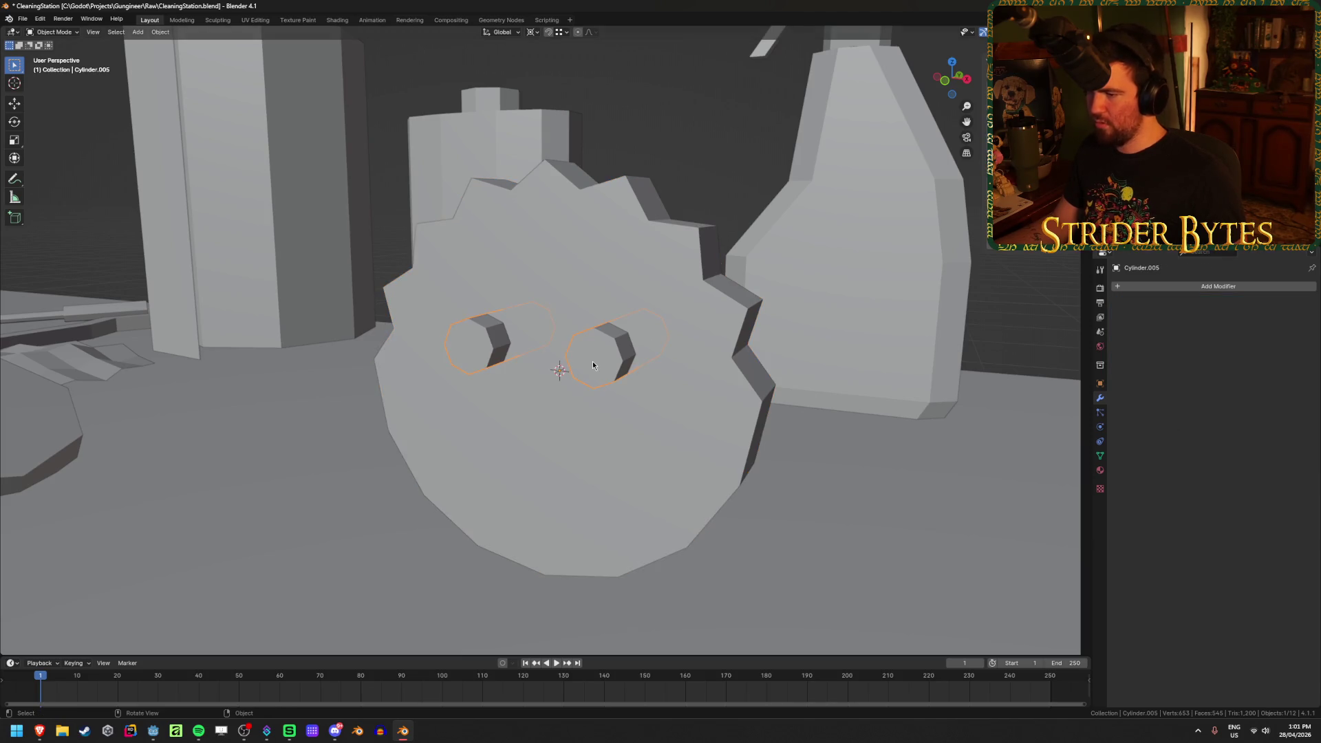
key("F2")
type("Bool")
key("Return")
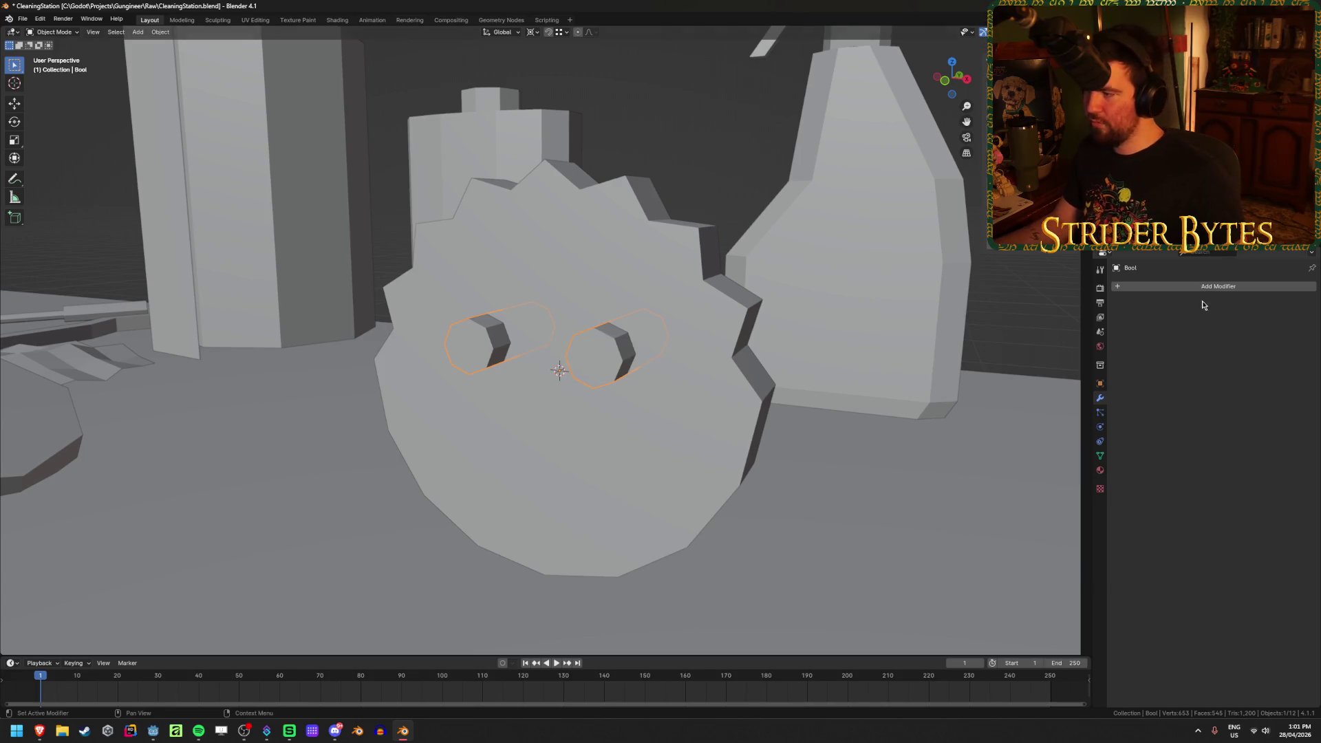
Set Bool as the gear's Boolean cutter object and hide the cutter
left_click(761, 374)
left_click(1230, 345)
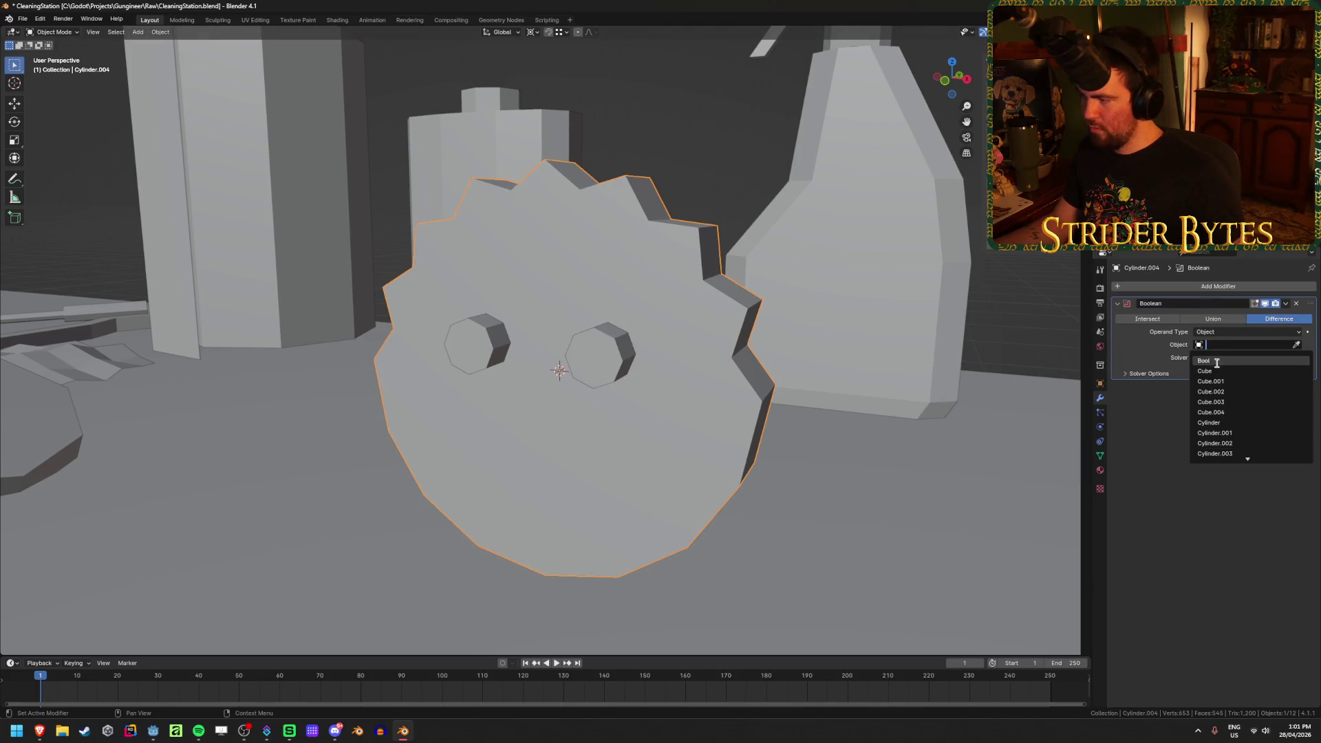
left_click(1219, 362)
left_click(599, 351)
key("h")
middle_click_drag(599, 351, 687, 394)
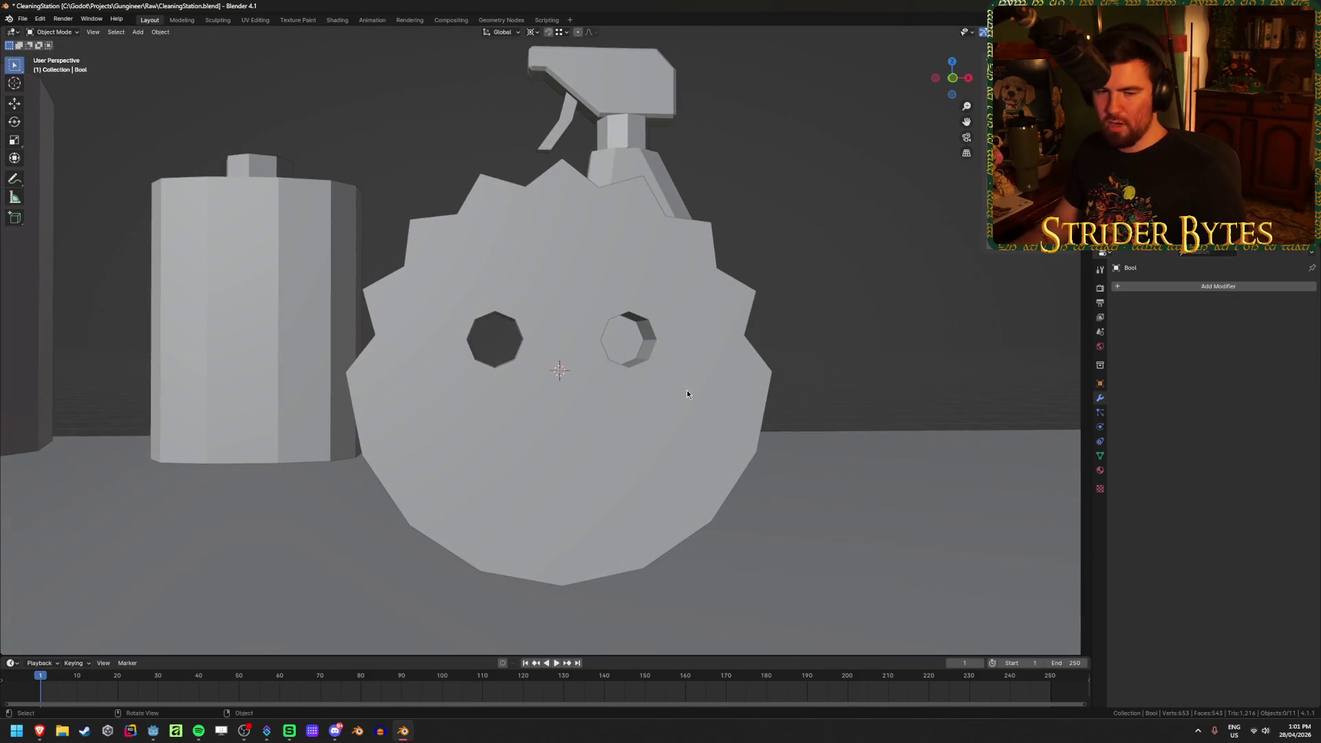
Return to front view, zoom out, and bring up the Add menu's Mesh list
key("KP_1")
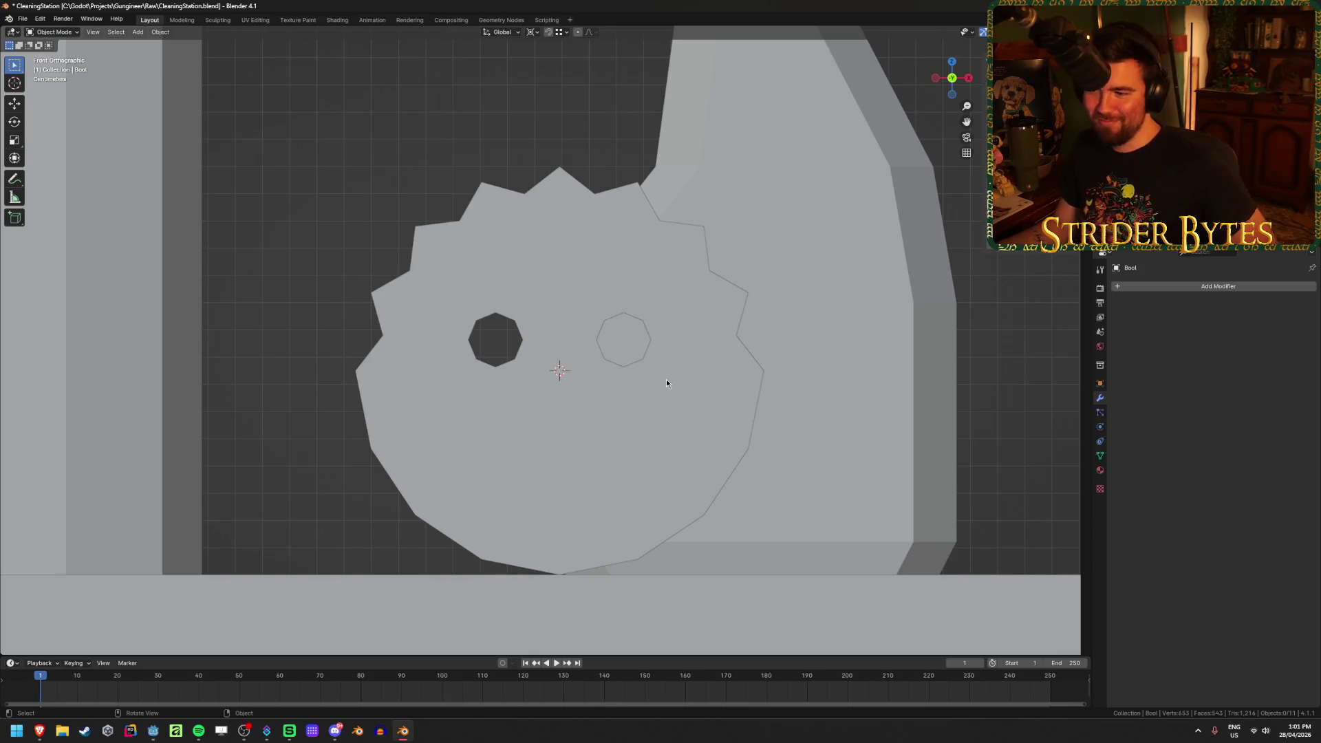
mouse_move(359, 315)
middle_mouse_down()
mouse_move(303, 333)
mouse_move(377, 313)
mouse_move(551, 319)
mouse_move(358, 322)
middle_mouse_up()
scroll(378, 313, "down", 3)
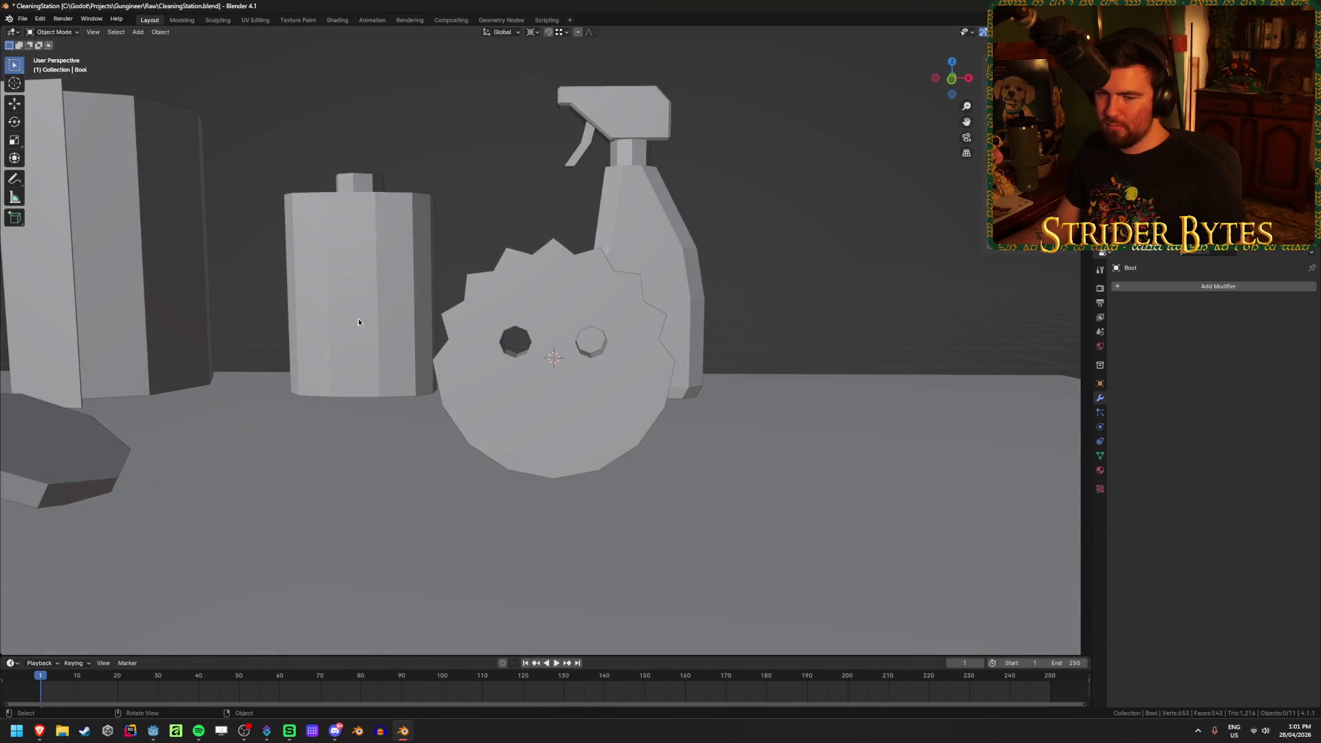
key("shift+a")
mouse_move(358, 320)
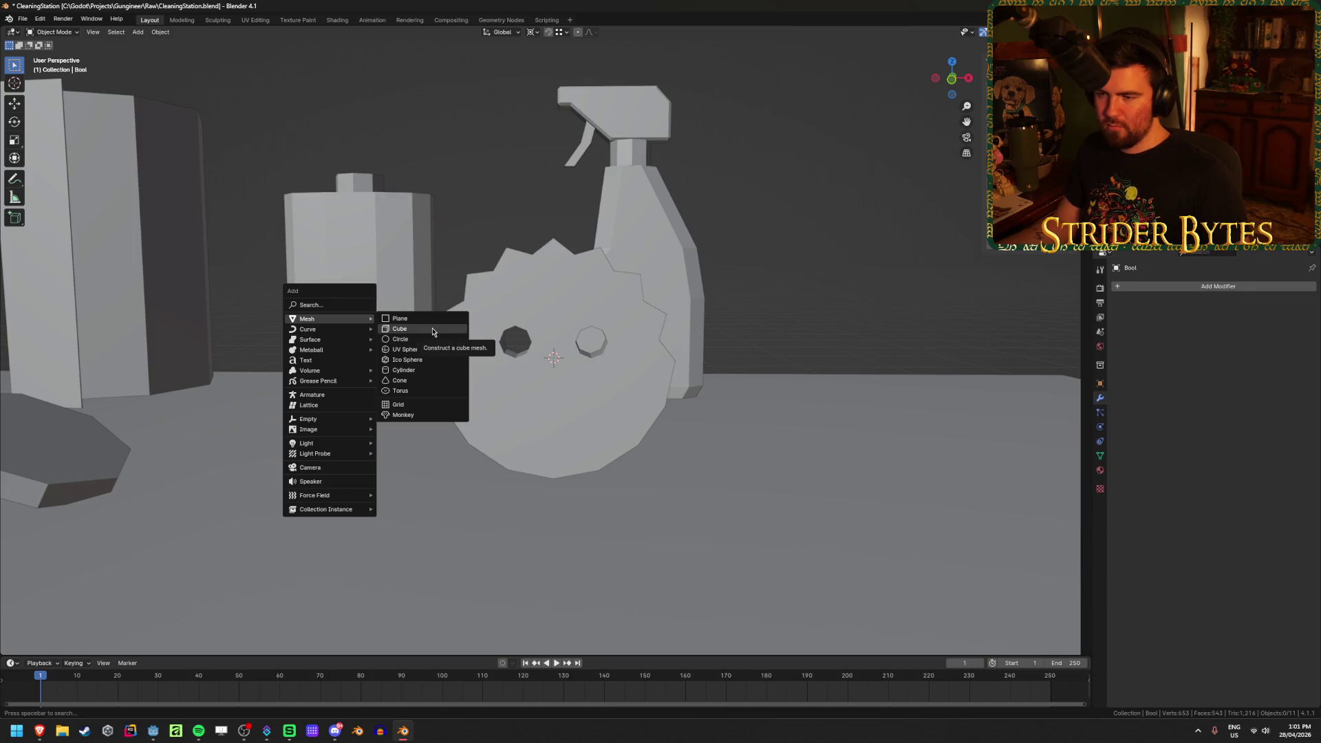
Add a new cylinder rotated 90° on X, viewed from the front
key("Escape")
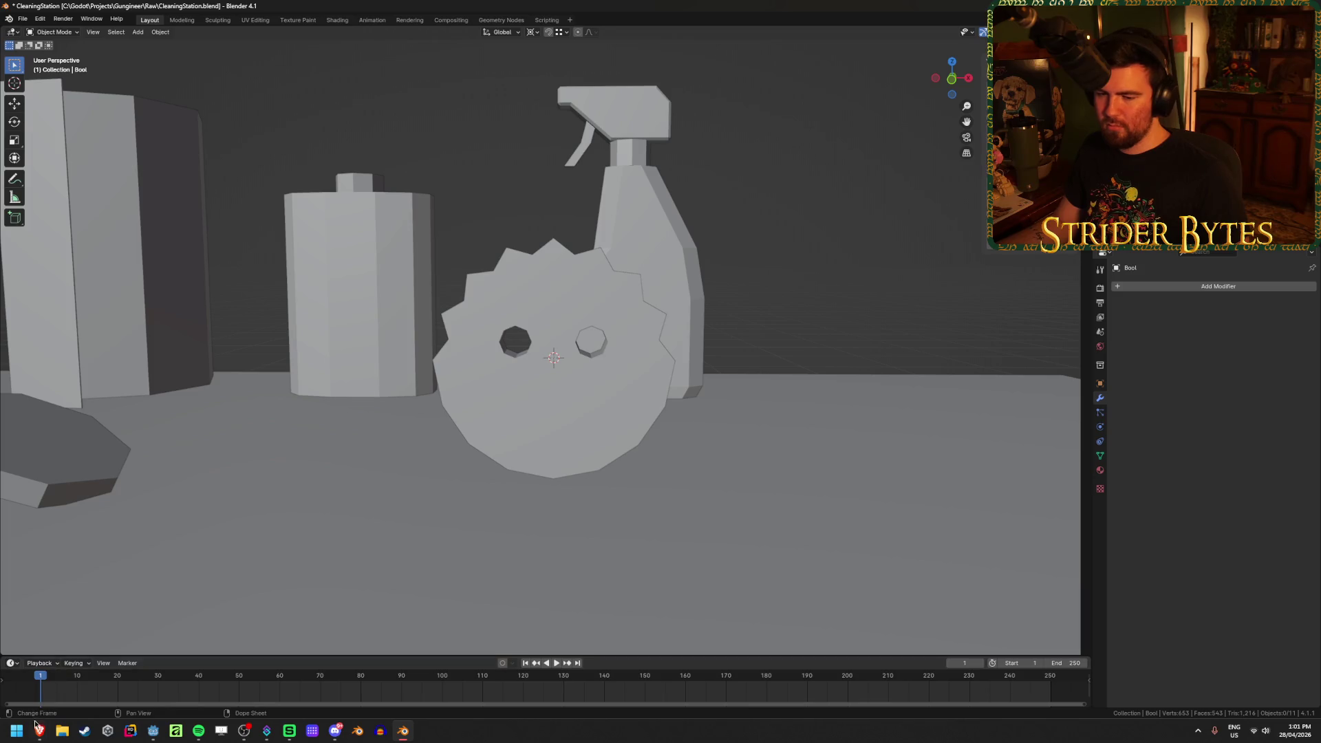
key("shift+a")
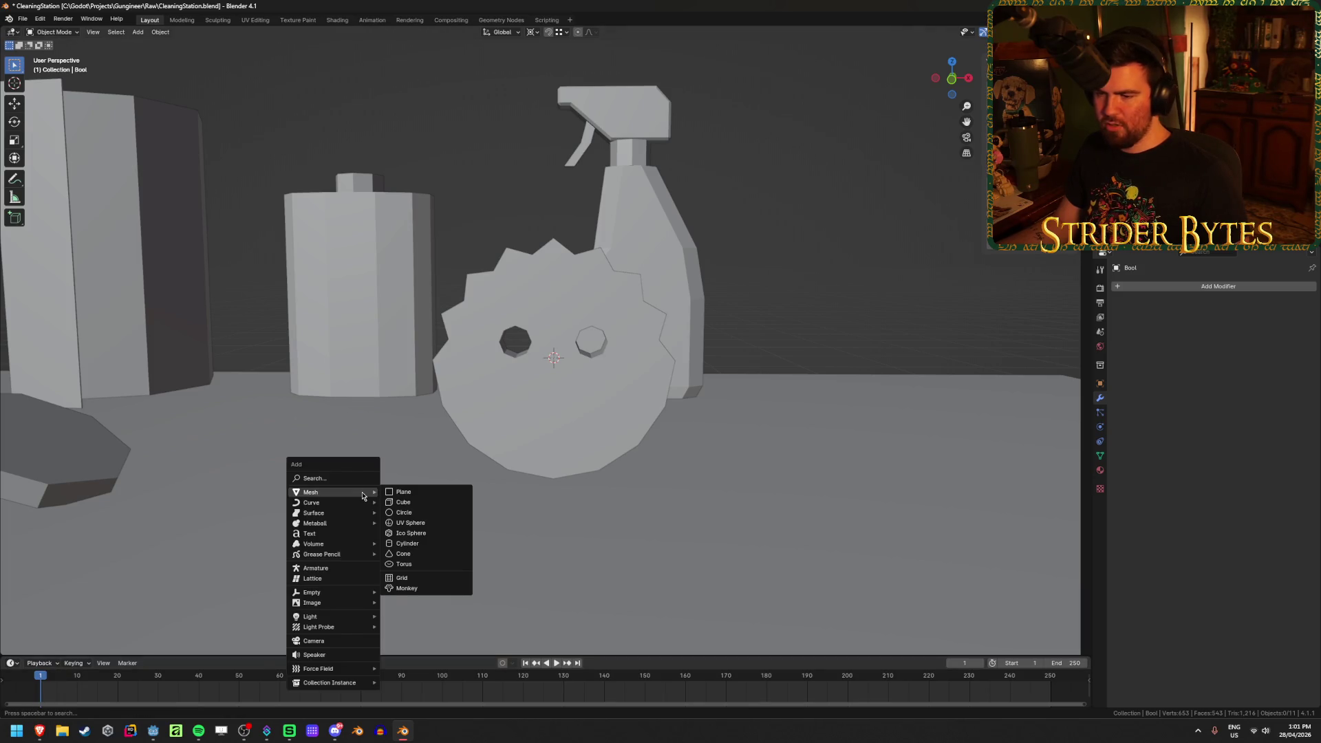
left_click(418, 543)
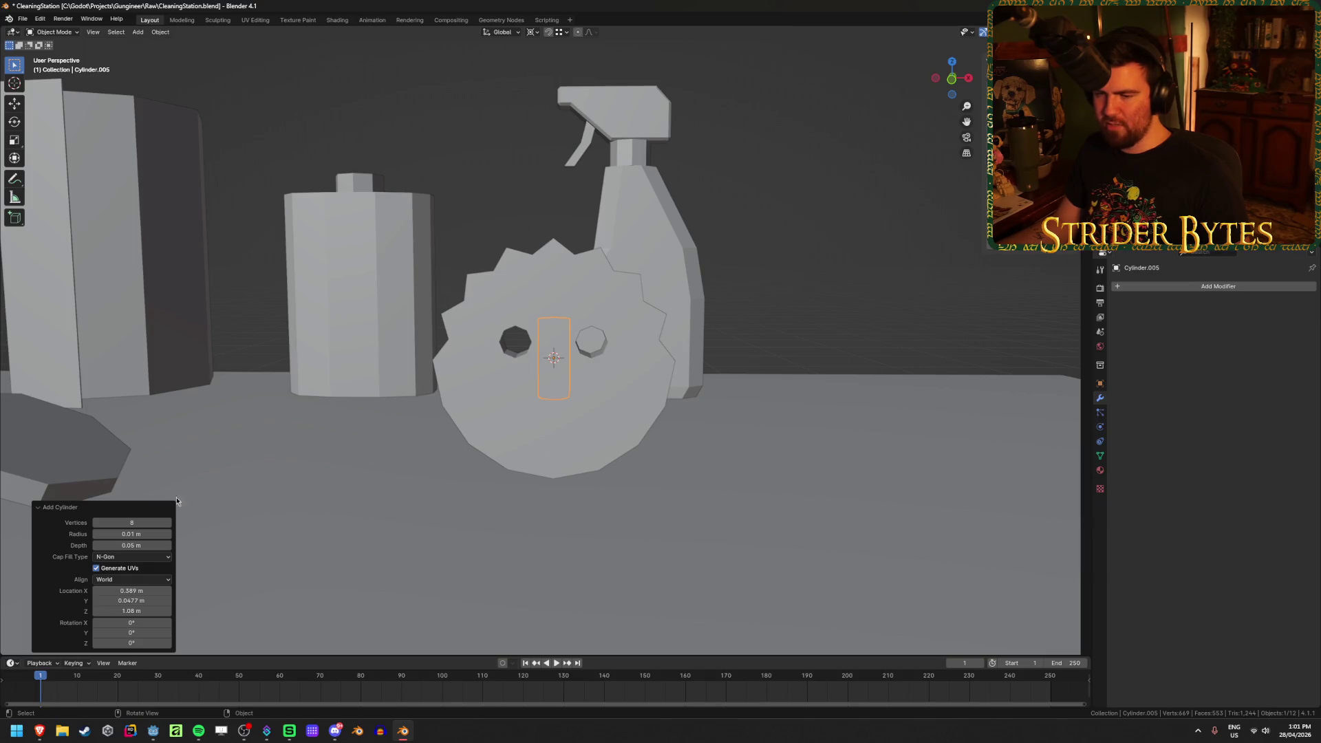
left_click(131, 623)
type("90")
key("Return")
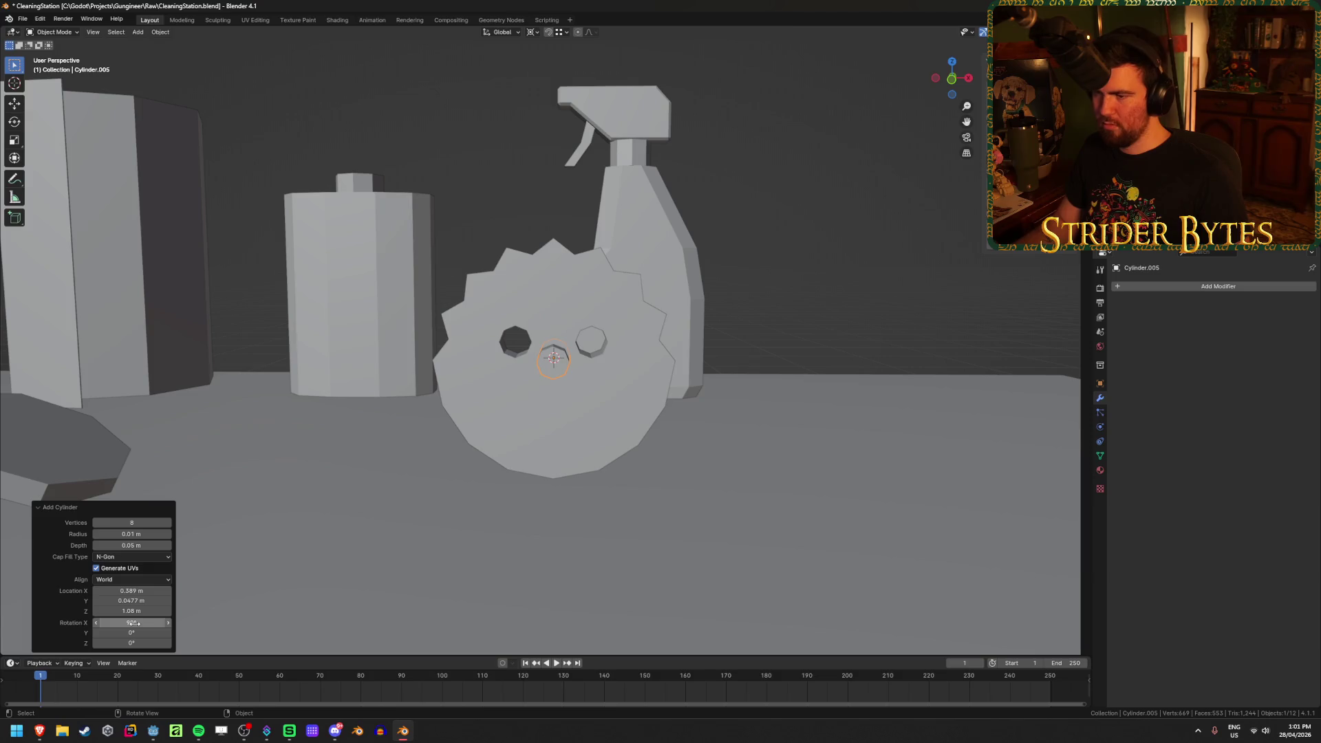
scroll(580, 437, "up", 2)
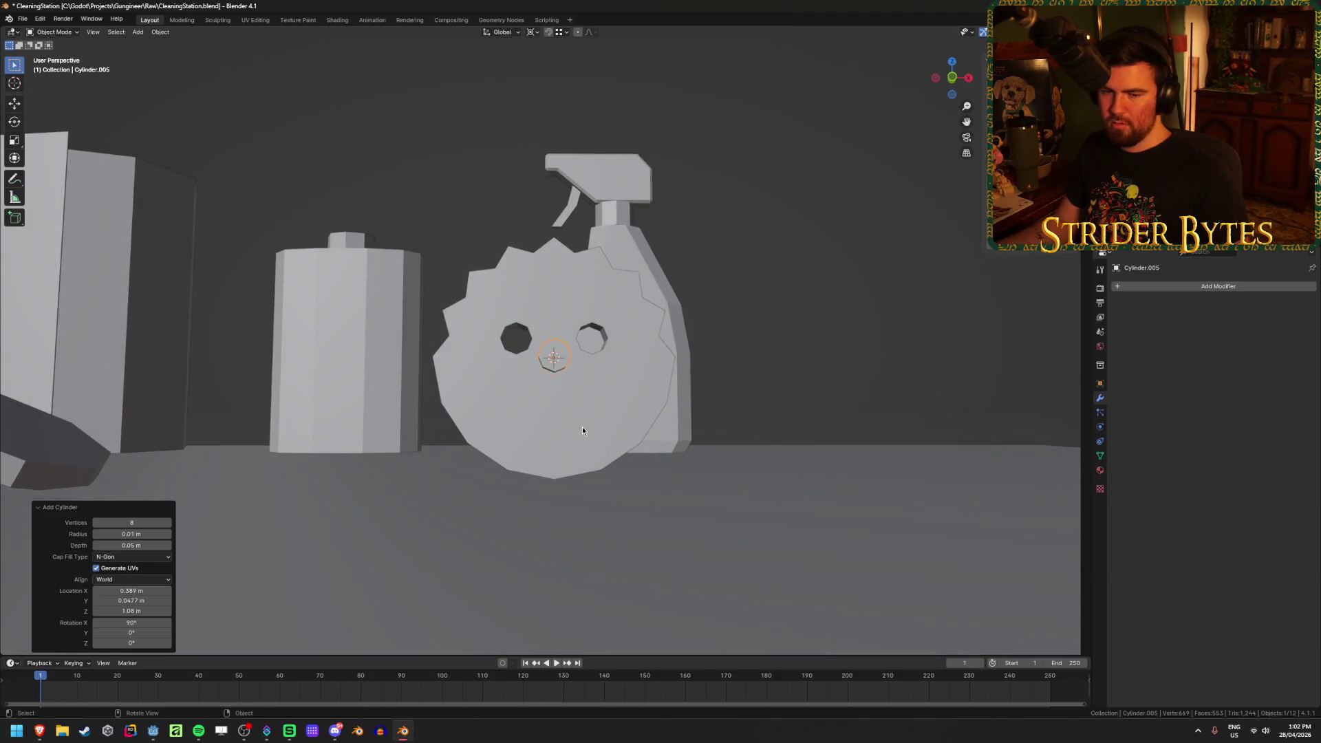
key("KP_1")
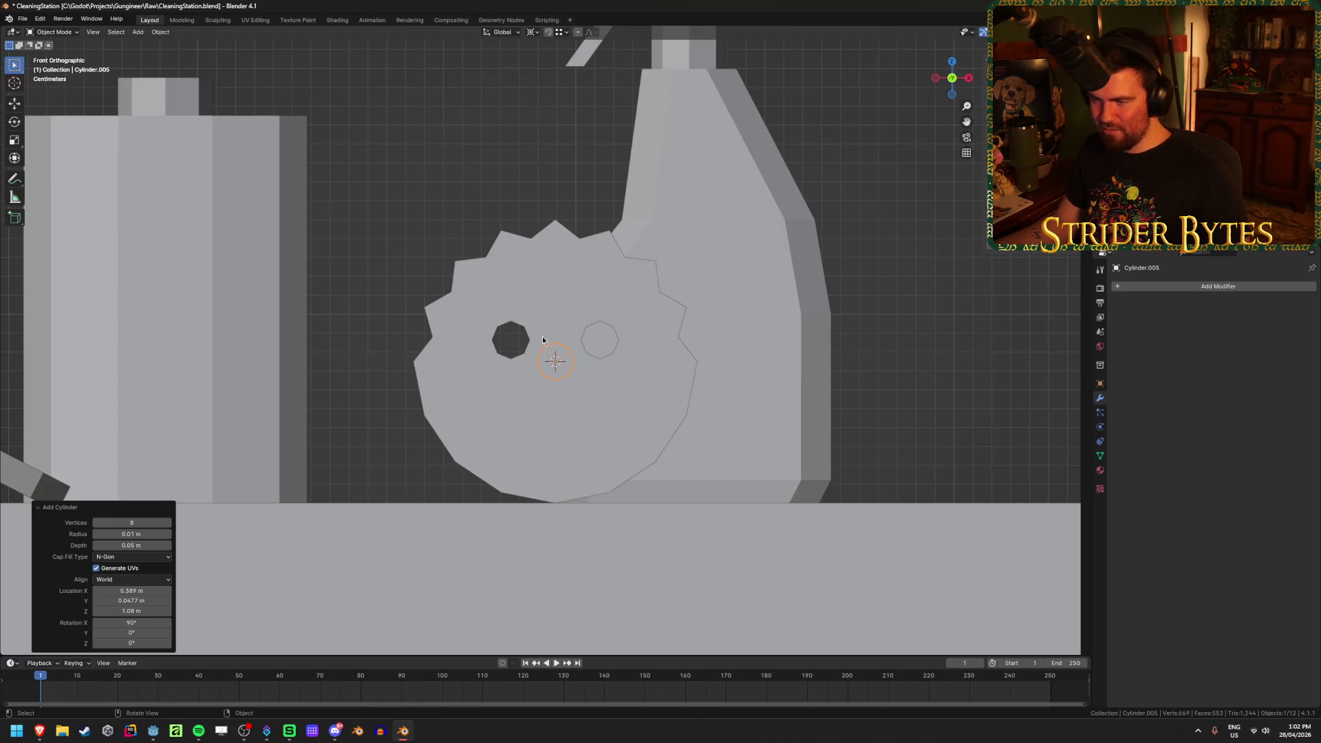
Try 12 vertices for the cylinder, then settle on 8
left_click(139, 522)
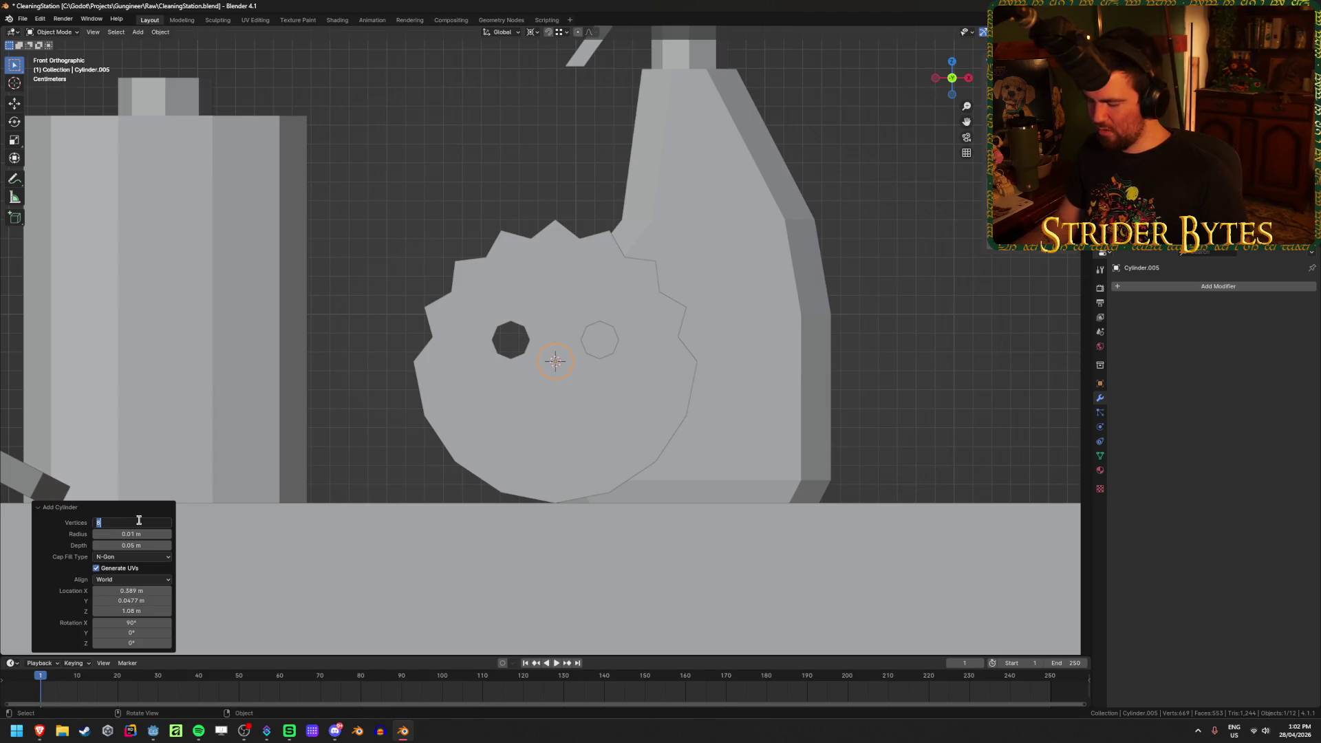
type("12")
key("Return")
scroll(530, 426, "up", 3)
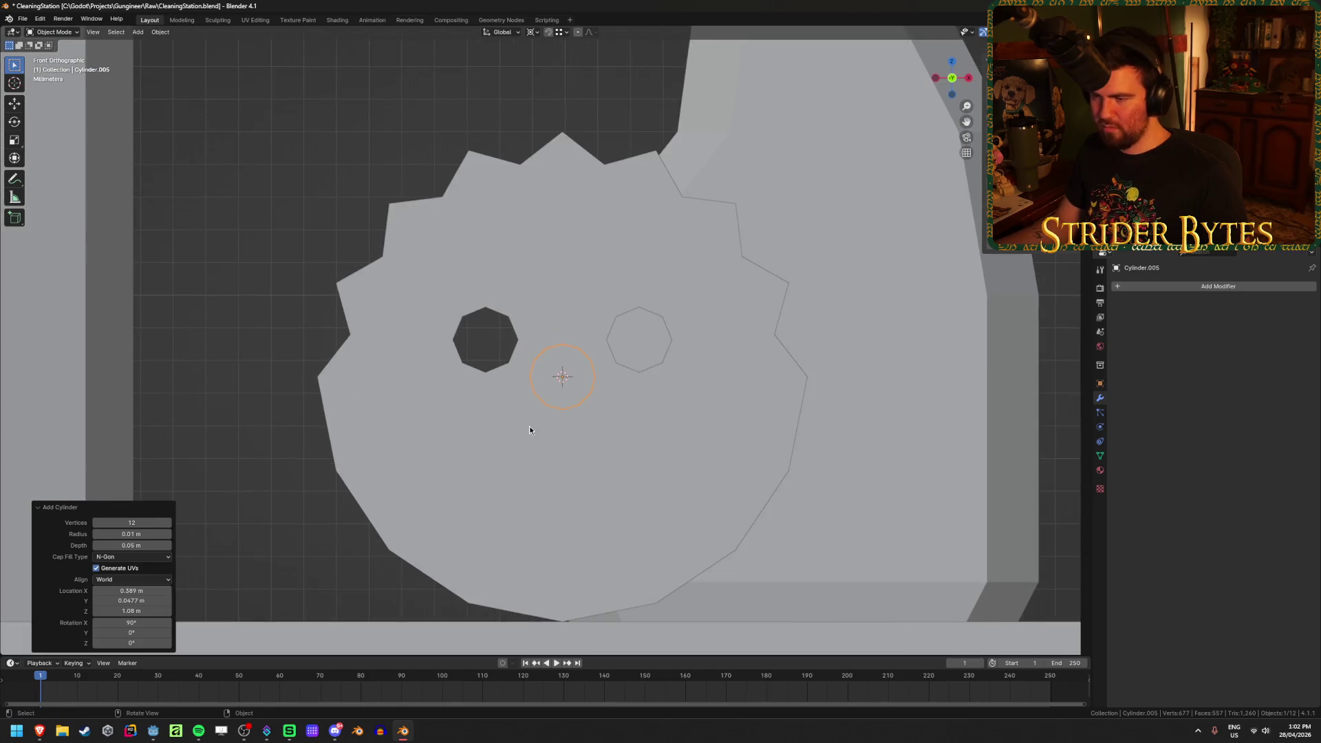
left_click(121, 523)
key("Return")
With see-through shading on, move the cylinder down along Z below the eye holes
middle_click_drag(187, 543, 403, 494)
key("KP_1")
key("shift+z")
key("shift+z")
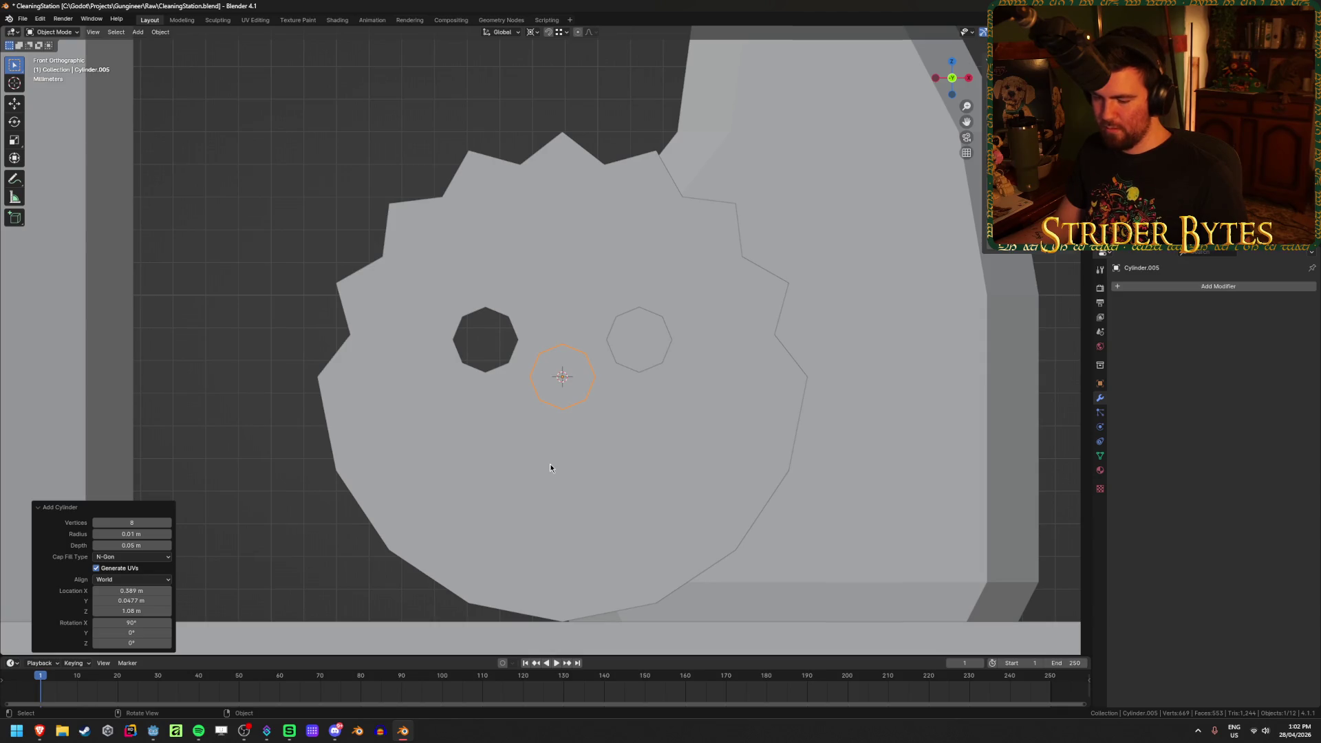
key("g")
key("z")
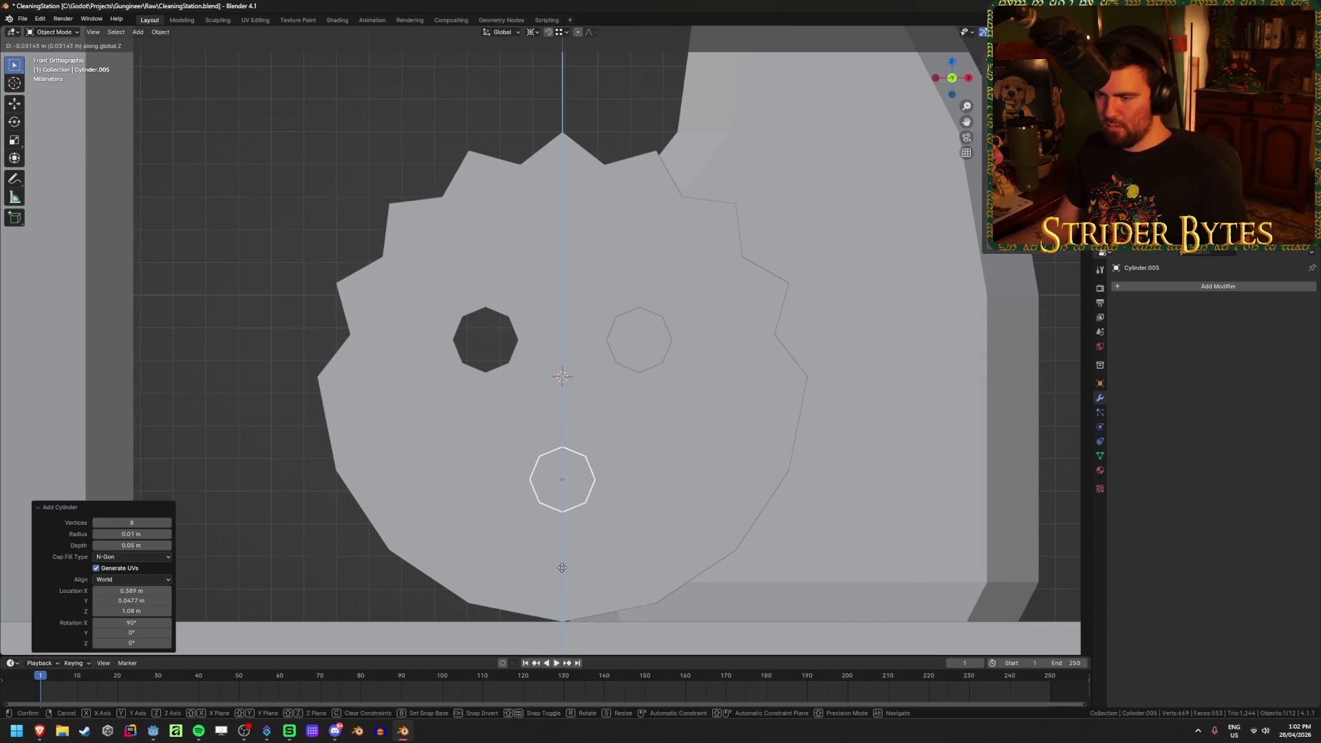
left_click(566, 558)
Enter Edit Mode on the mouth cylinder and select its top vertices in see-through view
scroll(565, 557, "down", 3, "shift")
scroll(596, 457, "up", 2)
key("Tab")
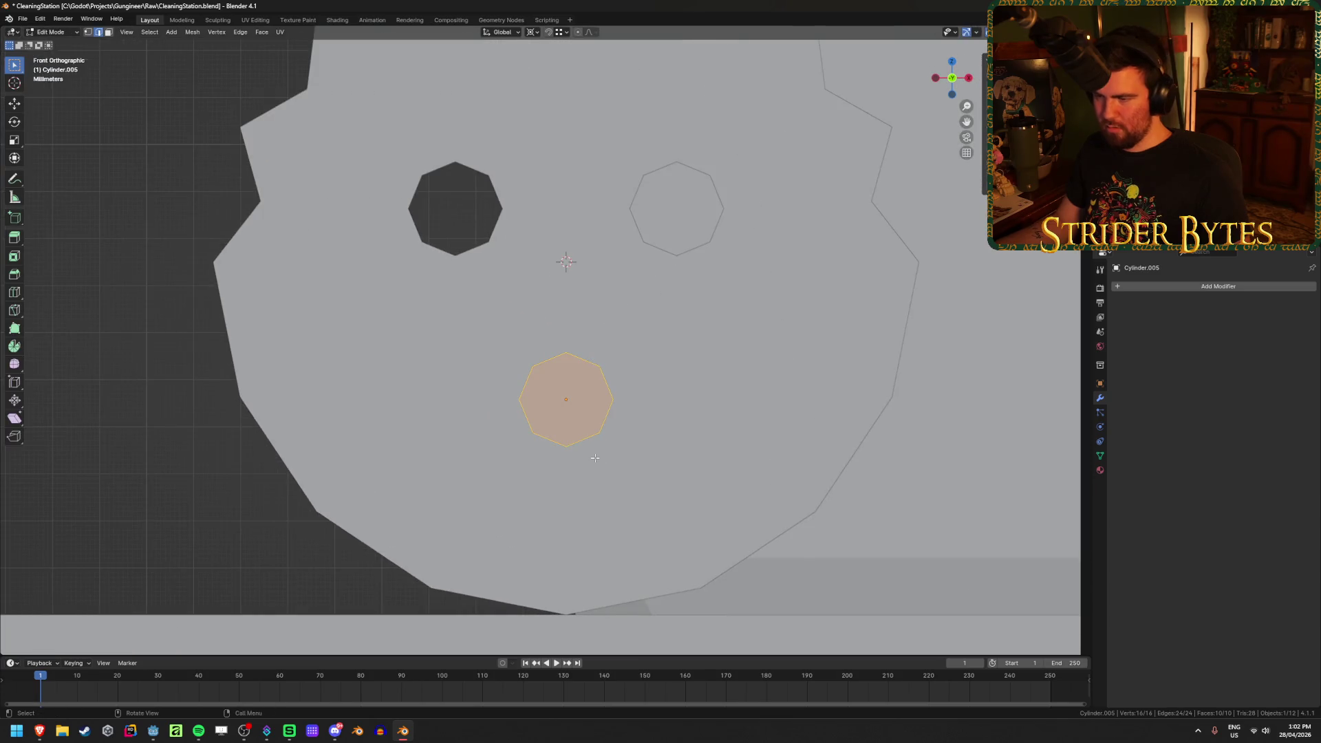
key("shift+z")
key("1")
key("shift+z")
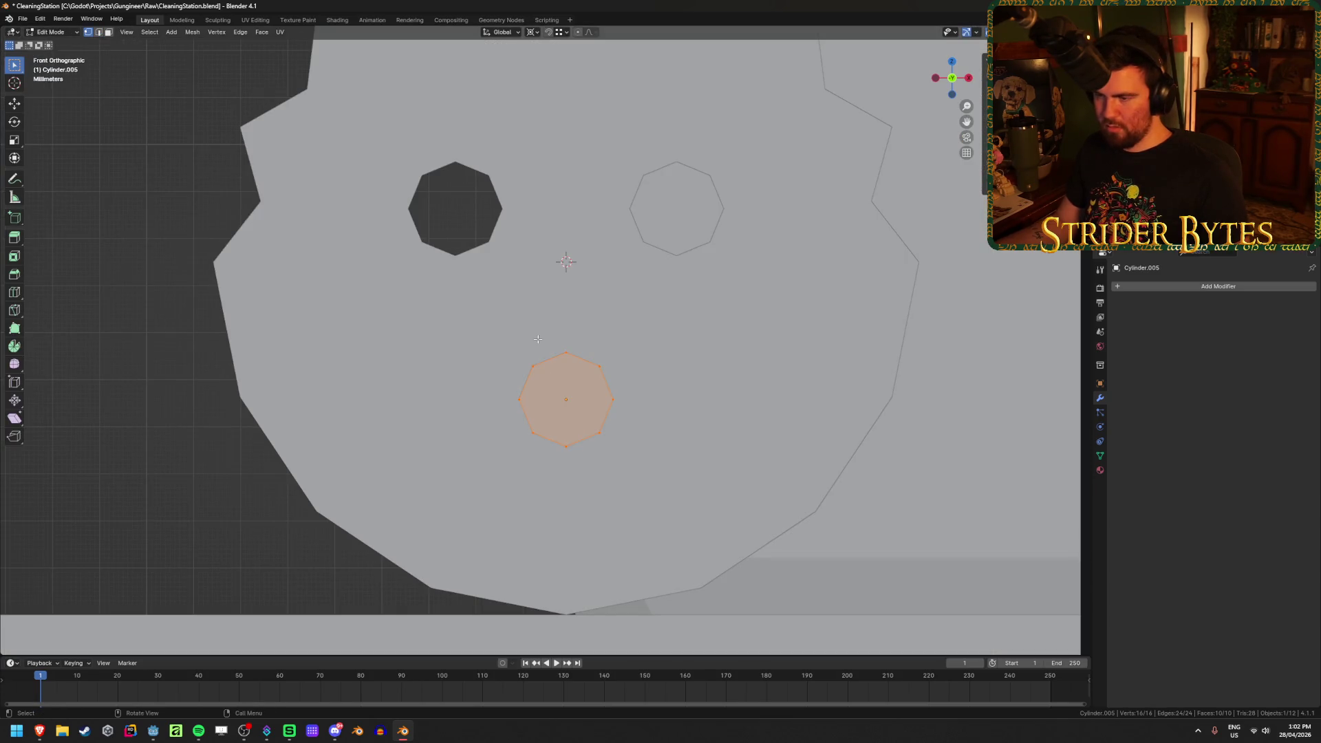
left_click(522, 345)
key("shift+z")
left_click_drag(503, 331, 620, 384)
key("g")
key("z")
key("Escape")
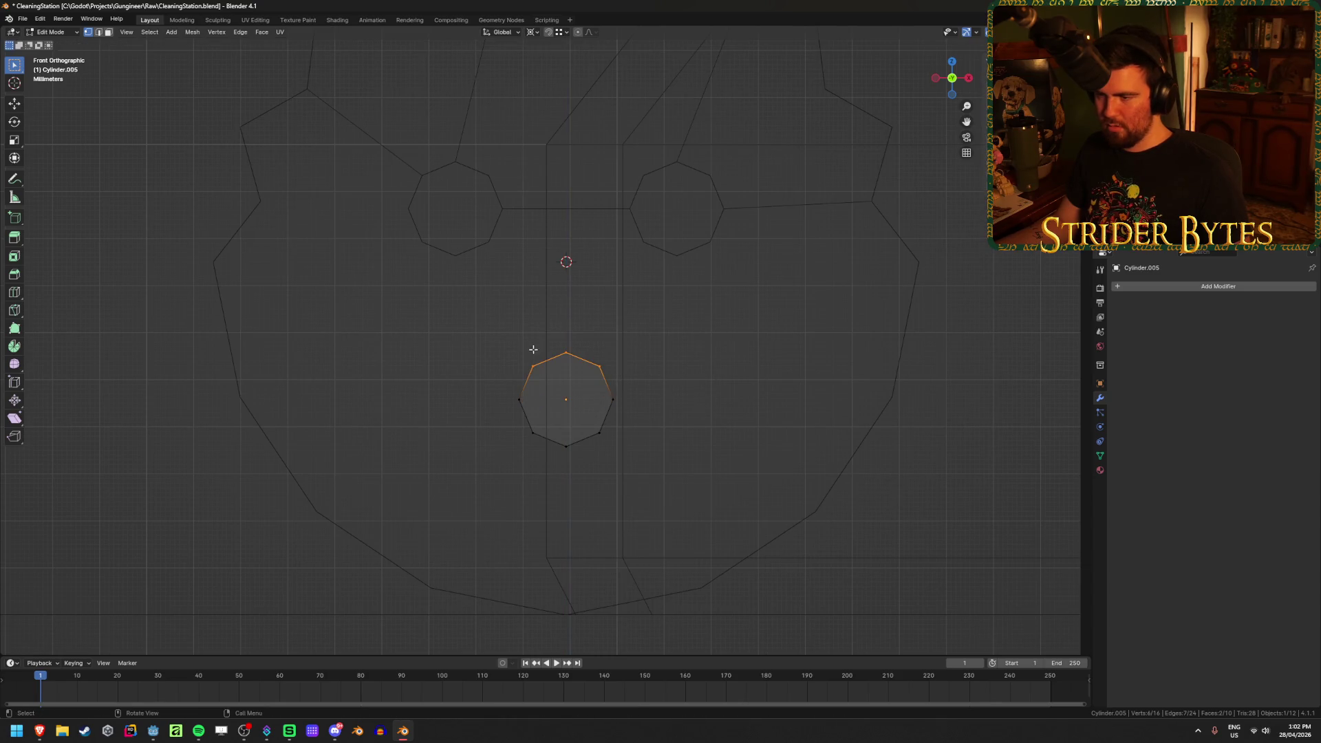
Pull the octagon's top vertices down along Z to shape the mouth
left_click_drag(557, 341, 595, 376)
key("g")
key("z")
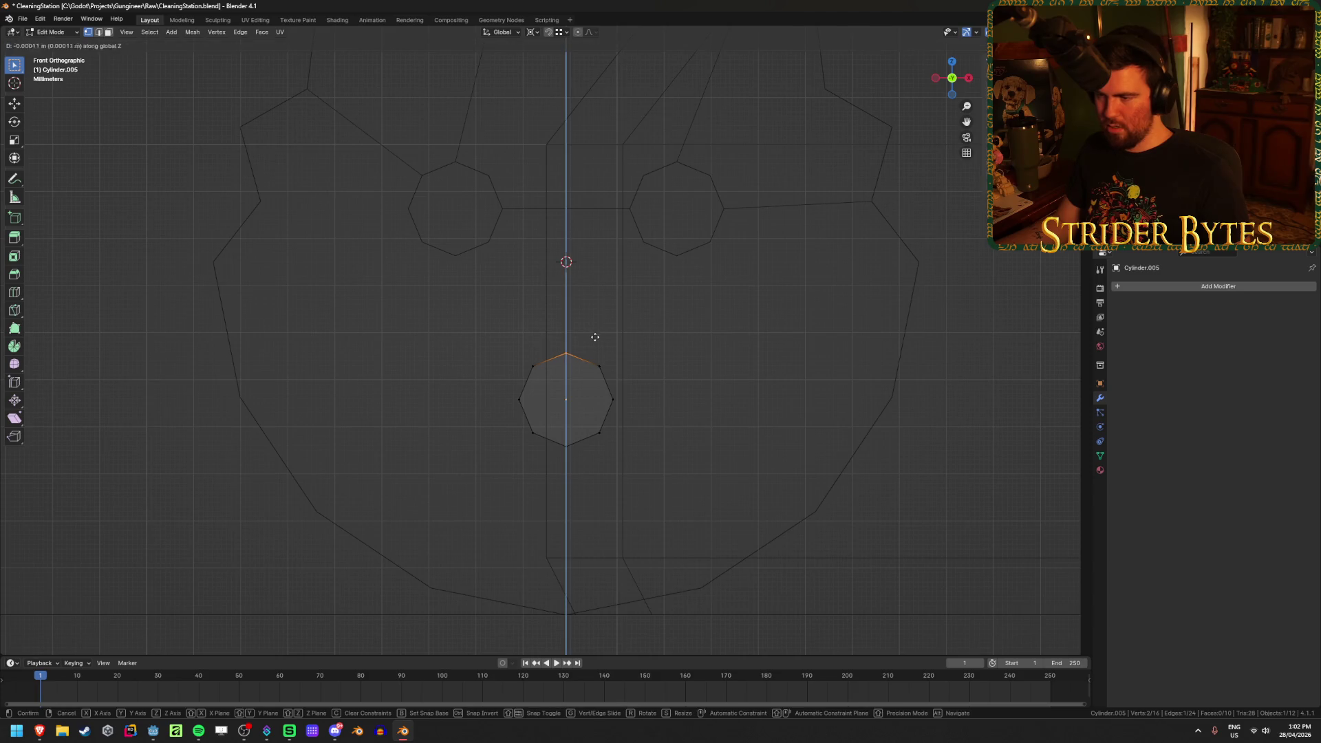
left_click(595, 358)
left_click_drag(523, 345, 610, 385)
key("g")
key("z")
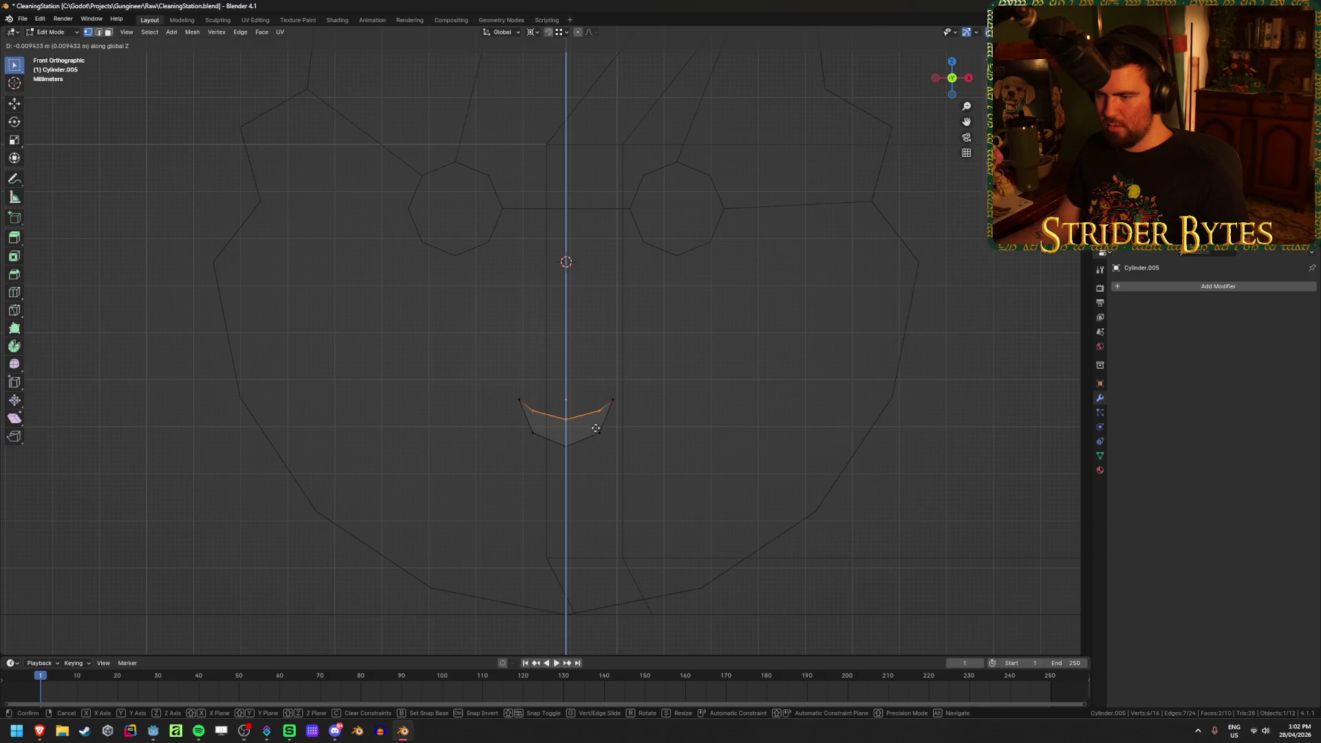
left_click(457, 392)
Widen the two upper mouth-corner vertices along X to 3.430
left_click(519, 403)
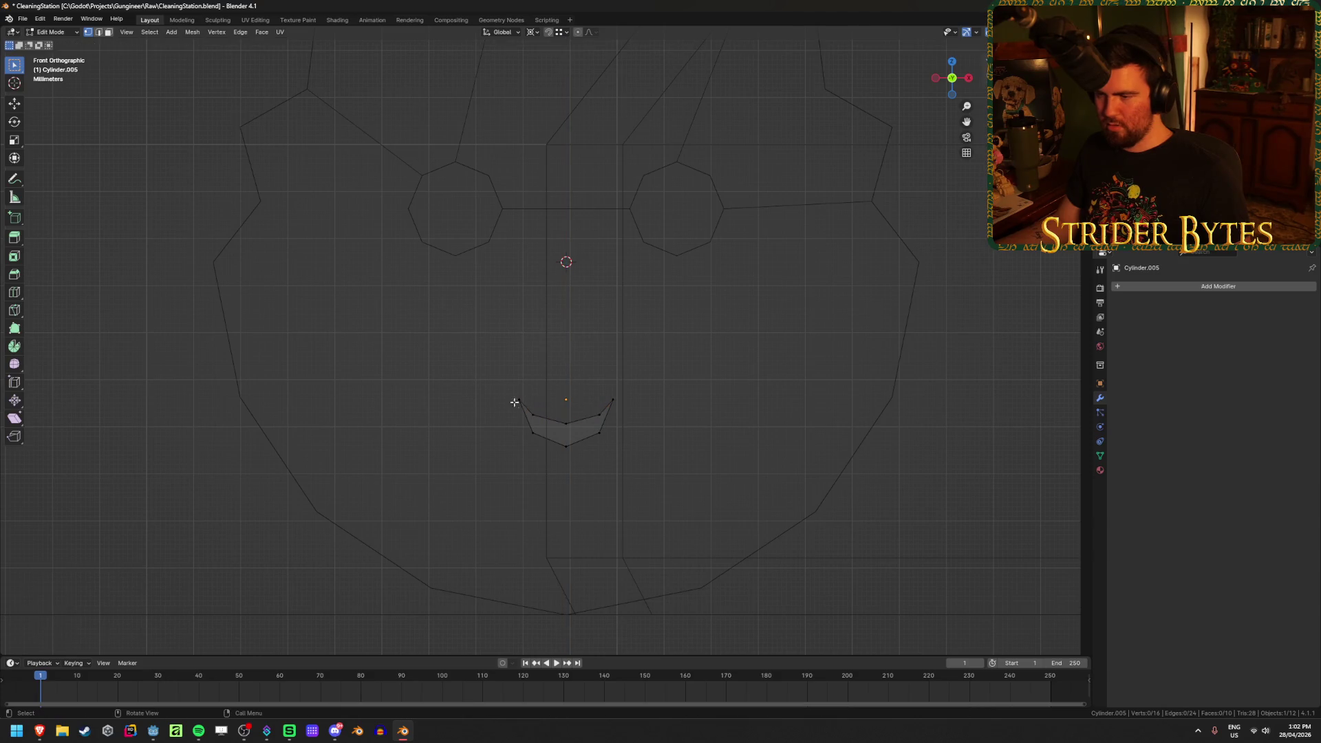
mouse_move(487, 376)
left_mouse_down()
mouse_move(581, 386)
mouse_move(634, 406)
mouse_move(640, 430)
left_mouse_up()
key("s")
key("x")
right_click(883, 386)
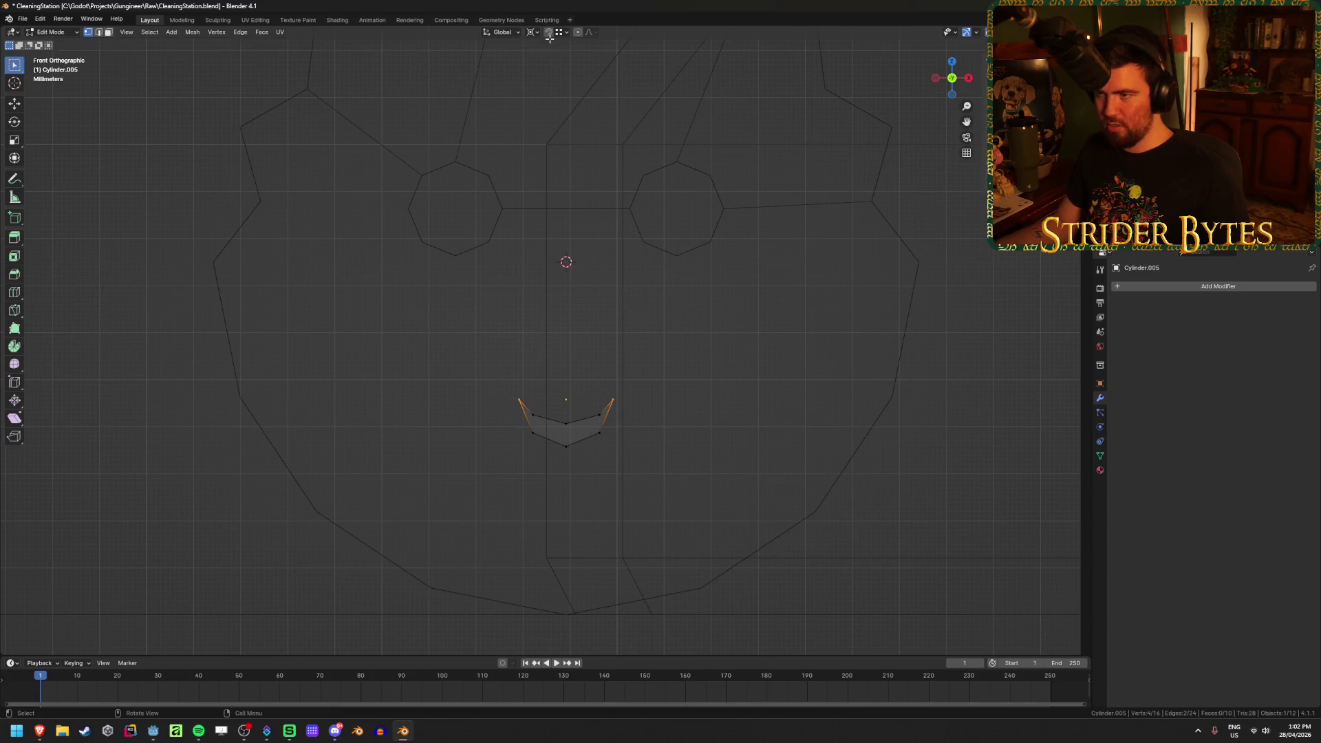
left_click(533, 31)
left_click(554, 67)
key("s")
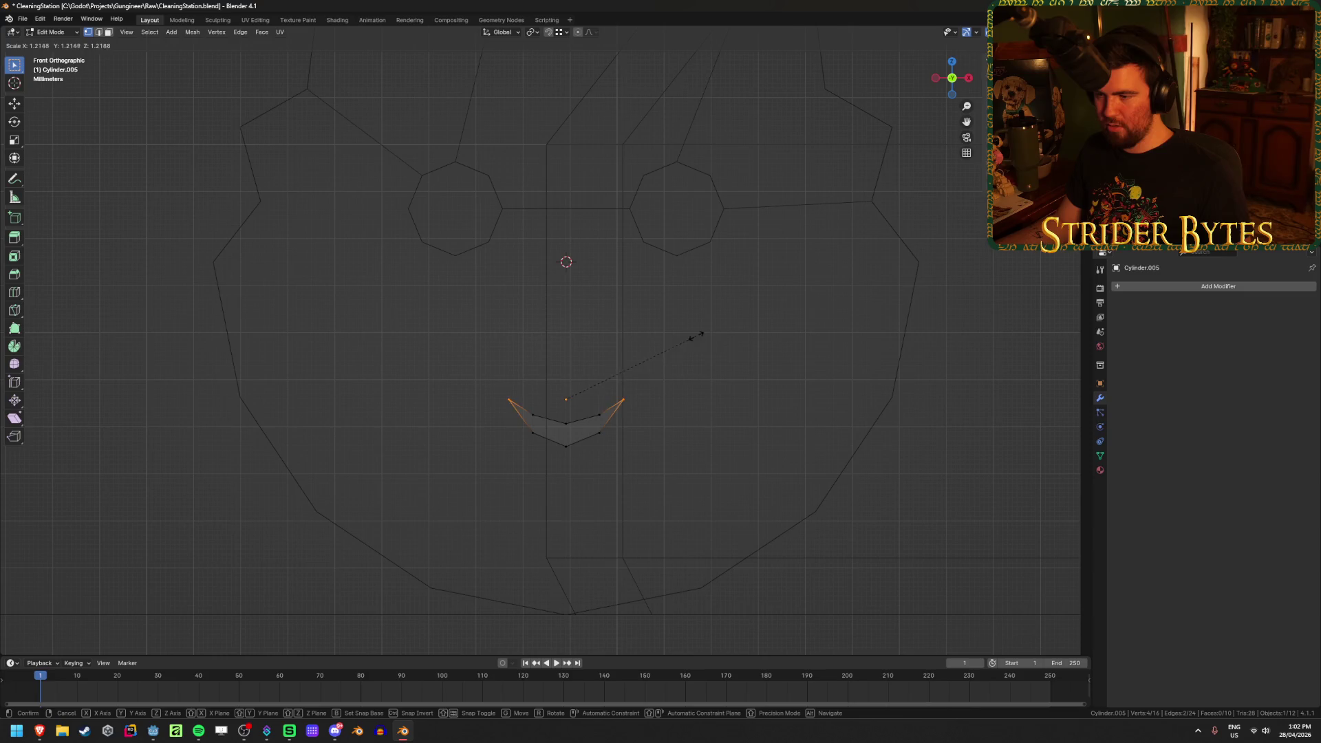
right_click(745, 360)
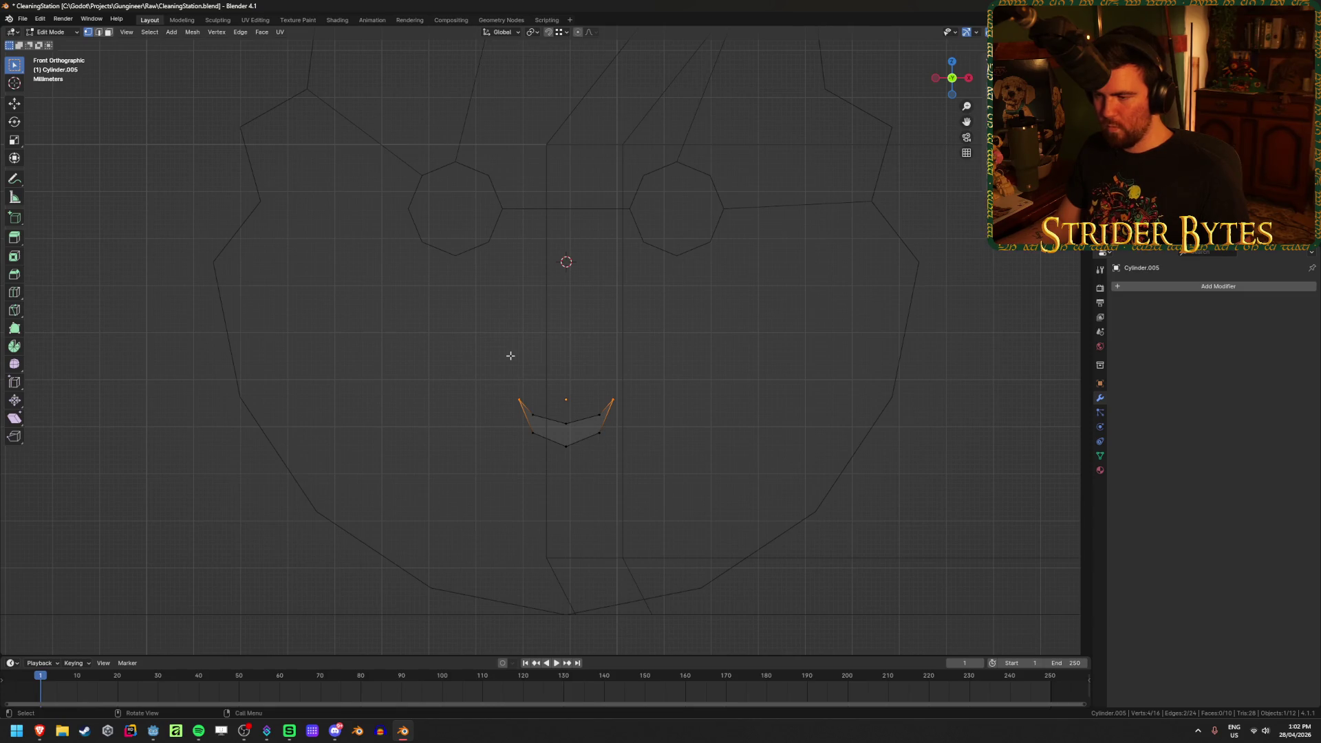
key("s")
key("y")
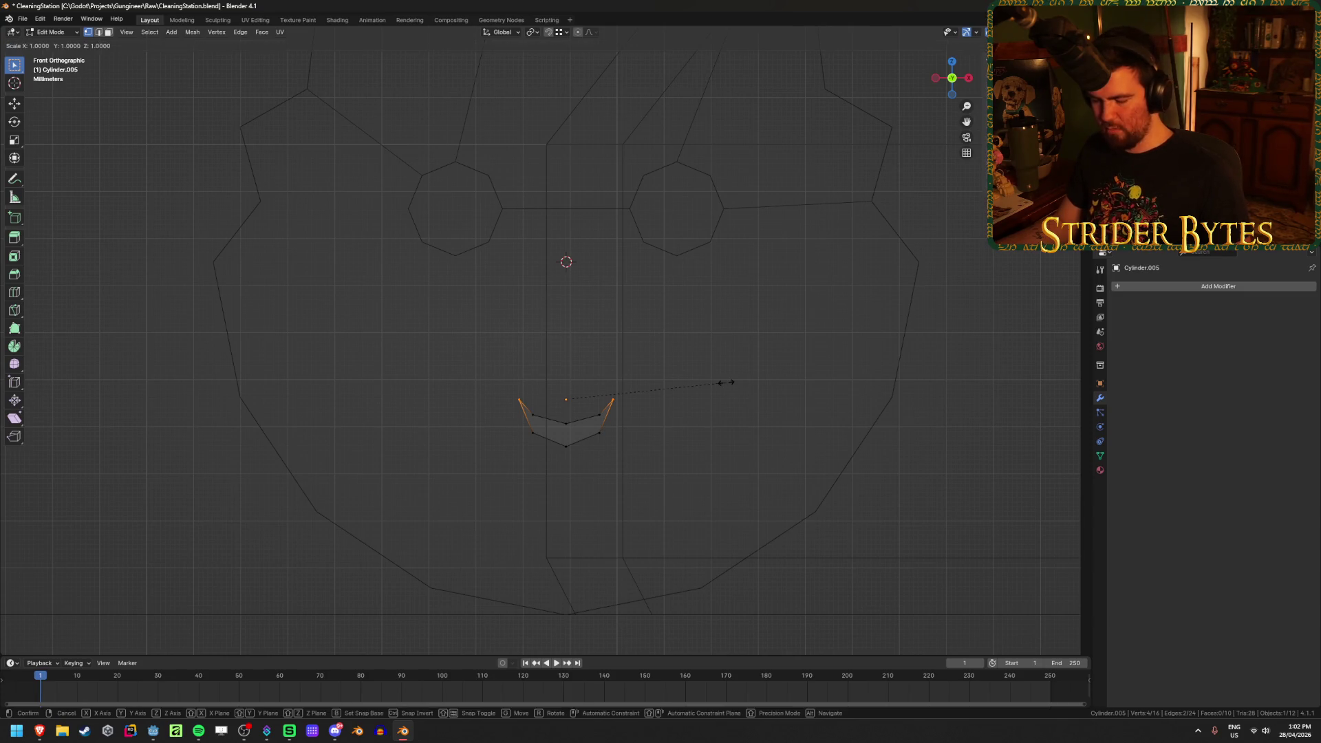
key("x")
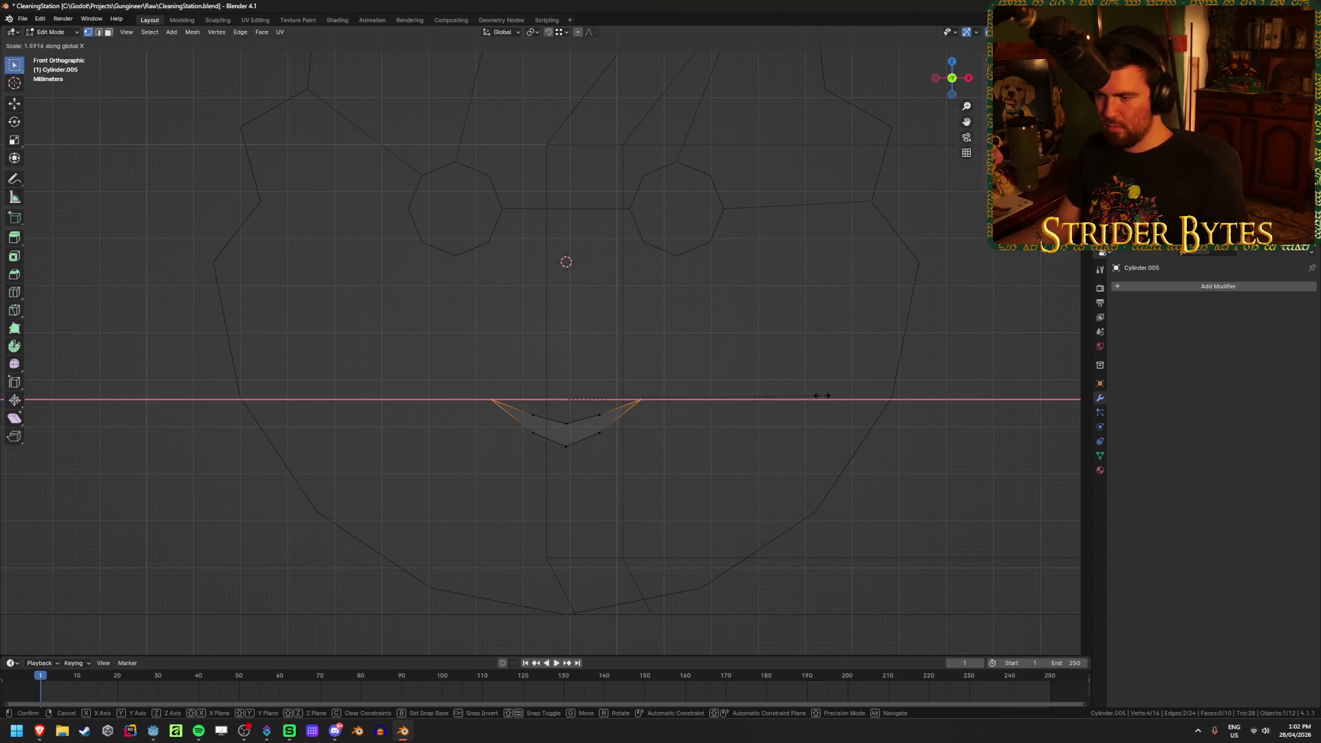
key("Return")
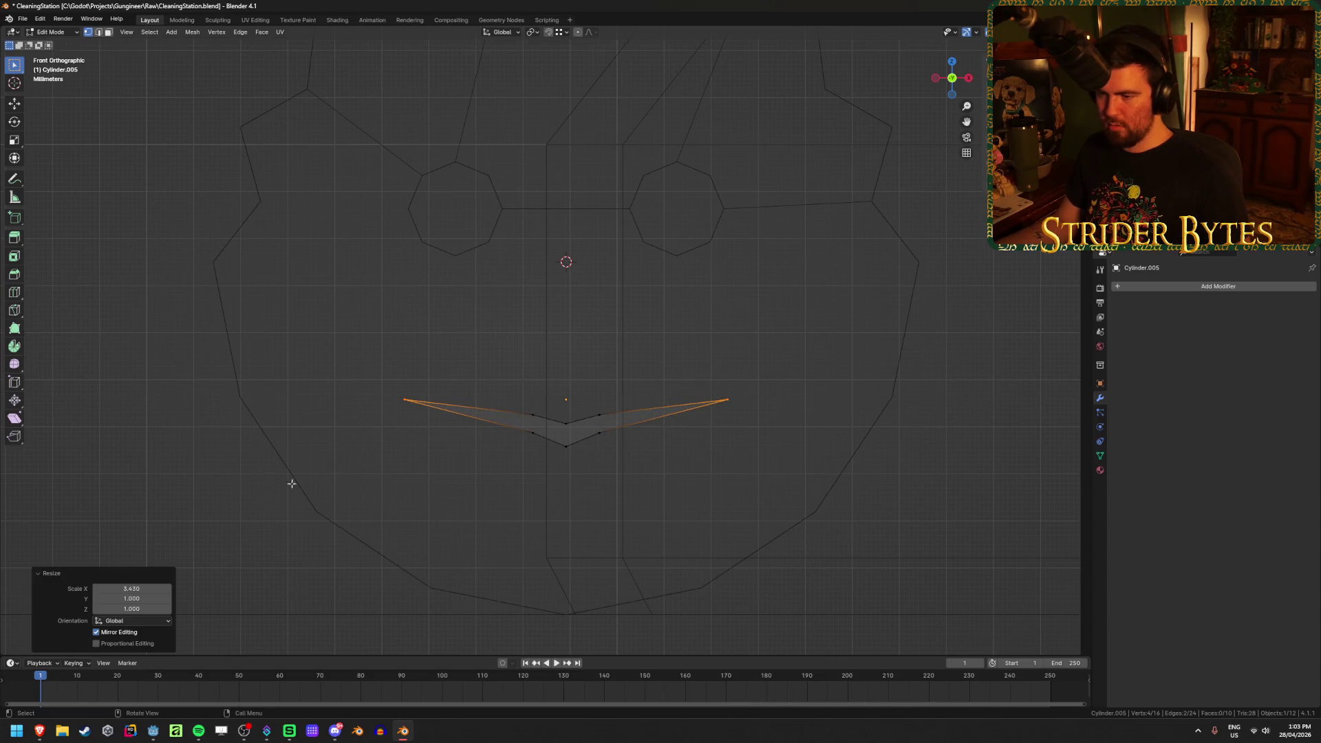
Stretch the inner mouth vertices on both sides along X to 3.252
left_click_drag(588, 391, 611, 440)
left_click_drag(502, 391, 548, 456, "shift")
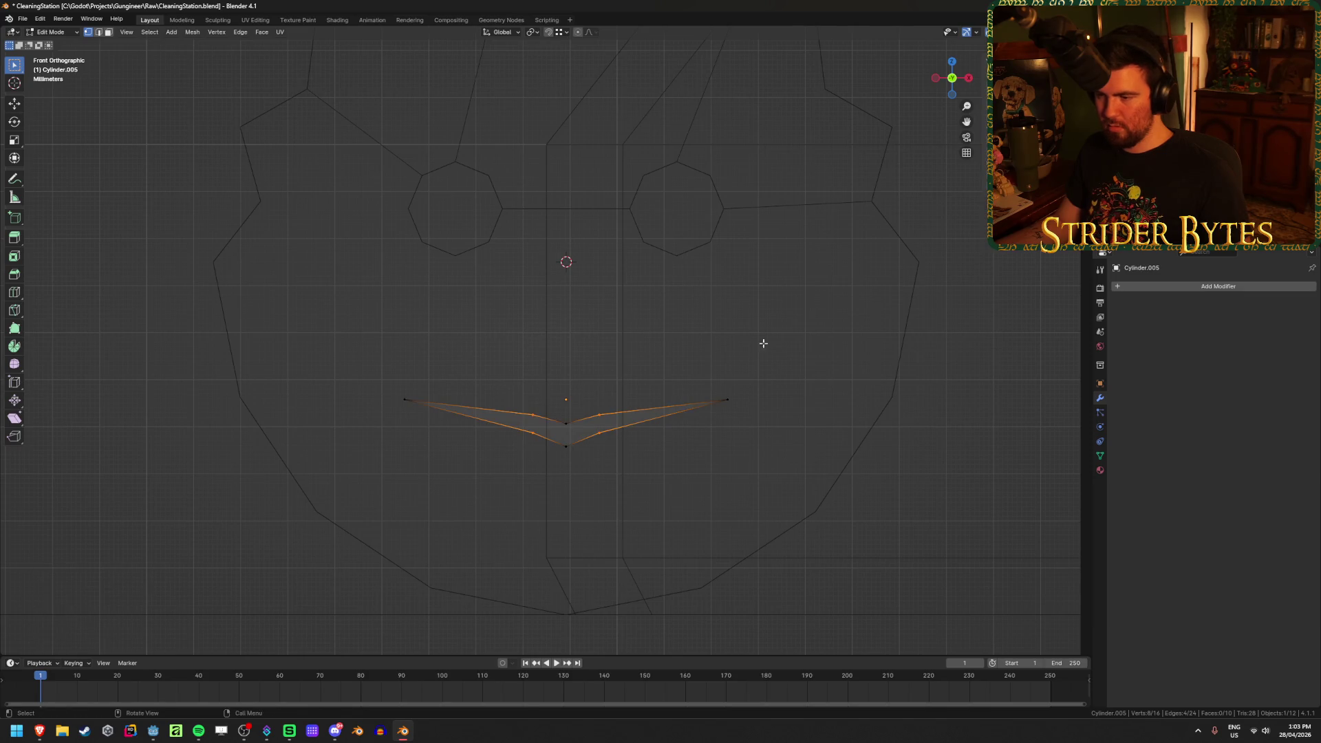
key("s")
key("x")
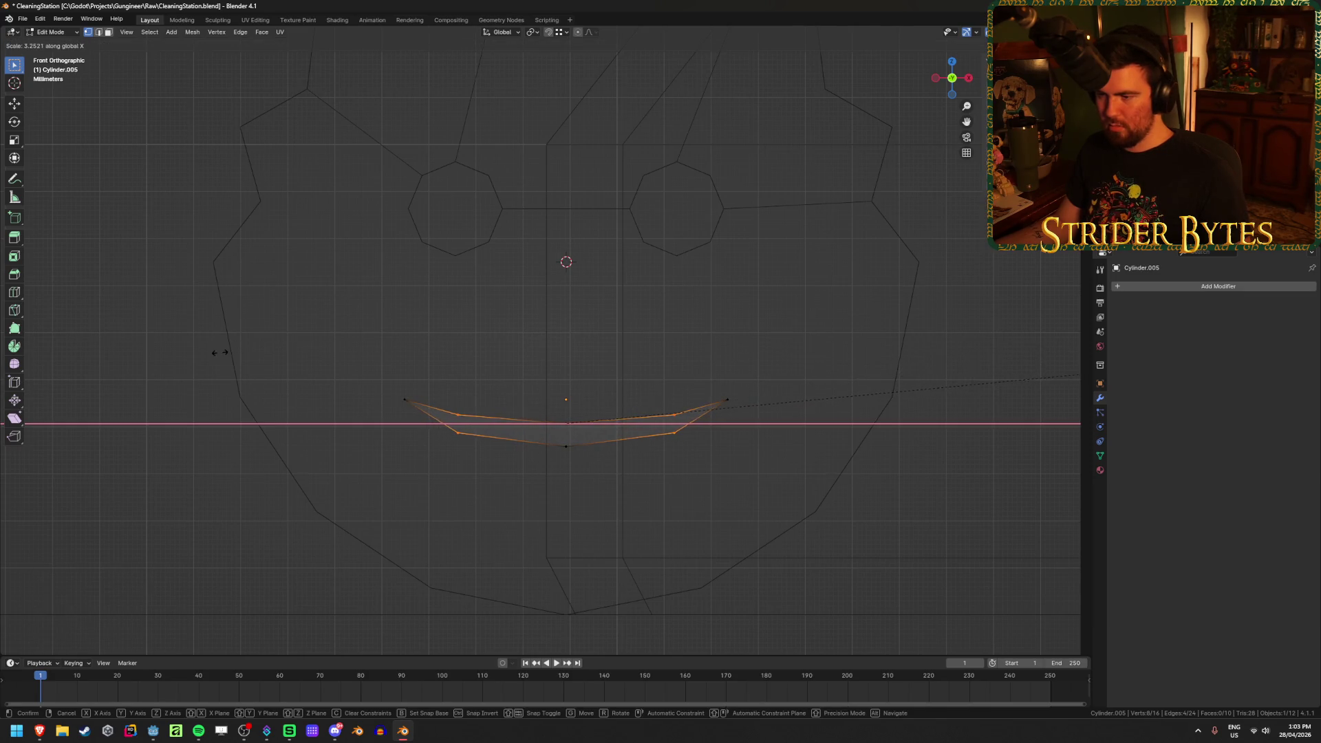
left_click(218, 354)
Check the smiley face in solid shading, then return to the front wireframe view
key("Tab")
scroll(721, 383, "down", 2)
key("shift+z")
mouse_move(721, 383)
middle_mouse_down()
mouse_move(586, 407)
mouse_move(607, 384)
middle_mouse_up()
key("KP_1")
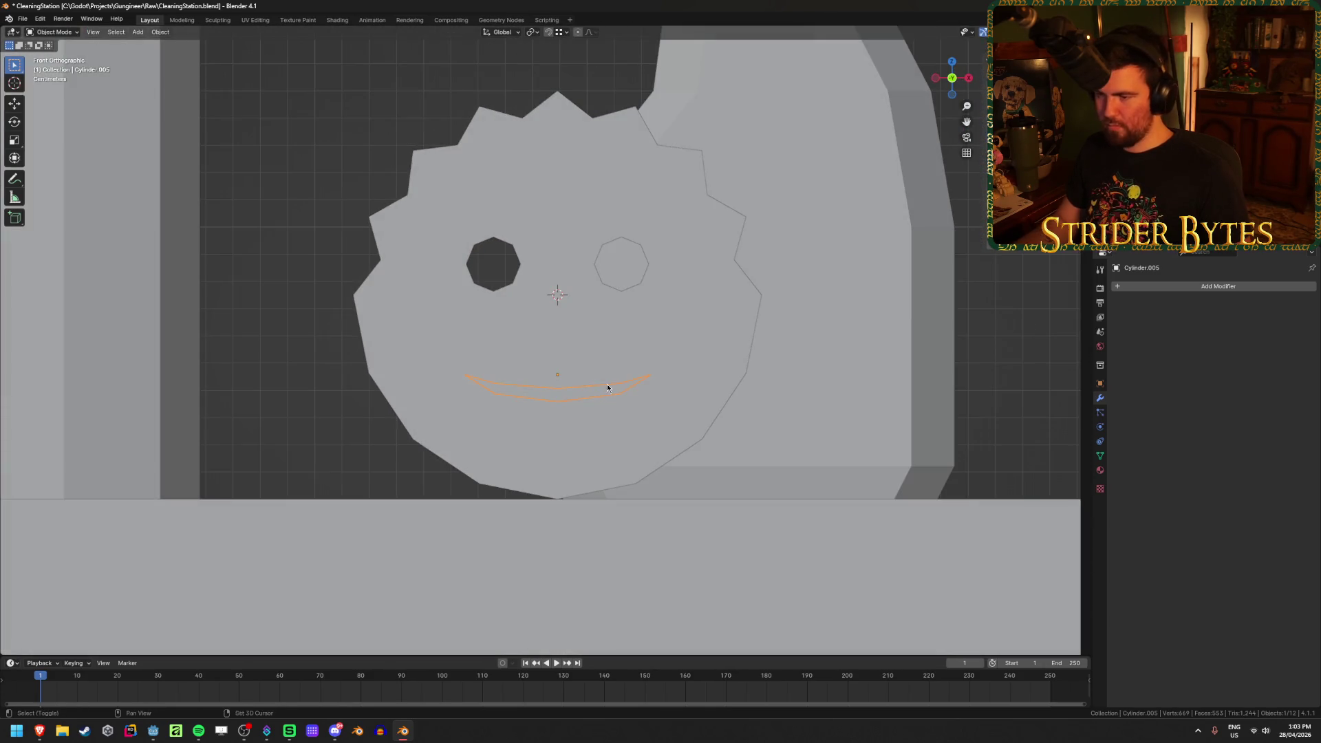
key("shift+z")
scroll(617, 405, "up", 2)
Scale the whole mouth along Z to 2.055 and show the Scrub Daddy reference images
key("Tab")
key("a")
key("s")
key("x")
key("z")
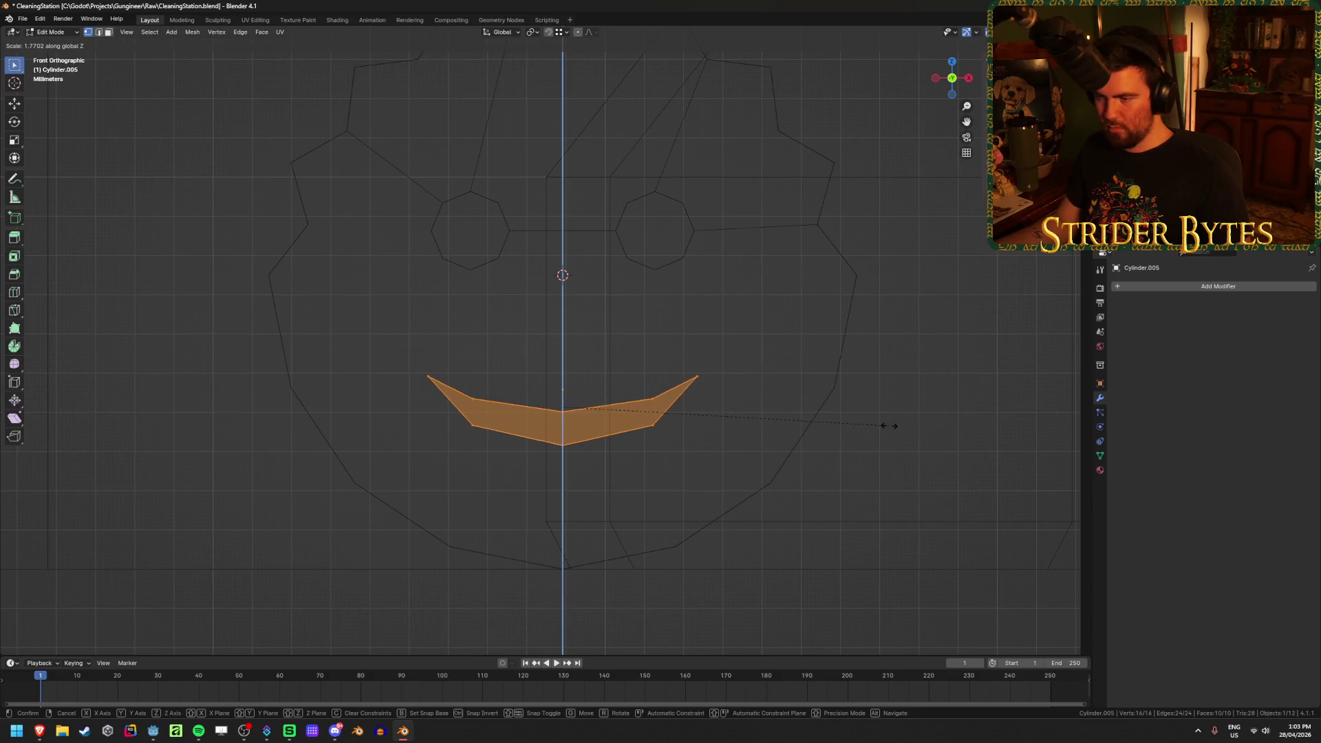
left_click(933, 440)
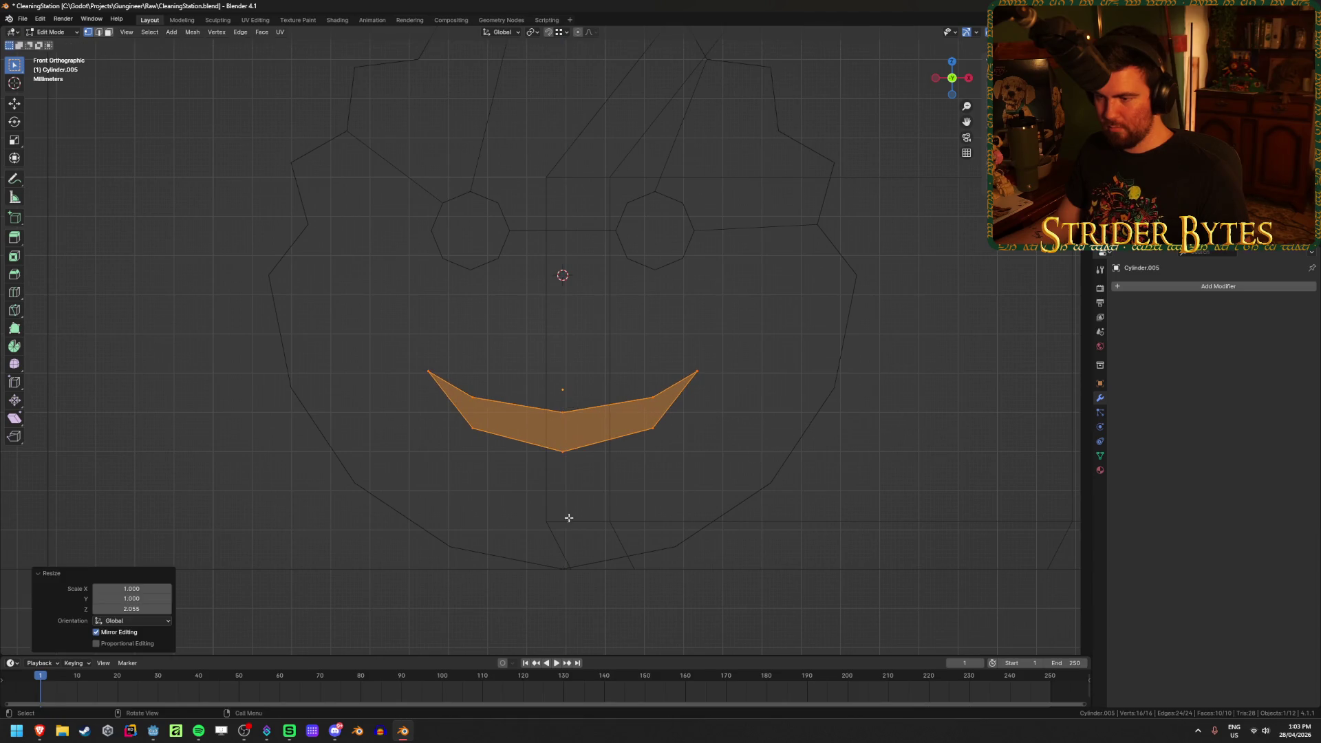
mouse_move(39, 732)
left_click(124, 685)
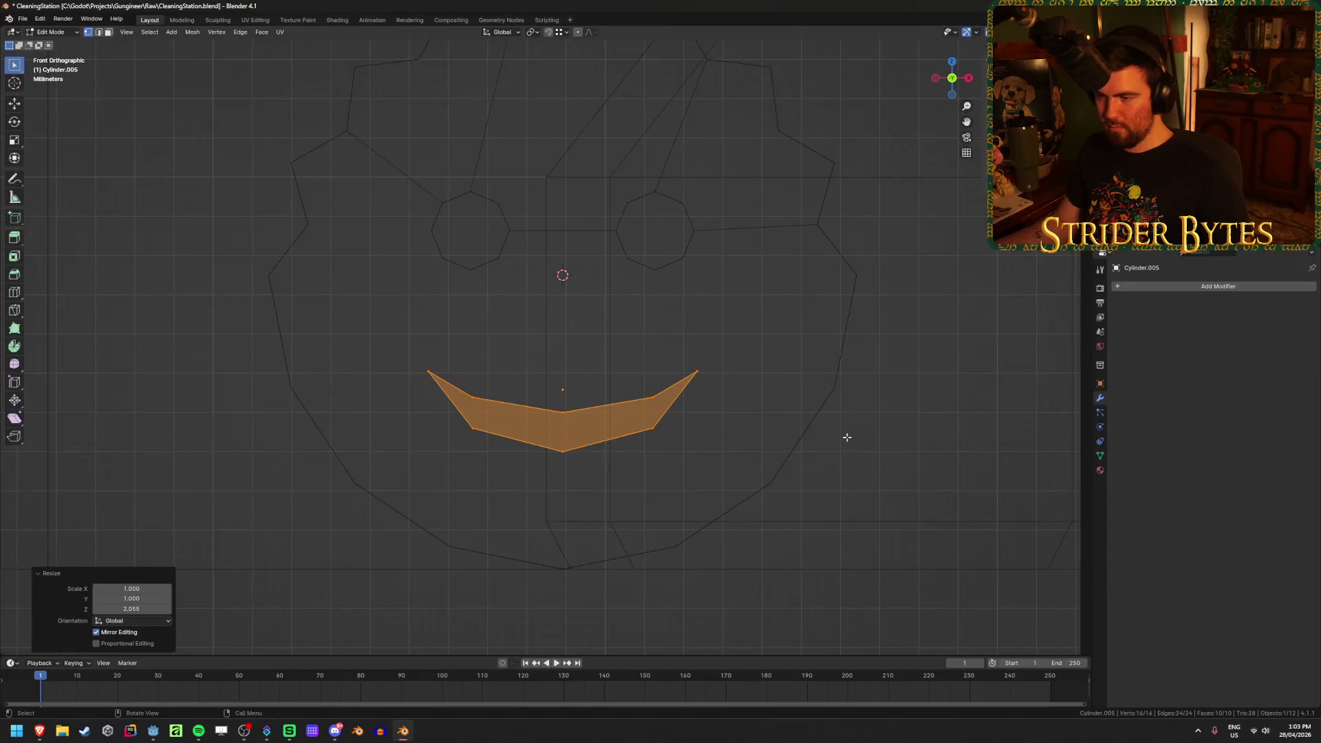
mouse_move(847, 436)
middle_mouse_down()
mouse_move(689, 472)
mouse_move(587, 469)
middle_mouse_up()
key("shift+z")
left_click(646, 391)
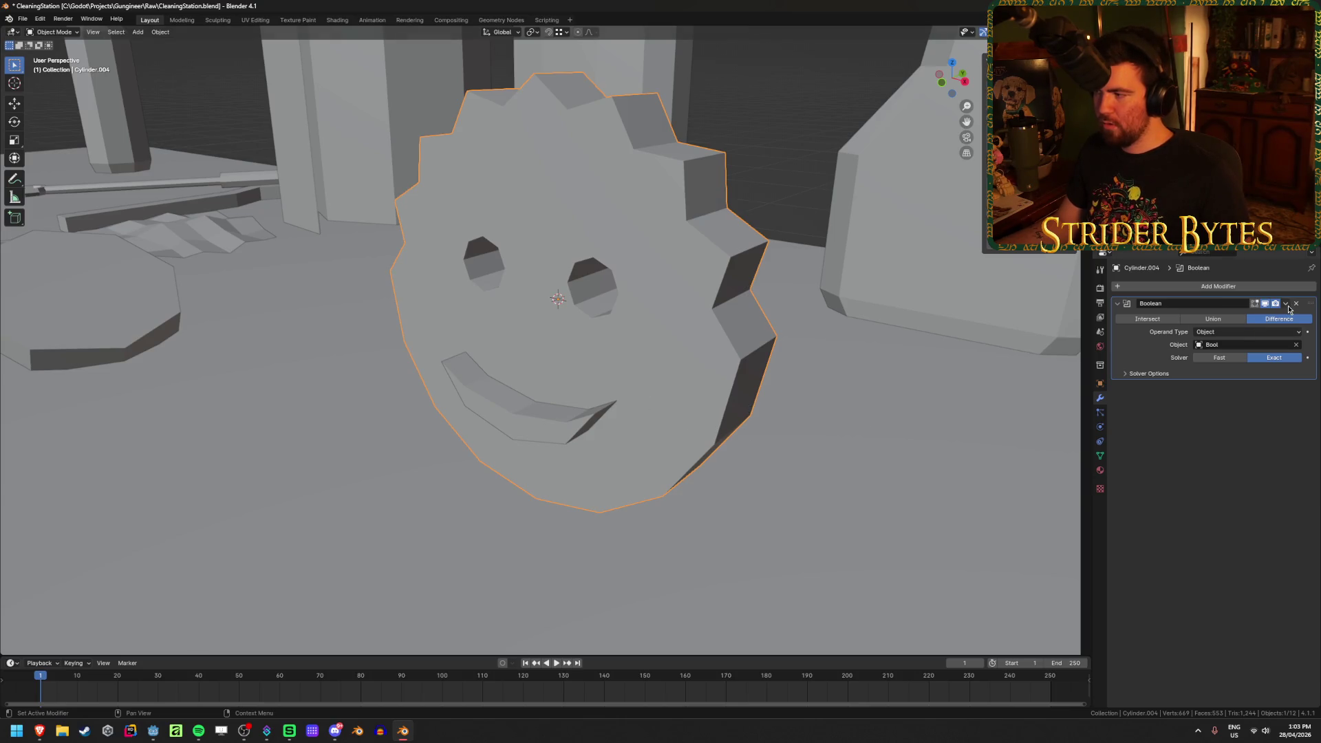
mouse_move(788, 432)
middle_mouse_down()
mouse_move(724, 399)
mouse_move(783, 381)
mouse_move(731, 404)
middle_mouse_up()
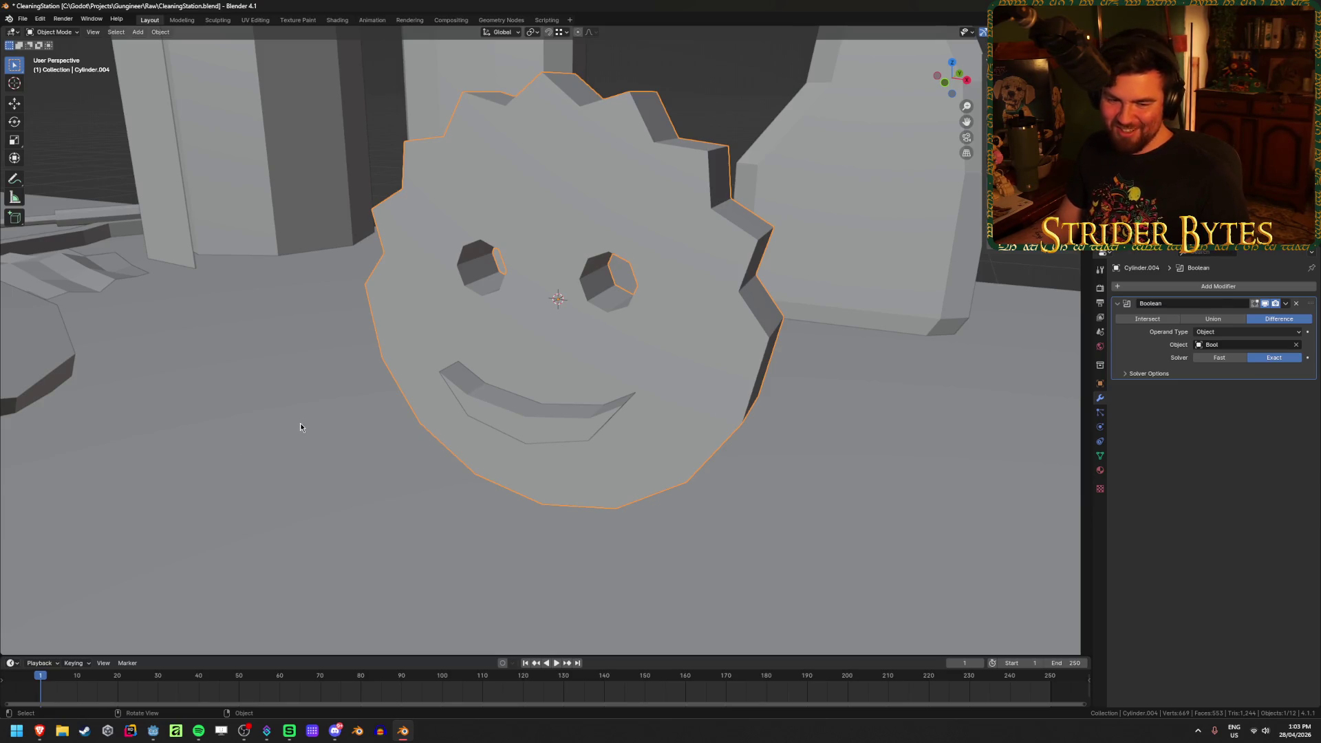
left_click(535, 422)
mouse_move(360, 495)
middle_mouse_down()
mouse_move(337, 506)
mouse_move(378, 478)
mouse_move(173, 517)
mouse_move(316, 508)
middle_mouse_up()
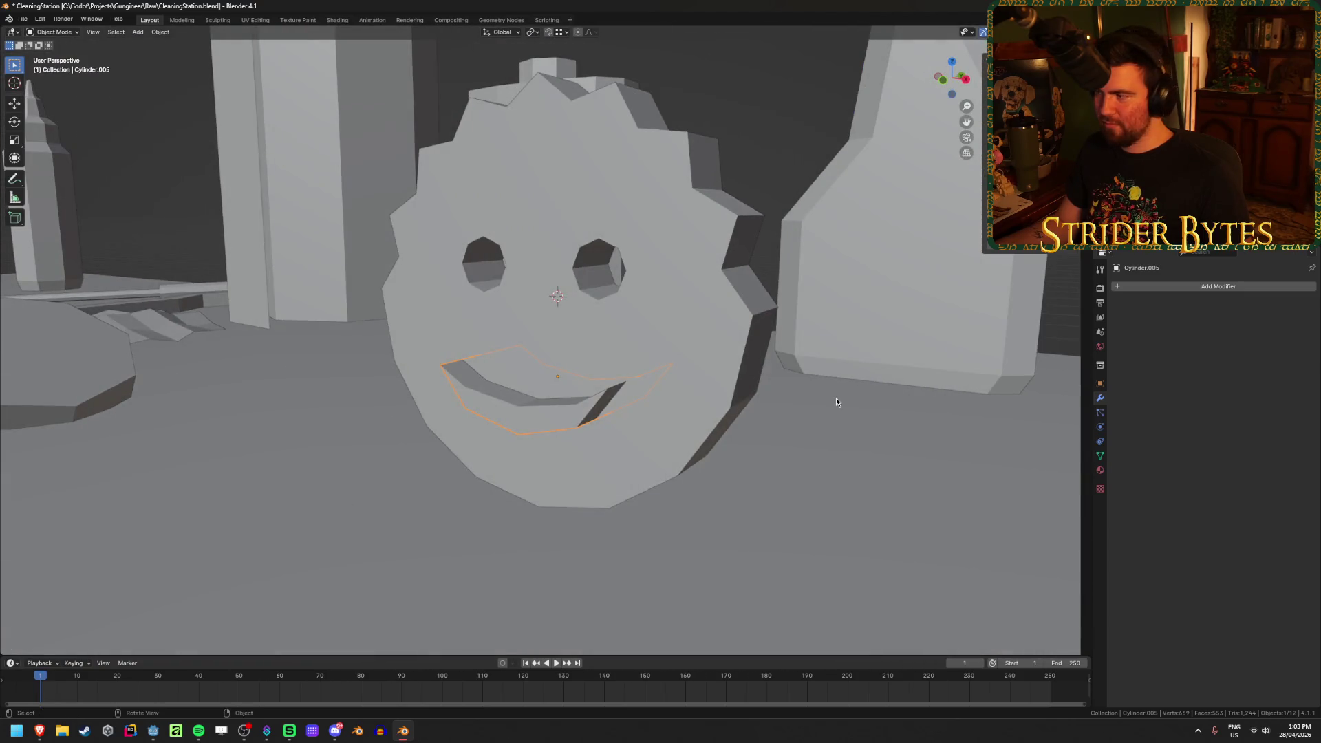
left_click(738, 378)
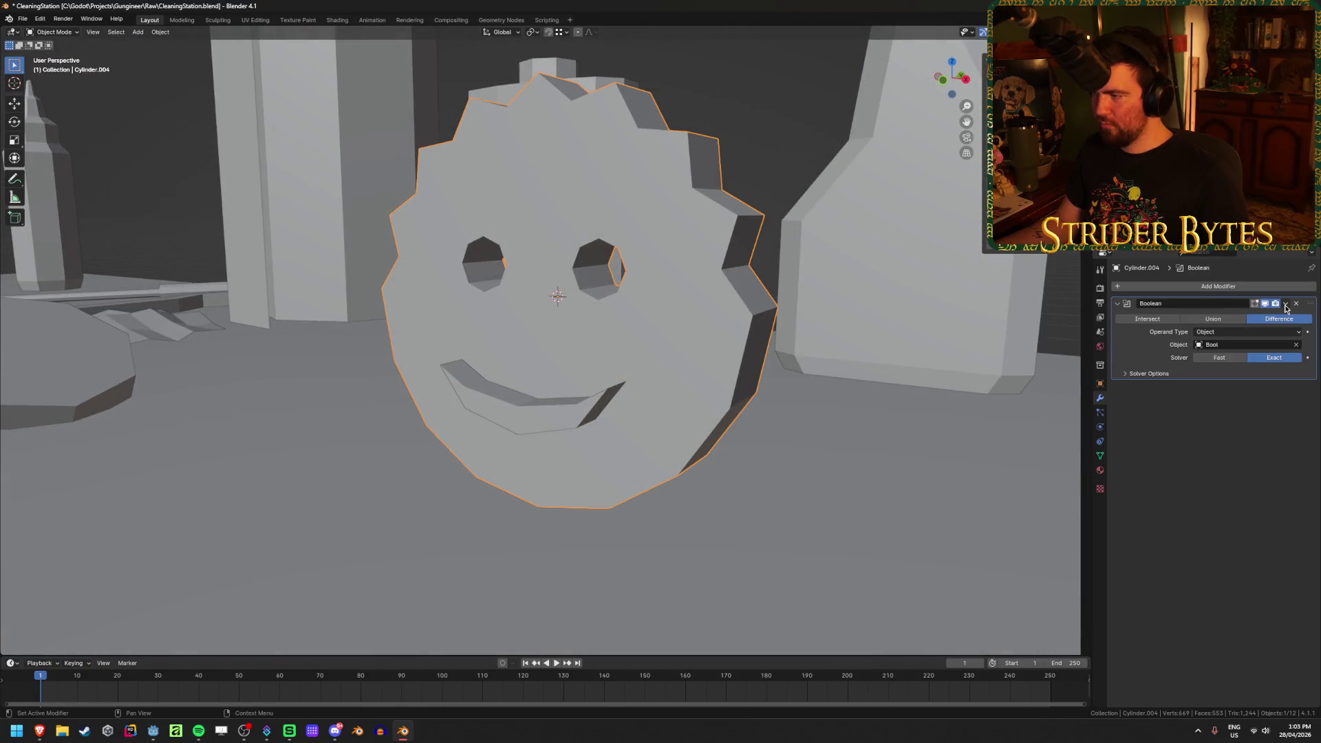
left_click(1196, 287)
Add a second Boolean modifier to the face and rename the mouth cutter to bool2
type("boole")
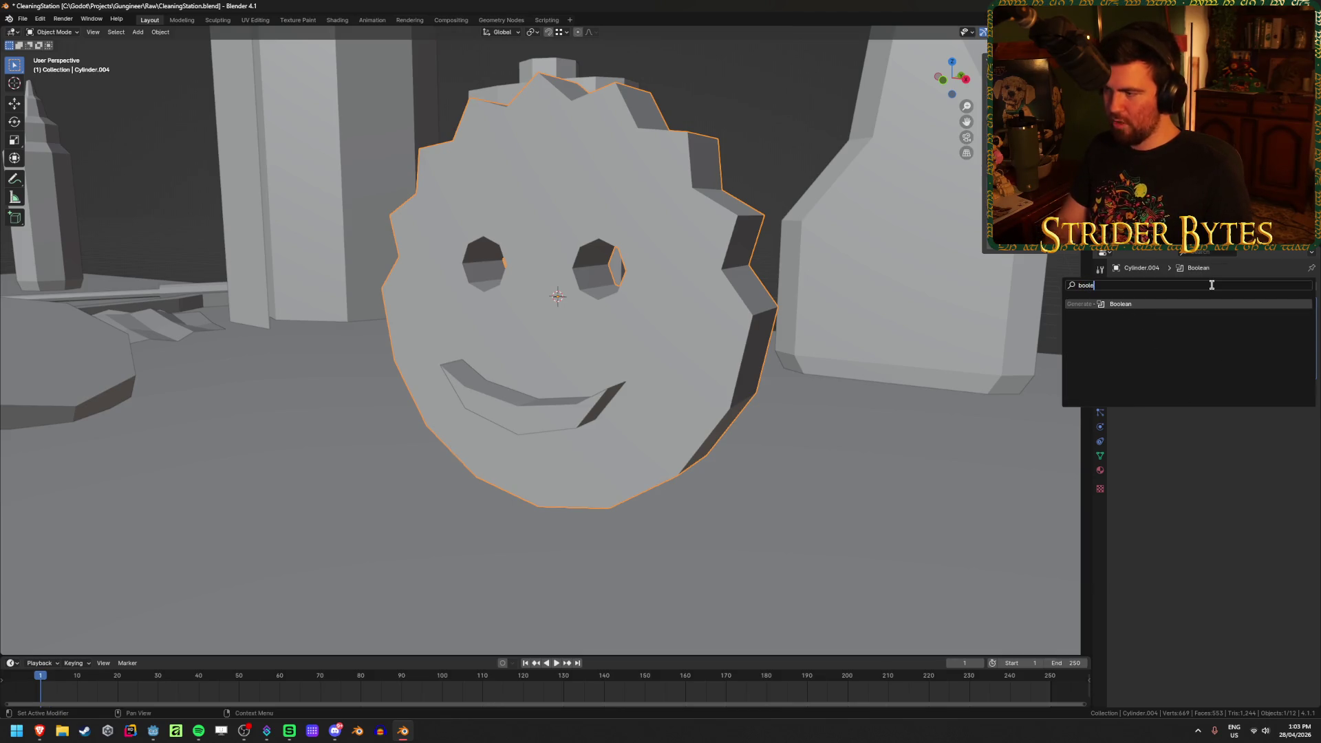
key("Return")
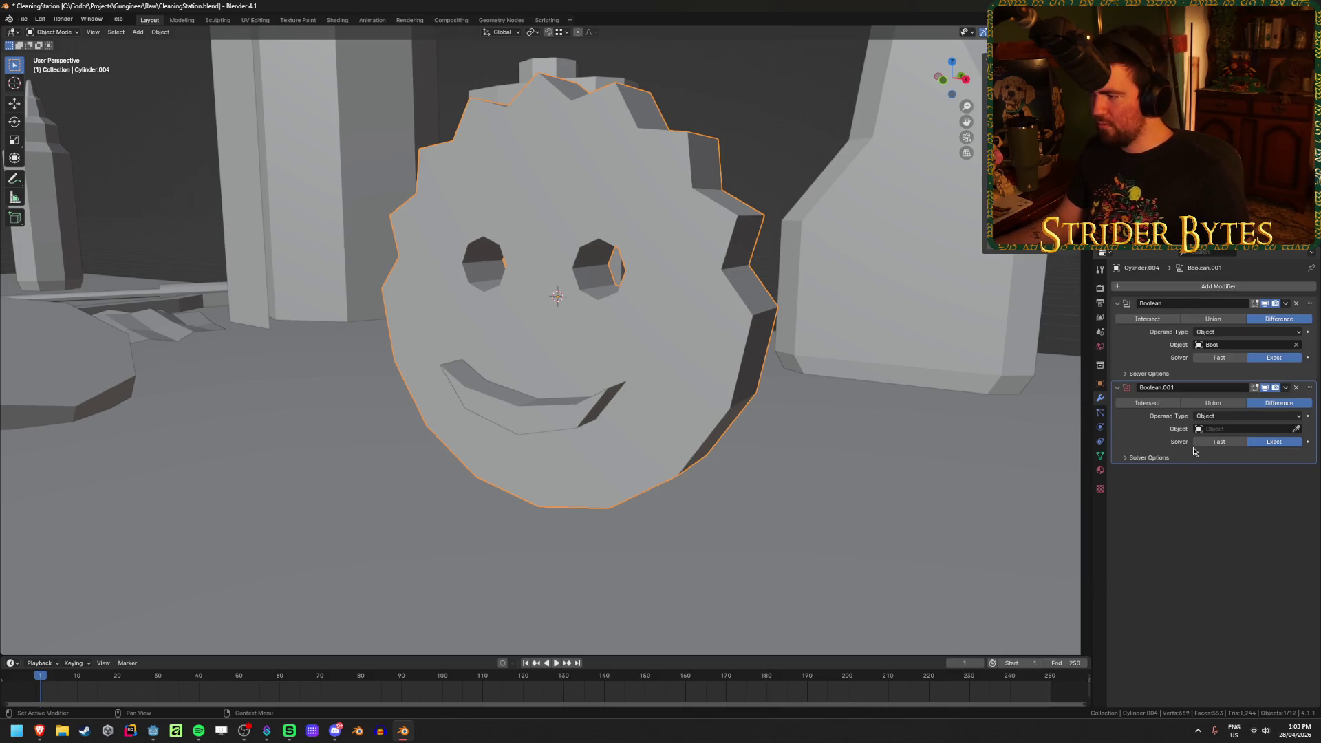
left_click(556, 426)
key("F2")
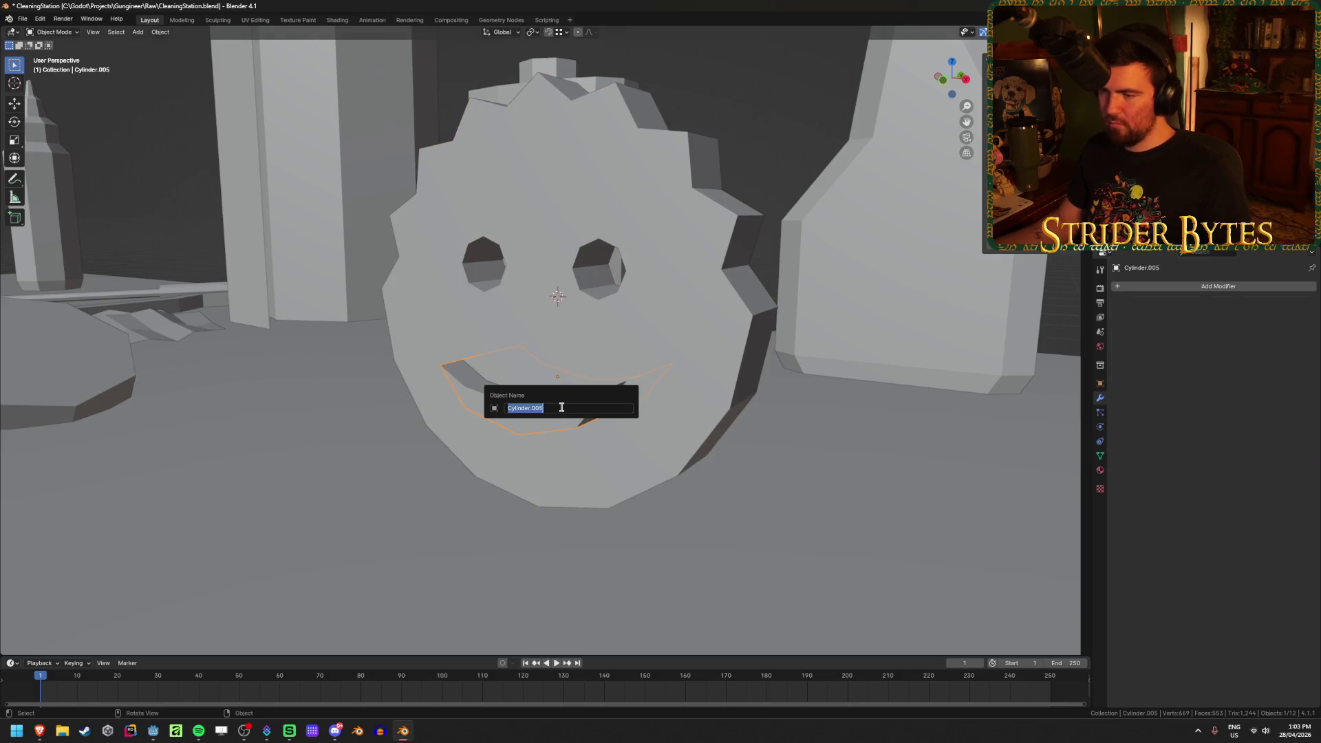
type("b")
key("Return")
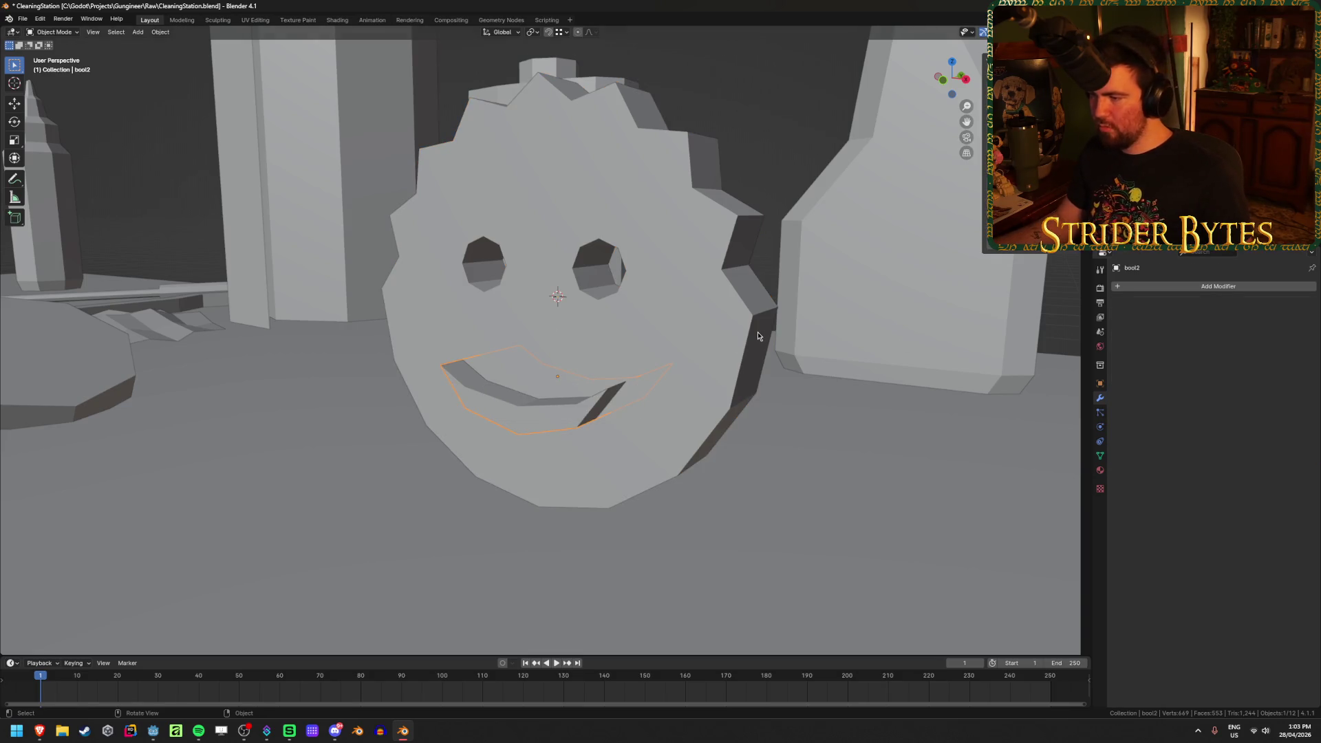
Set the second Boolean's cutting object to bool2 and hide the bool2 cutter
left_click(757, 332)
left_click(1225, 429)
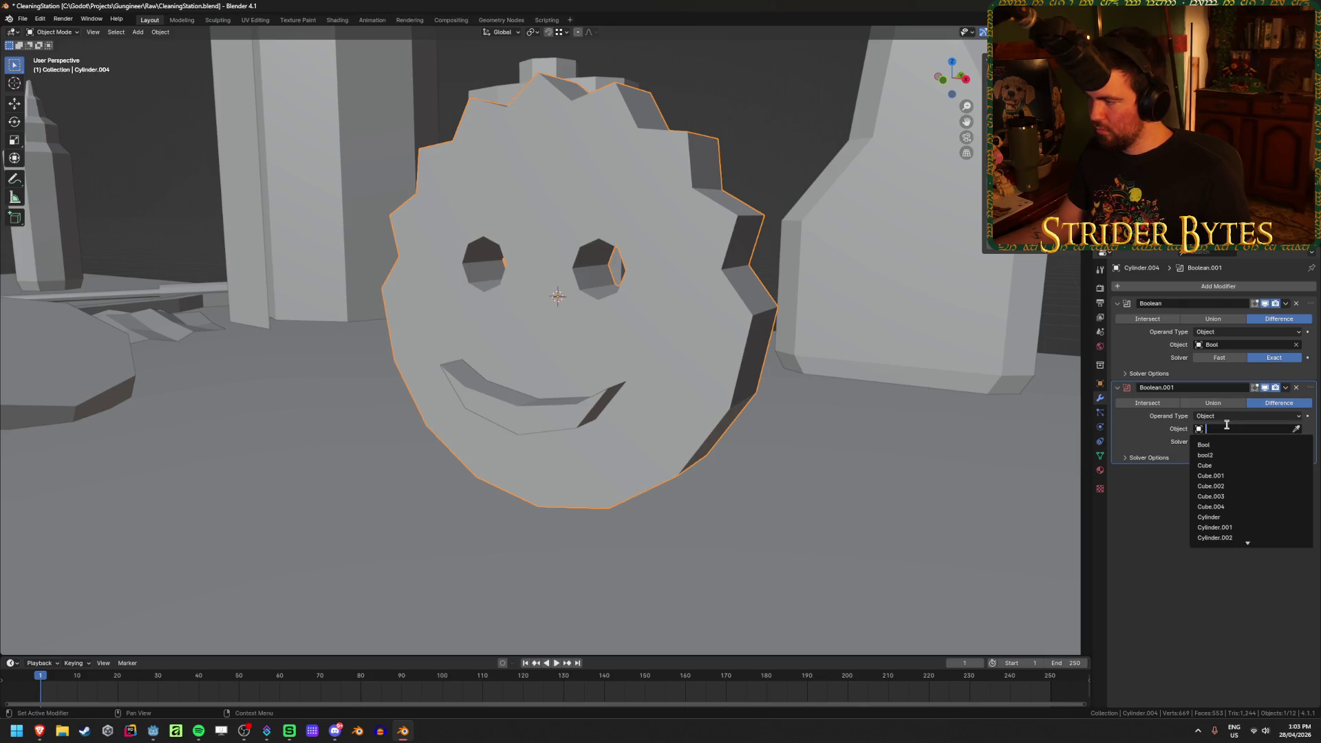
left_click(1213, 460)
left_click(568, 428)
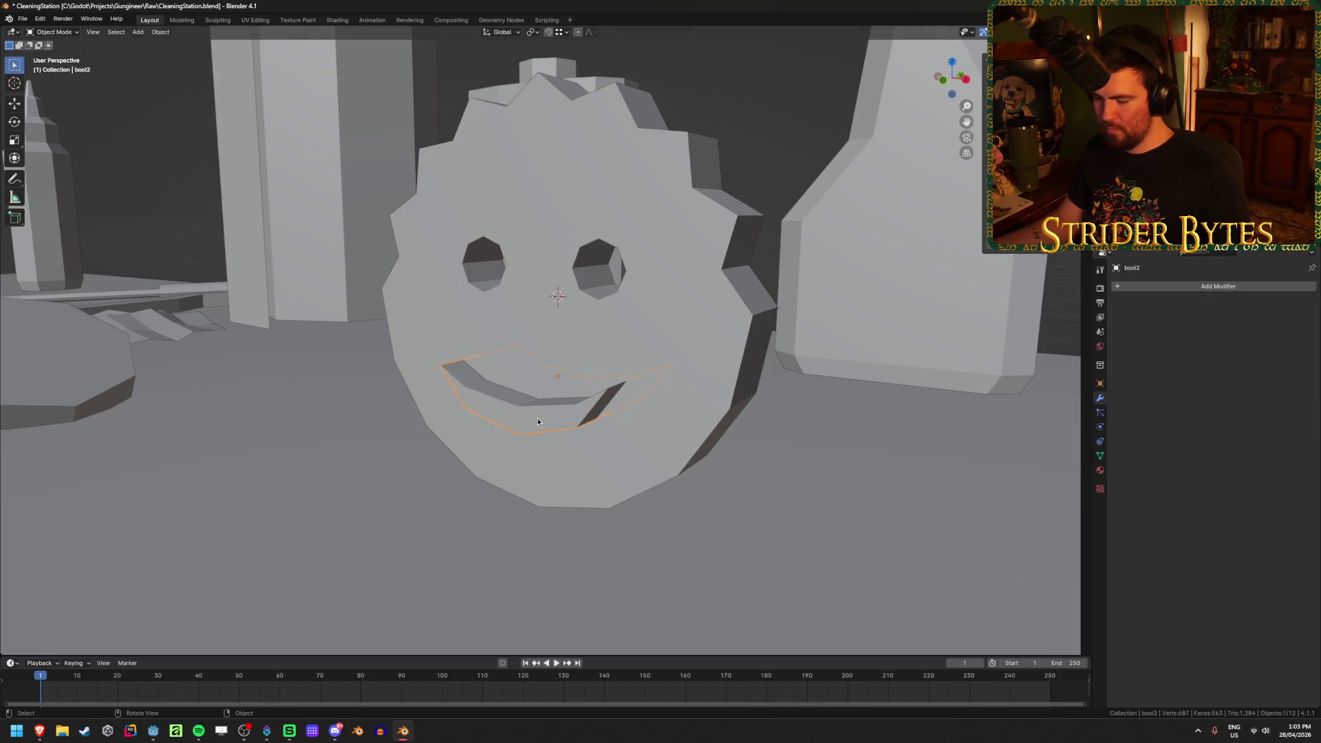
key("h")
scroll(539, 427, "down", 3)
mouse_move(538, 427)
middle_mouse_down()
mouse_move(622, 431)
mouse_move(587, 412)
mouse_move(657, 432)
mouse_move(573, 437)
middle_mouse_up()
scroll(658, 436, "down", 5)
scroll(573, 436, "up", 3)
left_click(575, 380)
scroll(575, 384, "up", 3)
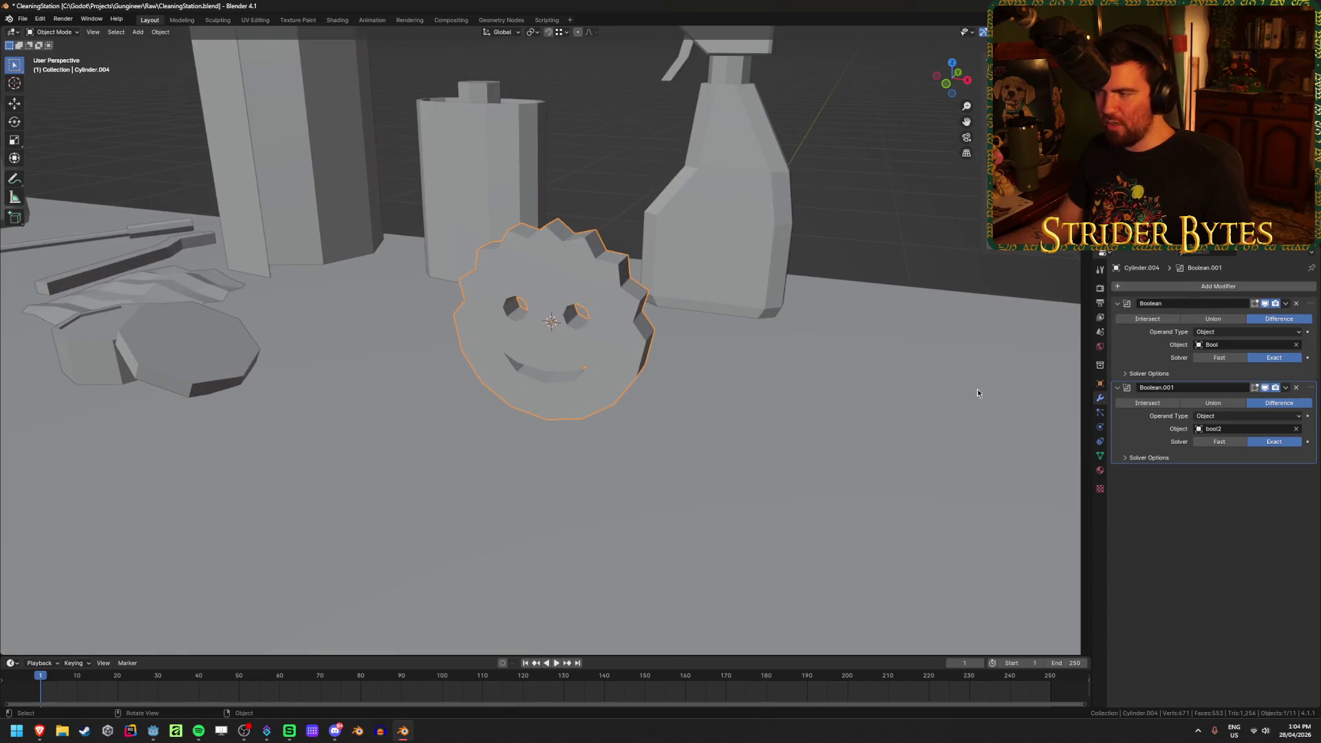
Orbit around the table to inspect the carved smiley sponge, then open the first Boolean modifier's dropdown
mouse_move(578, 389)
middle_mouse_down()
mouse_move(621, 433)
mouse_move(640, 403)
mouse_move(621, 433)
mouse_move(89, 425)
mouse_move(421, 443)
middle_mouse_up()
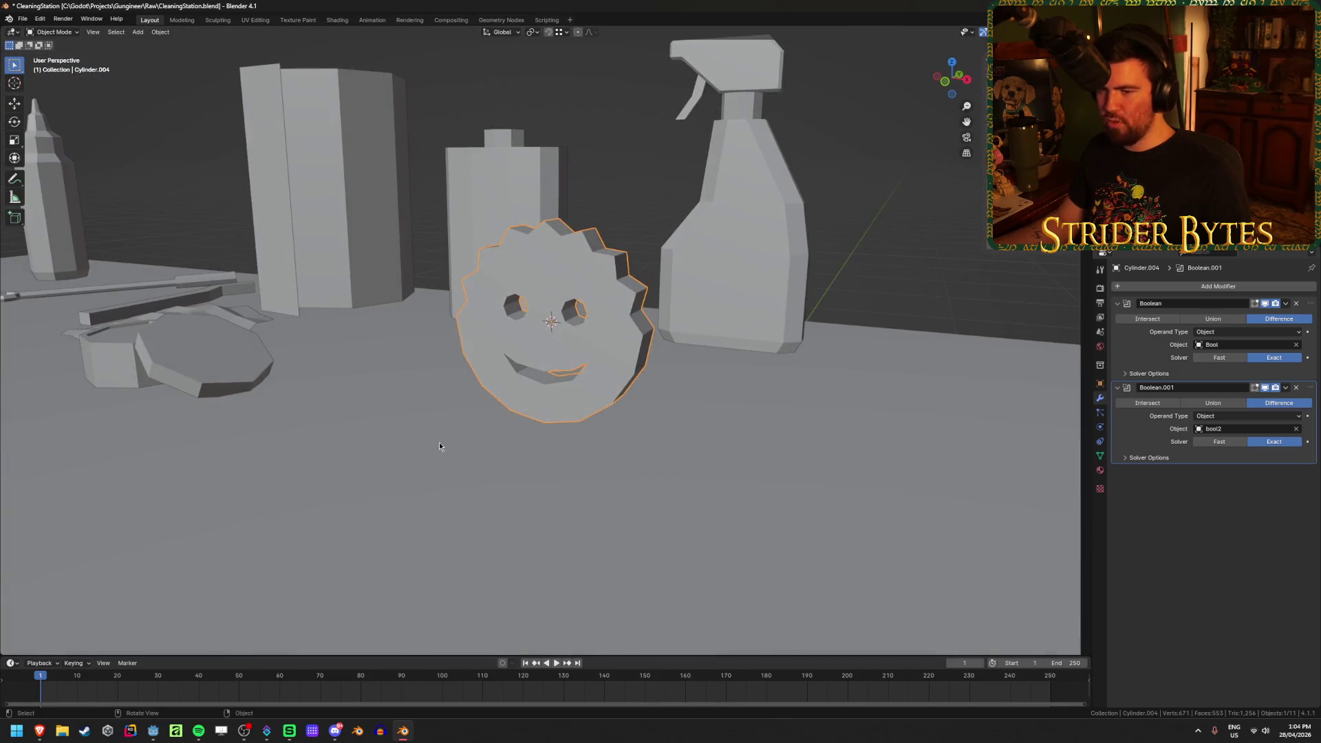
scroll(548, 384, "down", 5)
middle_click_drag(556, 357, 558, 421)
scroll(558, 423, "up", 5)
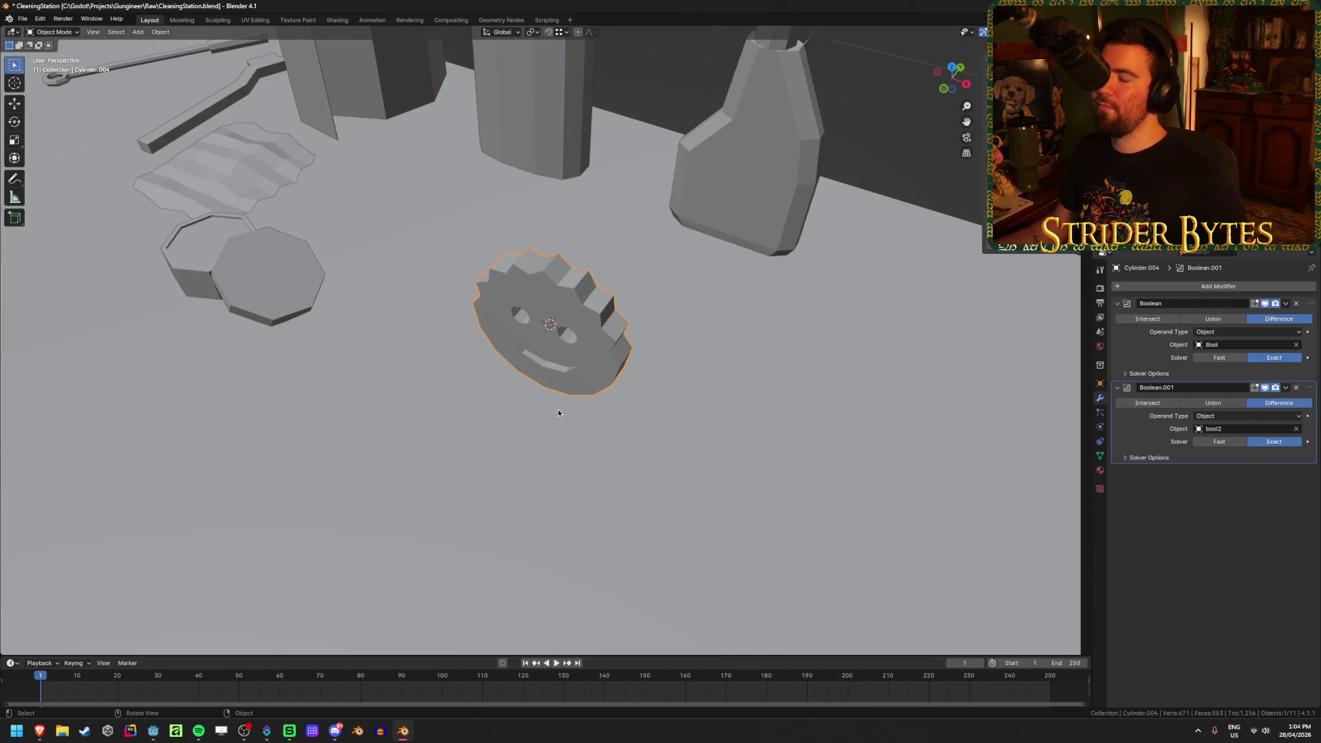
mouse_move(481, 410)
middle_mouse_down()
mouse_move(442, 324)
mouse_move(460, 298)
mouse_move(684, 342)
middle_mouse_up()
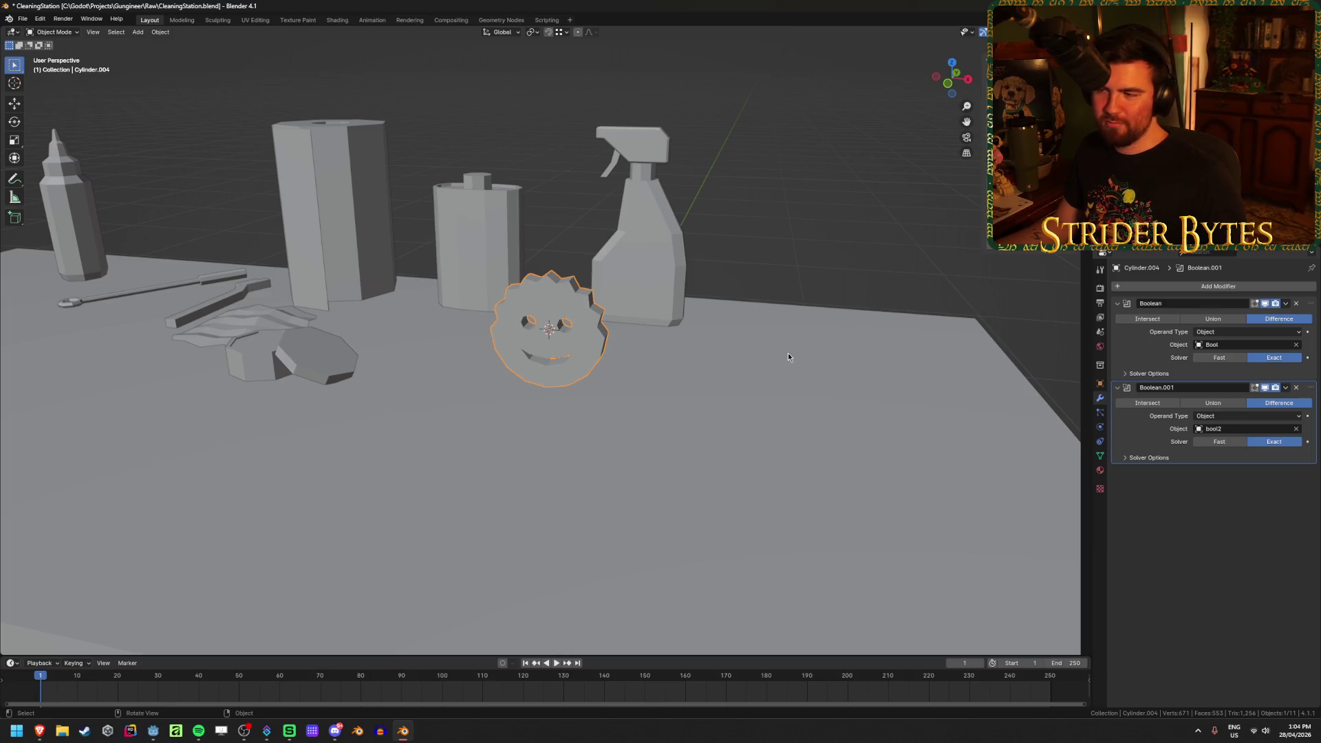
left_click(1286, 303)
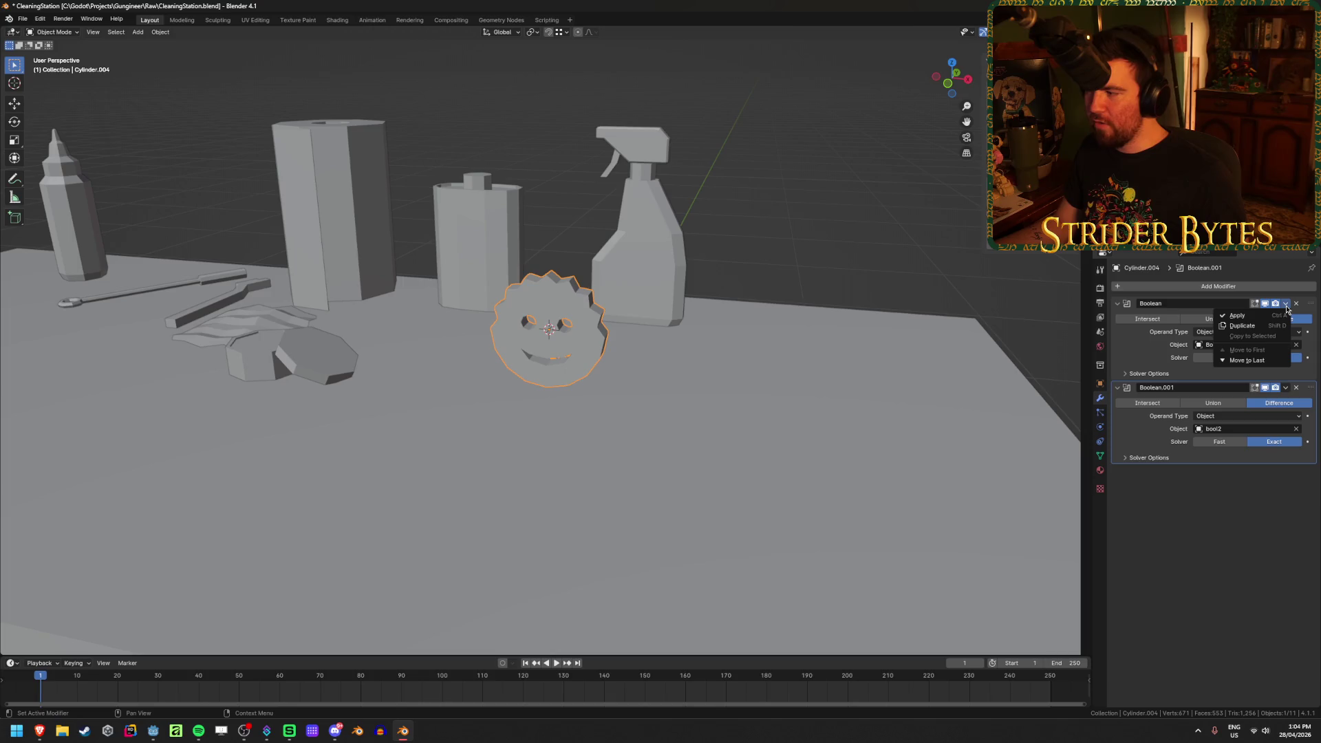
Apply both Boolean Difference modifiers and remove the leftover eye and mouth cutters
left_click(1272, 318)
left_click(1286, 303)
left_click(1273, 316)
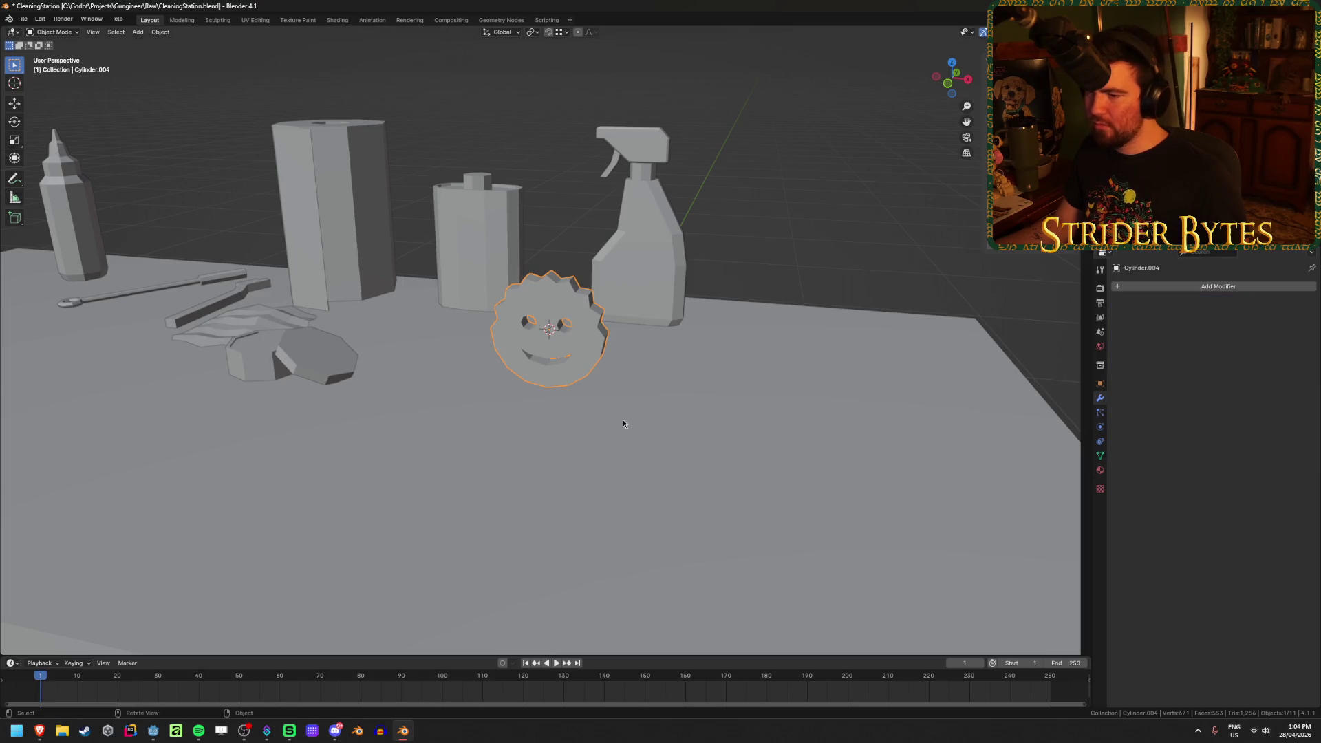
scroll(628, 421, "up", 3)
scroll(629, 398, "up", 2)
key("ctrl+z")
key("ctrl+z")
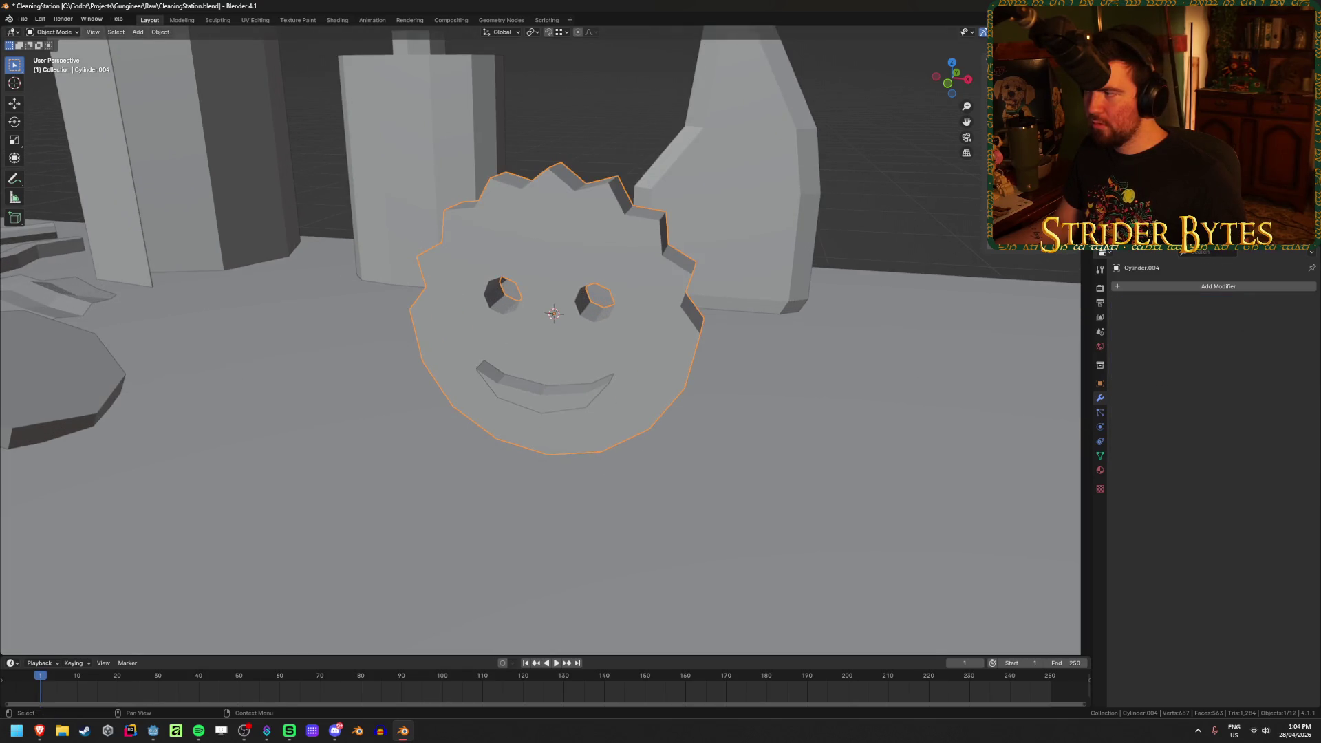
key("ctrl+shift+z")
key("ctrl+shift+z")
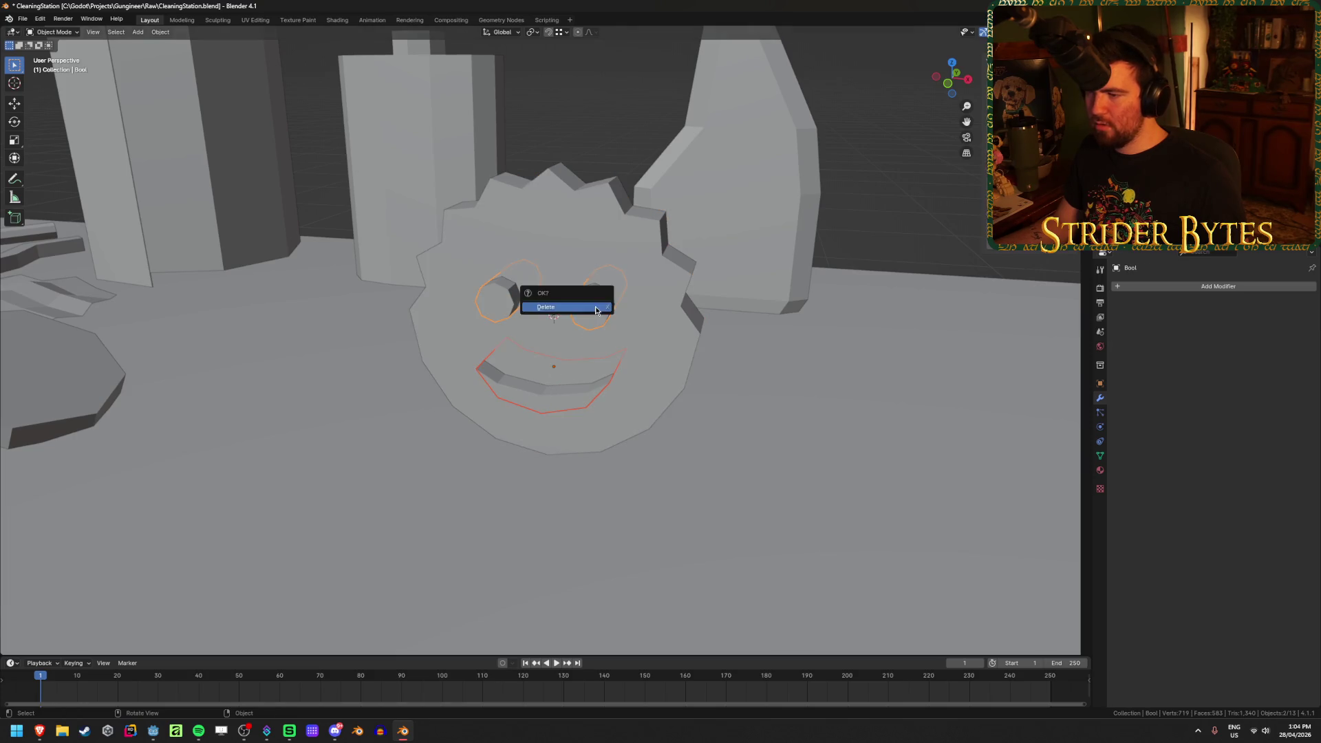
mouse_move(593, 329)
middle_mouse_down()
mouse_move(641, 461)
mouse_move(878, 375)
middle_mouse_up()
key("s")
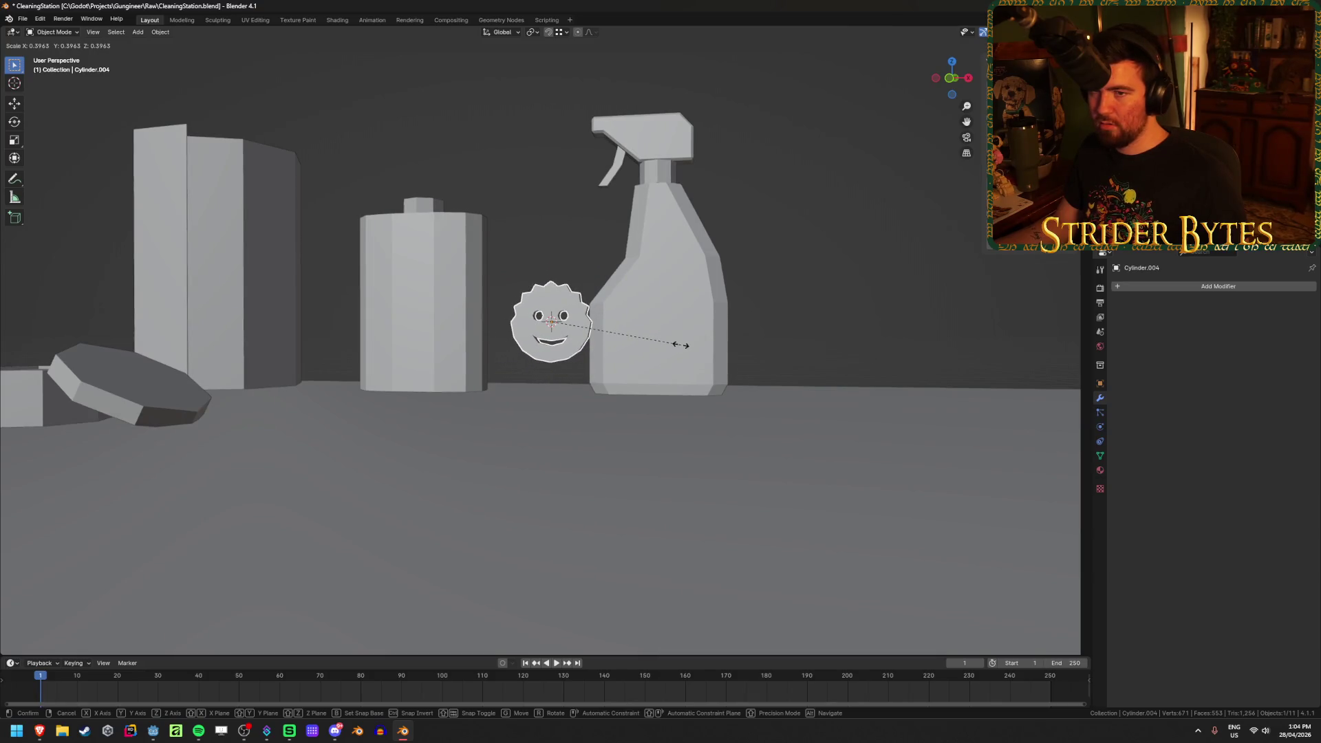
Shrink the gear sponge to 0.5 scale and slide it across the table top
type(".5")
key("Return")
mouse_move(680, 345)
middle_mouse_down()
mouse_move(614, 387)
mouse_move(591, 424)
mouse_move(543, 441)
mouse_move(584, 431)
mouse_move(483, 486)
mouse_move(497, 488)
middle_mouse_up()
key("g")
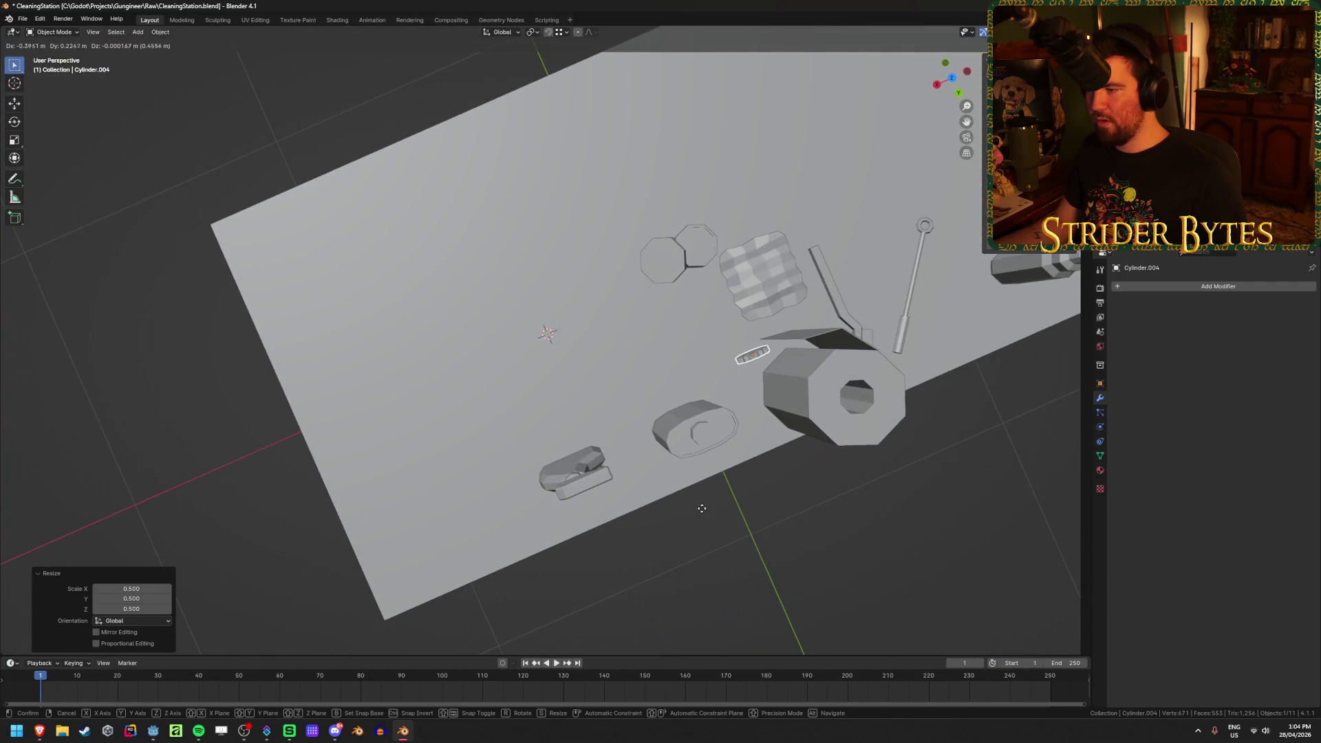
key("shift+z")
left_click(677, 501)
Rotate the sponge about Z and lower it onto the table against the paper towel roll
mouse_move(722, 525)
middle_mouse_down()
mouse_move(873, 437)
mouse_move(620, 454)
middle_mouse_up()
key("KP_Decimal")
scroll(873, 438, "down", 5)
key("r")
key("z")
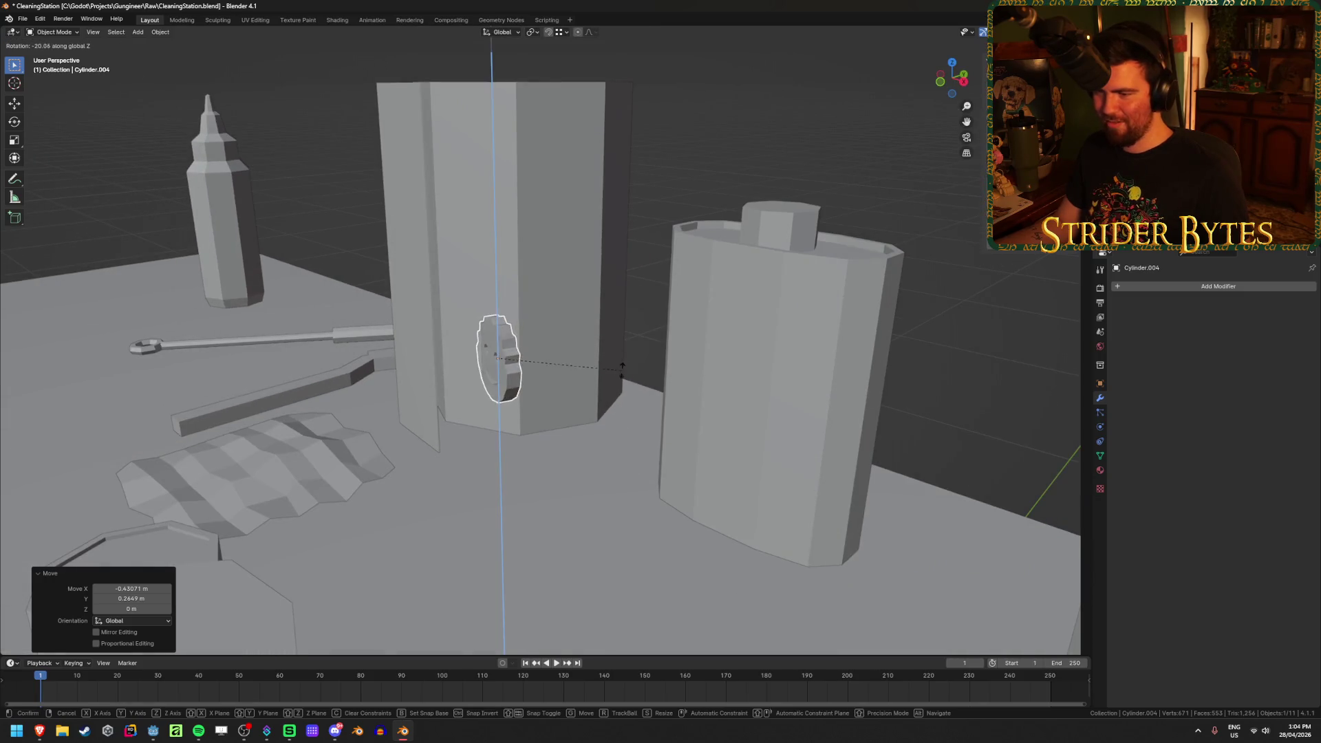
left_click(557, 260)
key("g")
key("z")
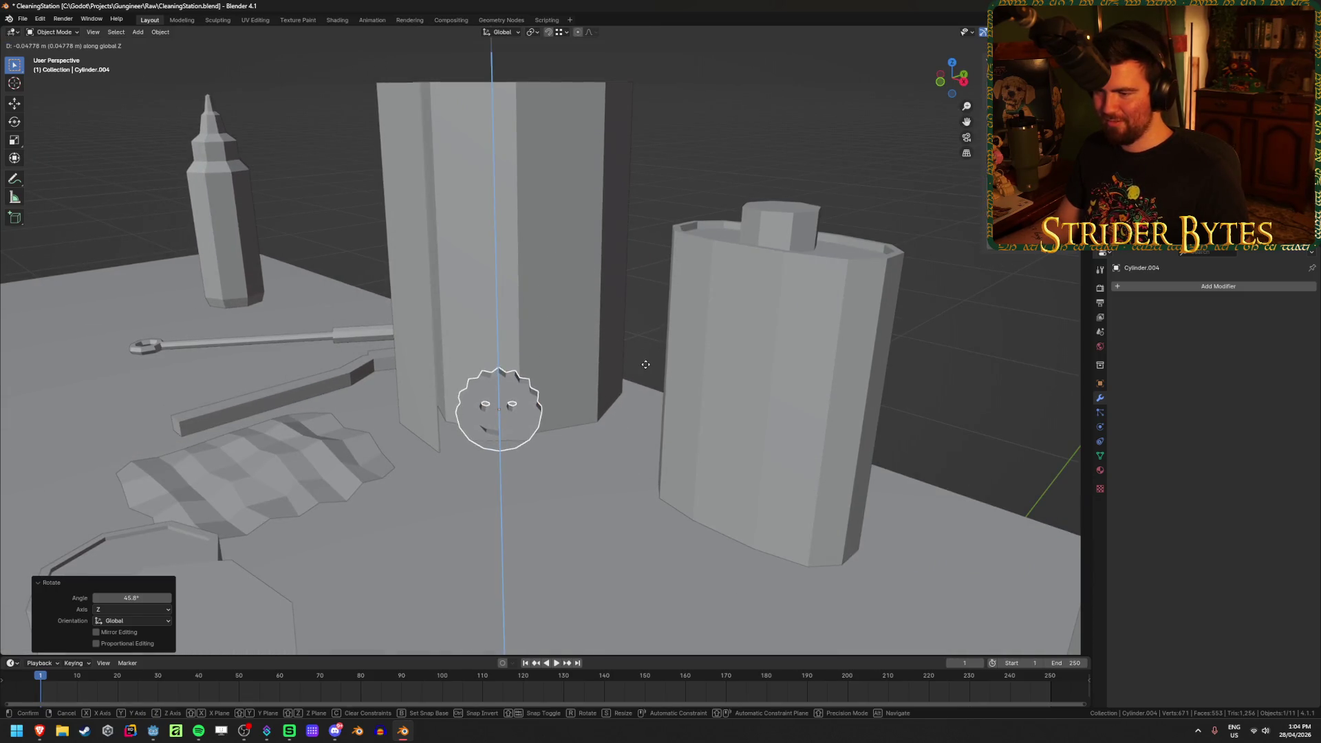
left_click(623, 376)
mouse_move(623, 375)
middle_mouse_down()
mouse_move(539, 420)
mouse_move(627, 403)
middle_mouse_up()
key("g")
left_click(565, 437)
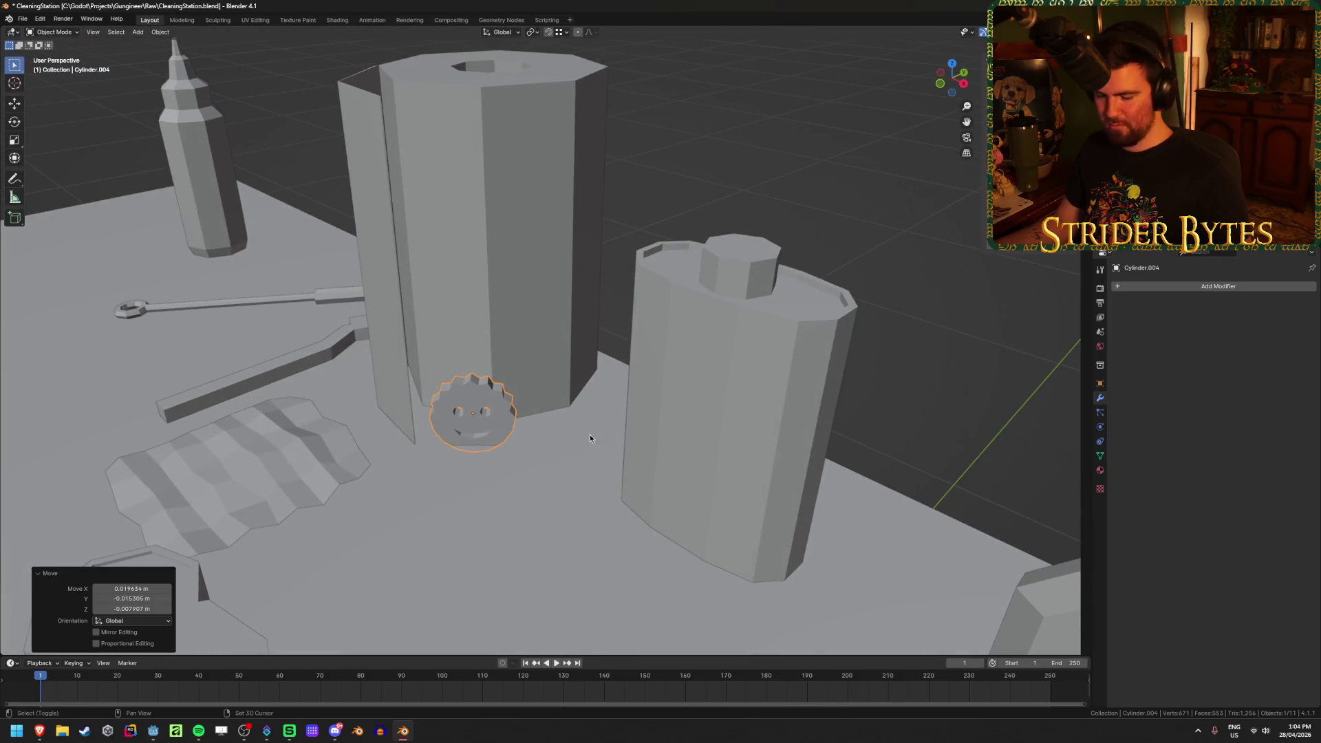
Duplicate the sponge beside the original and adjust both sponges' height together
key("shift+d")
left_click(668, 432)
middle_click_drag(662, 459, 452, 431)
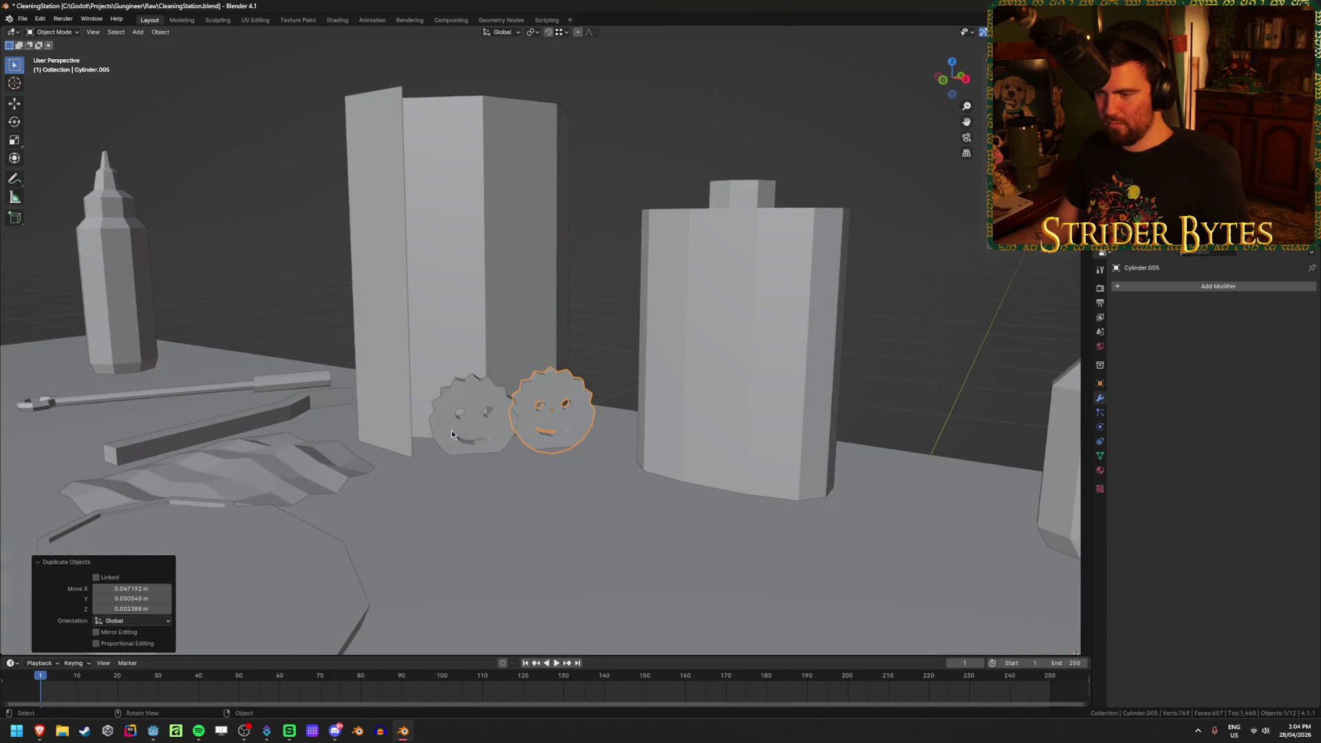
left_click(452, 431, "shift")
scroll(559, 428, "up", 3)
key("KP_1")
key("g")
key("z")
left_click(564, 416)
Turn the copied sponge and the left sponge slightly about the Z axis
middle_click_drag(564, 416, 583, 392)
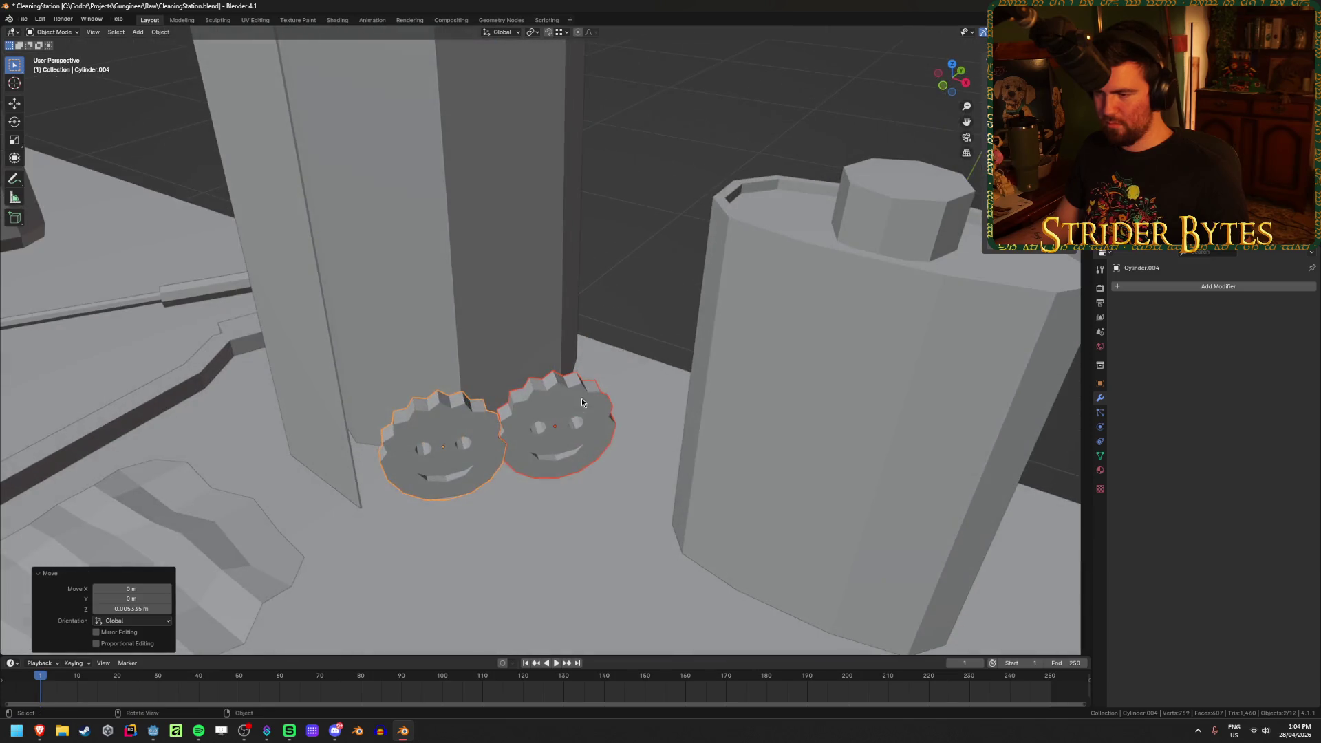
left_click(554, 426)
key("r")
key("z")
left_click(633, 468)
mouse_move(633, 468)
middle_mouse_down()
mouse_move(626, 454)
mouse_move(618, 463)
middle_mouse_up()
left_click(464, 452)
mouse_move(464, 451)
middle_mouse_down()
mouse_move(584, 458)
mouse_move(578, 481)
mouse_move(613, 159)
mouse_move(563, 437)
mouse_move(571, 468)
mouse_move(571, 415)
middle_mouse_up()
key("r")
key("z")
left_click(593, 482)
Deselect everything and save CleaningStation.blend
scroll(593, 475, "down", 5)
key("alt+a")
key("ctrl+s")
scroll(582, 503, "up", 5)
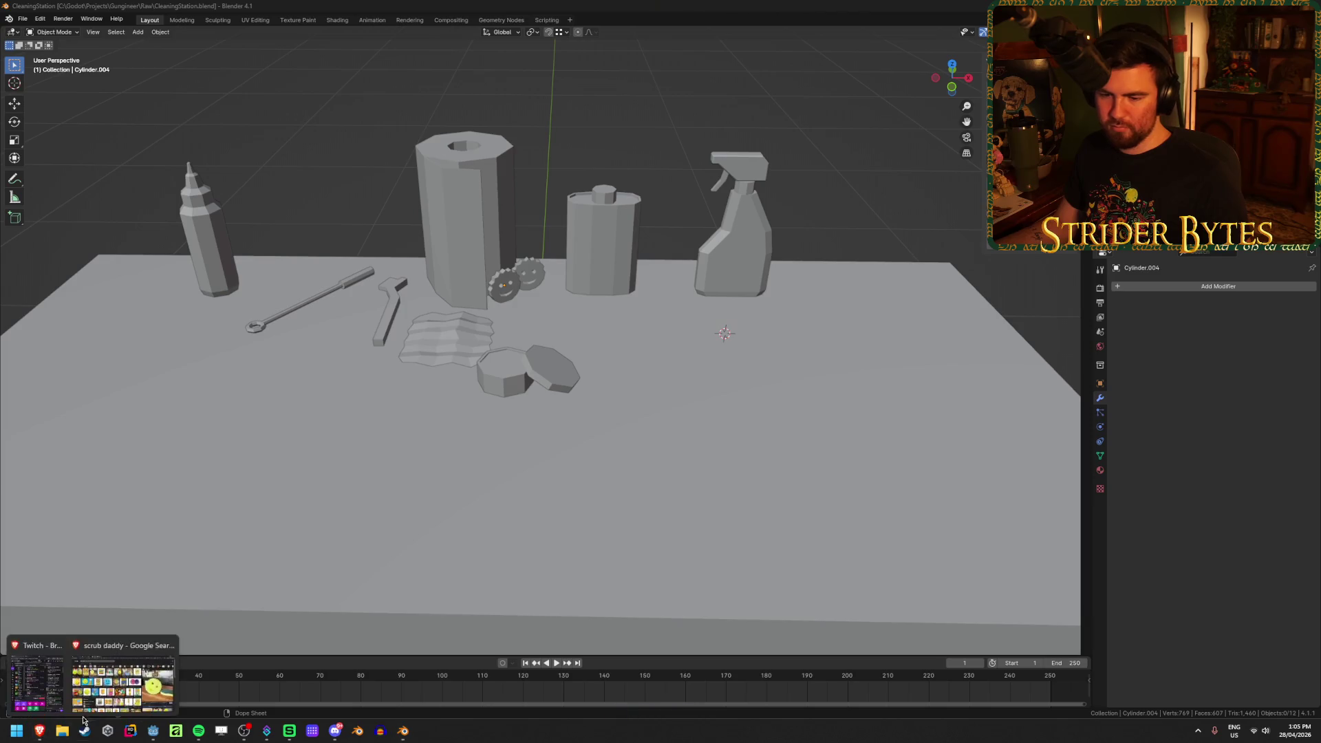
Search Google Images for 'cleaning products' and scroll through the results
left_click(40, 730)
triple_click(203, 72)
type("c")
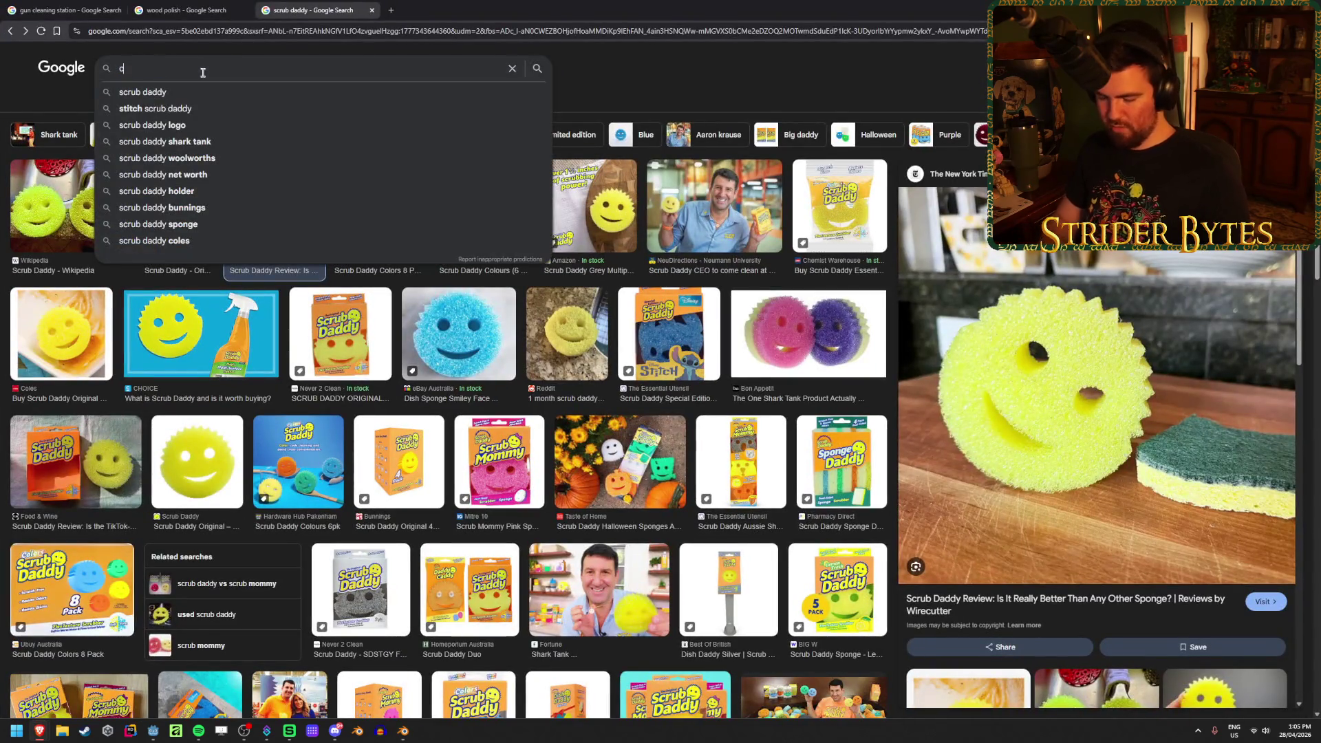
type("leaning products")
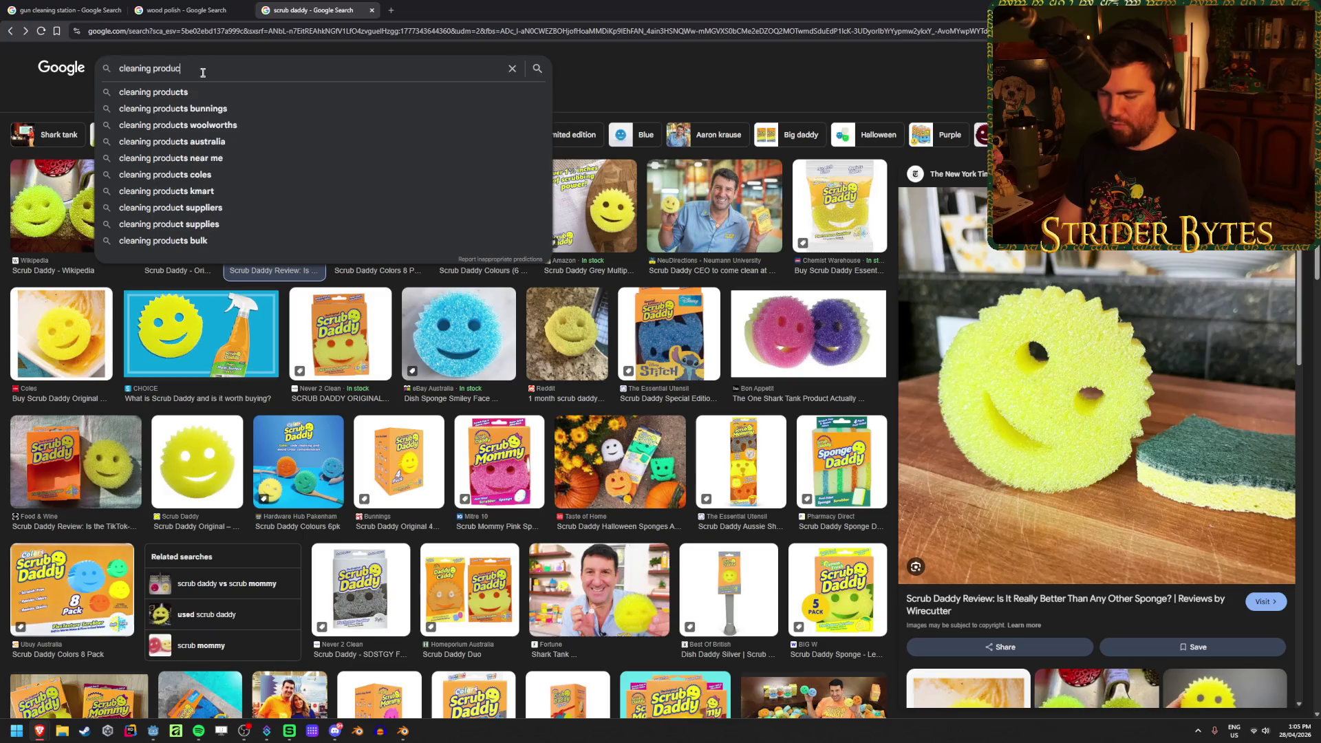
key("Return")
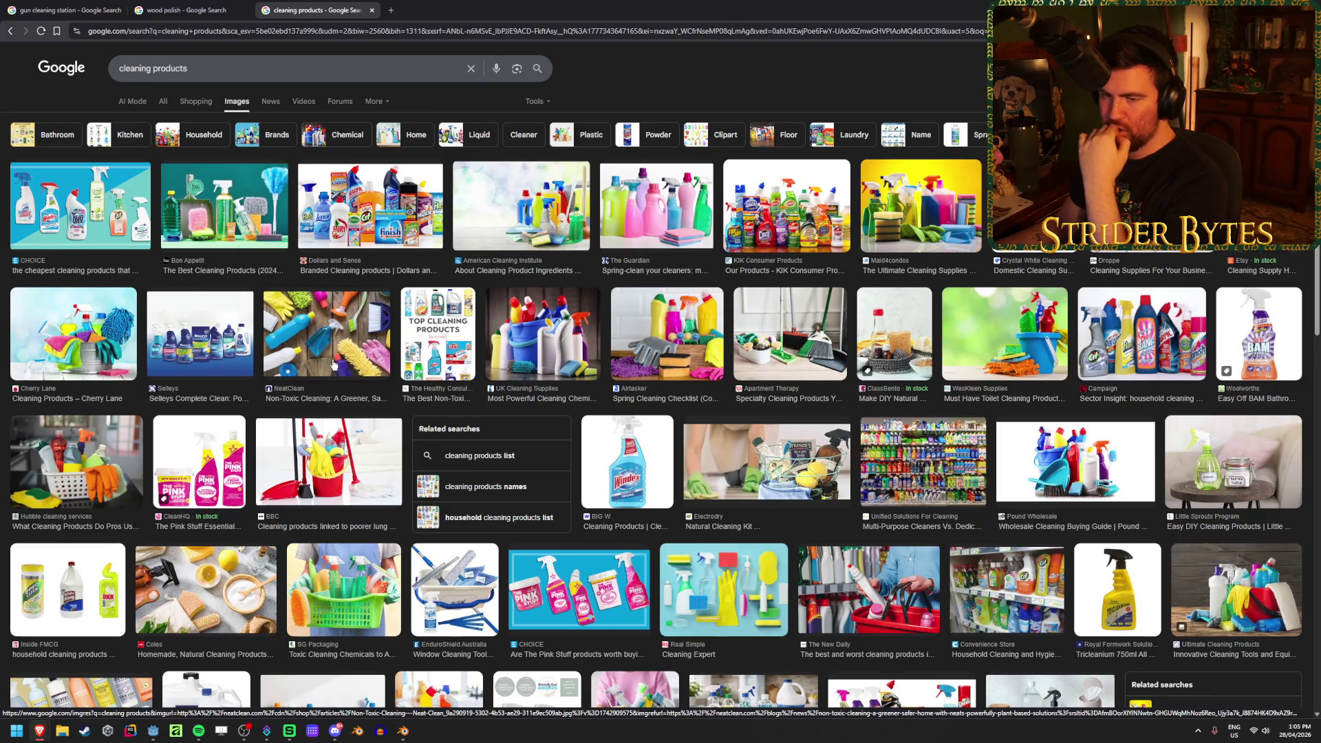
scroll(338, 363, "down", 3)
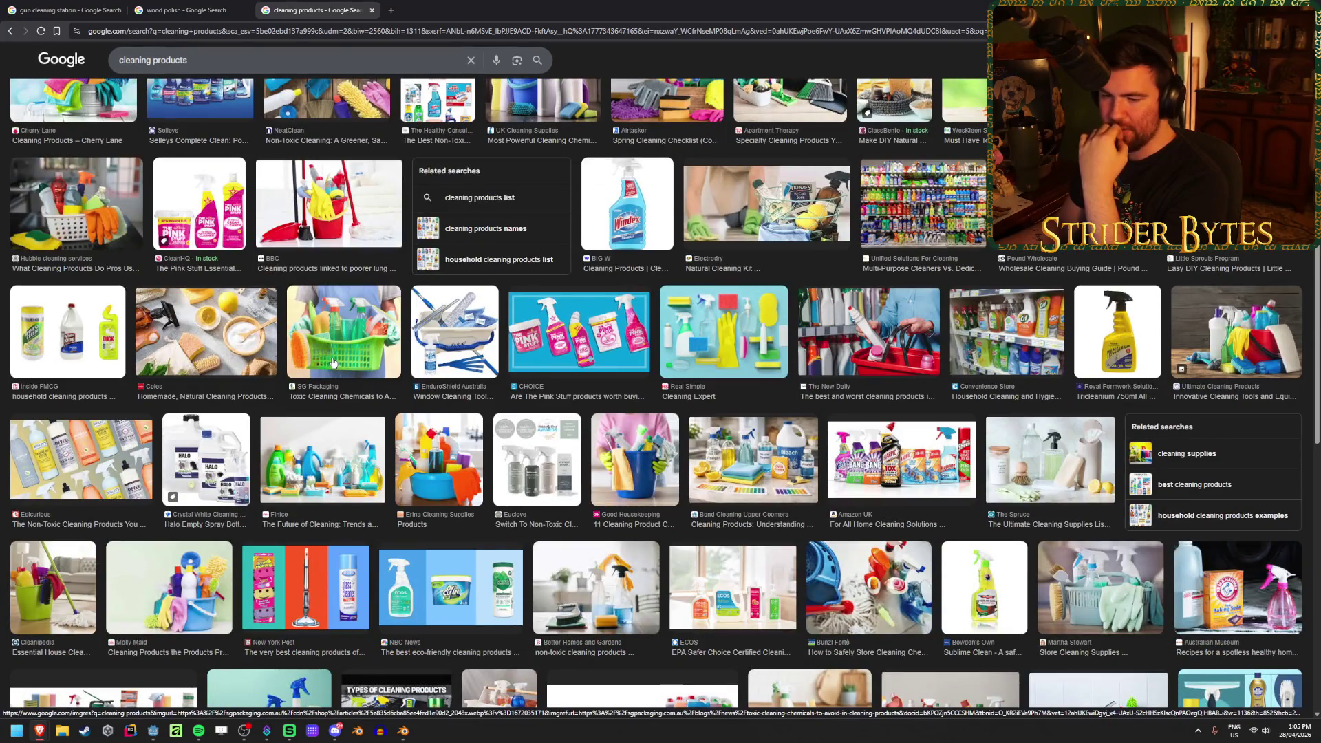
scroll(332, 362, "down", 2)
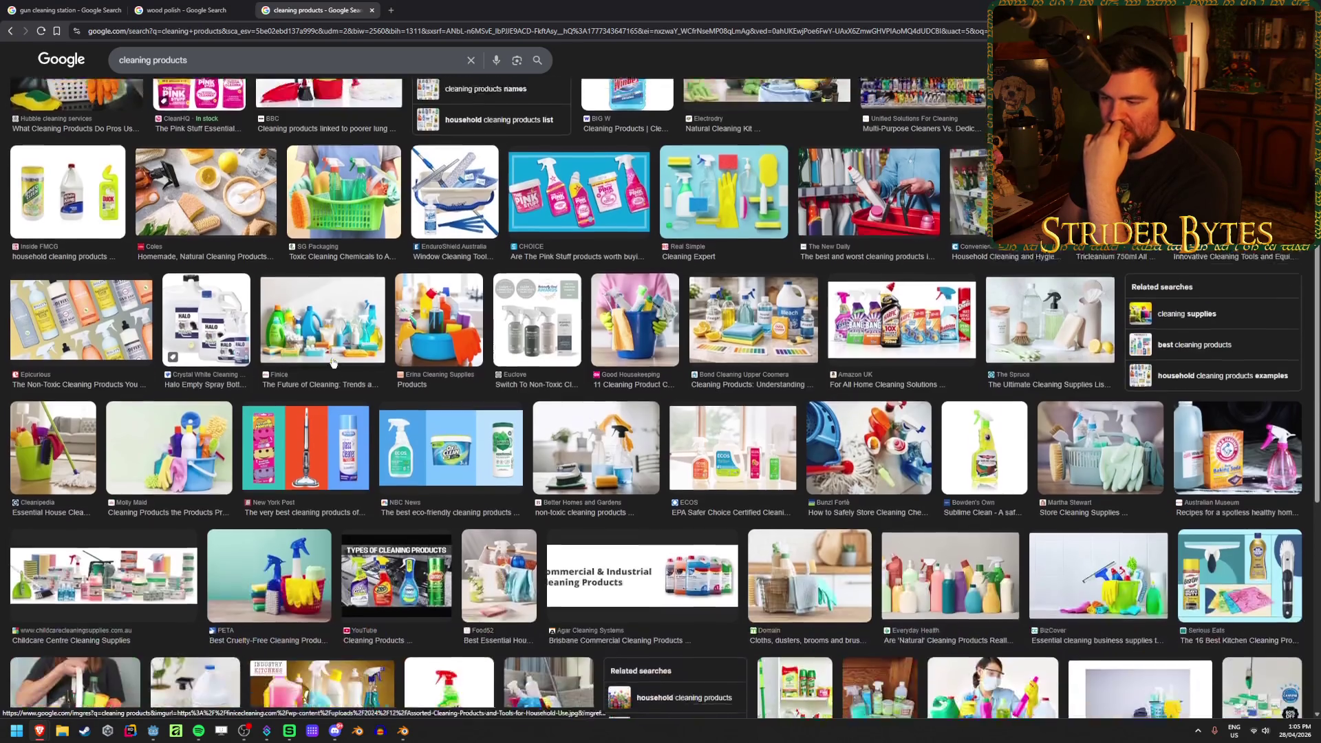
scroll(333, 363, "up", 5)
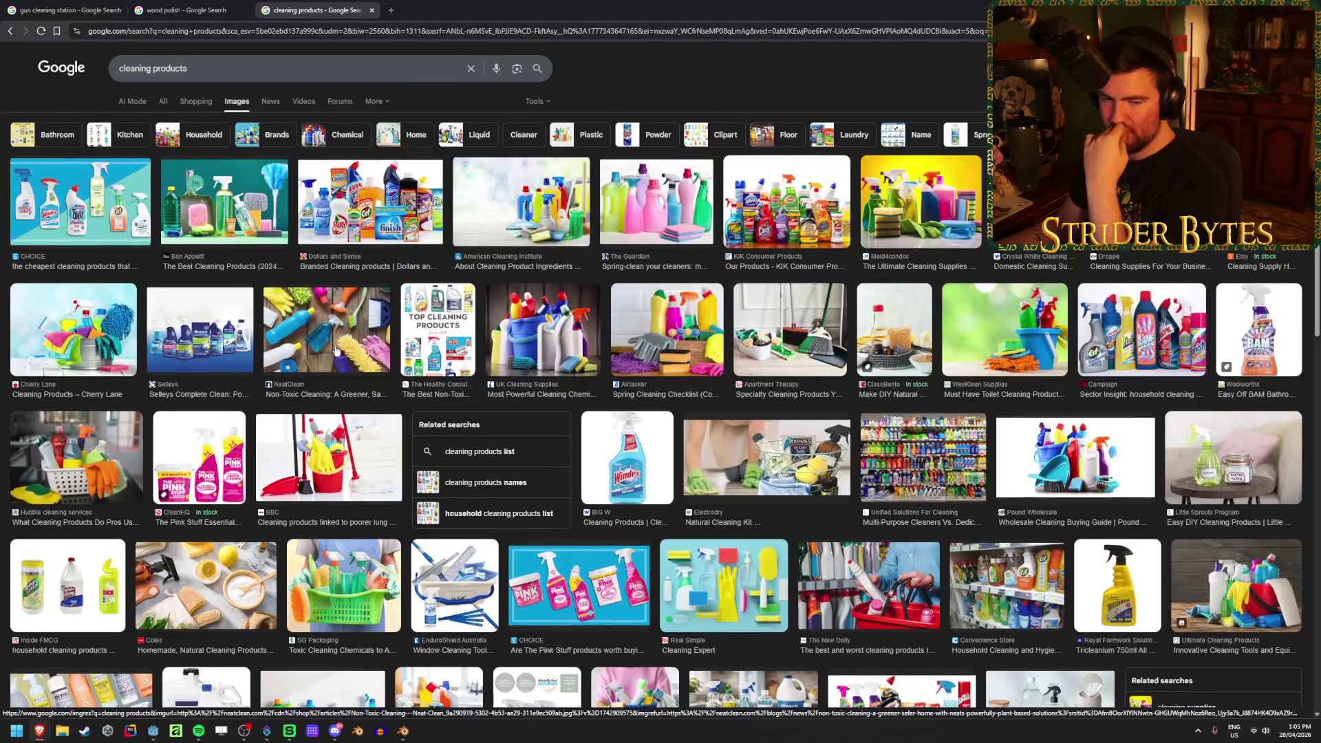
Search 'low poly rubber glove' in a new tab and preview a glove model image
left_click(391, 10)
type("low poly rubber glov")
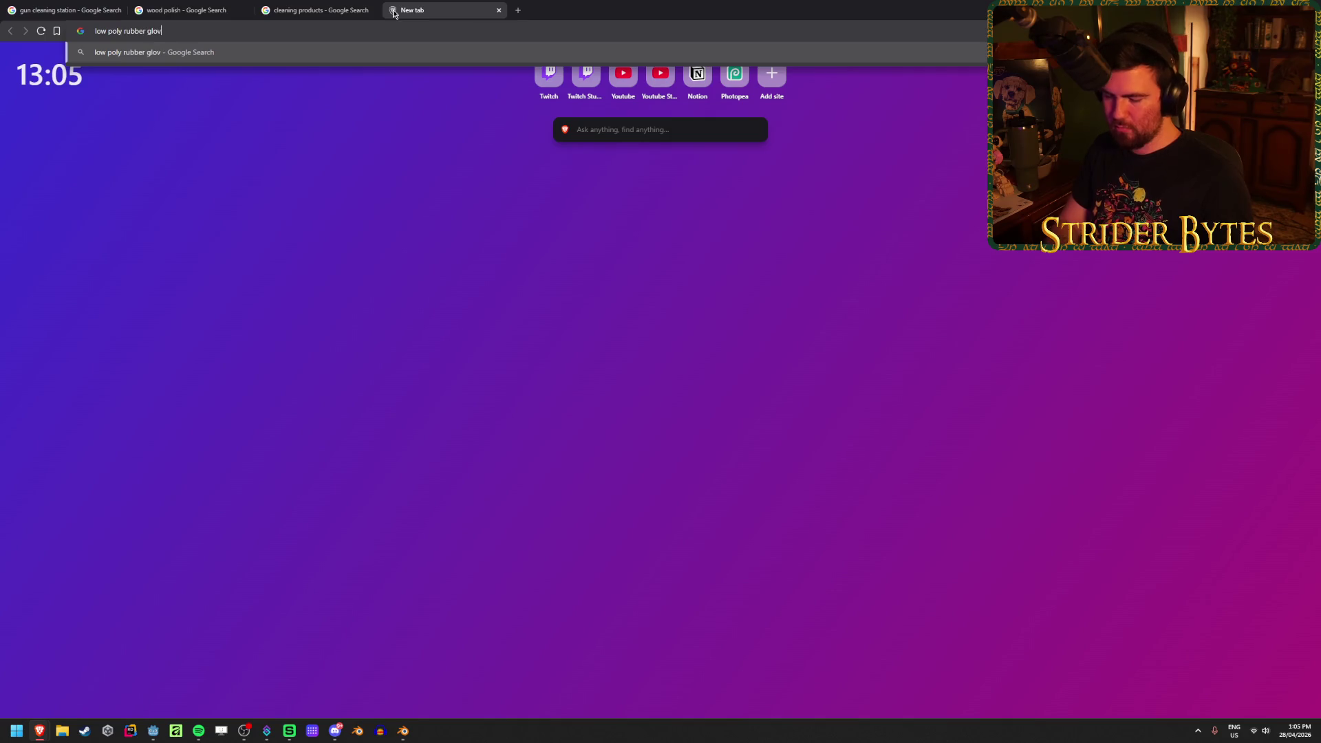
type("e")
key("Return")
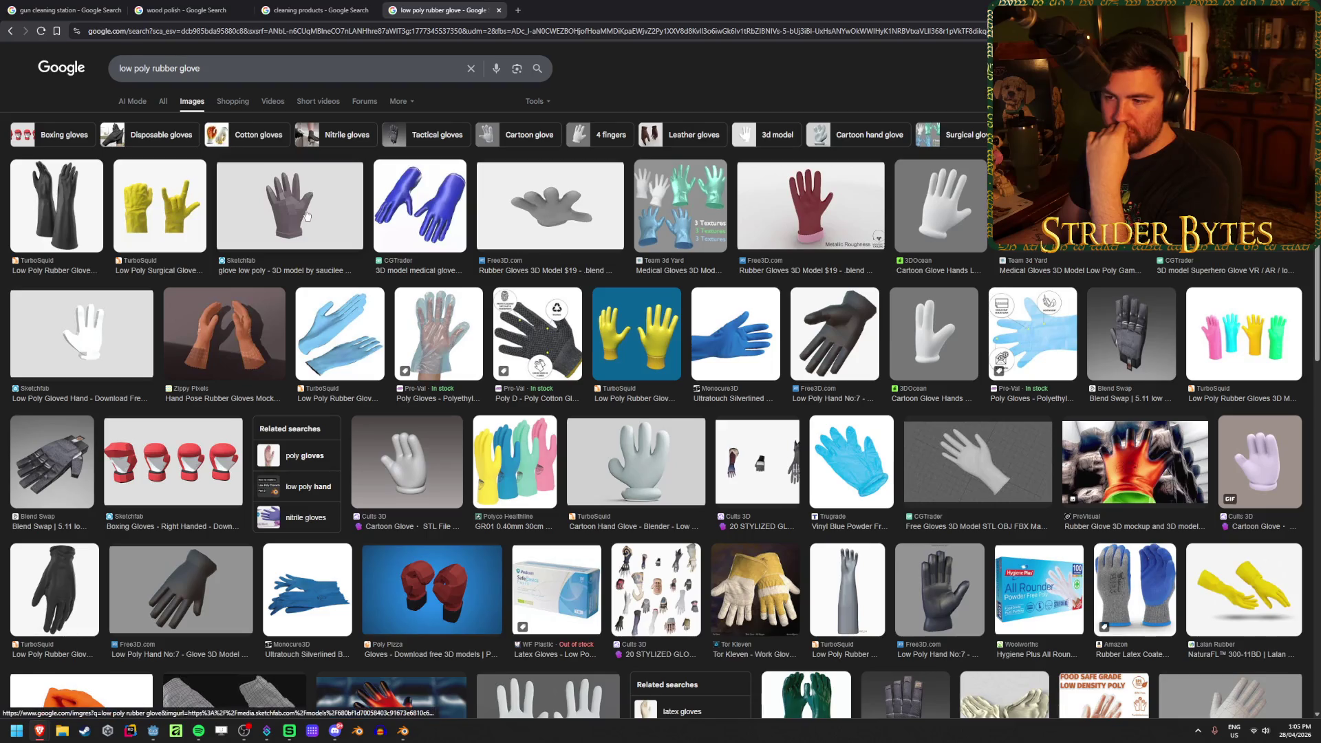
left_click(308, 179)
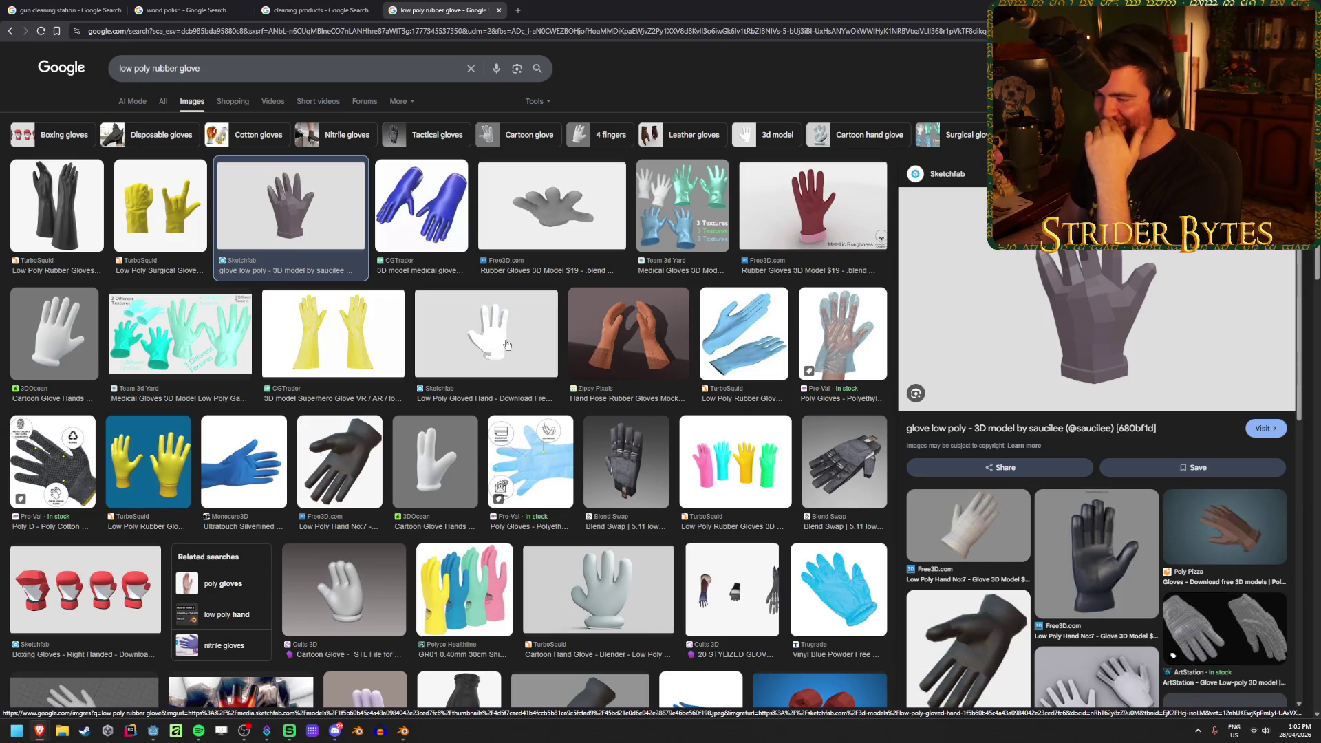
scroll(506, 344, "down", 3)
scroll(561, 452, "up", 3)
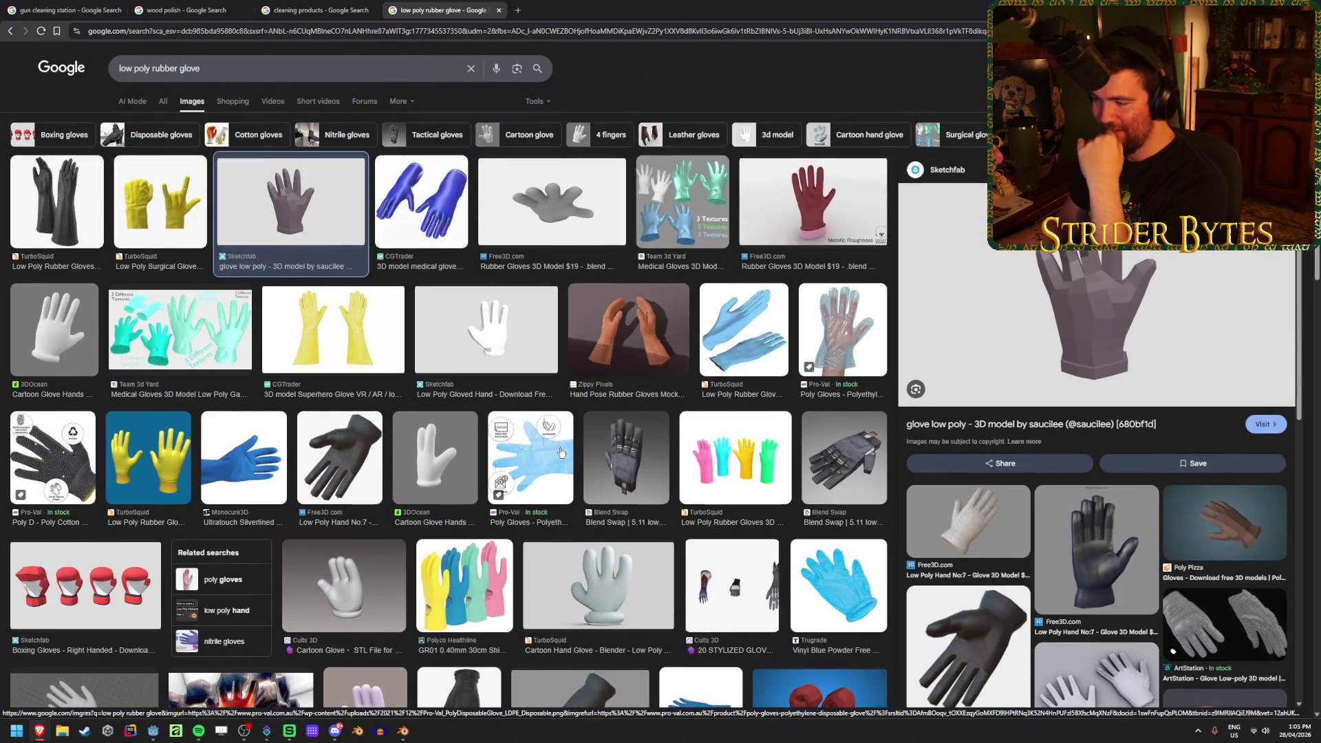
Back in the cleaning products results, preview the wholesale supplies and Coles natural products images
key("ctrl+shift+Tab")
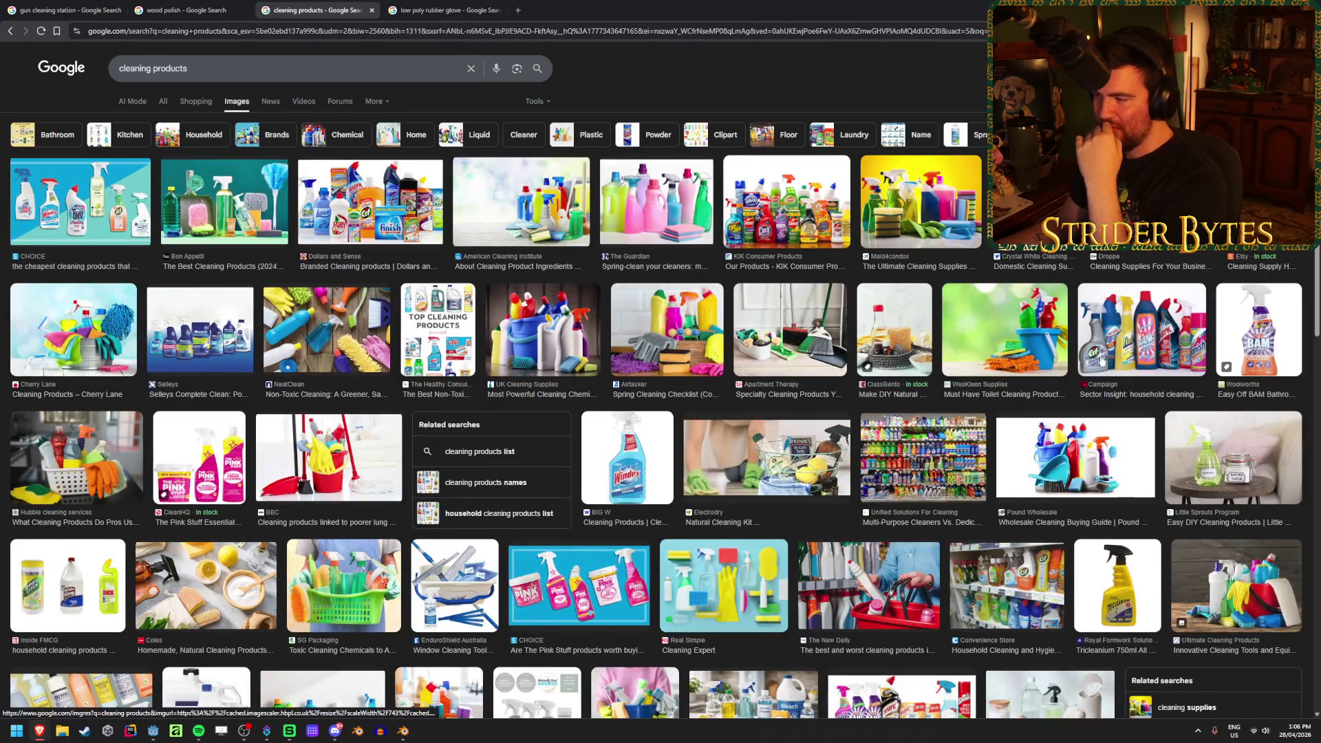
left_click(1115, 485)
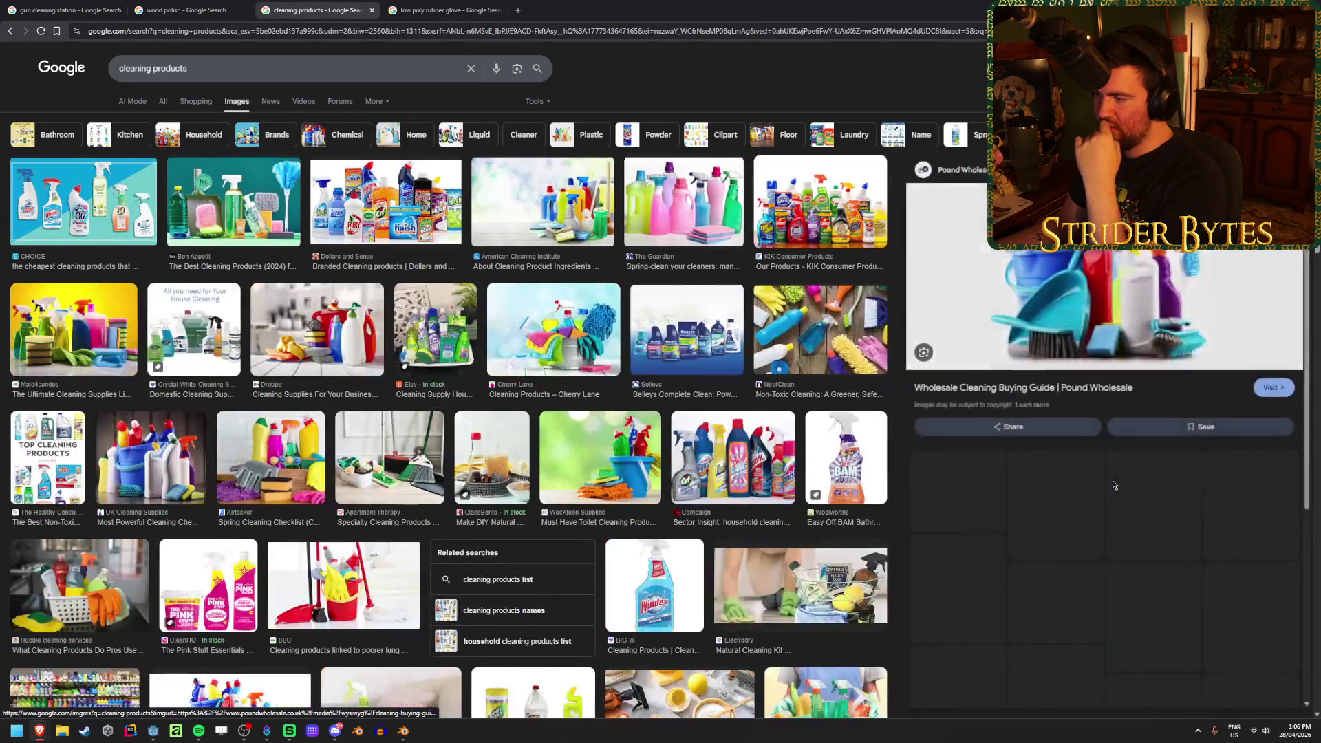
scroll(732, 427, "down", 4)
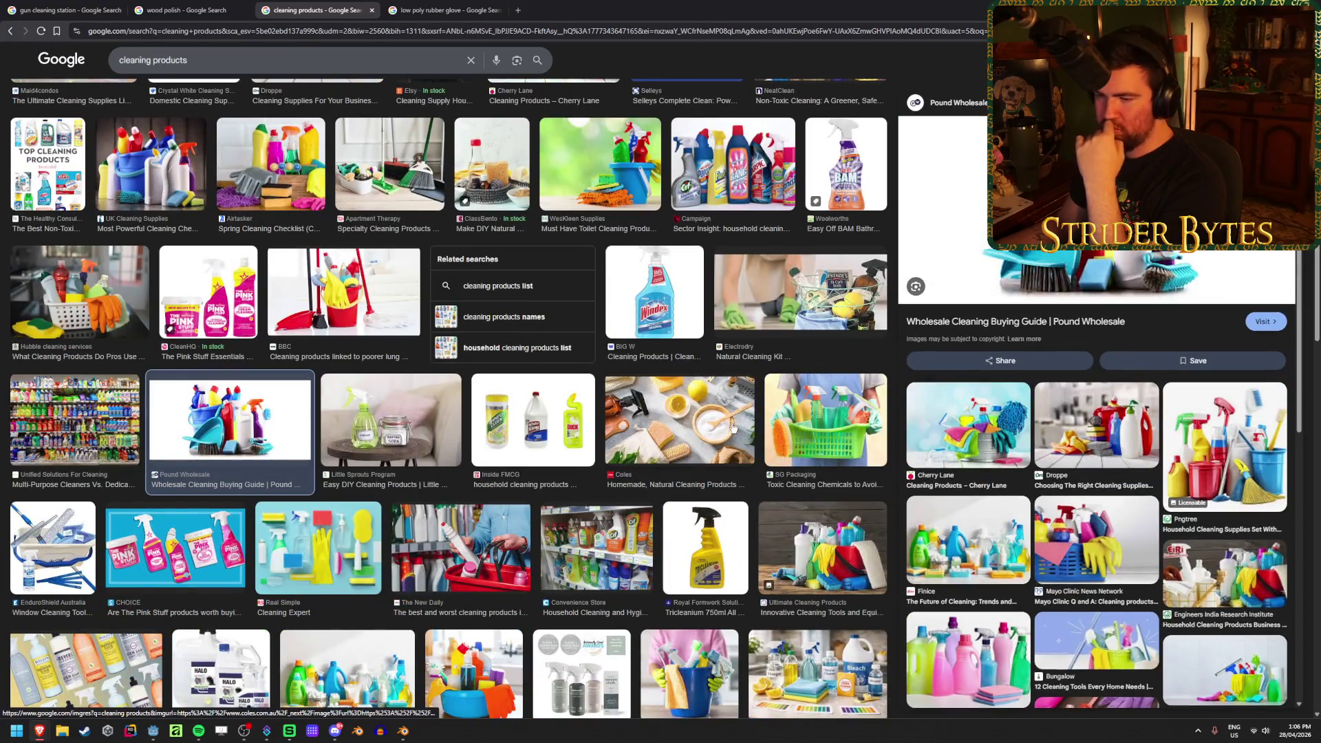
left_click(733, 427)
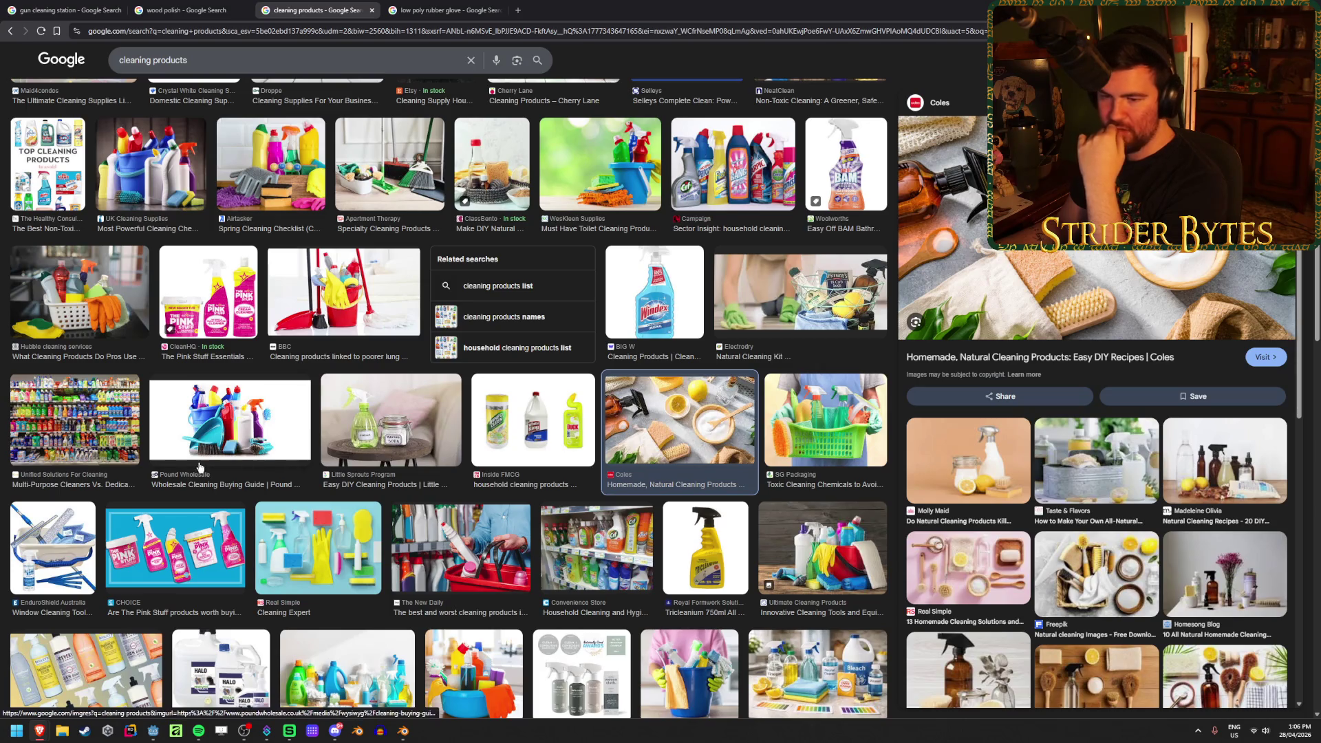
scroll(214, 451, "down", 2)
scroll(214, 450, "down", 1)
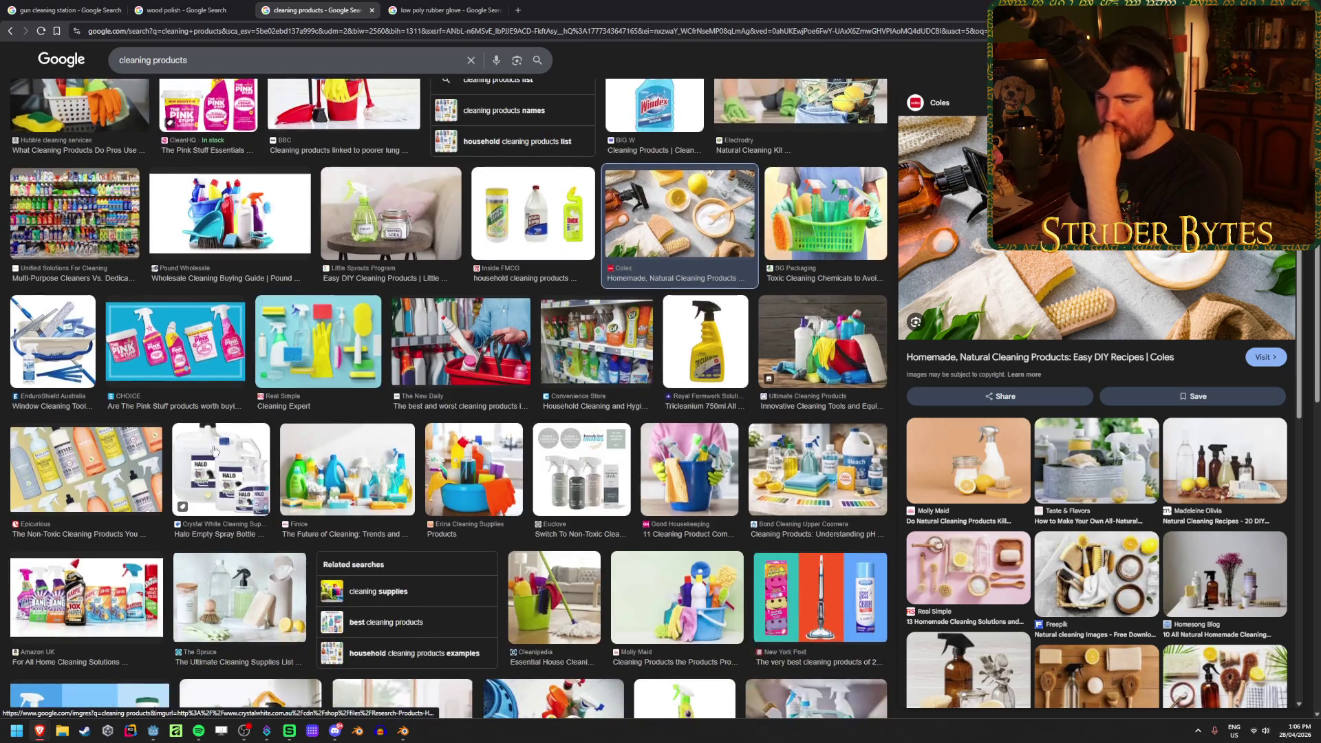
scroll(214, 451, "down", 2)
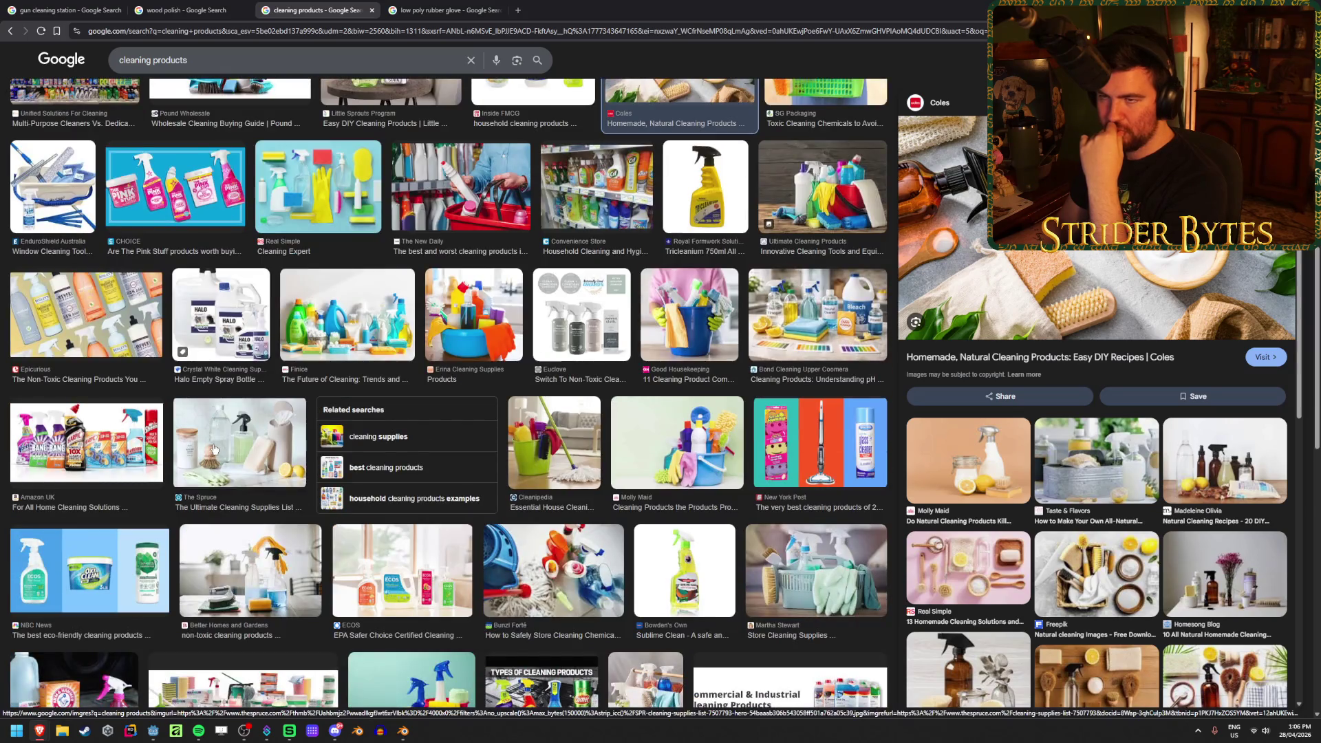
Replace the image search query with 'wd40'
left_click(242, 65)
key("ctrl+a")
type("wd40")
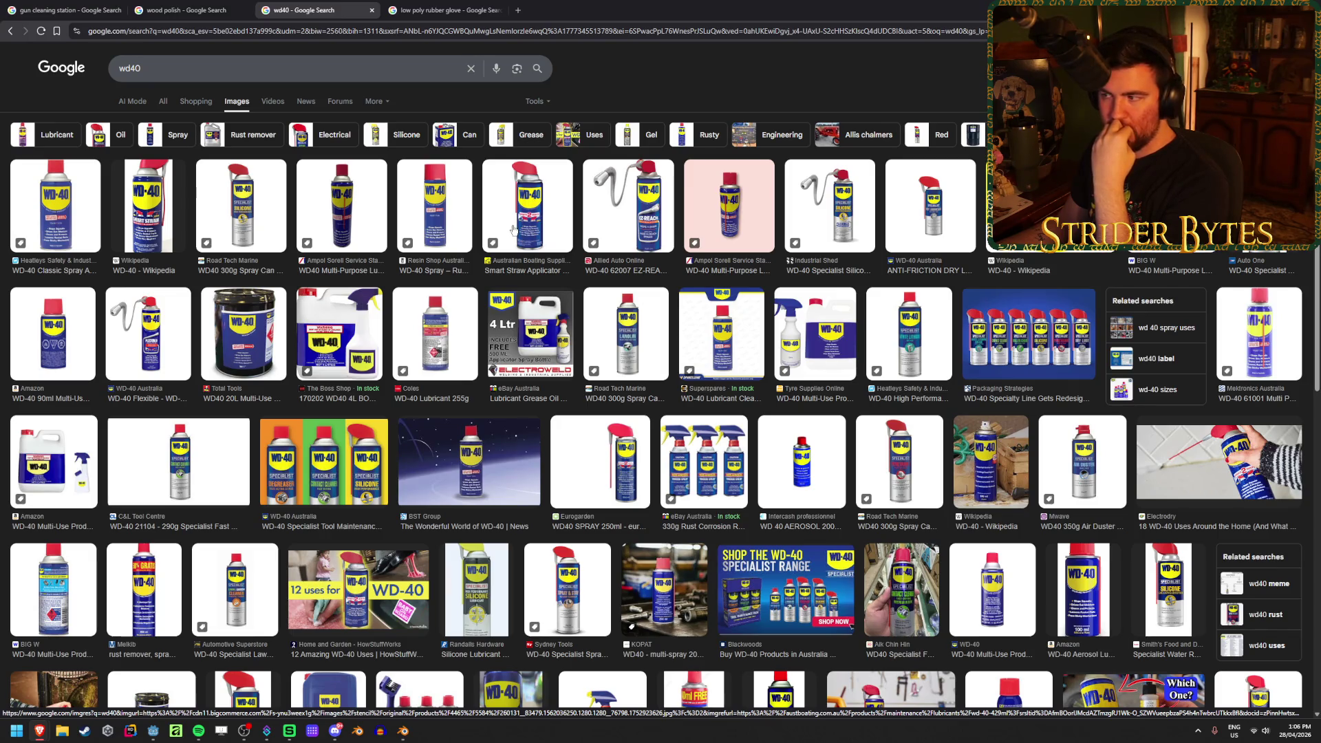
Preview a WD-40 spray can image, then return to the Blender scene
left_click(451, 219)
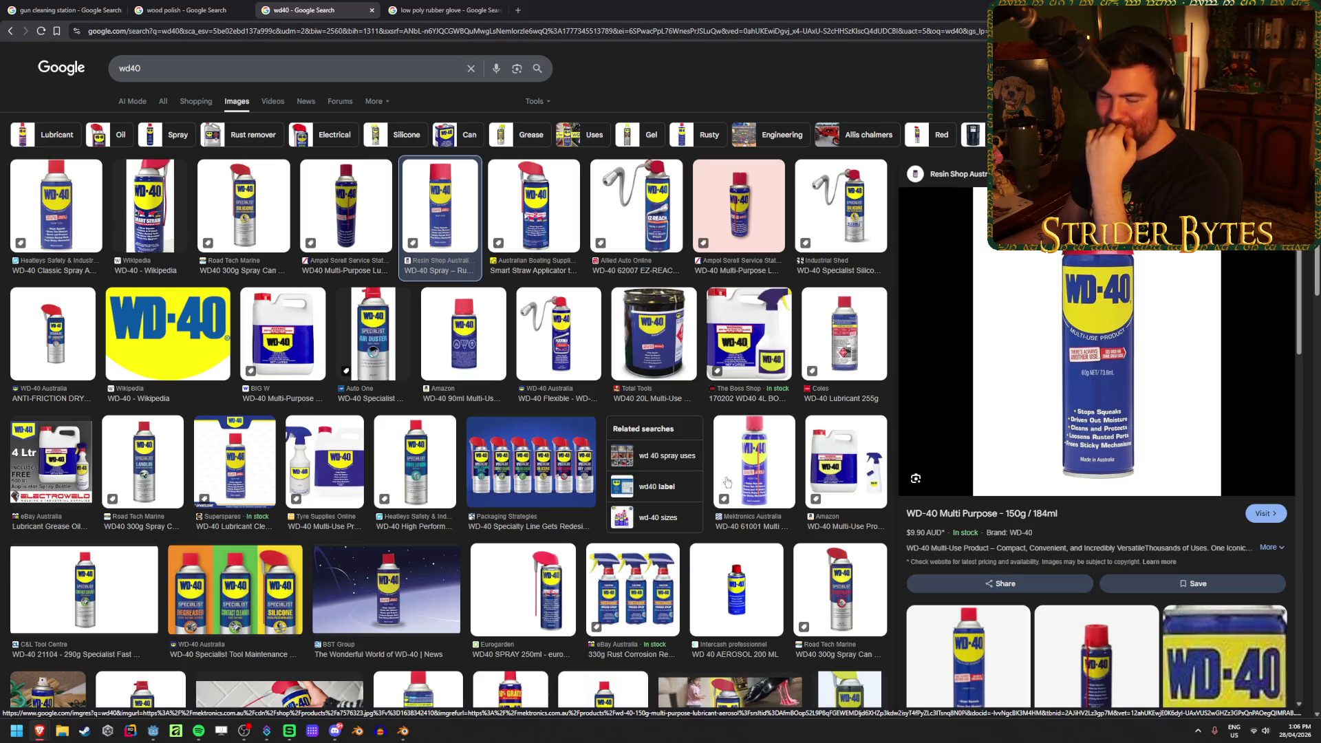
key("alt+Tab")
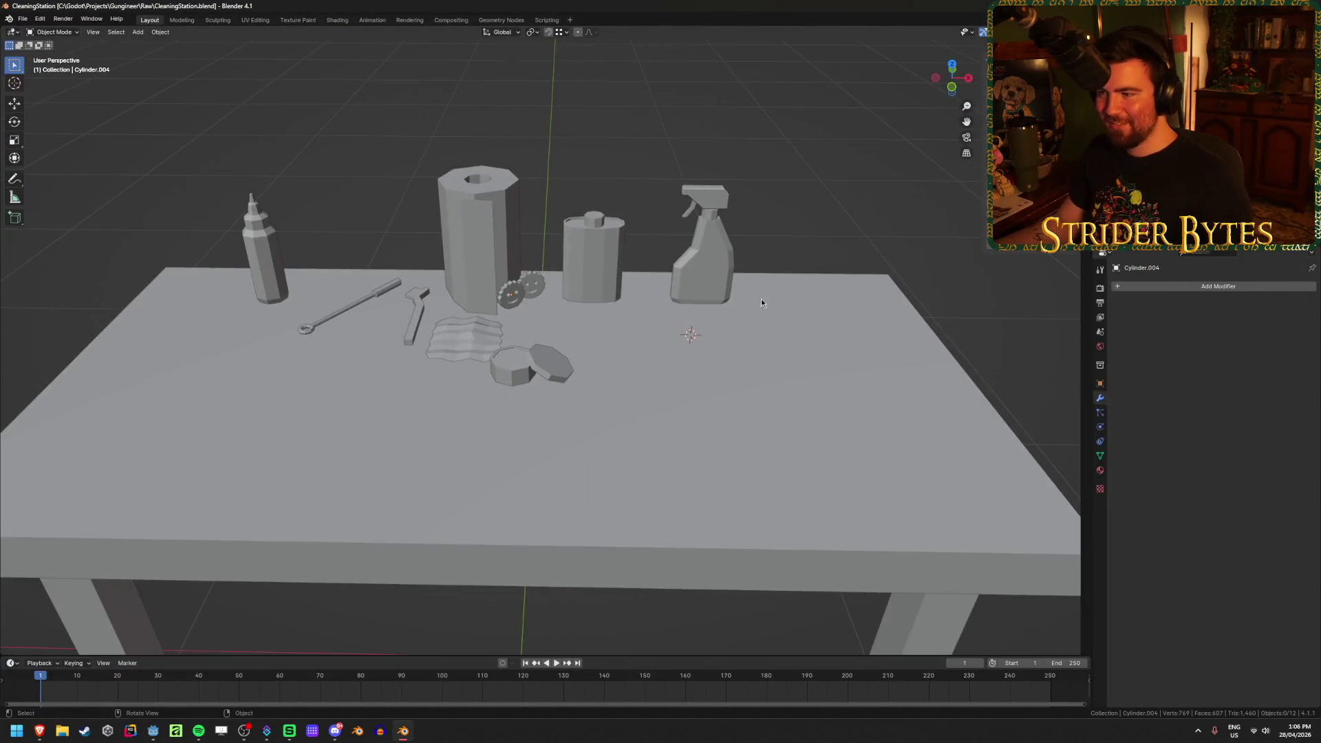
Add a cylinder with a 0.05 m radius
key("shift+a")
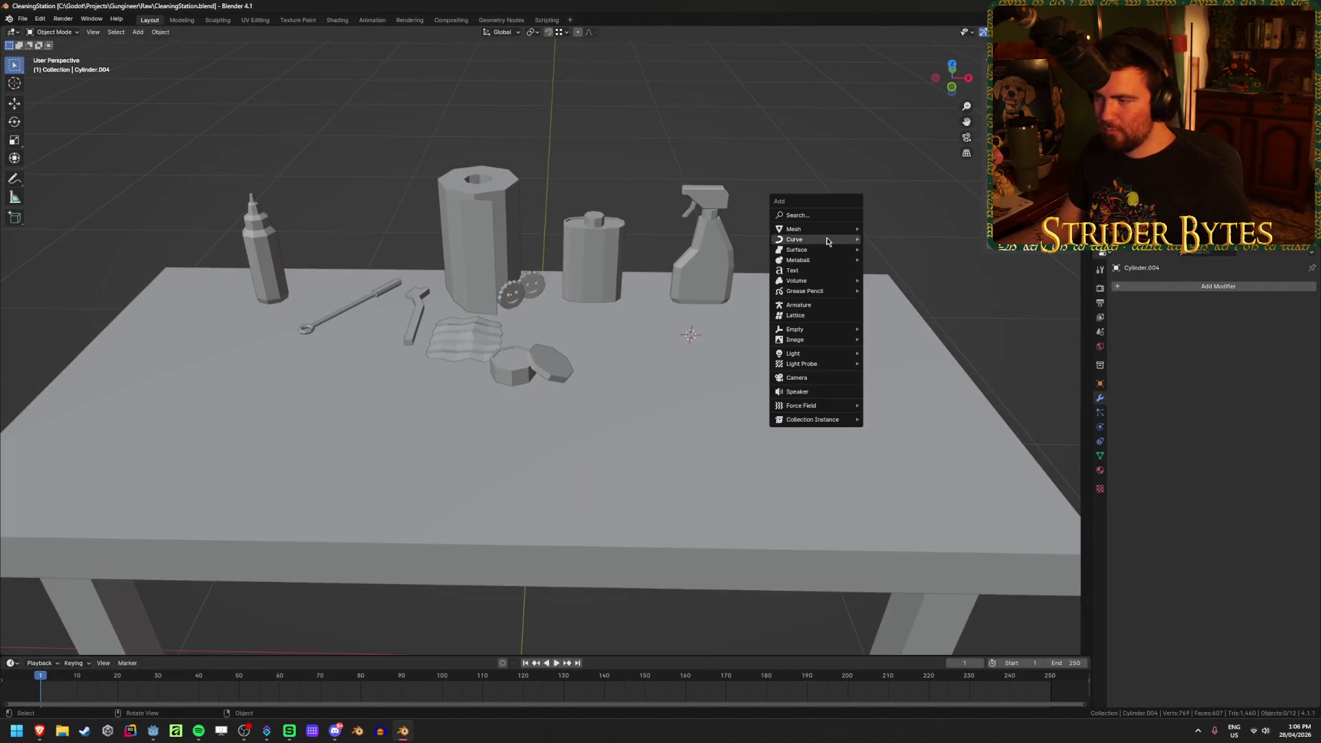
mouse_move(830, 227)
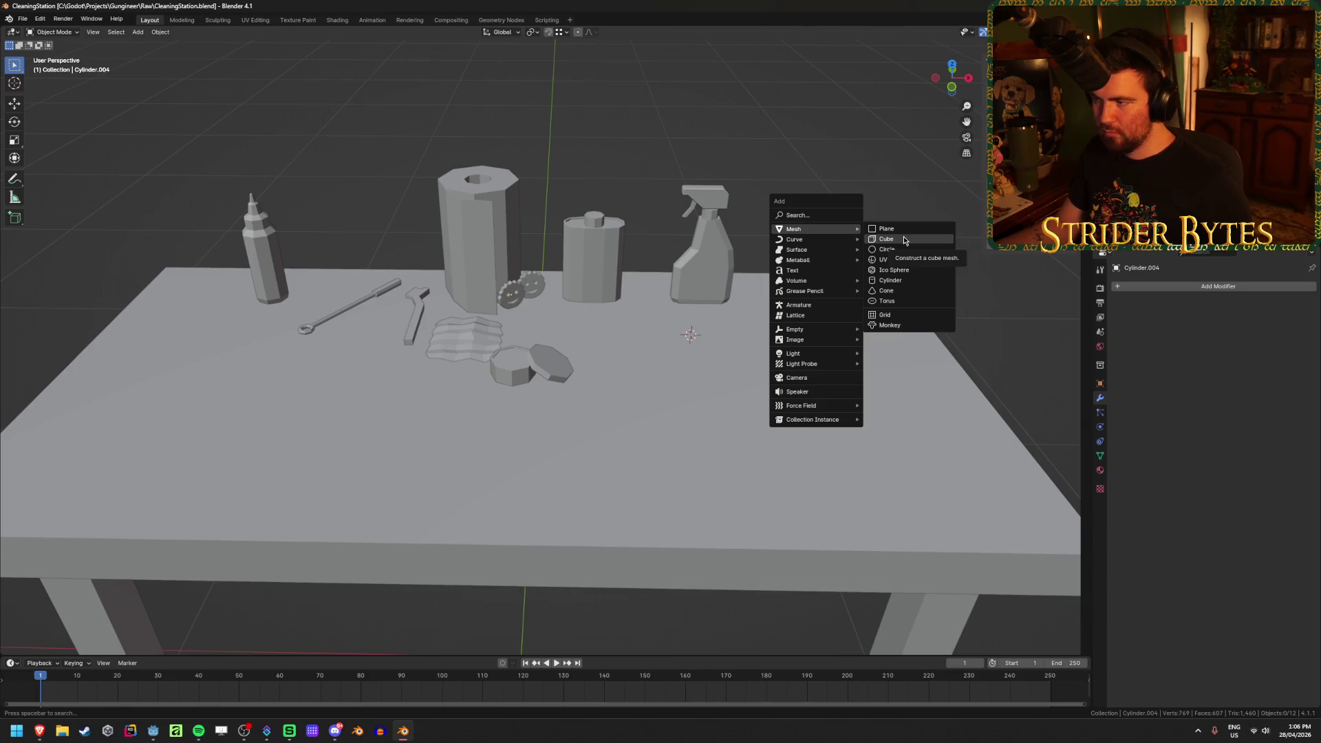
left_click(904, 281)
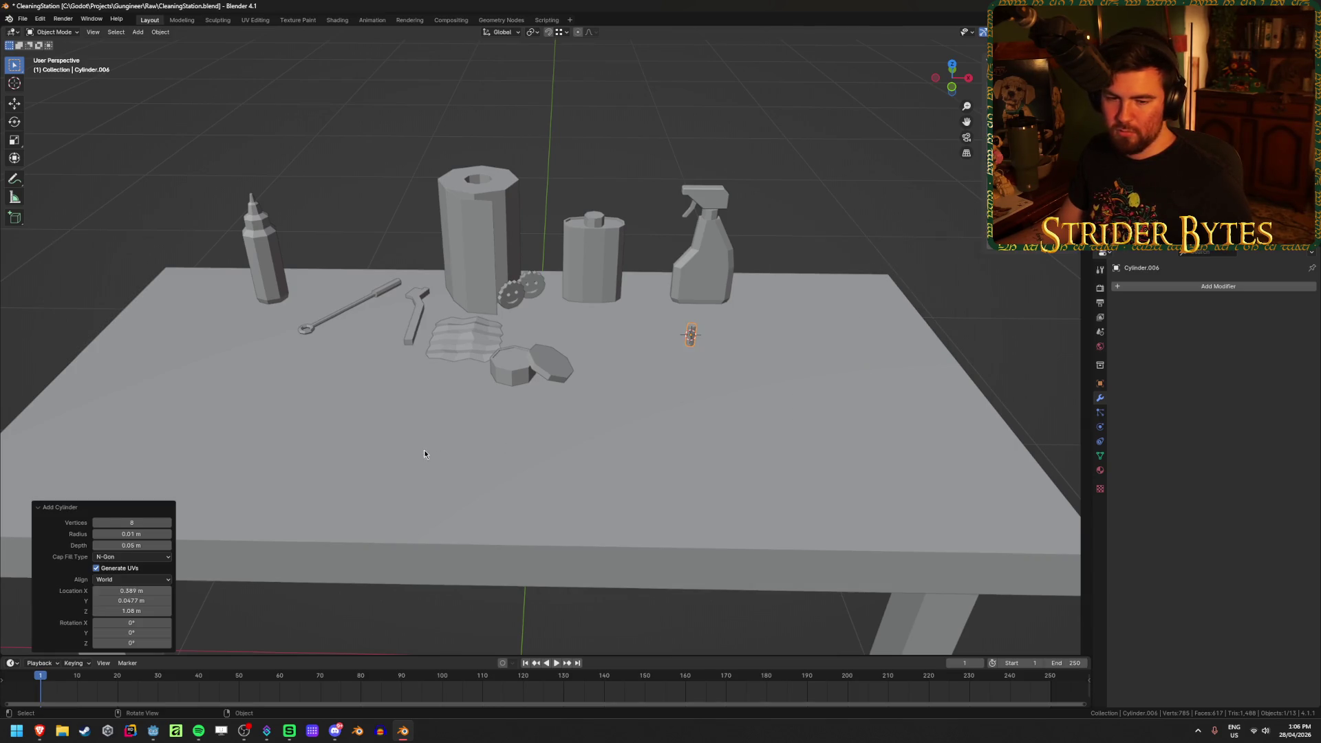
left_click(138, 534)
type("0.05")
key("Return")
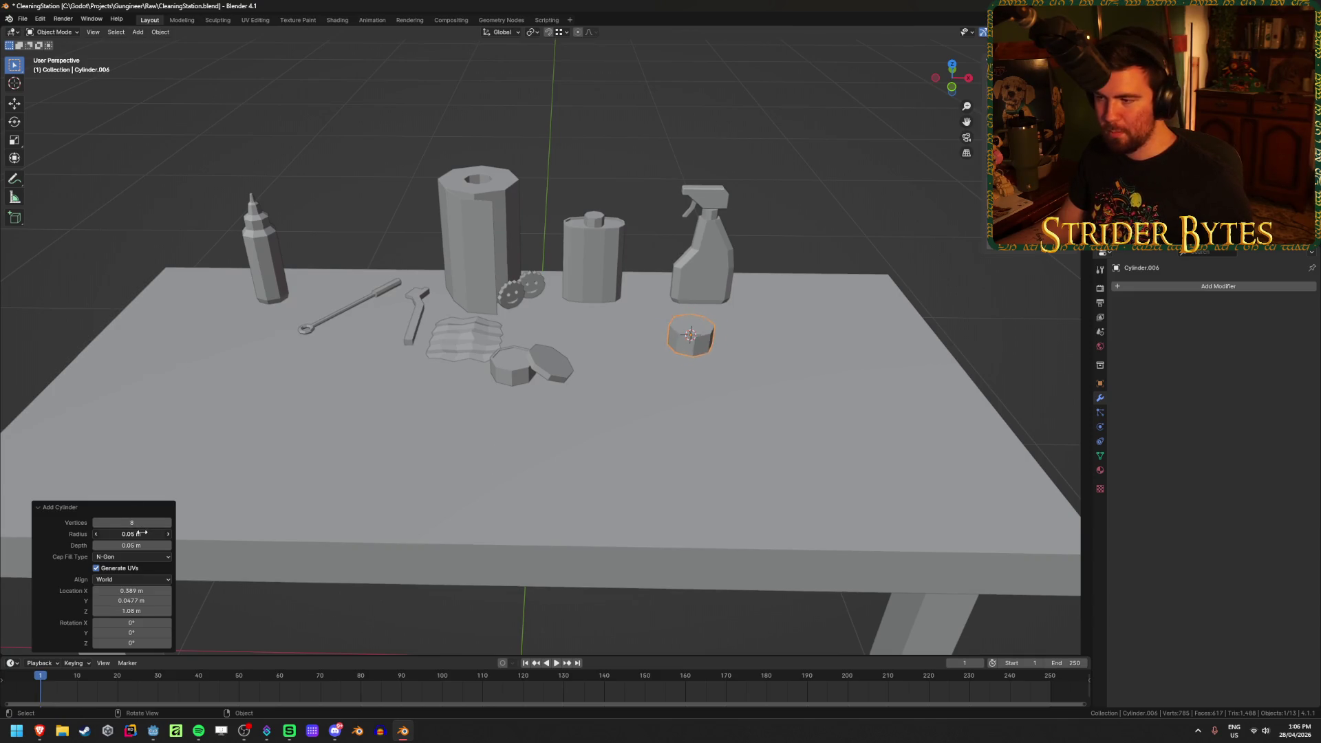
left_click(142, 534)
type("0.04")
key("Return")
left_click(151, 532)
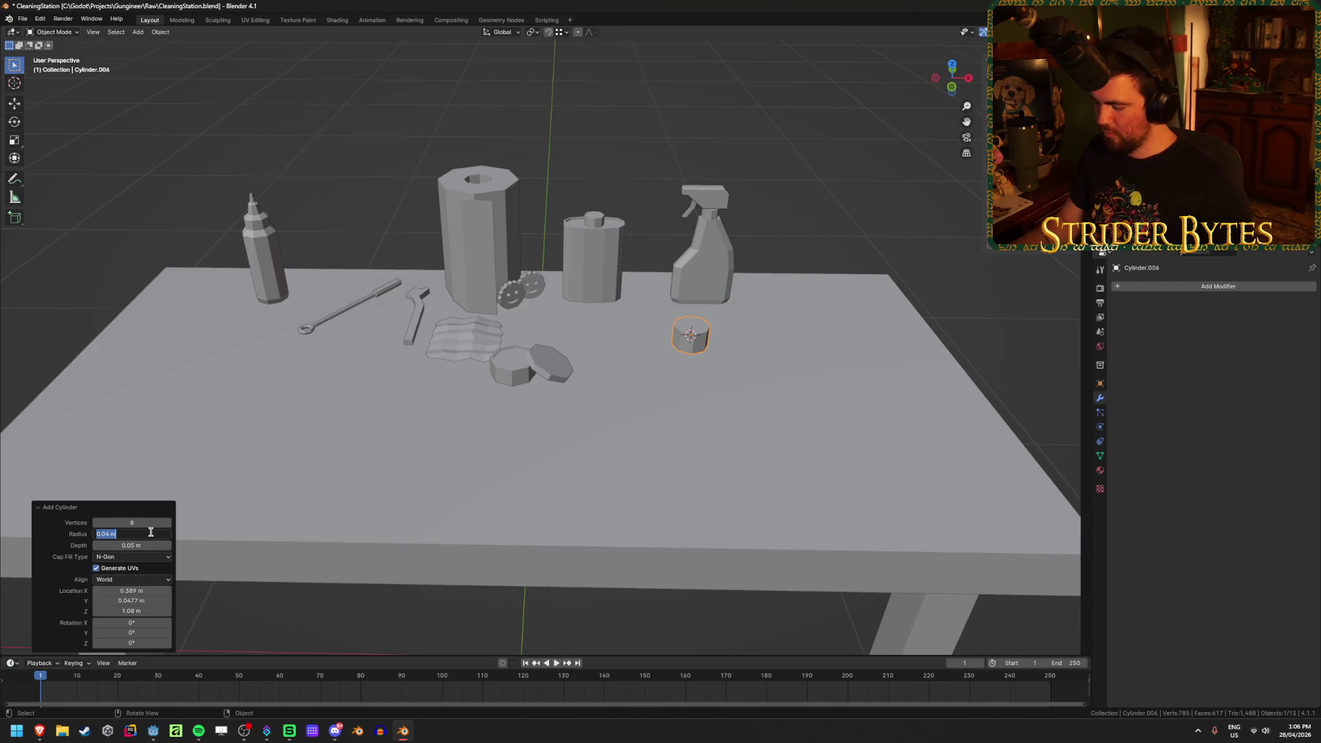
type("0.05")
key("Return")
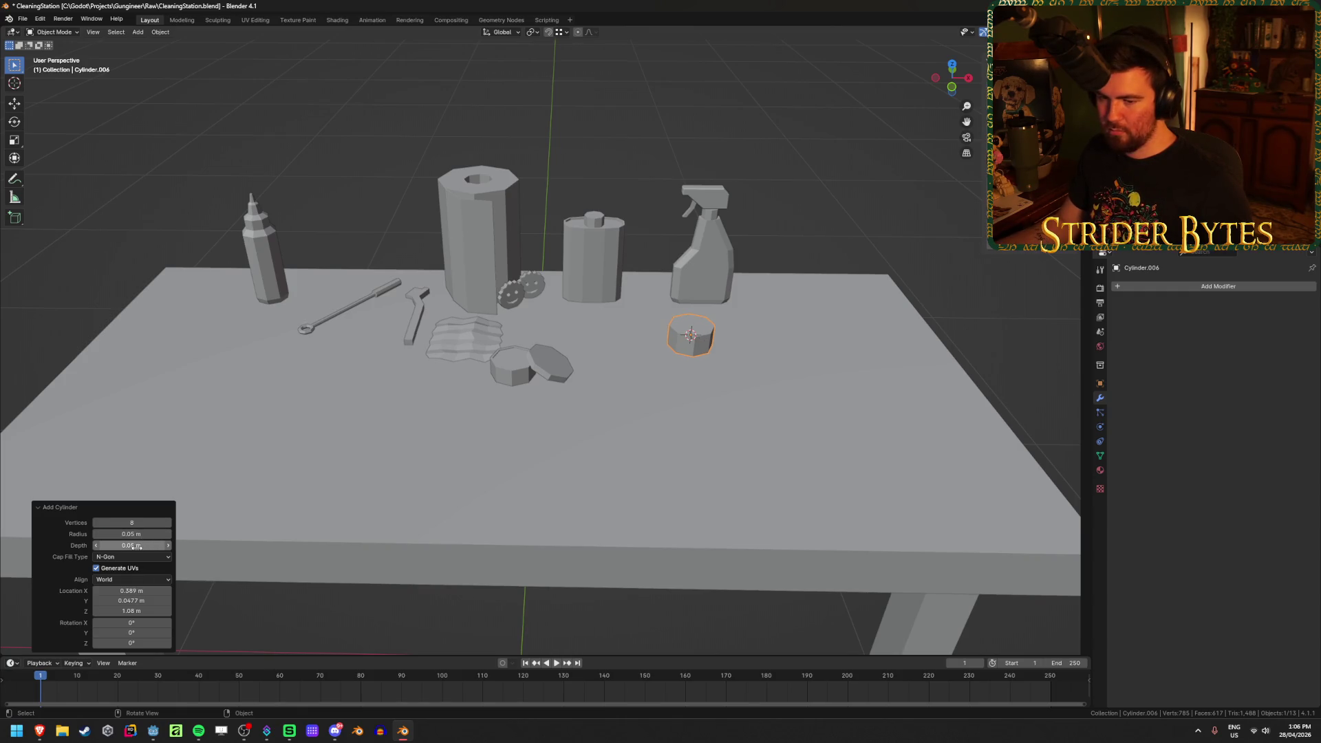
Give the cylinder 0.25 m depth and raise it to Z 1.12 onto the table
left_click(132, 546)
type("0.25")
key("Return")
left_click(142, 546)
type("0.25")
key("Return")
mouse_move(652, 488)
middle_mouse_down()
mouse_move(653, 439)
mouse_move(604, 490)
middle_mouse_up()
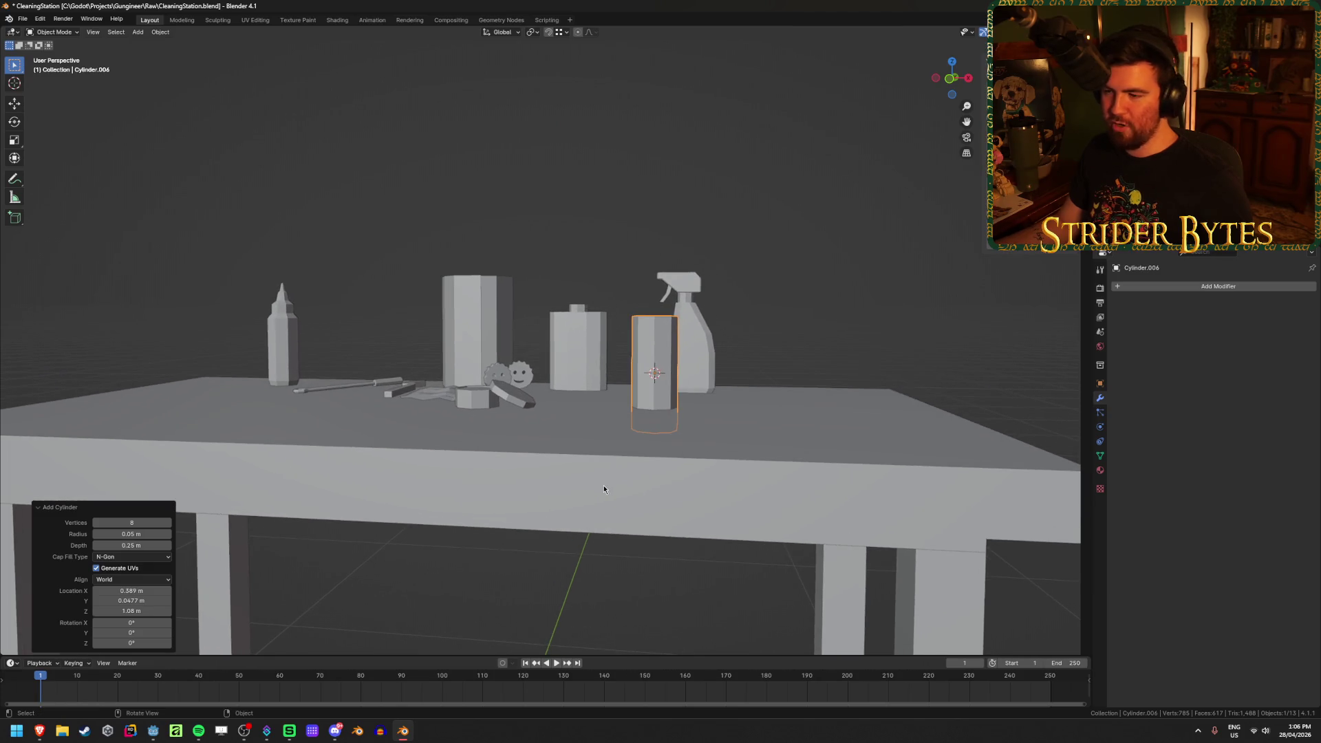
left_click(139, 611)
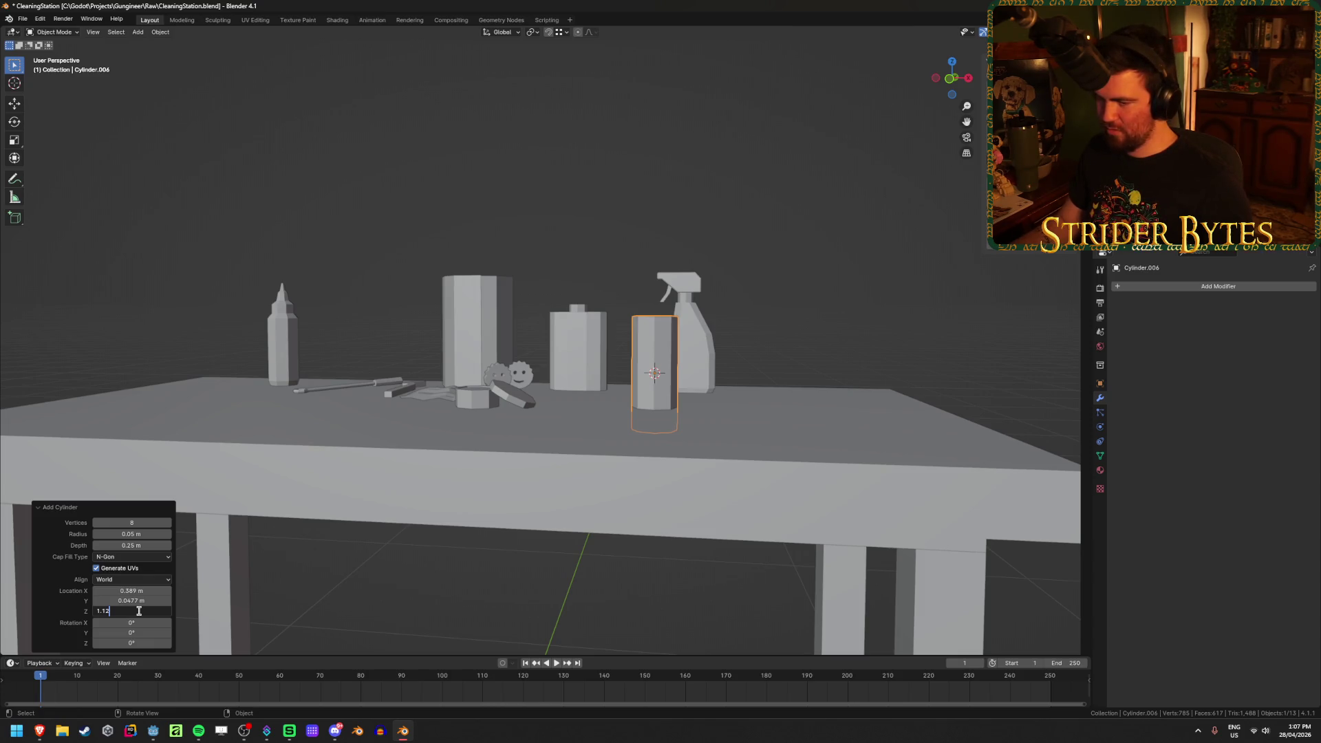
key("Return")
Add a horizontal edge loop near the top of the cylinder
key("KP_1")
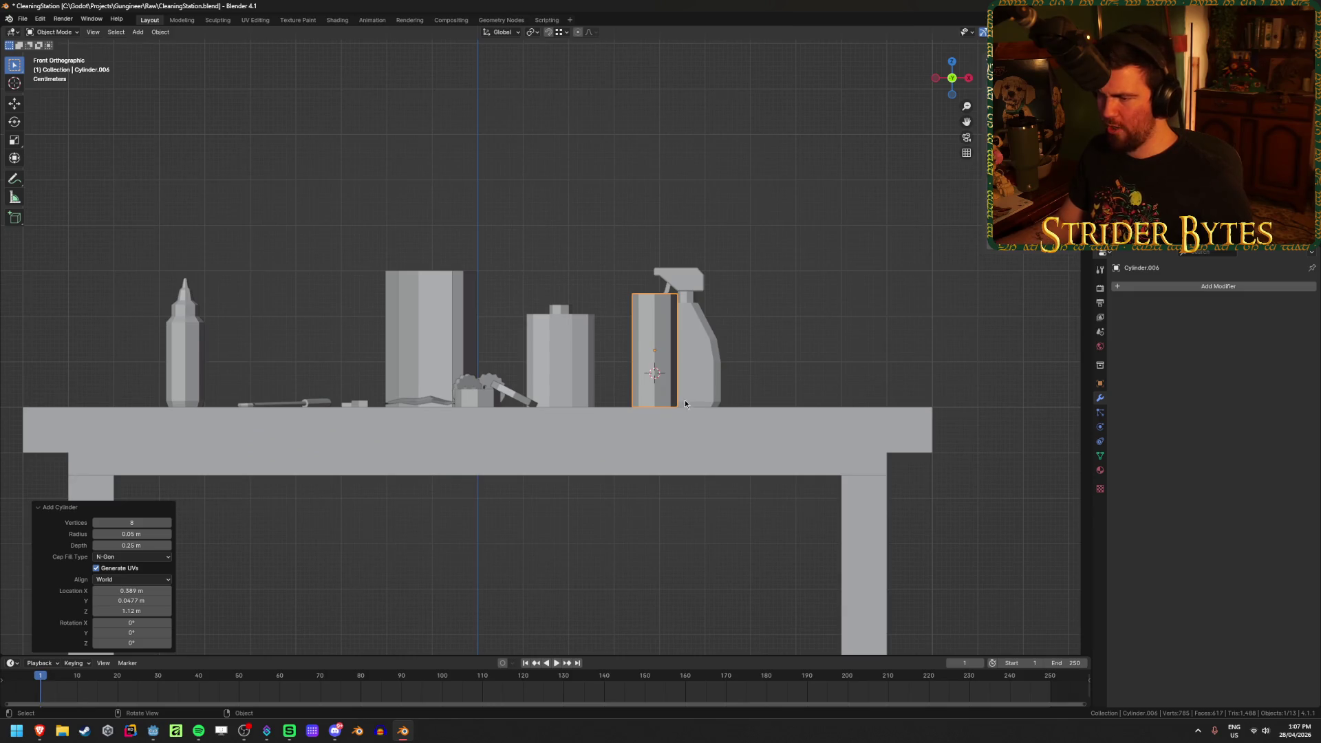
mouse_move(746, 330)
middle_mouse_down()
mouse_move(751, 340)
mouse_move(542, 390)
middle_mouse_up()
scroll(751, 340, "up", 3)
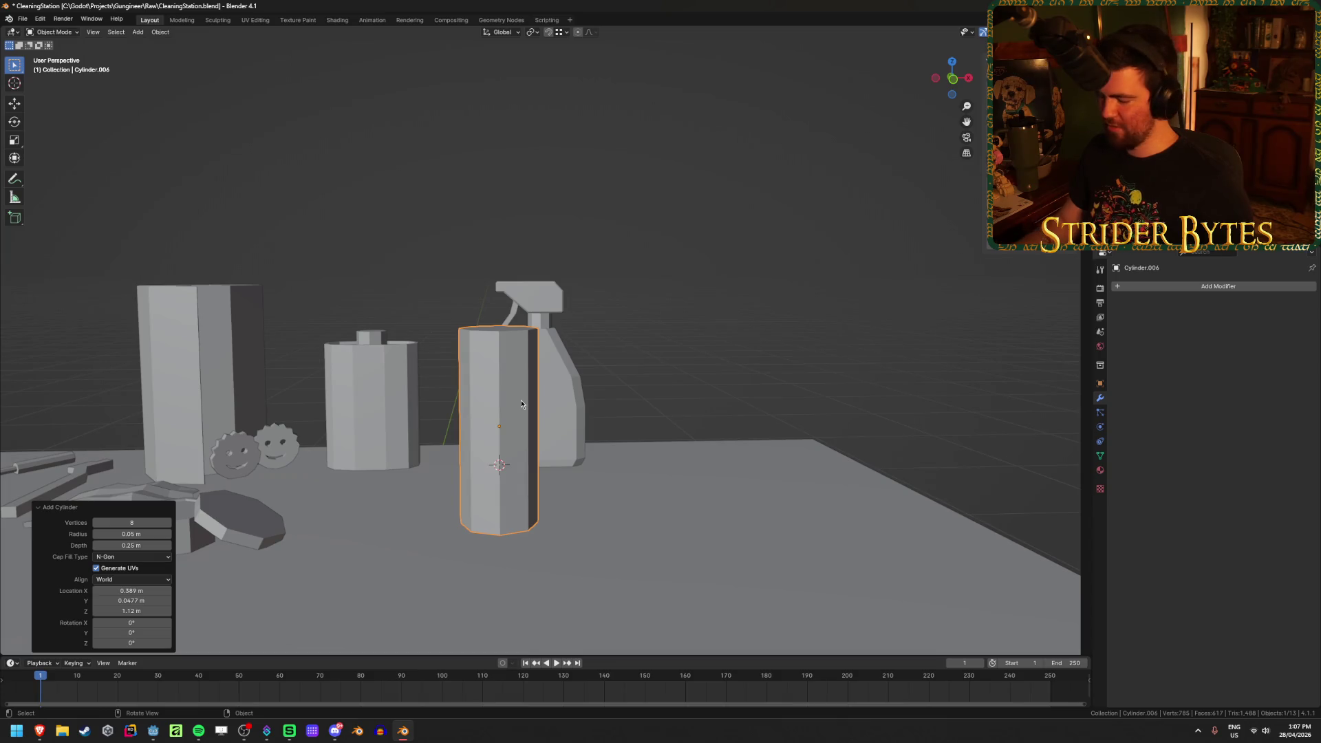
key("KP_1")
key("Tab")
scroll(485, 358, "up", 2)
key("a")
key("ctrl+r")
left_click(485, 348)
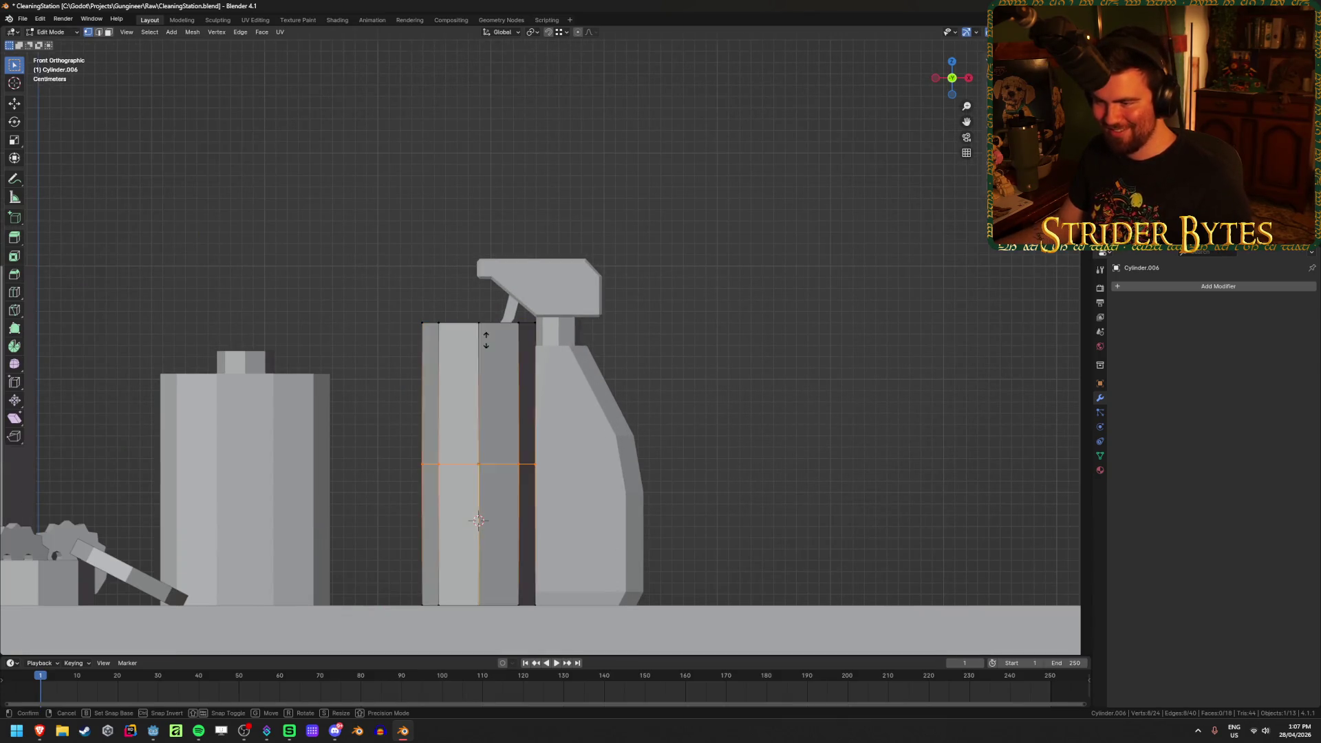
left_click(503, 211)
key("Tab")
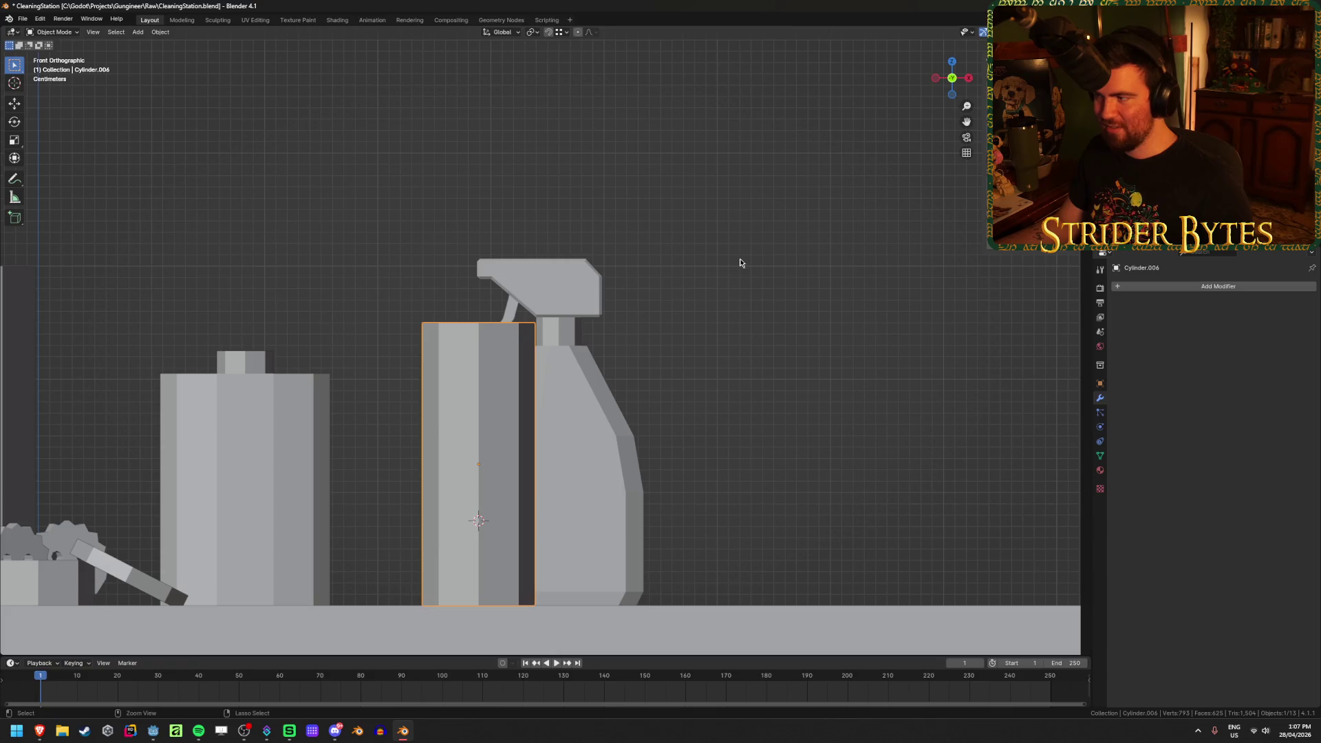
Shrink the cylinder's top ring to 0.772 to form a narrowed shoulder
key("Tab")
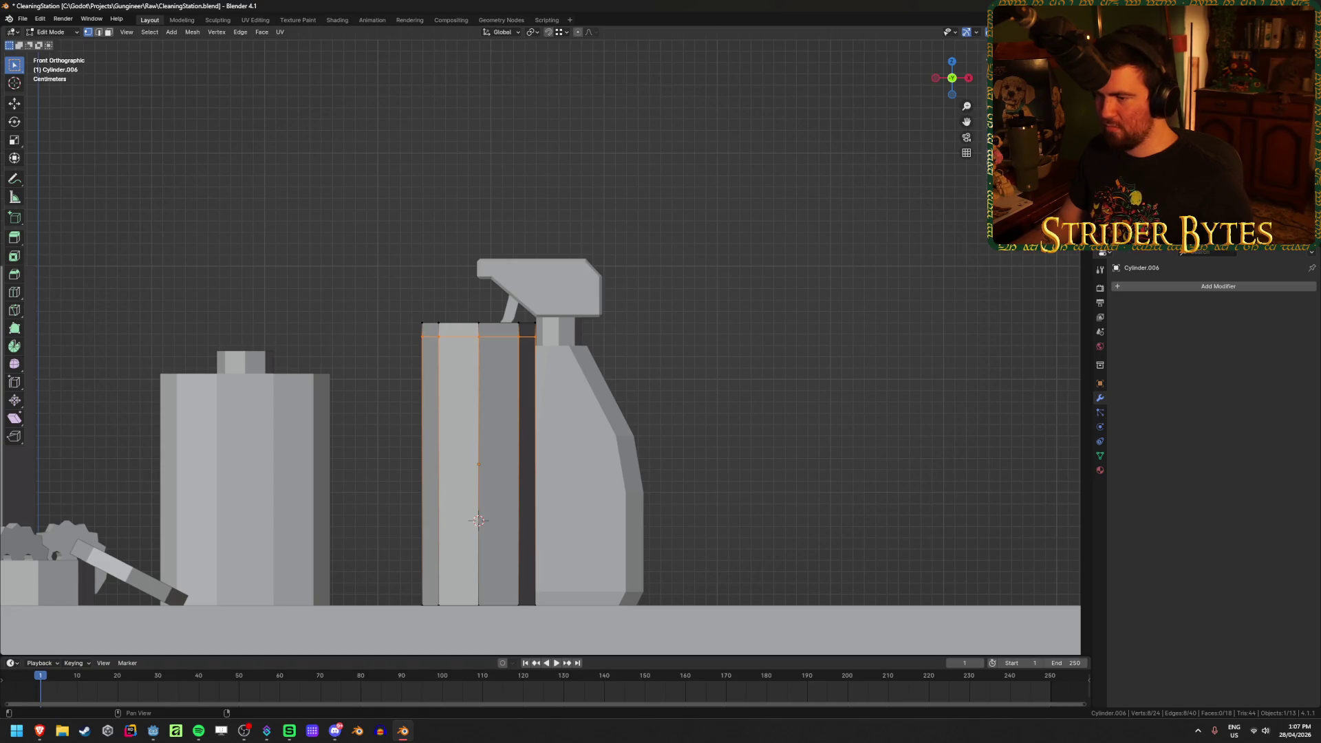
key("alt+z")
left_click_drag(398, 305, 604, 339)
key("s")
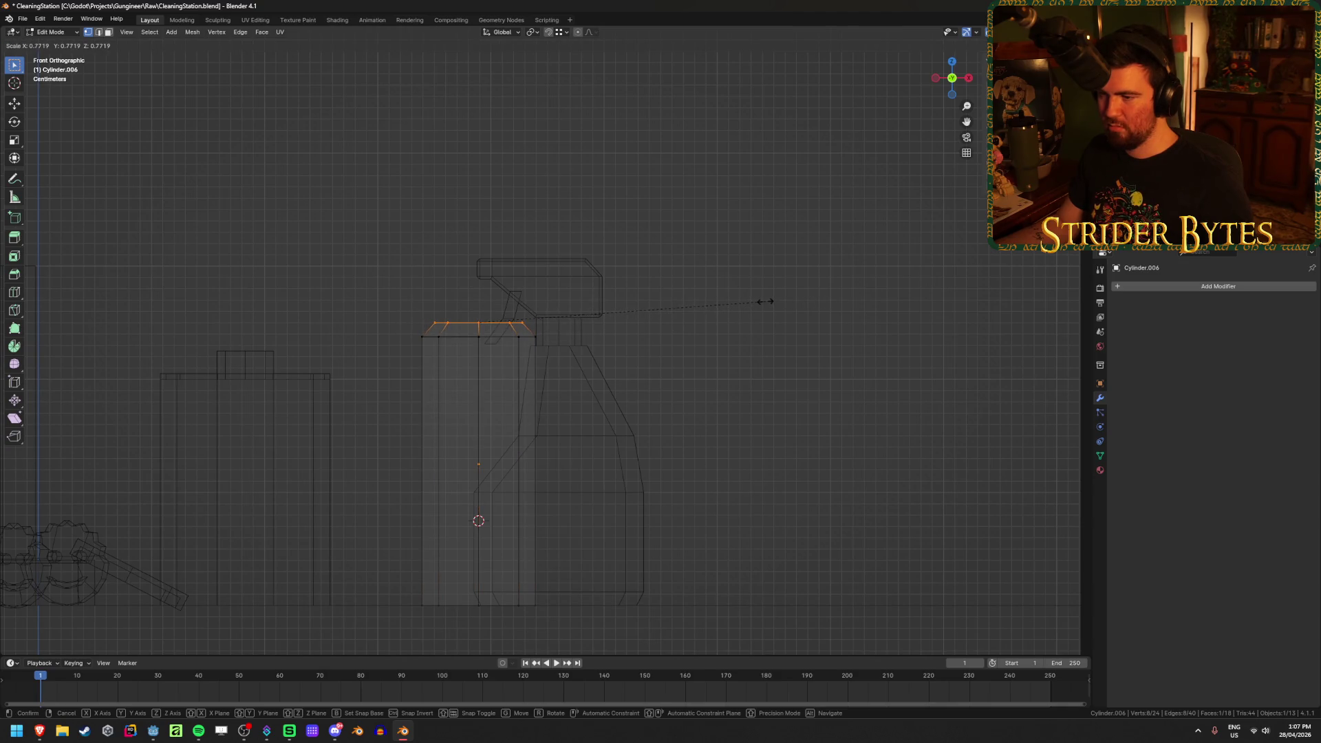
left_click(765, 301)
key("alt+z")
key("alt+a")
key("KP_5")
middle_click_drag(743, 316, 743, 325)
scroll(745, 329, "down", 2)
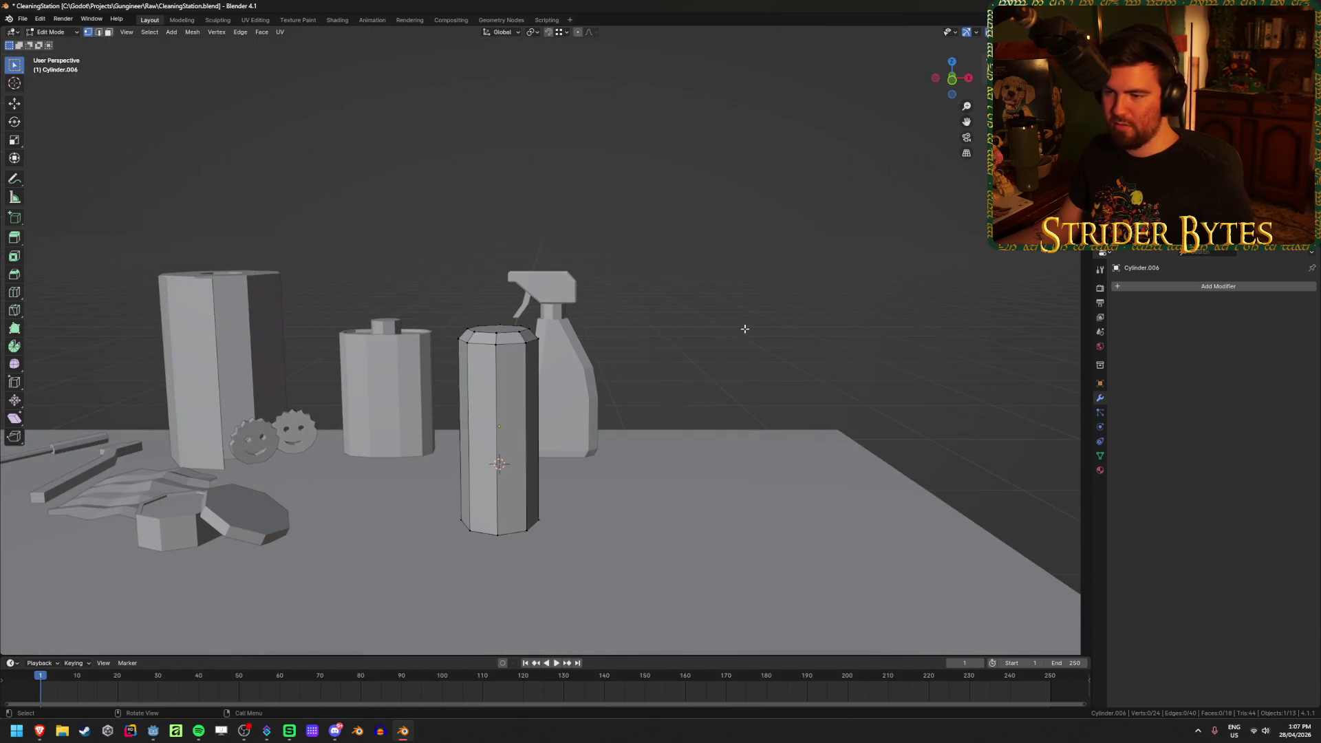
scroll(495, 340, "up", 2)
scroll(496, 340, "down", 1)
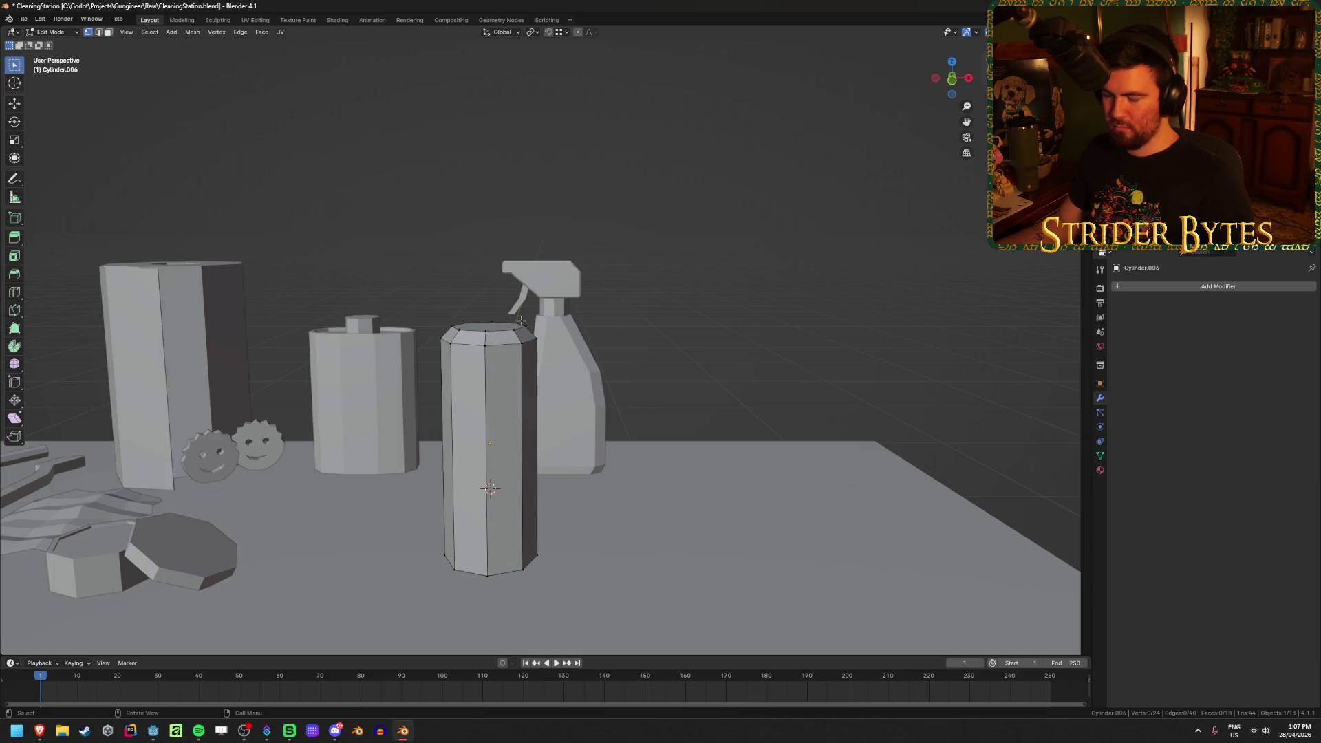
Slightly widen the top ring and extrude it upward into a cap
key("KP_1")
key("shift+z")
key("b")
left_click_drag(462, 315, 558, 329)
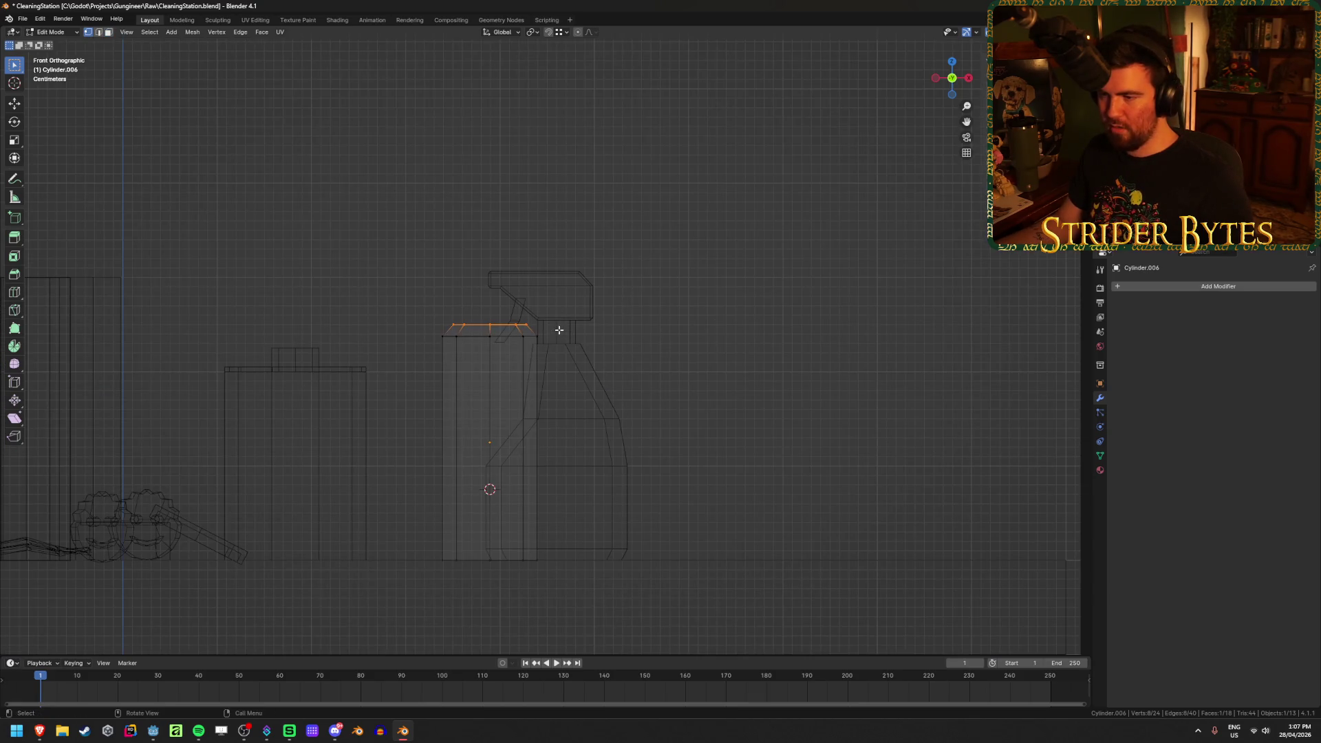
scroll(620, 339, "up", 4)
key("s")
key("z")
key("z")
key("z")
left_click(819, 329)
key("e")
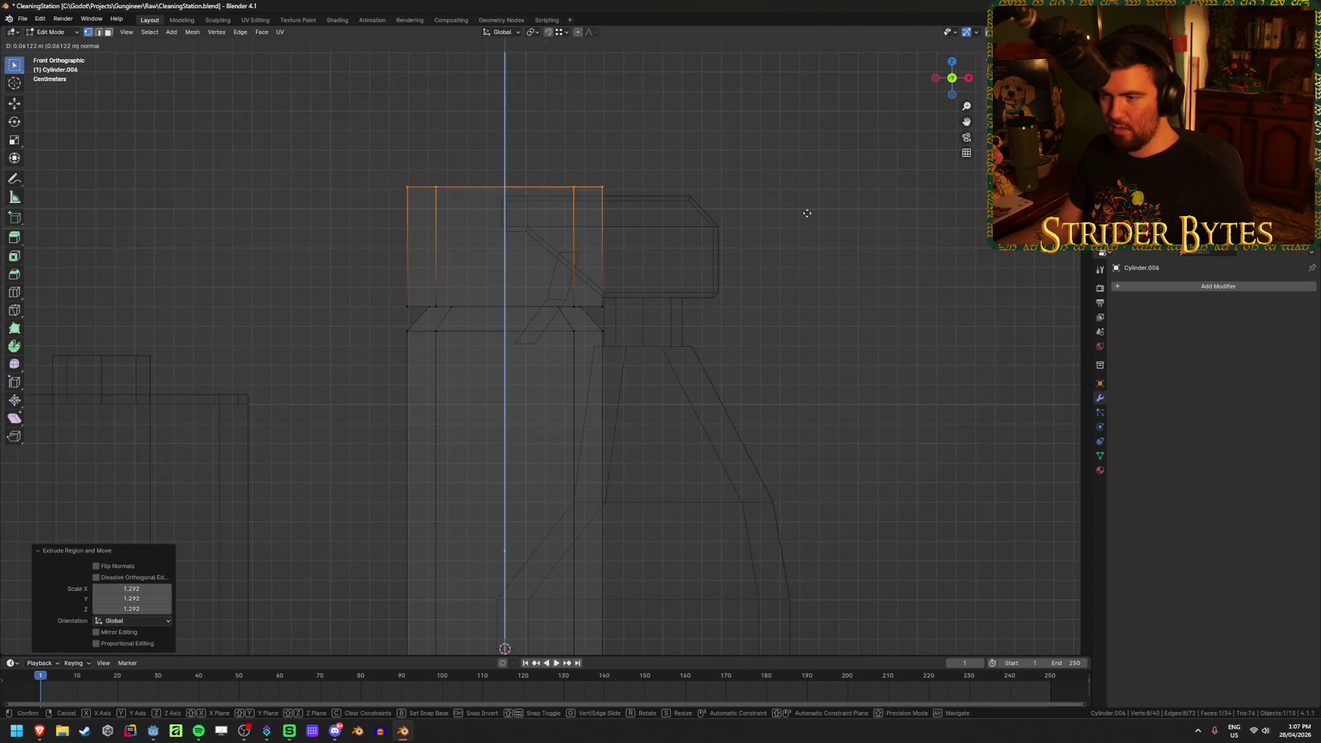
left_click(813, 177)
key("Tab")
mouse_move(799, 371)
middle_mouse_down()
mouse_move(700, 390)
mouse_move(742, 357)
mouse_move(711, 386)
mouse_move(688, 448)
mouse_move(625, 475)
middle_mouse_up()
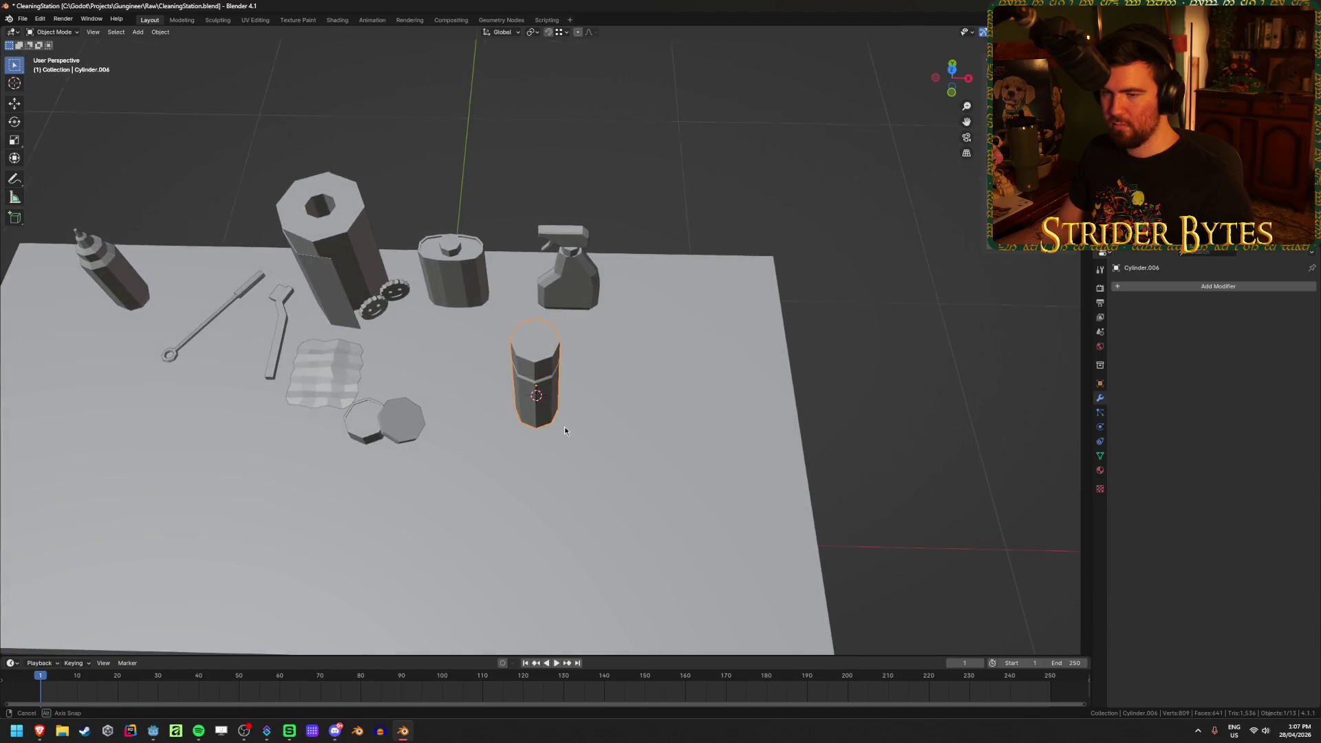
Slide the can across the table beside the left bottle and save
key("g")
key("shift+z")
left_click(258, 355)
middle_click_drag(257, 355, 289, 234)
left_click(565, 275)
middle_click_drag(703, 219, 697, 281)
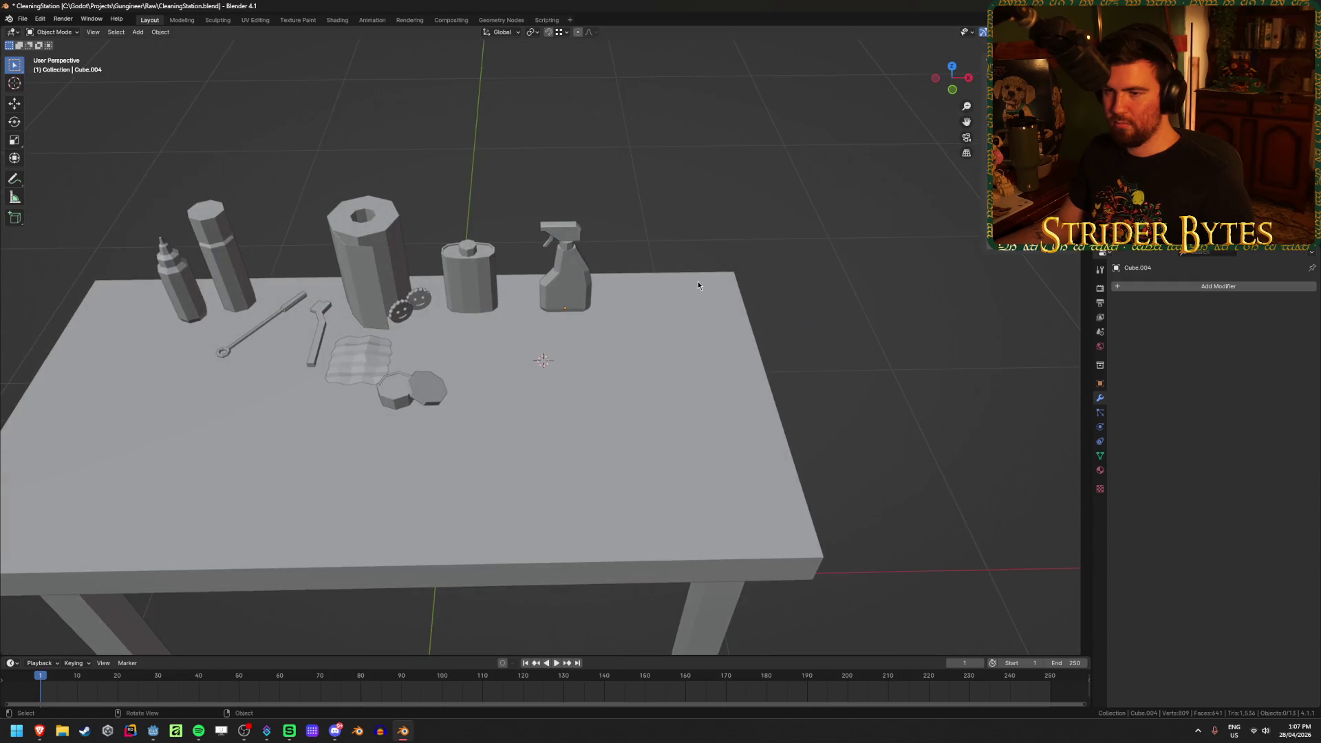
key("ctrl+s")
scroll(698, 281, "down", 4)
mouse_move(634, 328)
middle_mouse_down()
mouse_move(624, 306)
mouse_move(636, 320)
mouse_move(637, 308)
middle_mouse_up()
scroll(623, 306, "up", 6)
Snap the 3D cursor to the table's origin
left_click(364, 454)
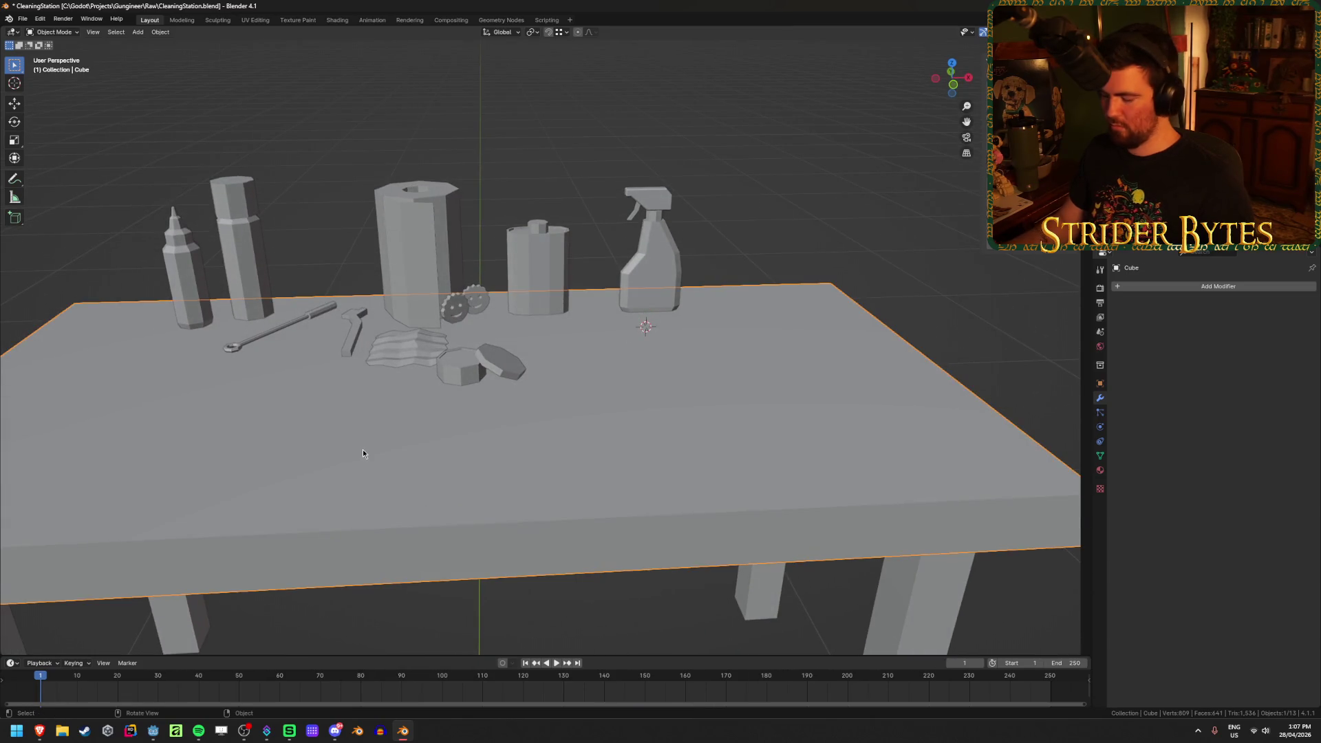
scroll(362, 449, "down", 5)
scroll(556, 352, "up", 3)
mouse_move(556, 352)
middle_mouse_down()
mouse_move(556, 297)
mouse_move(551, 352)
middle_mouse_up()
key("shift+s")
left_click(569, 506)
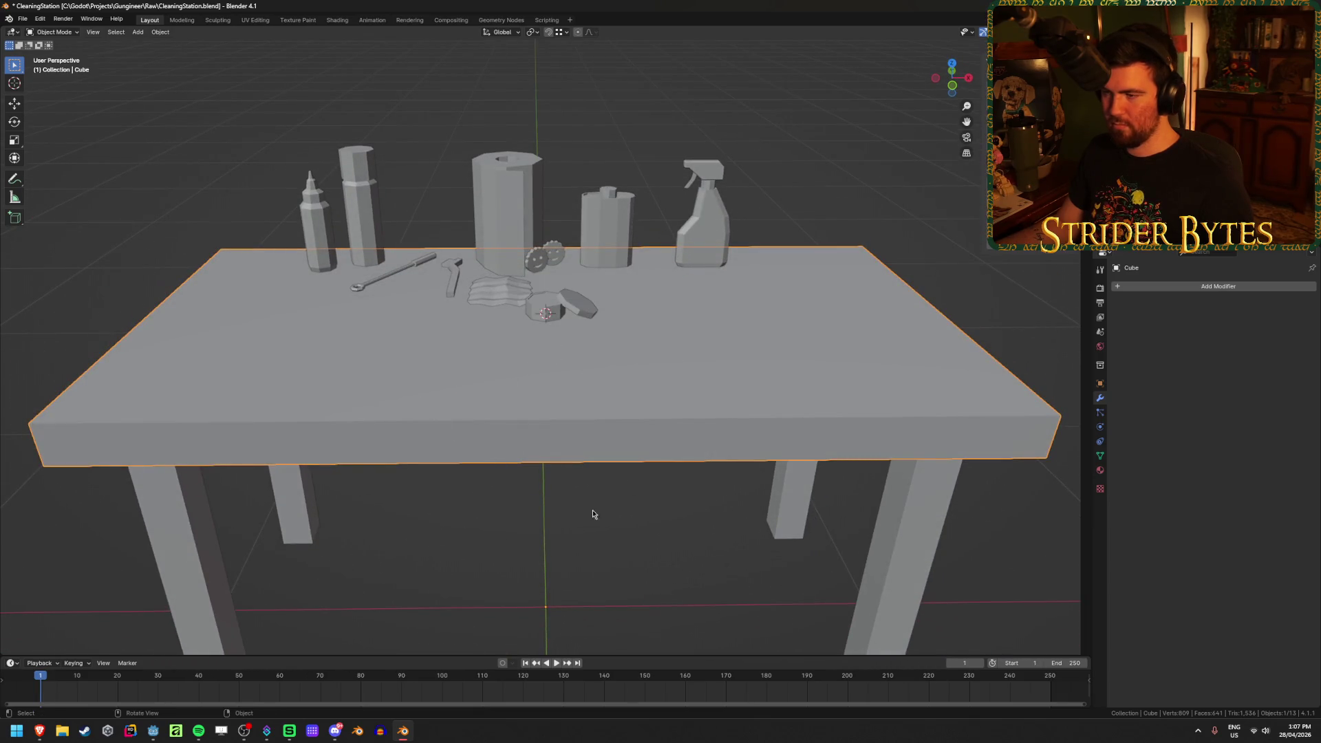
left_click(797, 118)
middle_click_drag(797, 118, 768, 204)
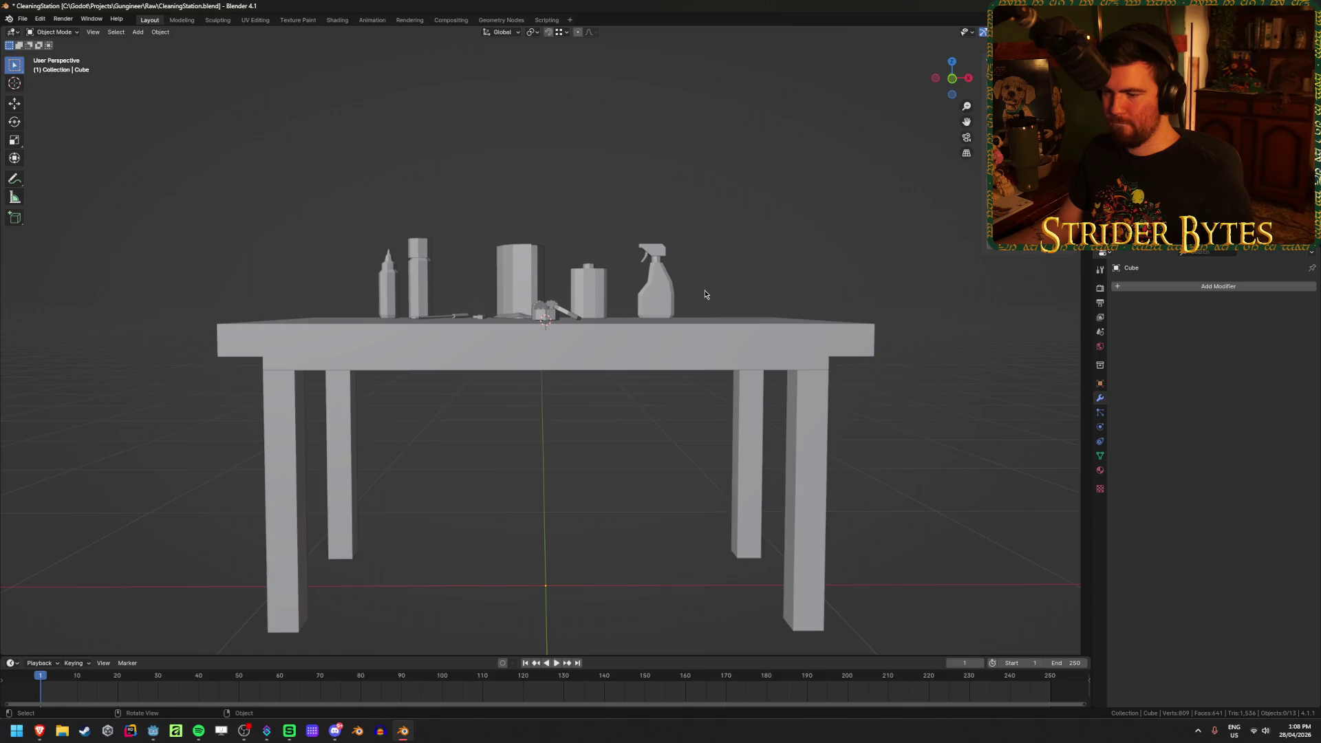
Put the 3D cursor back at the world origin and save CleaningStation.blend
key("shift+s")
left_click(625, 324)
mouse_move(689, 252)
middle_mouse_down()
mouse_move(734, 211)
mouse_move(769, 213)
mouse_move(755, 227)
middle_mouse_up()
key("ctrl+s")
scroll(755, 227, "up", 2)
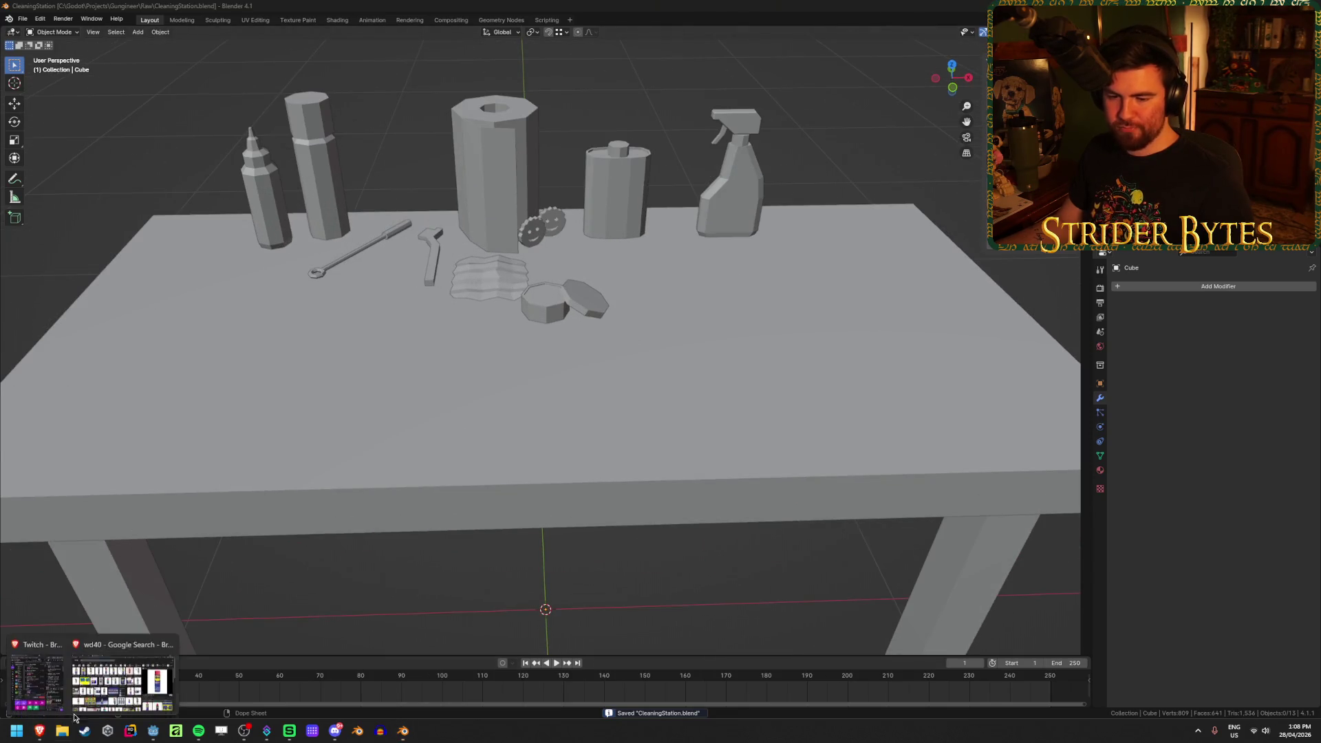
left_click(39, 731)
Tidy up the browser tabs, ending on the cleaning products image results
key("ctrl+w")
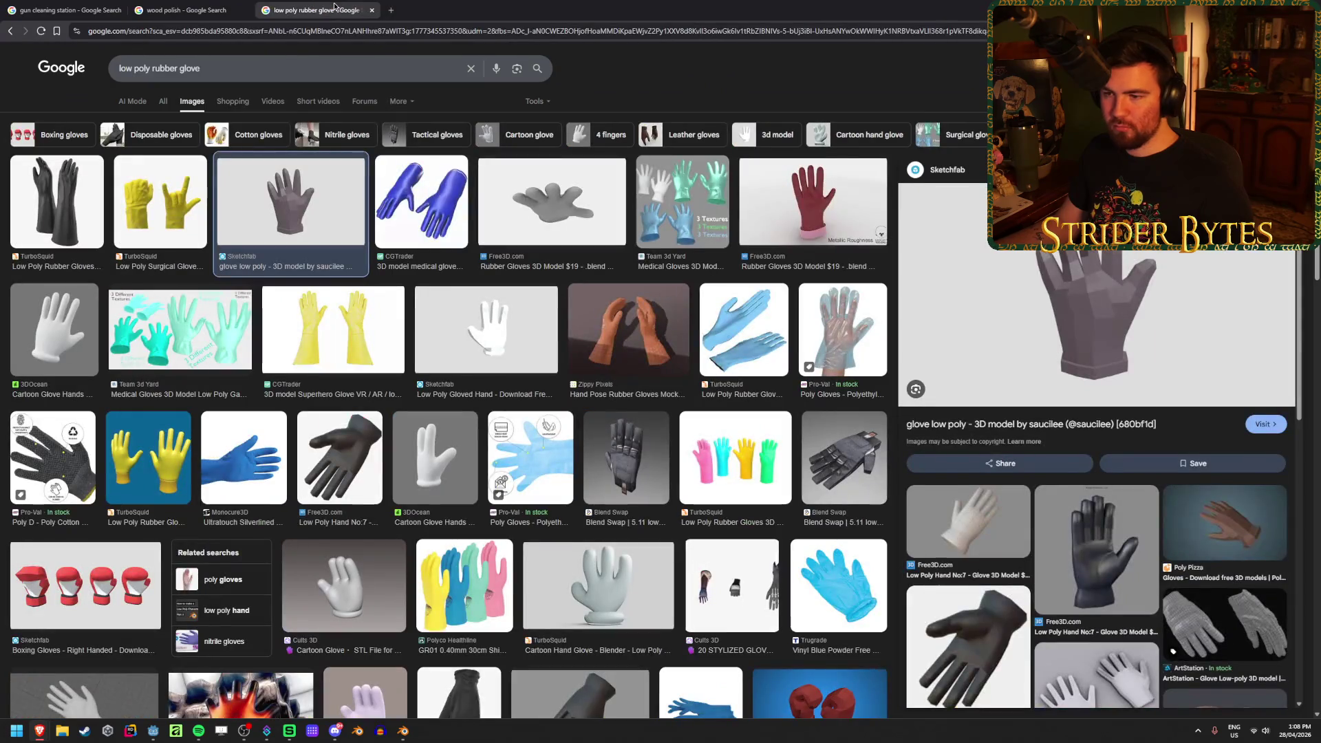
key("ctrl+w")
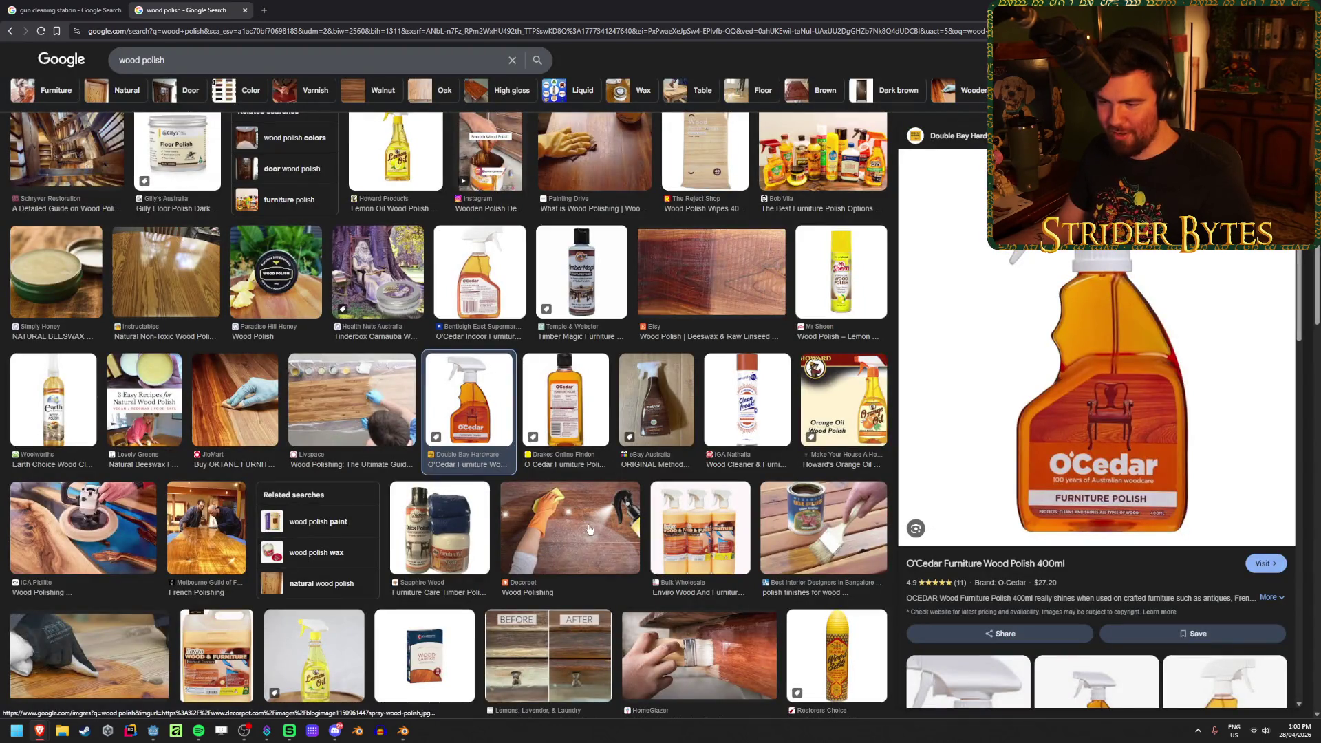
scroll(563, 498, "up", 15)
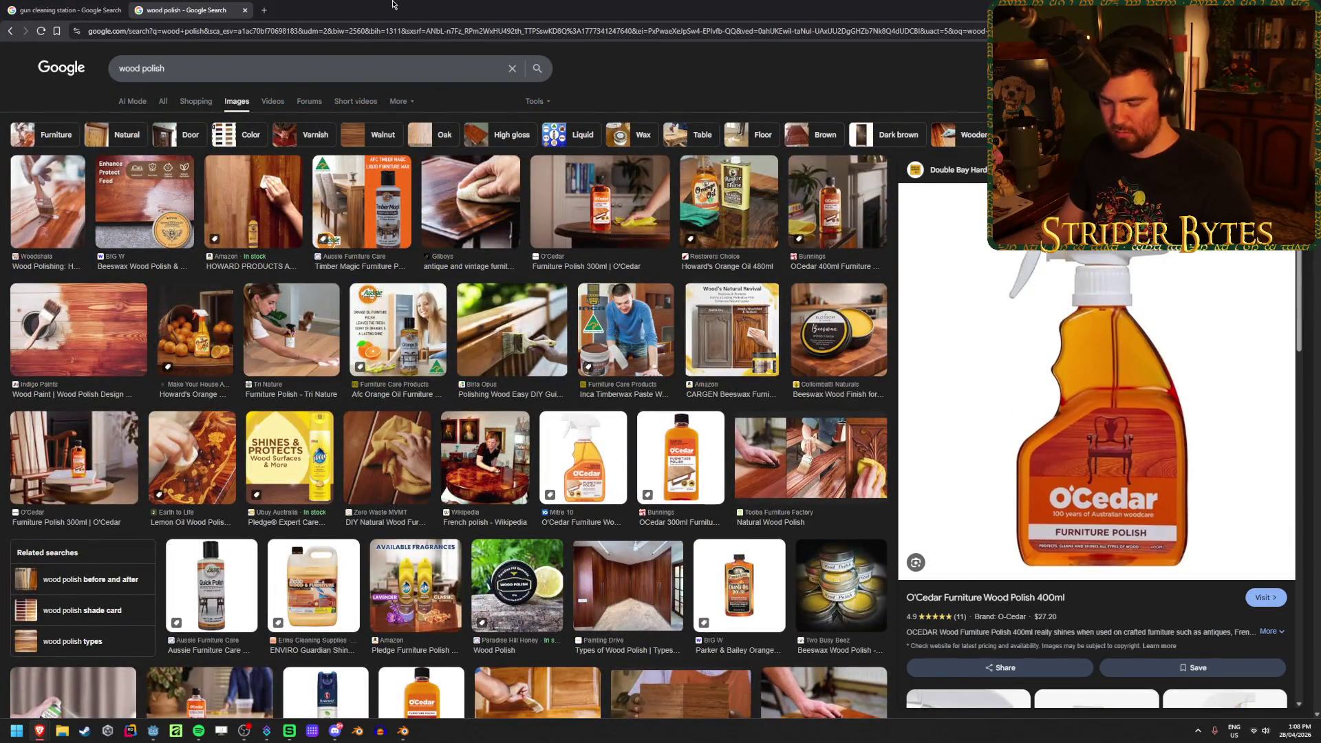
key("ctrl+shift+t")
left_click(12, 31)
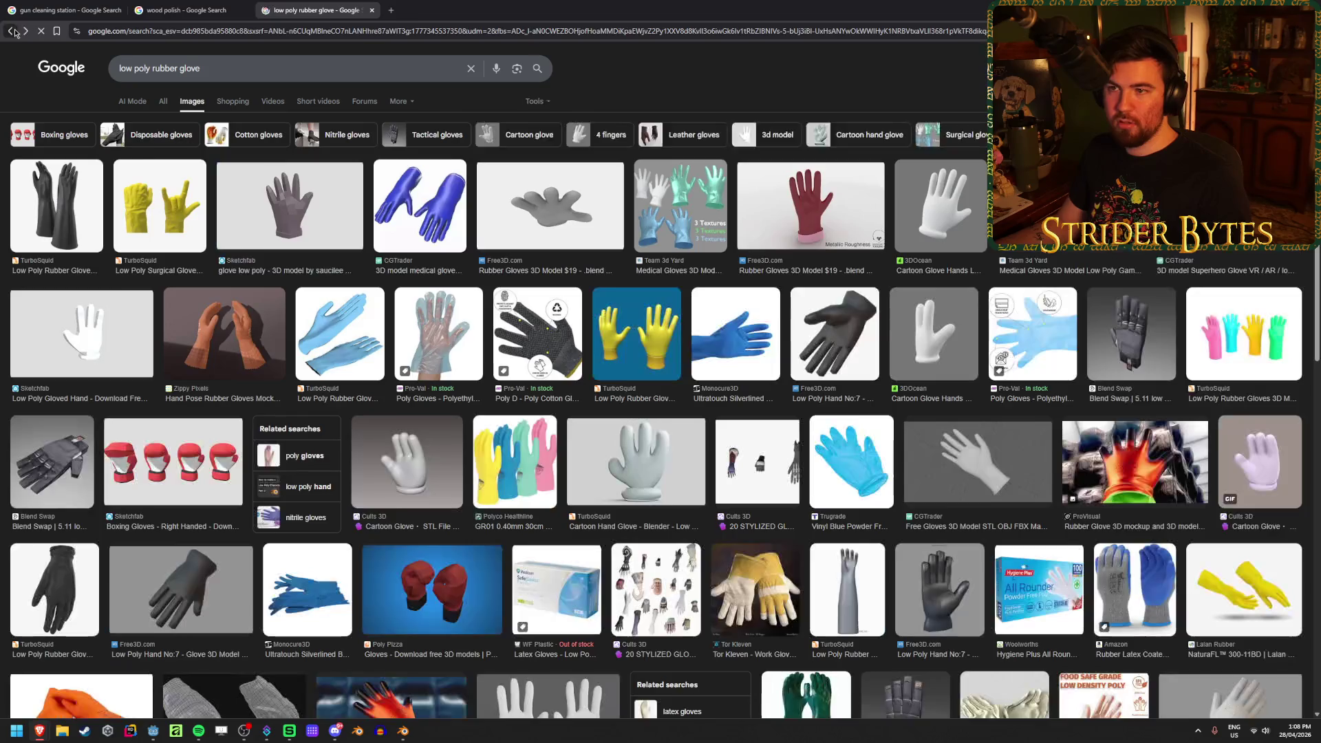
left_click(12, 31)
key("ctrl+shift+t")
key("ctrl+shift+t")
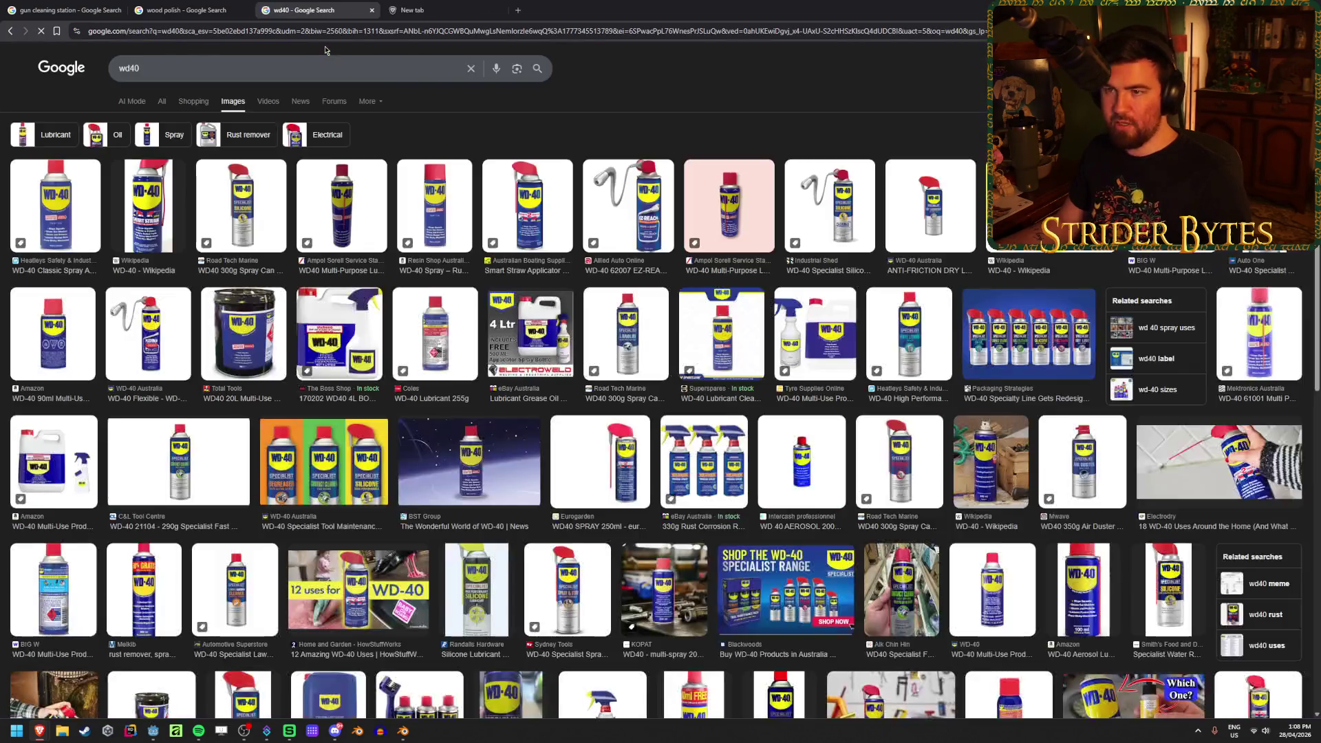
left_click(312, 3)
key("alt+Left")
key("alt+Left")
key("alt+Left")
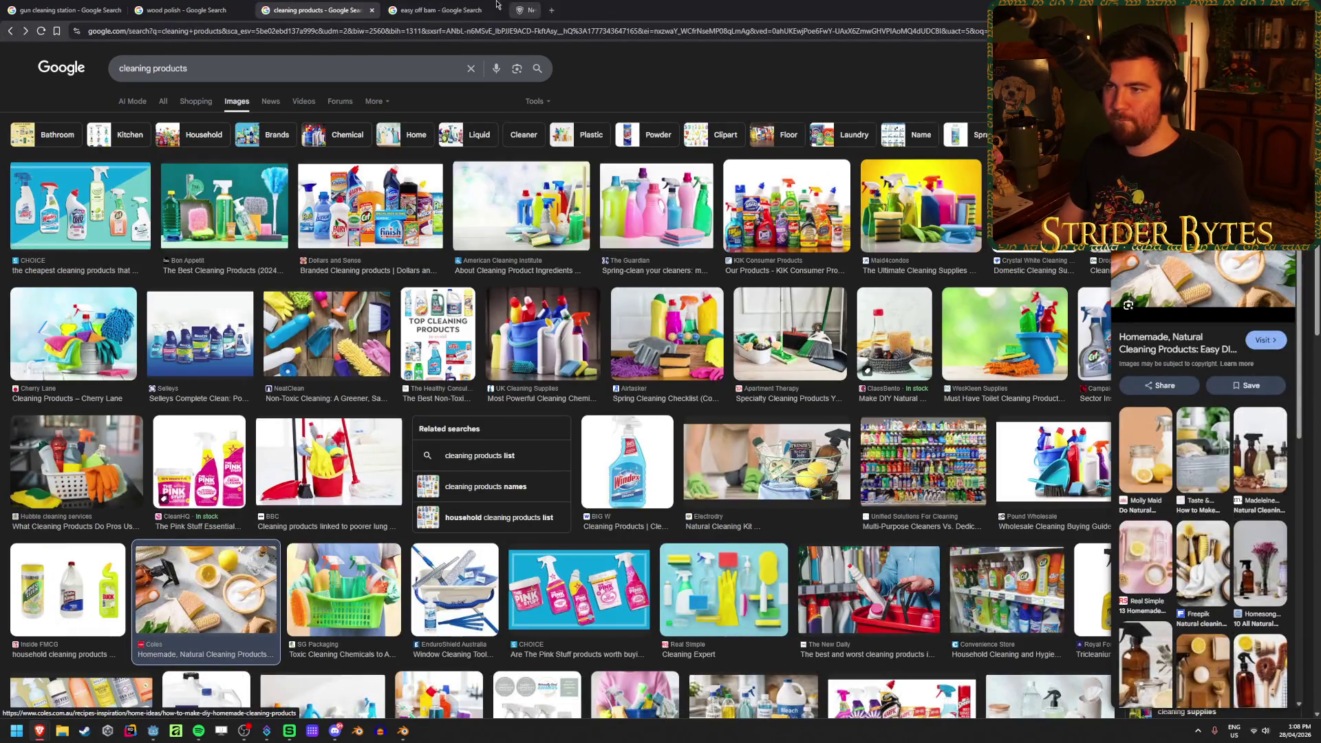
left_click(496, 5)
left_click(496, 5)
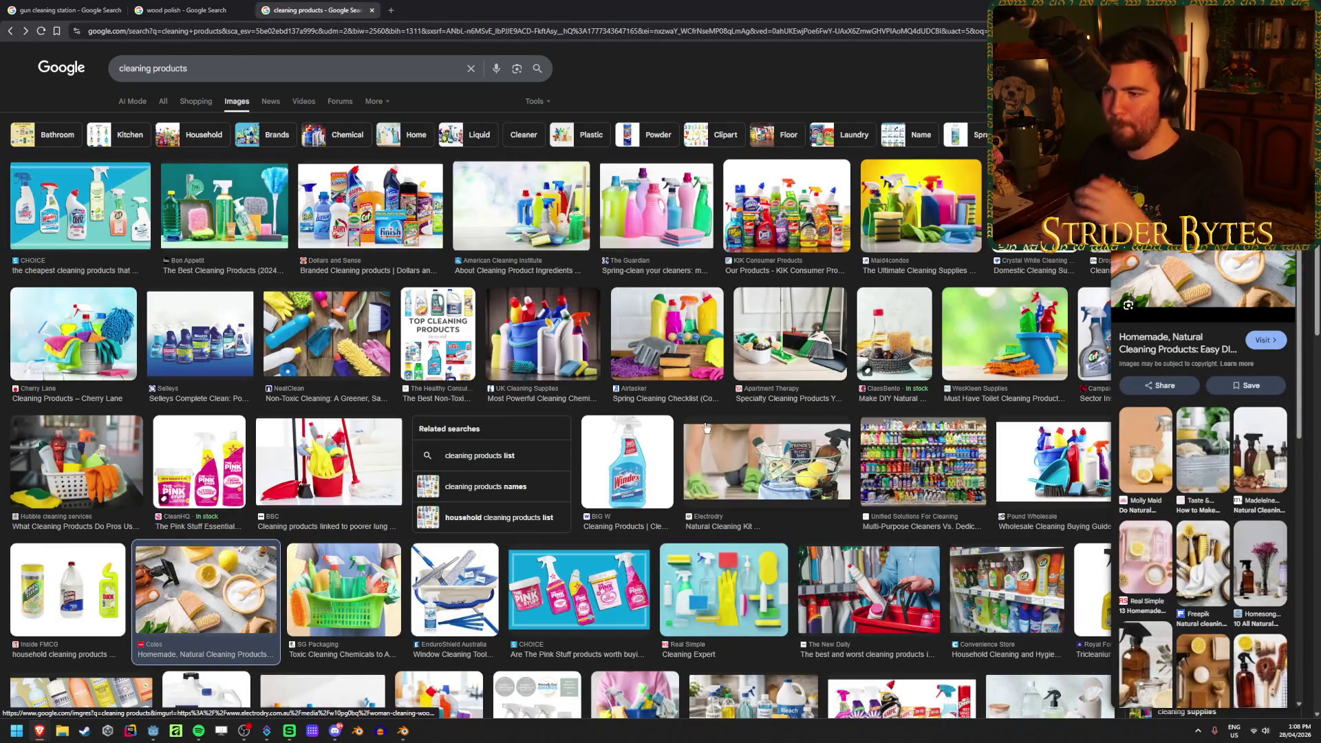
Scroll further through the cleaning product photos, then return to Blender
scroll(752, 399, "down", 3)
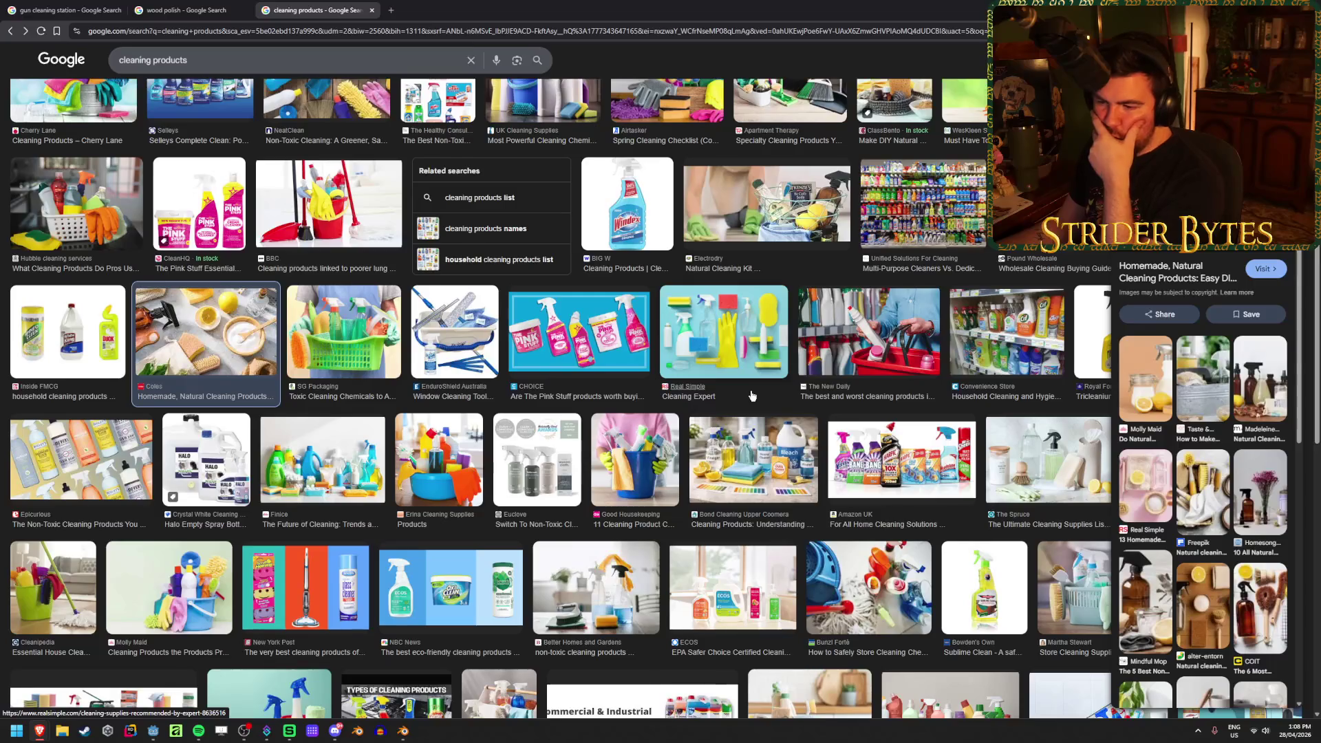
scroll(753, 398, "down", 3)
scroll(753, 394, "down", 2)
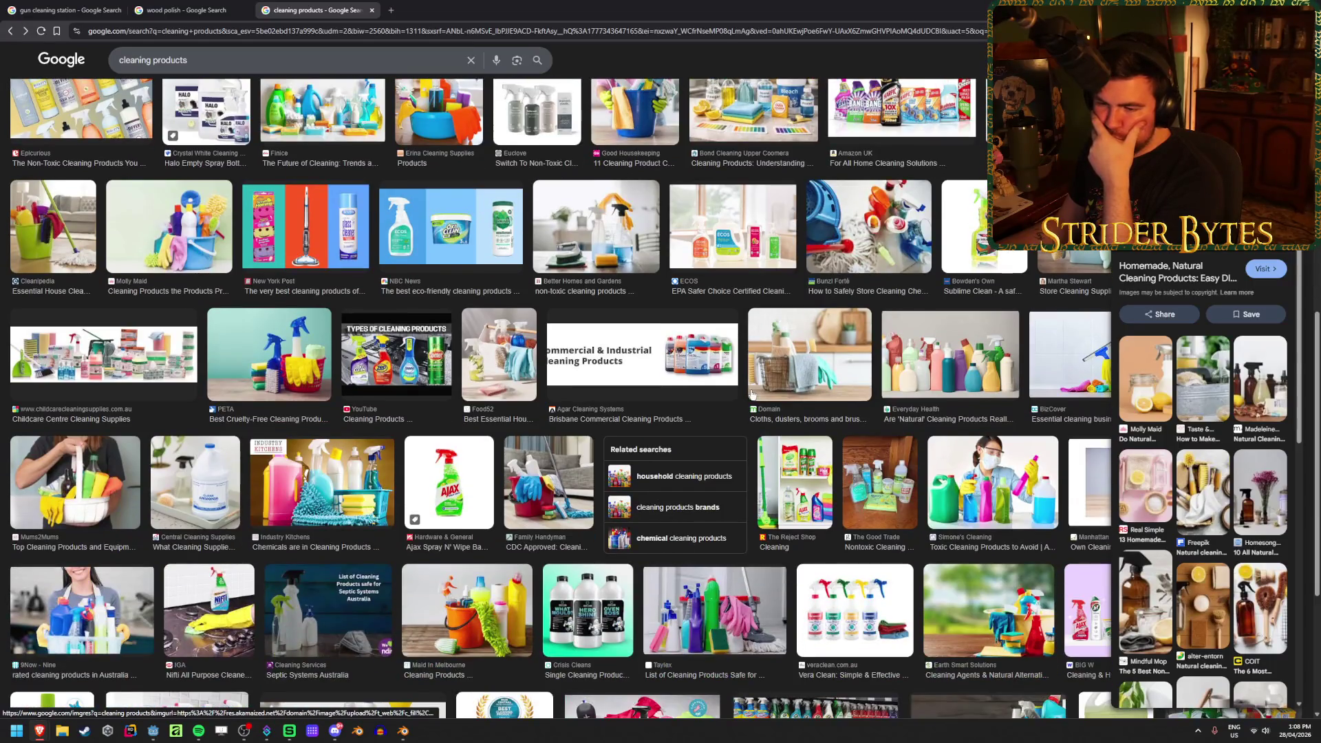
scroll(753, 395, "down", 3)
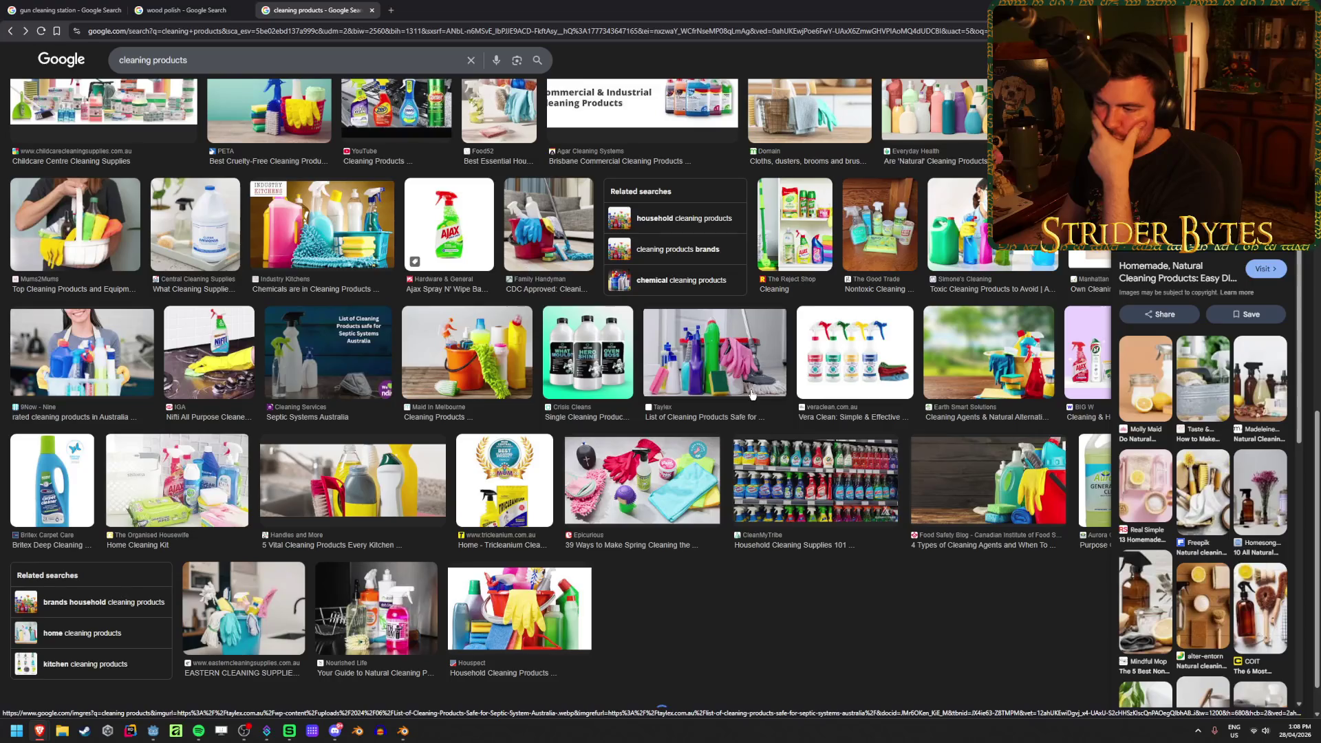
scroll(753, 394, "down", 6)
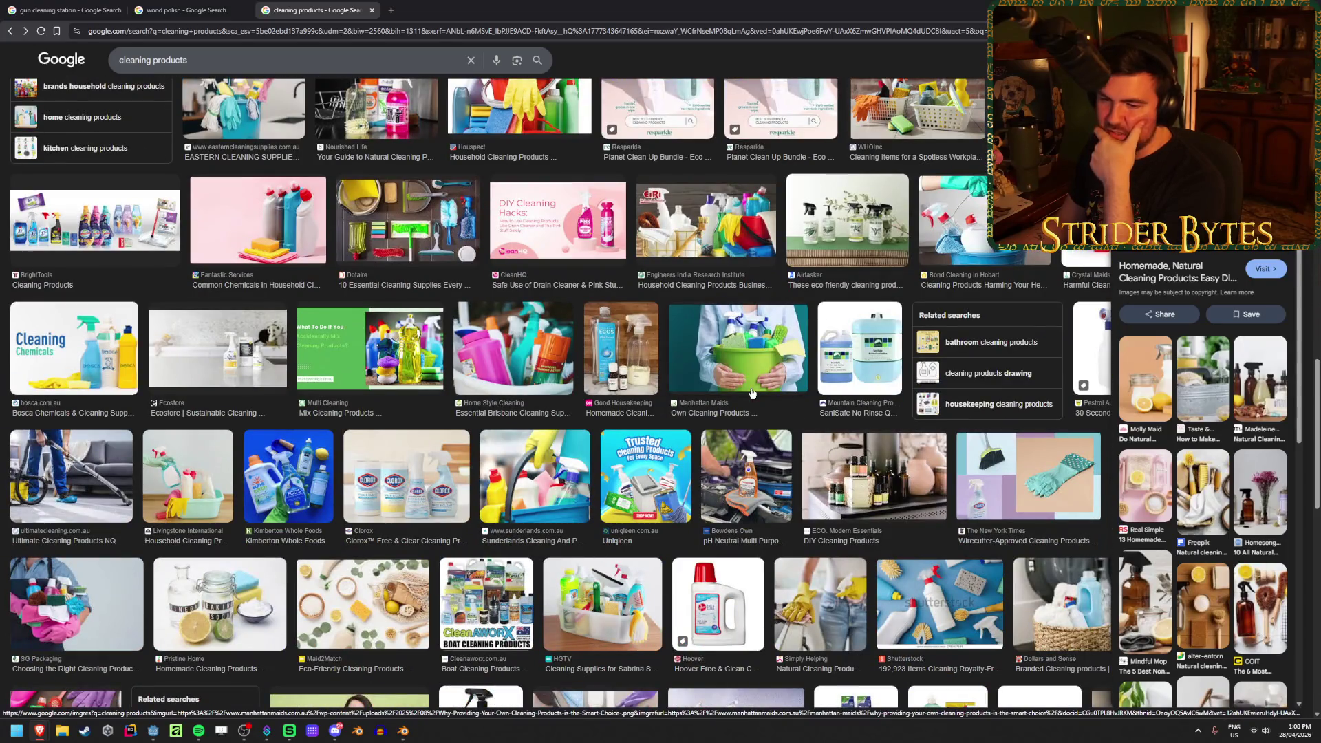
scroll(753, 395, "down", 3)
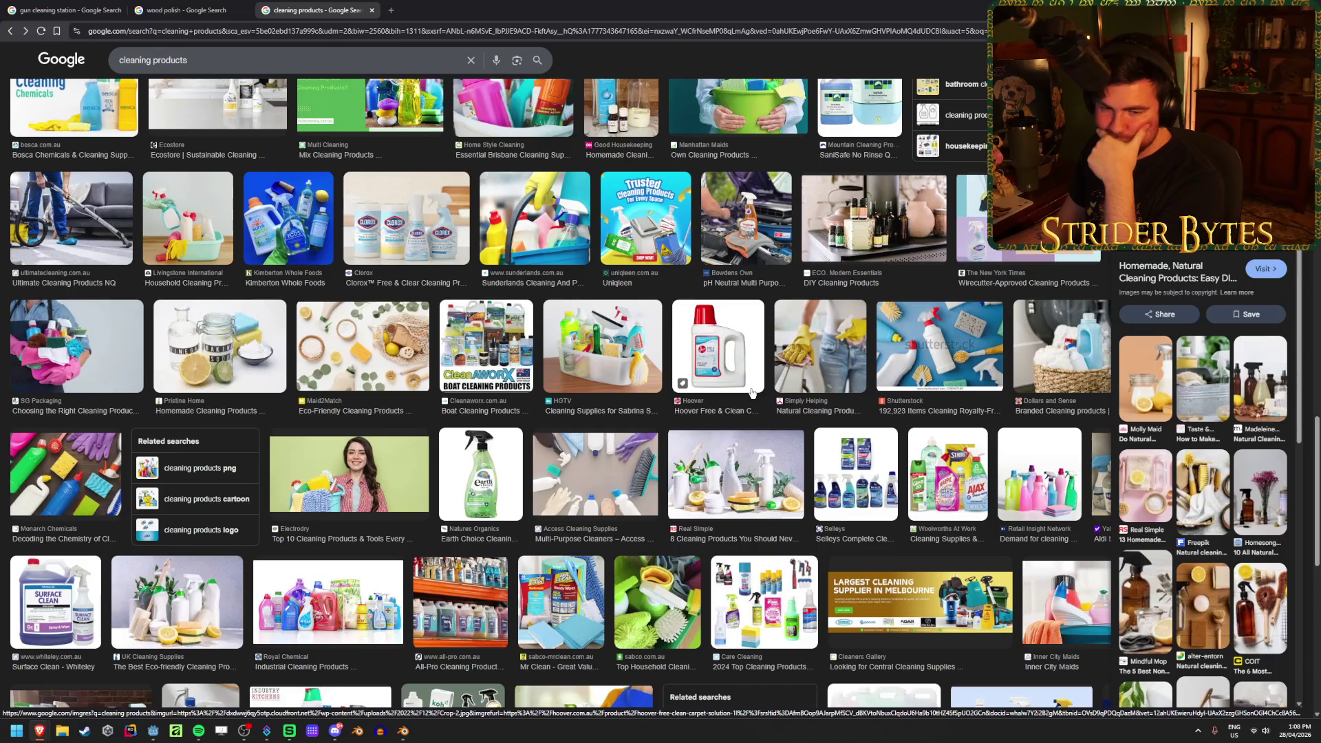
scroll(753, 393, "down", 3)
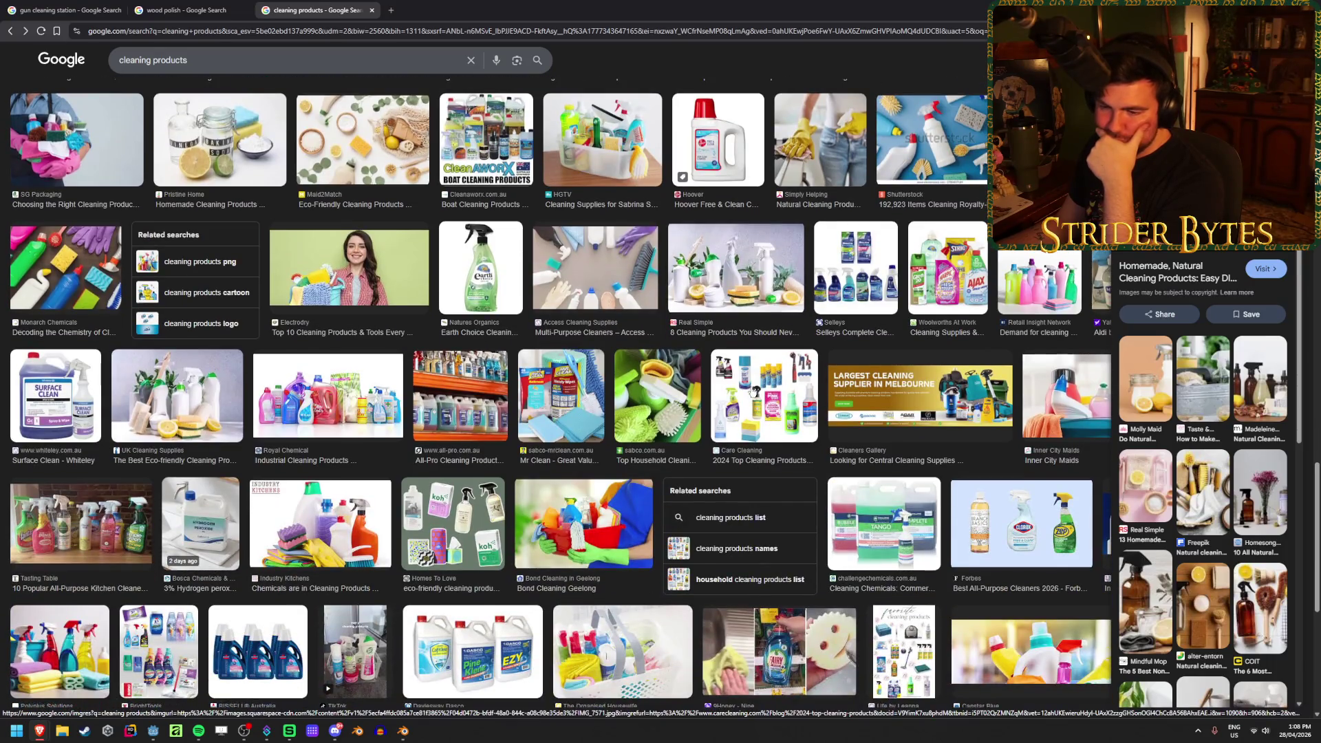
scroll(753, 391, "down", 2)
scroll(752, 390, "down", 3)
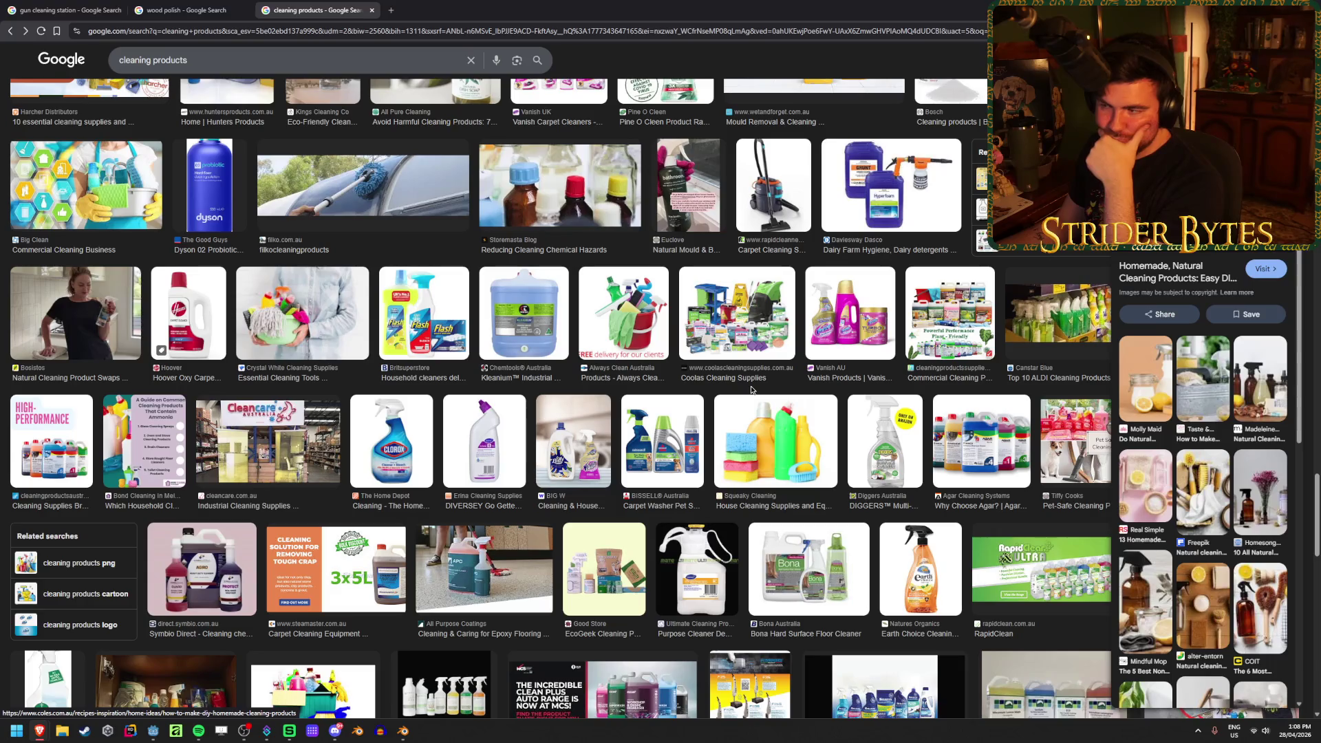
key("alt+Tab")
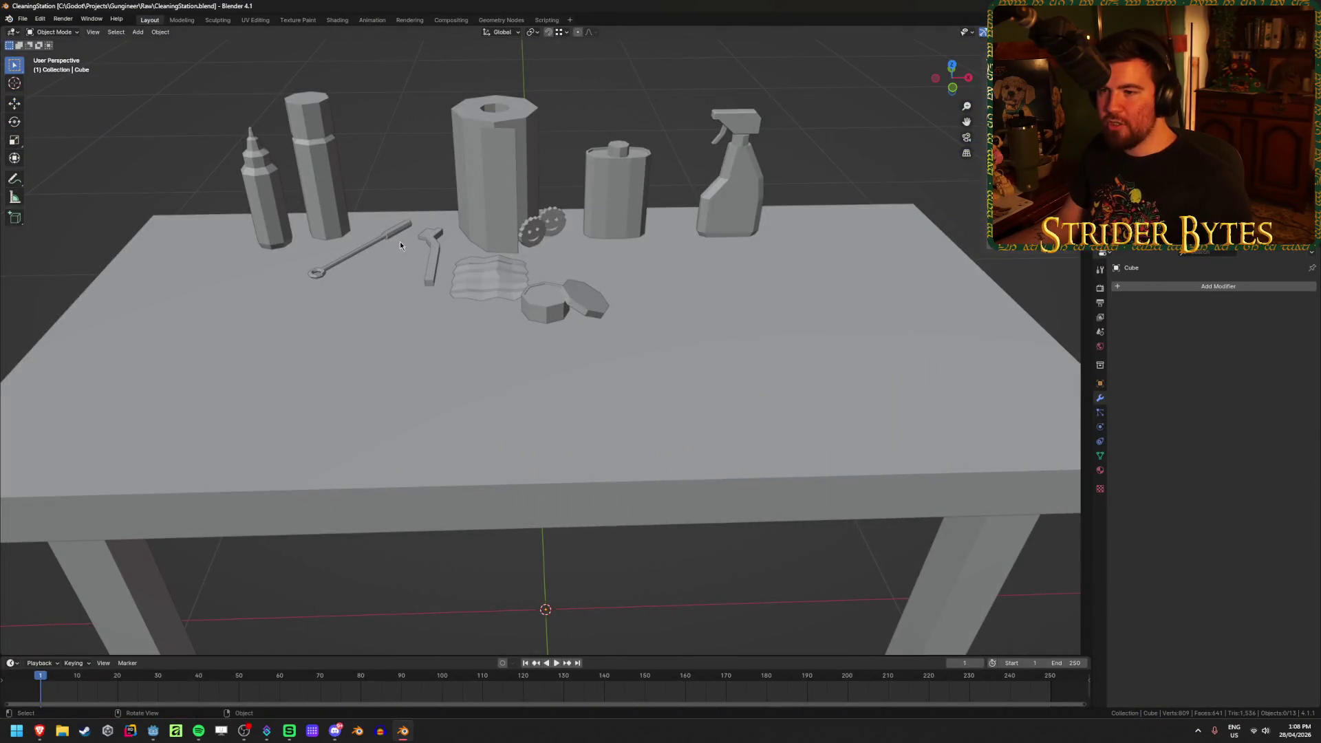
Frame the tool, enter Edit Mode and try a ring cut on the handle, then undo it
key("KP_Decimal")
mouse_move(559, 257)
middle_mouse_down()
mouse_move(609, 316)
mouse_move(530, 319)
middle_mouse_up()
key("Tab")
scroll(537, 324, "up", 2)
key("ctrl+r")
left_click(616, 356)
left_click(616, 356)
key("ctrl+z")
Add five evenly spaced ring cuts around the tool's handle
key("ctrl+r")
scroll(616, 356, "up", 2)
scroll(616, 356, "up", 2)
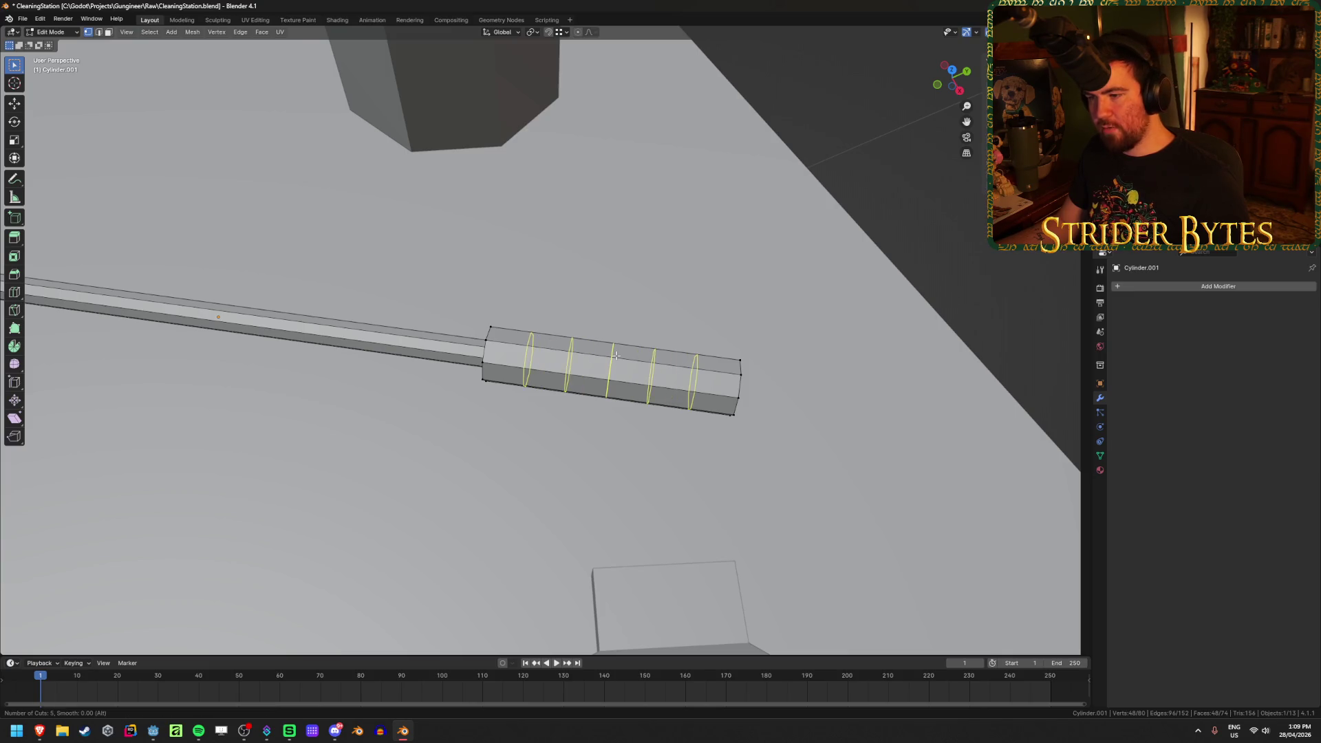
scroll(616, 355, "up", 2)
scroll(616, 356, "down", 1)
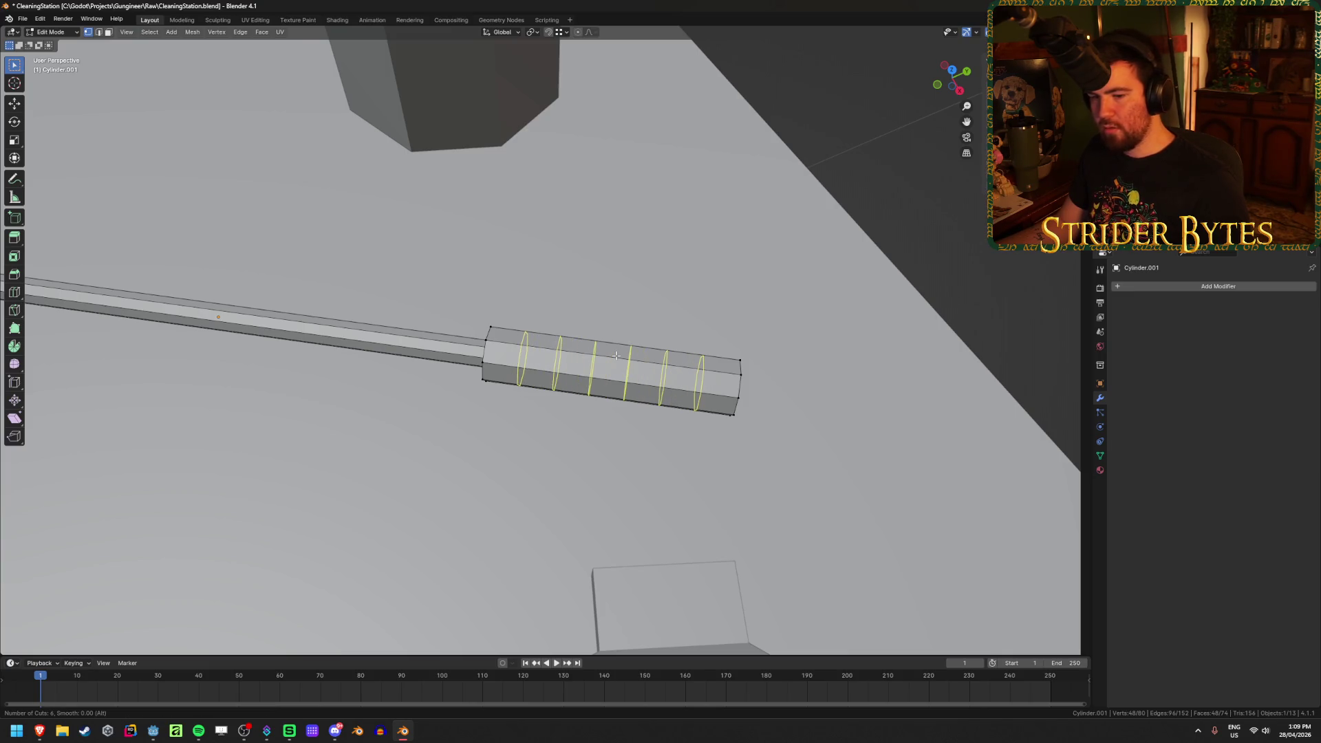
scroll(616, 356, "down", 1)
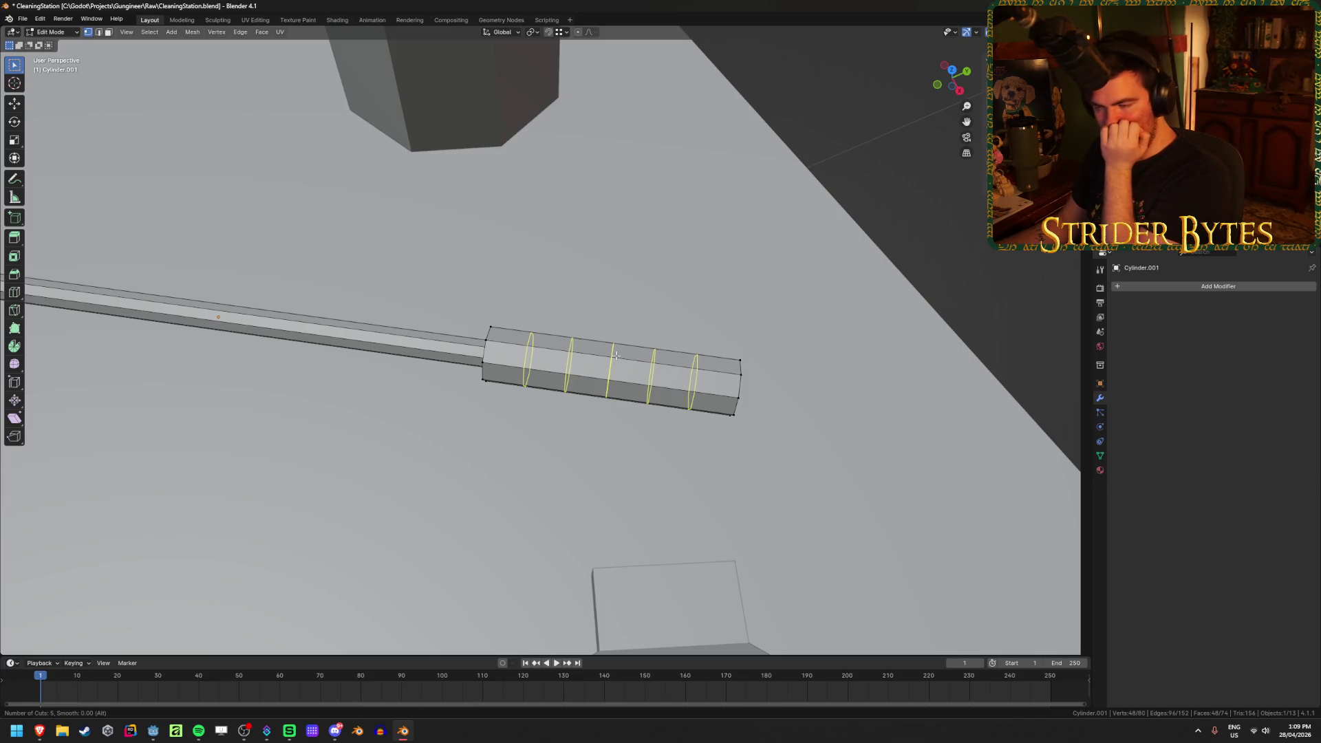
left_click(616, 355)
right_click(616, 355)
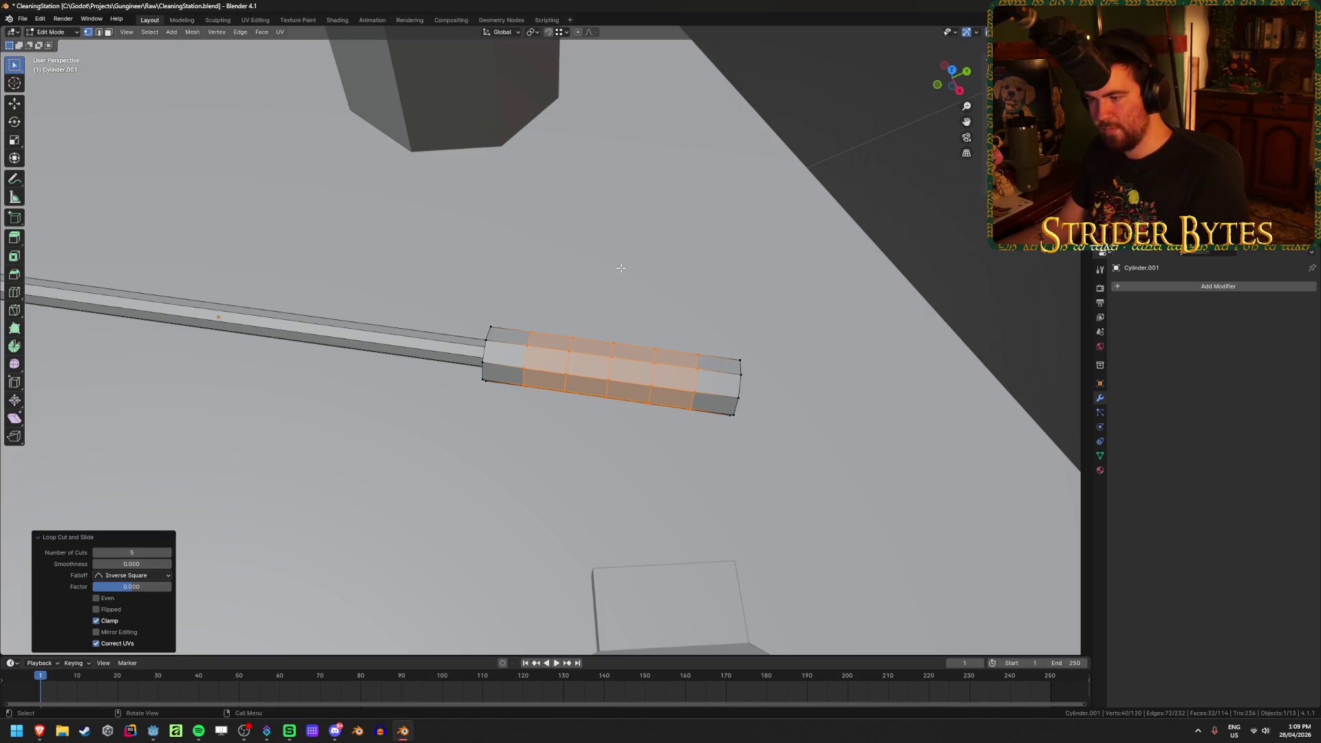
Select two handle rings and scale them inward around Individual Origins to form a ridged grip
left_click(537, 357, "alt")
key("s")
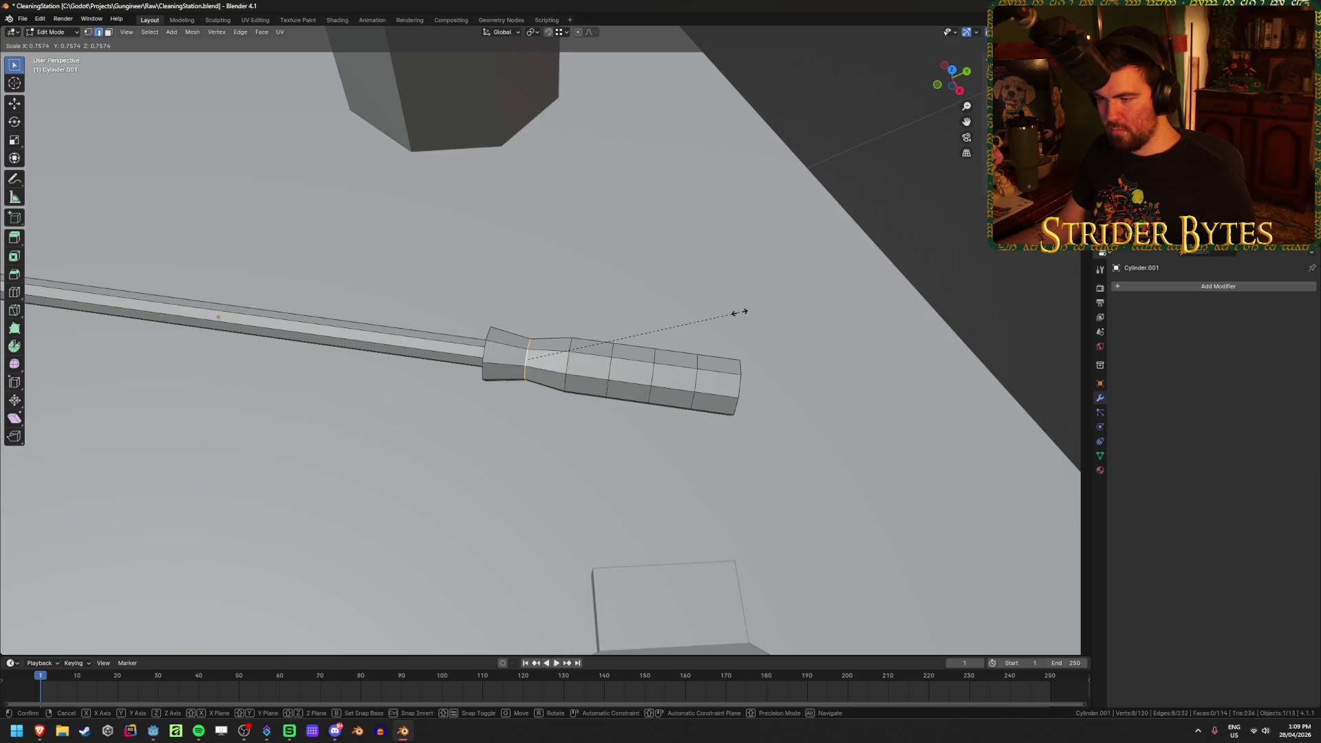
key("Escape")
left_click(613, 372, "alt+shift")
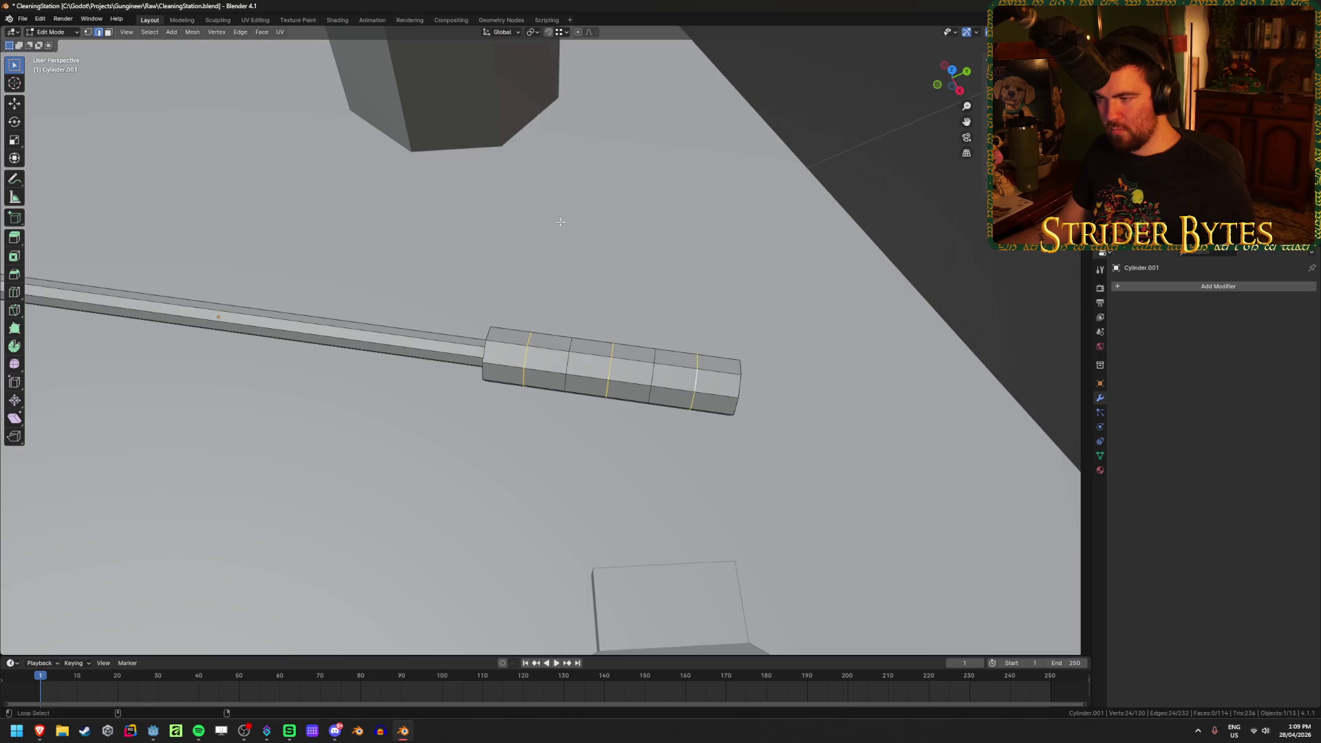
left_click(534, 32)
left_click(551, 77)
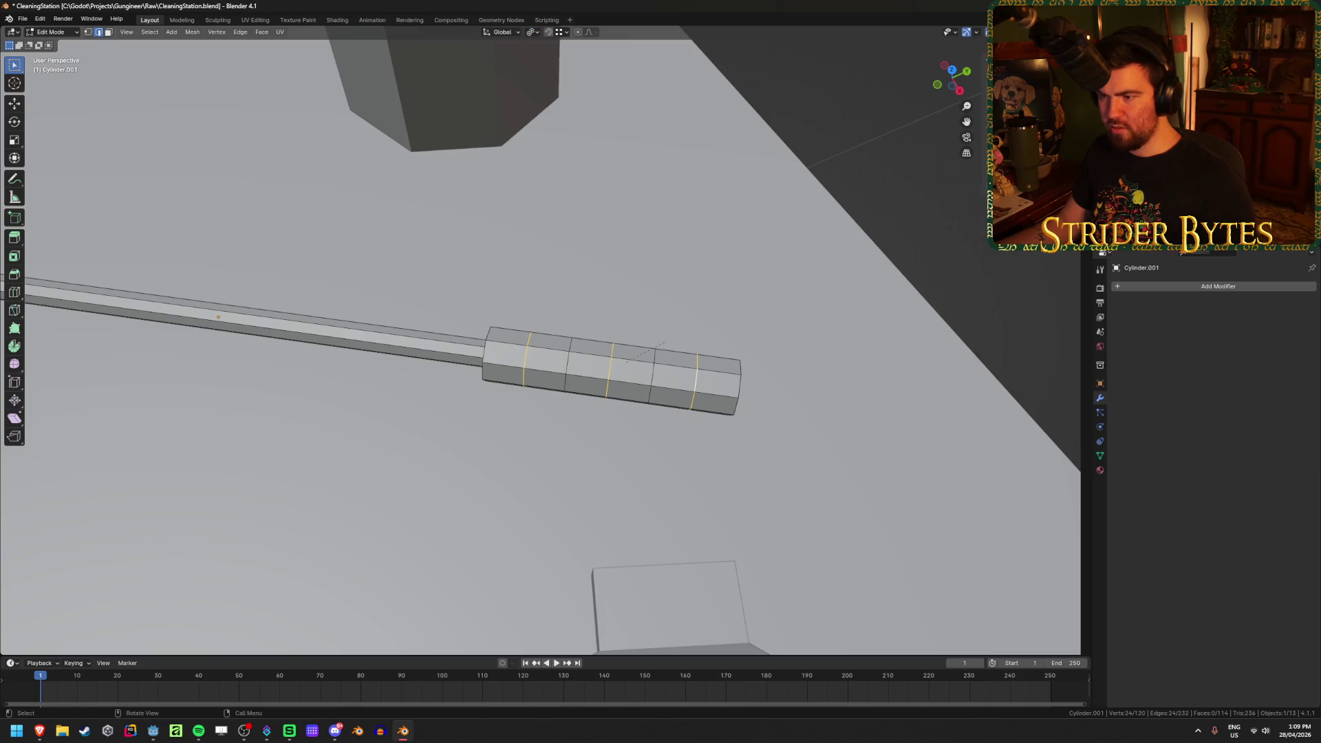
key("s")
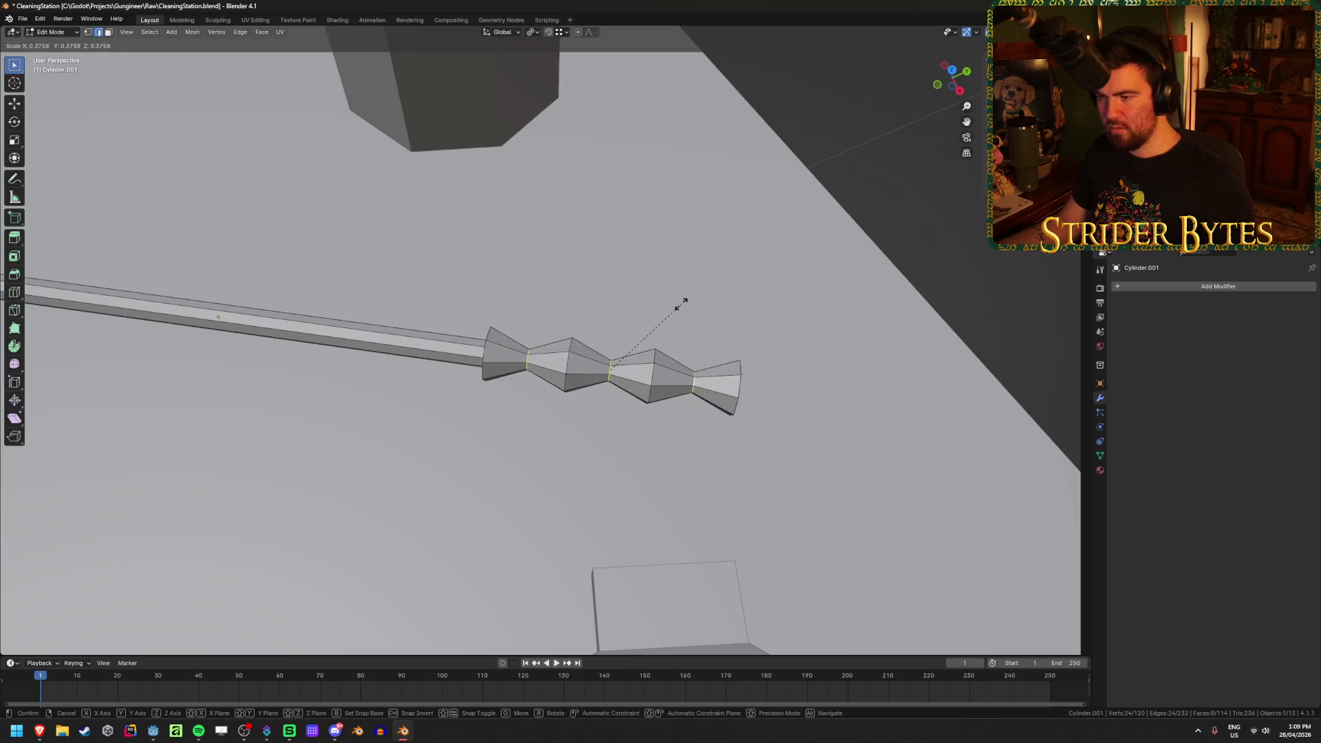
left_click(811, 313)
mouse_move(811, 312)
middle_mouse_down()
mouse_move(758, 272)
mouse_move(789, 213)
middle_mouse_up()
Return to Object Mode and save CleaningStation.blend
key("Tab")
scroll(735, 332, "down", 2)
mouse_move(735, 332)
middle_mouse_down()
mouse_move(650, 292)
mouse_move(654, 304)
mouse_move(666, 266)
mouse_move(574, 374)
mouse_move(717, 453)
mouse_move(837, 412)
mouse_move(617, 372)
mouse_move(628, 366)
middle_mouse_up()
key("ctrl+s")
scroll(655, 283, "down", 5)
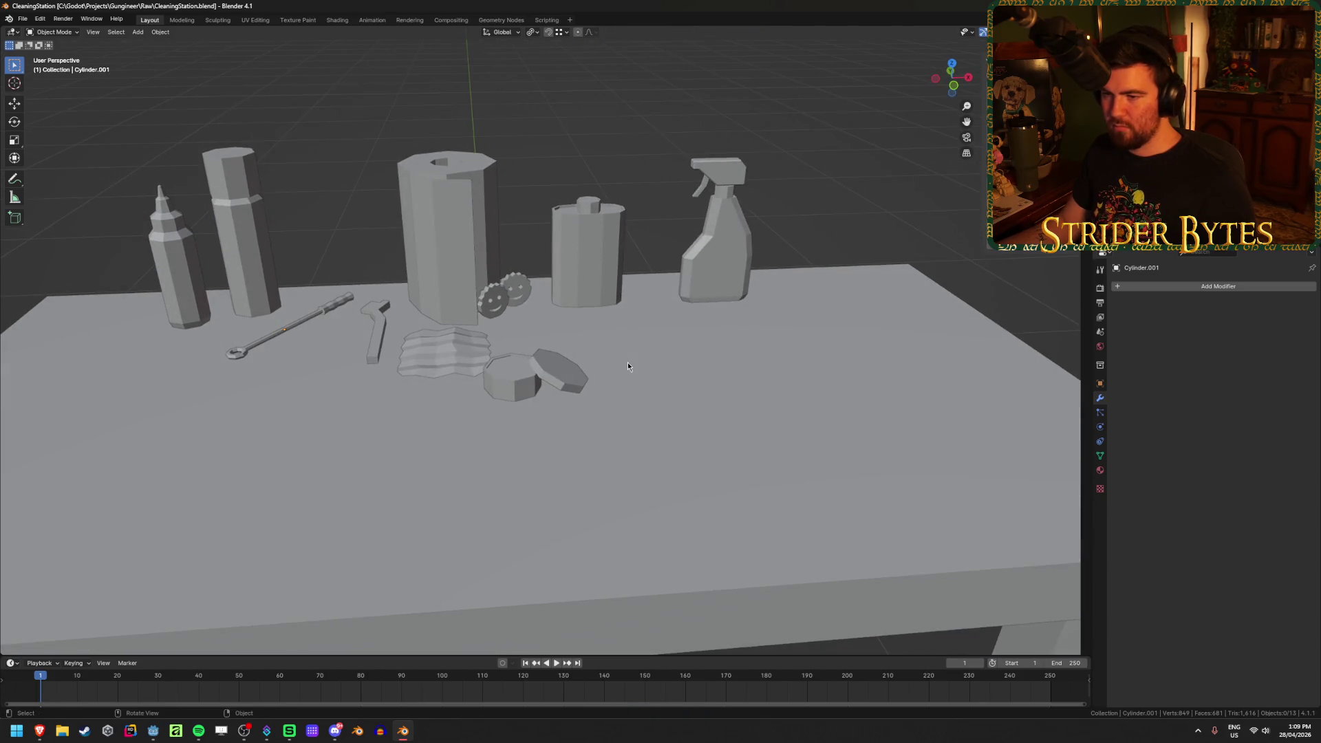
Save the file and orbit to look down on the table objects
scroll(627, 366, "down", 3)
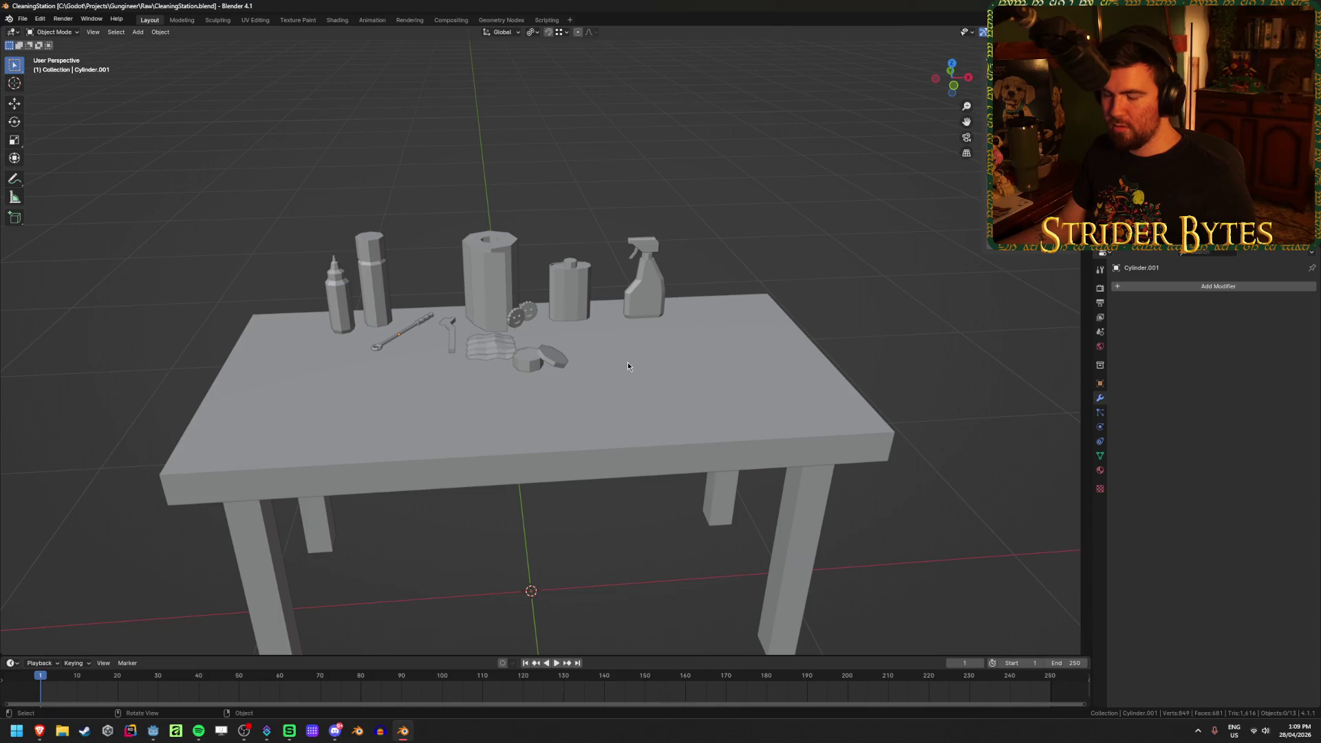
mouse_move(627, 362)
middle_mouse_down()
mouse_move(618, 377)
mouse_move(621, 353)
middle_mouse_up()
key("ctrl+s")
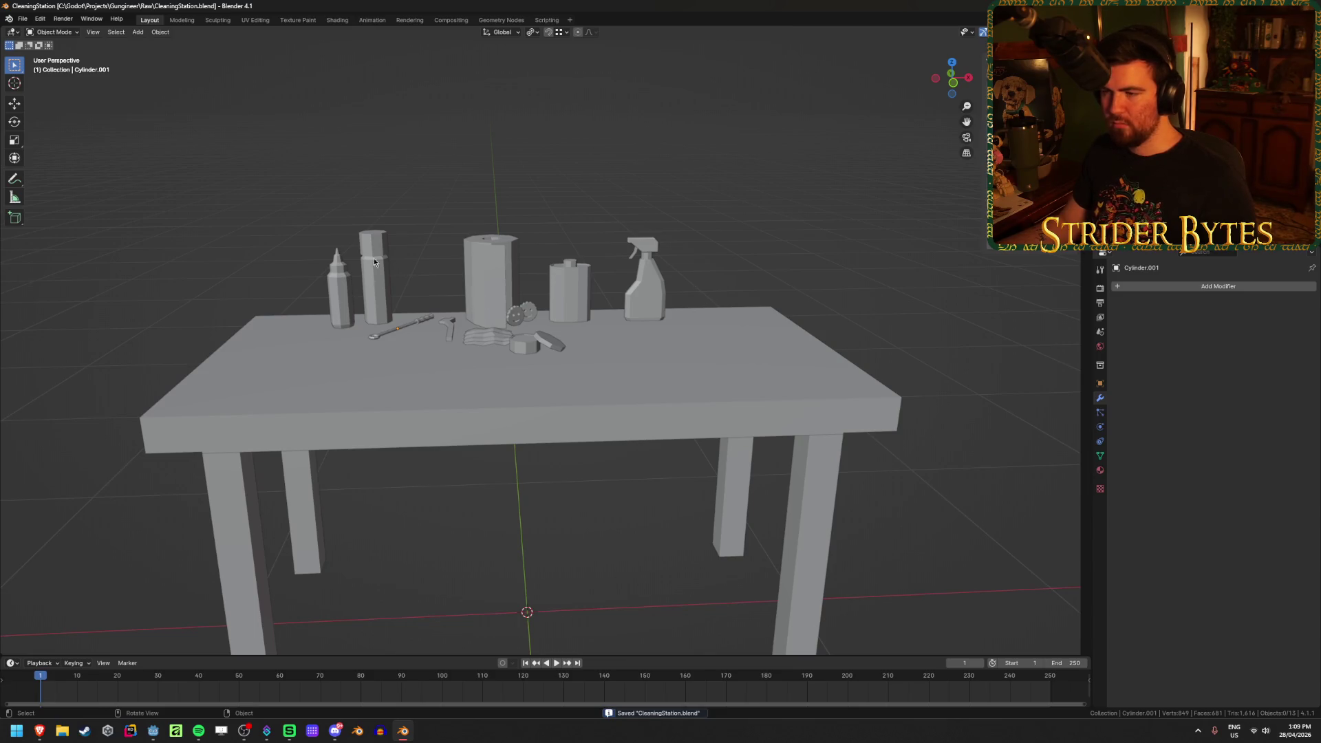
mouse_move(596, 305)
middle_mouse_down()
mouse_move(642, 349)
mouse_move(636, 388)
middle_mouse_up()
scroll(631, 386, "up", 5)
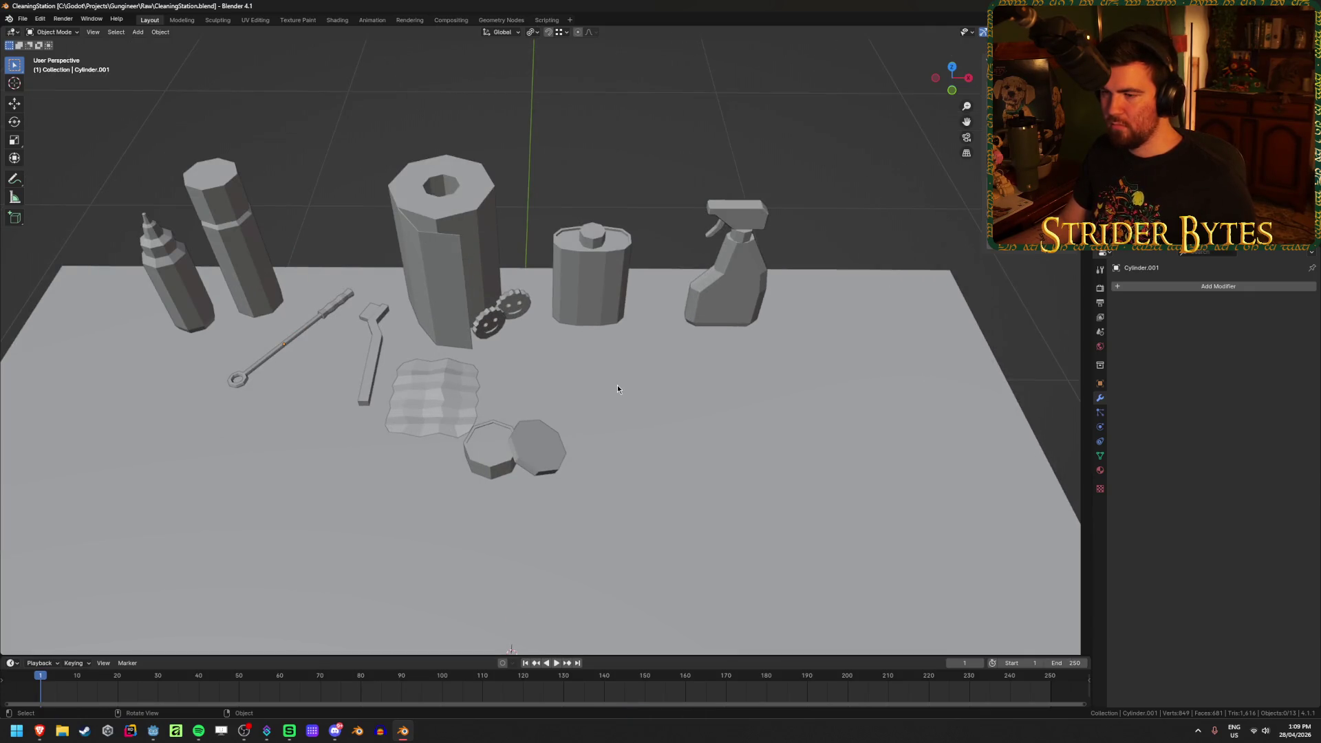
Duplicate the large hollow cylinder and place the copy beside the original on the tabletop
left_click(462, 251)
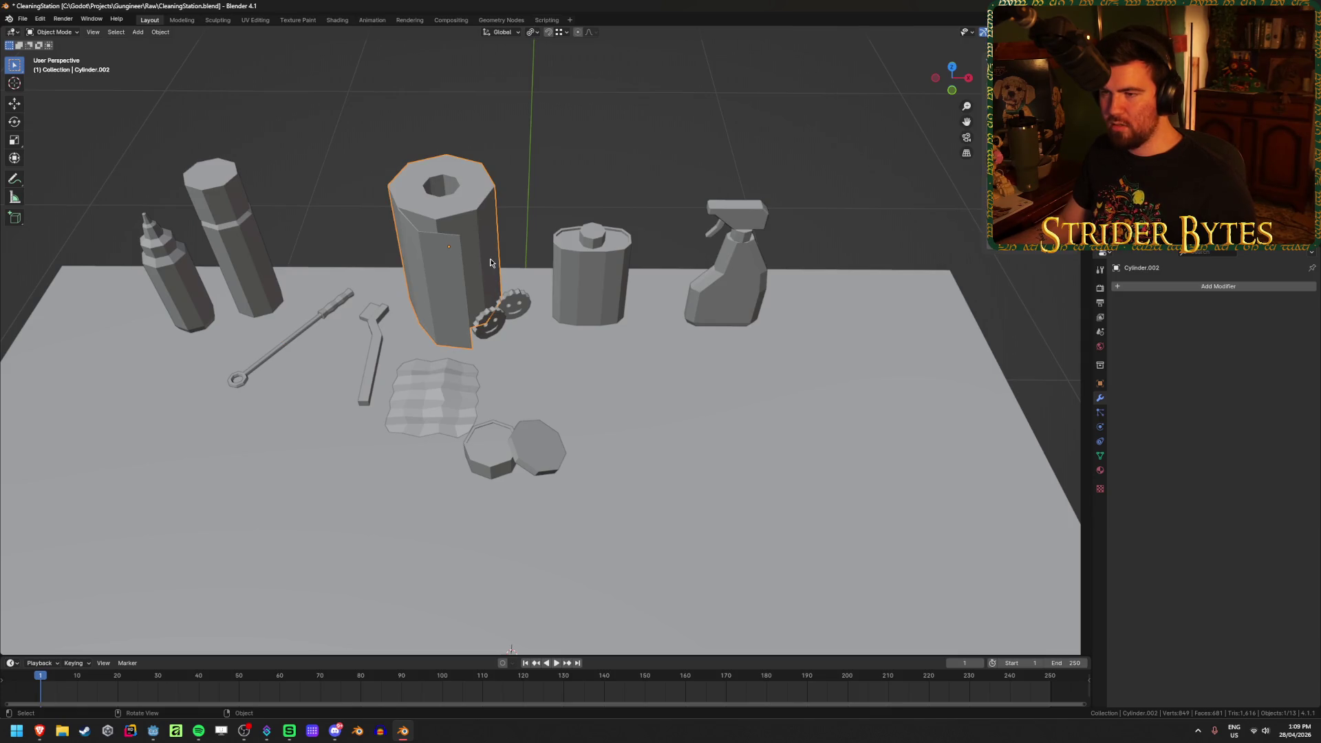
key("shift+d")
key("shift+z")
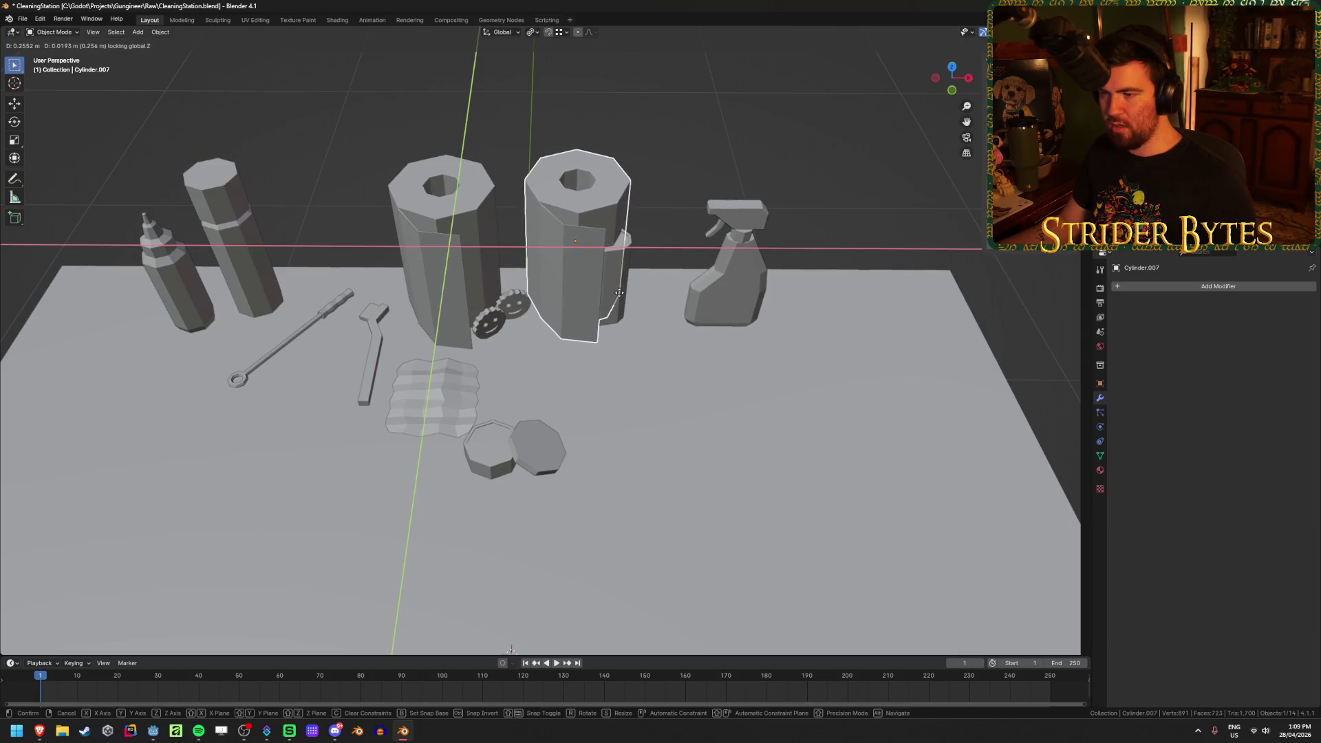
left_click(619, 292)
scroll(537, 249, "up", 3)
In Edit Mode, select a side face of the cylinder copy
key("Tab")
mouse_move(537, 249)
middle_mouse_down()
mouse_move(562, 243)
mouse_move(563, 308)
middle_mouse_up()
scroll(562, 268, "down", 4)
scroll(563, 308, "up", 6)
left_click(570, 265)
right_click(513, 238)
key("Escape")
key("ctrl+z")
key("ctrl+shift+z")
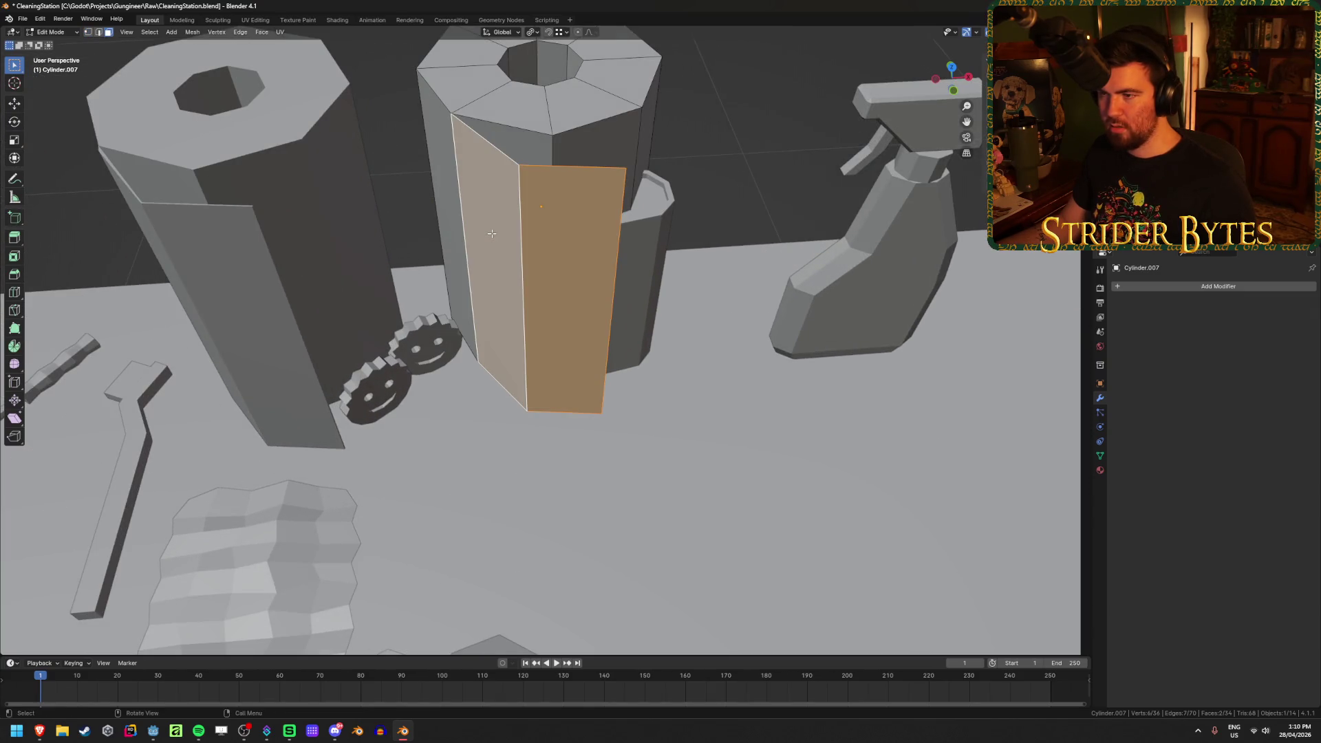
Delete two side faces to open up the copy's side, then return to Object Mode
key("x")
left_click(492, 233)
middle_click_drag(491, 233, 491, 250)
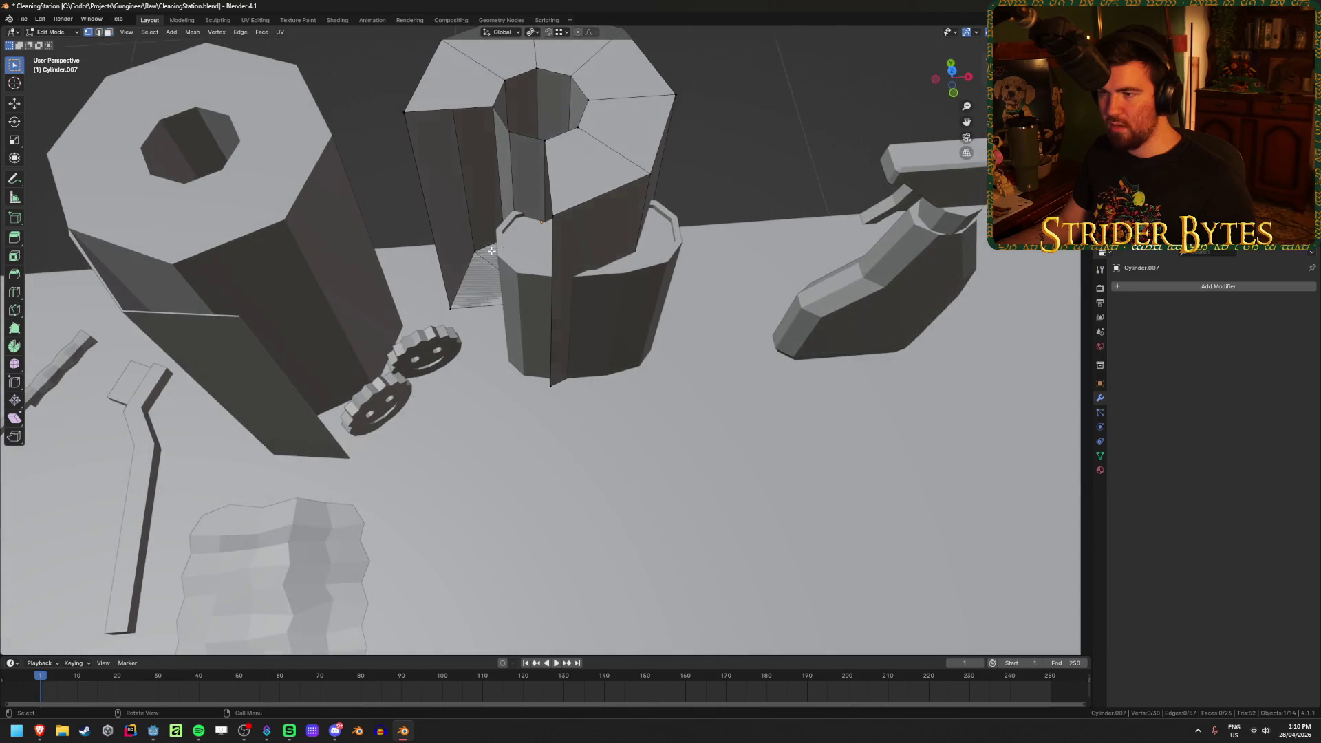
key("ctrl+z")
middle_click_drag(510, 179, 550, 206)
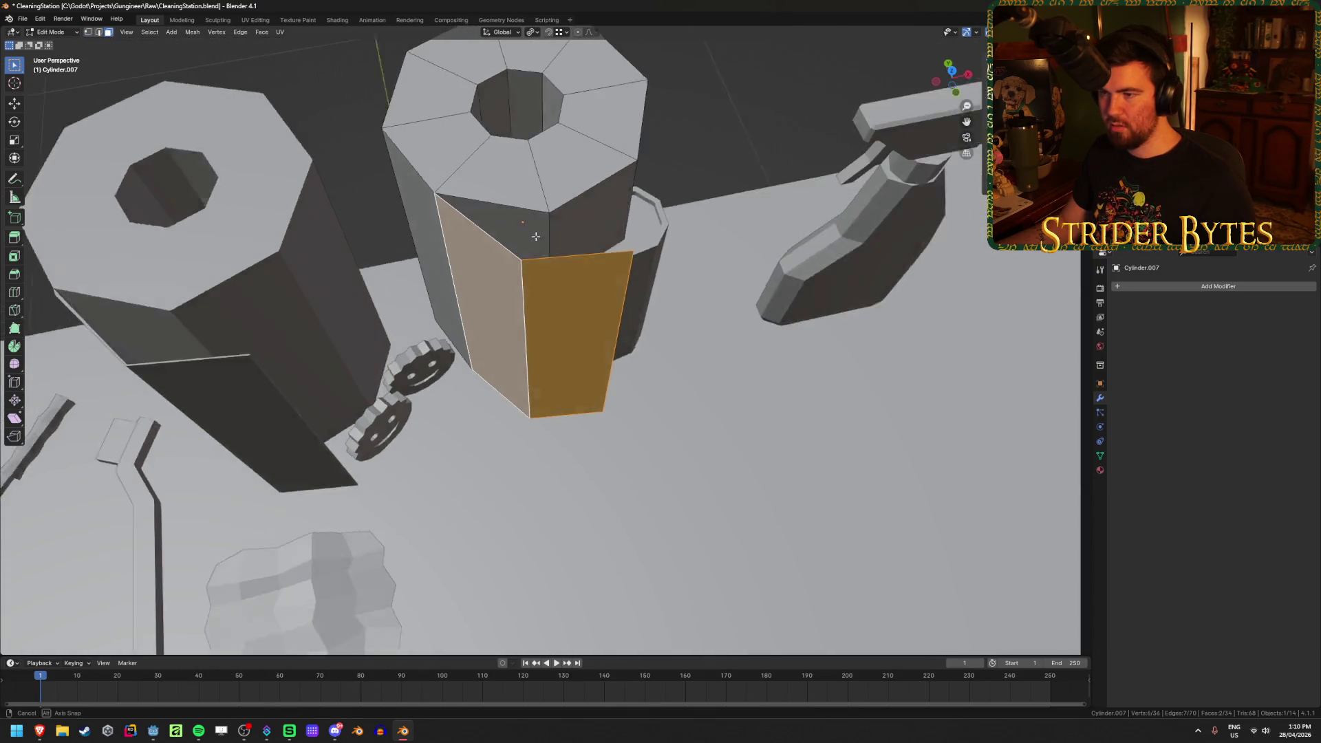
scroll(562, 219, "up", 3)
key("x")
left_click(555, 248)
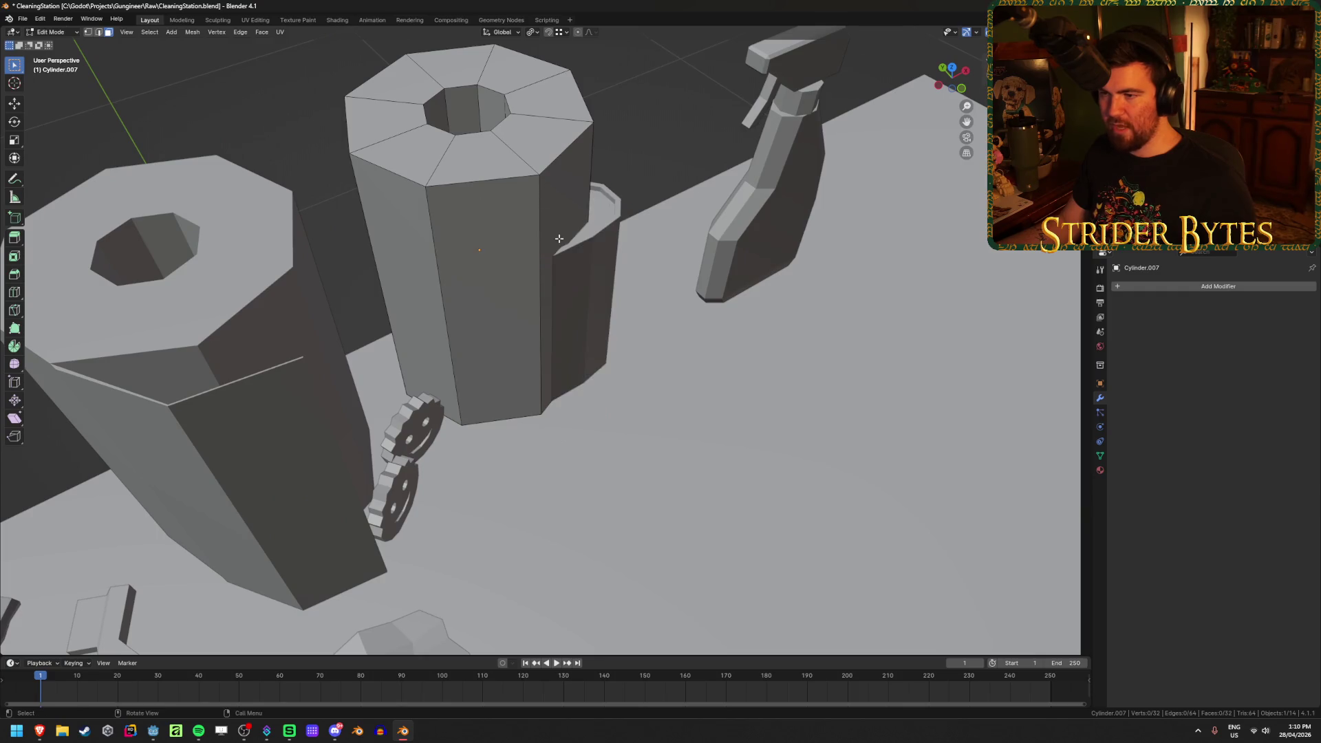
left_click(431, 191)
mouse_move(428, 227)
middle_mouse_down()
mouse_move(421, 219)
mouse_move(552, 279)
middle_mouse_up()
key("Tab")
scroll(489, 248, "down", 4)
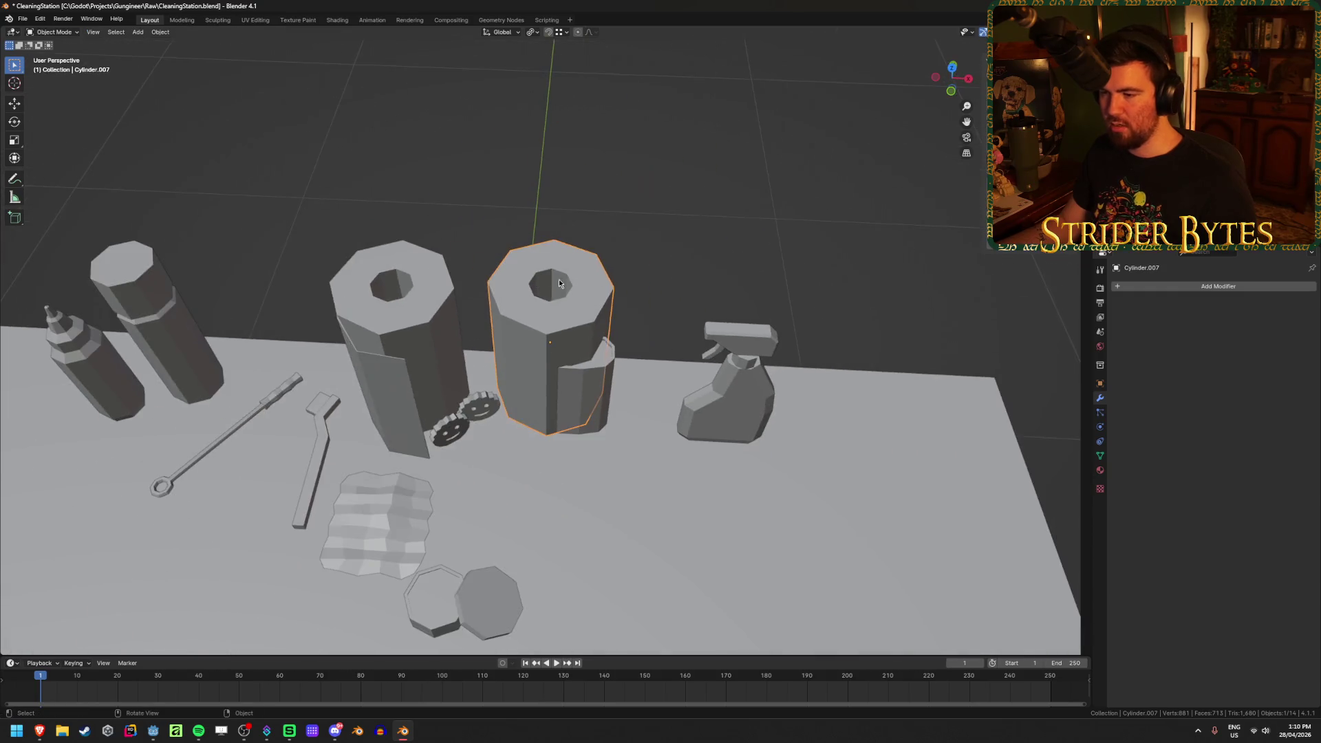
Move the small tin forward along one axis and save the file
left_click(600, 384)
key("g")
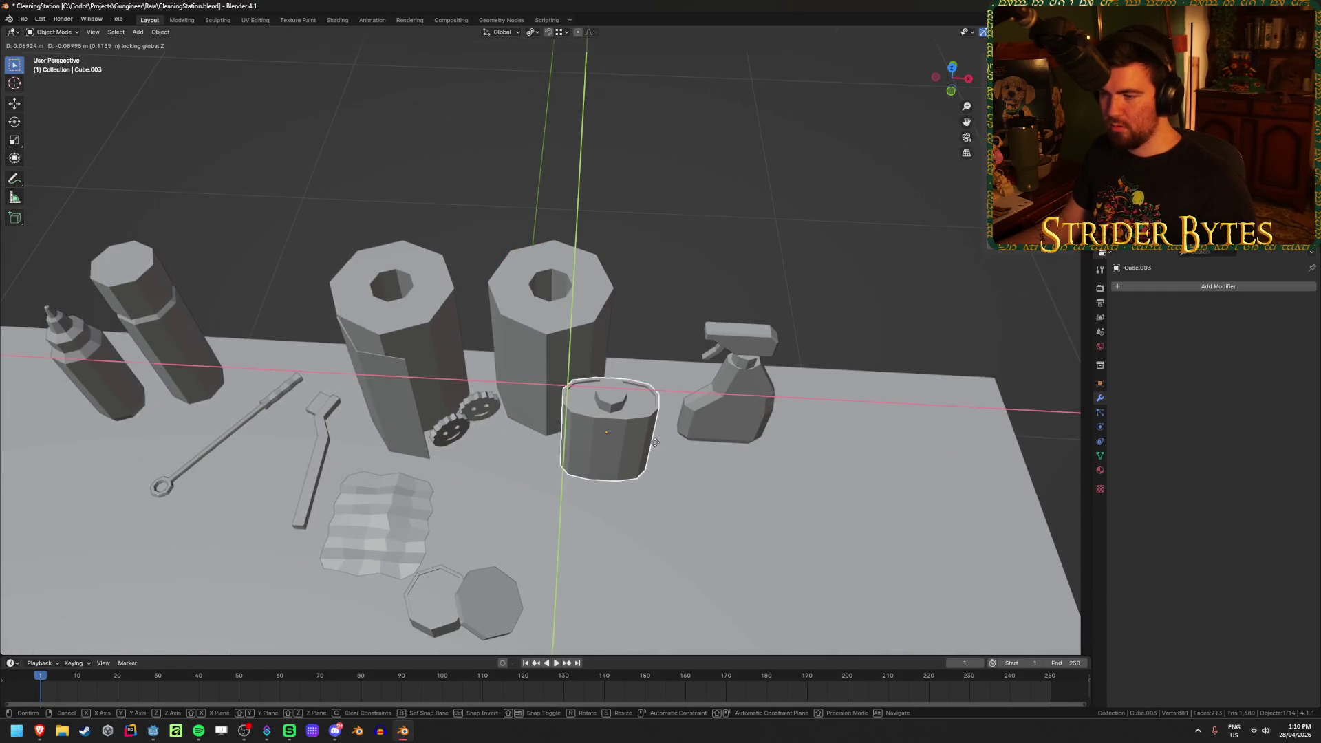
key("Return")
left_click(668, 225)
left_click(455, 434)
middle_click_drag(473, 421, 485, 372)
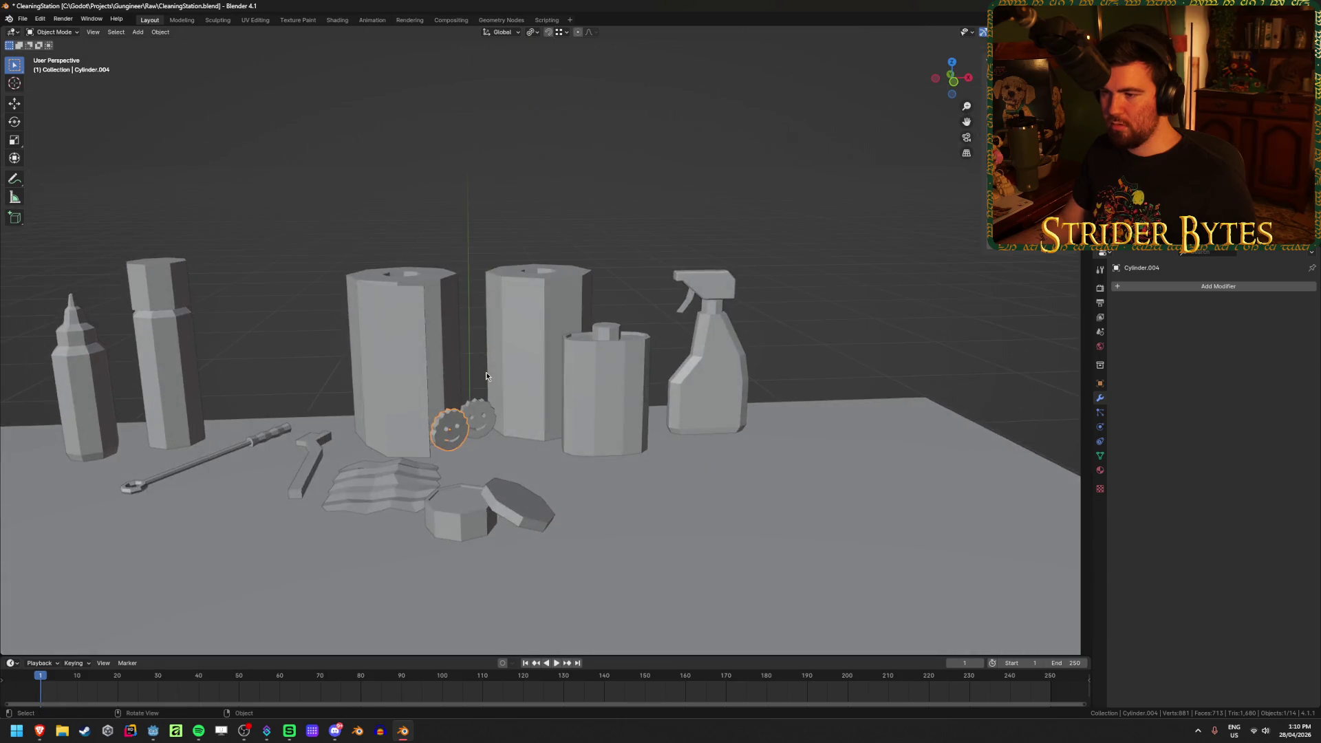
scroll(486, 372, "down", 5)
key("ctrl+s")
scroll(655, 280, "down", 5)
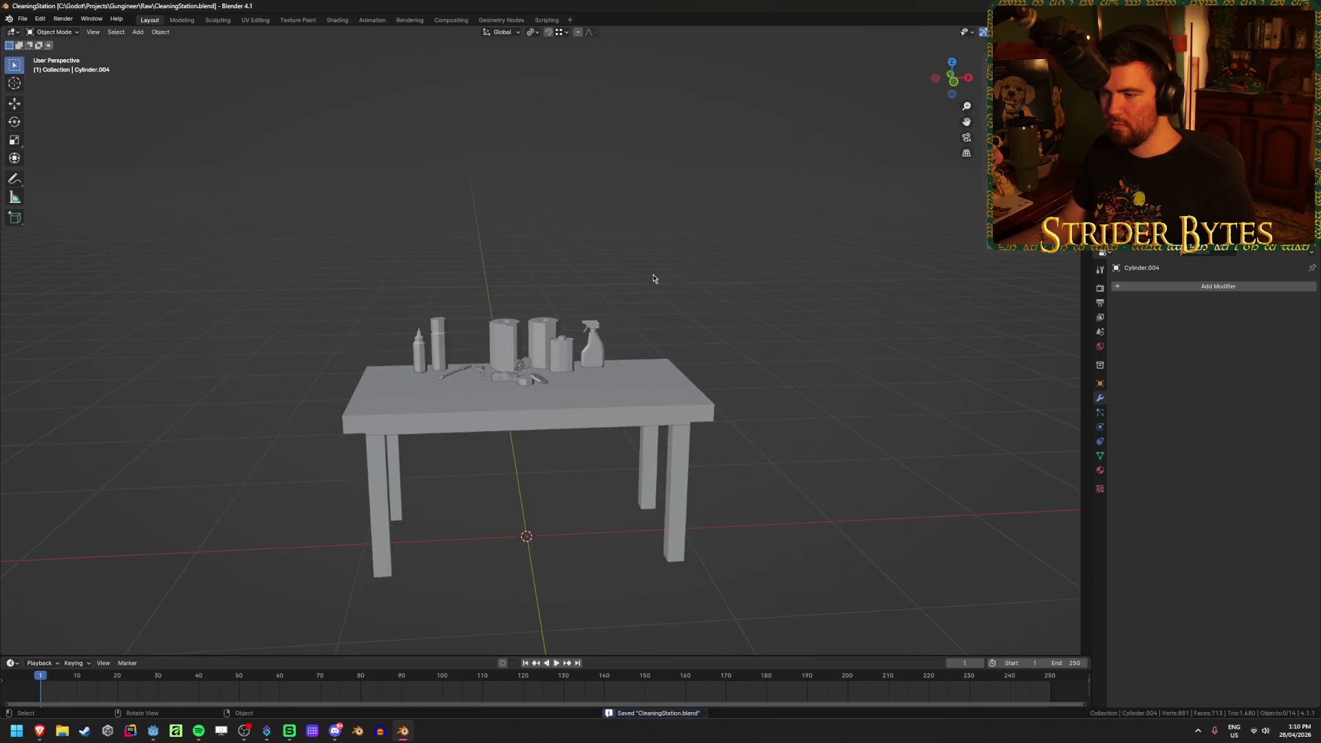
Orbit, zoom and pan the view to bring the spray bottle to the centre
scroll(654, 280, "up", 10)
scroll(655, 279, "down", 5)
scroll(654, 278, "up", 4)
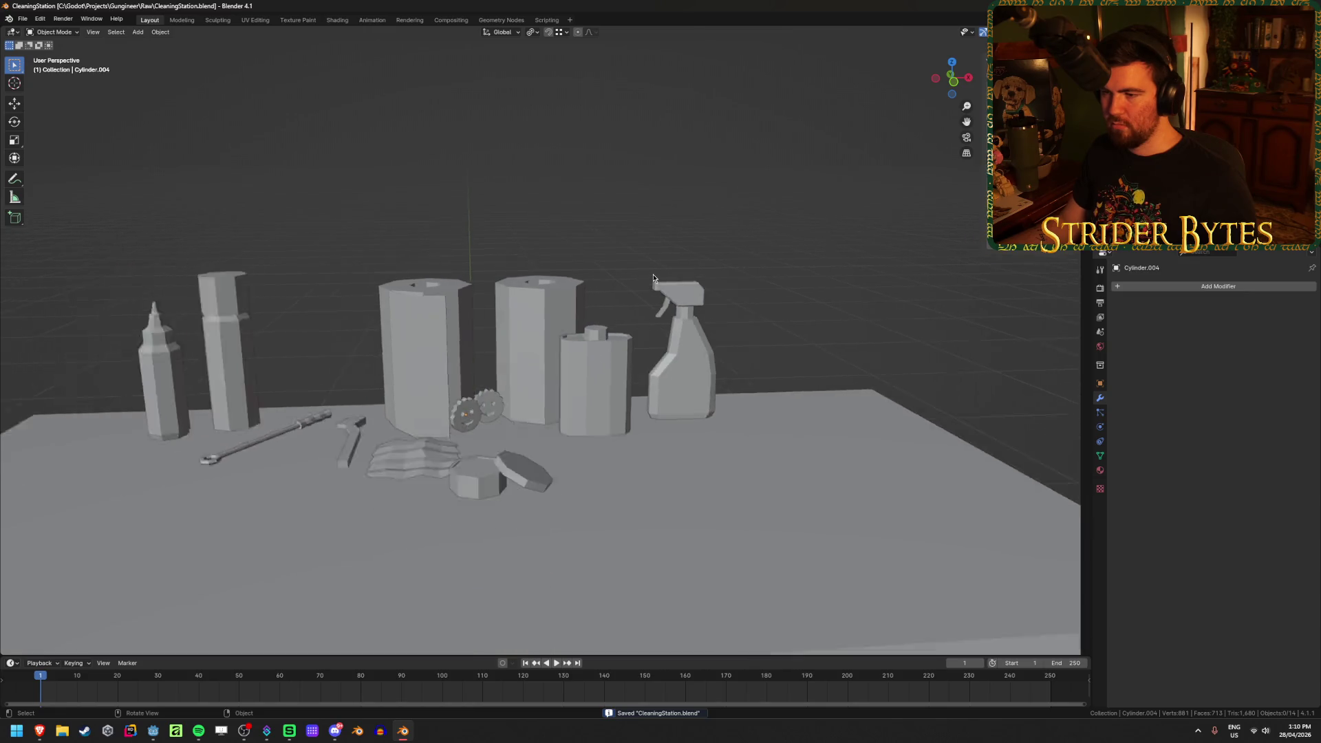
scroll(652, 278, "down", 4)
scroll(635, 241, "up", 2)
scroll(636, 240, "down", 2)
mouse_move(634, 230)
middle_mouse_down()
mouse_move(608, 257)
mouse_move(629, 232)
middle_mouse_up()
scroll(630, 233, "up", 1)
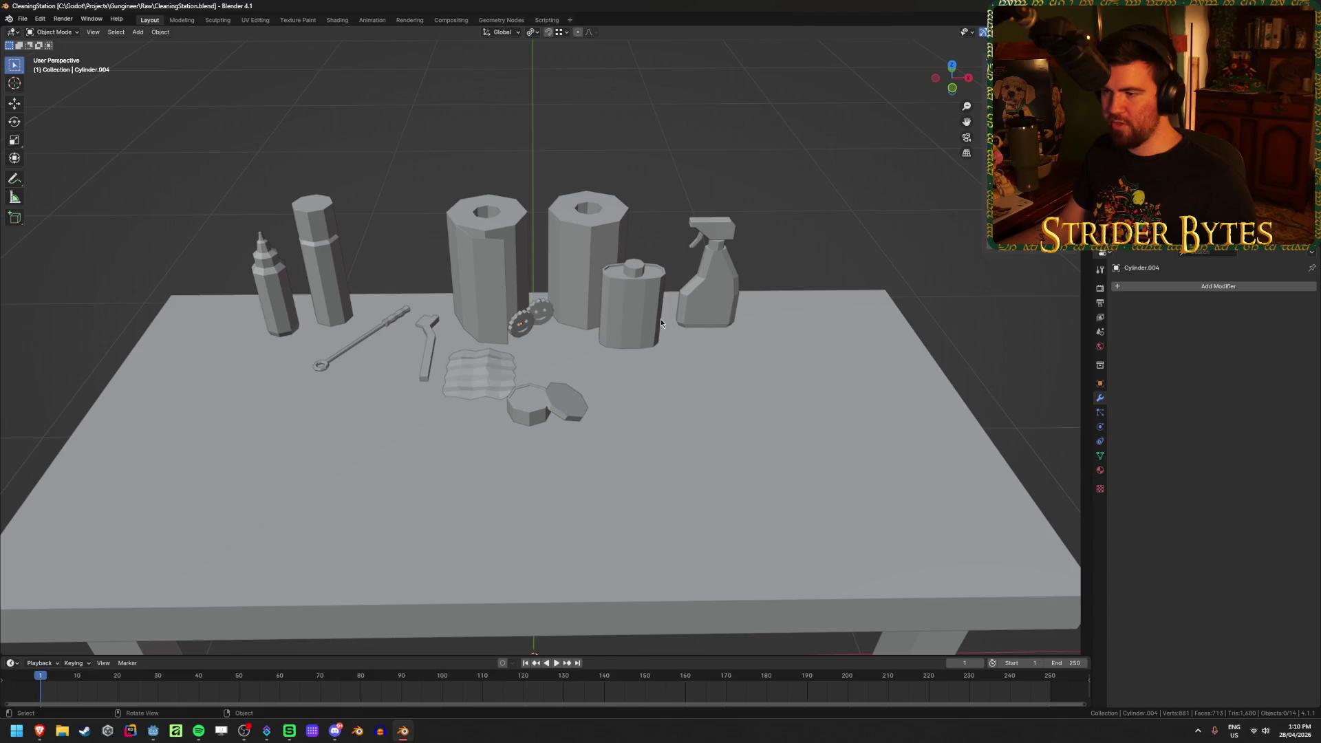
mouse_move(491, 86)
middle_mouse_down()
mouse_move(764, 274)
mouse_move(764, 259)
mouse_move(764, 281)
mouse_move(552, 350)
middle_mouse_up()
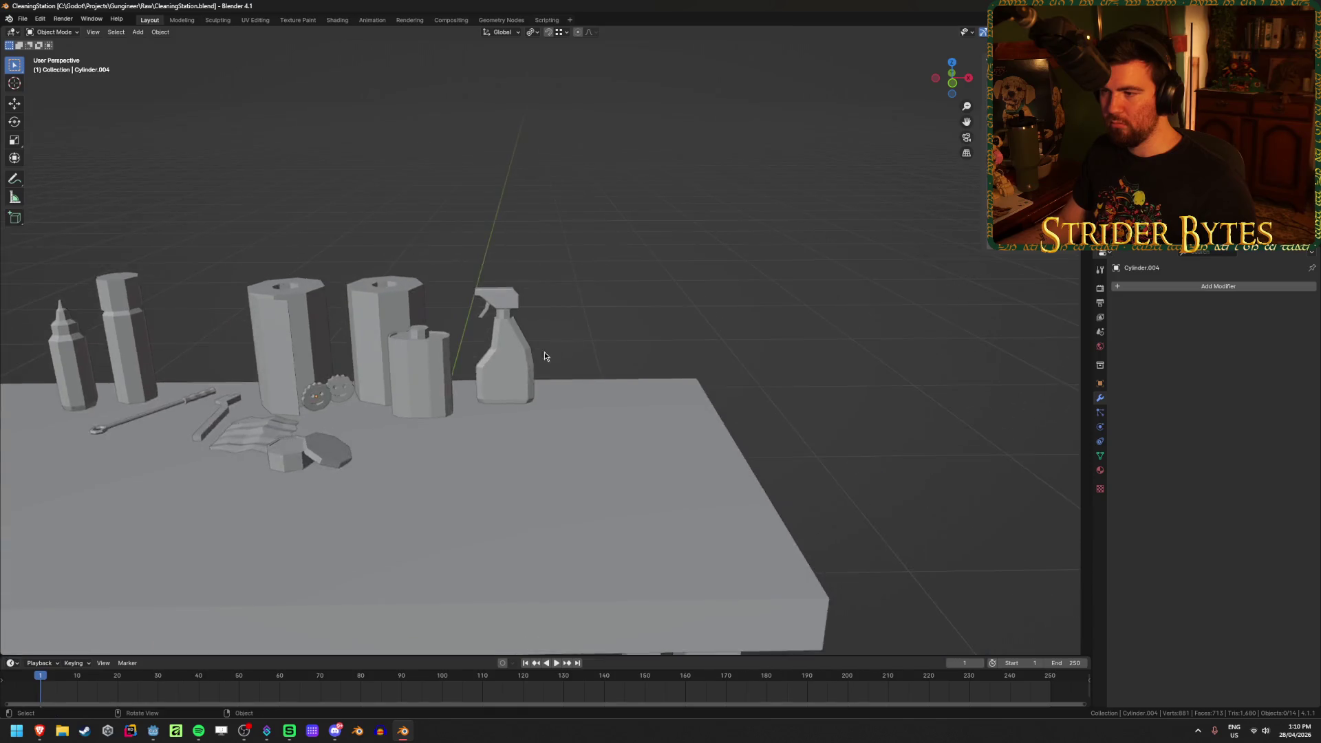
scroll(552, 350, "up", 2)
middle_click_drag(507, 394, 629, 407, "shift")
scroll(629, 407, "up", 3)
Select the spray bottle, zoom in so it fills the view, and enter Edit Mode
left_click(641, 327)
scroll(666, 406, "down", 4)
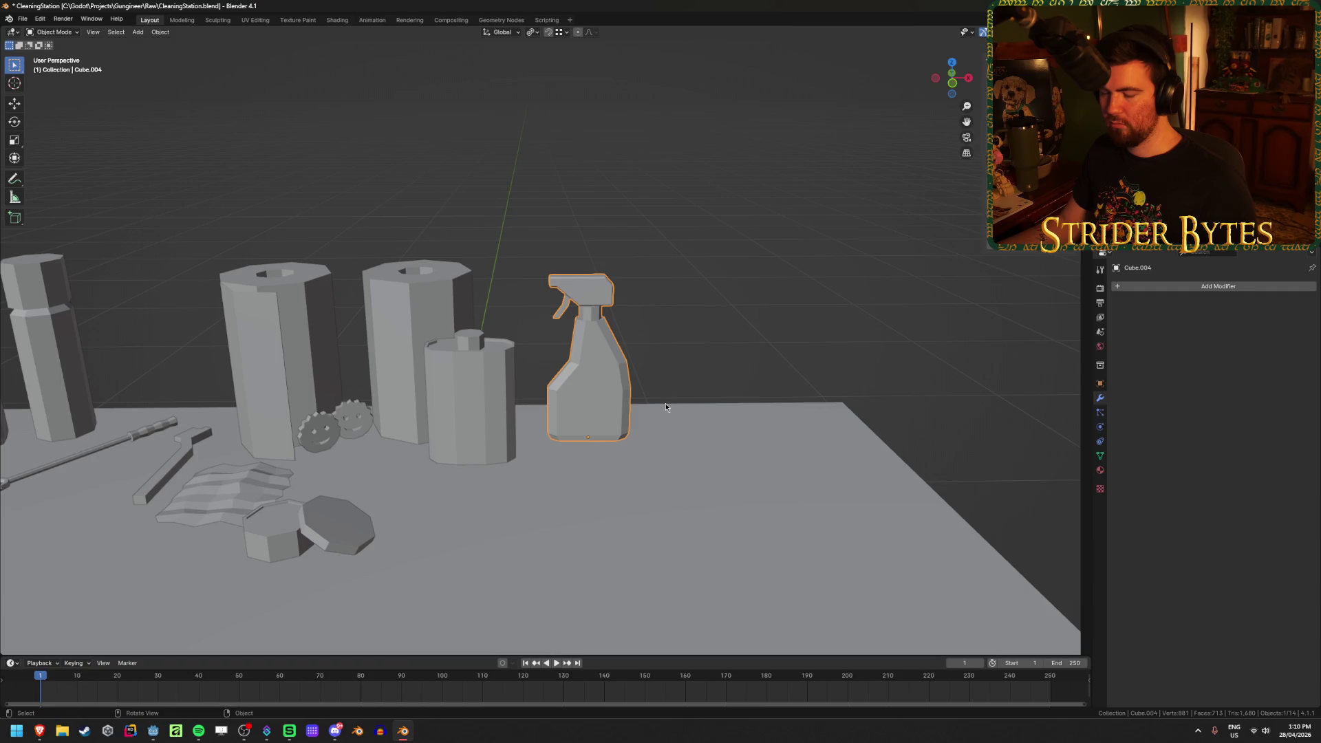
mouse_move(666, 407)
middle_mouse_down("shift")
mouse_move(686, 390)
mouse_move(543, 422)
mouse_move(636, 367)
mouse_move(689, 357)
middle_mouse_up("shift")
scroll(530, 426, "up", 3)
scroll(636, 362, "up", 3)
key("Tab")
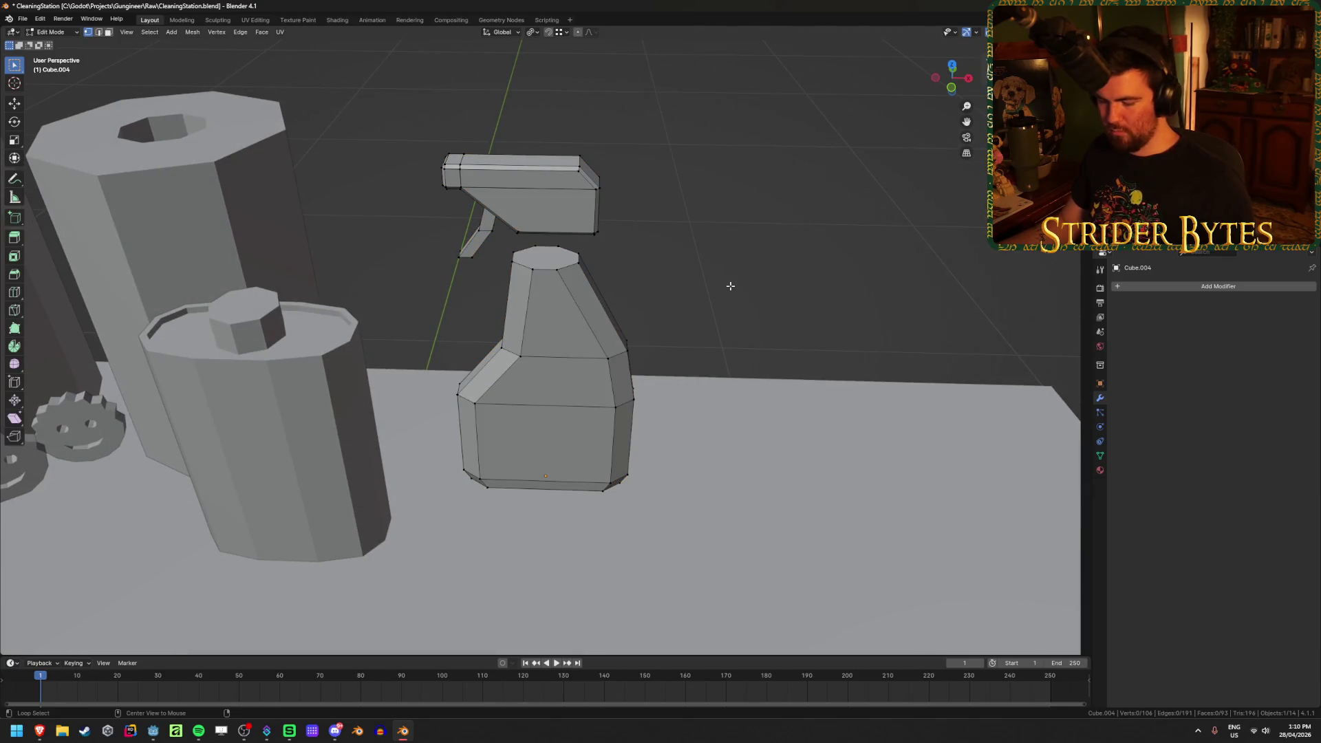
Create a new material for the bottle named White
left_click(1100, 470)
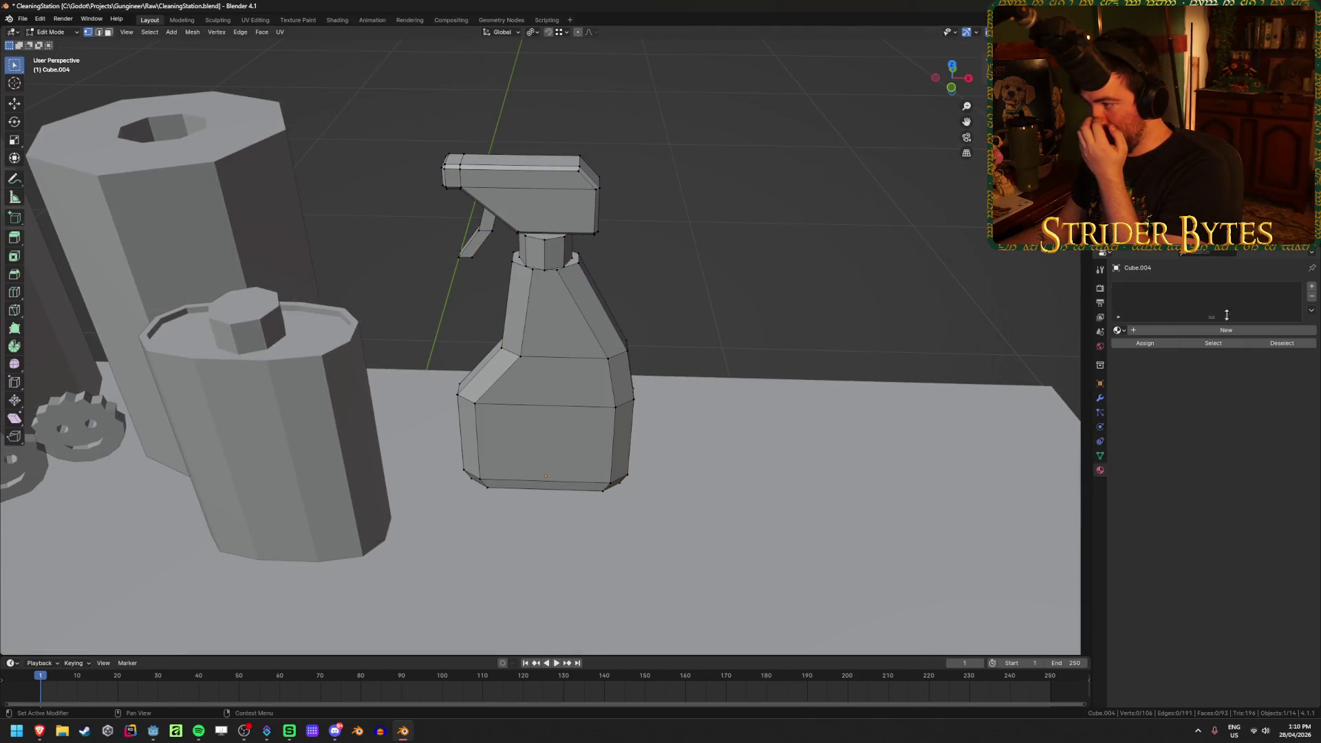
left_click(1225, 336)
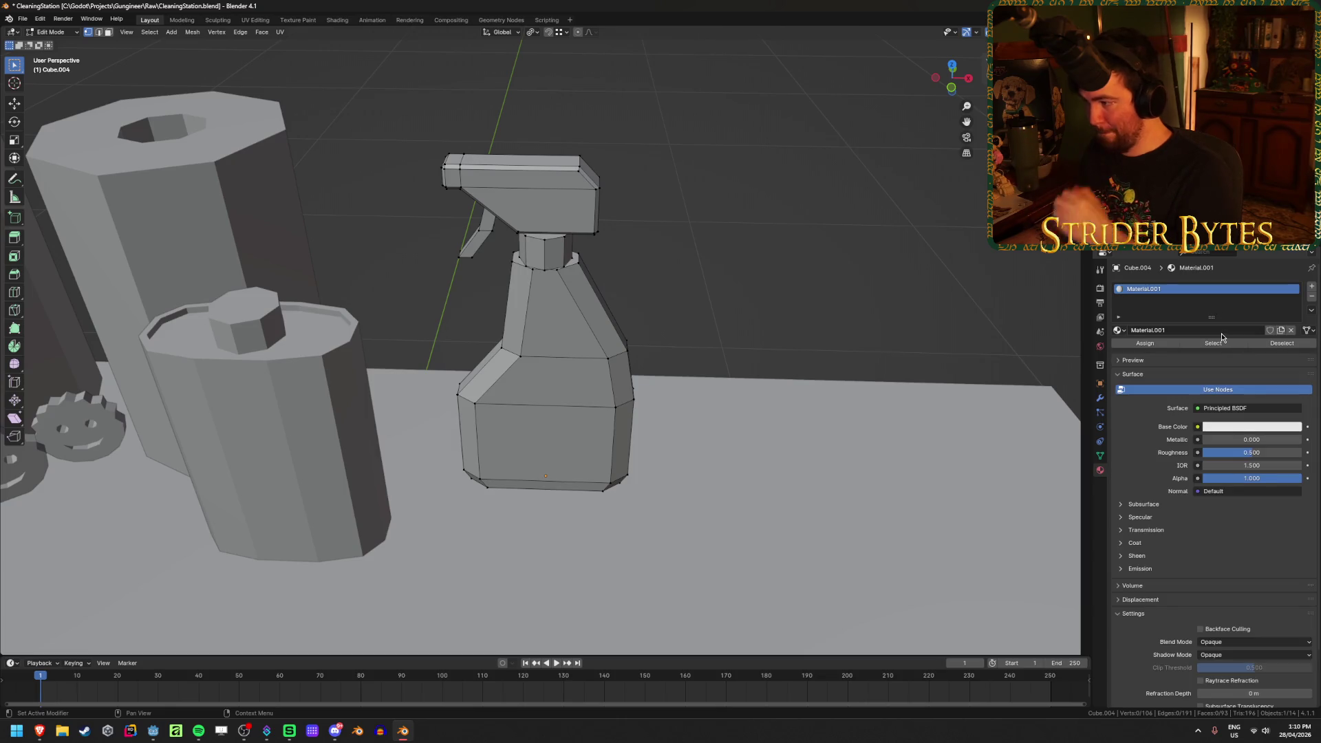
left_click(1189, 328)
type("W")
key("Return")
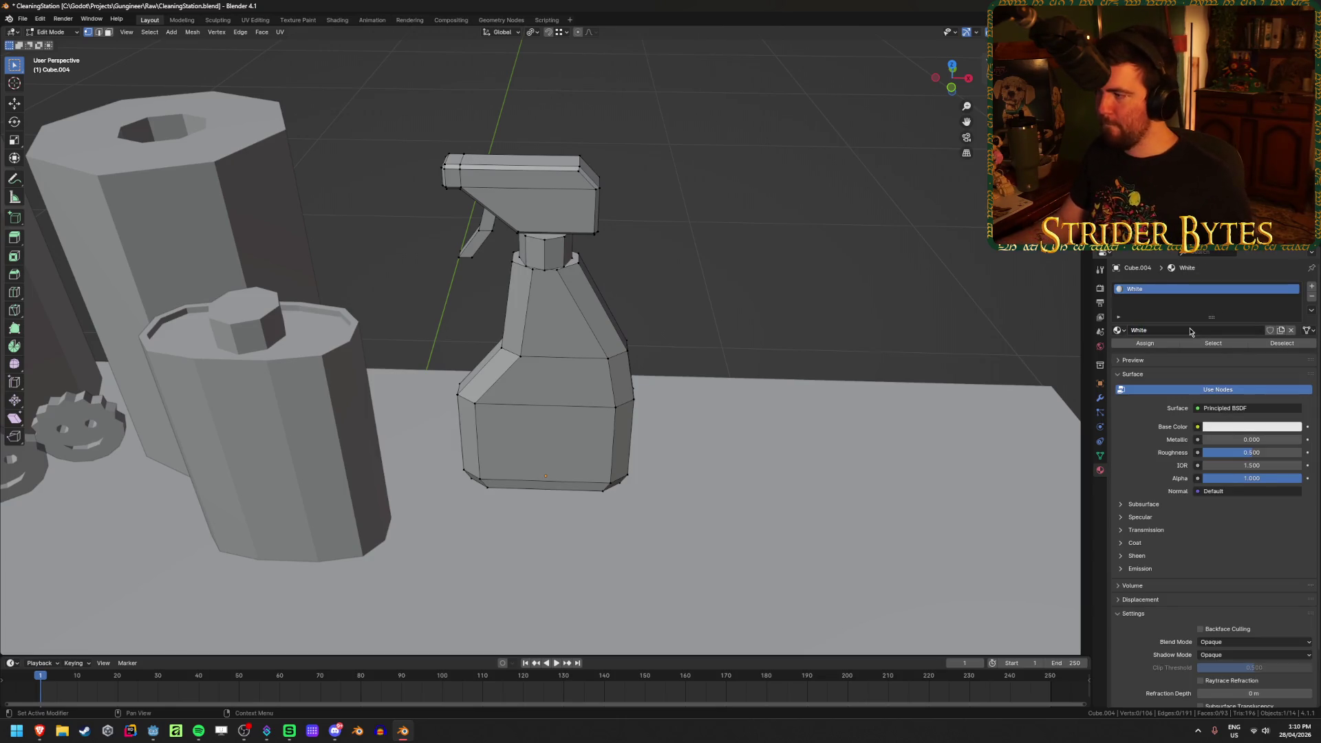
Switch to material preview and assign White to the spray head, neck and trigger
key("z")
left_click(667, 266)
mouse_move(668, 265)
middle_mouse_down()
mouse_move(731, 221)
mouse_move(755, 292)
middle_mouse_up()
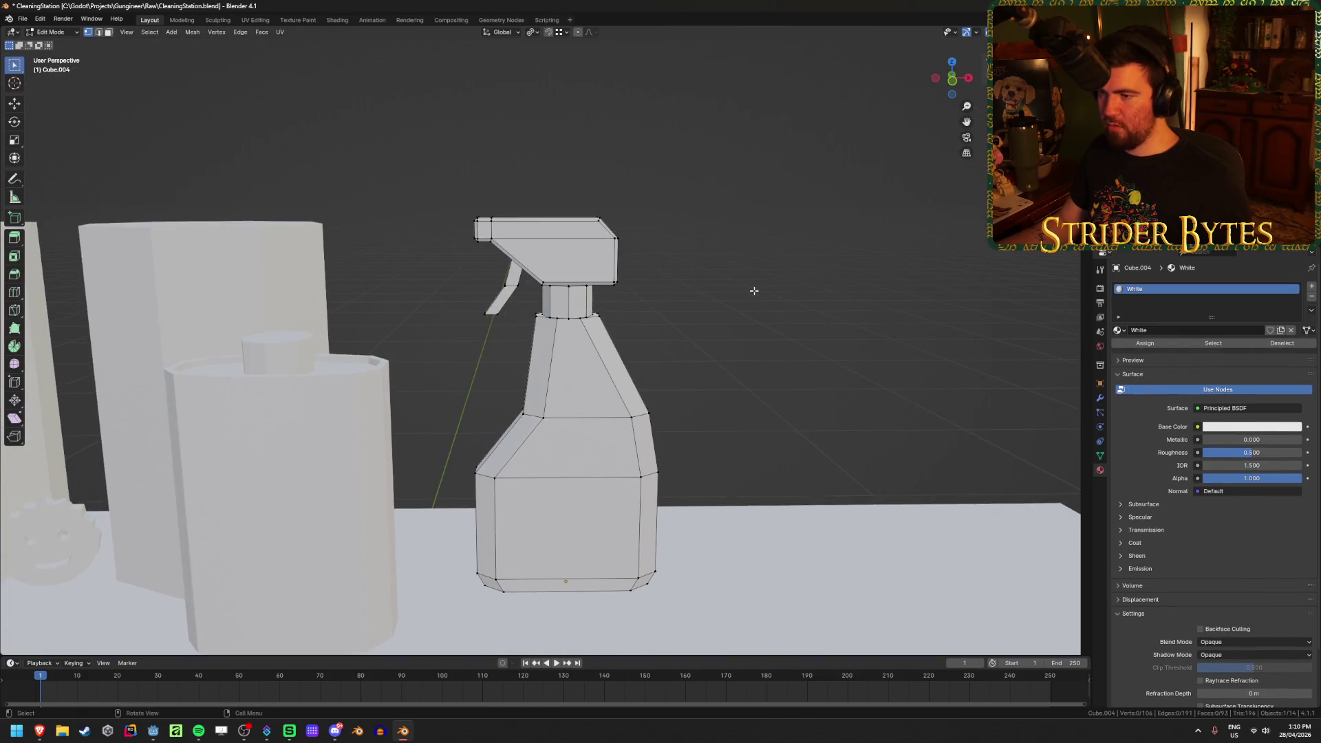
scroll(790, 265, "up", 2)
key("l")
key("l")
key("l")
left_click(1153, 344)
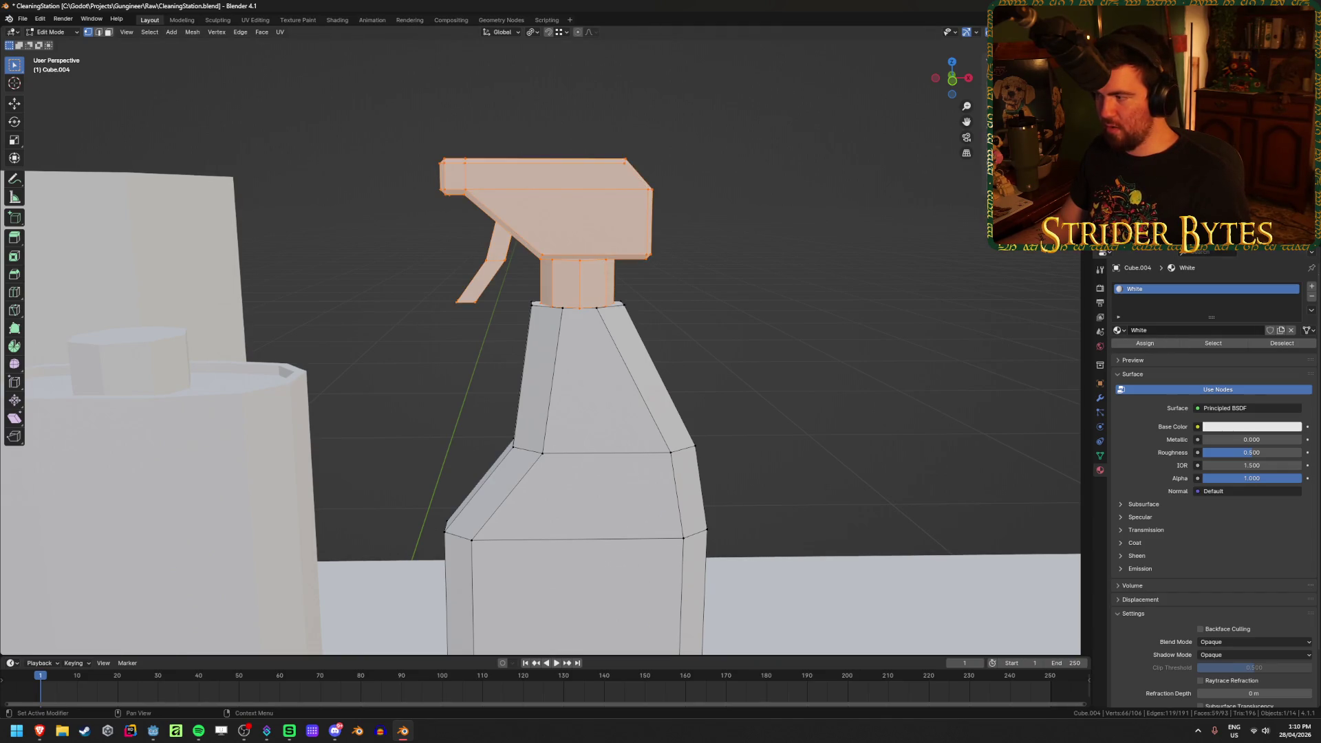
Add a second material slot, invert the selection to the body, and create a material named Orange
left_click(1311, 286)
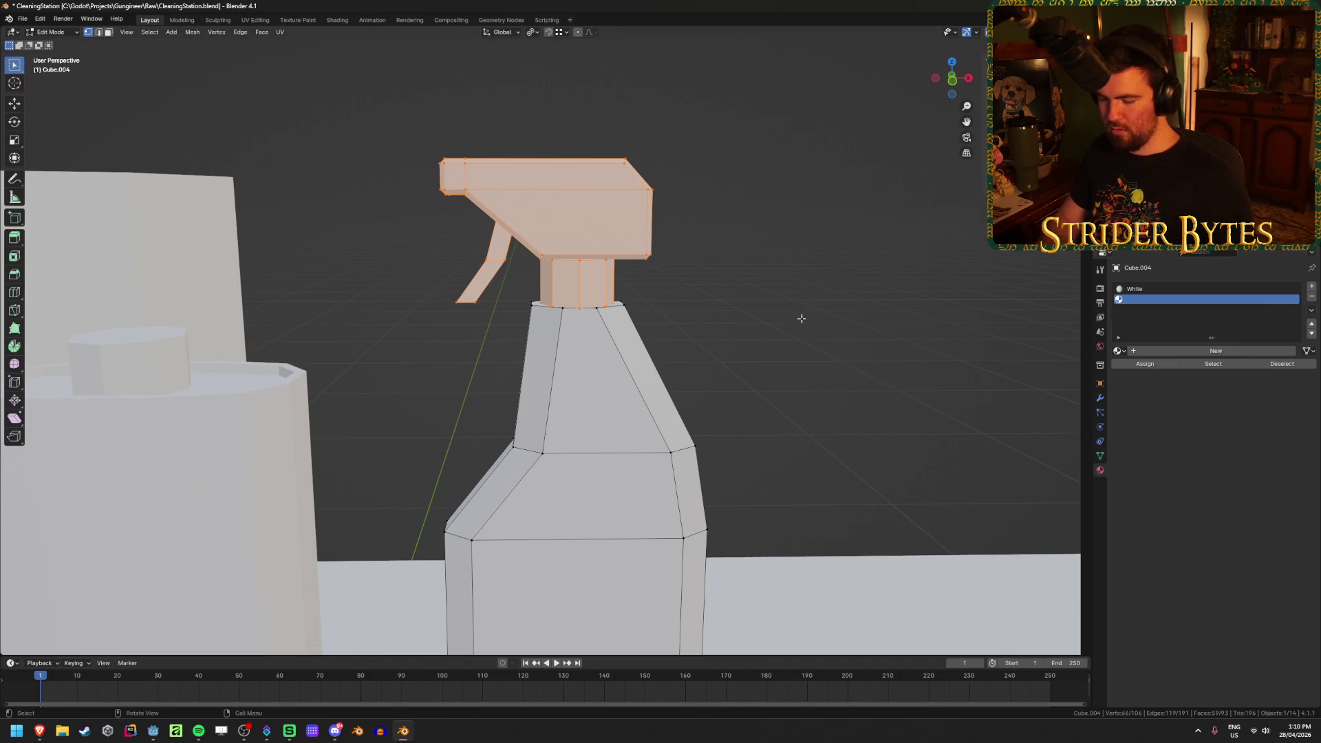
key("ctrl+i")
scroll(802, 318, "down", 3)
mouse_move(747, 325)
middle_mouse_down()
mouse_move(743, 339)
mouse_move(906, 220)
middle_mouse_up()
left_click(1201, 353)
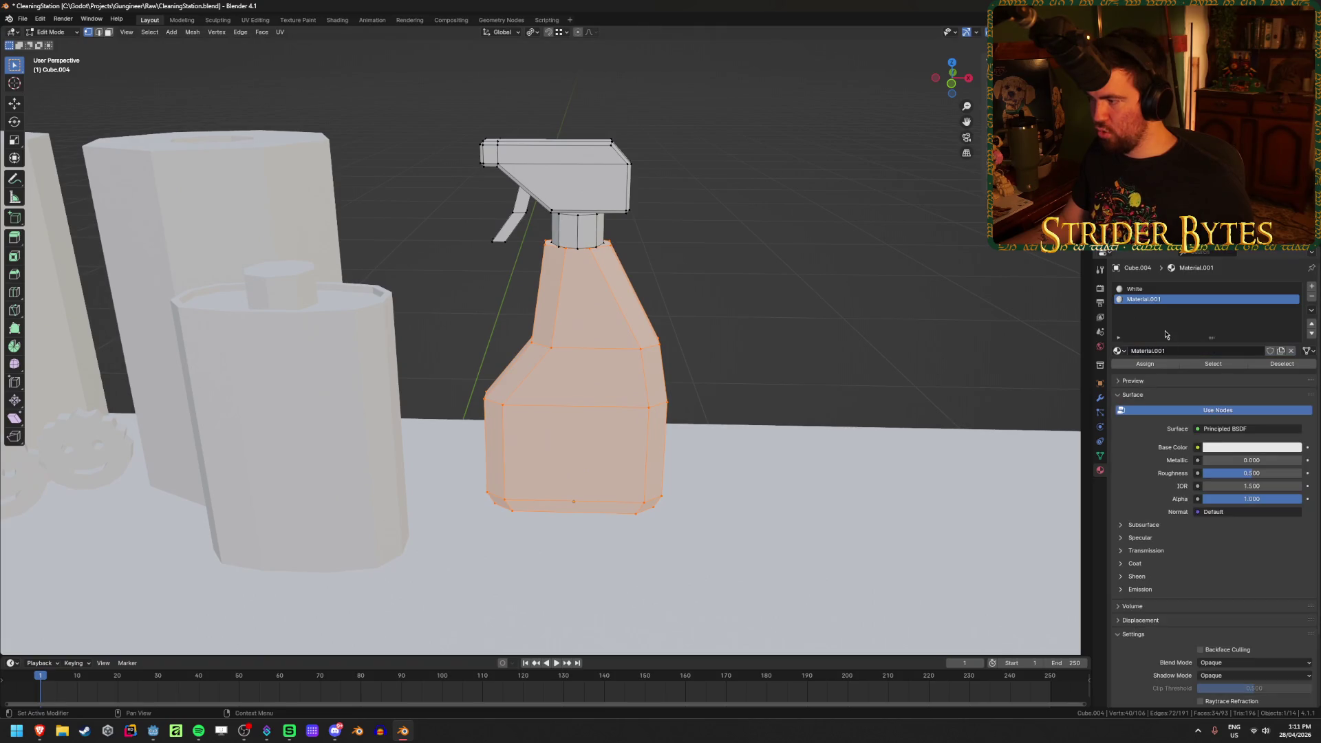
left_click(1158, 351)
type("Orange")
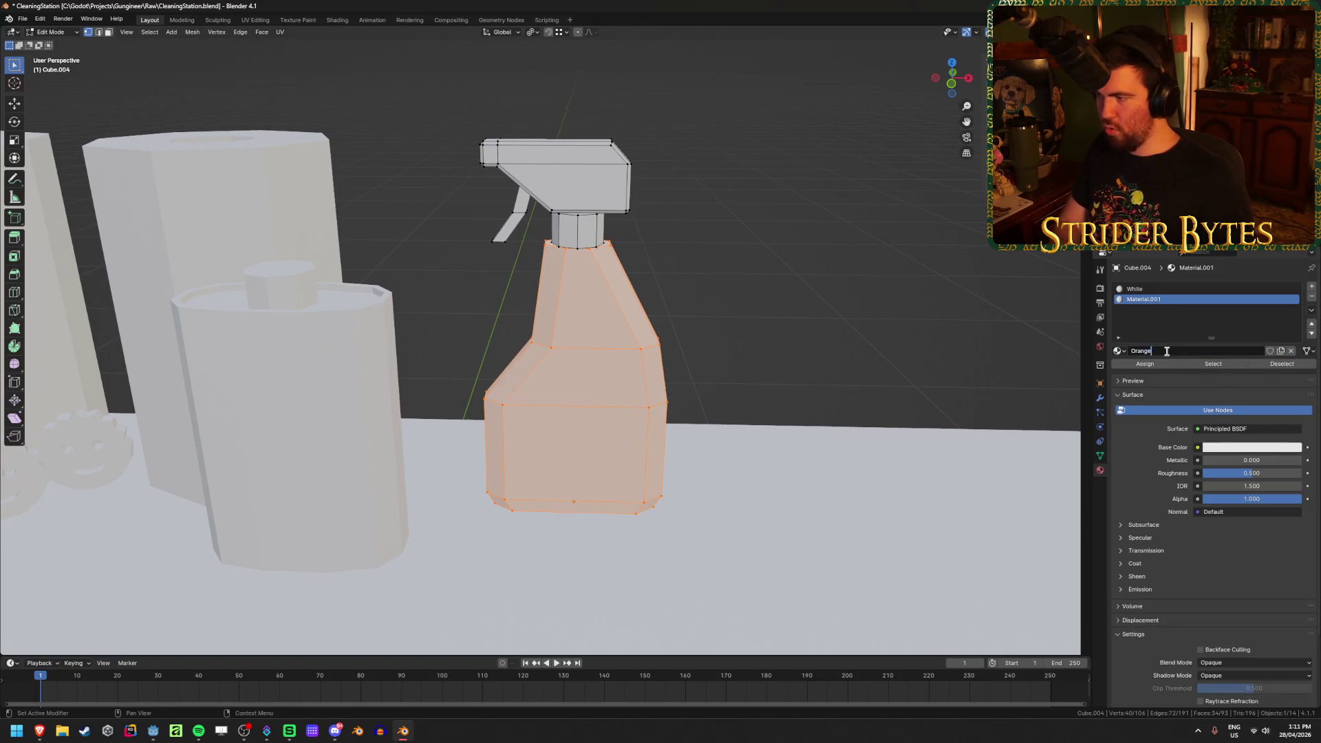
key("Return")
Set the Orange base colour to hex FF5F15, then return to Object Mode
left_click(1223, 448)
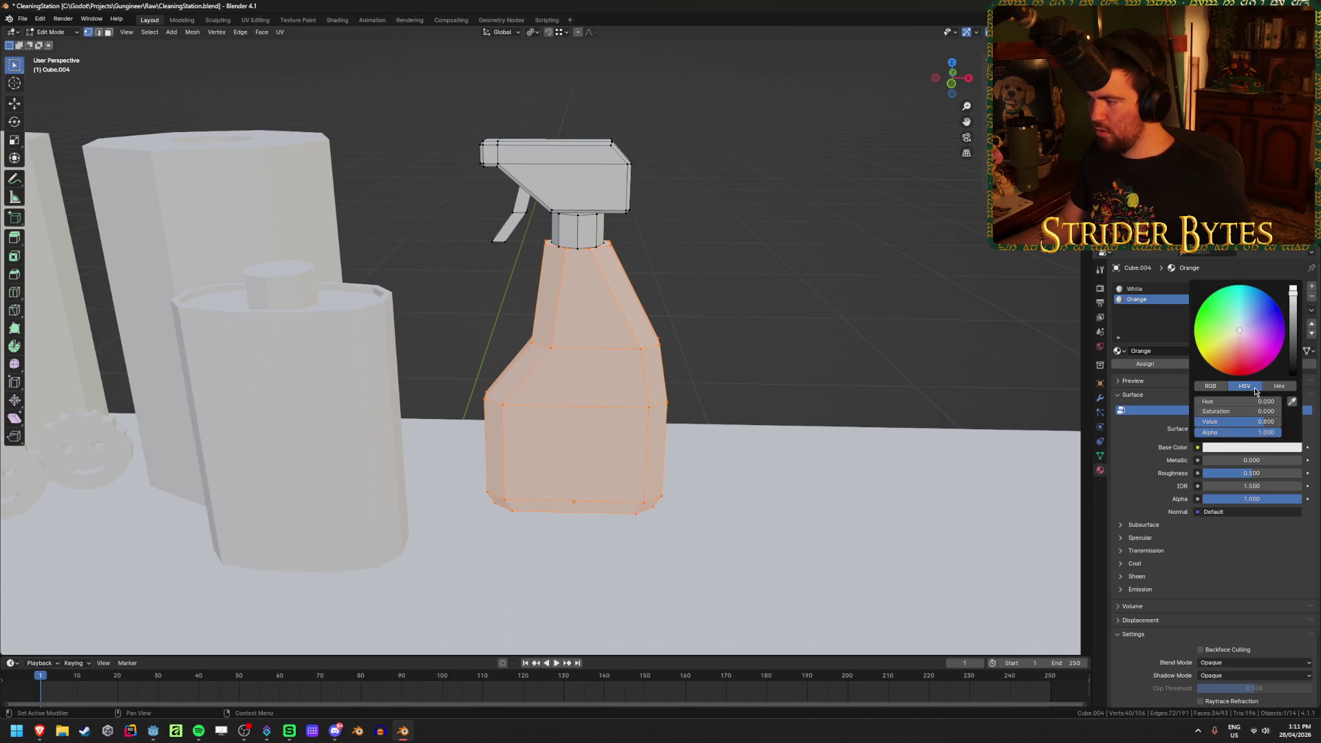
left_click(1280, 386)
left_click(1230, 400)
type("#5f15")
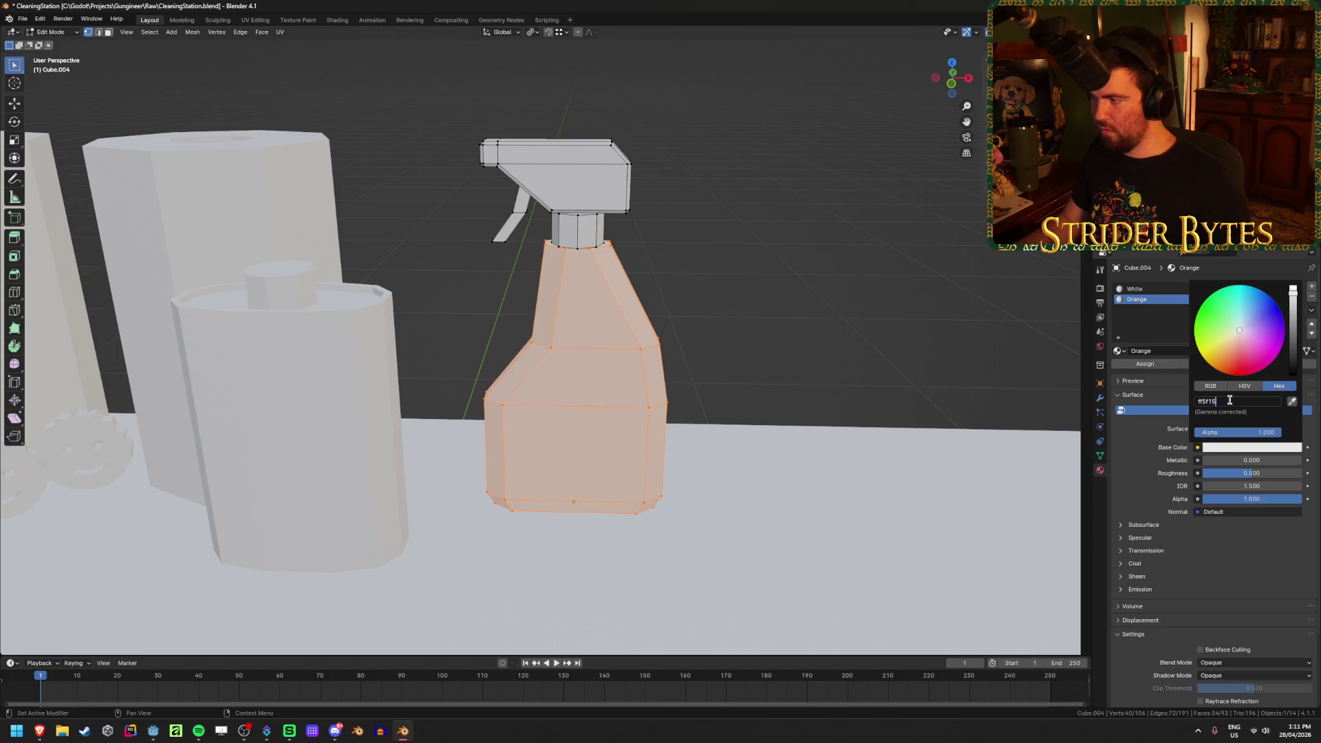
key("Return")
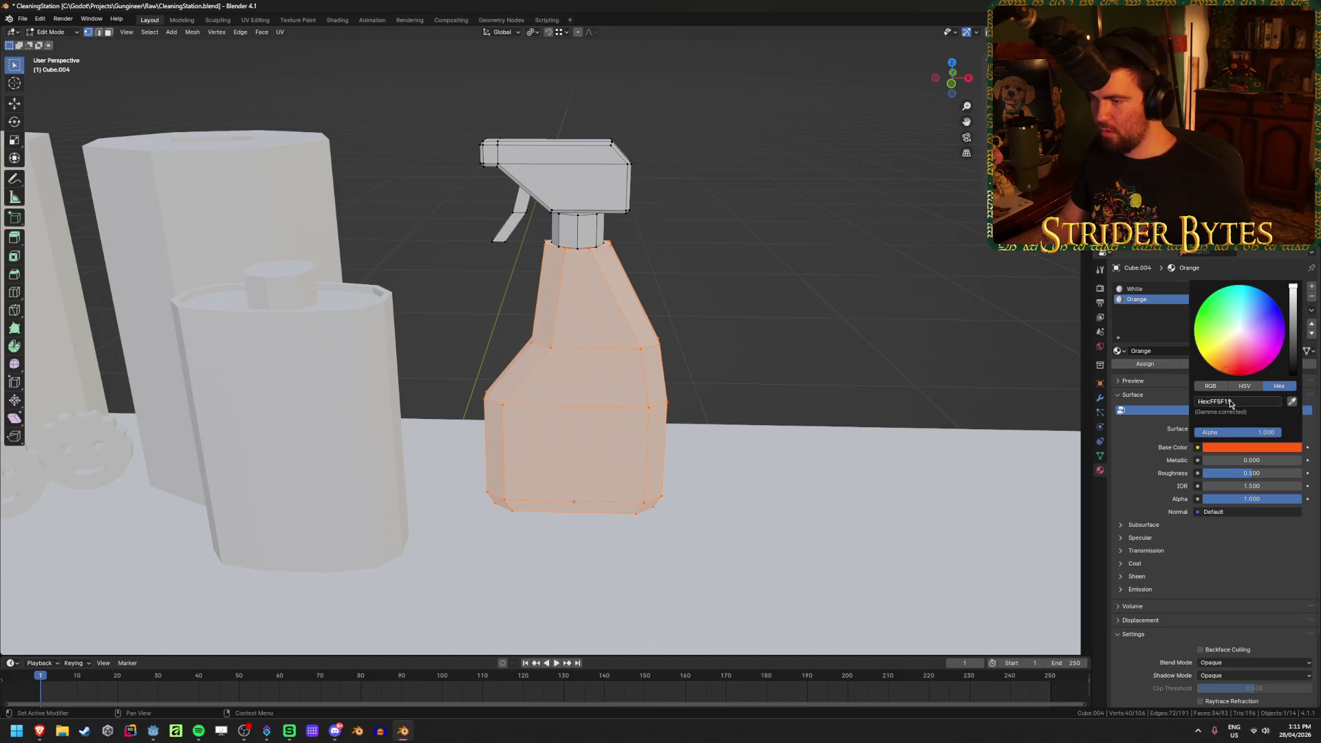
key("shift+z")
key("shift+z")
key("Tab")
key("shift+z")
key("shift+z")
middle_click_drag(796, 363, 609, 332)
mouse_move(640, 341)
middle_mouse_down()
mouse_move(742, 347)
mouse_move(643, 386)
mouse_move(761, 386)
middle_mouse_up()
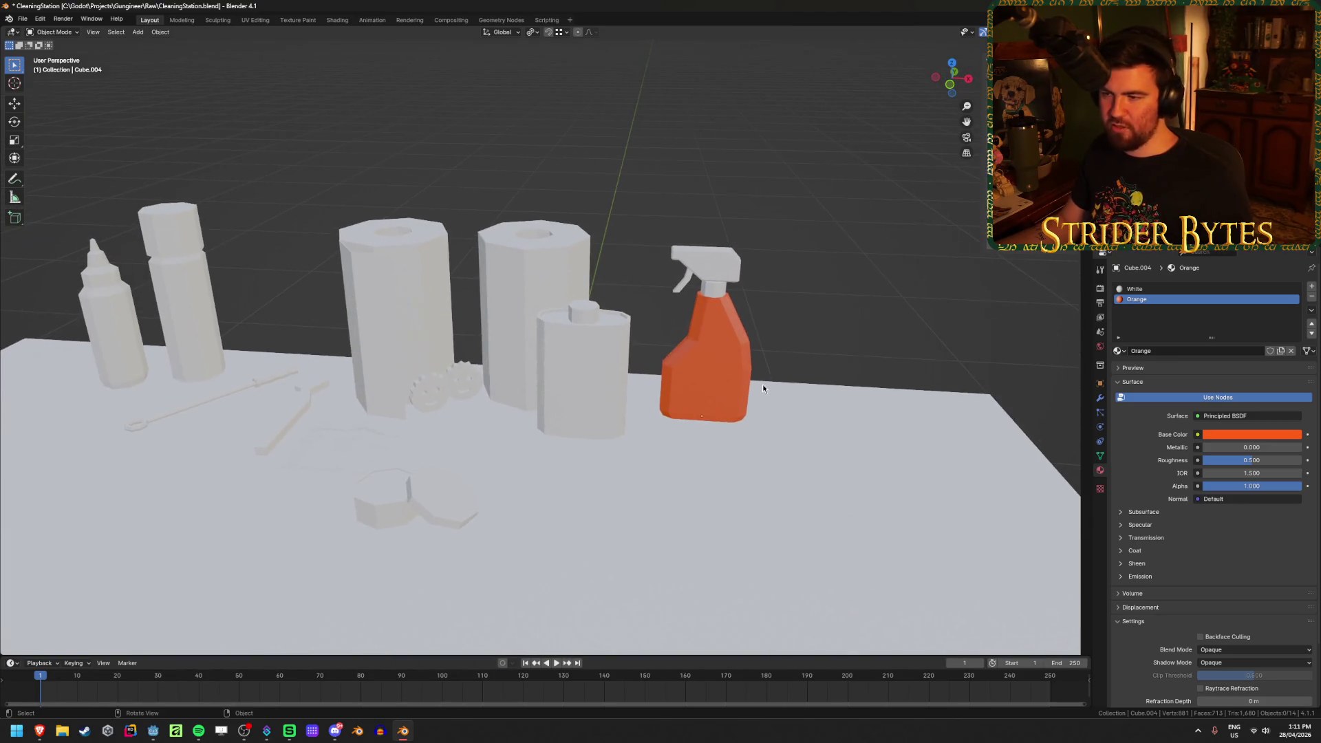
Assign the existing White material to both the right and left tall cylinders
left_click(588, 375)
left_click(534, 278)
mouse_move(533, 275)
middle_mouse_down()
mouse_move(543, 328)
mouse_move(613, 326)
middle_mouse_up()
left_click(1119, 331)
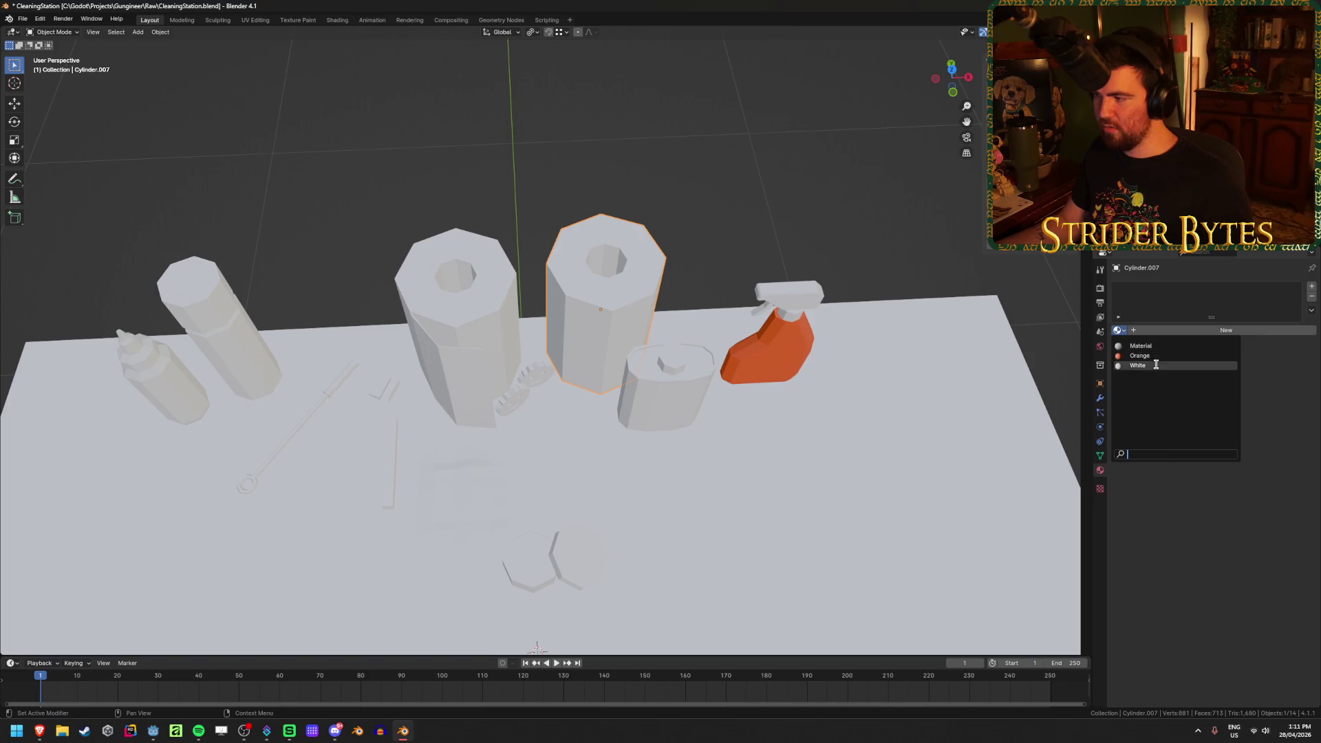
left_click(1163, 363)
left_click(480, 307)
left_click(1119, 331)
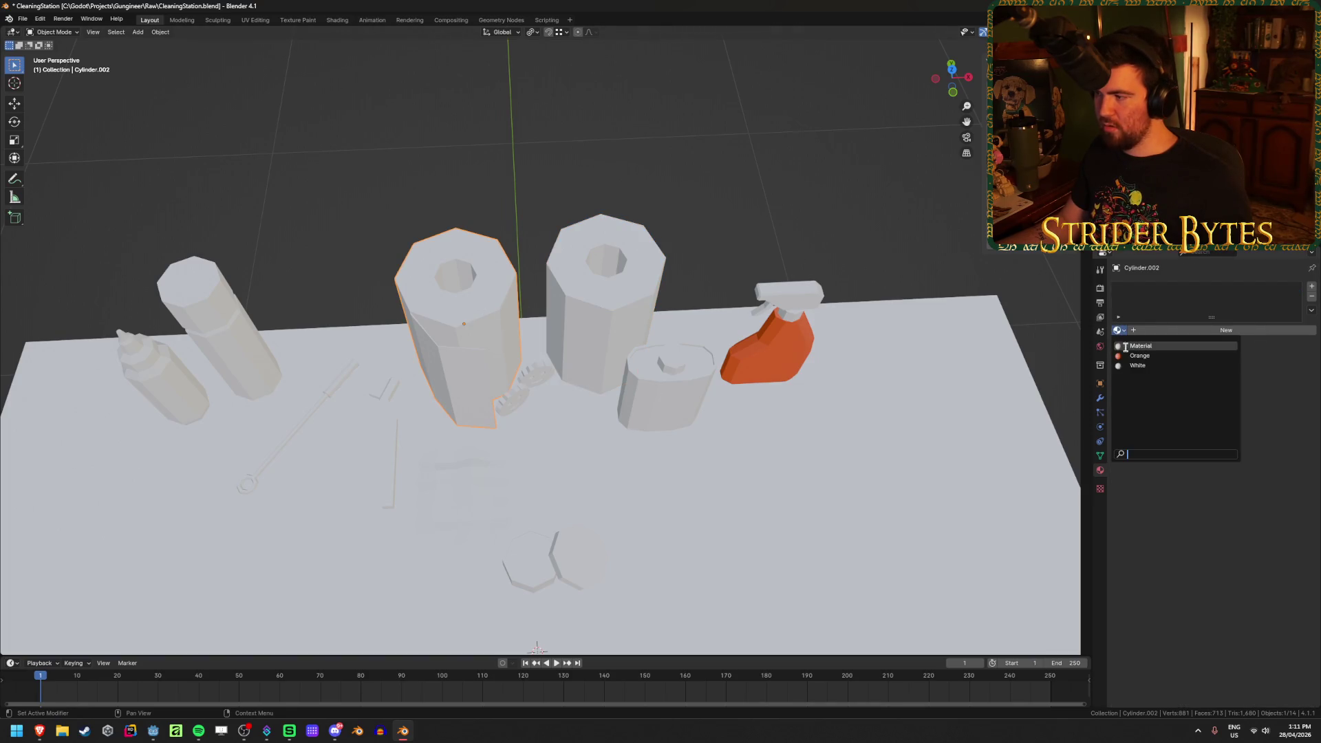
left_click(1163, 363)
Add a second material slot on the right cylinder with a new material named 'Brown'
left_click(580, 258)
scroll(577, 265, "up", 2)
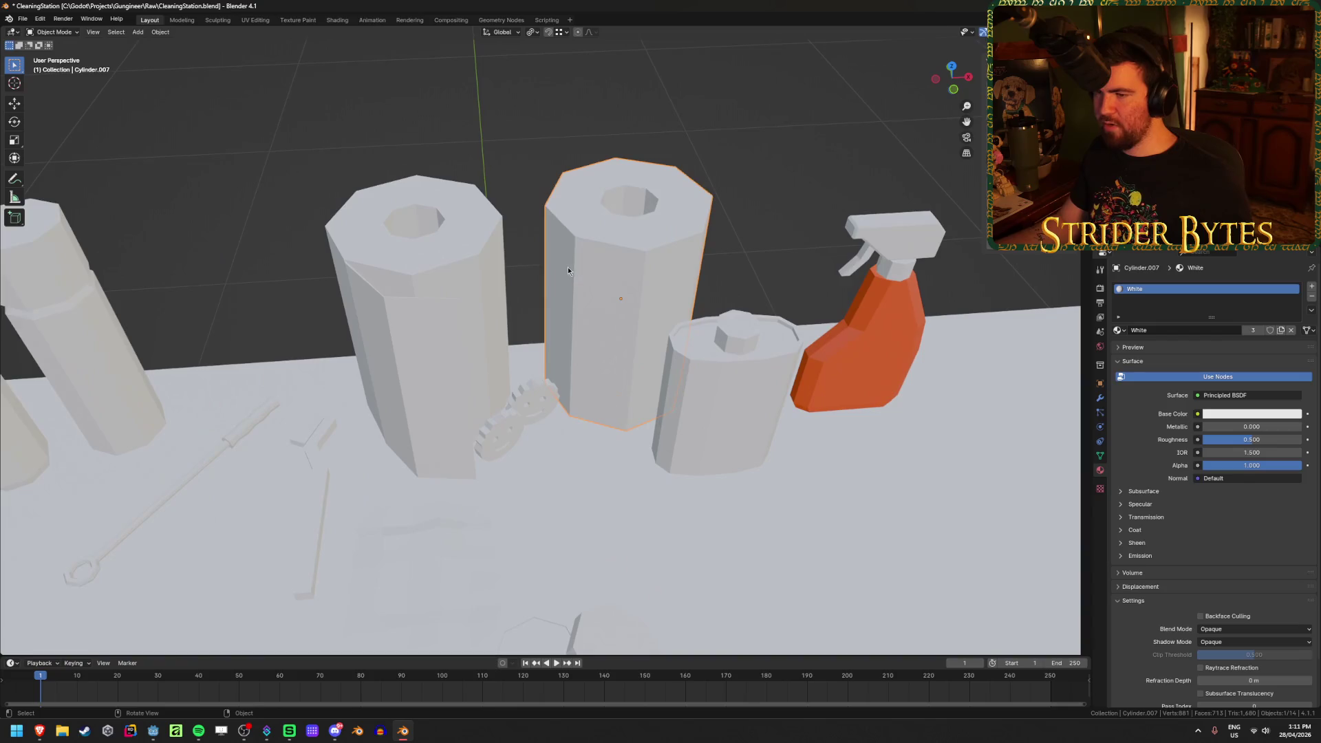
key("Tab")
key("l")
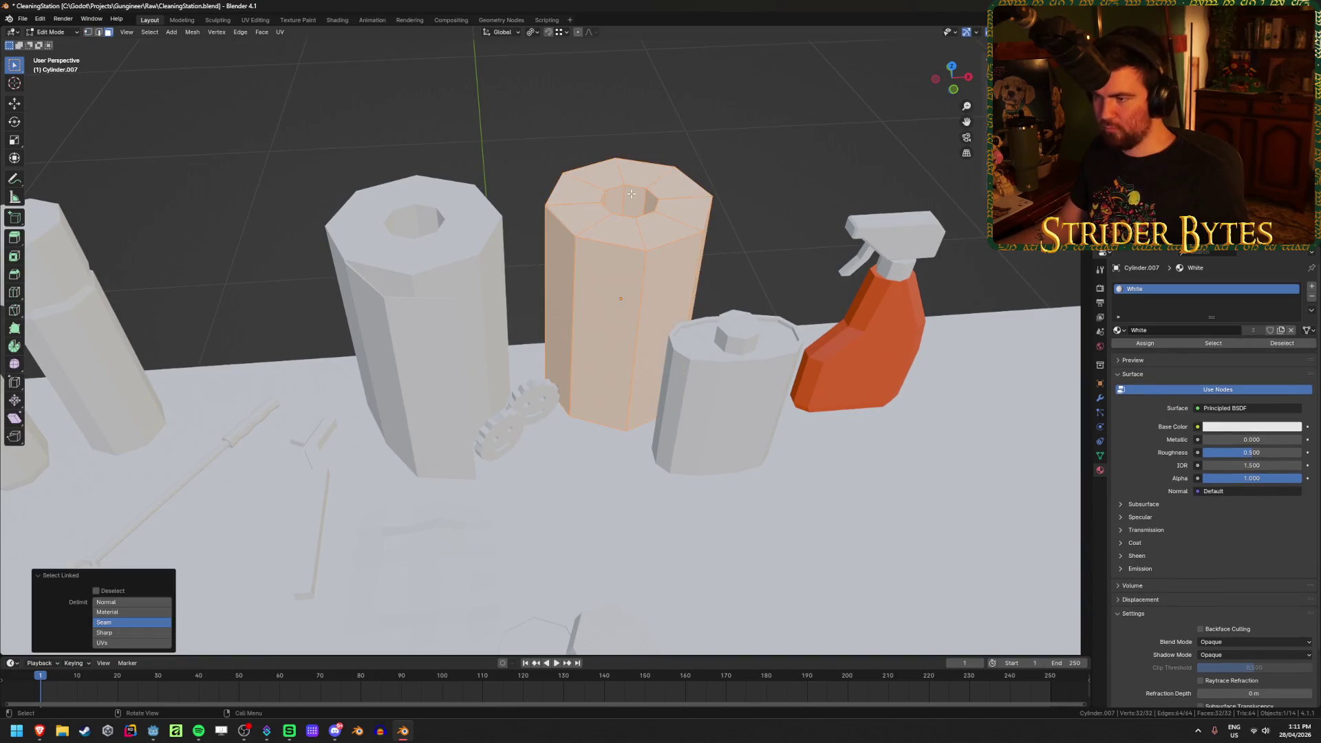
left_click(669, 124)
key("Tab")
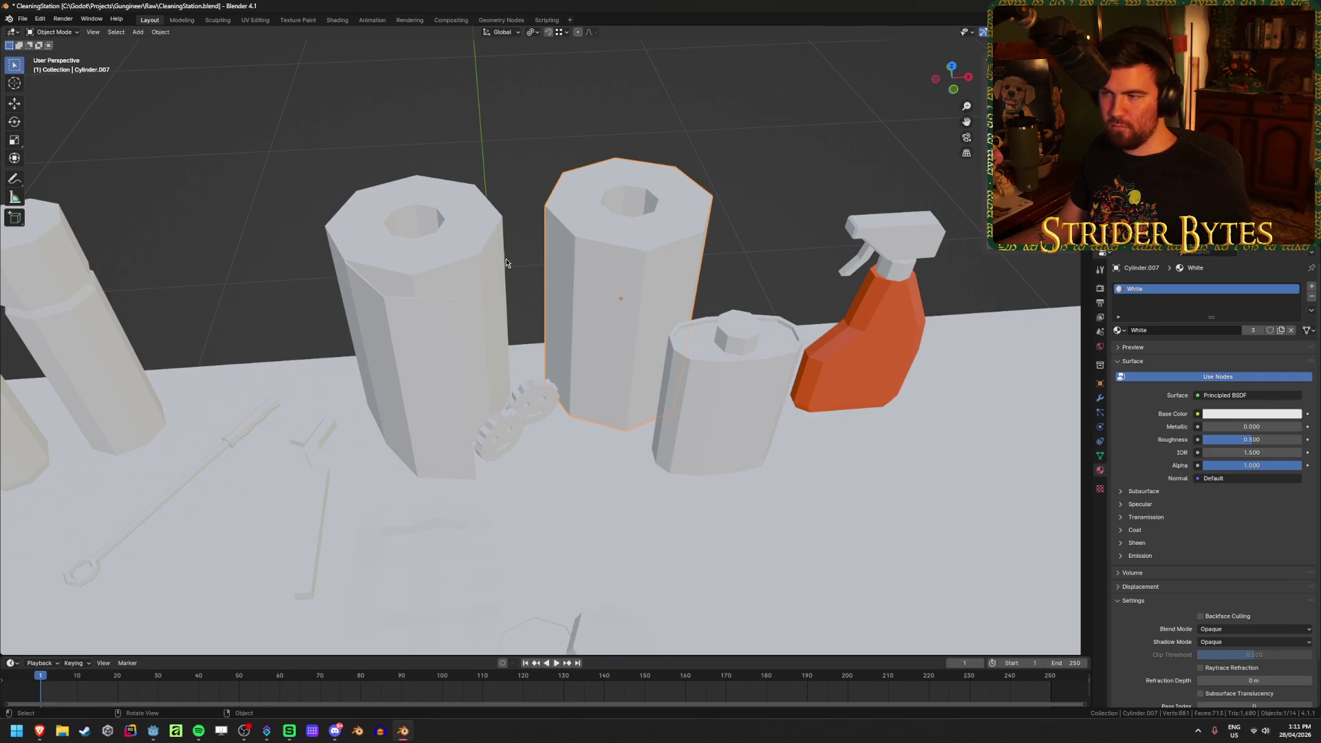
left_click(1311, 286)
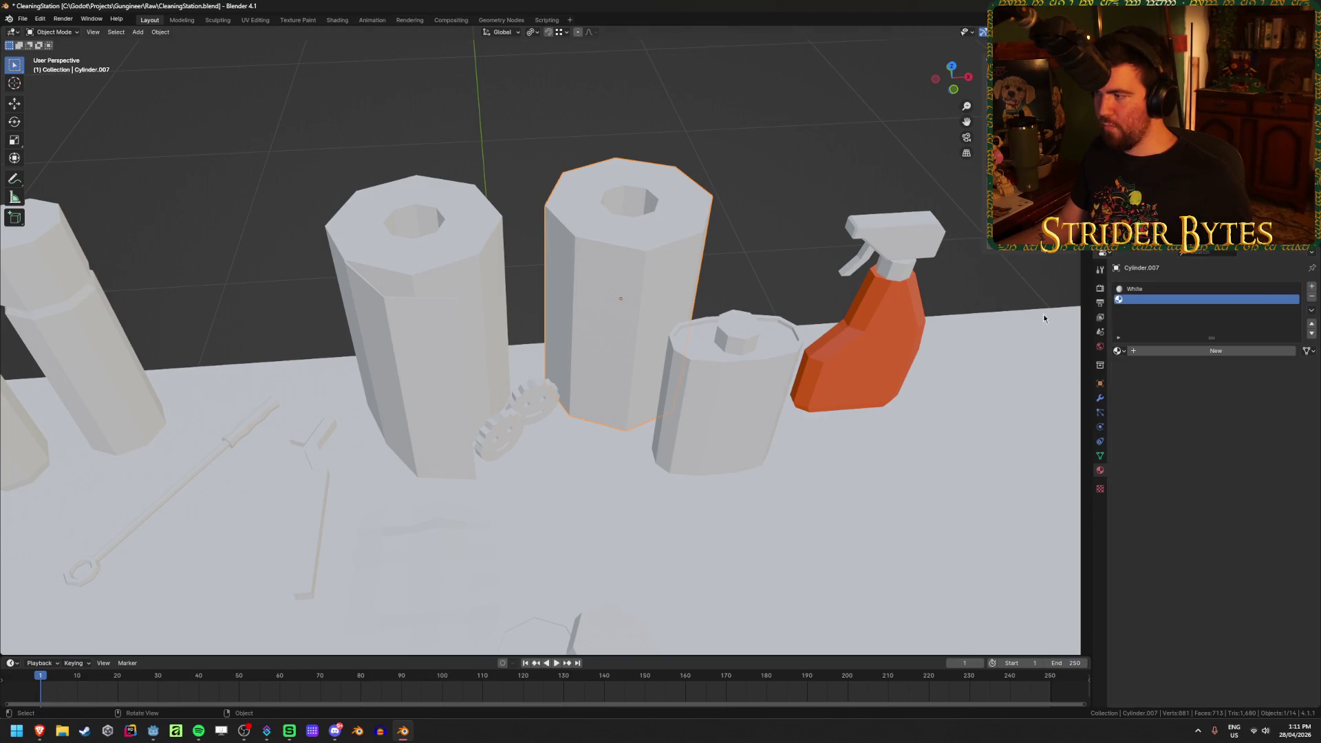
left_click(1172, 350)
double_click(1163, 352)
type("Brown")
key("Return")
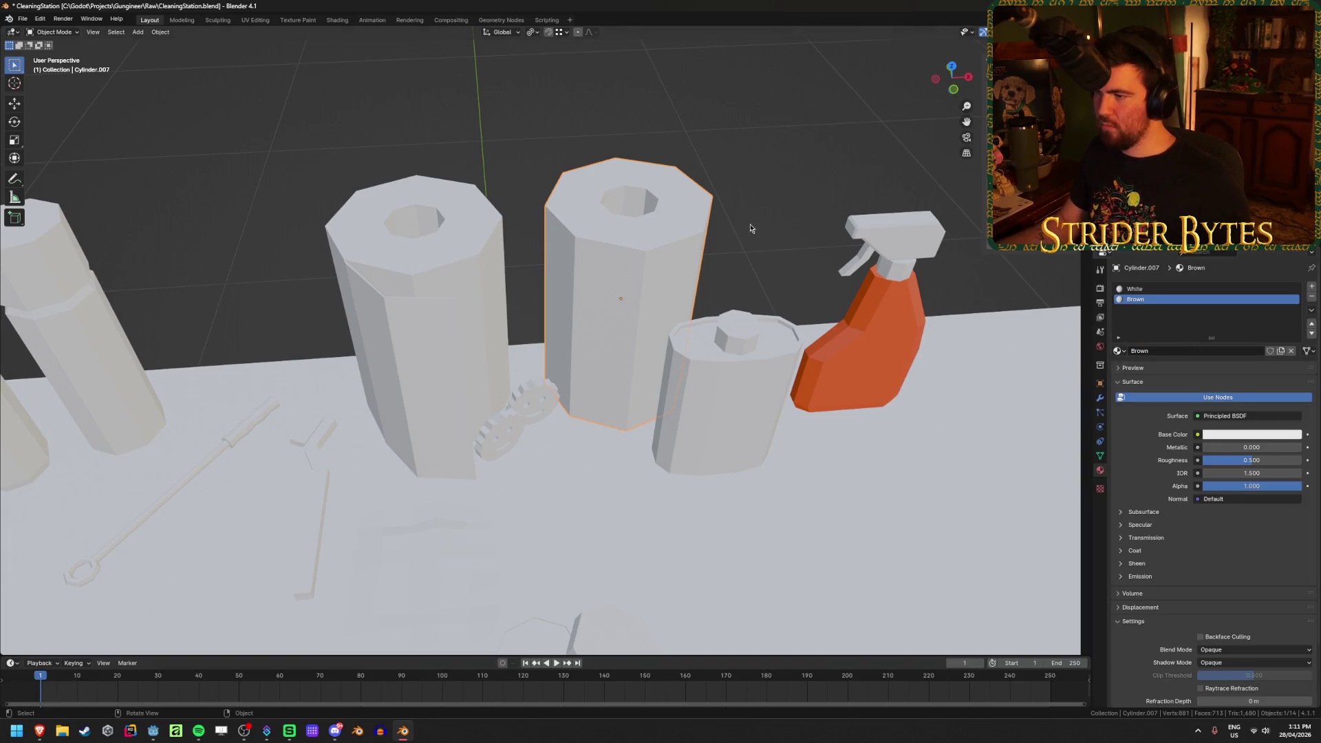
Select the faces inside the right cylinder's top hole and make the Brown base colour brown
key("Tab")
middle_click_drag(814, 244, 642, 244)
left_click(642, 244, "alt")
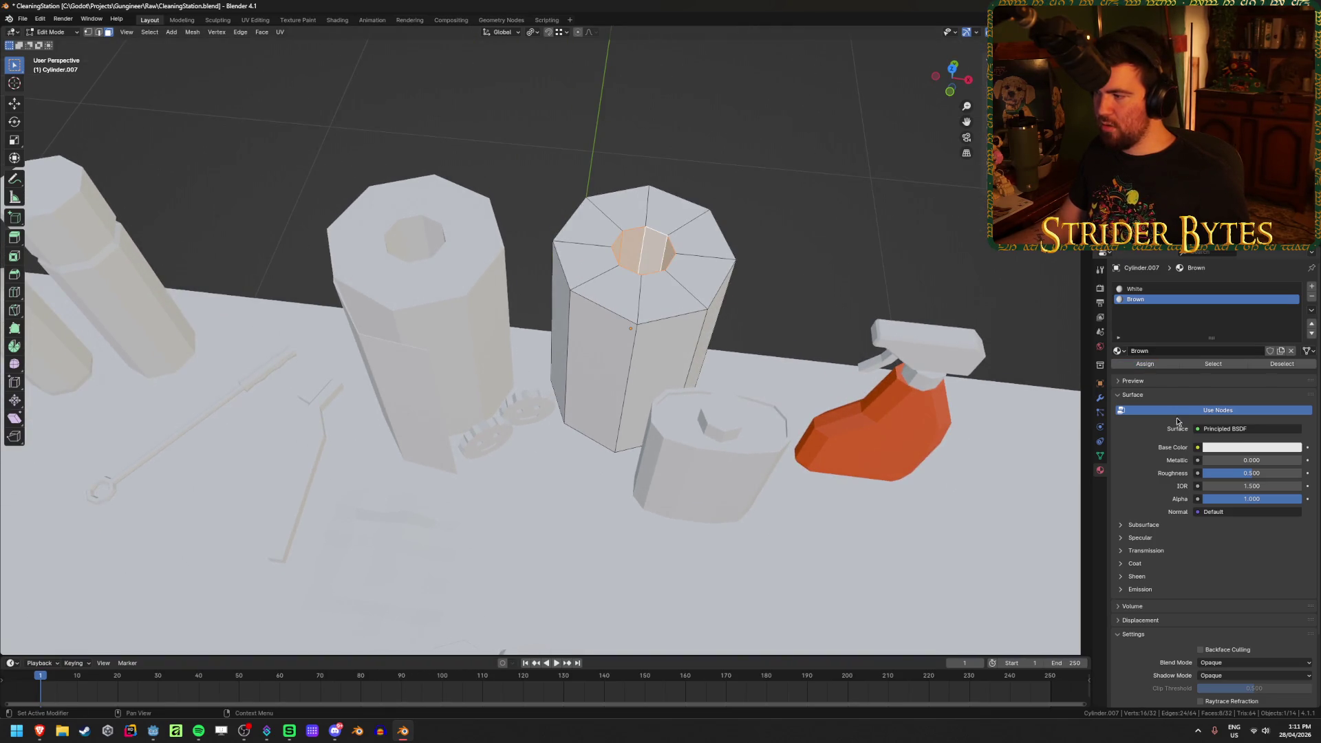
left_click(1229, 448)
left_click_drag(1262, 353, 1228, 357)
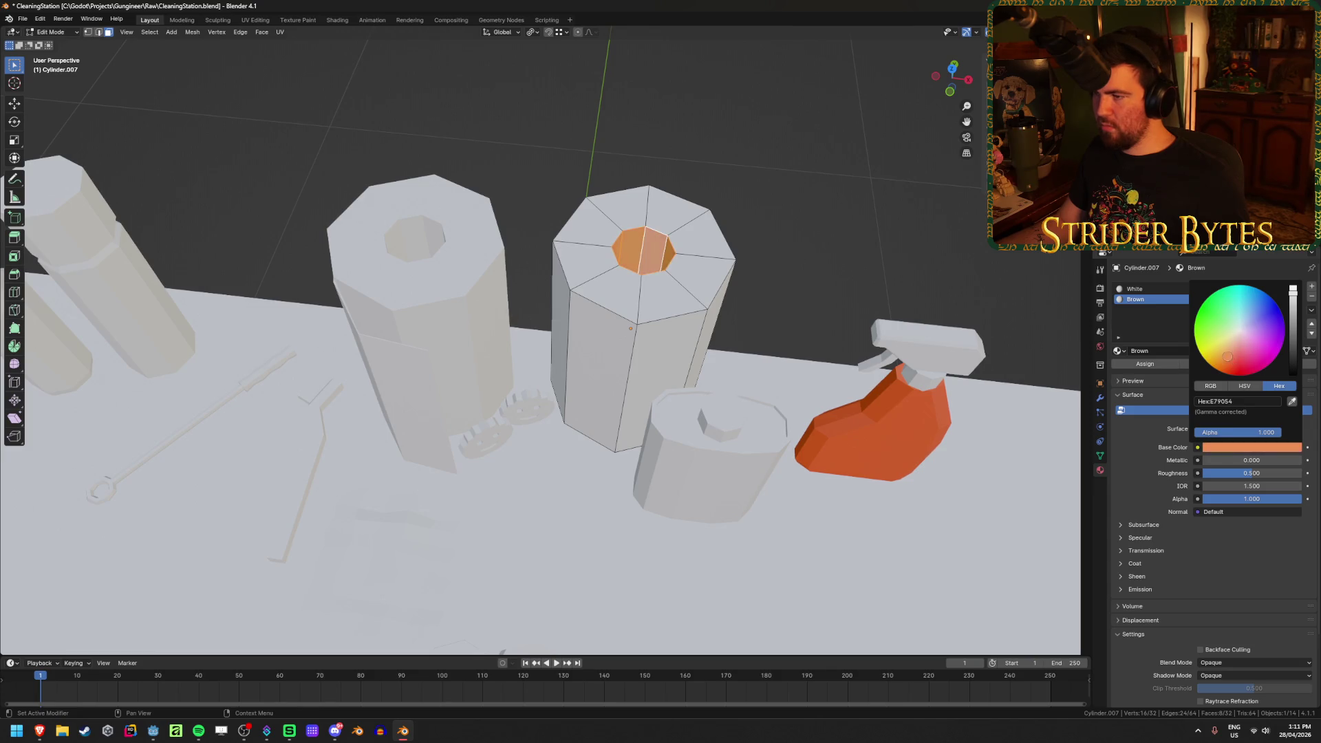
left_click_drag(1293, 290, 1294, 339)
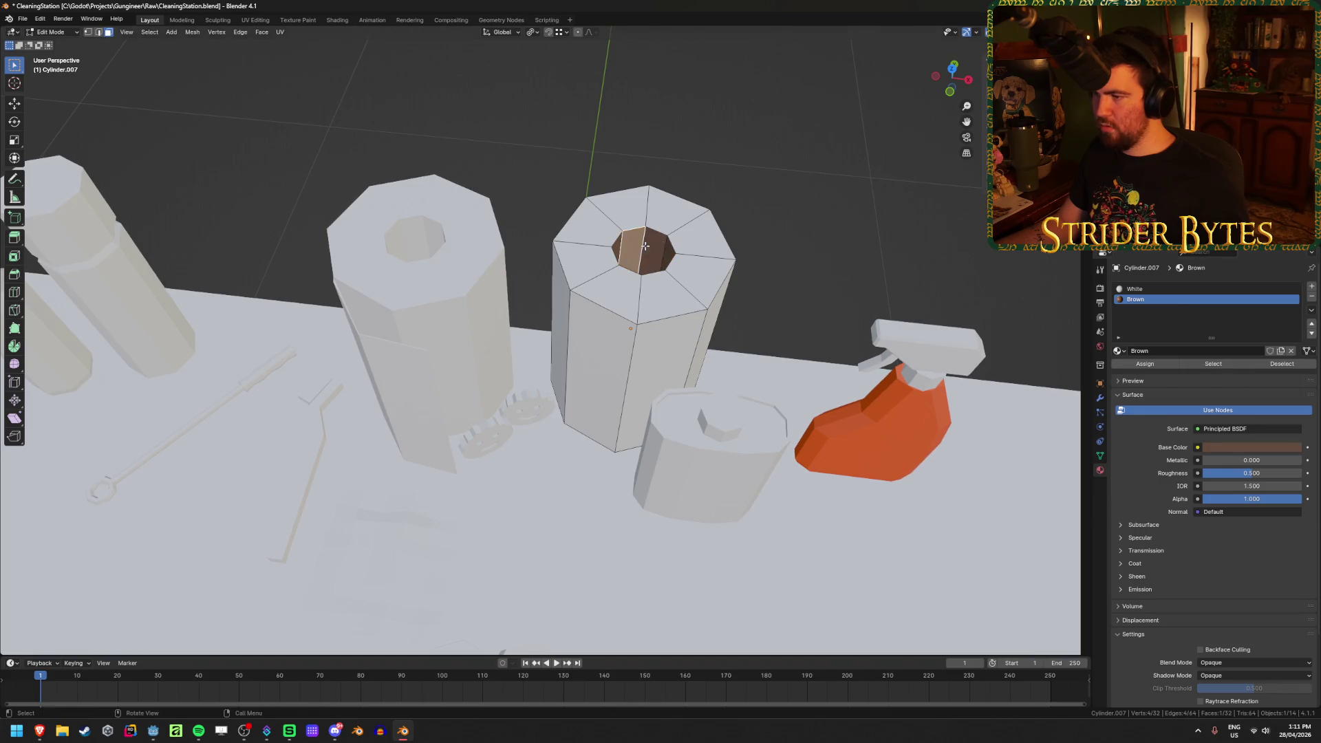
key("Tab")
Lighten the Brown base colour to a greyish light brown
middle_click_drag(791, 216, 729, 267, "shift")
scroll(729, 267, "up", 5)
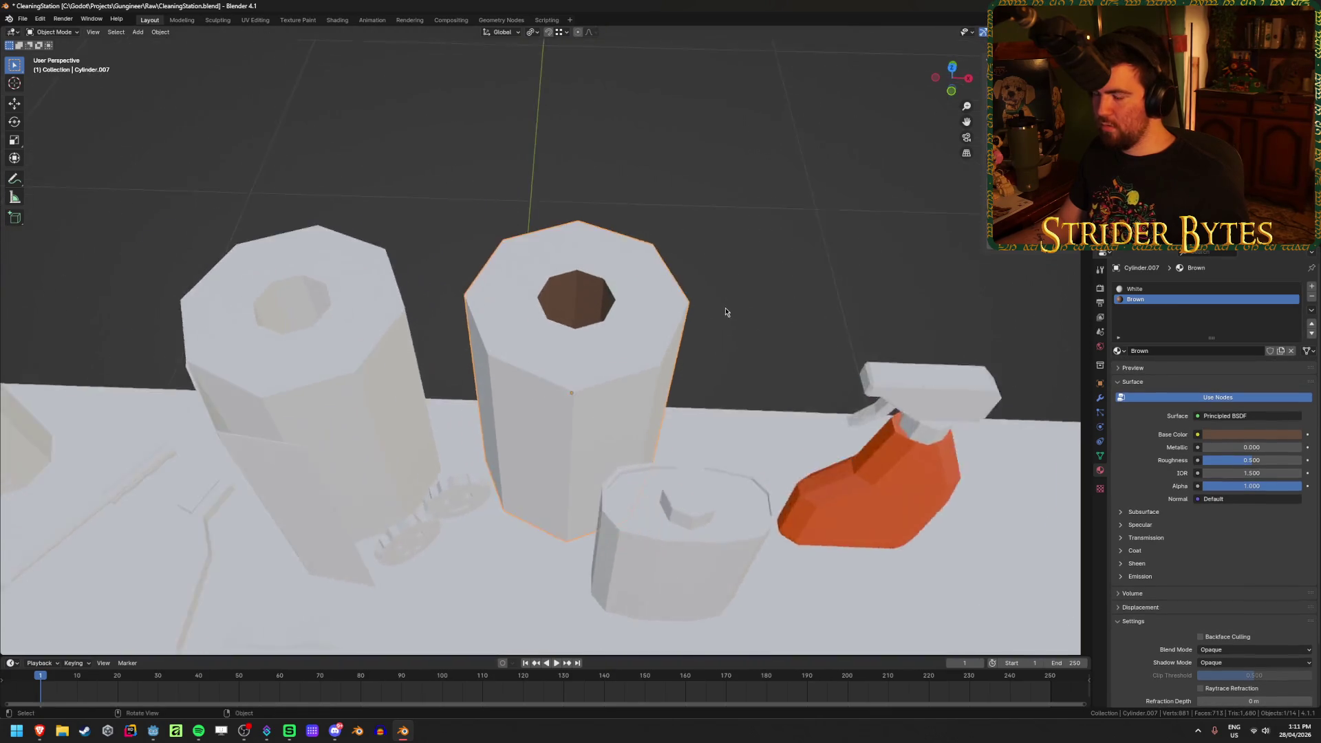
left_click(1227, 435)
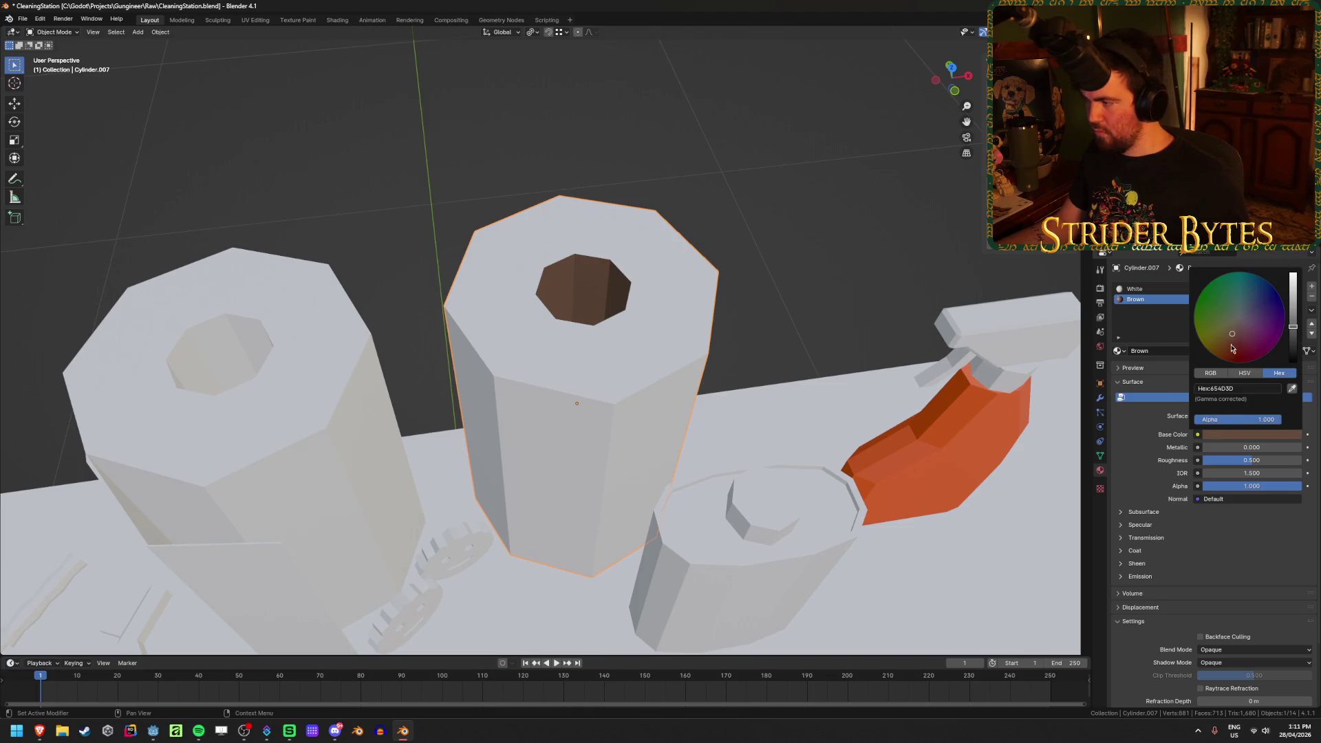
left_click_drag(1232, 333, 1293, 306)
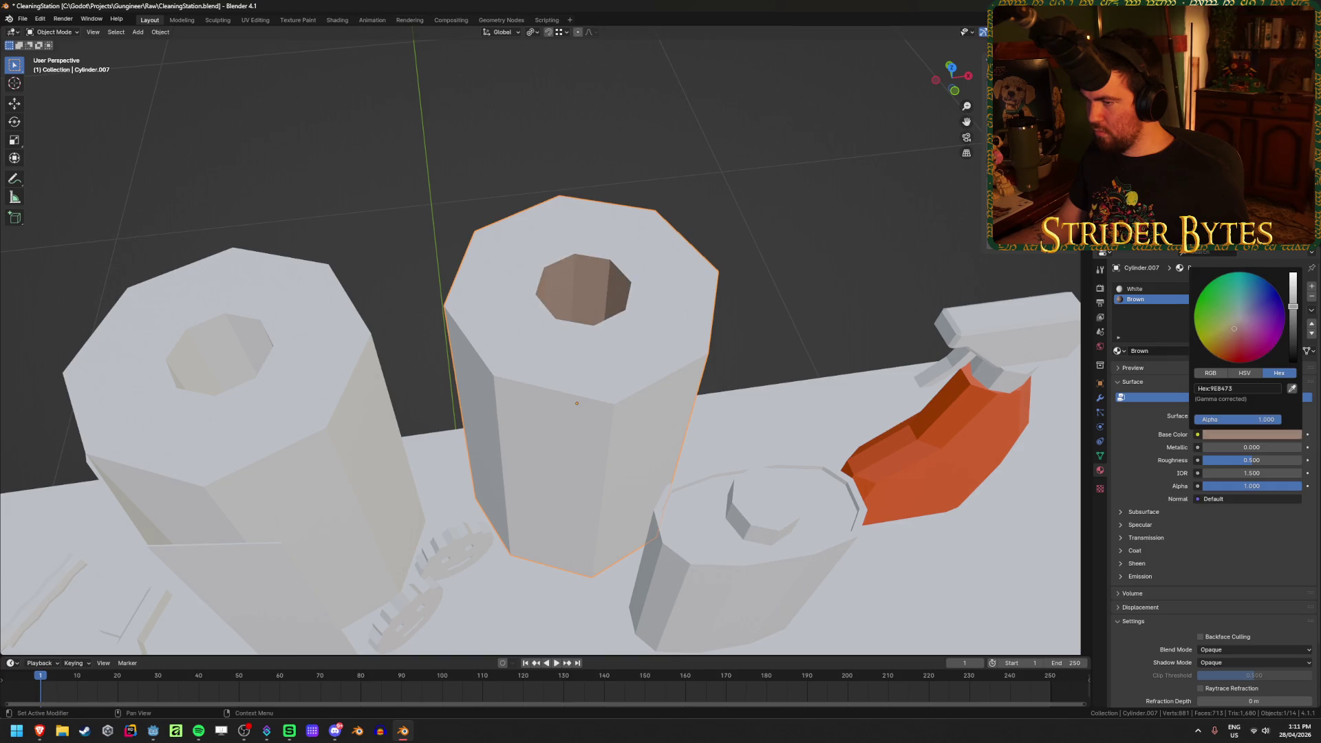
left_click(275, 172)
Select the faces inside the left tall cylinder's top hole in Edit Mode
middle_click_drag(289, 207, 273, 338)
left_click(274, 338)
key("Tab")
left_click(241, 308, "alt")
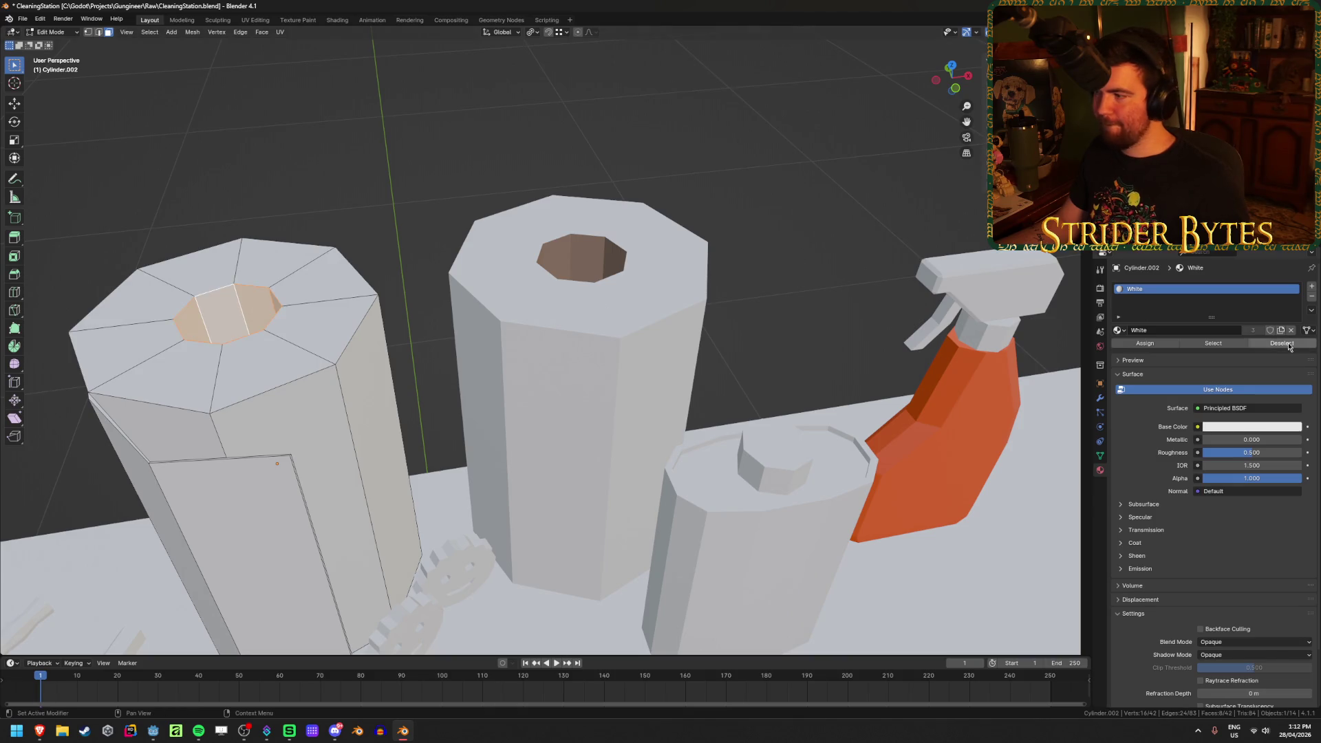
Assign the Brown material to the left roll's inner hole faces and save the file
left_click(1311, 287)
left_click(1100, 351)
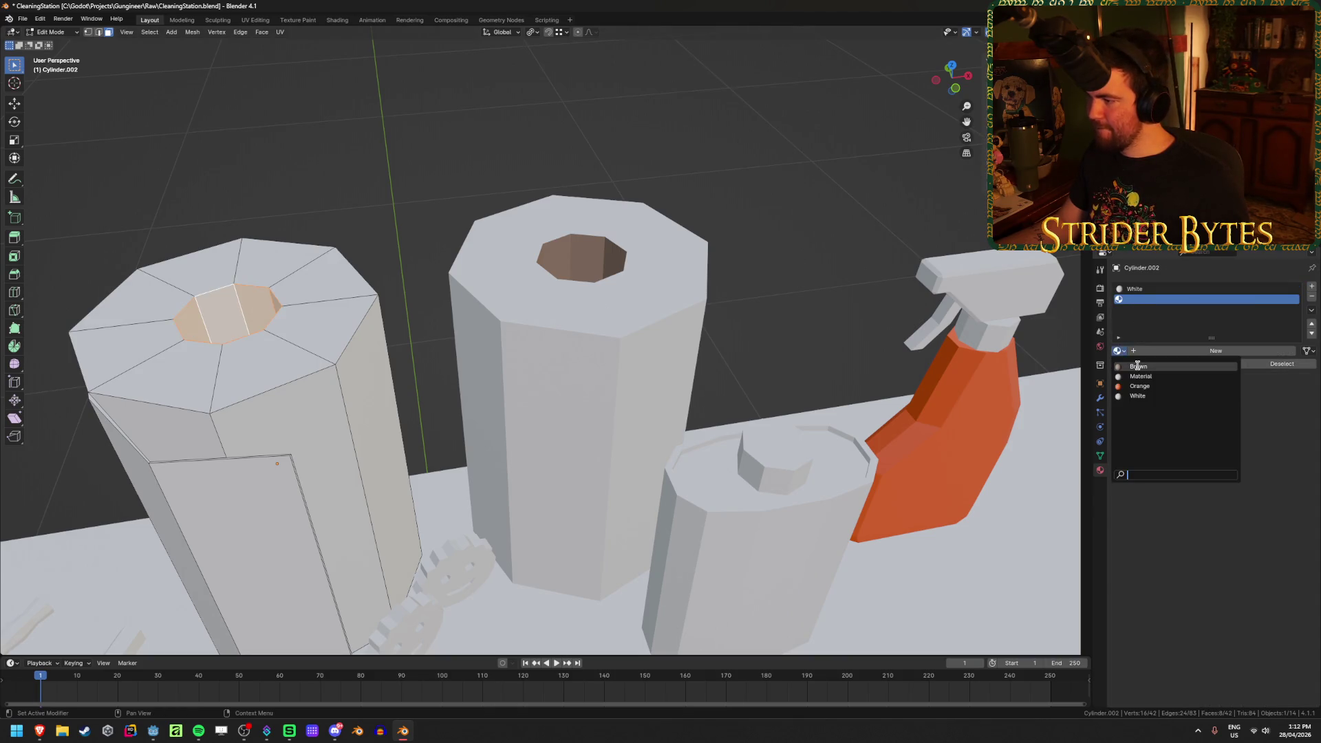
left_click(1139, 366)
left_click(392, 215)
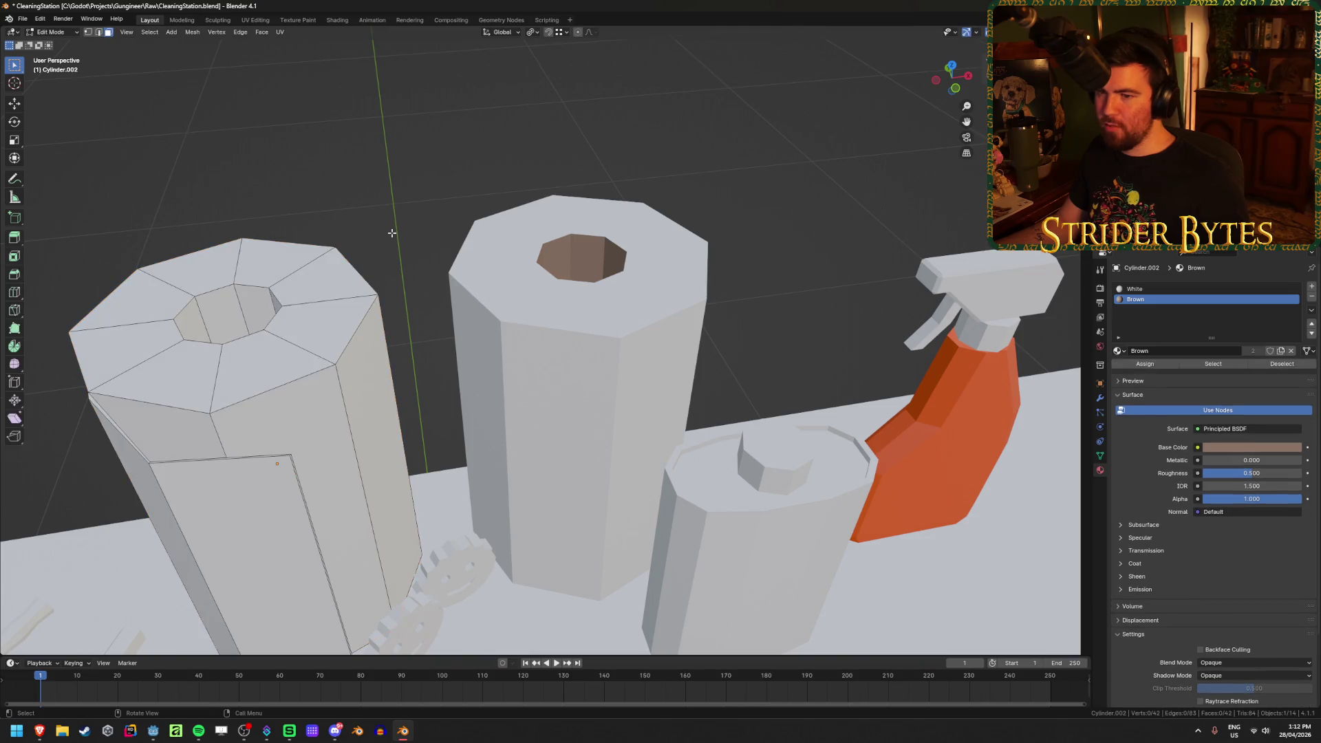
left_click(242, 296, "alt")
left_click(1145, 364)
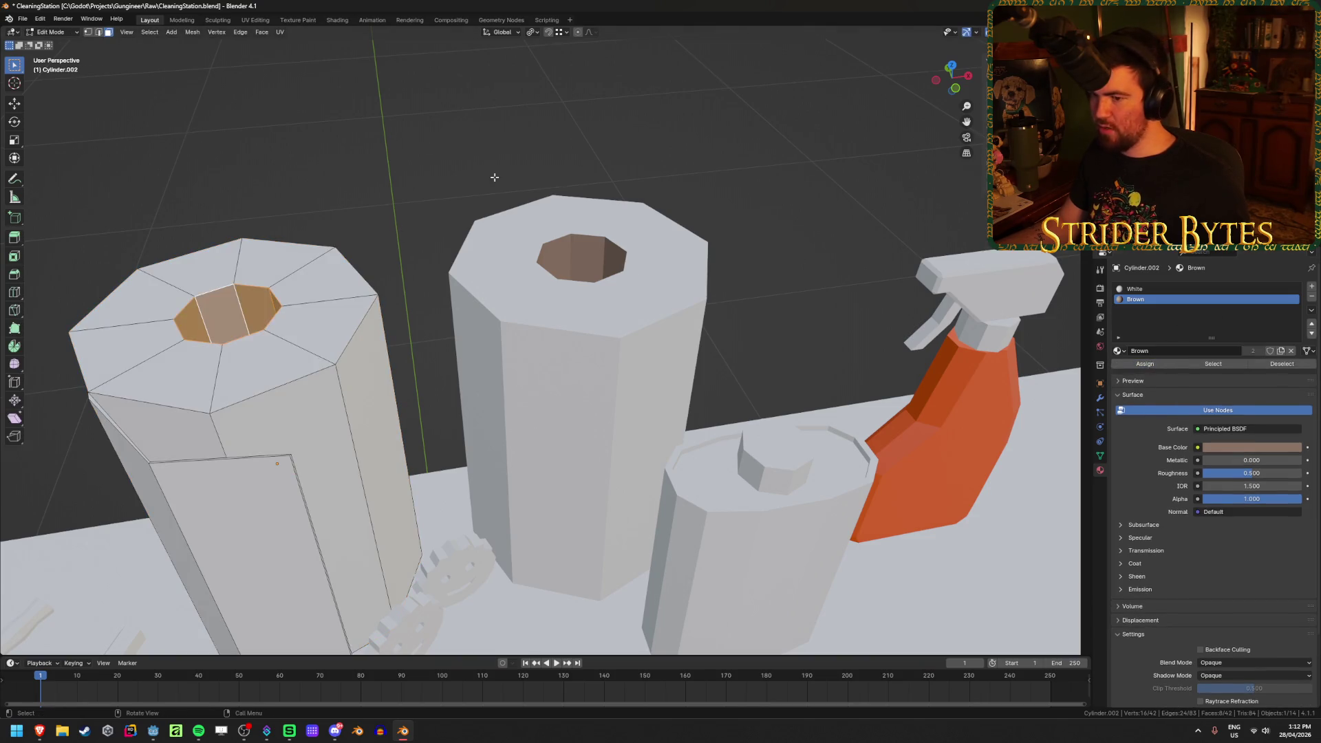
key("Tab")
scroll(453, 181, "down", 2)
scroll(453, 180, "down", 5)
mouse_move(453, 181)
middle_mouse_down()
mouse_move(693, 236)
mouse_move(687, 212)
mouse_move(528, 222)
mouse_move(673, 186)
middle_mouse_up()
key("ctrl+s")
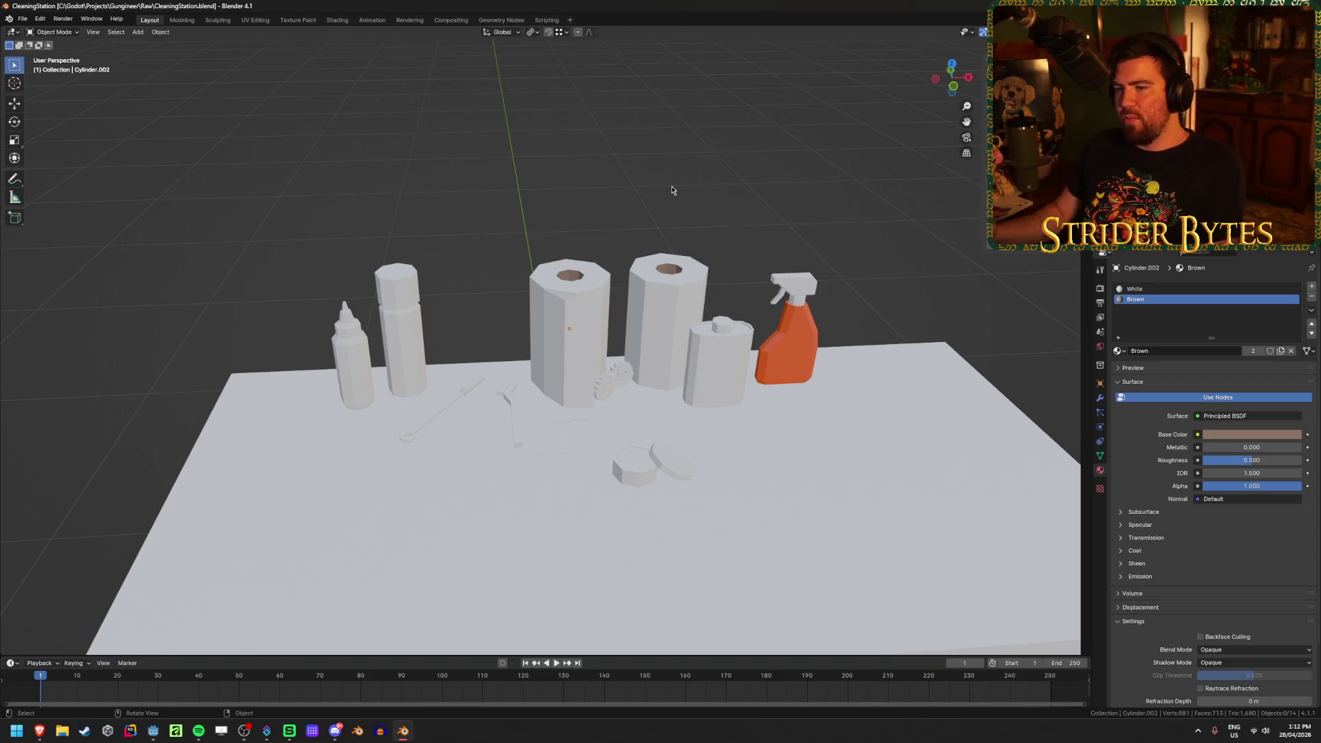
Give the tall cylinder beside the white bottle a new red material
left_click(392, 325)
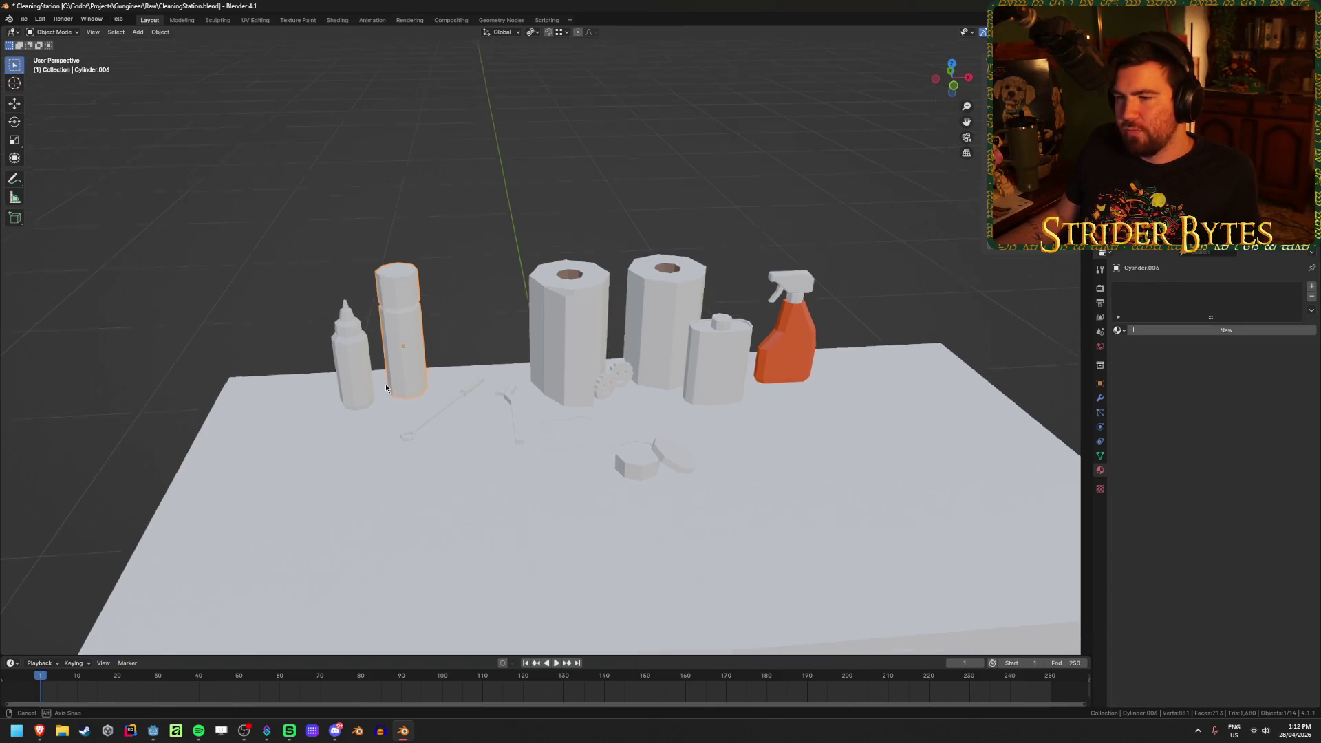
middle_click_drag(385, 385, 394, 365)
key("KP_Decimal")
key("Tab")
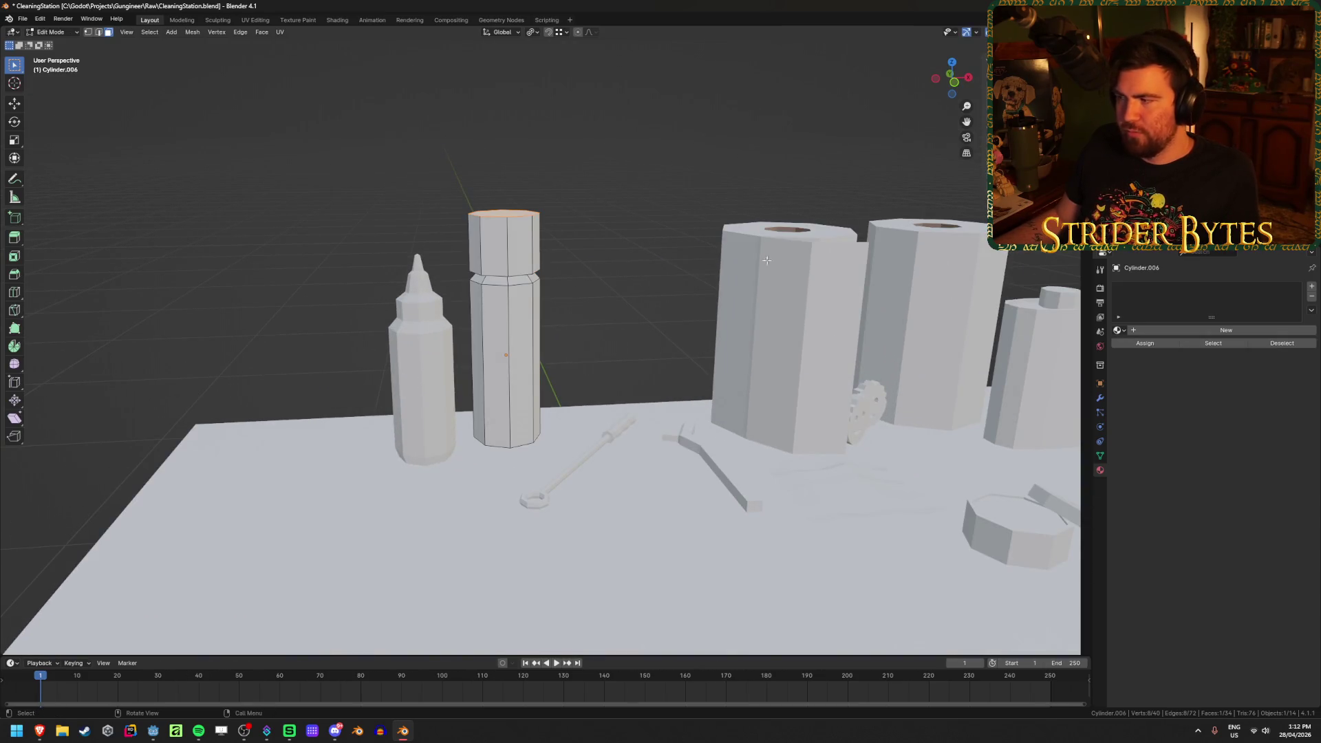
left_click(1163, 333)
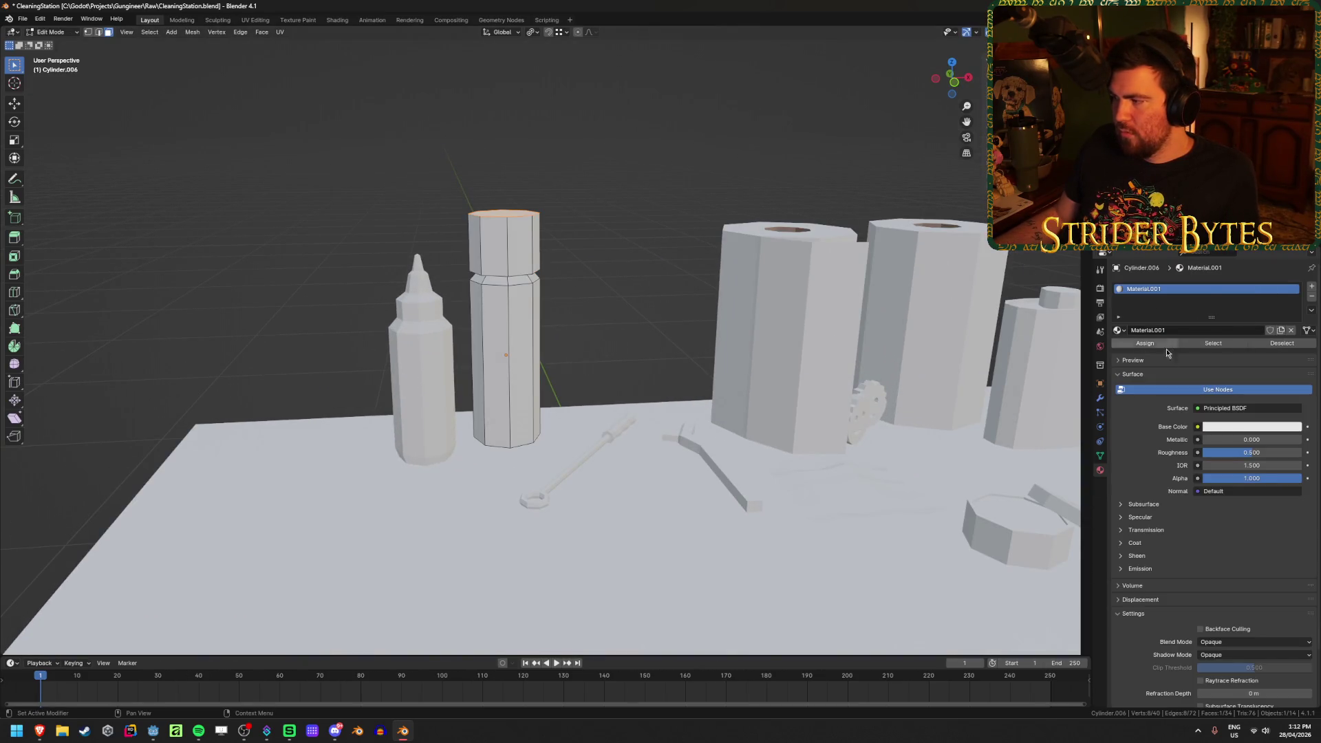
left_click(1233, 432)
left_click_drag(1232, 347, 1239, 346)
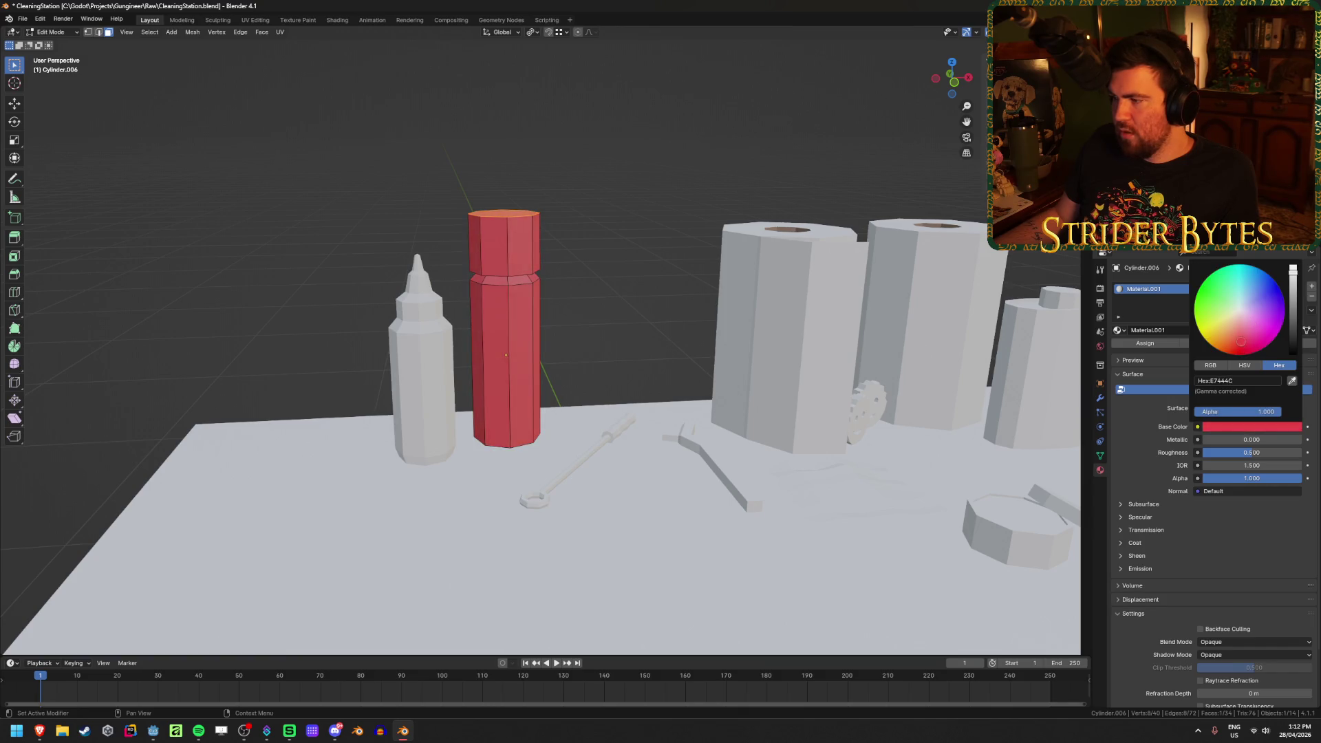
left_click(245, 648)
scroll(245, 647, "up", 3)
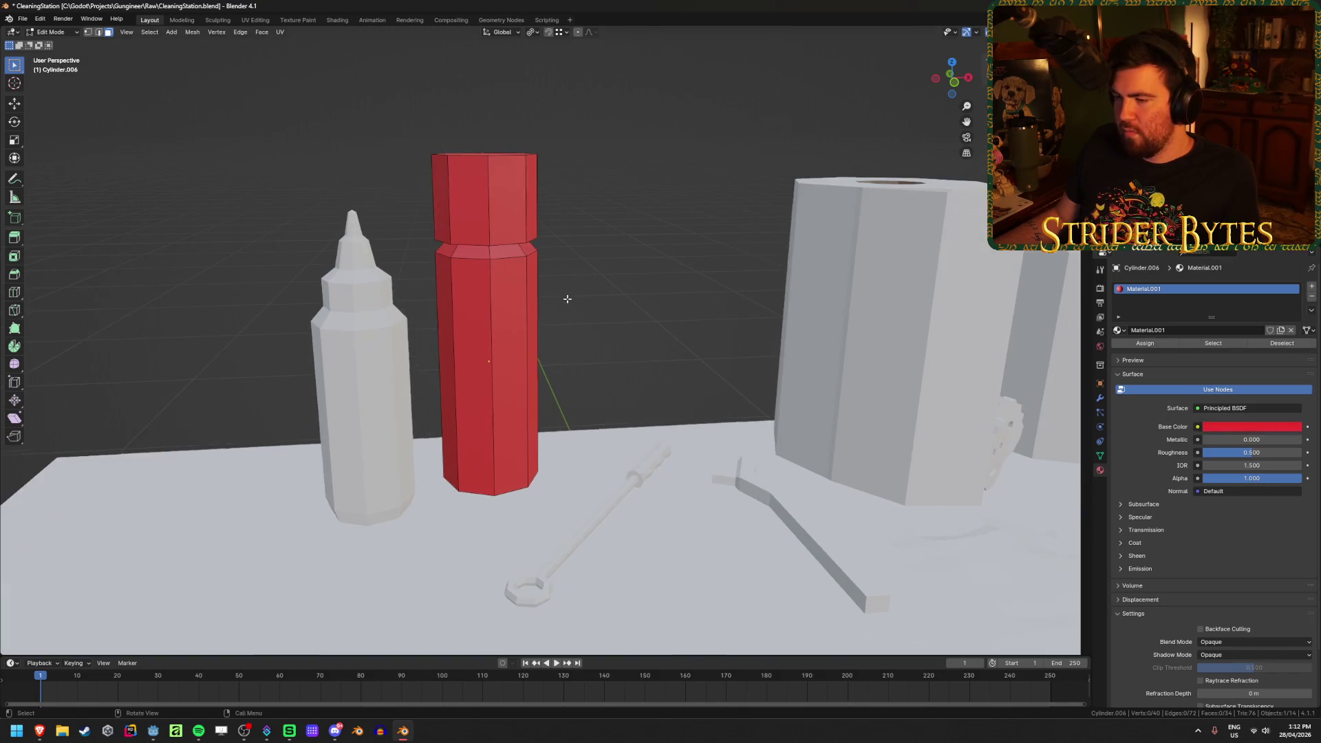
left_click(40, 733)
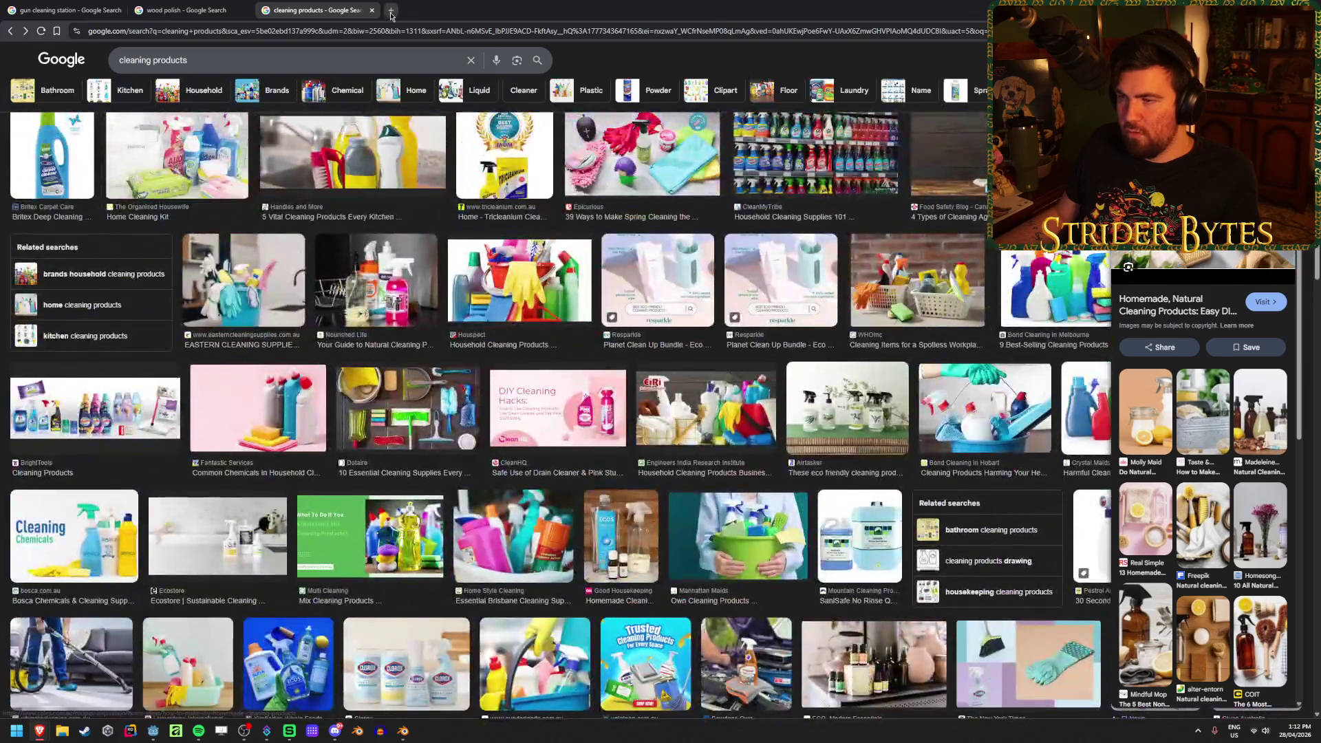
Search Google Images for 'wd40' in a new tab, then return to Blender
left_click(391, 10)
type("wd40")
key("Return")
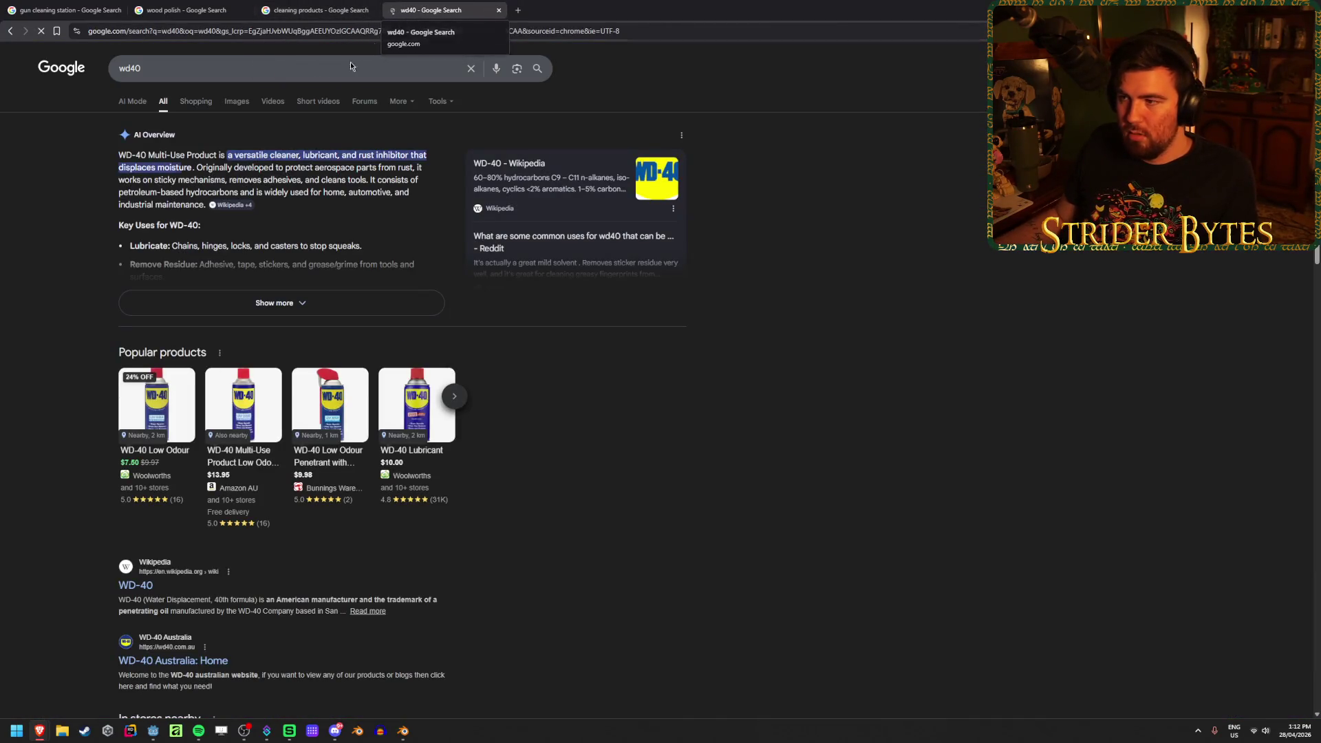
left_click(234, 102)
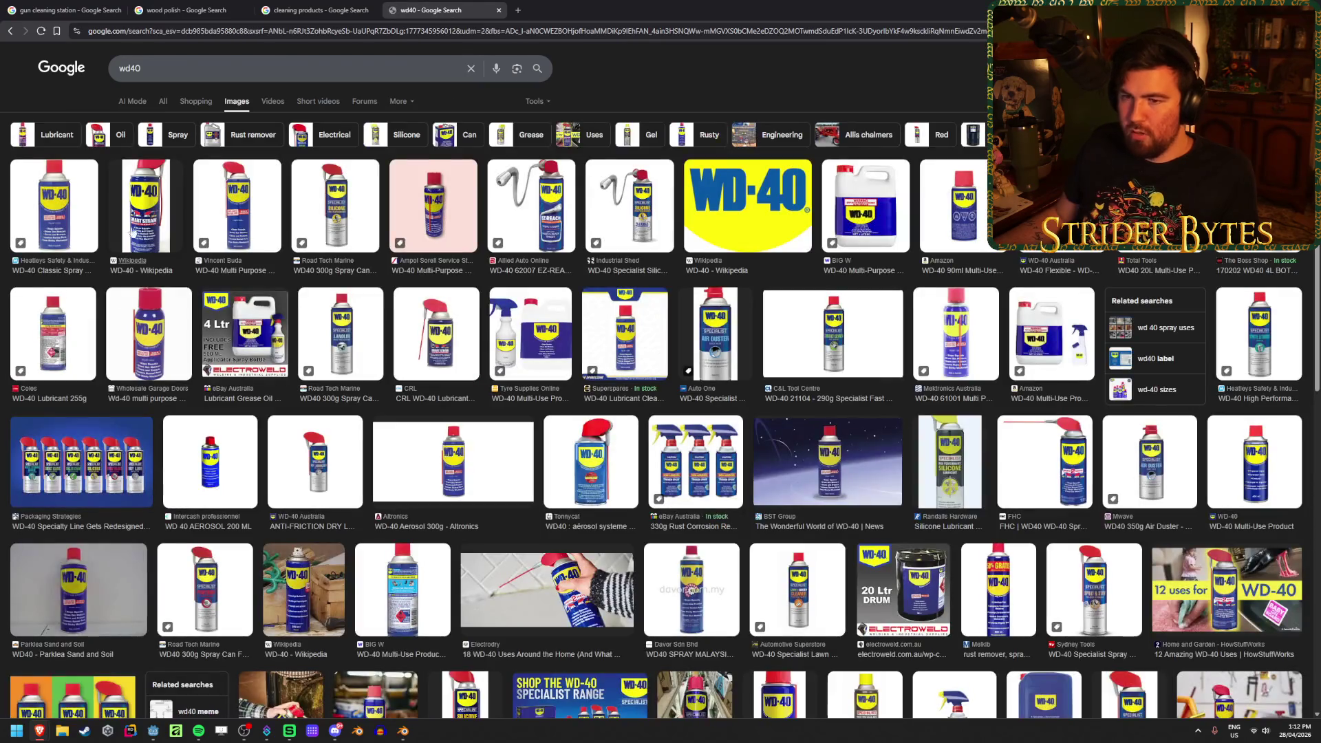
key("alt+Tab")
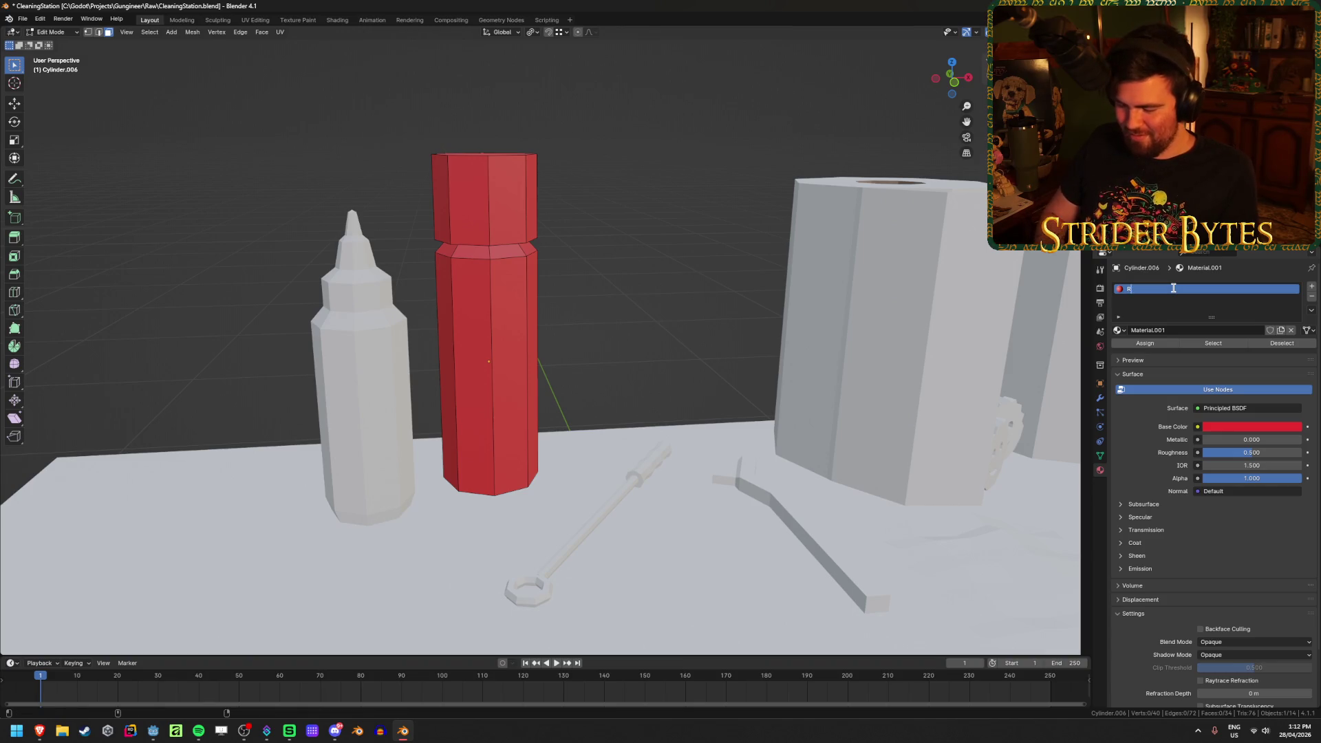
type("Red")
Add a new 'Blue' material slot and select the can's lower body and bottom faces
left_click(1312, 287)
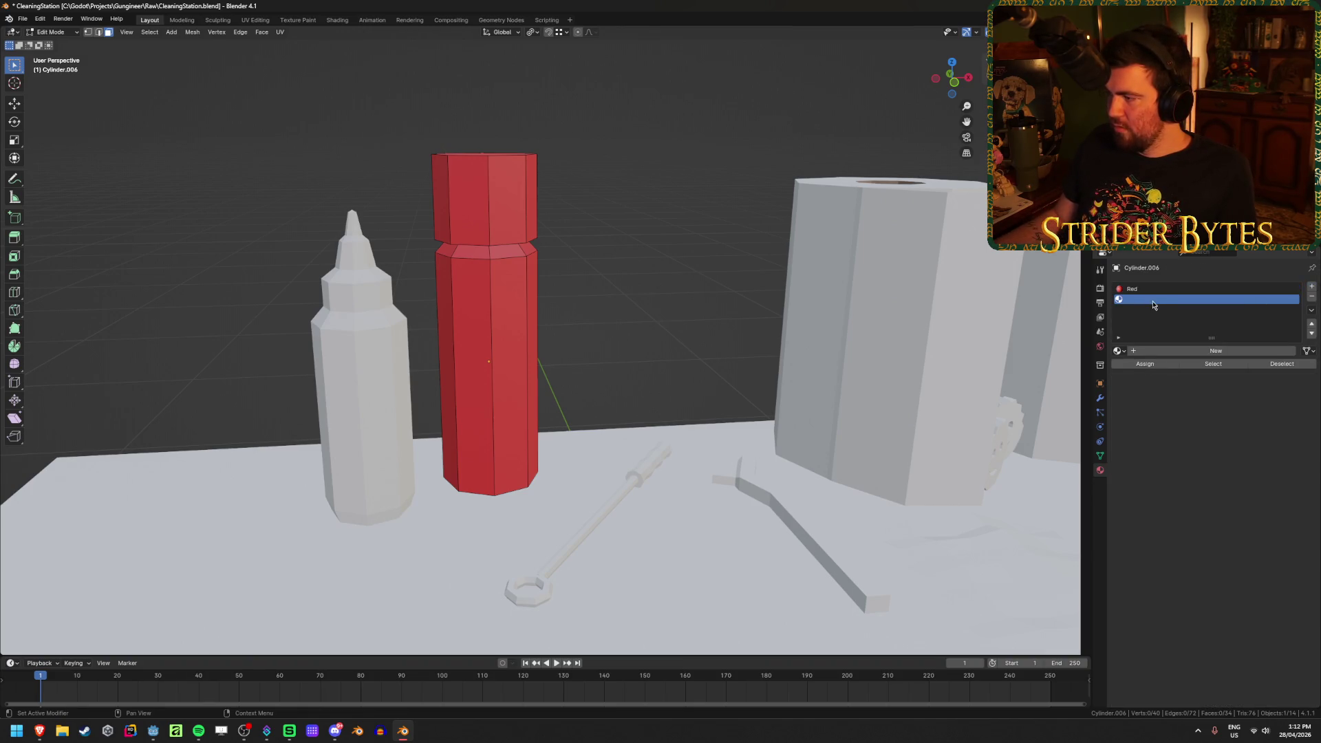
left_click(1192, 350)
type("Blue")
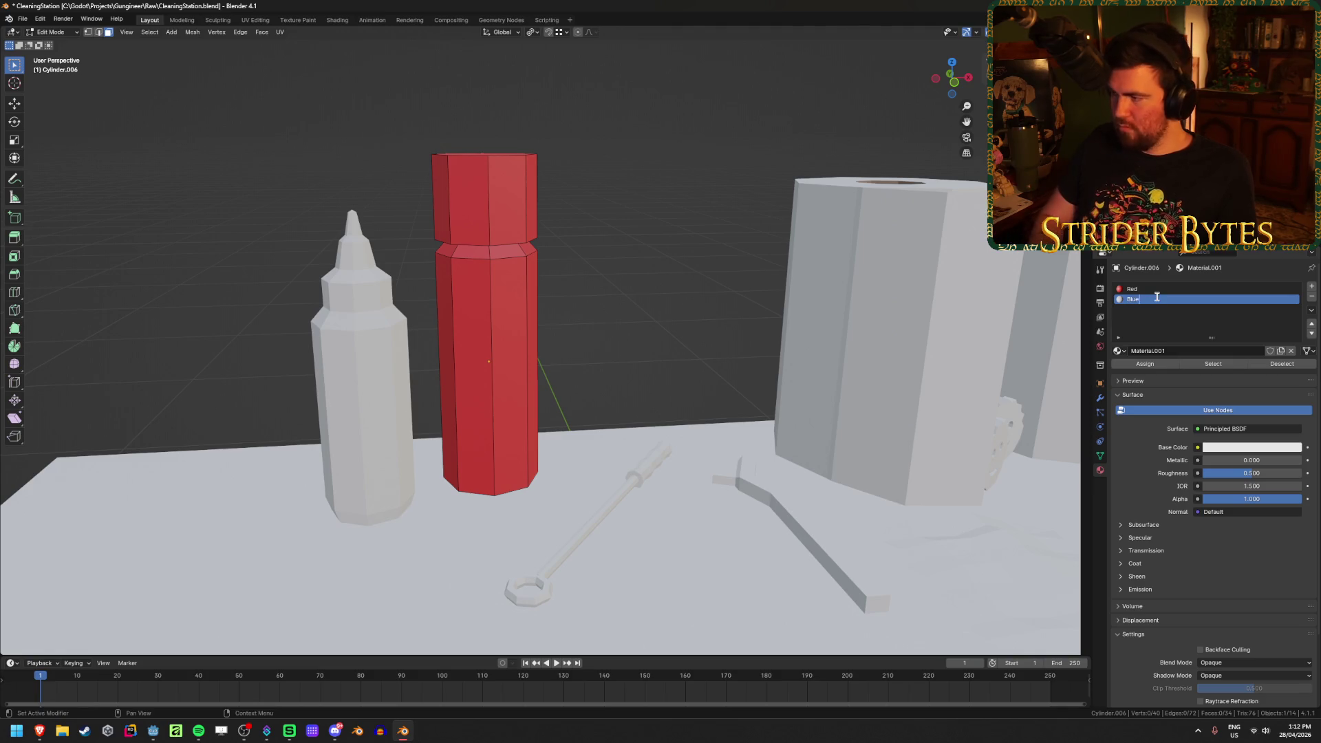
key("Return")
left_click(490, 357, "alt")
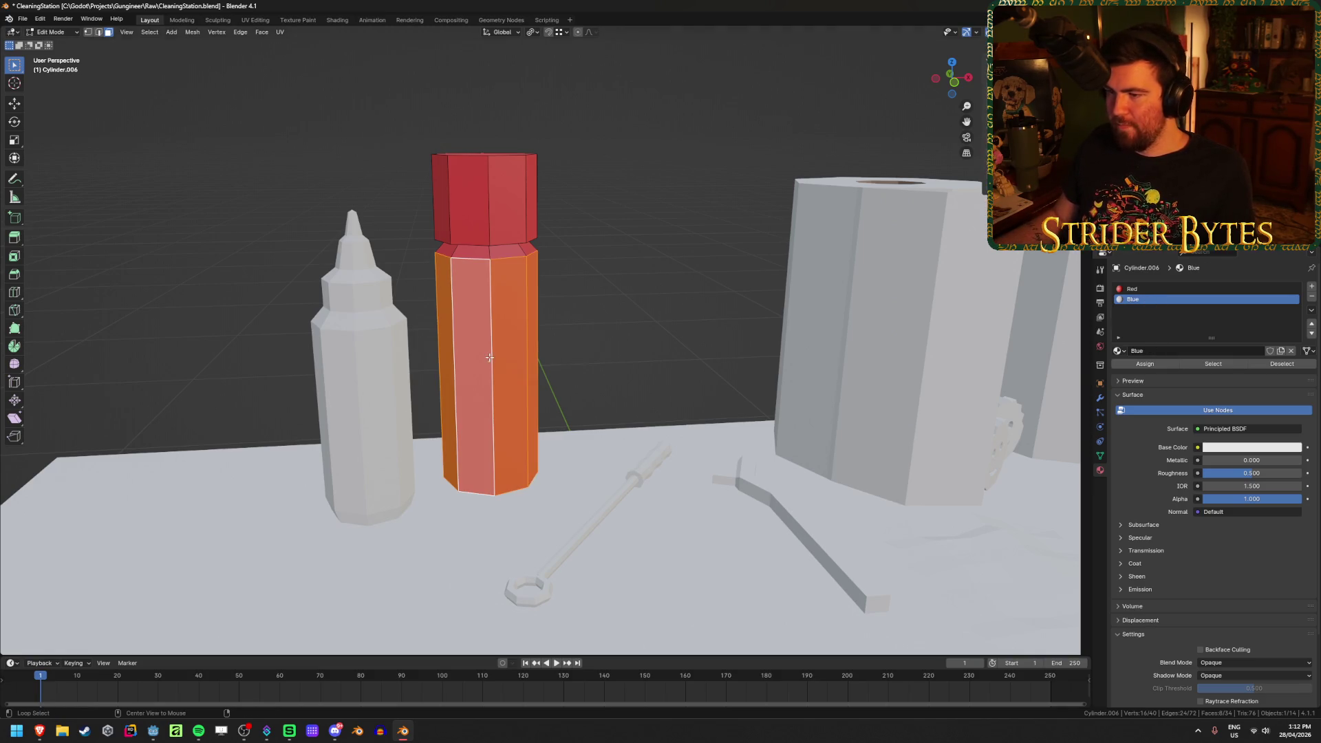
key("alt+z")
mouse_move(544, 440)
middle_mouse_down()
mouse_move(549, 378)
mouse_move(472, 501)
middle_mouse_up()
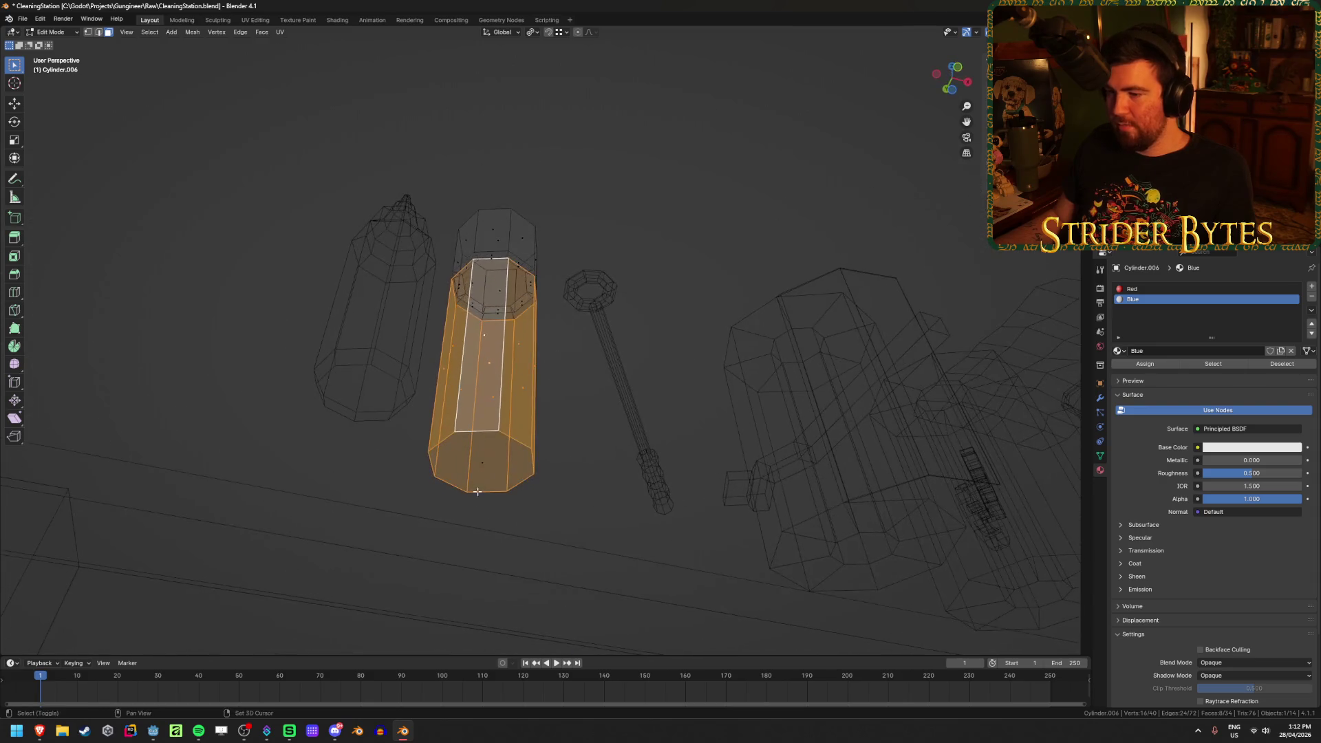
left_click(482, 463, "shift")
key("alt+z")
key("alt+z")
middle_click_drag(593, 271, 570, 346)
key("alt+z")
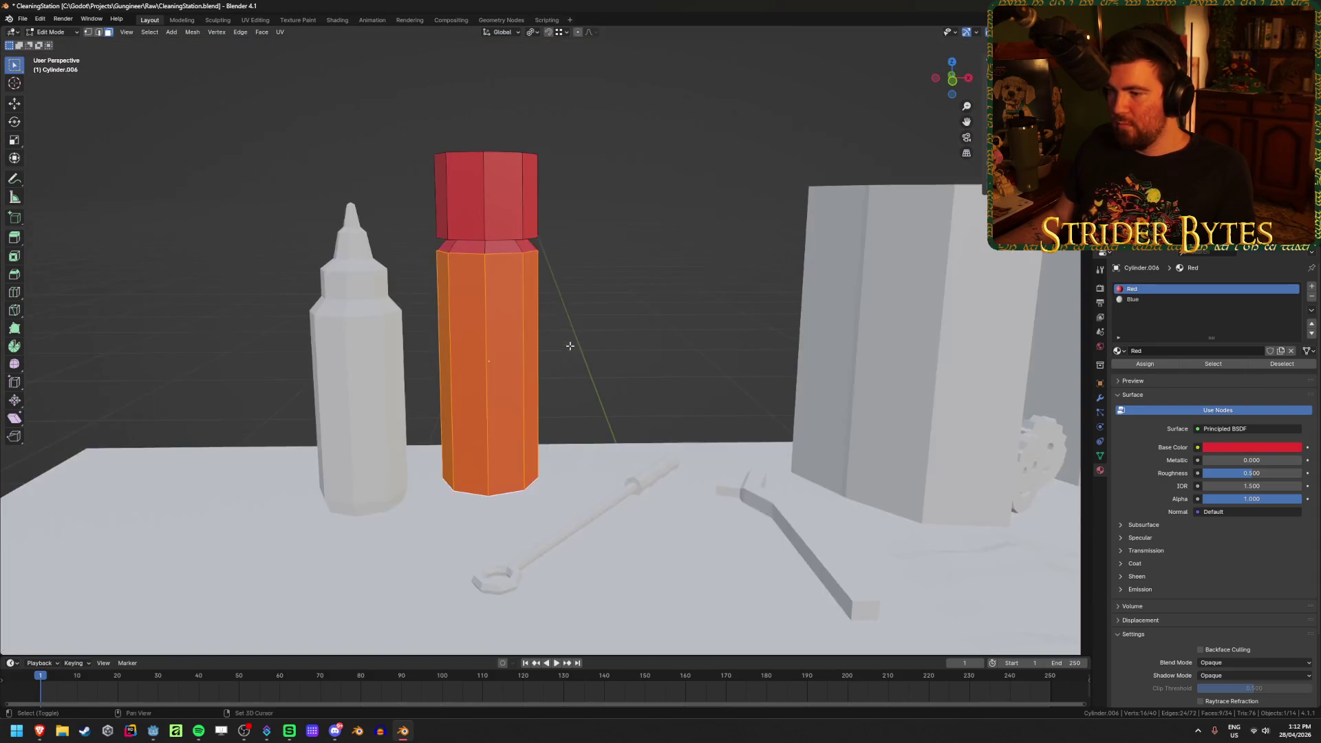
Assign Blue to the selected body faces and set its base colour to blue
left_click(1153, 299)
left_click(1157, 363)
left_click(1252, 448)
left_click_drag(1240, 331, 1270, 315)
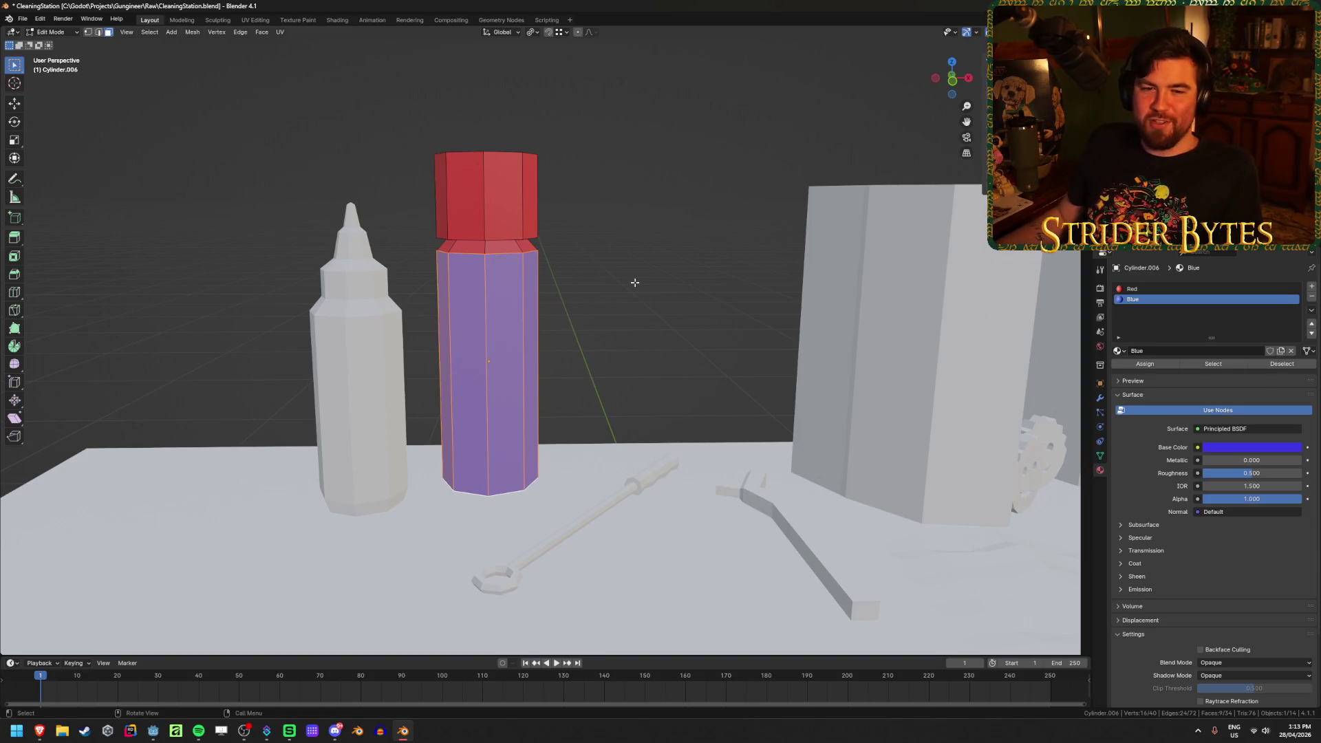
Assign a new light grey 'Silver' material to the ring of faces under the red cap
left_click(488, 247, "alt")
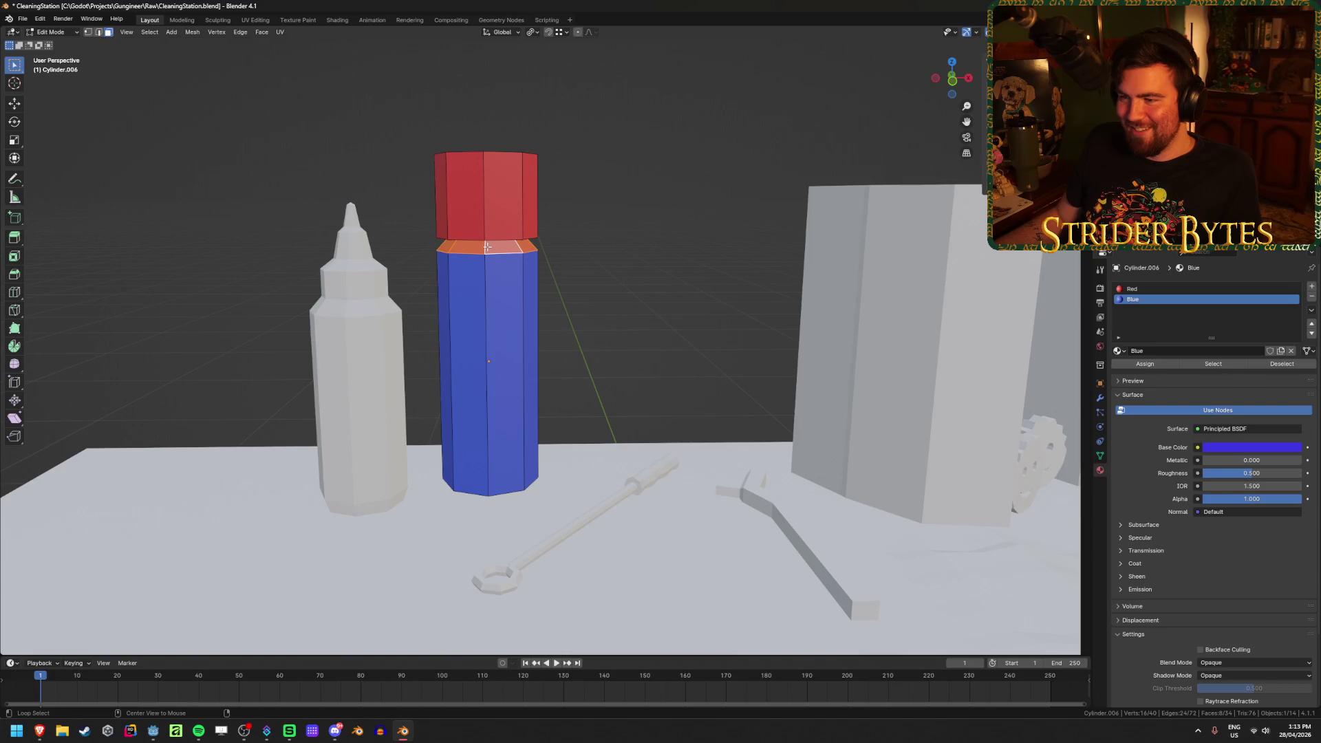
left_click(1312, 285)
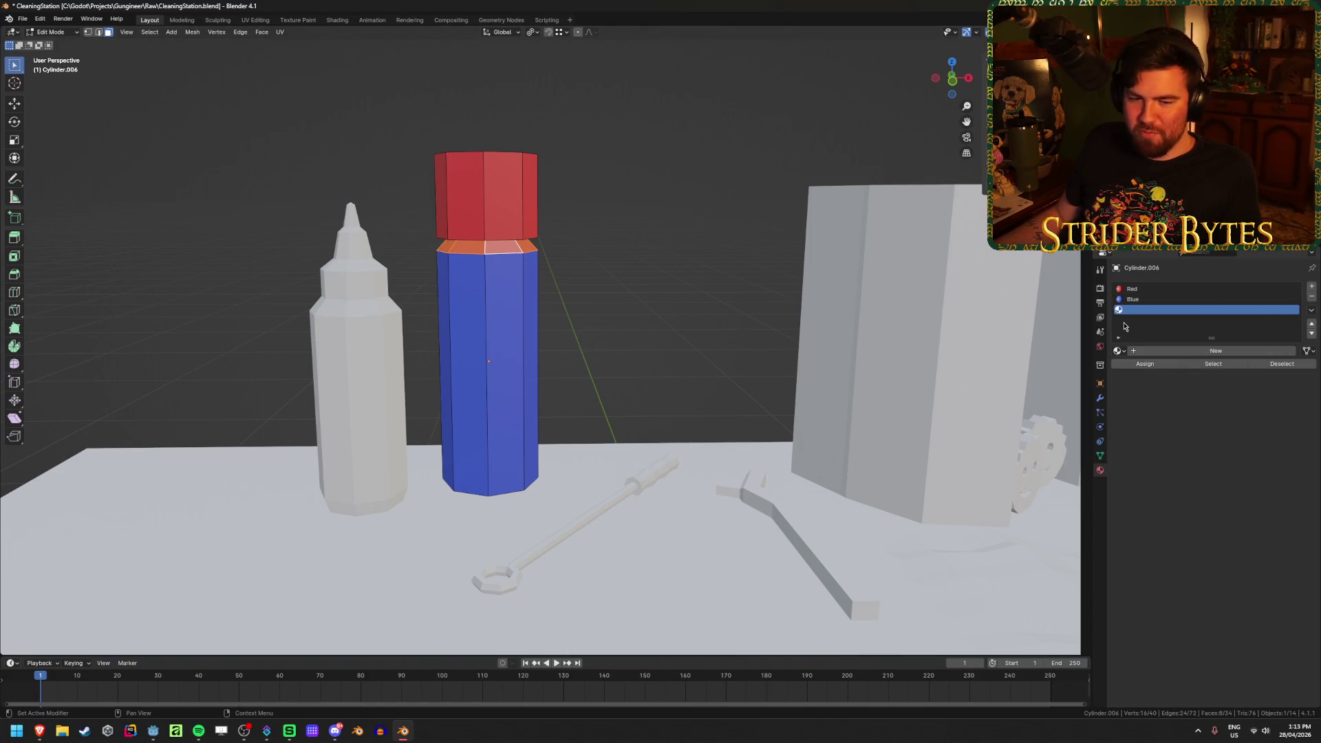
left_click(1162, 351)
type("s")
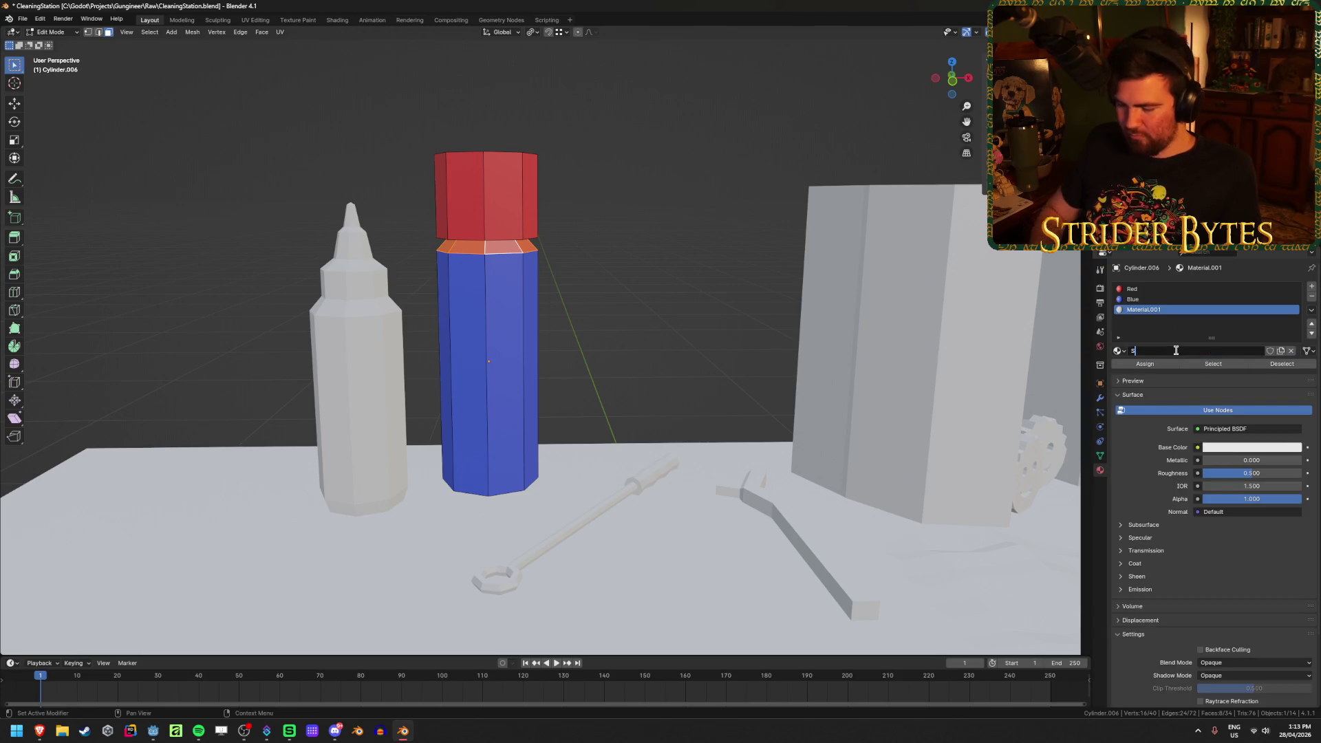
type("er")
key("Return")
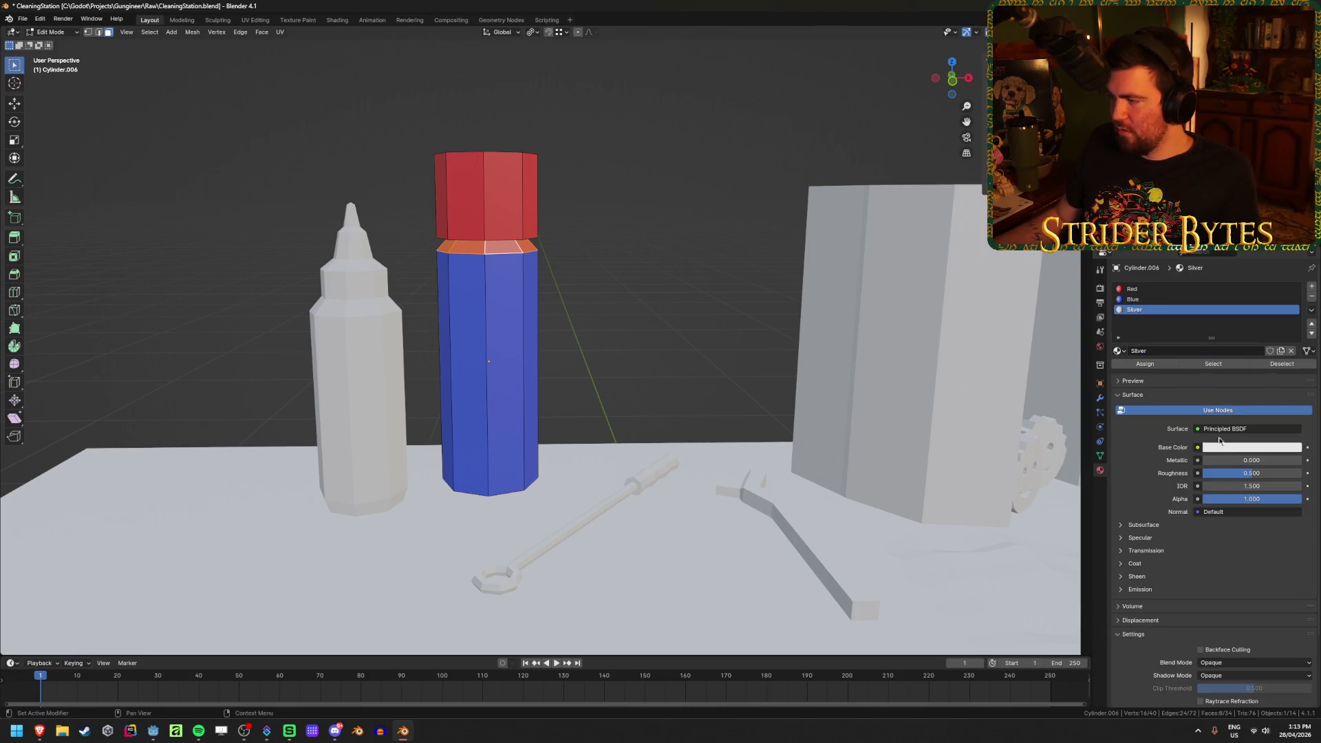
left_click(1159, 365)
left_click(1251, 452)
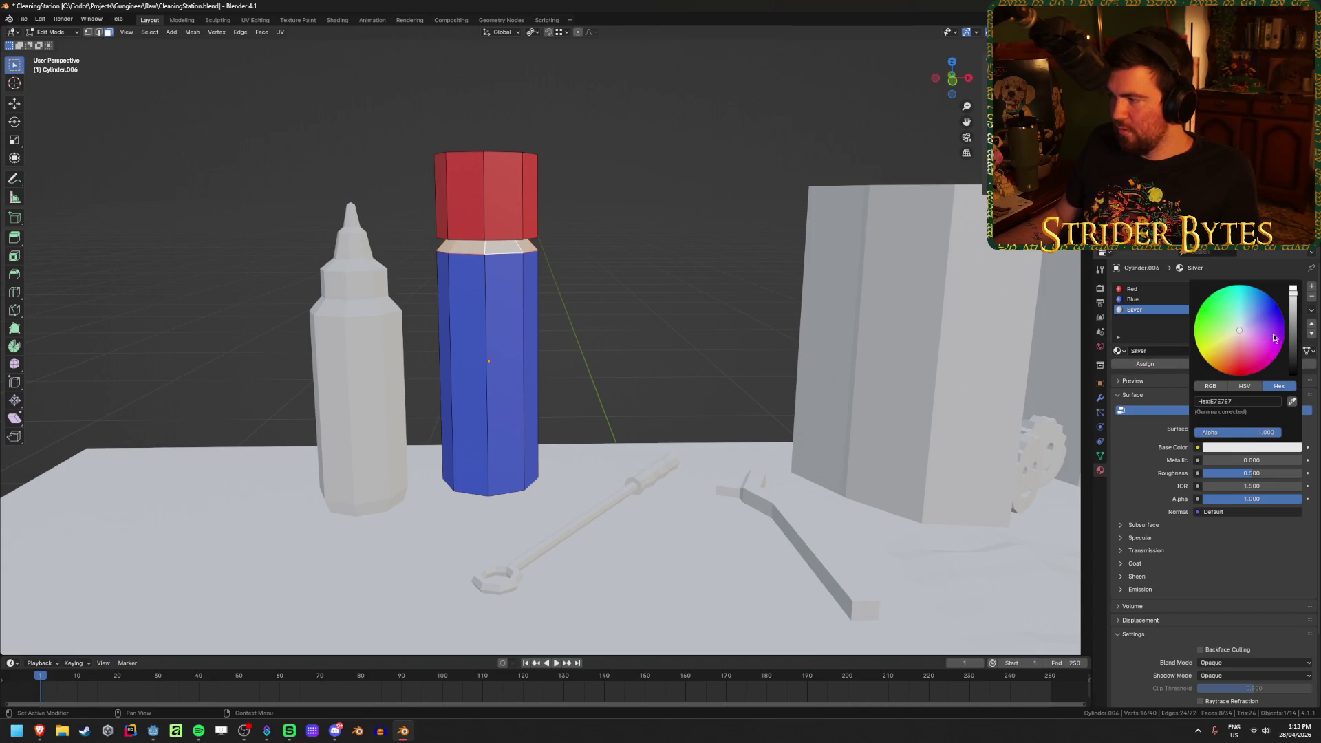
left_click_drag(1294, 303, 1294, 311)
key("Tab")
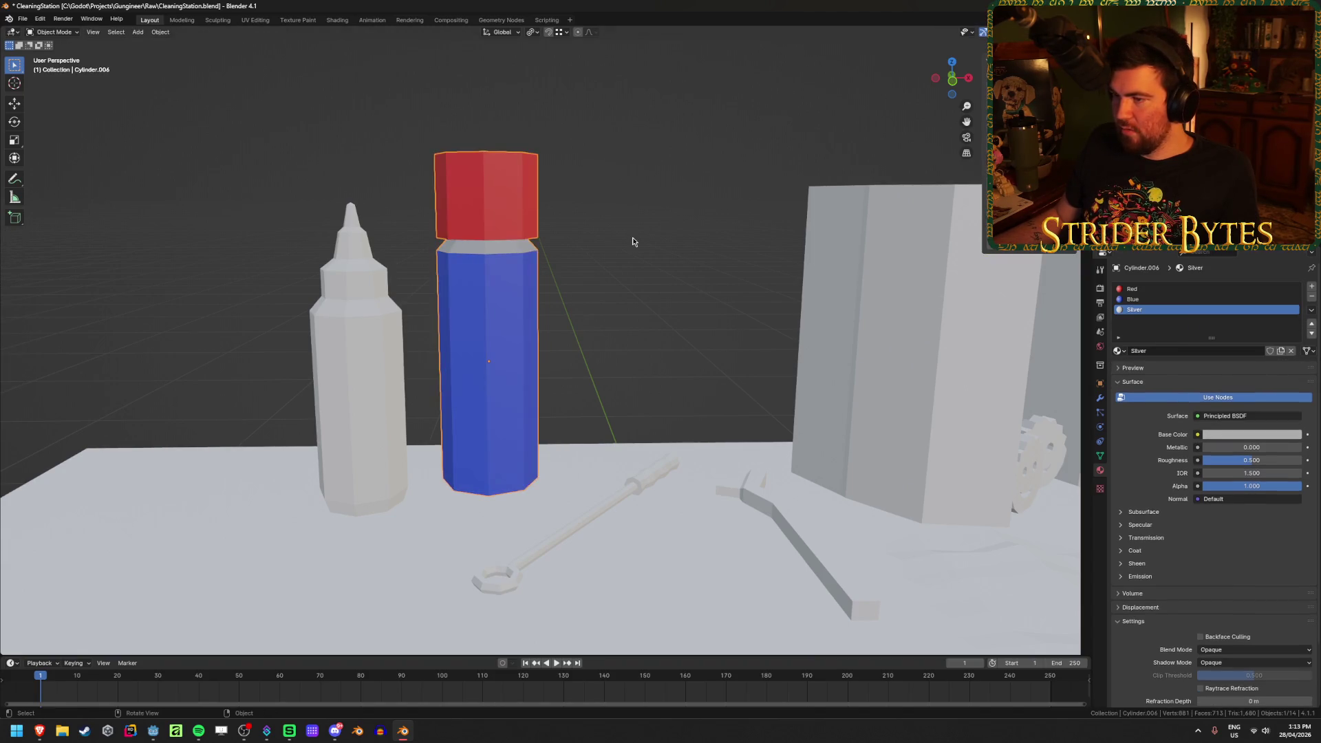
Select the squeeze bottle's body faces in Edit Mode from the front view
scroll(633, 241, "down", 5)
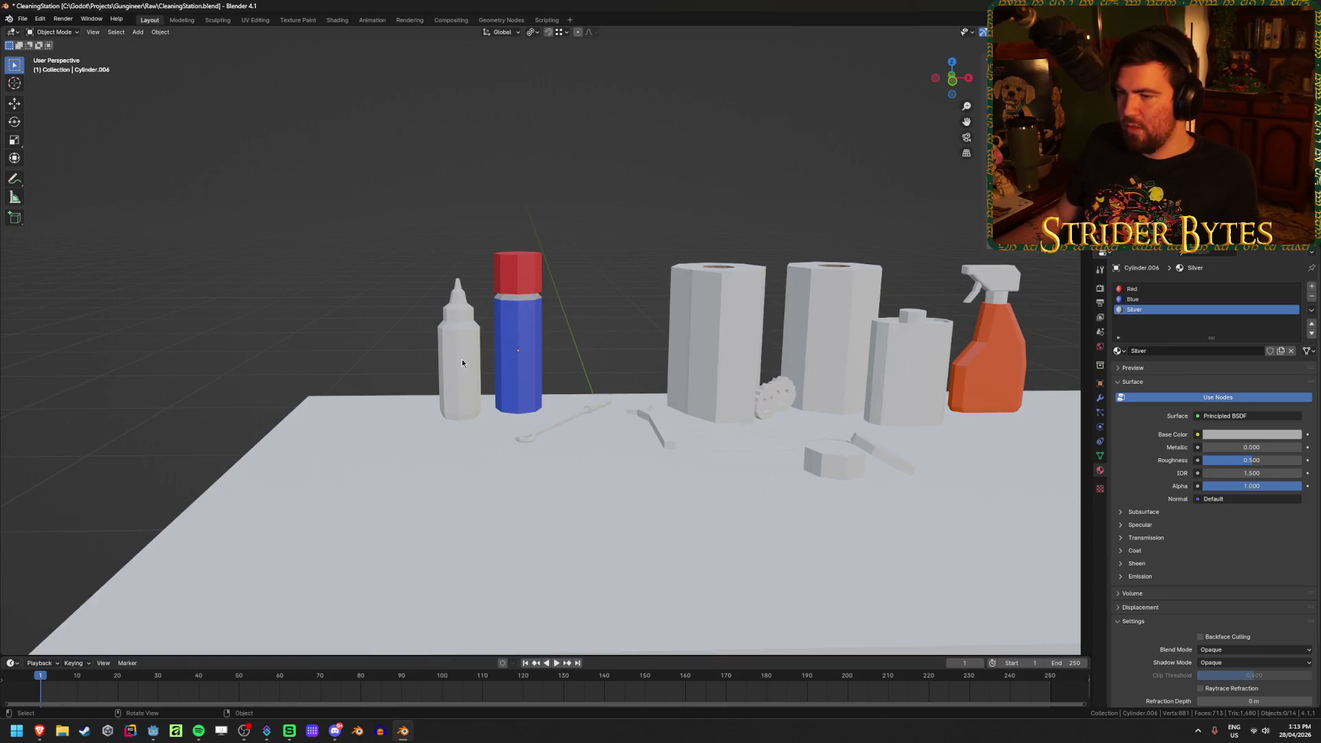
left_click(463, 363)
scroll(578, 333, "up", 5)
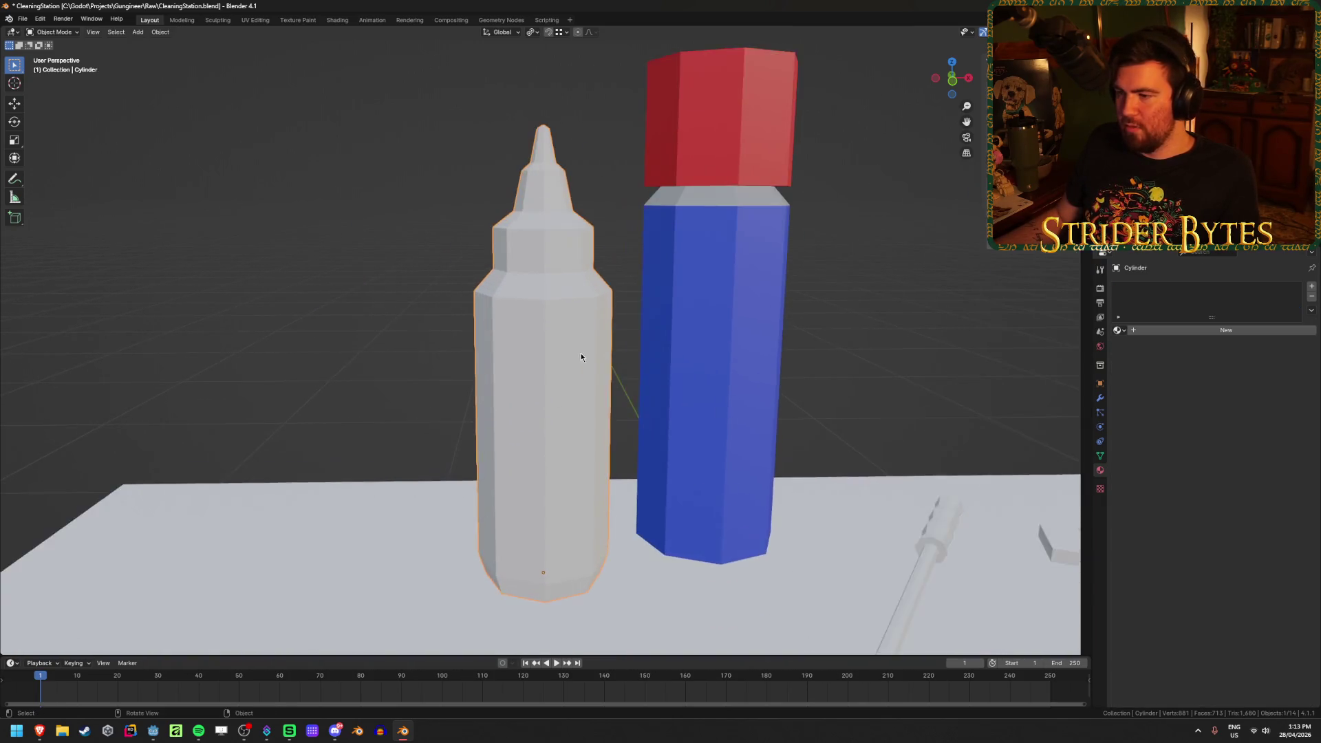
scroll(582, 356, "down", 2)
key("Tab")
key("KP_1")
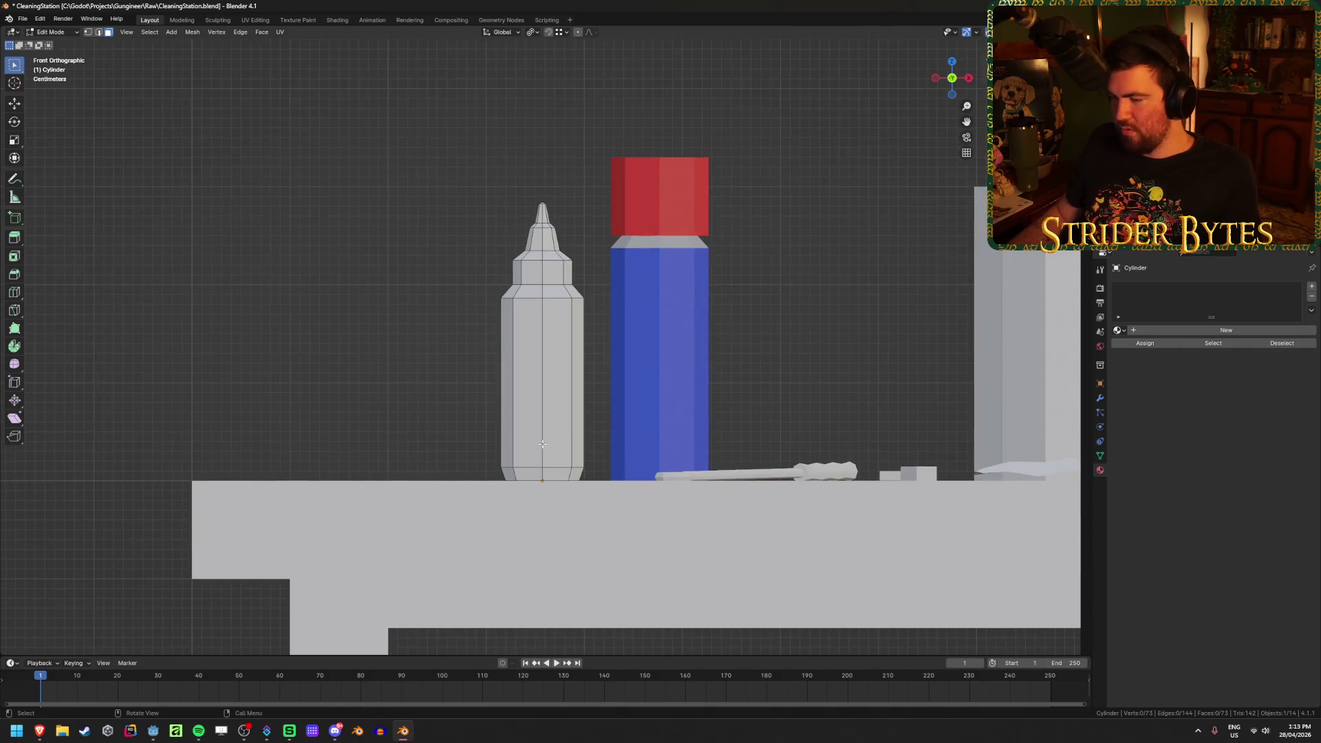
key("alt+z")
left_click_drag(453, 526, 615, 284)
key("alt+z")
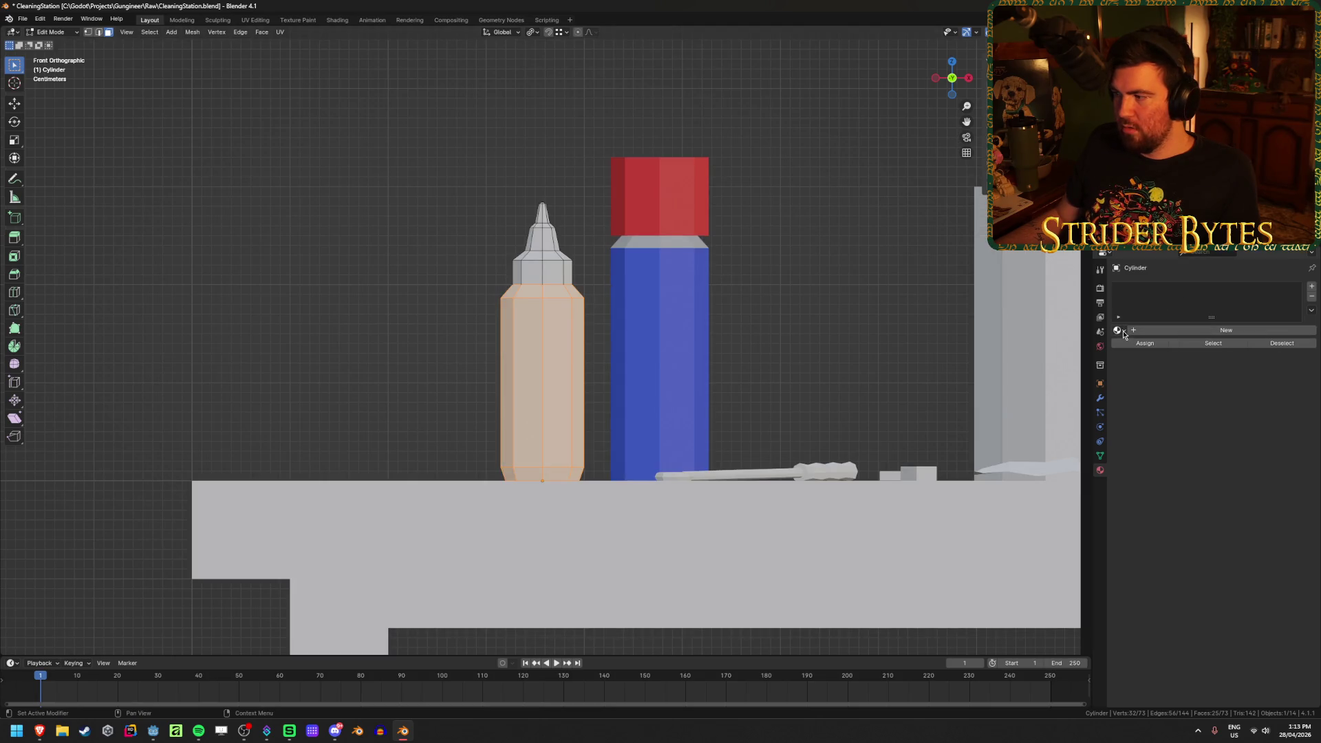
Give the bottle White as its base material and assign Brown to the body faces
left_click(1122, 331)
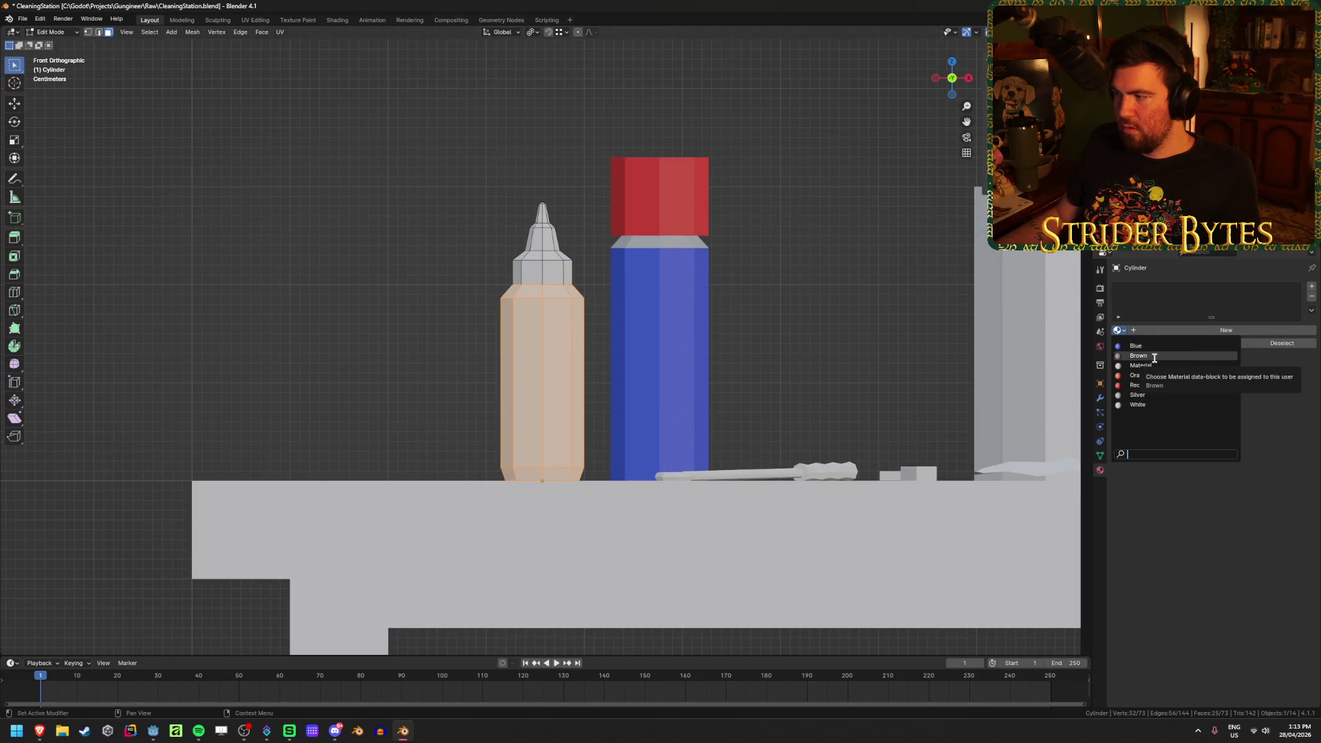
left_click(1137, 405)
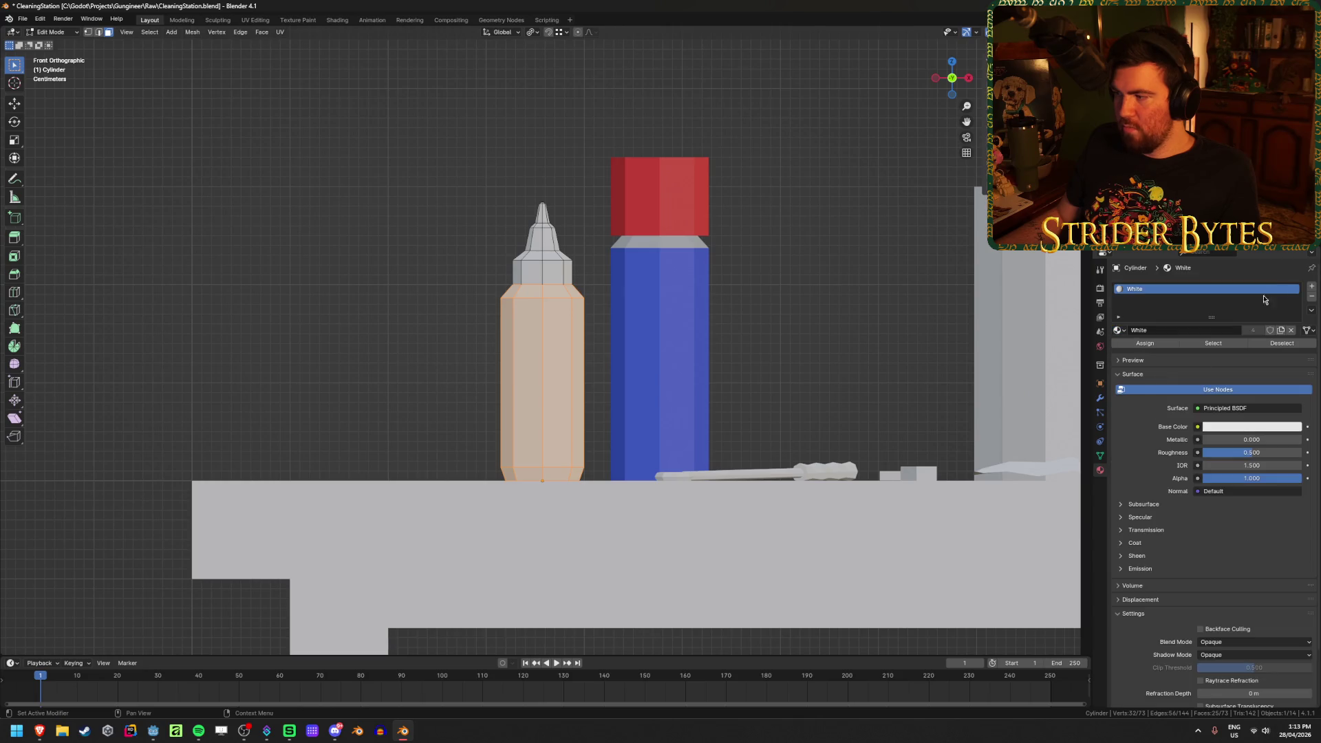
left_click(1311, 290)
left_click(1119, 351)
left_click(1162, 382)
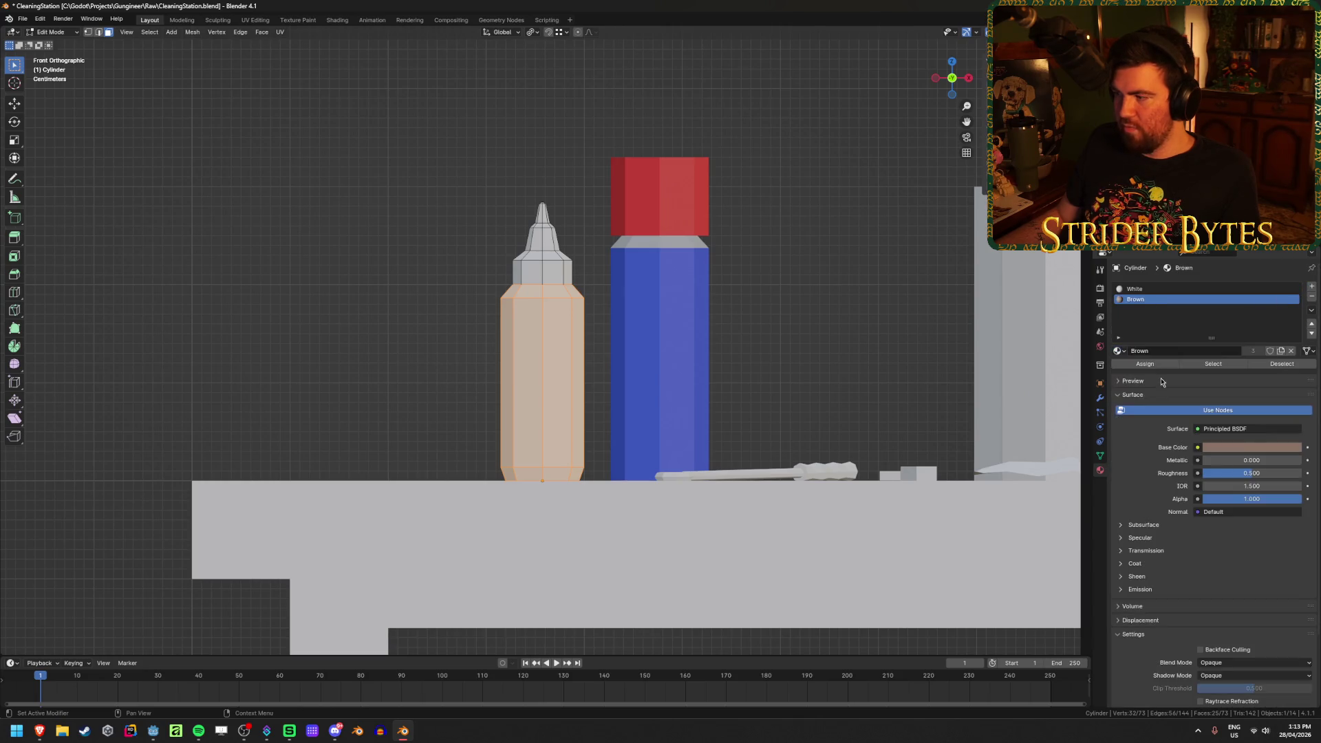
left_click(1145, 364)
key("Tab")
mouse_move(365, 307)
middle_mouse_down()
mouse_move(398, 331)
mouse_move(374, 306)
mouse_move(396, 314)
mouse_move(571, 250)
mouse_move(586, 368)
middle_mouse_up()
scroll(399, 331, "down", 5)
scroll(587, 369, "up", 3)
left_click(586, 395)
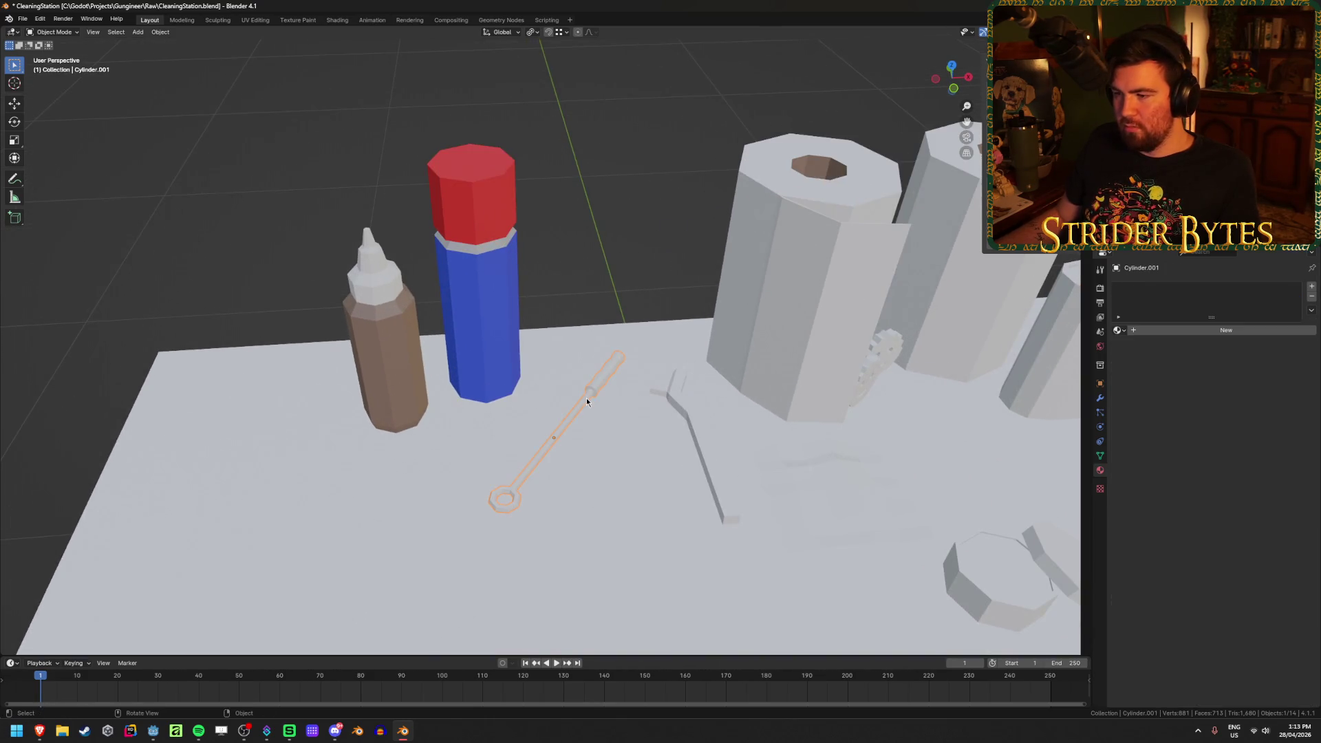
Give the long thin tool the existing Silver material
left_click(1117, 330)
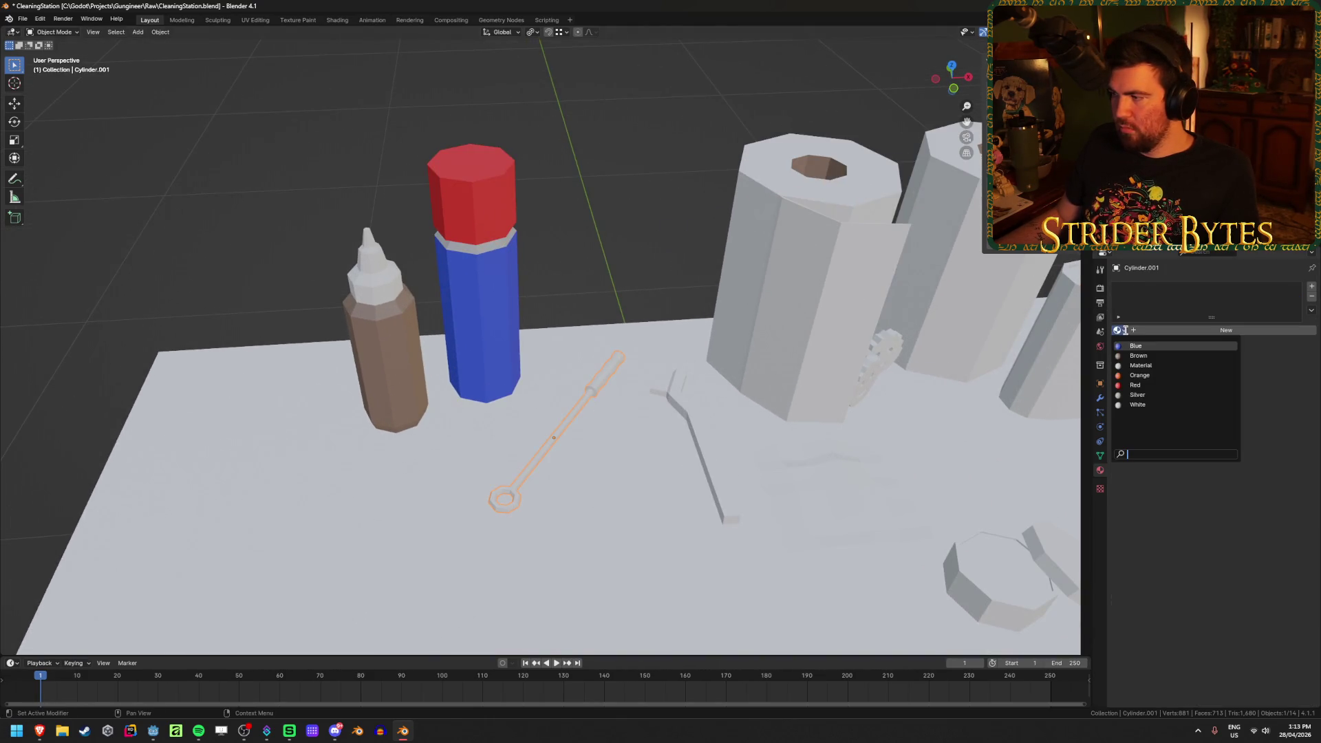
left_click(1156, 395)
mouse_move(614, 200)
middle_mouse_down()
mouse_move(649, 271)
mouse_move(598, 200)
middle_mouse_up()
Give the small brush a new material named 'Black' with a black base colour
left_click(606, 301)
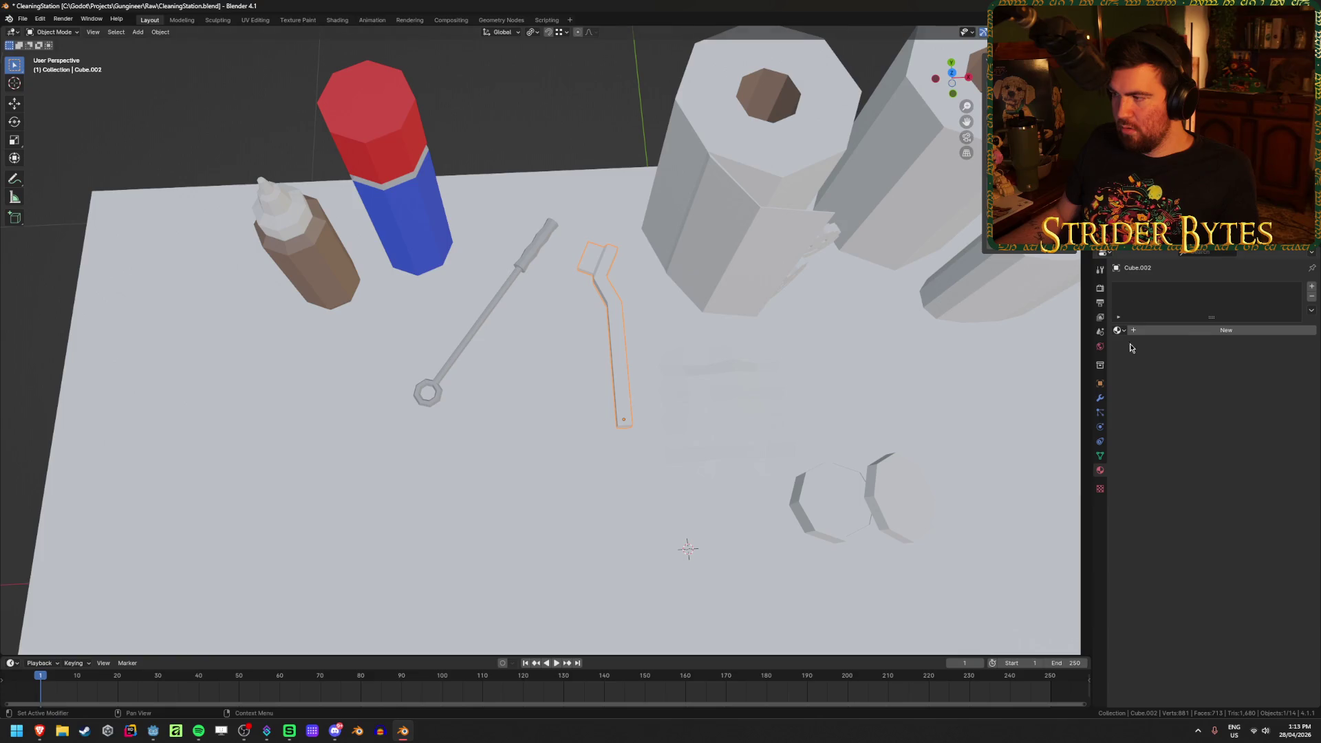
left_click(1154, 330)
left_click(1168, 328)
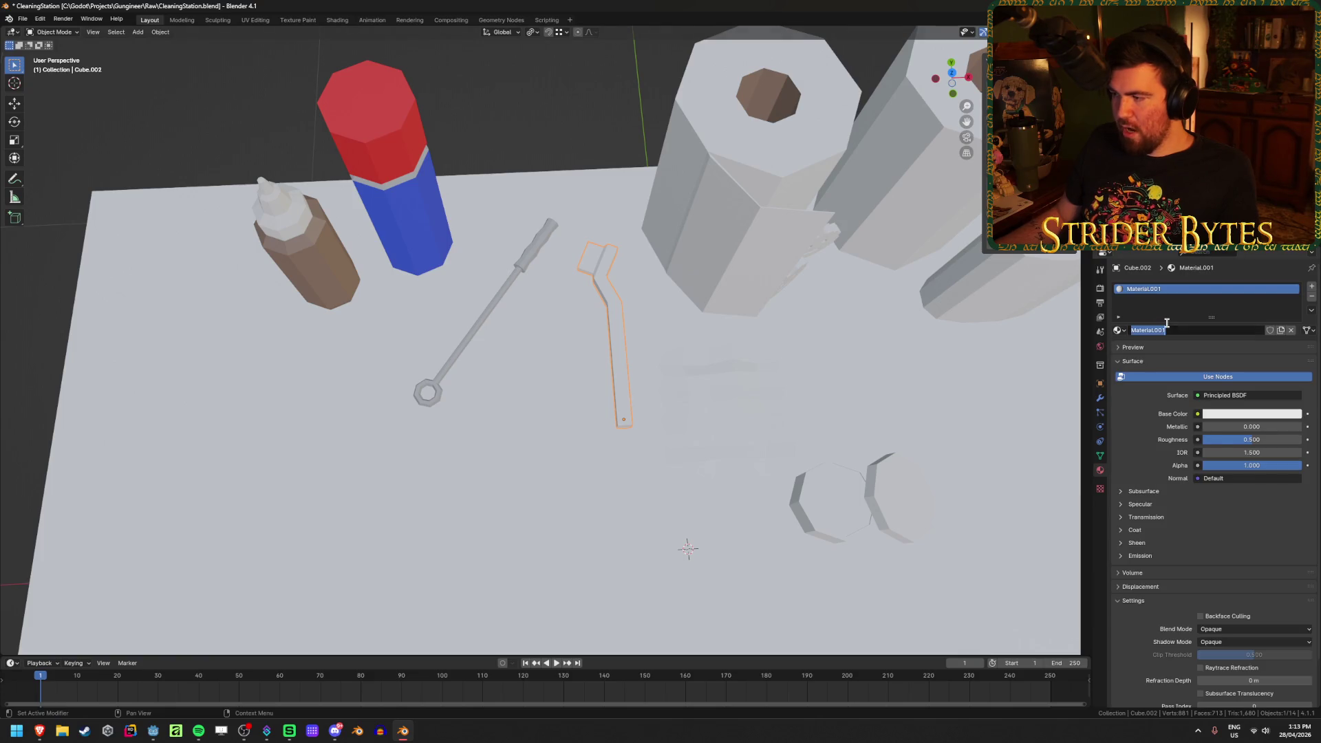
type("Black")
key("Return")
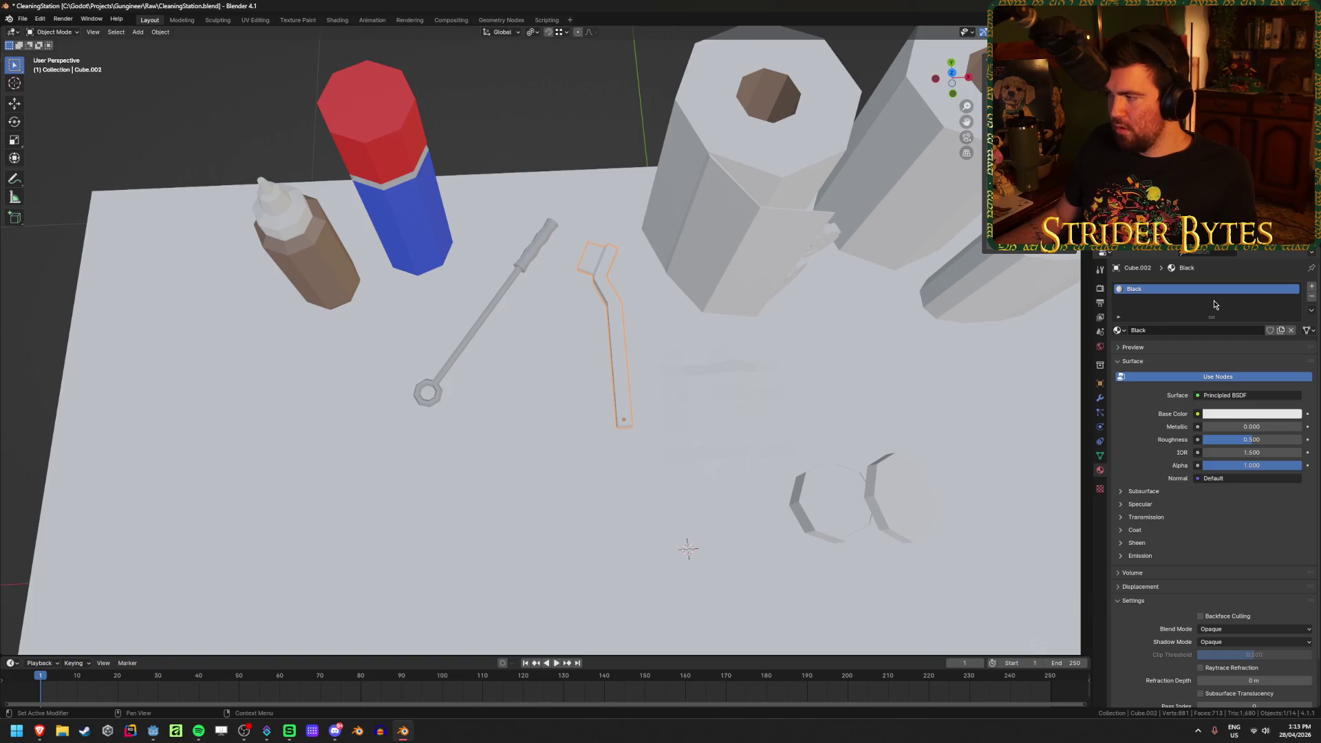
left_click(1247, 413)
left_click_drag(1293, 258, 1294, 337)
middle_click_drag(826, 323, 691, 302)
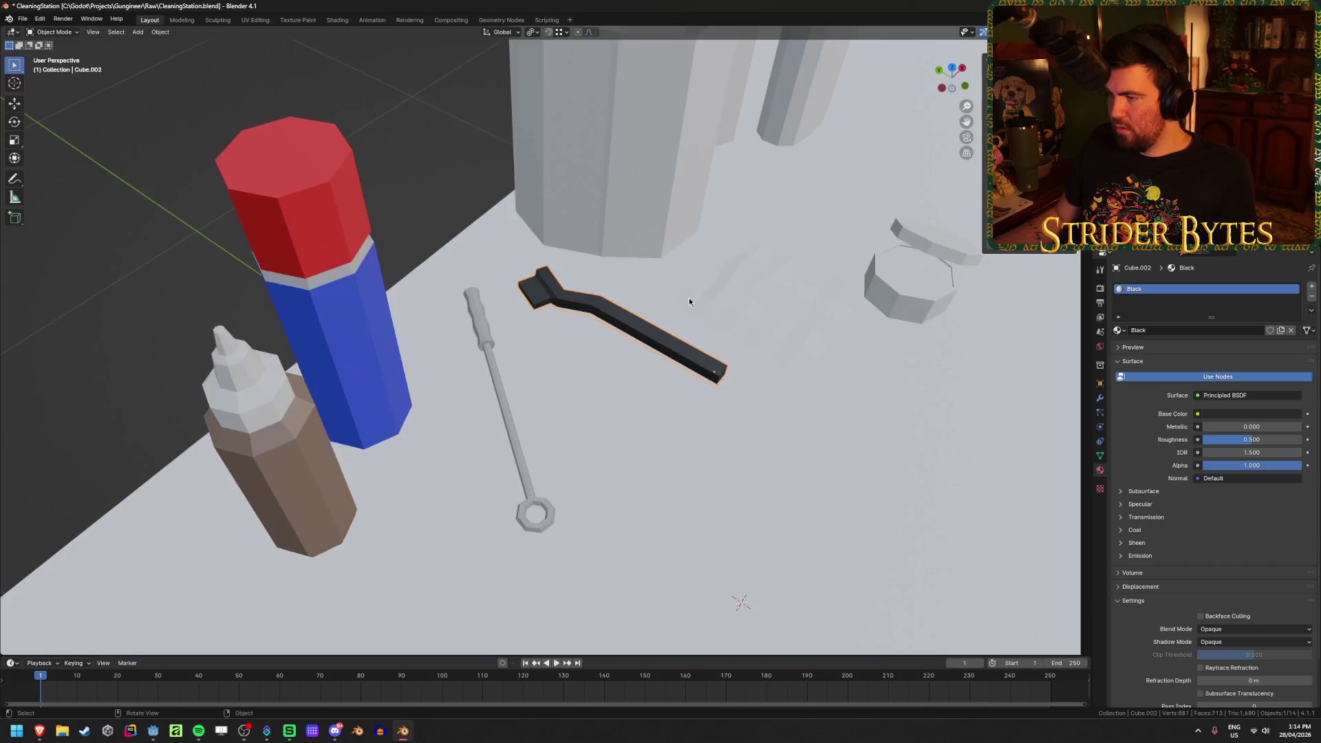
scroll(691, 302, "up", 3)
Add a White material slot to the brush and assign it to the brush head faces
left_click(1311, 286)
left_click(1118, 351)
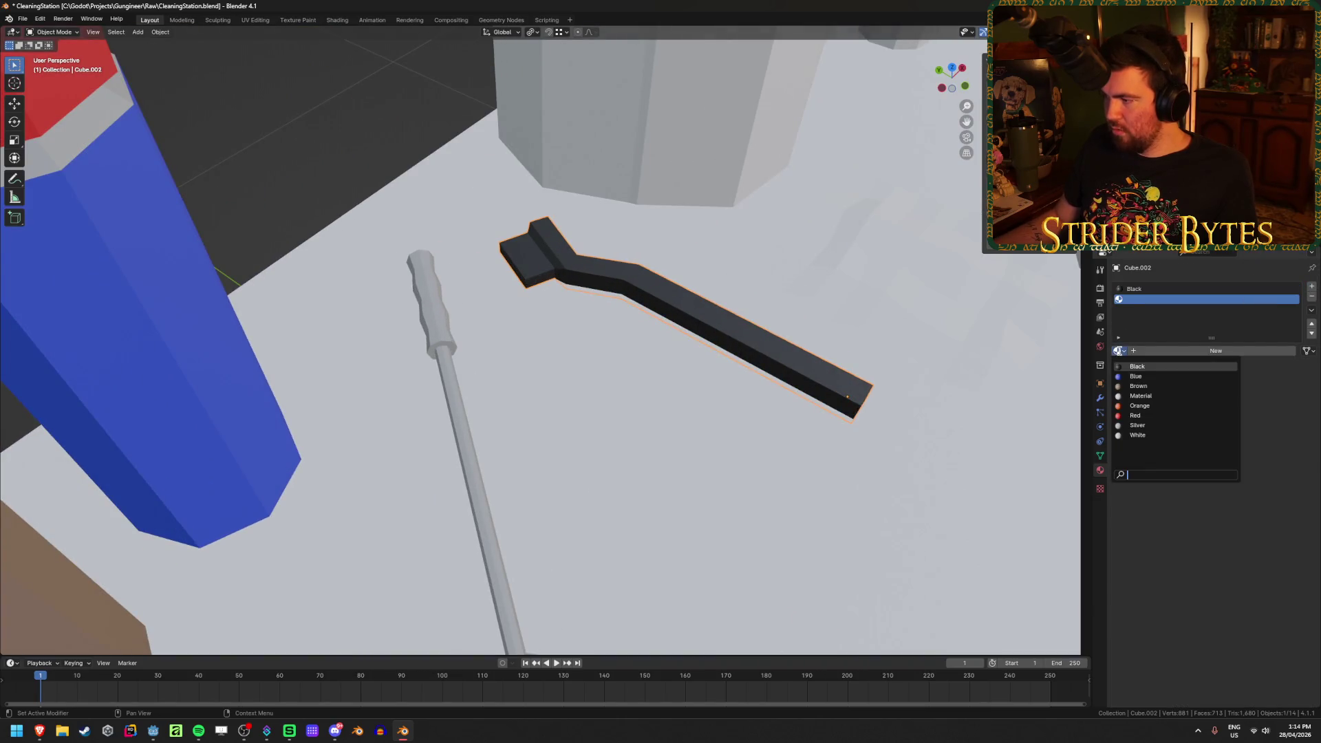
left_click(1170, 435)
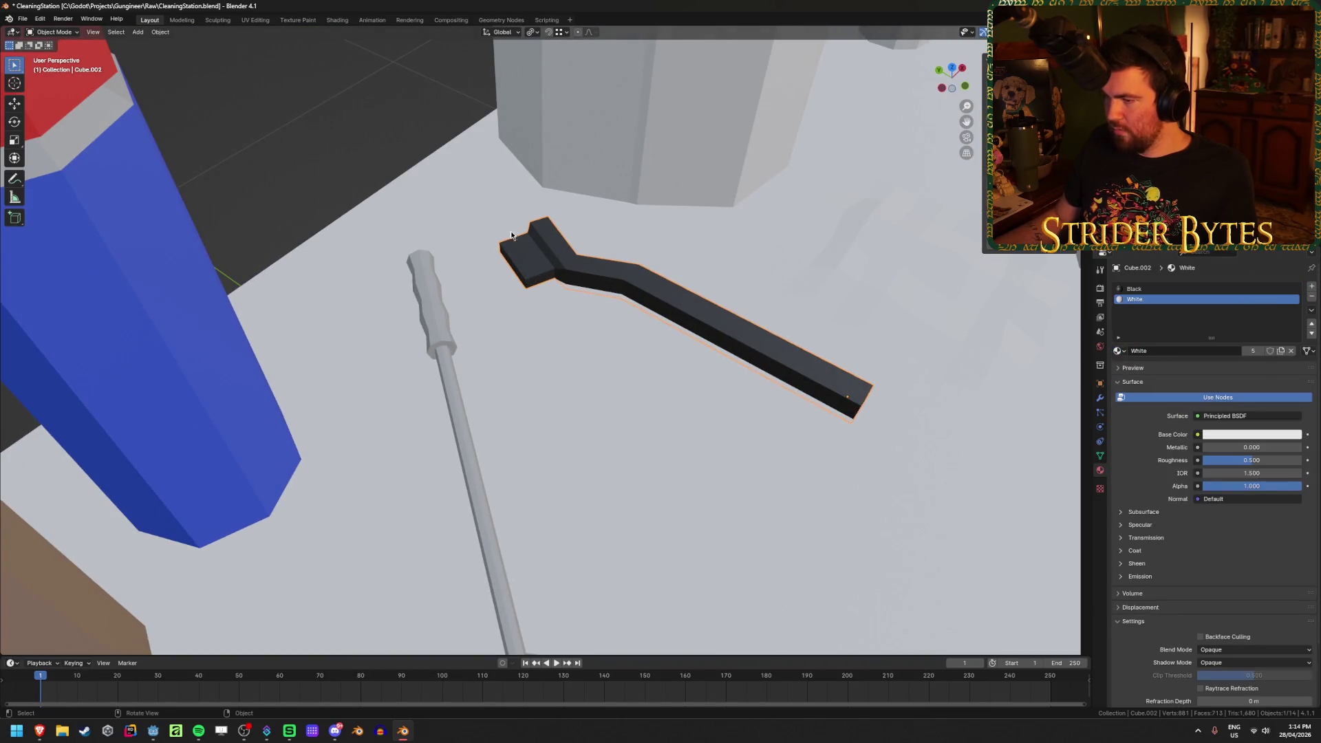
scroll(501, 238, "up", 2)
key("Tab")
key("ctrl+KP_Add")
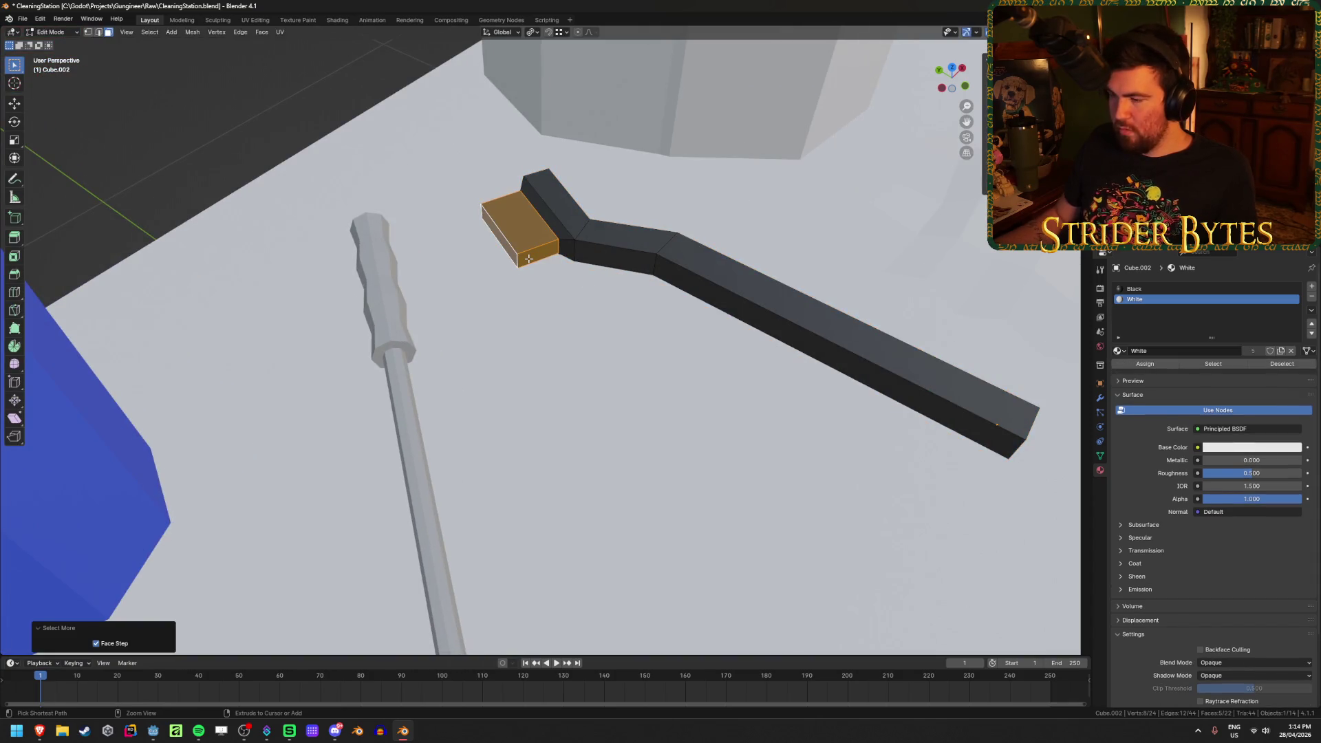
left_click(1163, 366)
key("Tab")
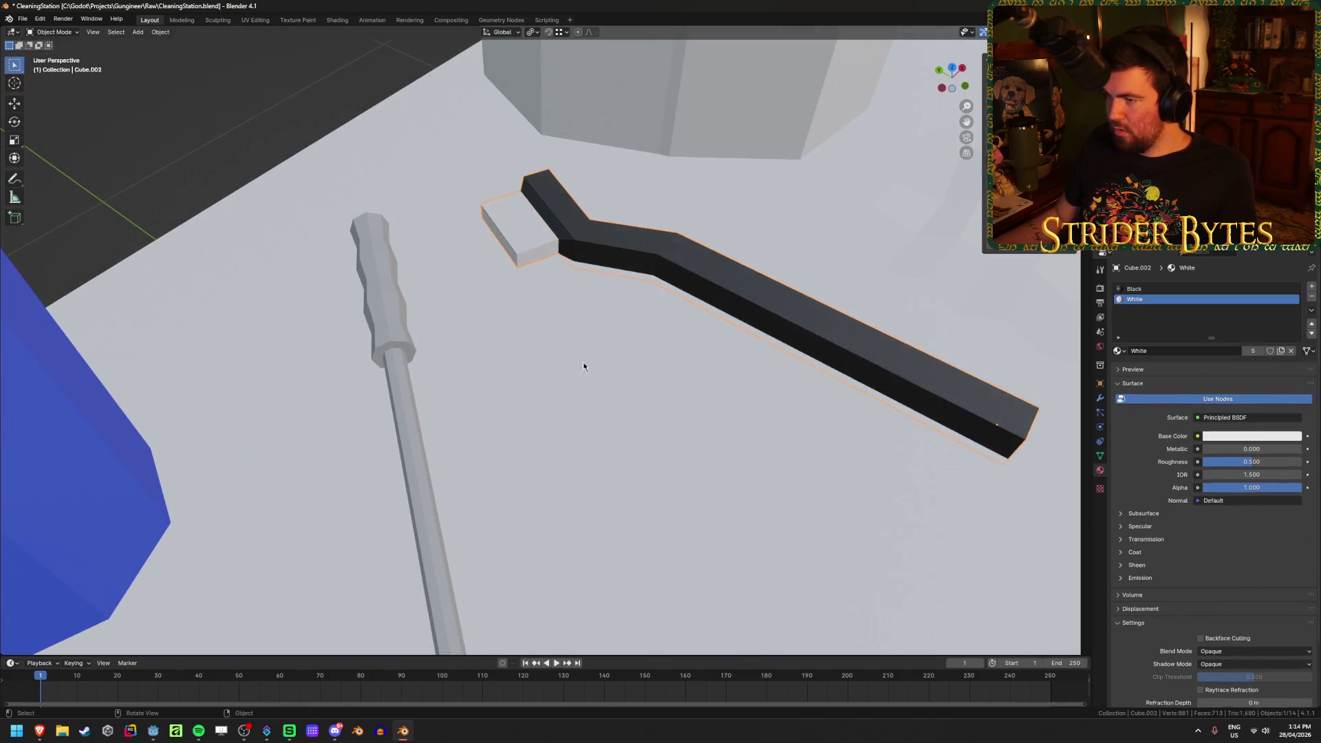
scroll(766, 298, "down", 5)
middle_click_drag(766, 297, 686, 278)
scroll(691, 271, "down", 8)
Give the table top and the table legs the existing Brown material
left_click(455, 436)
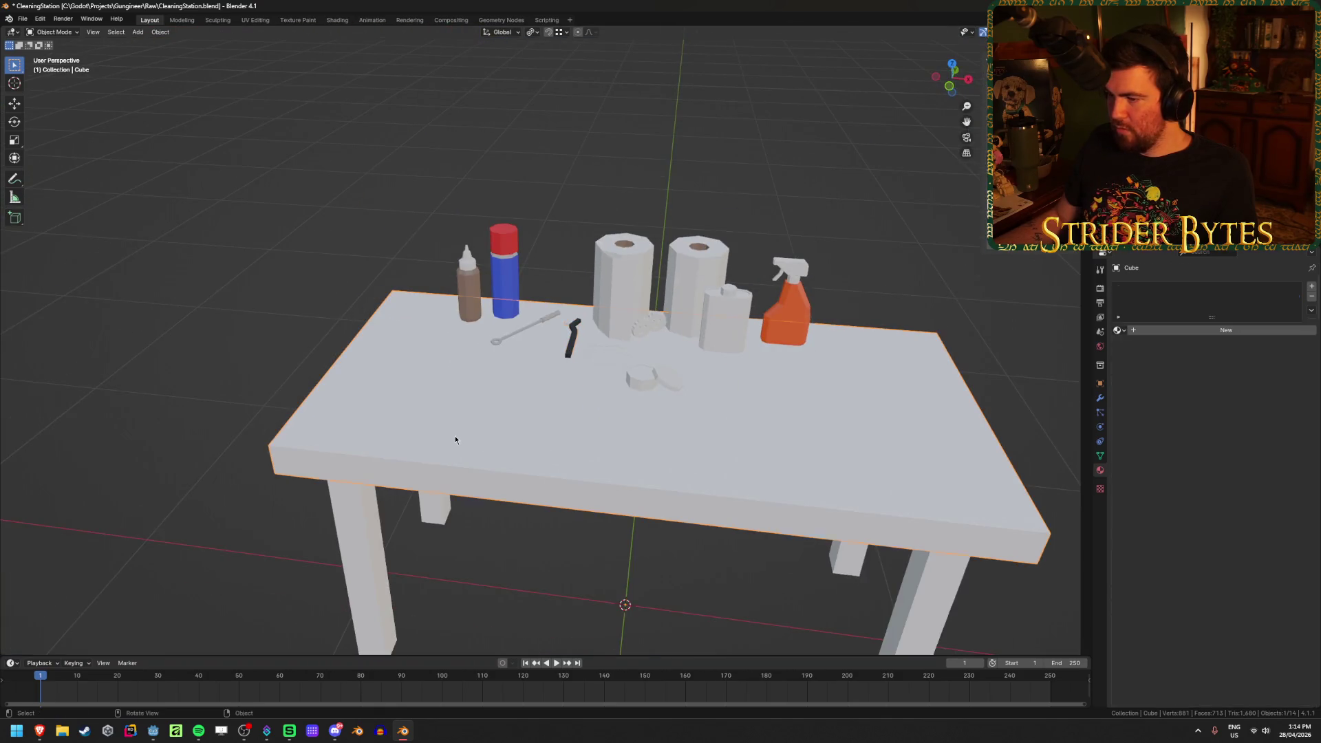
left_click(1119, 335)
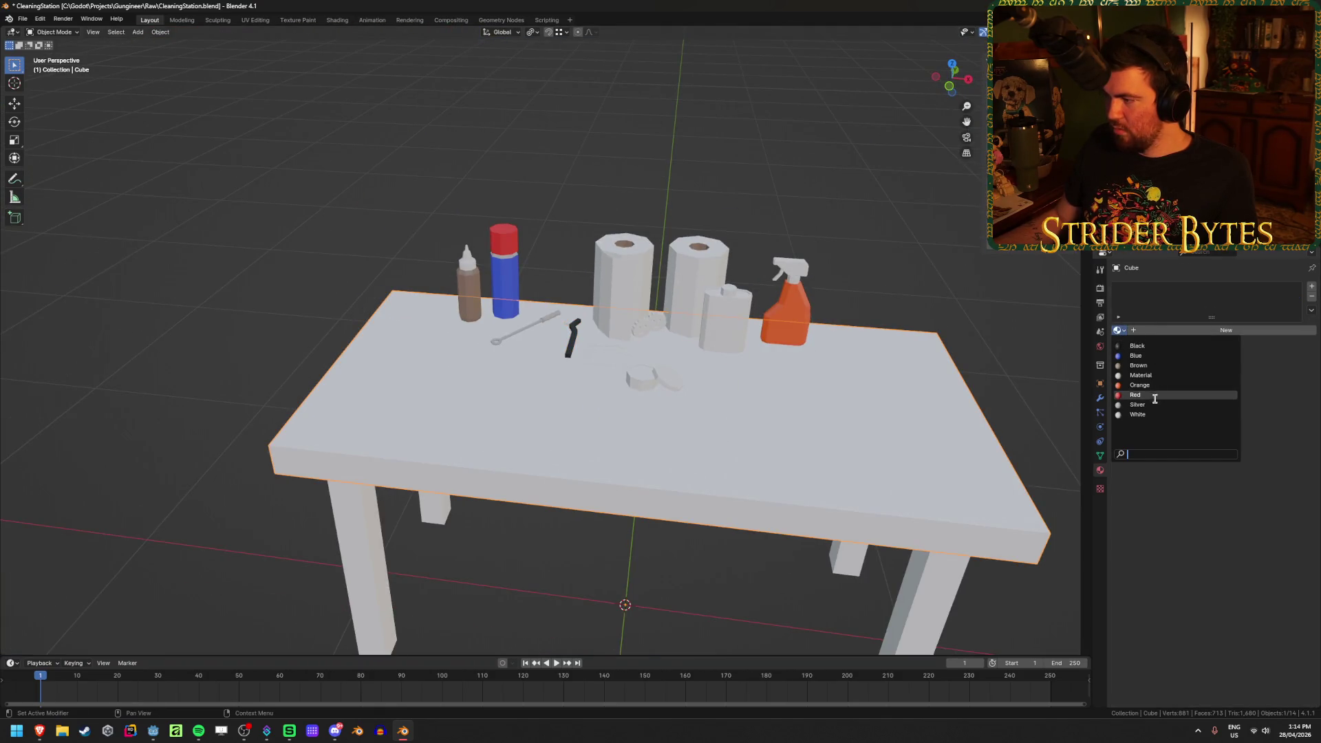
left_click(1156, 364)
middle_click_drag(569, 493, 440, 492)
scroll(424, 497, "down", 2)
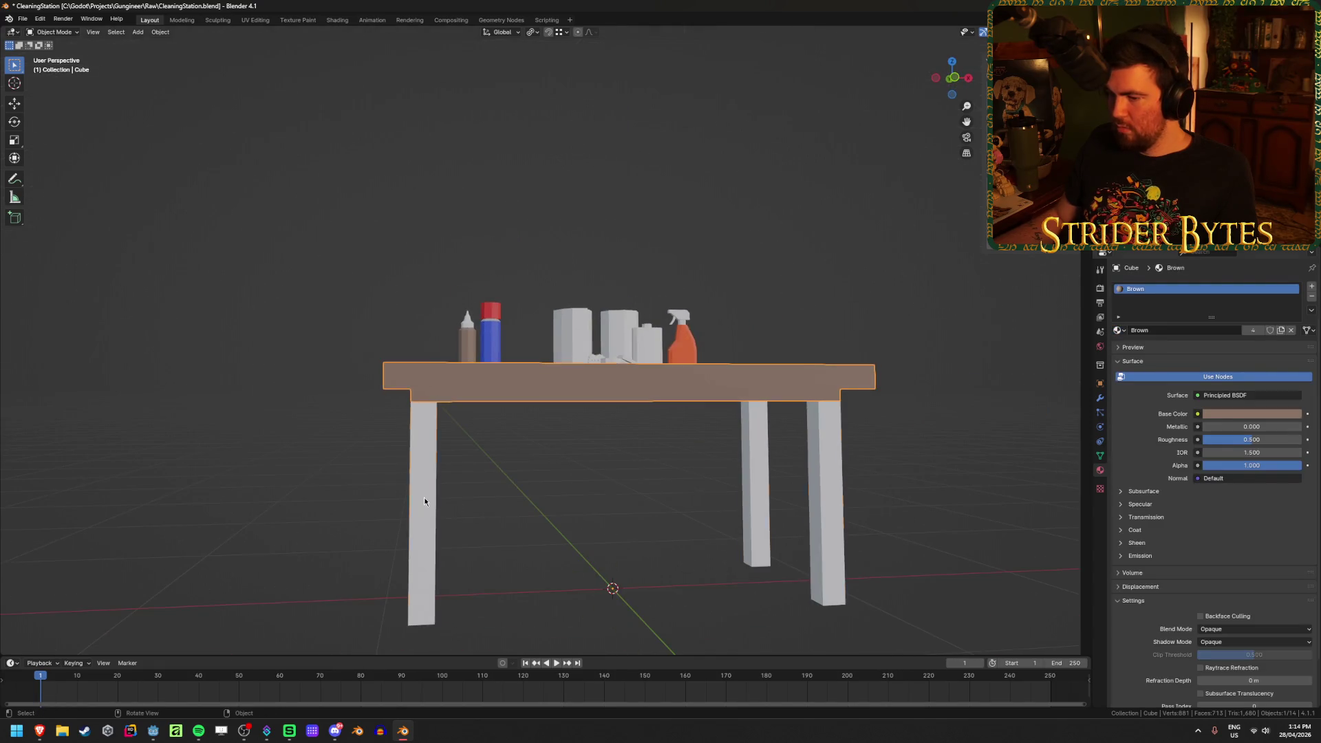
left_click(424, 497)
left_click(1117, 331)
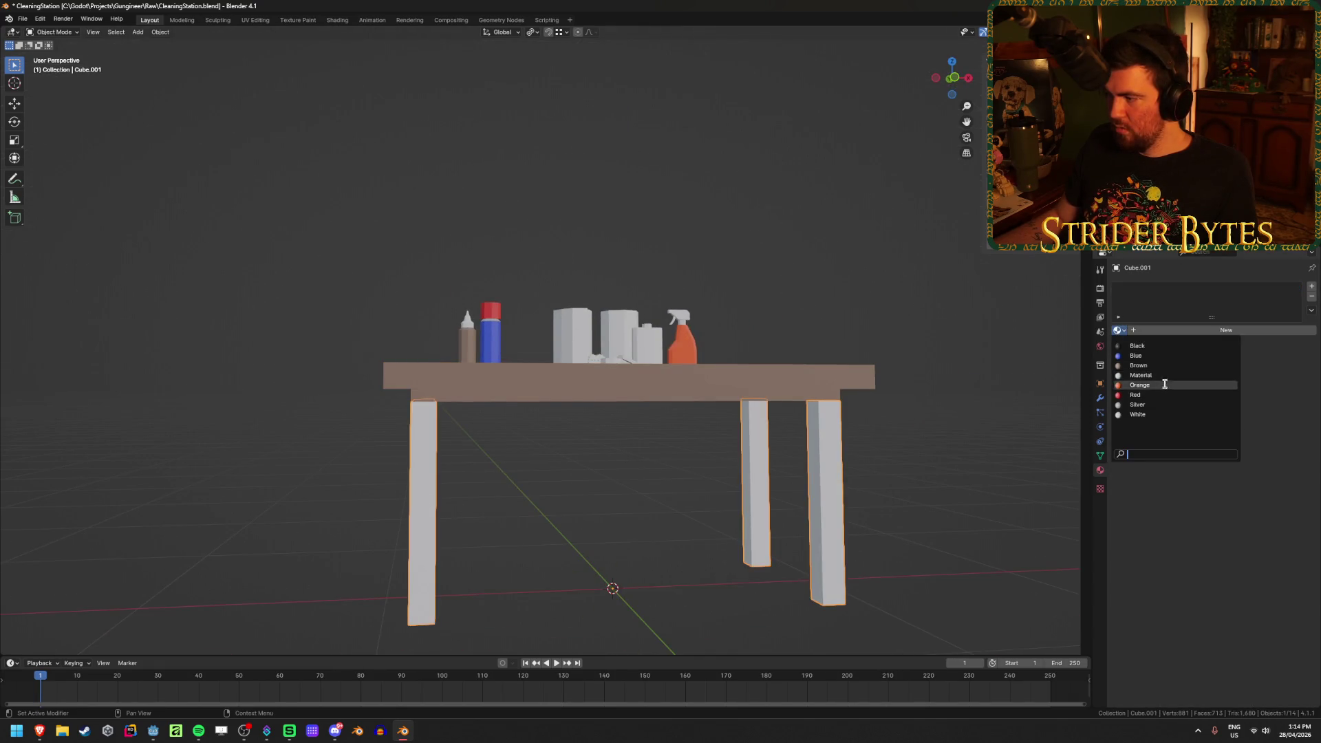
left_click(1156, 365)
Deselect the table legs and save the file
left_click(852, 264)
middle_click_drag(851, 264, 845, 316)
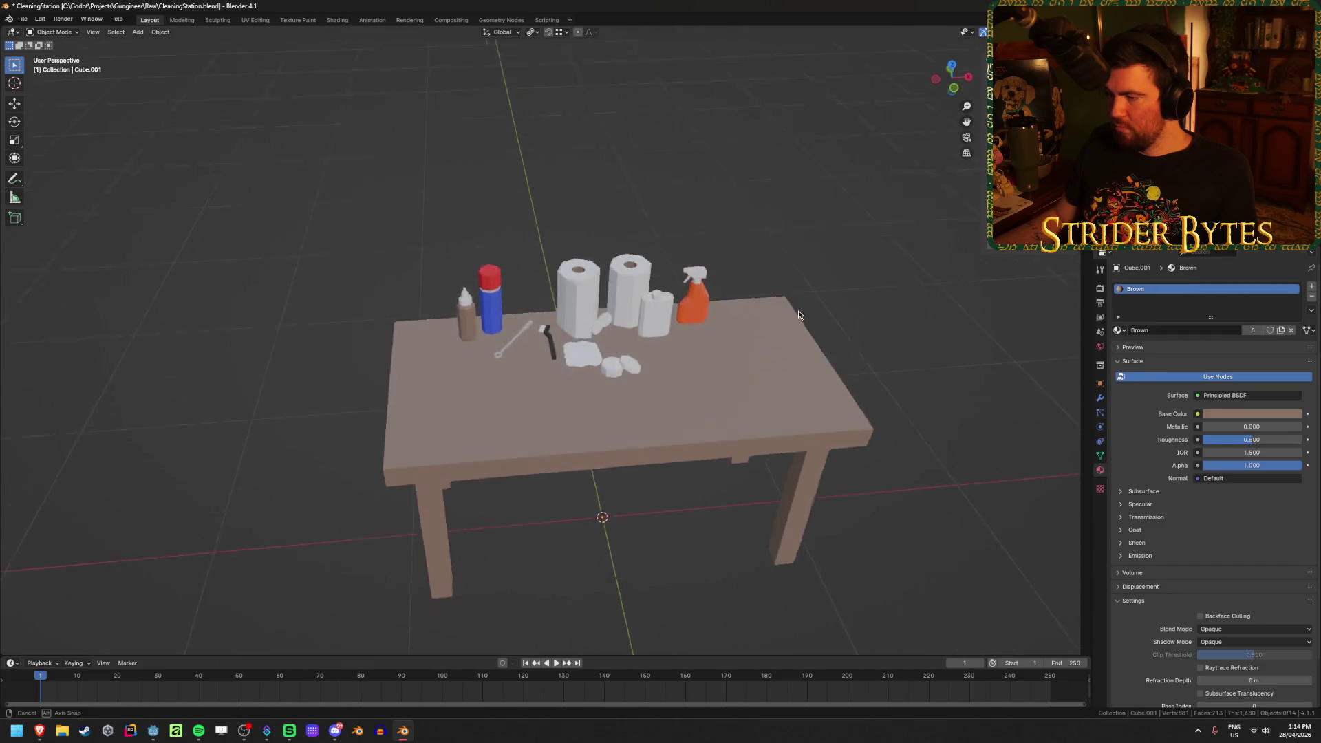
scroll(845, 316, "up", 2)
scroll(836, 313, "up", 1)
key("ctrl+s")
Give the flat rag the existing Red material
scroll(817, 383, "up", 4)
middle_click_drag(817, 383, 727, 338, "shift")
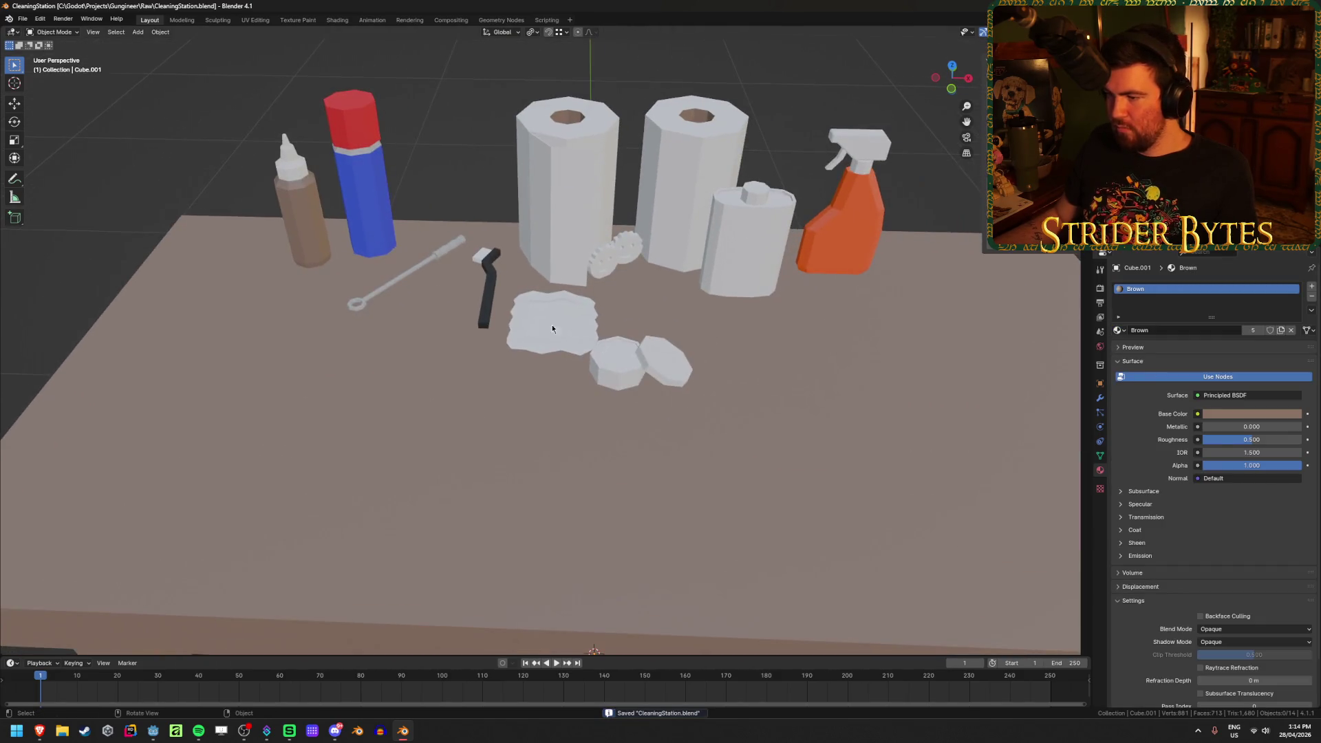
left_click(562, 326)
left_click(1117, 331)
left_click(1136, 395)
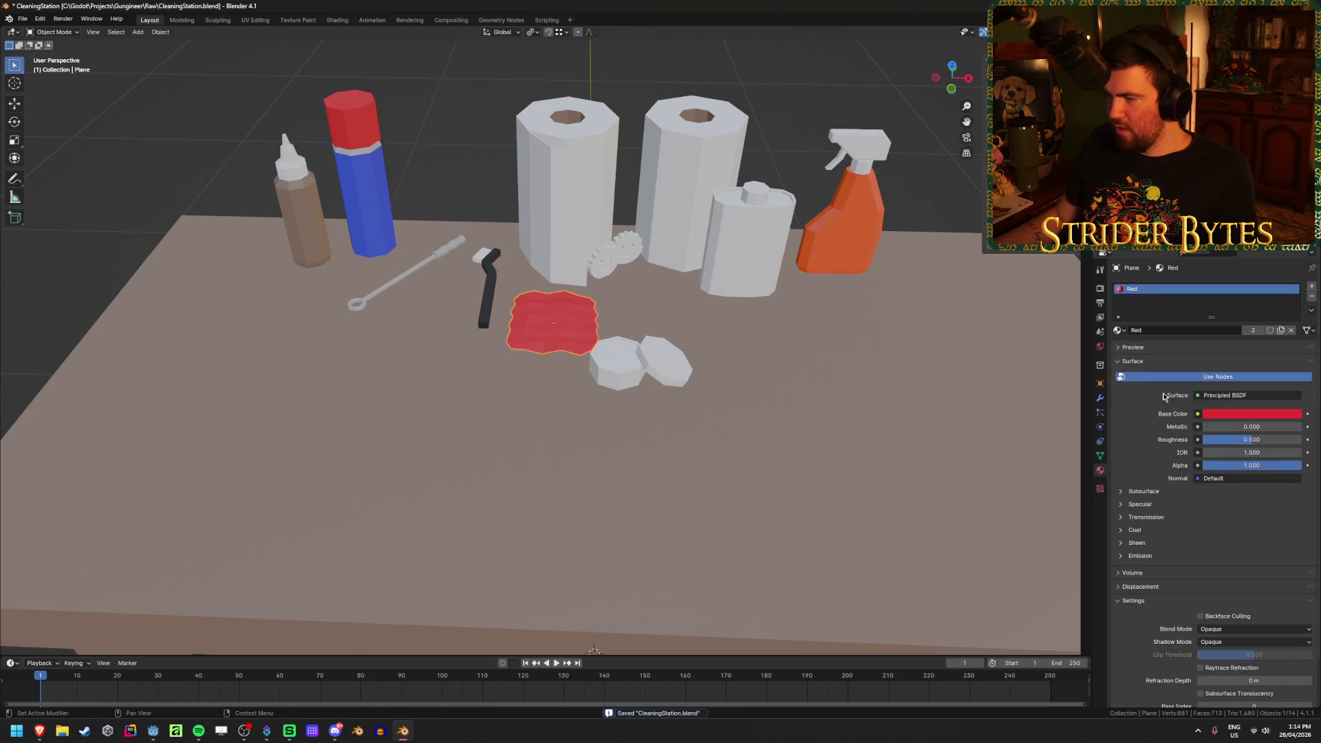
middle_click_drag(613, 323, 617, 350)
scroll(617, 350, "up", 3)
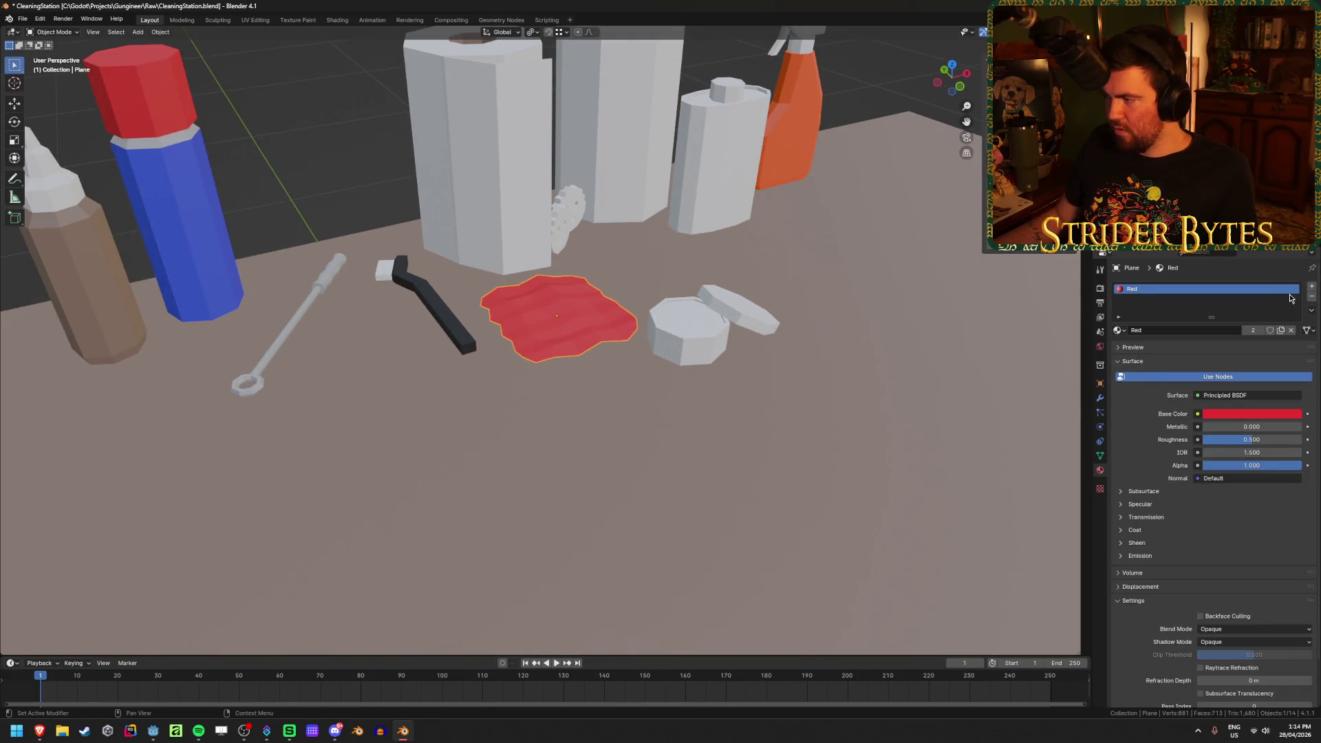
Replace the rag's Red material slot with a new material named DarkRed
left_click(1313, 297)
left_click(1313, 287)
left_click(1180, 331)
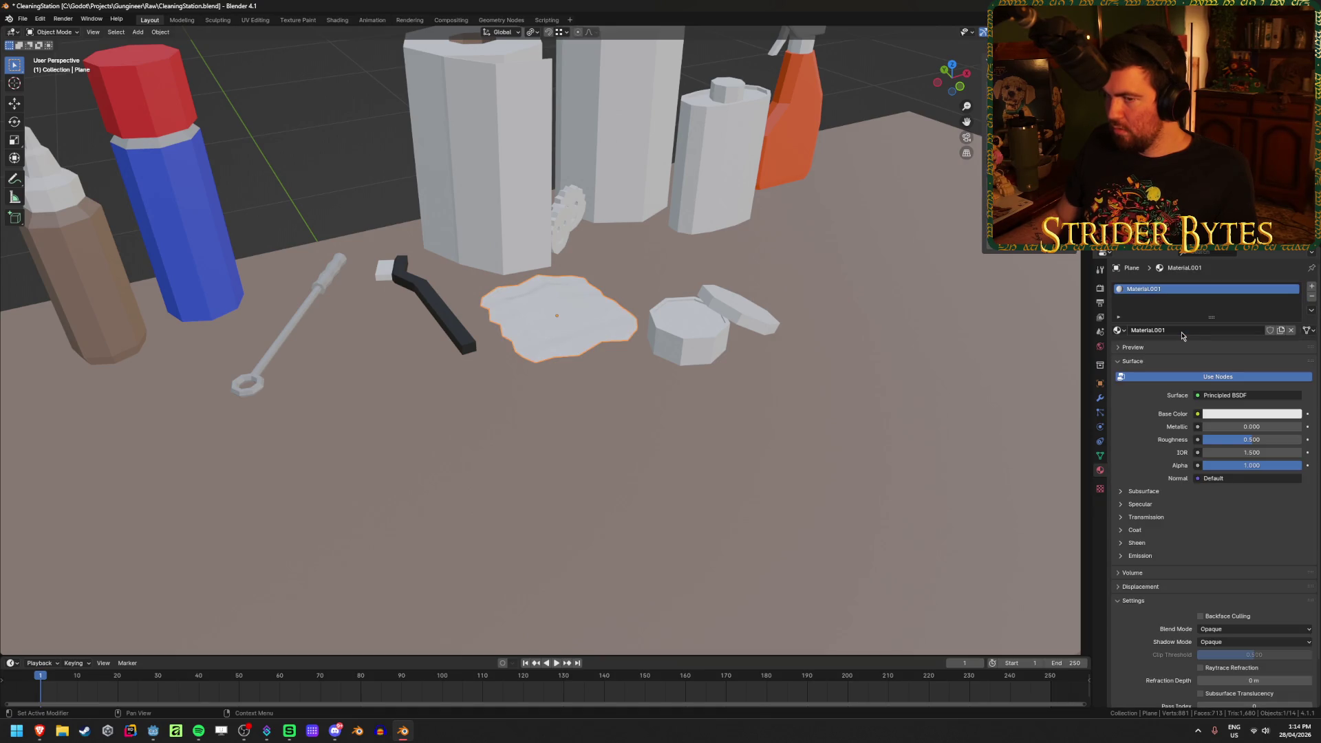
double_click(1182, 332)
type("DarkRed")
key("Return")
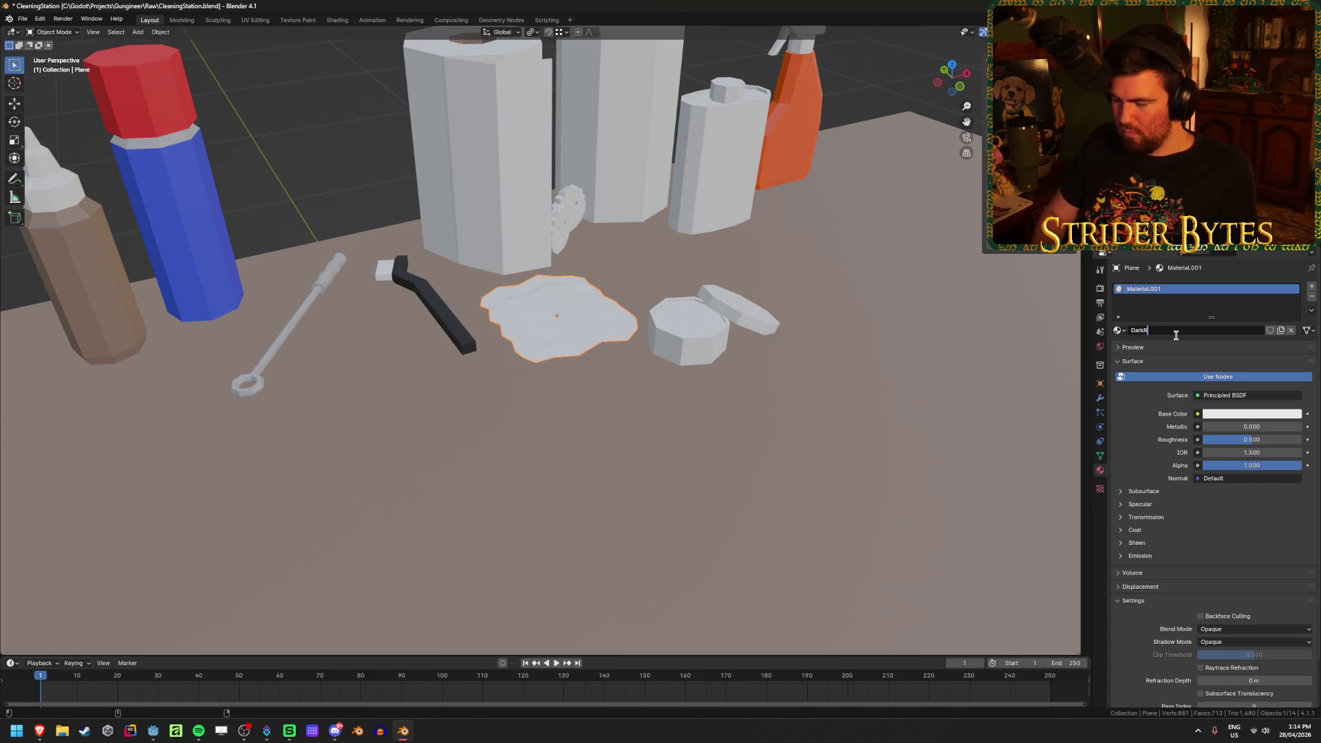
Set DarkRed's base colour to a deep dark red, save, and select the neighbouring disc
left_click(1251, 414)
left_click_drag(1239, 332, 1238, 328)
mouse_move(1296, 265)
left_mouse_down()
mouse_move(1294, 320)
mouse_move(1294, 301)
left_mouse_up()
mouse_move(742, 333)
middle_mouse_down()
mouse_move(720, 343)
mouse_move(741, 312)
middle_mouse_up()
scroll(720, 343, "down", 3)
key("ctrl+s")
scroll(741, 312, "up", 2)
left_click(655, 330)
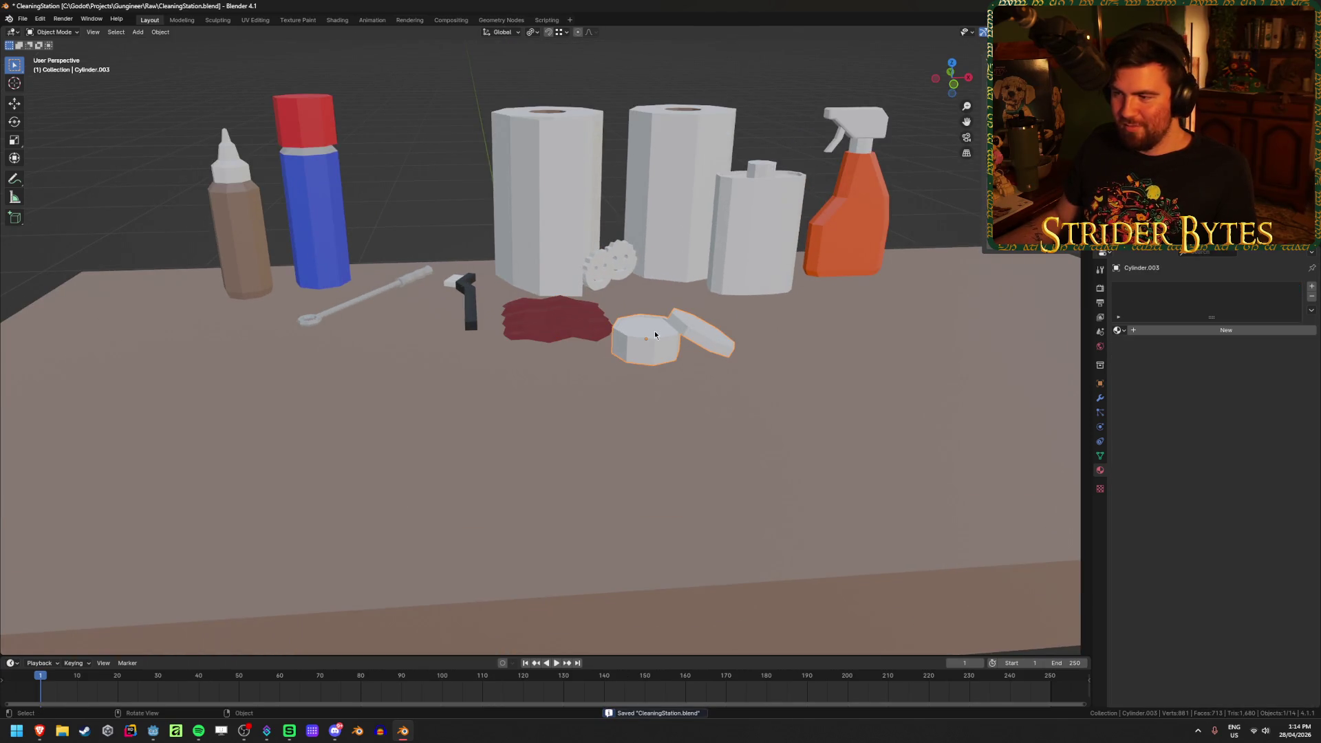
Give the first smiley sponge a new material named Yellow with a yellow base colour
middle_click_drag(655, 330, 473, 338)
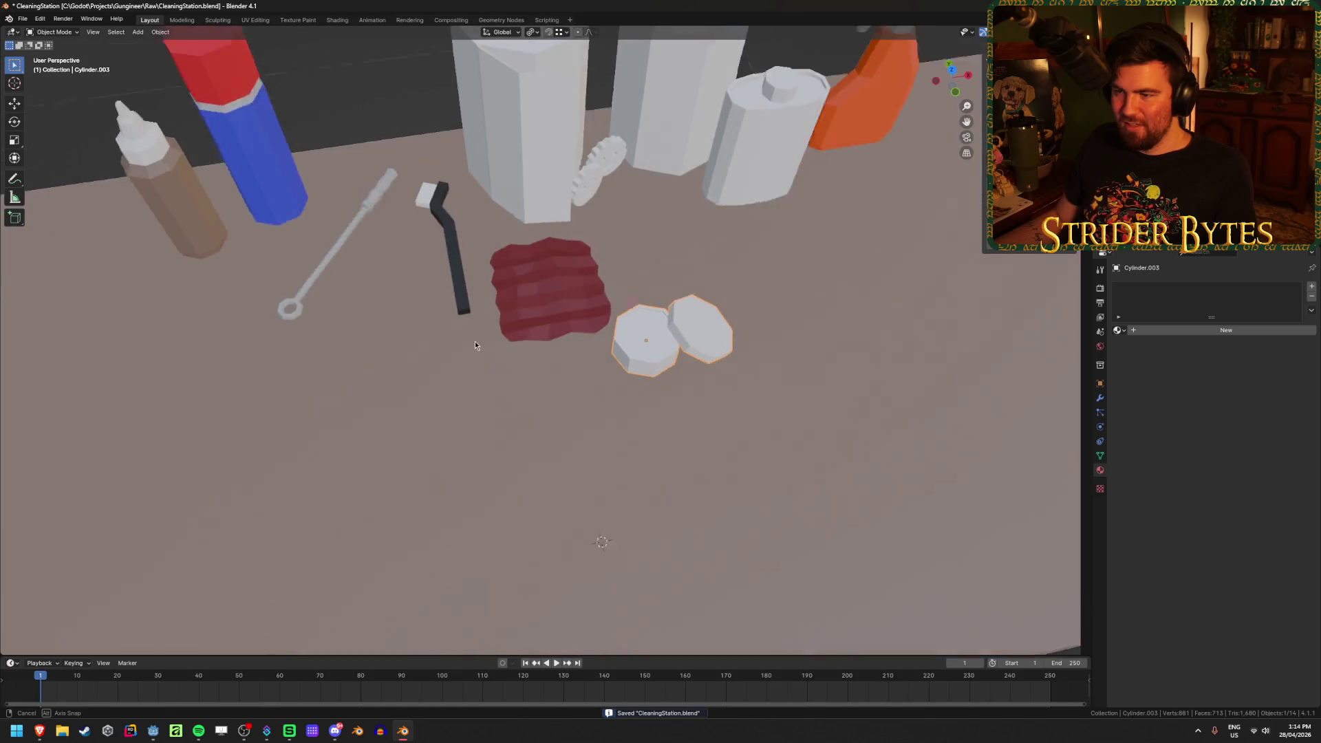
mouse_move(699, 221)
middle_mouse_down()
mouse_move(688, 193)
mouse_move(679, 296)
mouse_move(453, 301)
middle_mouse_up()
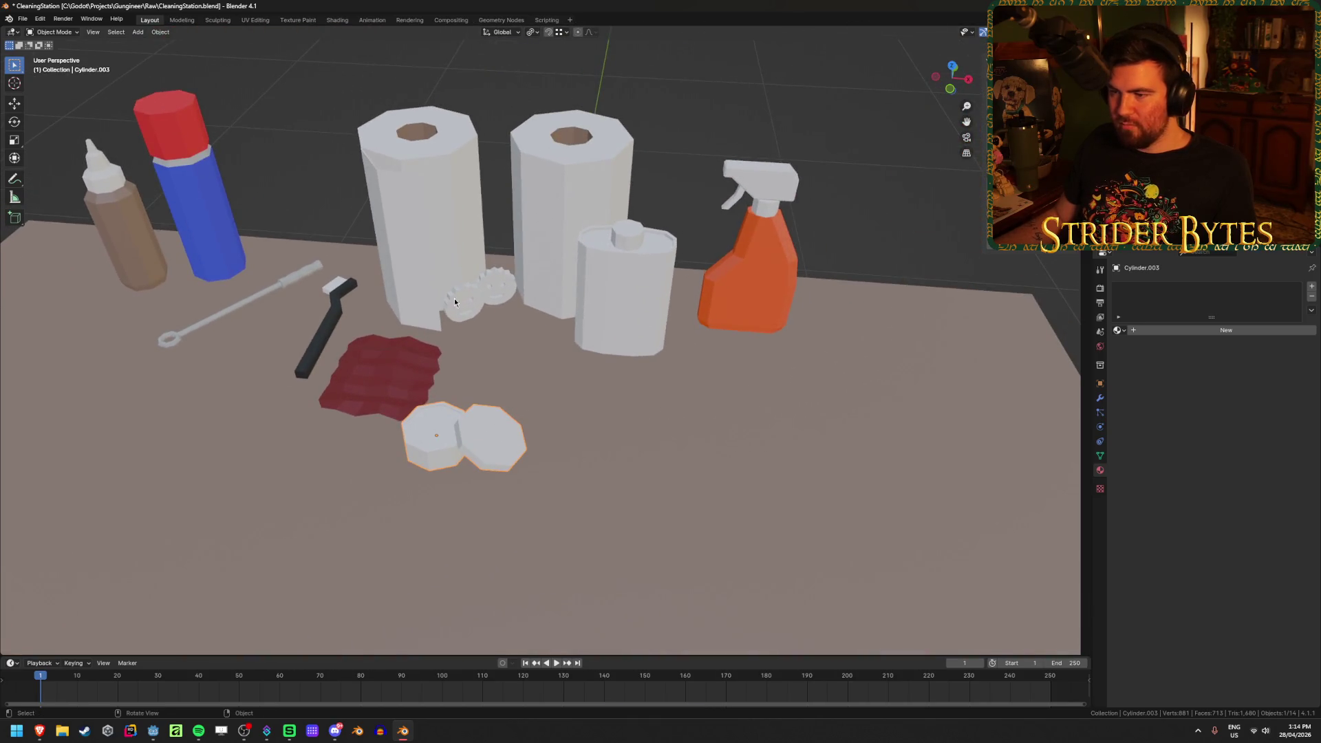
left_click(1191, 331)
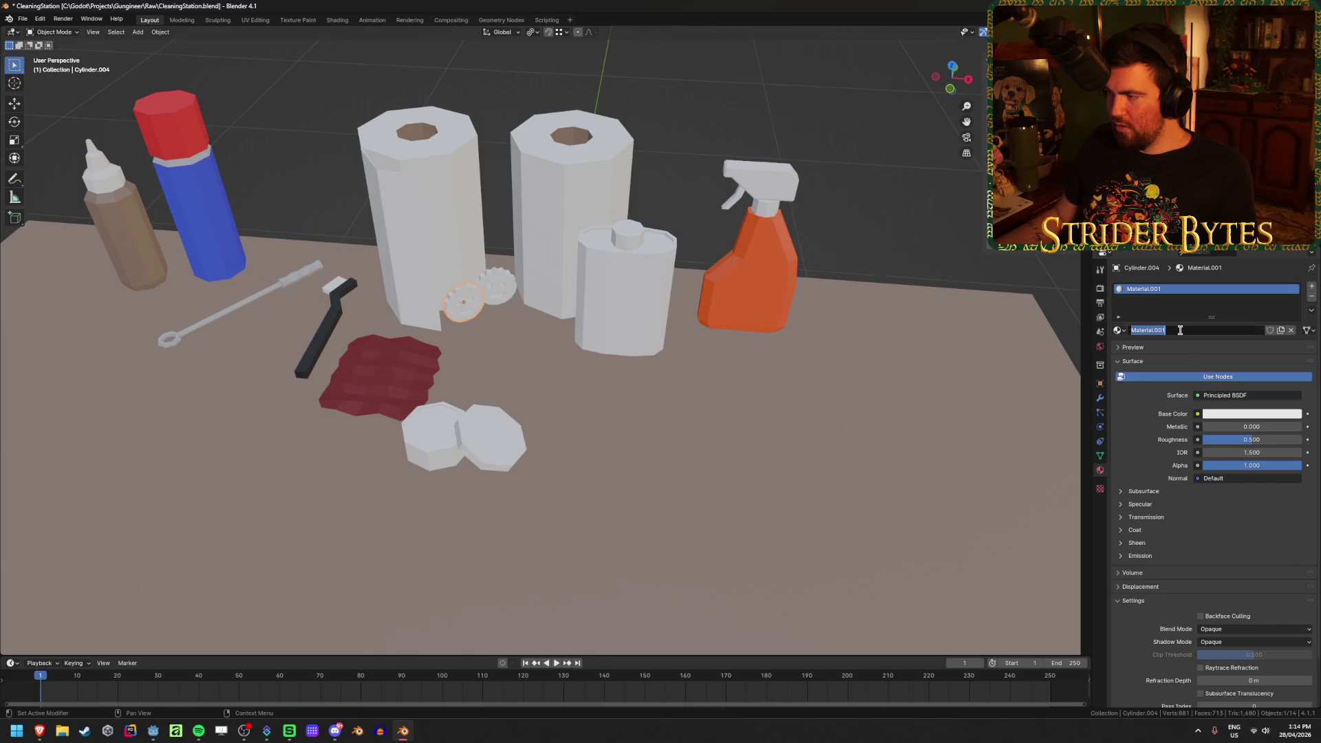
type("Yellow")
key("Return")
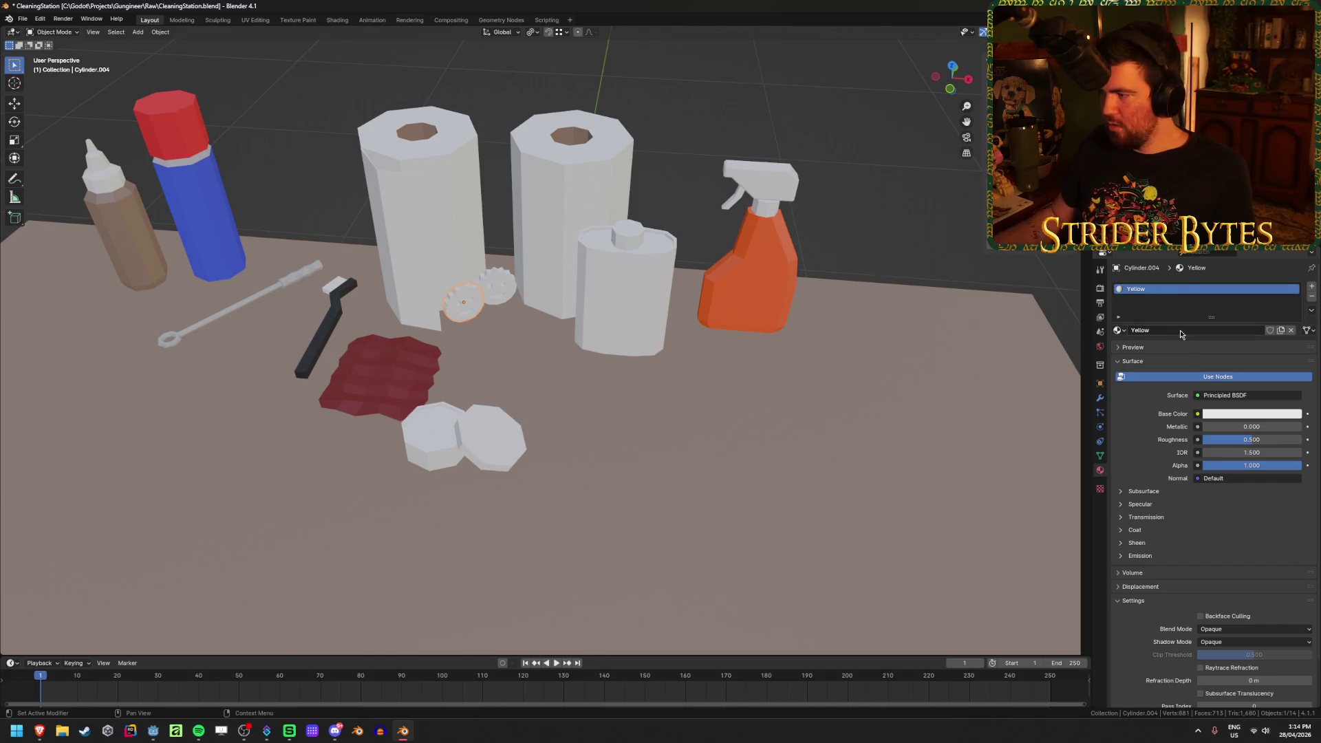
left_click(1250, 414)
left_click(1212, 318)
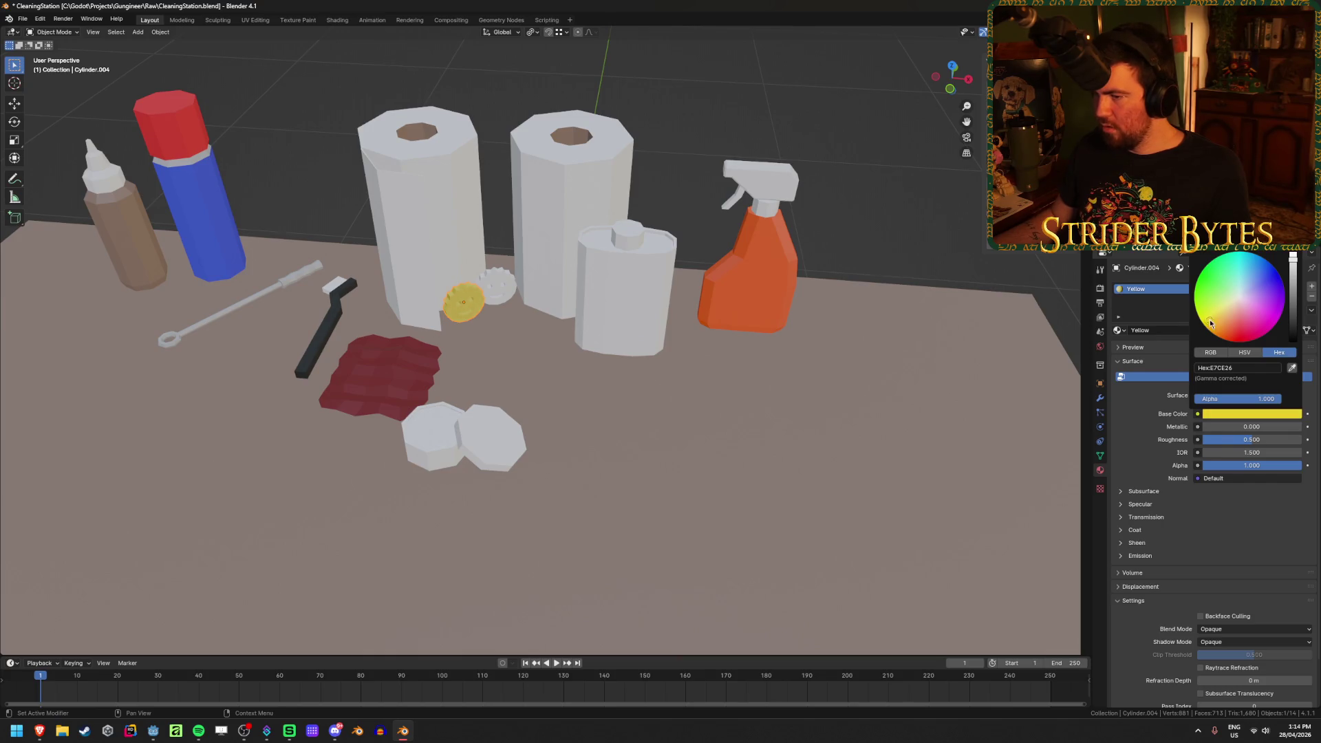
middle_click_drag(599, 227, 596, 259)
scroll(597, 259, "up", 5)
left_click(466, 261)
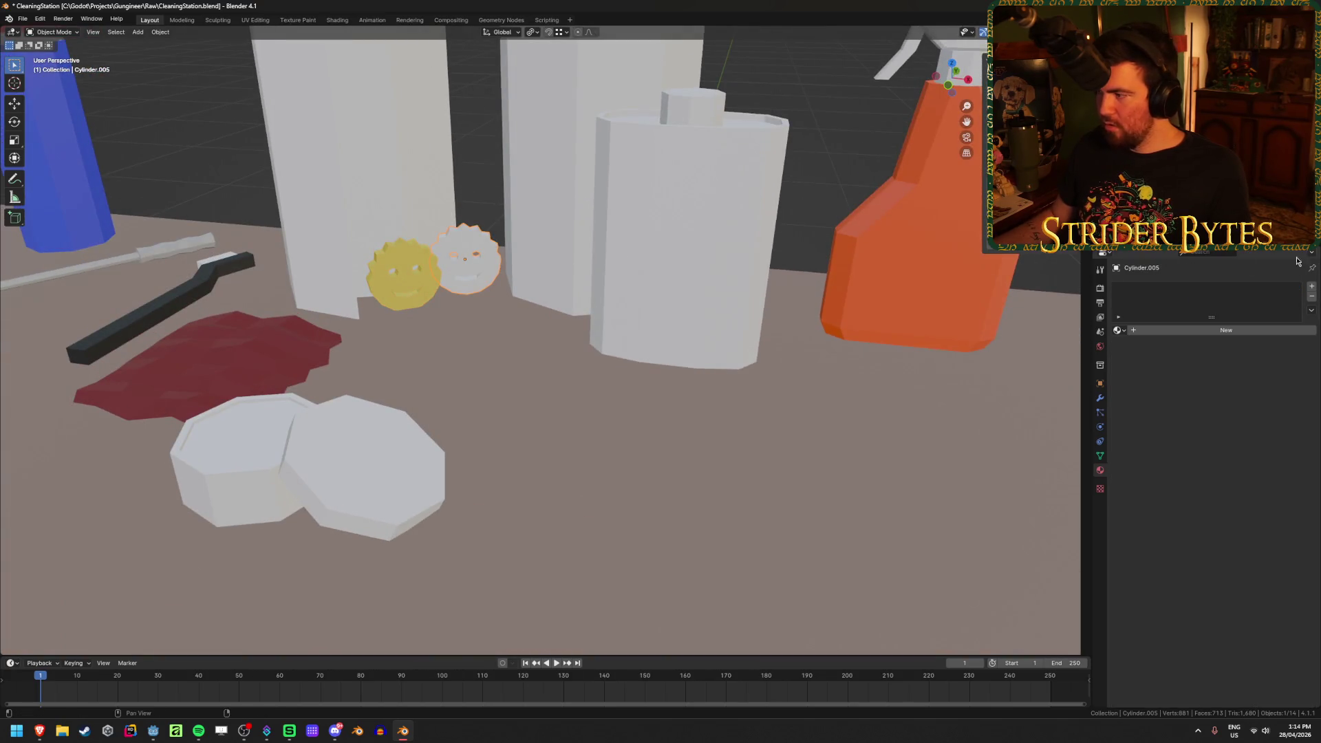
Give the second sponge a new material named Pink with a pink base colour
left_click(1207, 330)
double_click(1175, 330)
type("Pink")
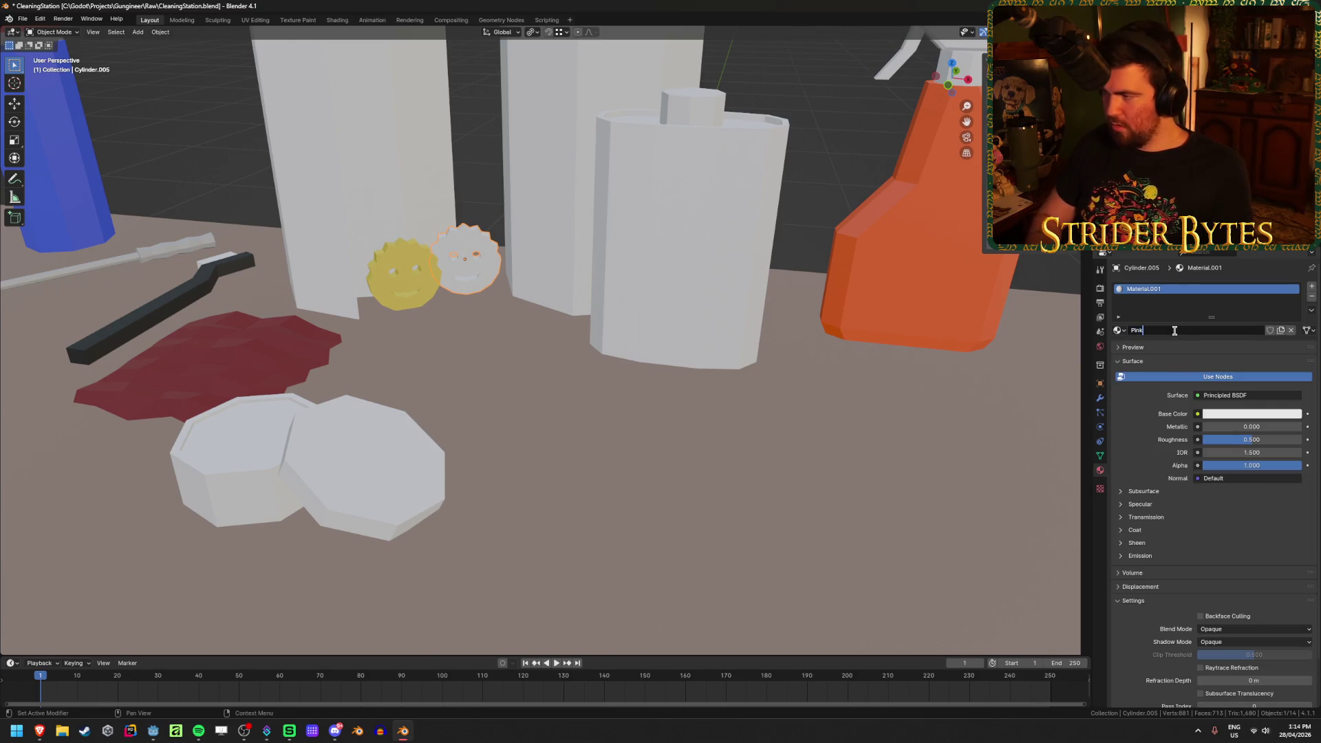
key("Return")
left_click(1232, 415)
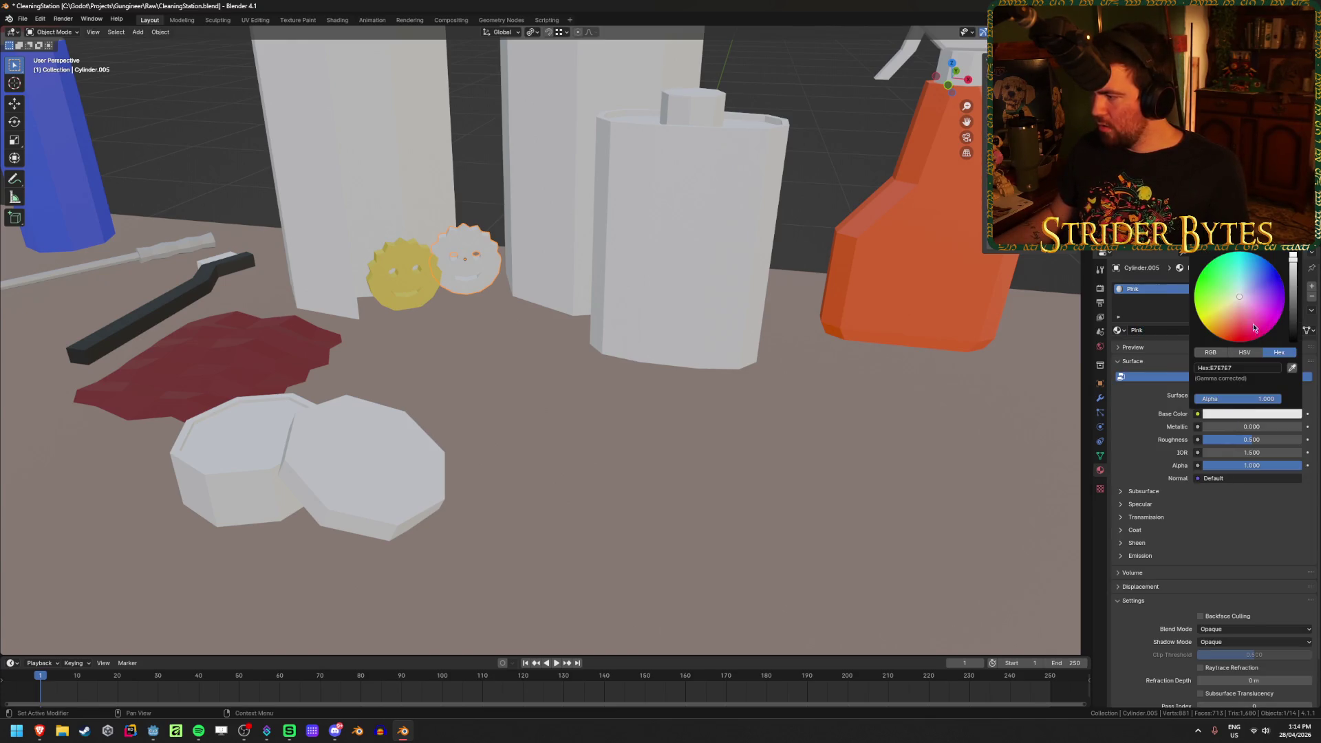
left_click(1259, 313)
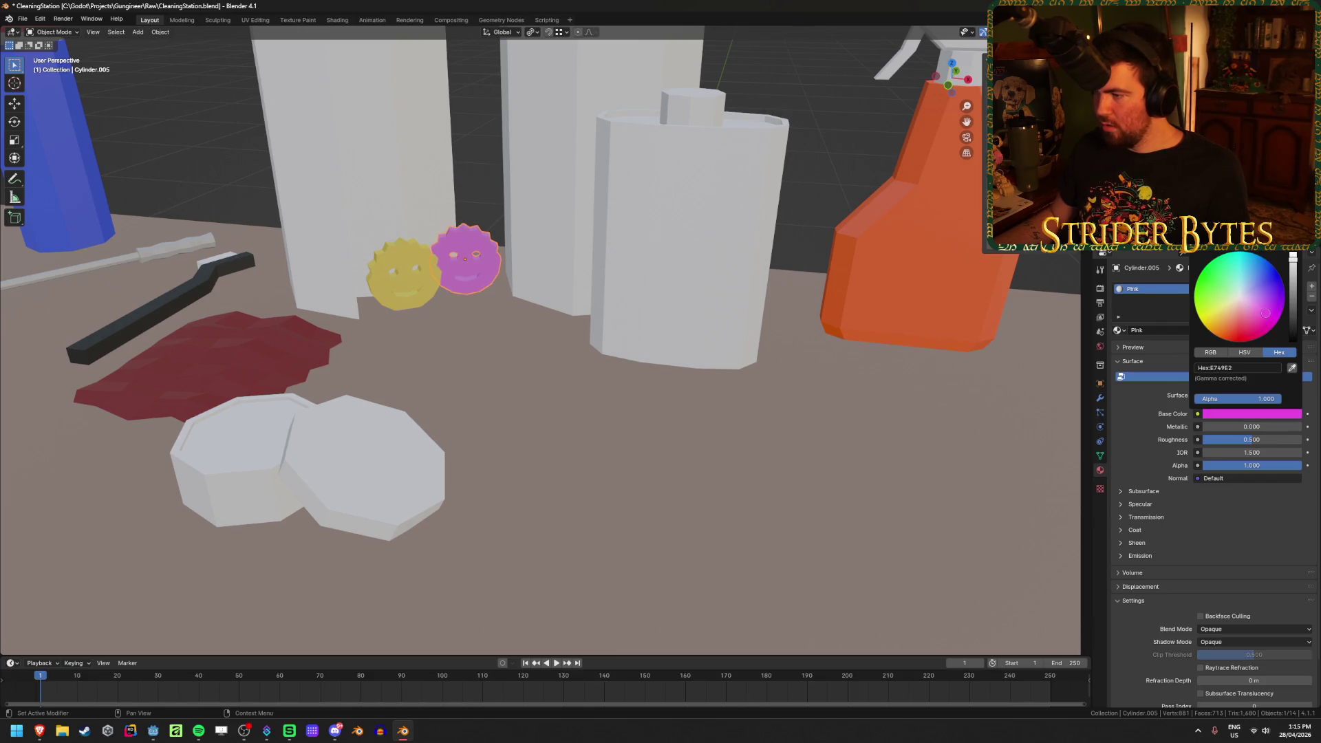
Save the scene and select the white lidded tub up close
key("alt+a")
scroll(664, 300, "down", 5)
middle_click_drag(640, 309, 663, 300)
key("ctrl+s")
scroll(647, 313, "up", 4)
left_click(671, 318)
scroll(688, 344, "up", 3)
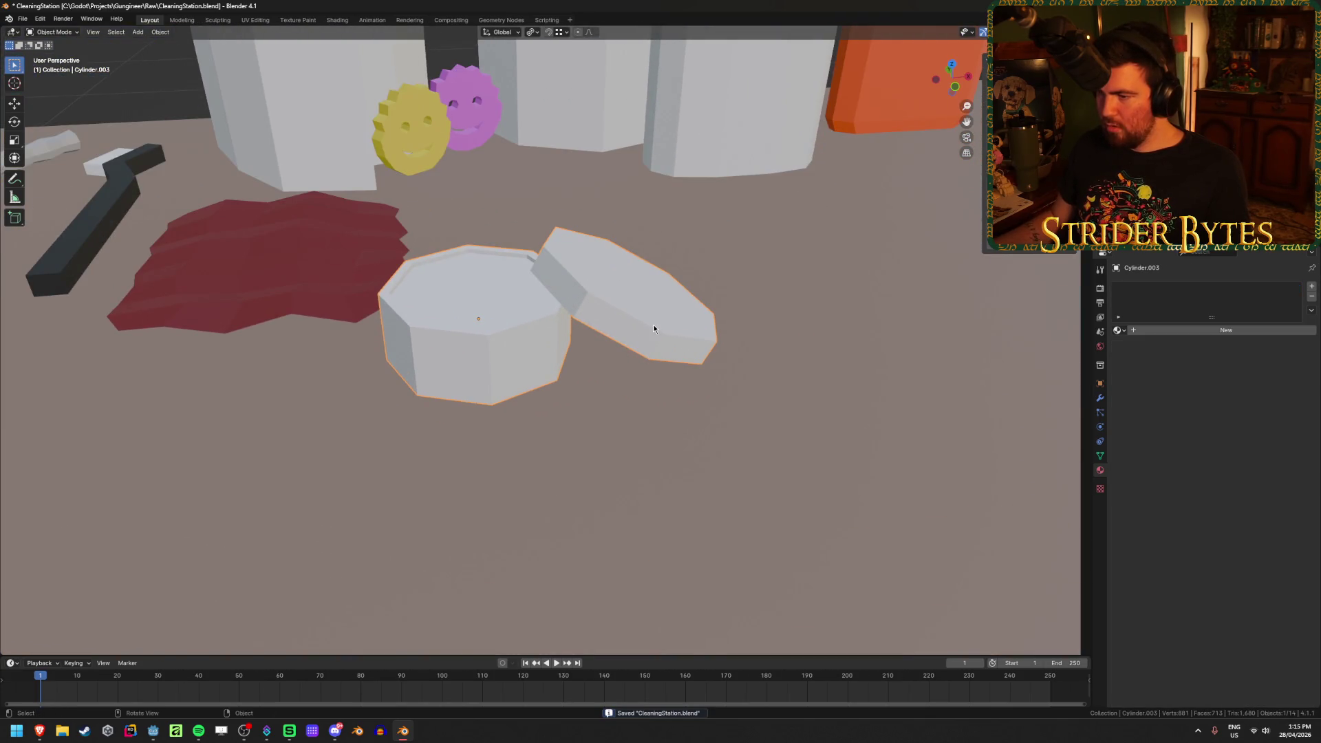
Give the lidded tub the existing Black material
left_click(1188, 333)
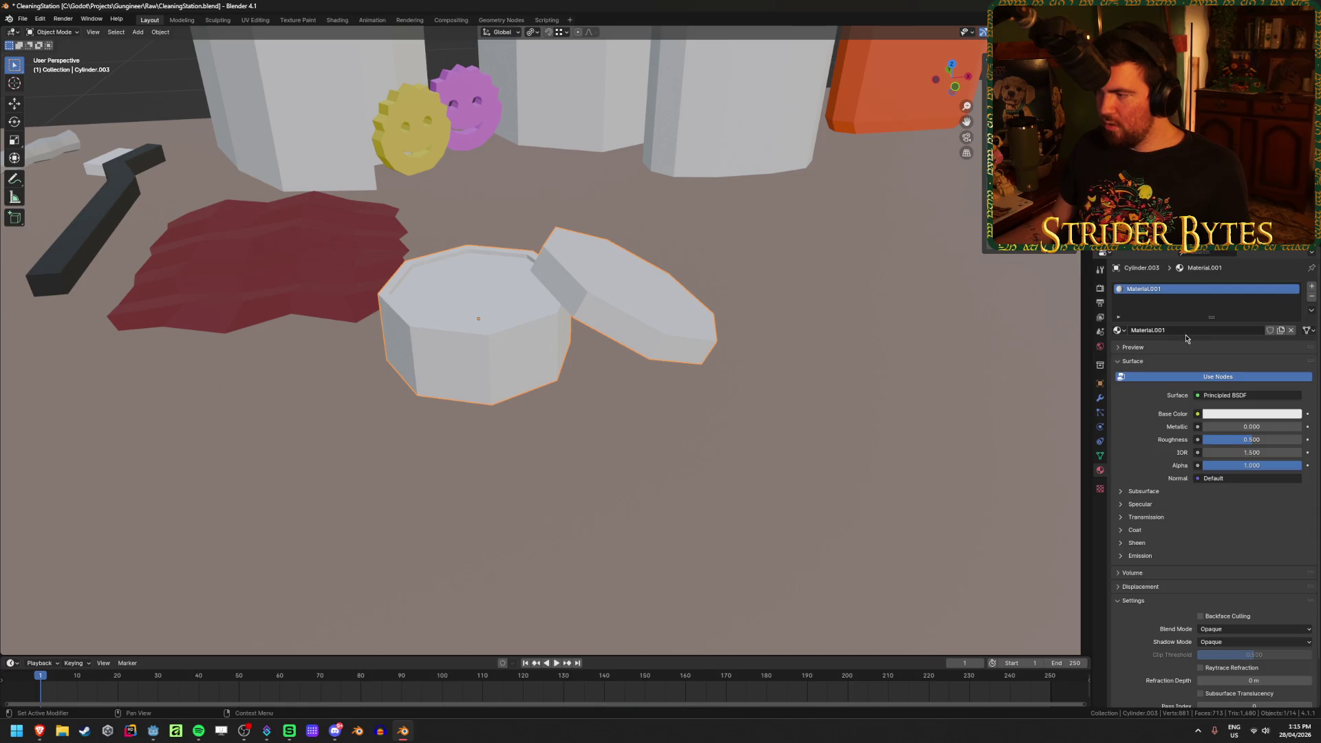
left_click(1226, 413)
left_click(1120, 331)
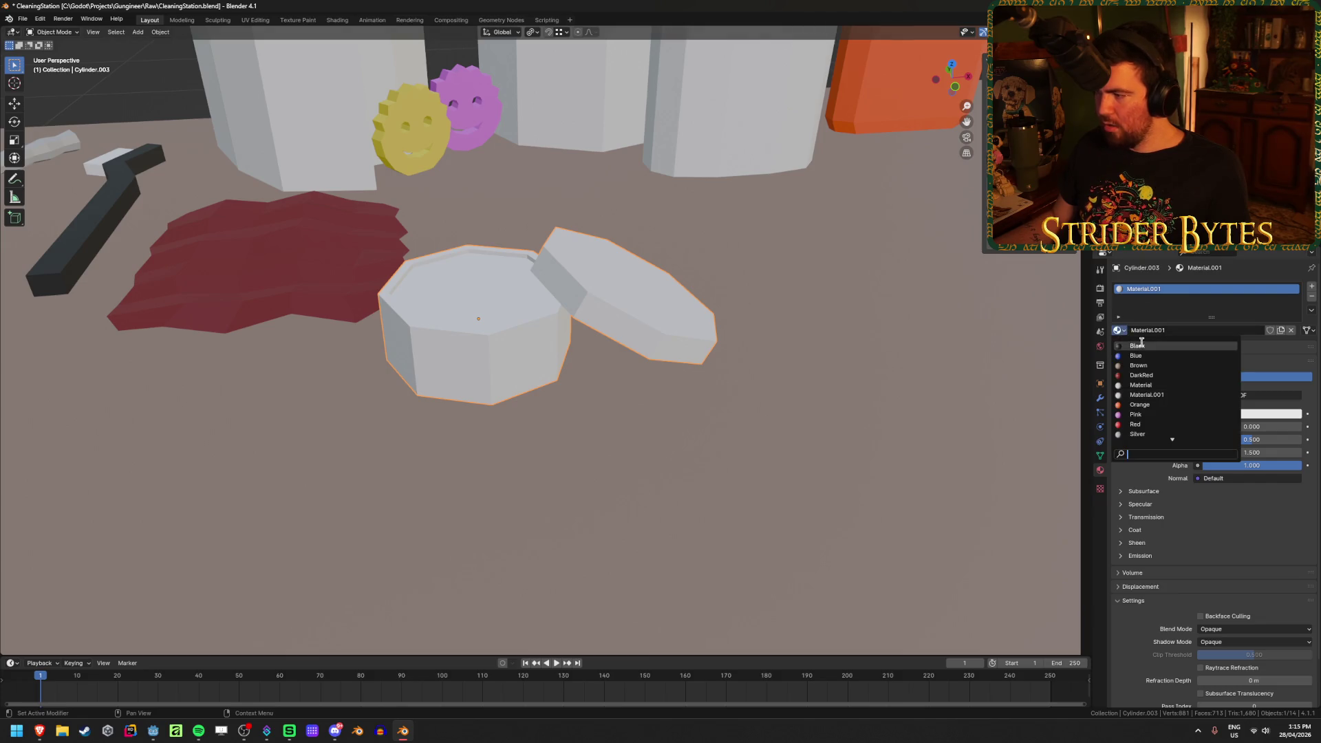
left_click(1156, 343)
Assign the Yellow material to the tub's inner top face through a second slot
key("Tab")
left_click(472, 300)
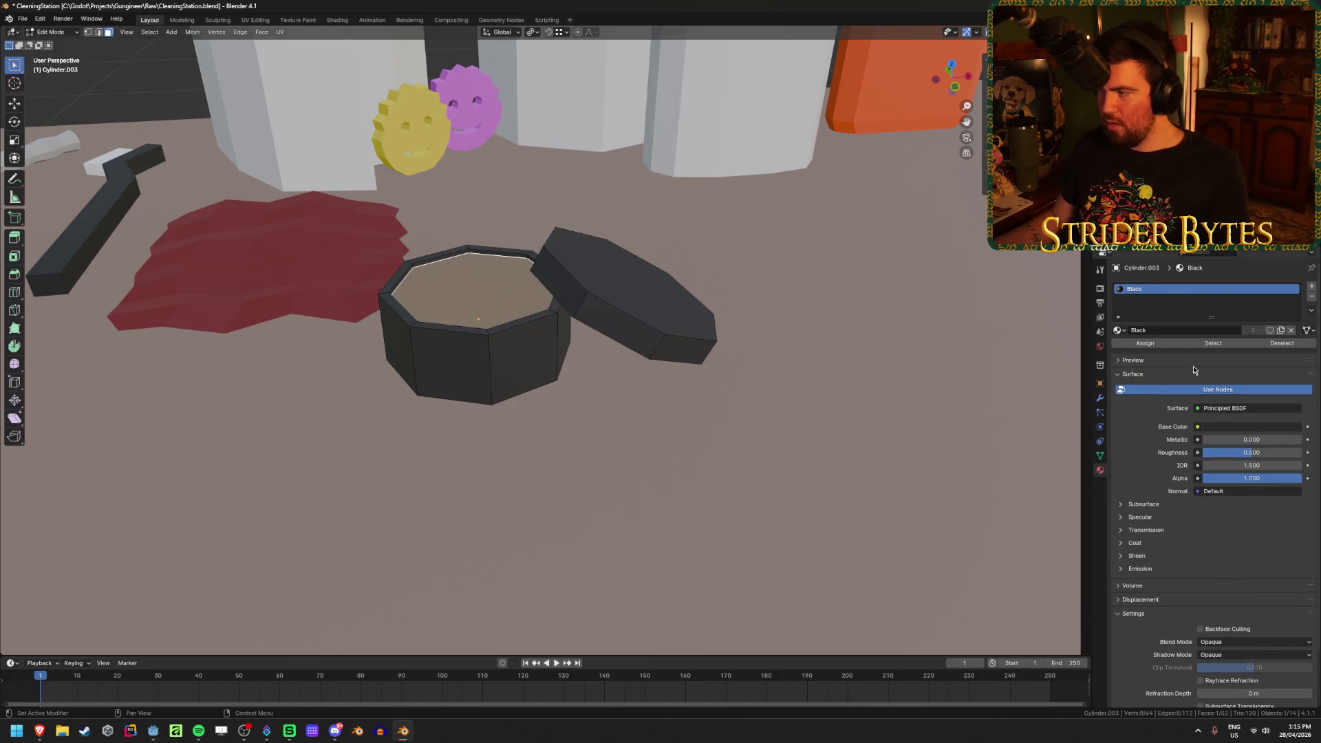
left_click(1311, 289)
left_click(1157, 353)
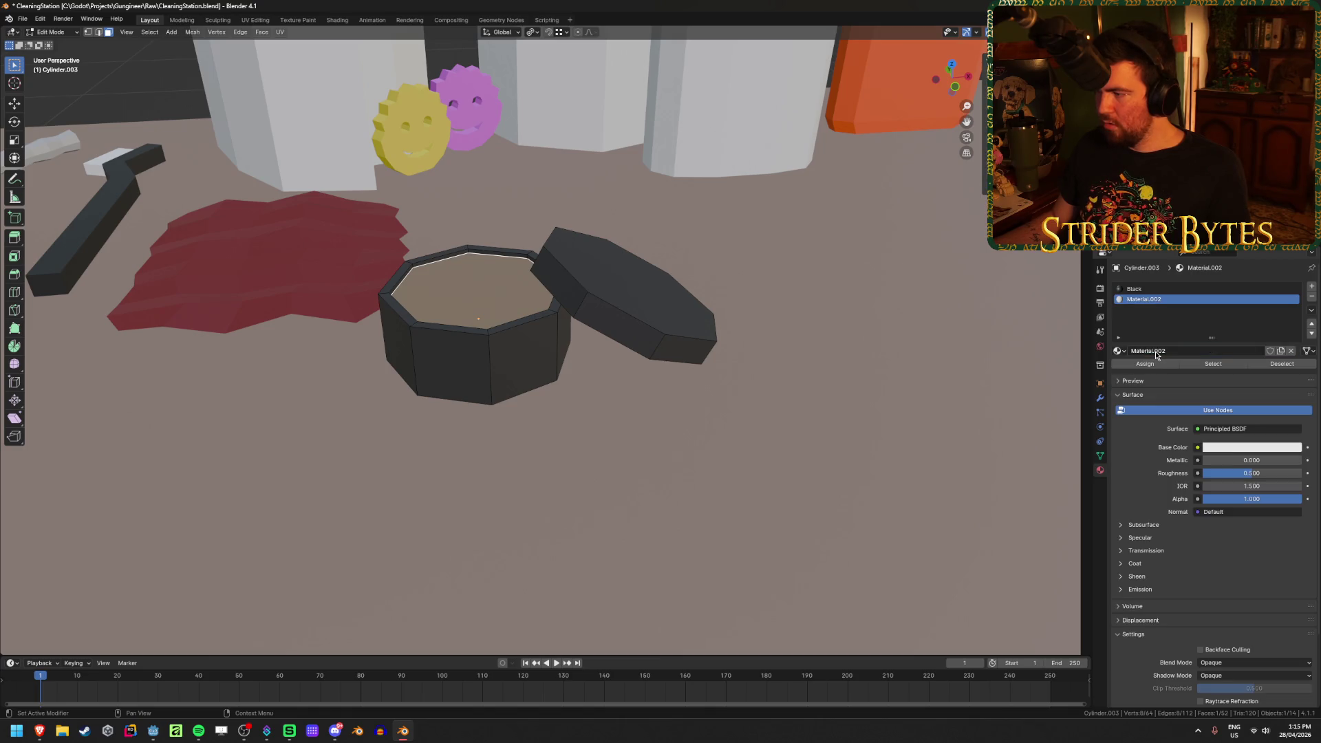
left_click(1126, 352)
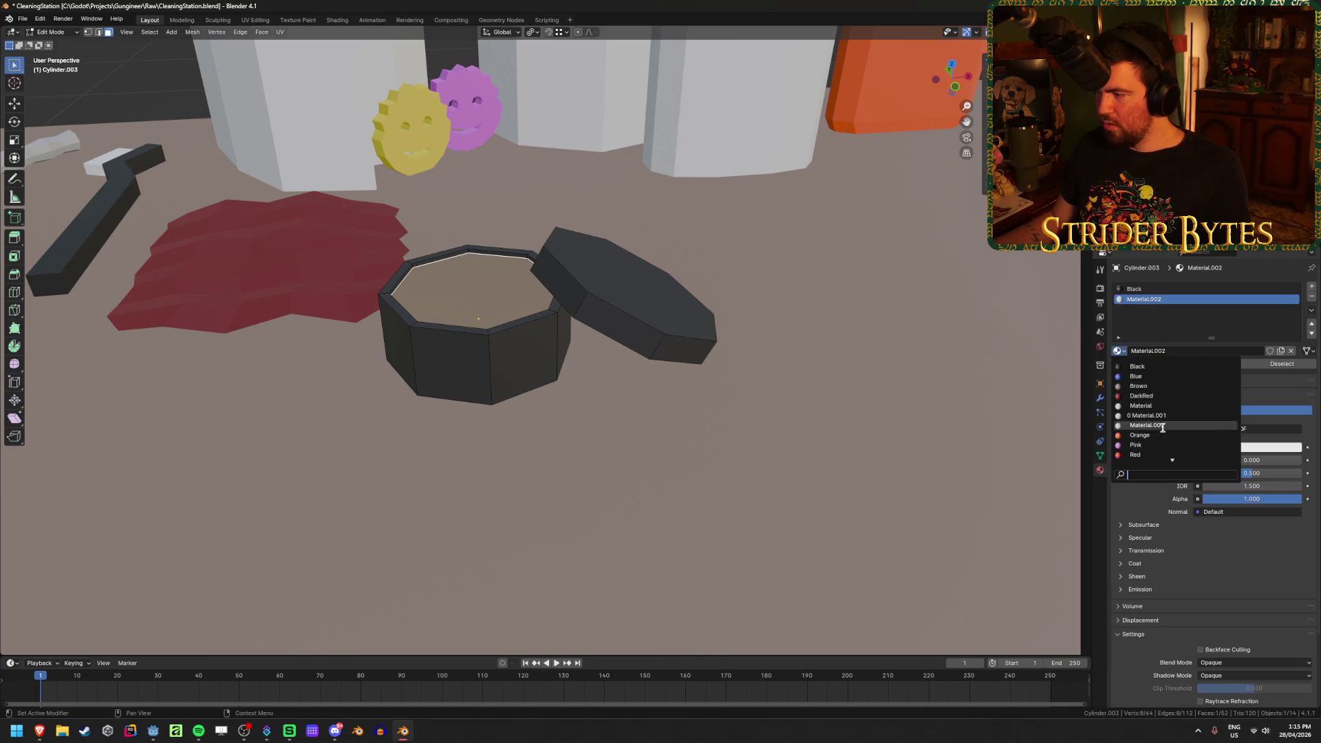
scroll(1161, 450, "down", 3)
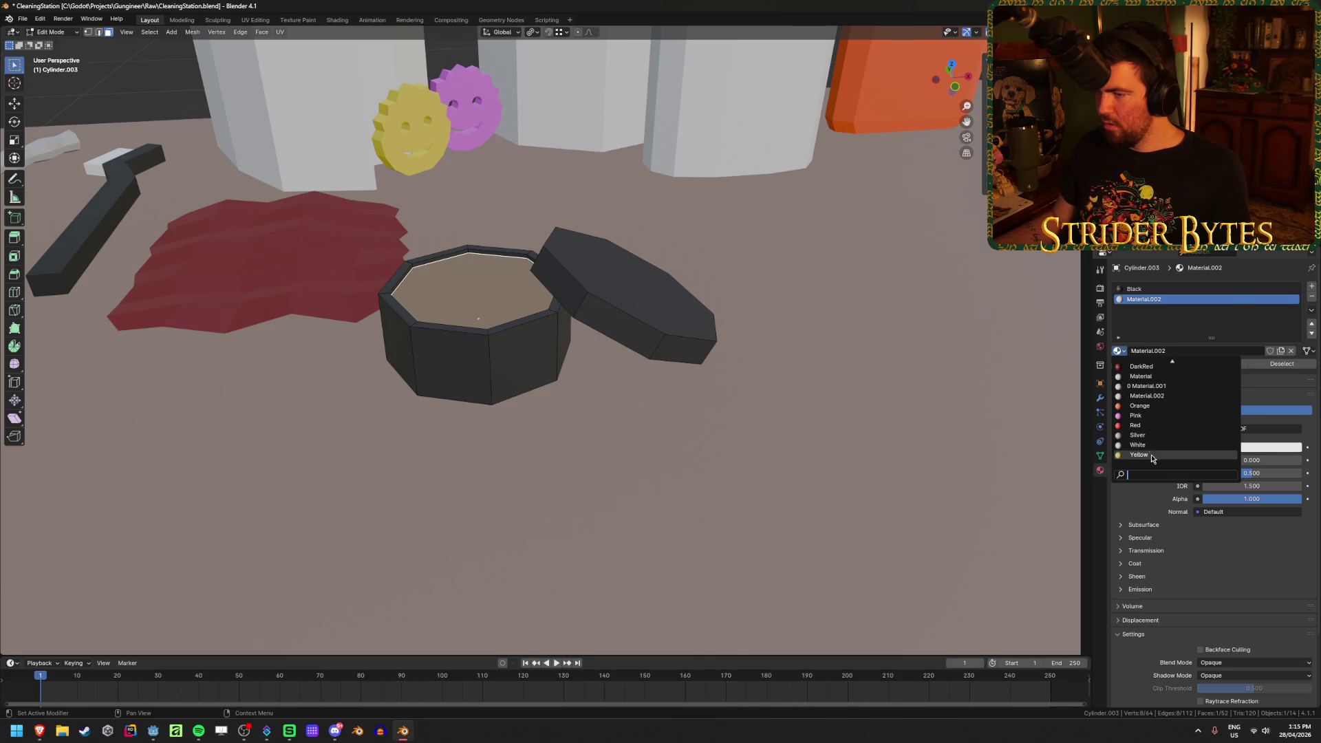
left_click(1151, 454)
left_click(1158, 366)
Move the lidded tub to sit beside the orange spray bottle
key("Tab")
left_click(746, 424)
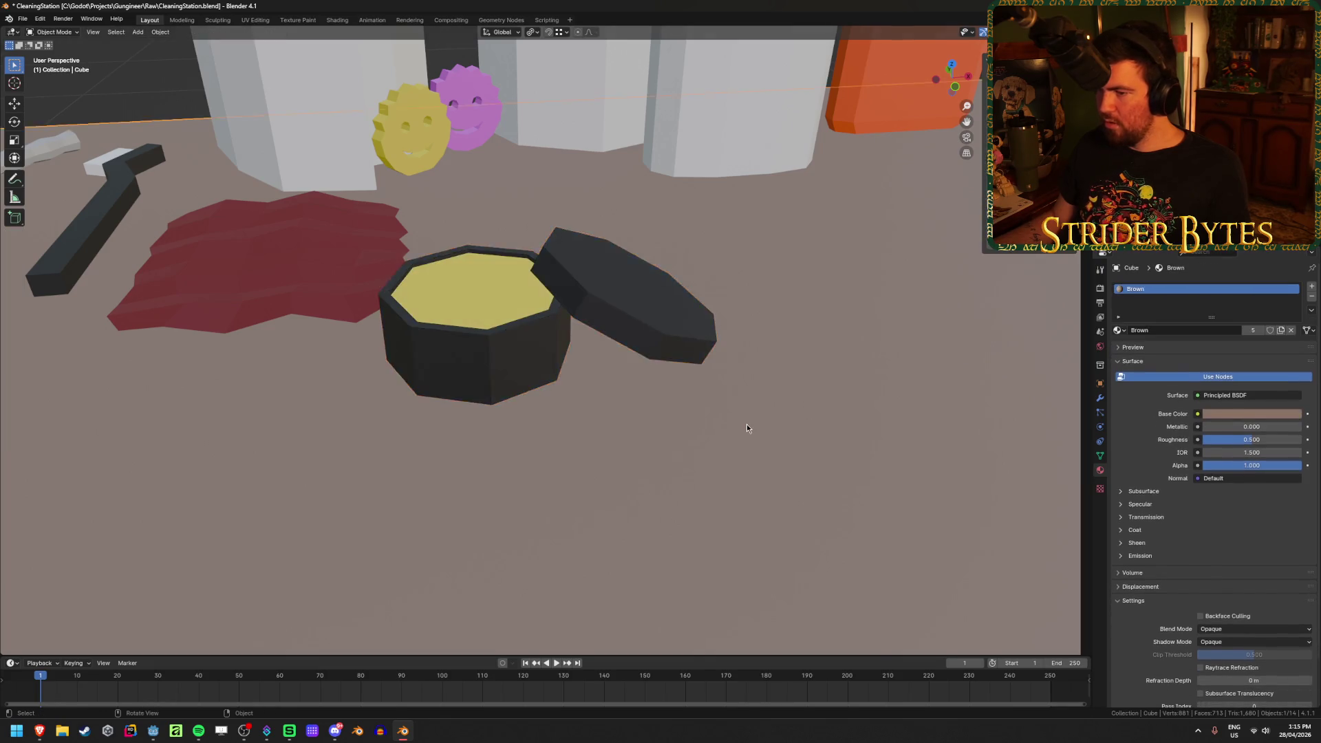
scroll(746, 424, "down", 7)
left_click(536, 350)
middle_click_drag(535, 349, 757, 399)
key("g")
left_click(873, 431)
mouse_move(872, 432)
middle_mouse_down()
mouse_move(758, 434)
mouse_move(654, 385)
middle_mouse_up()
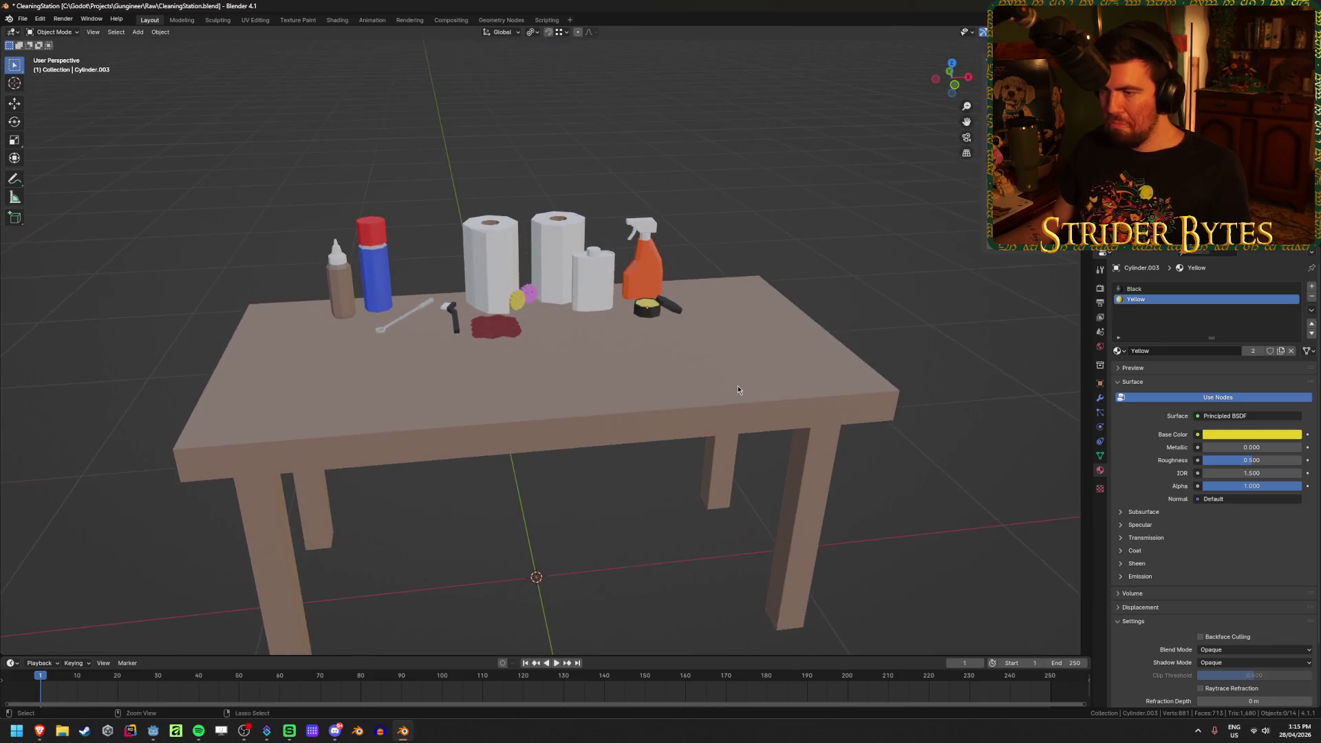
Save, then select all faces of the white flask in Edit Mode
key("ctrl+s")
scroll(556, 344, "up", 4)
middle_click_drag(635, 331, 609, 397)
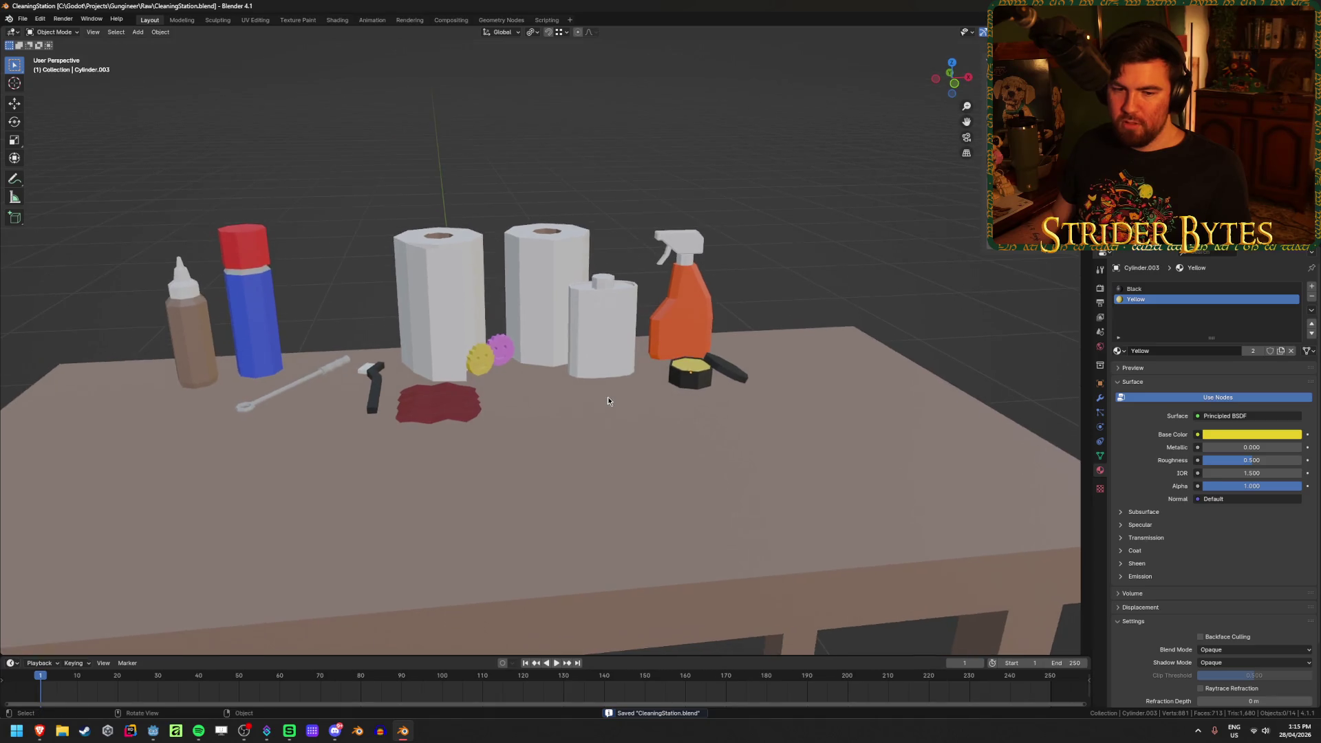
scroll(608, 399, "up", 2)
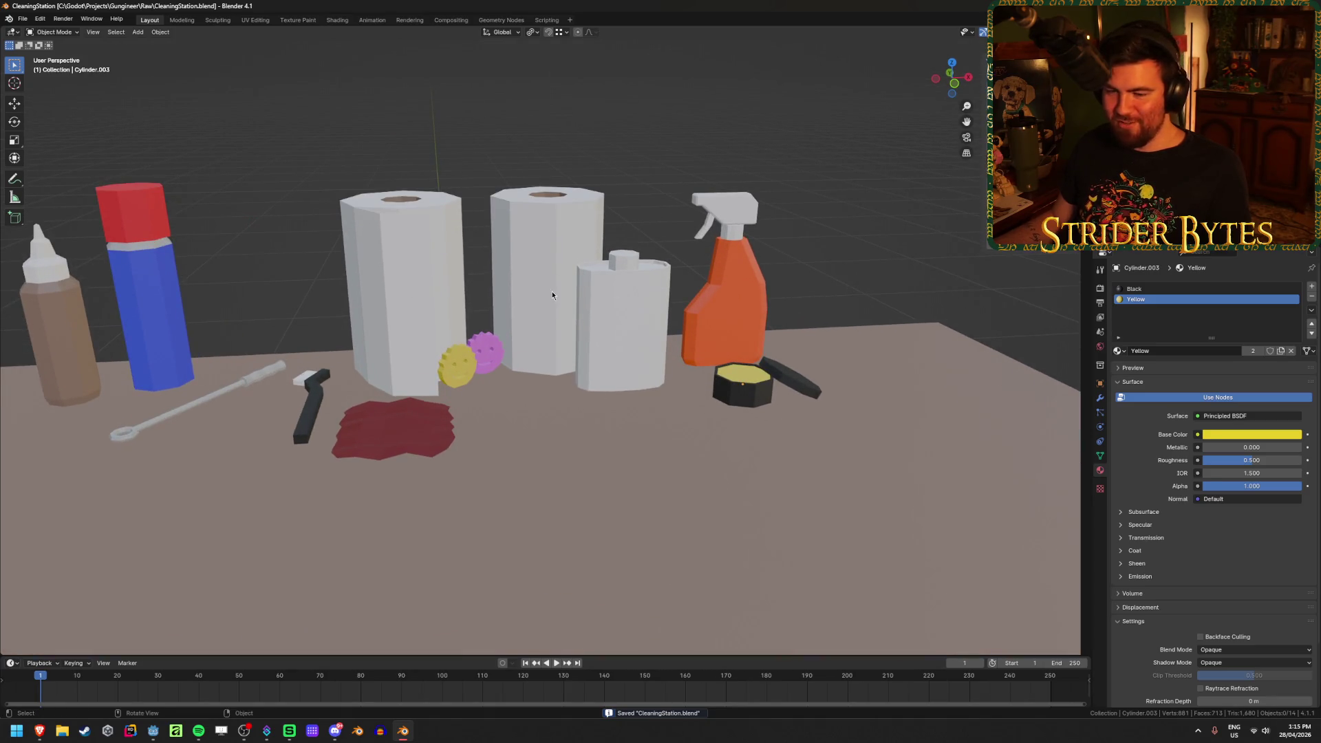
left_click(622, 303)
key("Tab")
key("a")
scroll(663, 312, "up", 2)
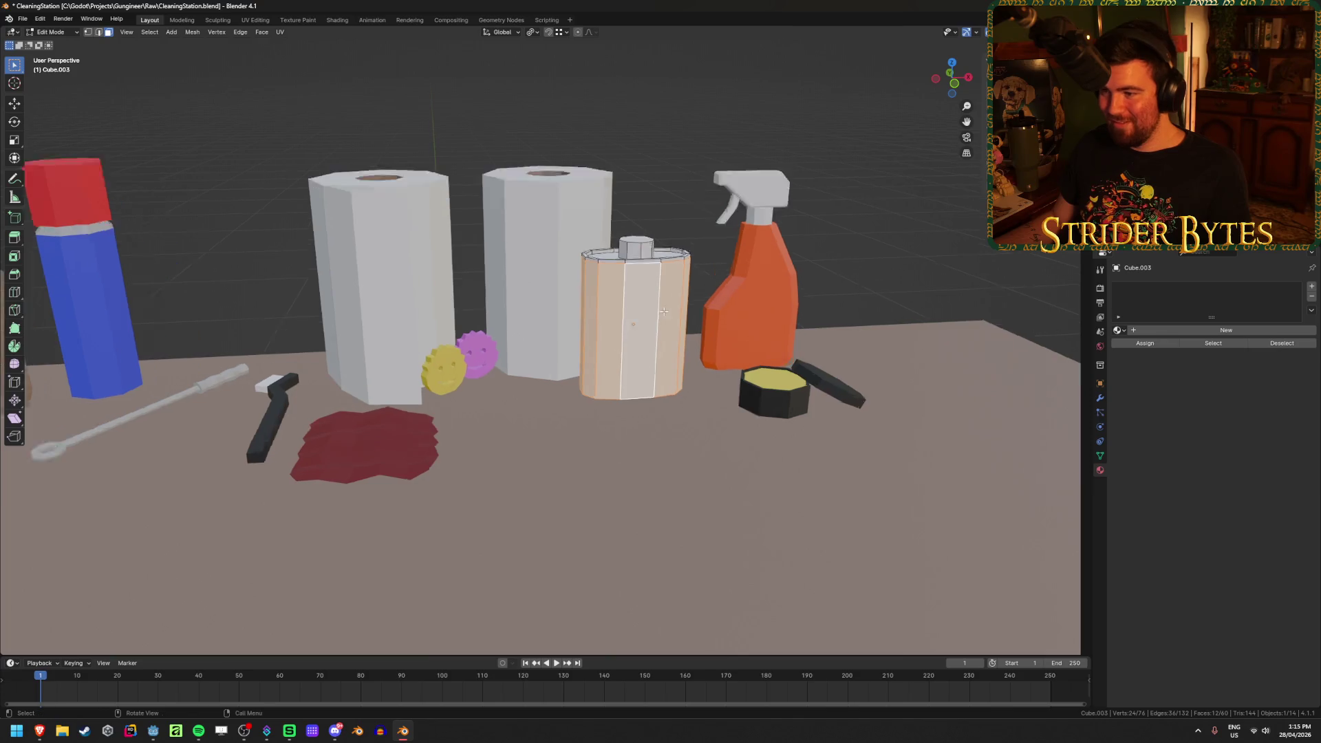
scroll(716, 311, "up", 2)
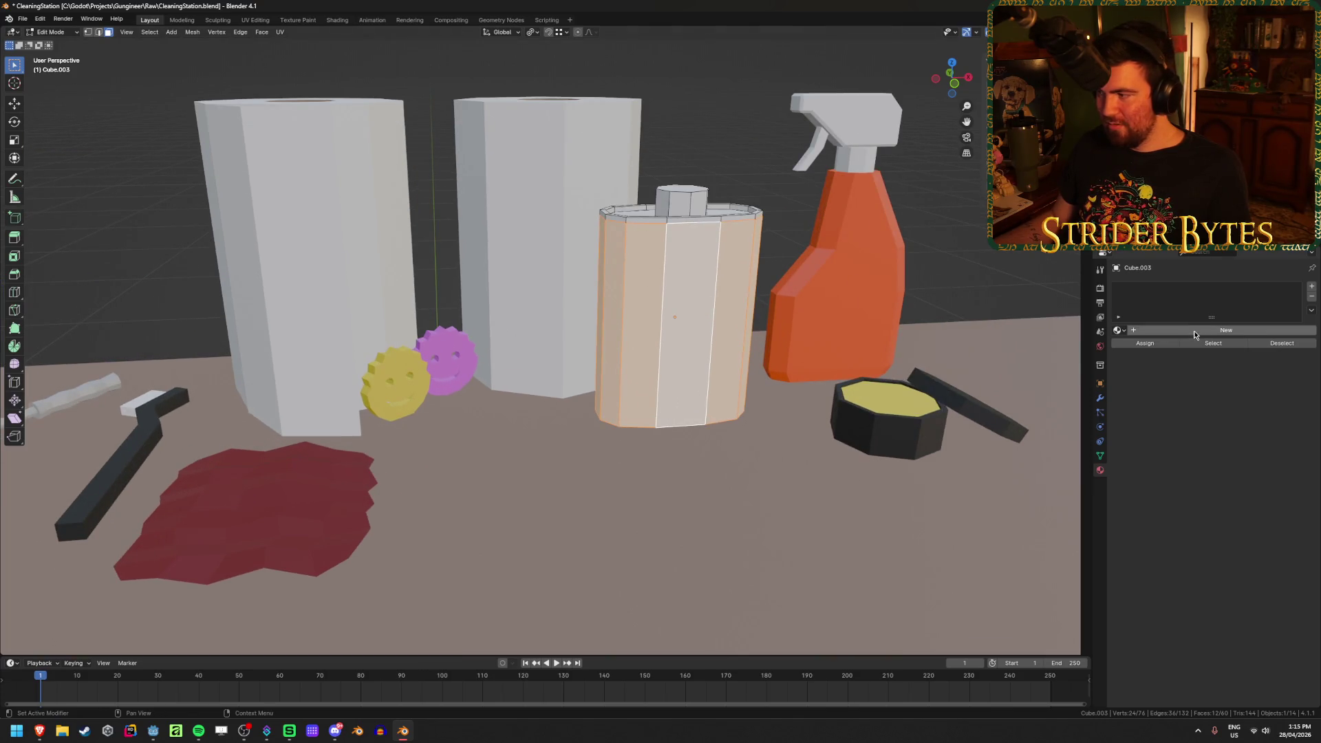
Give the whole flask the existing Silver material
left_click(1194, 330)
left_click(1120, 330)
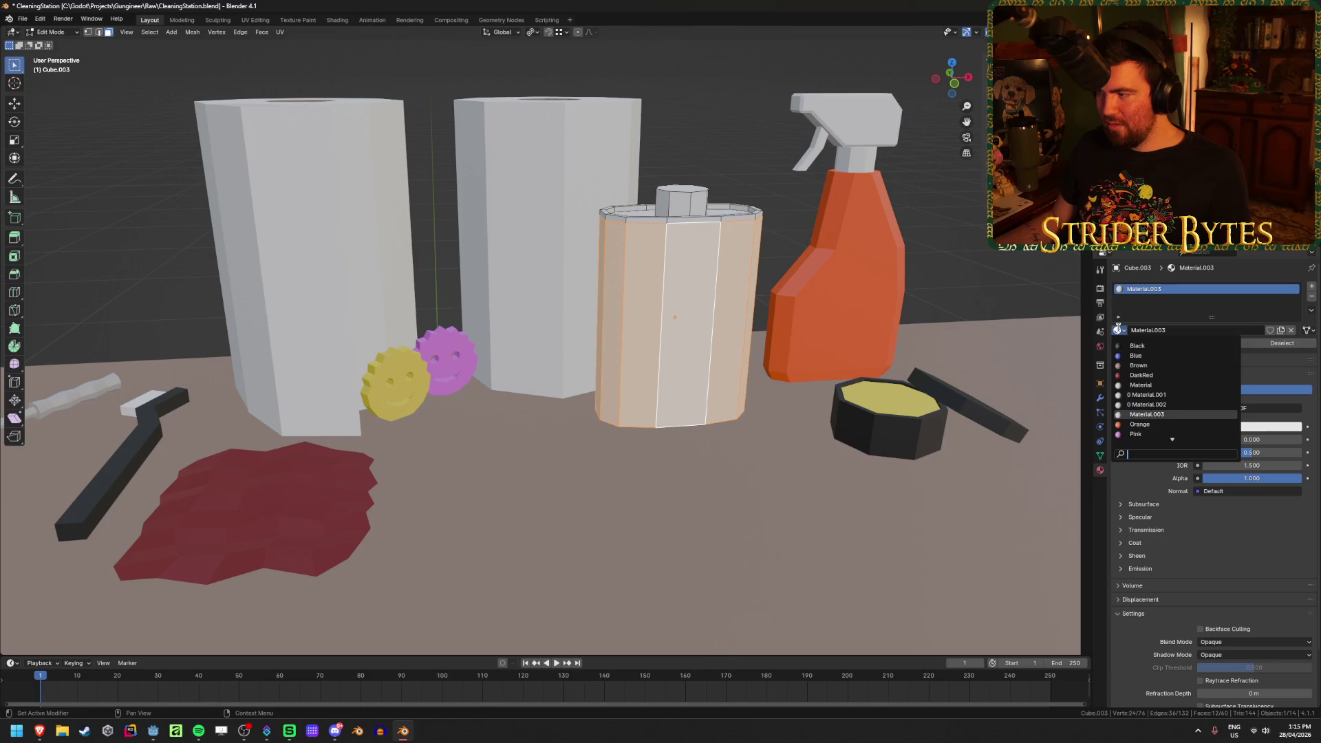
left_click(1140, 434)
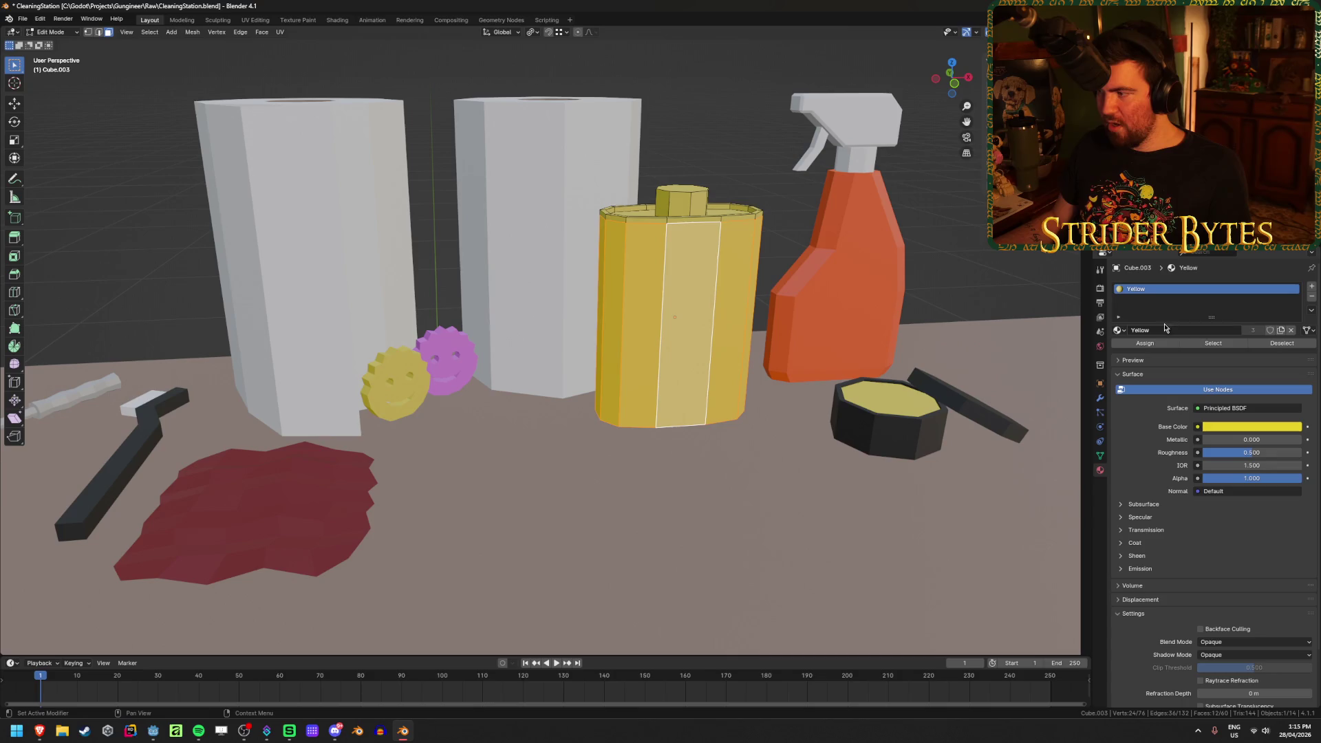
left_click(1118, 333)
left_click(1158, 421)
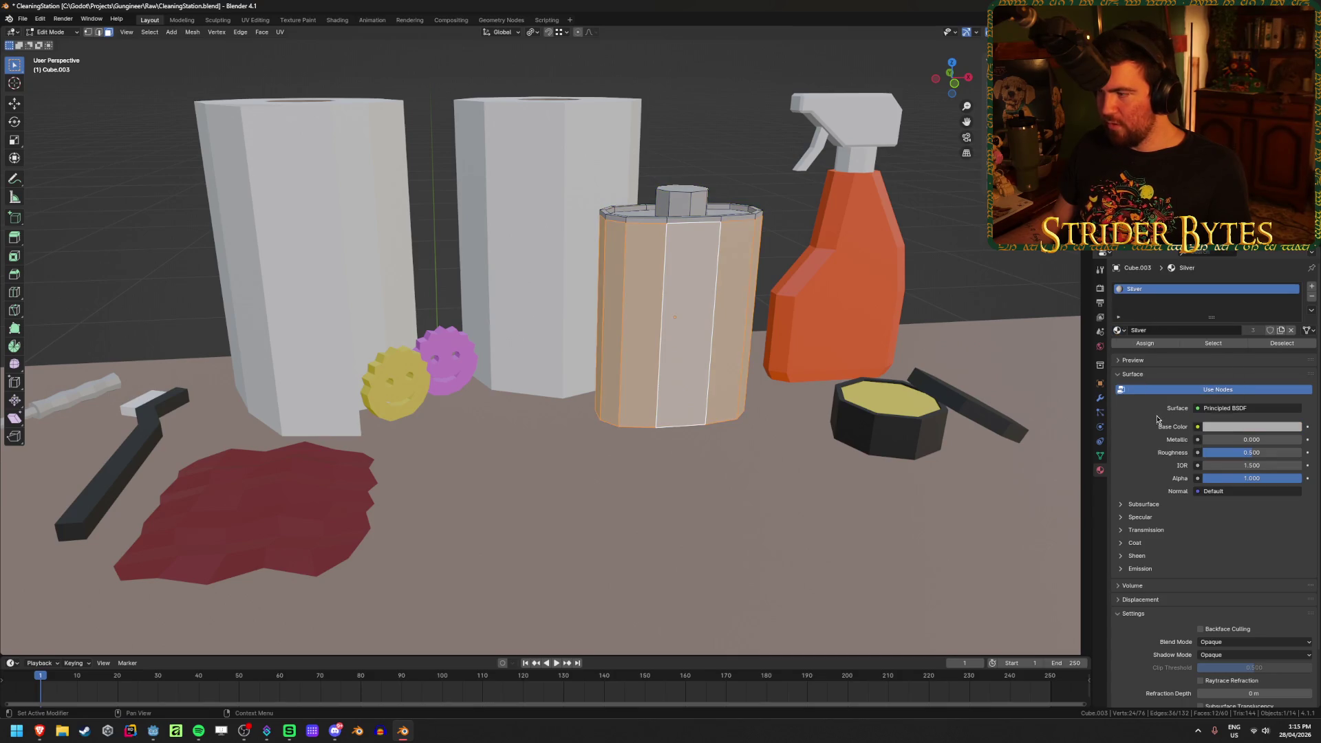
Add a second slot with Yellow and assign it to the flask's body faces
left_click(1311, 286)
left_click(1167, 351)
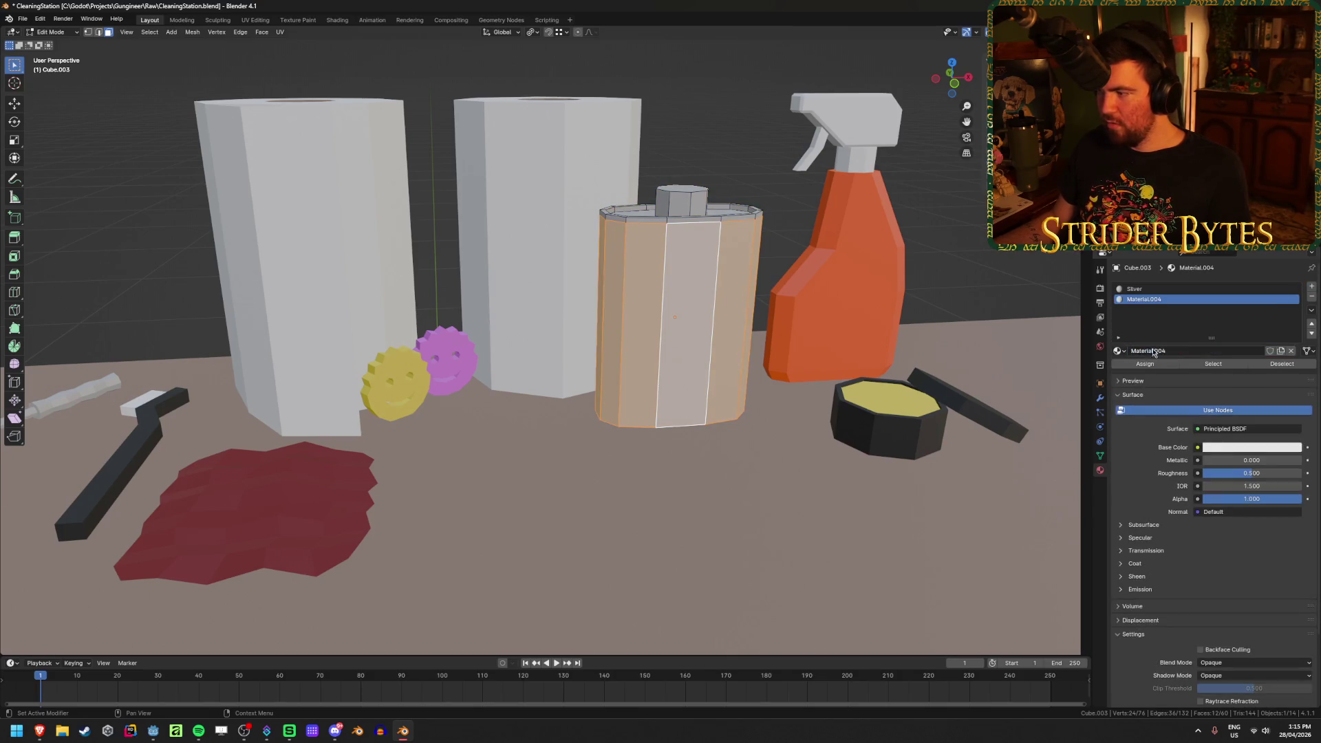
left_click(1119, 351)
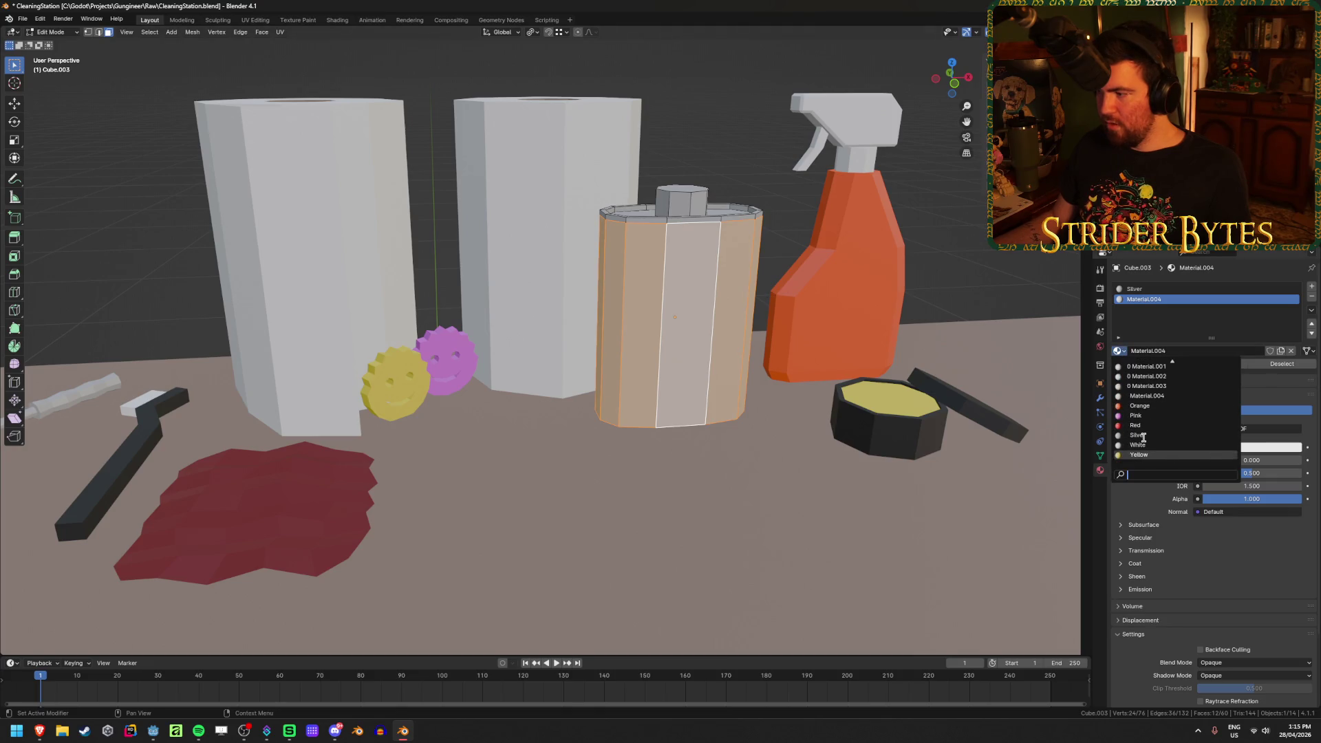
left_click(1156, 454)
key("Tab")
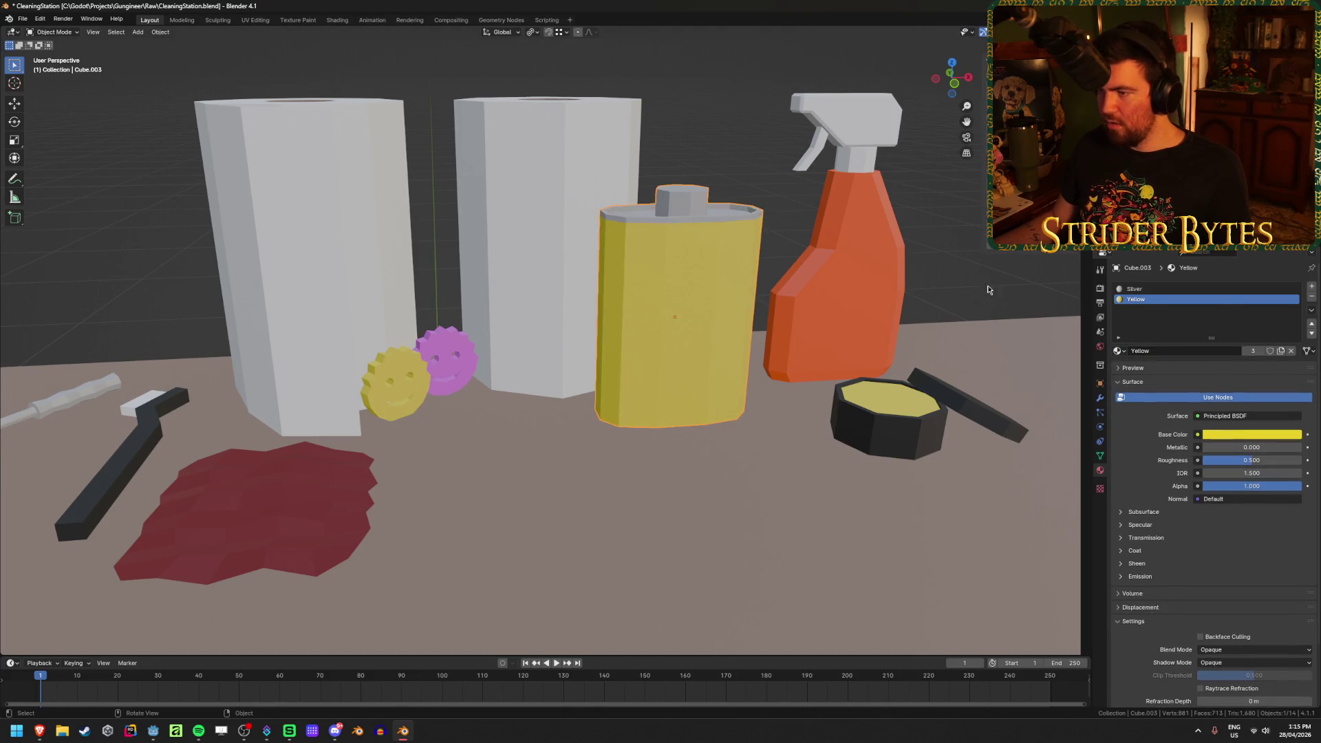
scroll(604, 279, "up", 4)
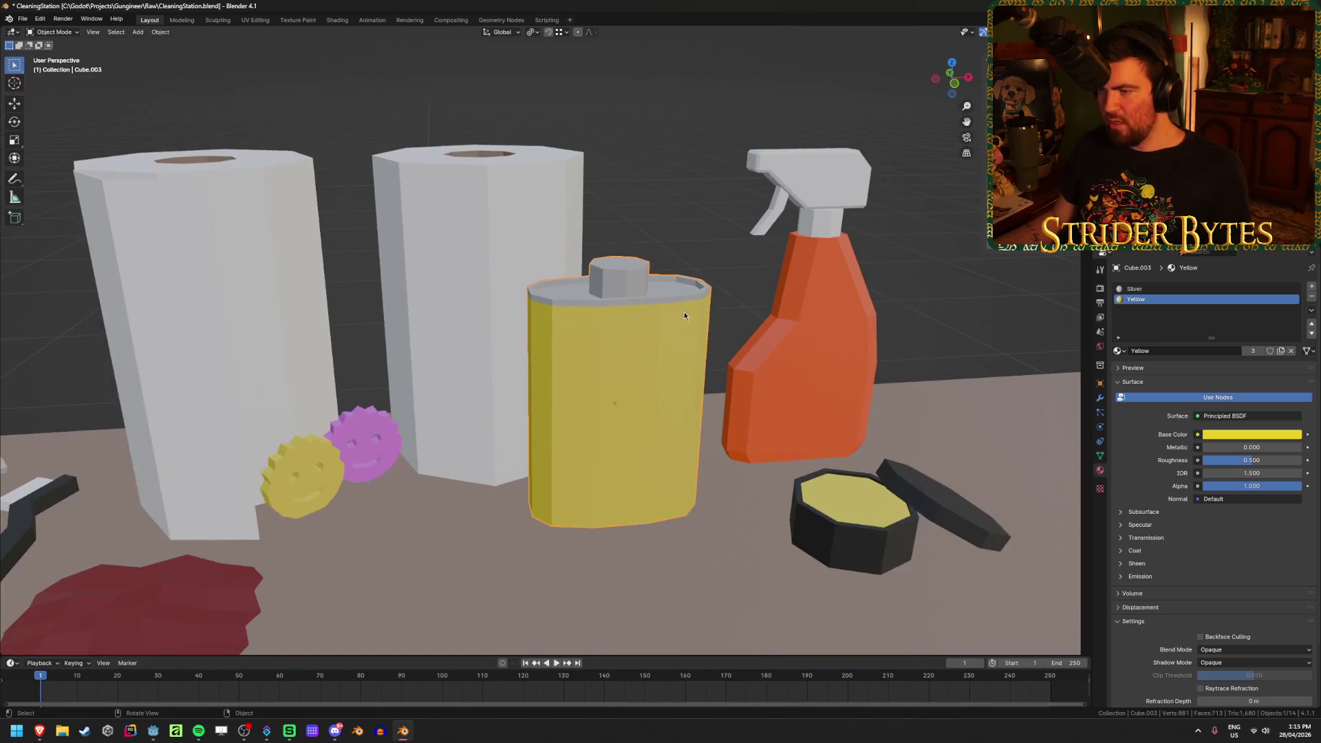
mouse_move(684, 312)
middle_mouse_down()
mouse_move(664, 366)
mouse_move(634, 304)
middle_mouse_up()
scroll(664, 366, "down", 5)
scroll(663, 366, "up", 5)
scroll(634, 349, "down", 5)
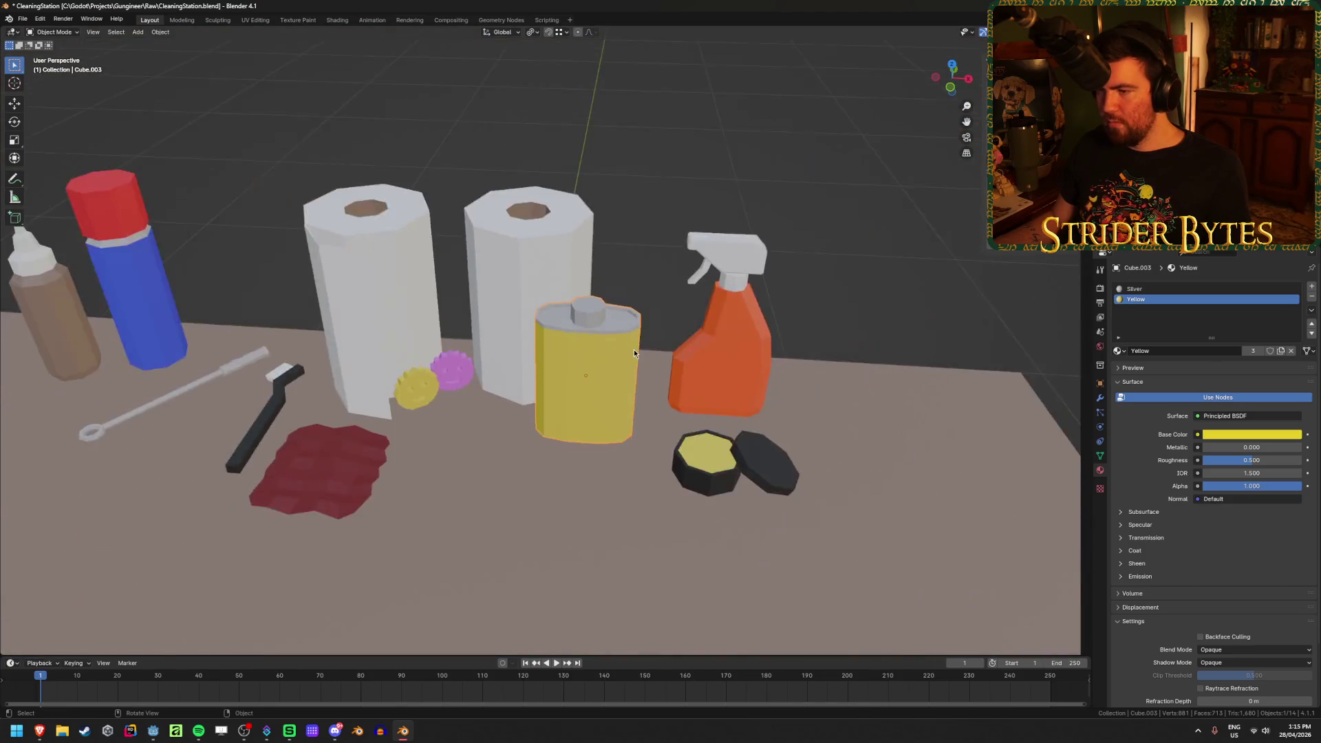
Save the scene and zoom in closely on the red cloth and tools
key("ctrl+s")
mouse_move(698, 337)
middle_mouse_down()
mouse_move(585, 333)
mouse_move(647, 357)
mouse_move(629, 457)
mouse_move(617, 362)
middle_mouse_up()
scroll(617, 362, "down", 4)
scroll(560, 377, "up", 1)
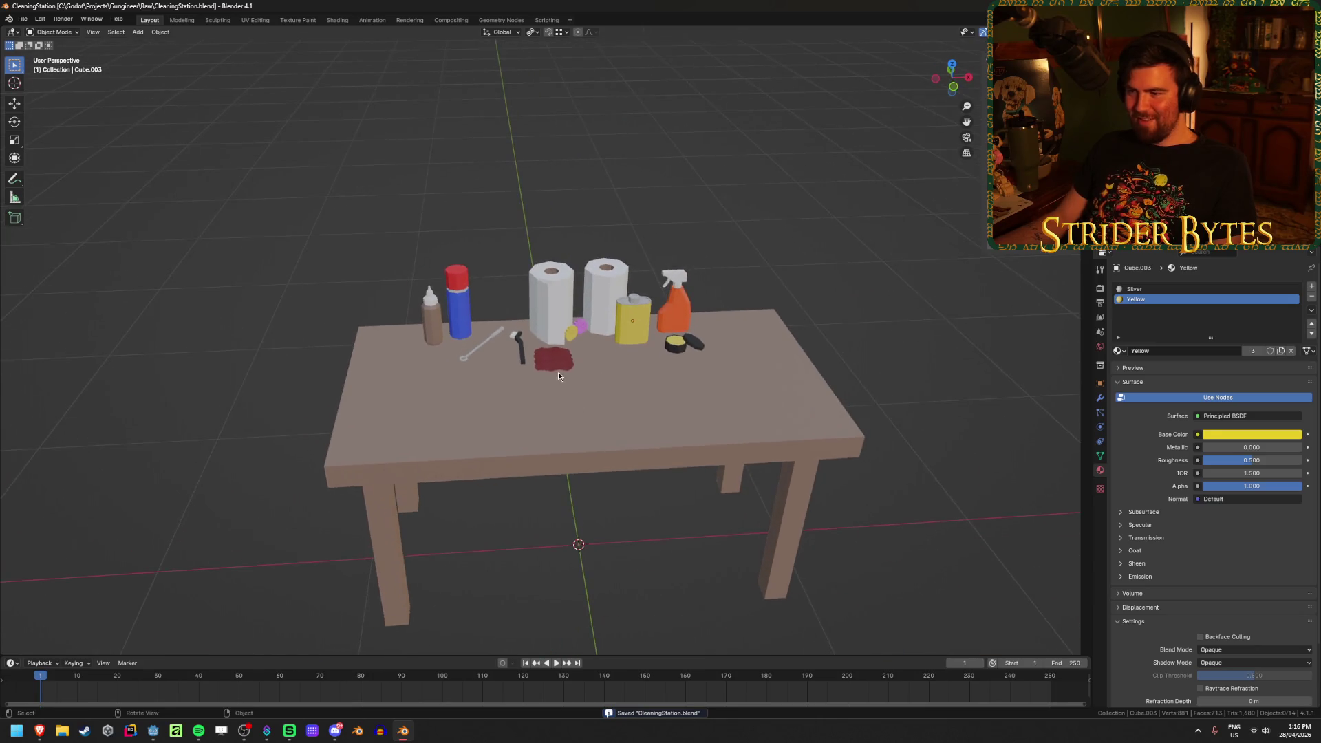
middle_click_drag(647, 462, 623, 475, "ctrl")
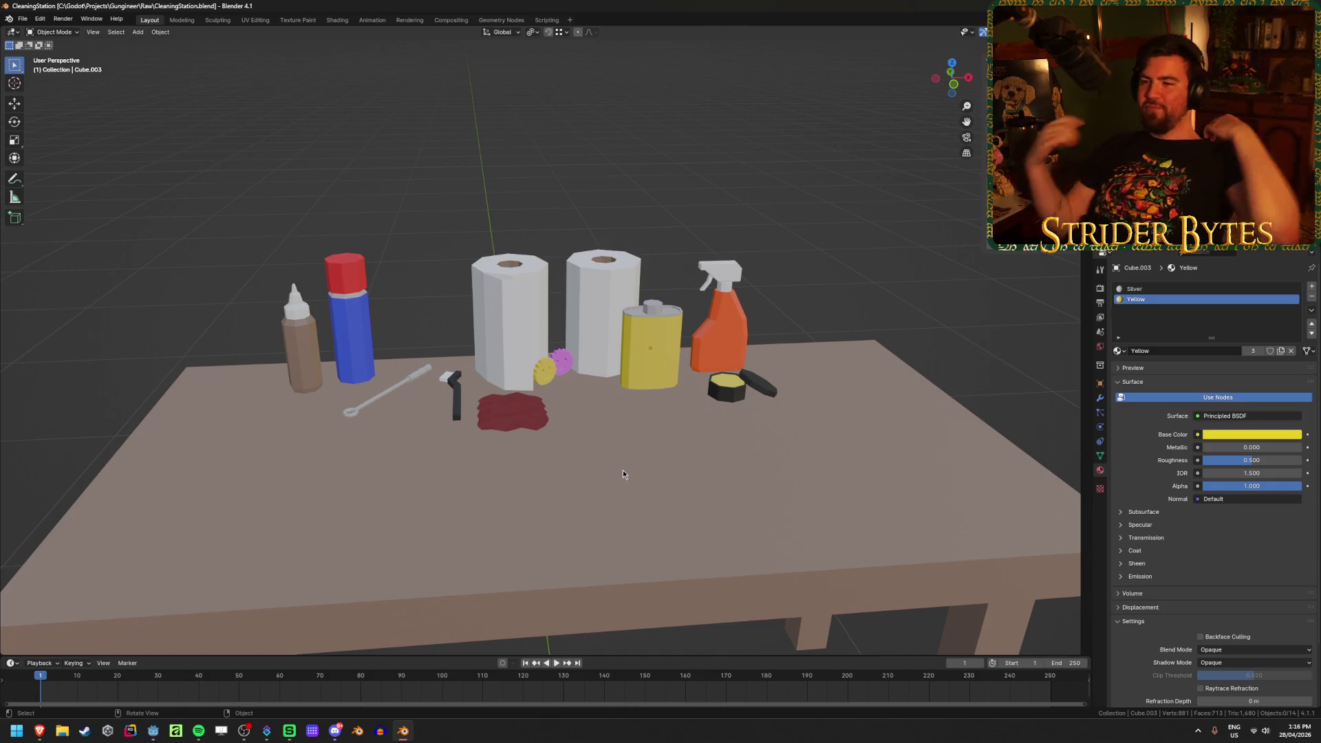
middle_click_drag(563, 395, 470, 443)
scroll(586, 400, "up", 5)
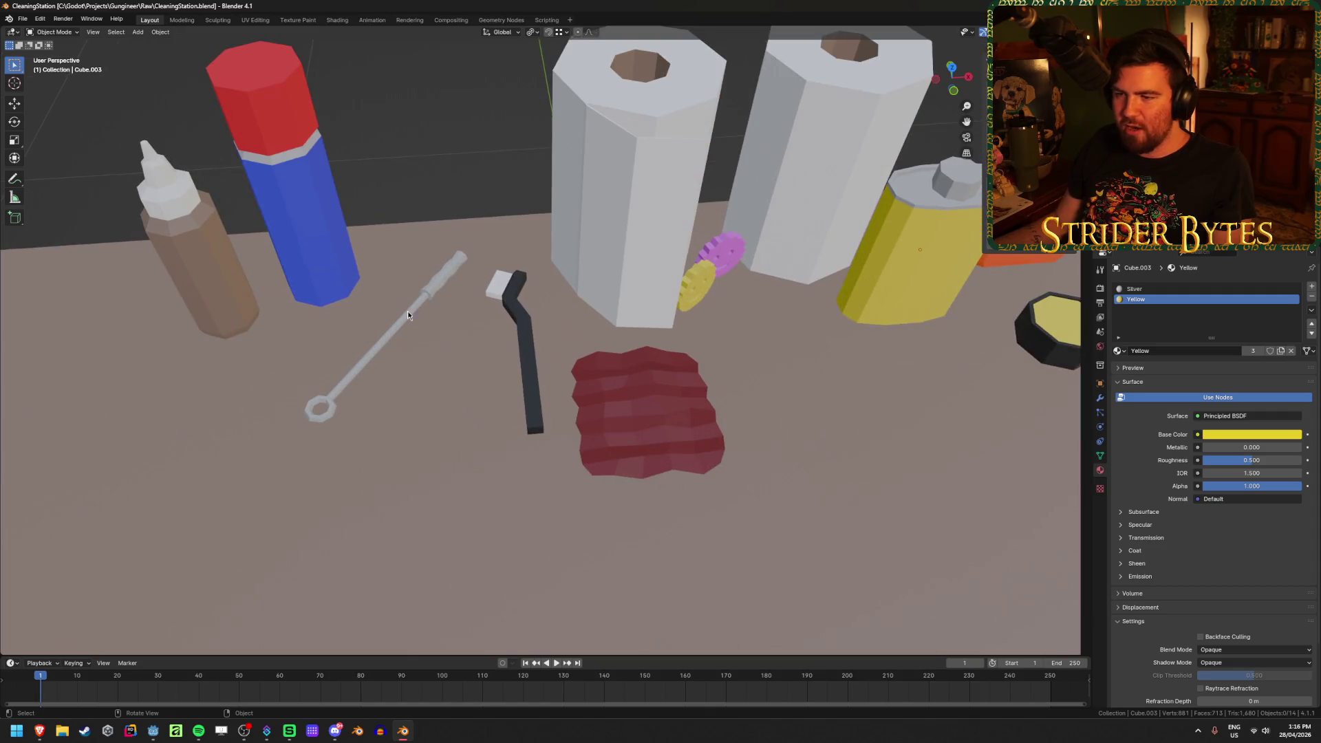
Duplicate the silver rod tool, scale the copy to about 0.53, and lay it beside the original
left_click(407, 311)
key("shift+d")
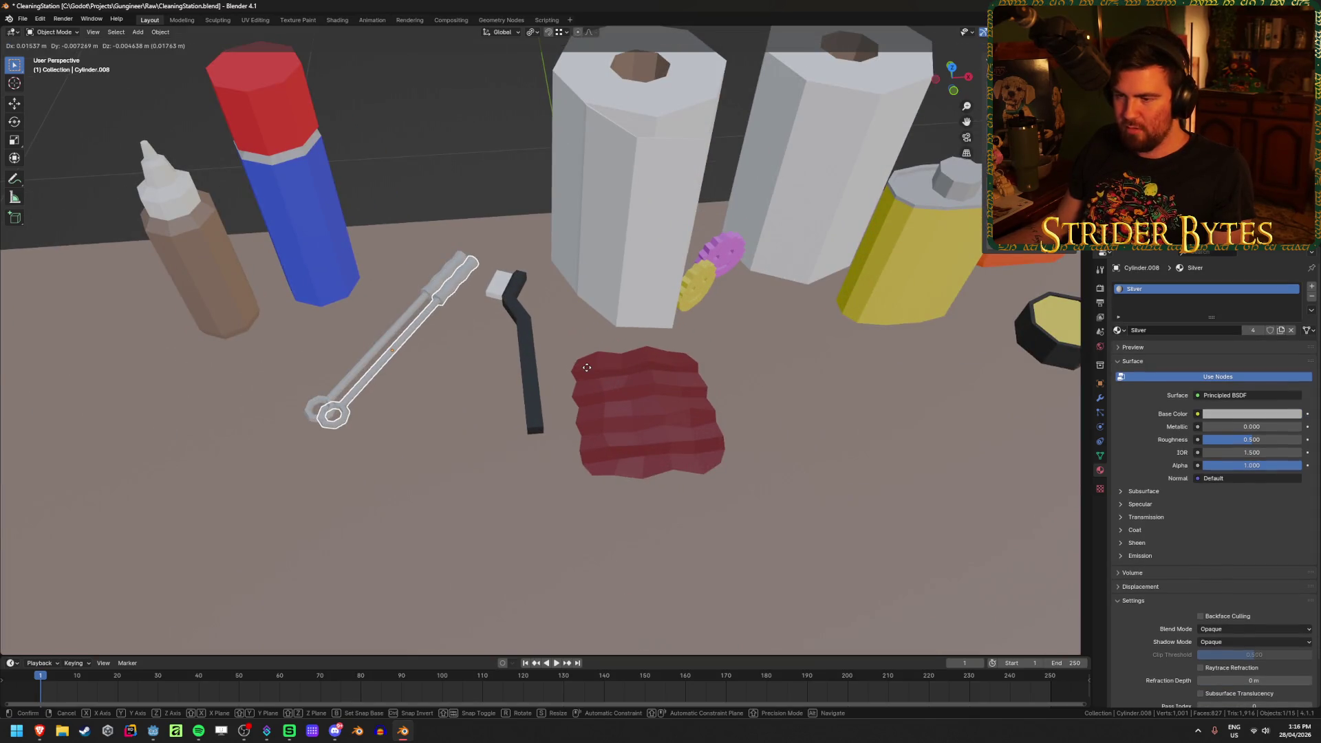
left_click(619, 395)
key("s")
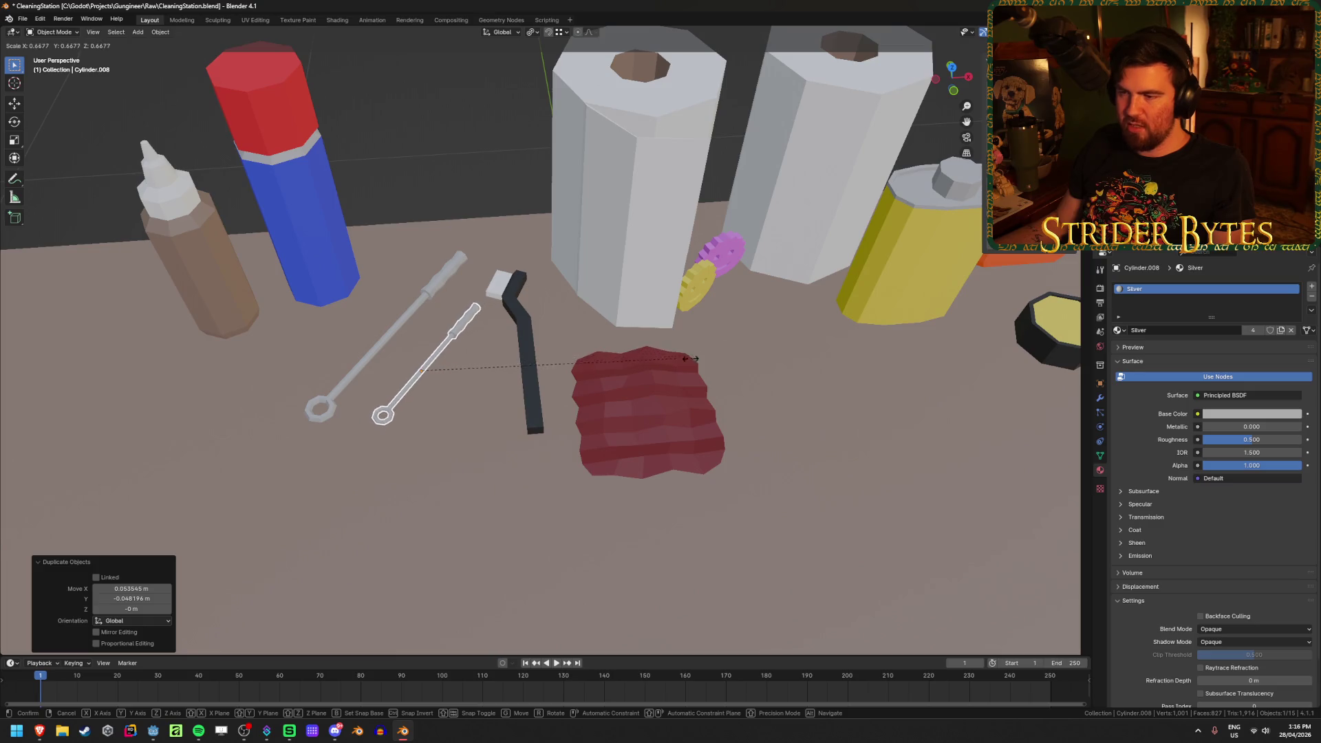
left_click(637, 377)
key("g")
key("y")
left_click(466, 153)
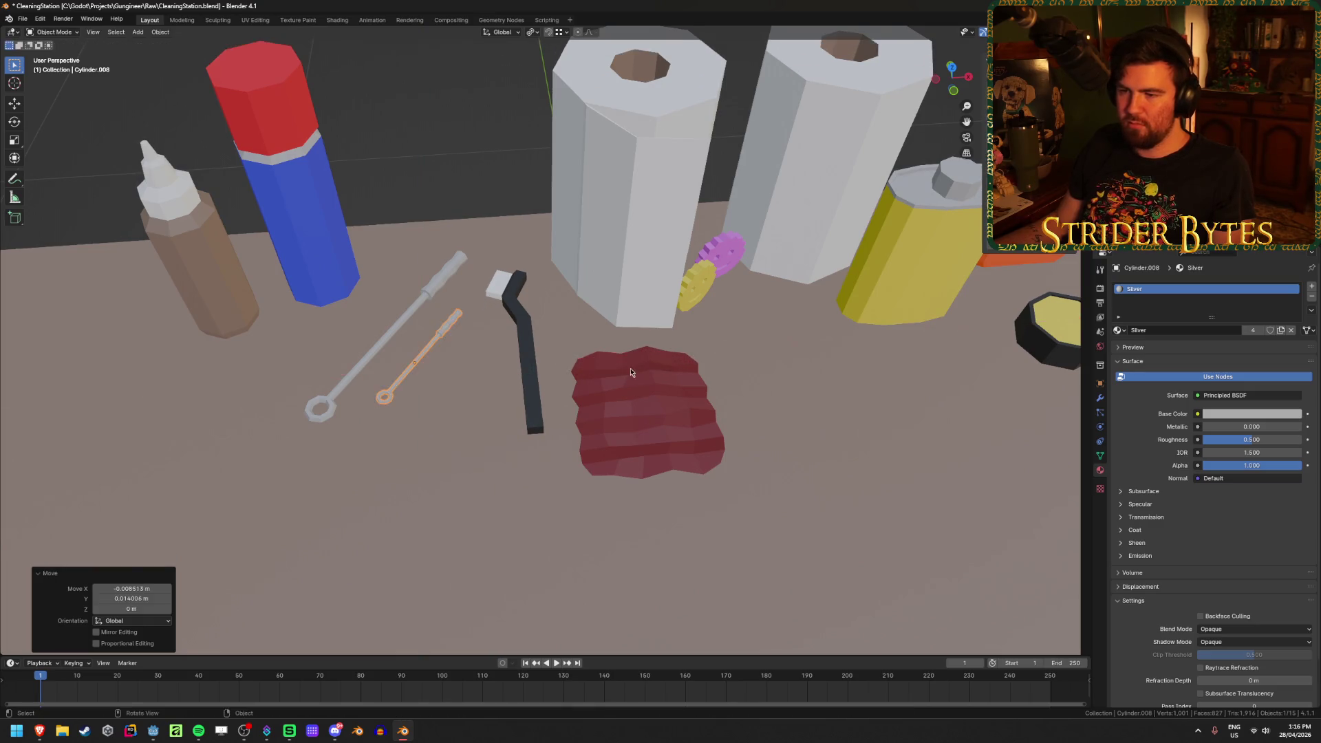
Save the scene, inspect the table from several angles, and save again
scroll(858, 269, "down", 10)
key("ctrl+s")
middle_click_drag(858, 268, 781, 335)
scroll(781, 335, "down", 3)
scroll(781, 335, "up", 2)
scroll(781, 335, "up", 1)
scroll(781, 335, "down", 1)
scroll(781, 335, "up", 1)
mouse_move(781, 336)
middle_mouse_down()
mouse_move(672, 337)
mouse_move(687, 327)
mouse_move(678, 339)
middle_mouse_up()
scroll(679, 338, "down", 1)
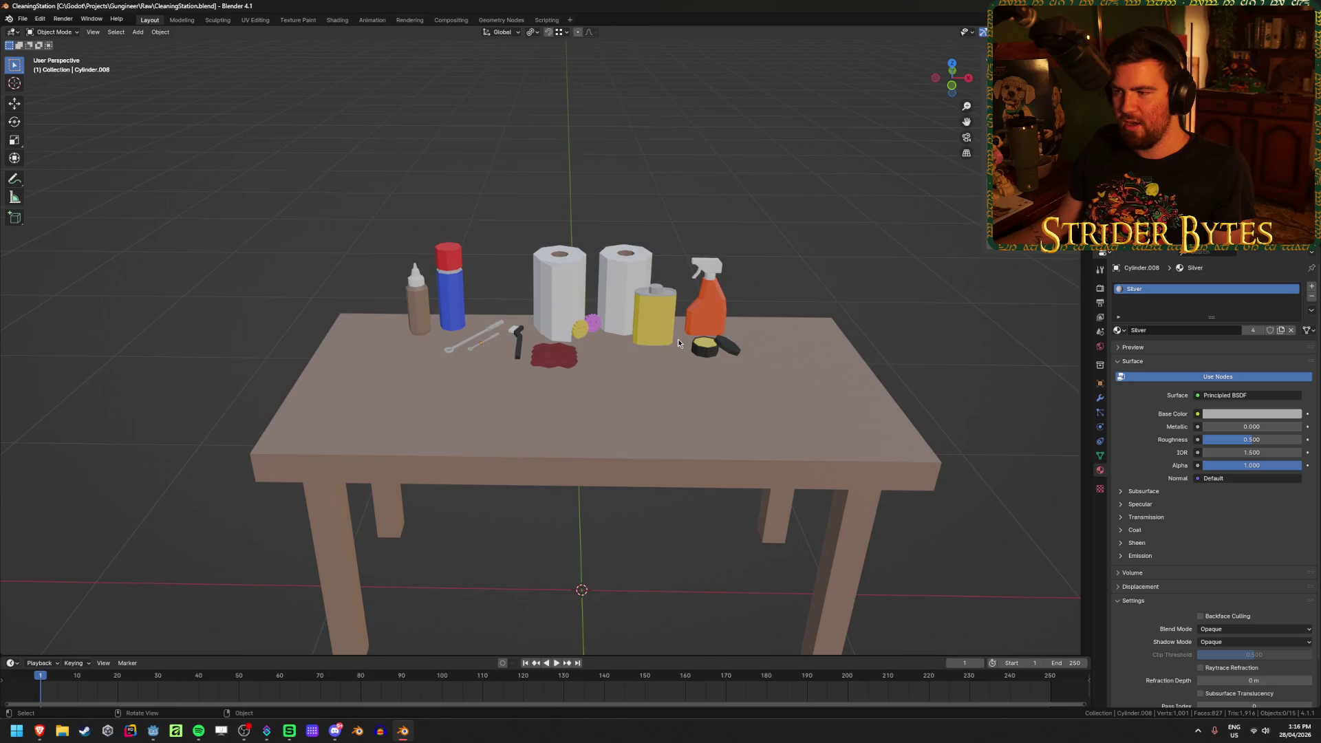
scroll(678, 338, "up", 1)
scroll(679, 338, "up", 1)
key("ctrl+s")
scroll(691, 414, "down", 4)
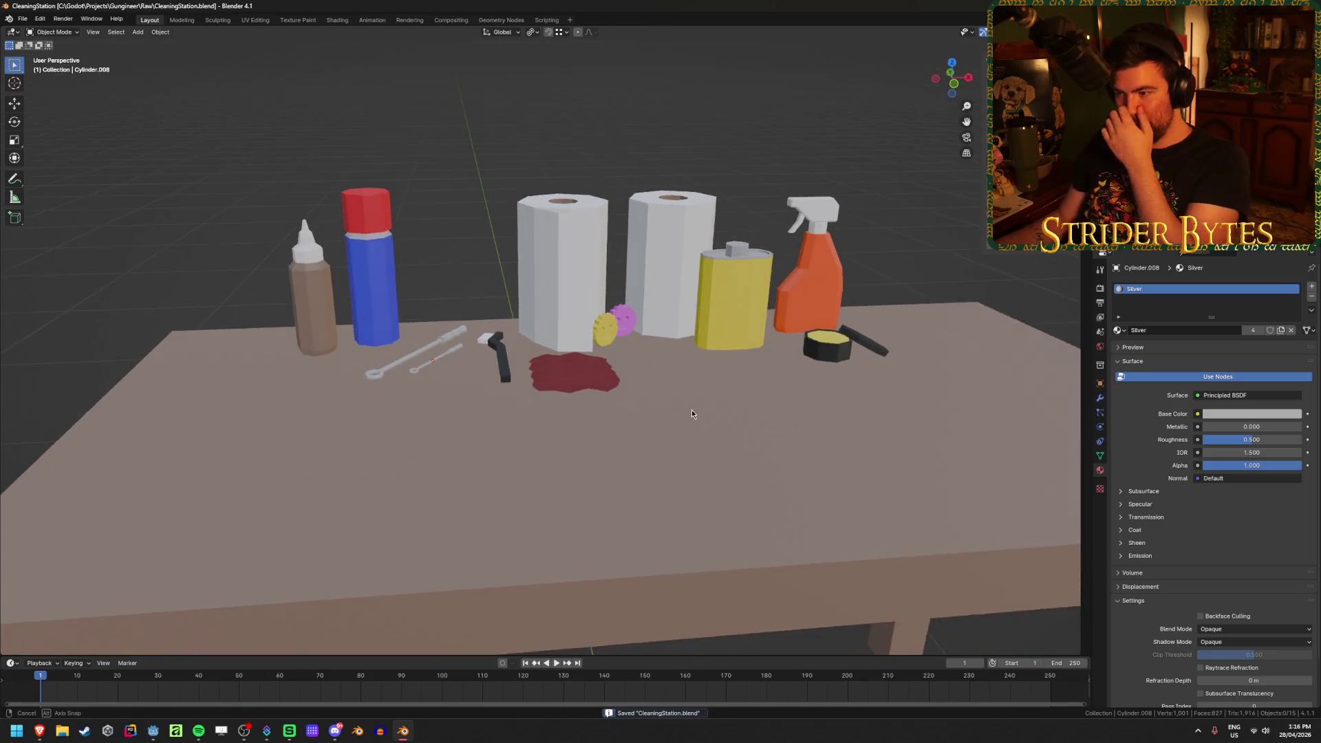
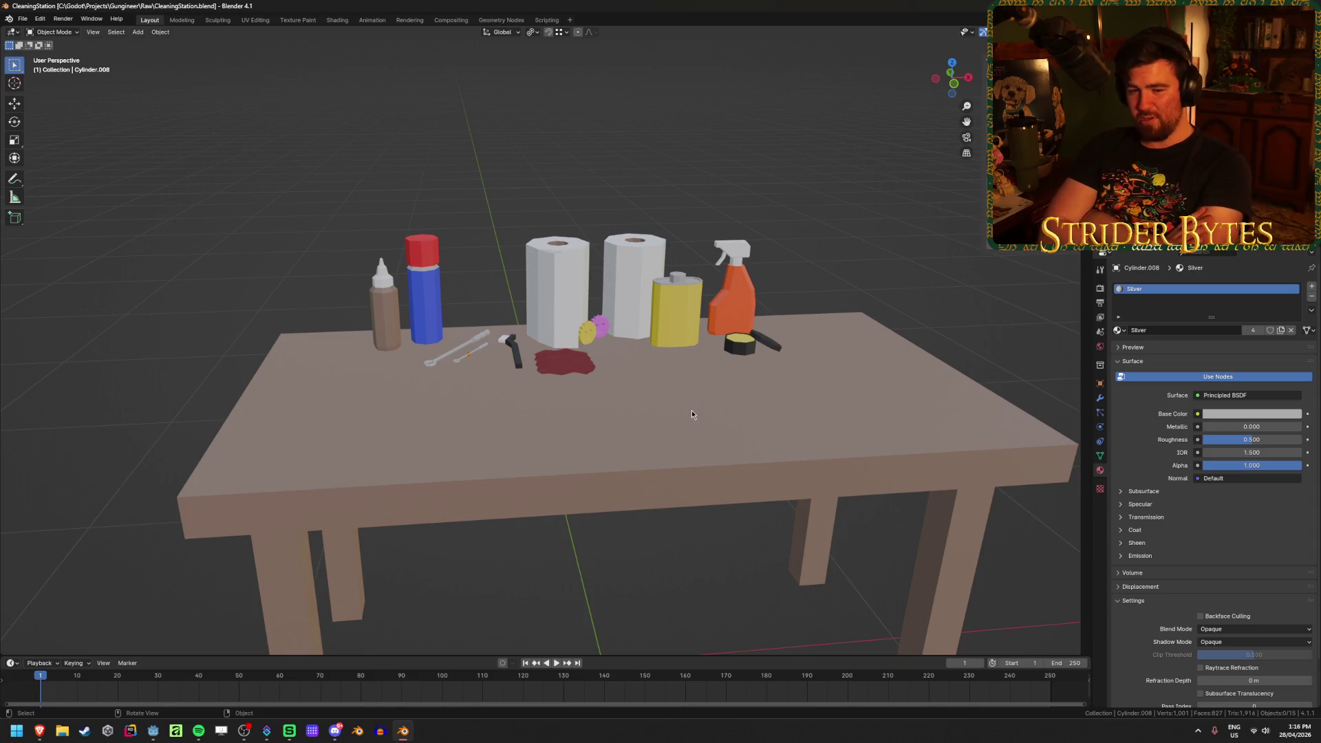
Move the open black polish tin and its lid to the table front, beside the red cloth
scroll(692, 410, "up", 8)
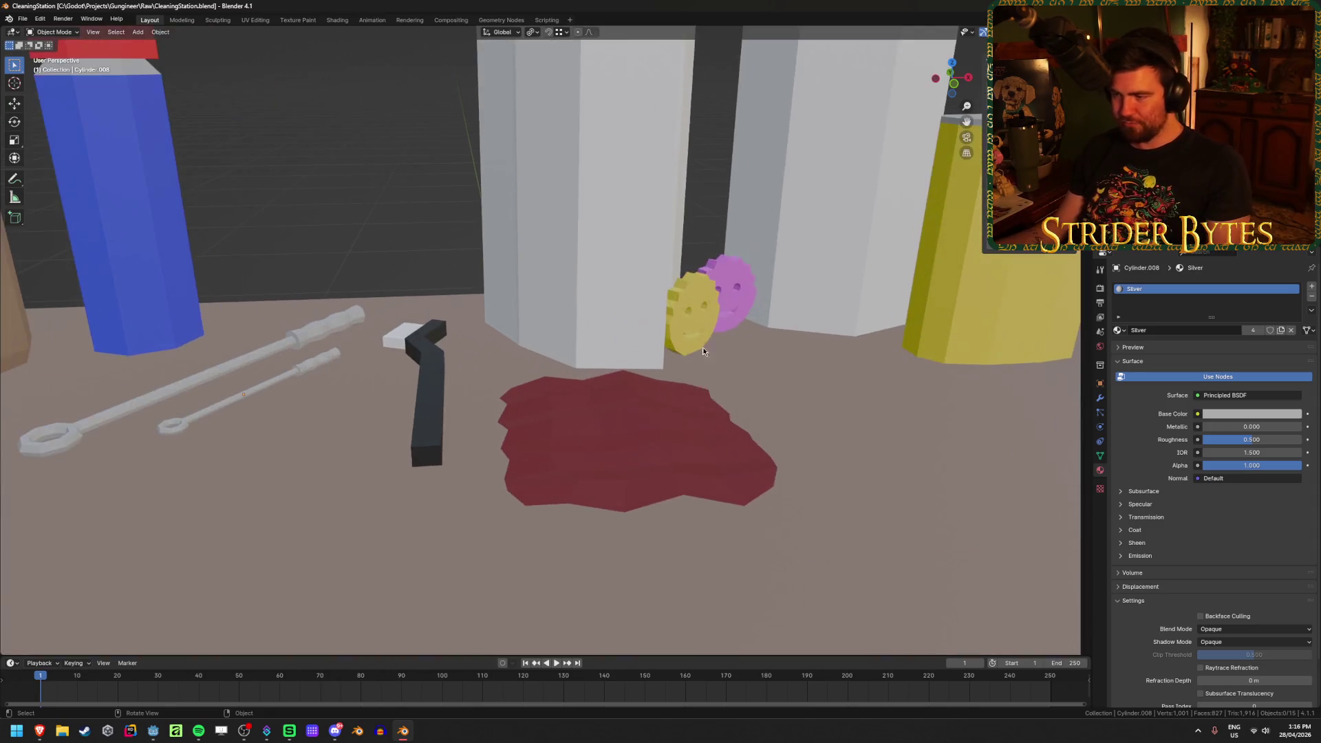
mouse_move(677, 348)
middle_mouse_down()
mouse_move(465, 447)
mouse_move(545, 390)
middle_mouse_up()
scroll(544, 391, "down", 5)
left_click(869, 355)
key("g")
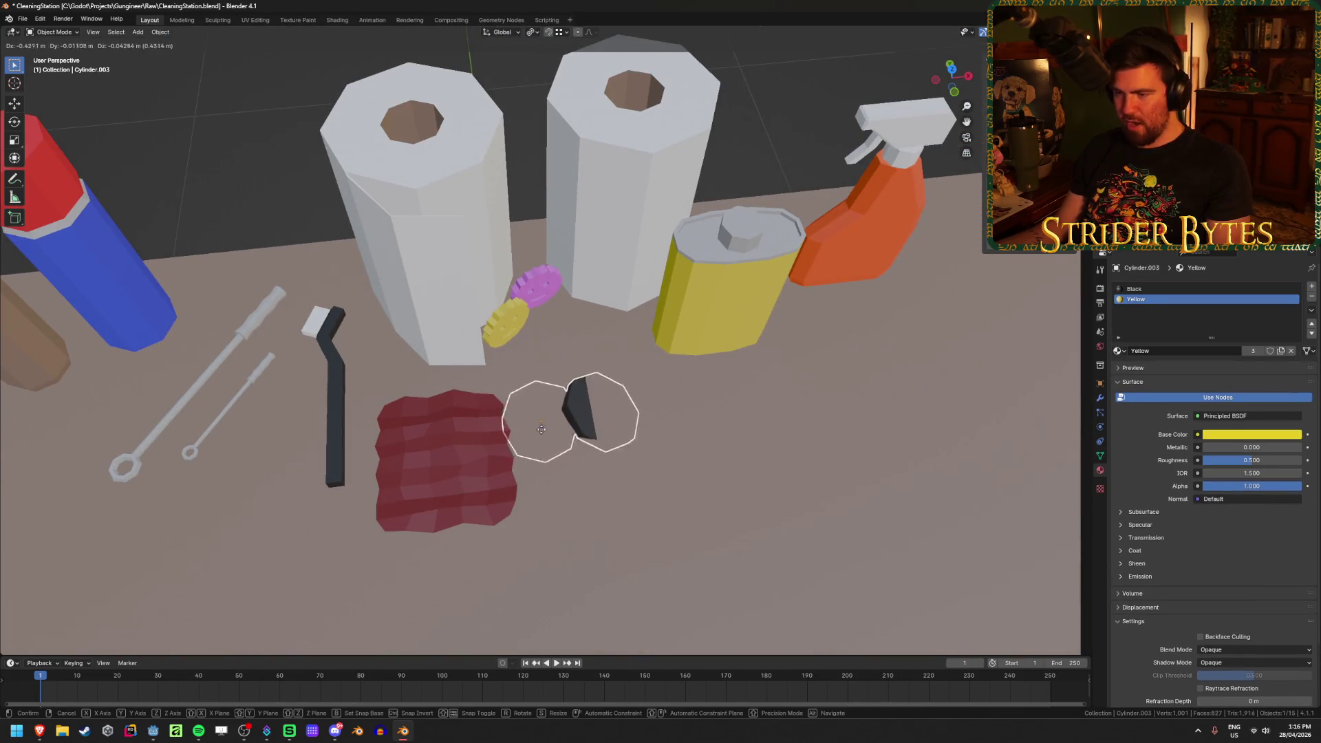
left_click(554, 422)
middle_click_drag(632, 472, 641, 457)
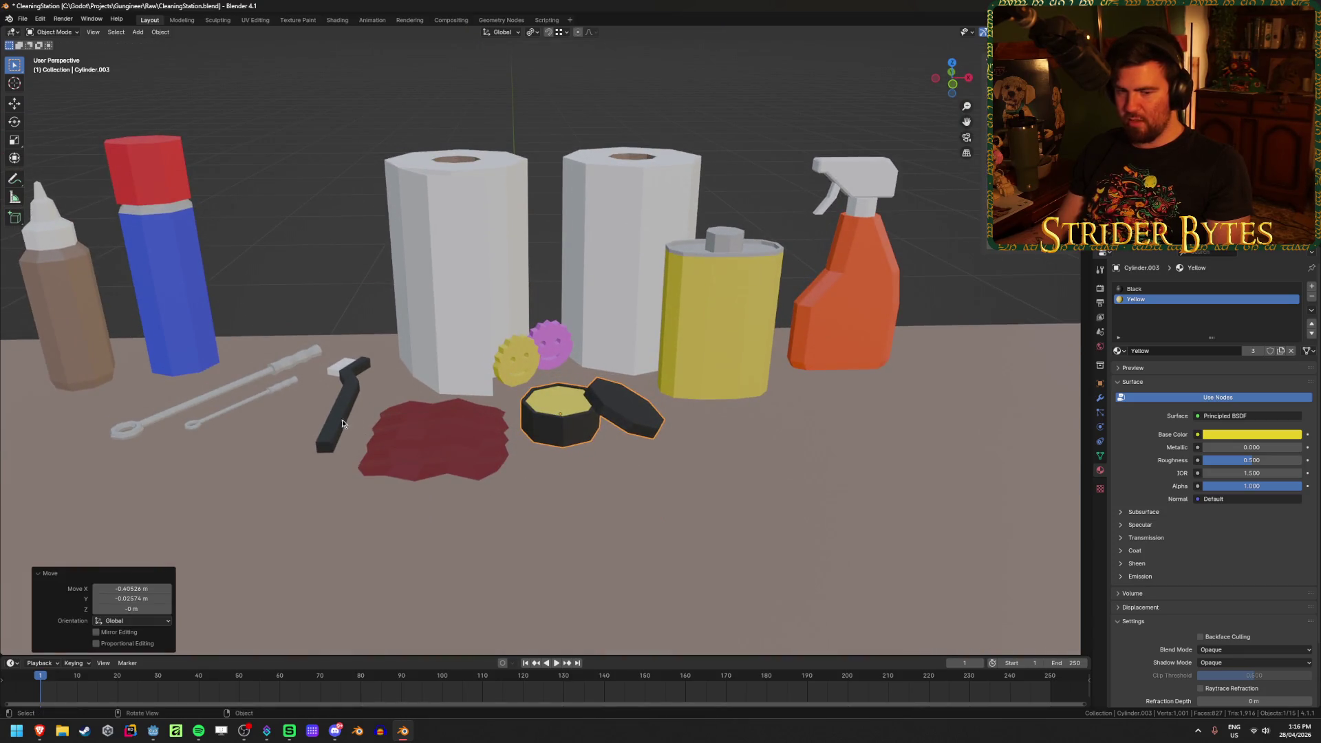
scroll(470, 431, "up", 3)
Deselect the polish tin, look over the rearranged table props, and save CleaningStation.blend
left_click(219, 213)
mouse_move(477, 310)
middle_mouse_down()
mouse_move(448, 295)
mouse_move(529, 323)
middle_mouse_up()
middle_click_drag(739, 344, 473, 345)
scroll(474, 345, "down", 2)
key("ctrl+s")
scroll(323, 336, "up", 2)
scroll(324, 333, "down", 5)
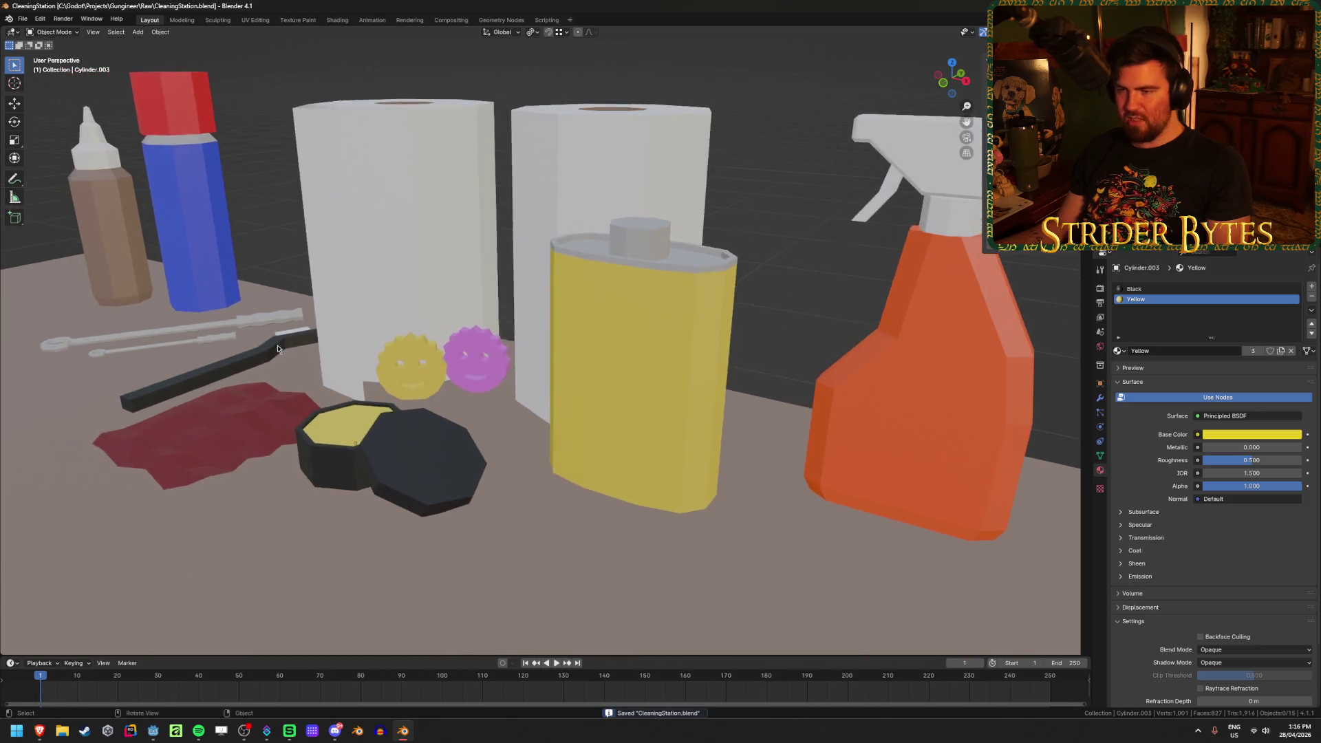
mouse_move(287, 357)
middle_mouse_down()
mouse_move(568, 346)
mouse_move(553, 384)
mouse_move(584, 407)
mouse_move(551, 397)
mouse_move(598, 450)
mouse_move(588, 400)
mouse_move(487, 483)
mouse_move(502, 433)
mouse_move(556, 457)
mouse_move(560, 399)
mouse_move(561, 519)
mouse_move(465, 445)
mouse_move(485, 425)
mouse_move(555, 443)
middle_mouse_up()
key("ctrl+s")
scroll(474, 432, "up", 2)
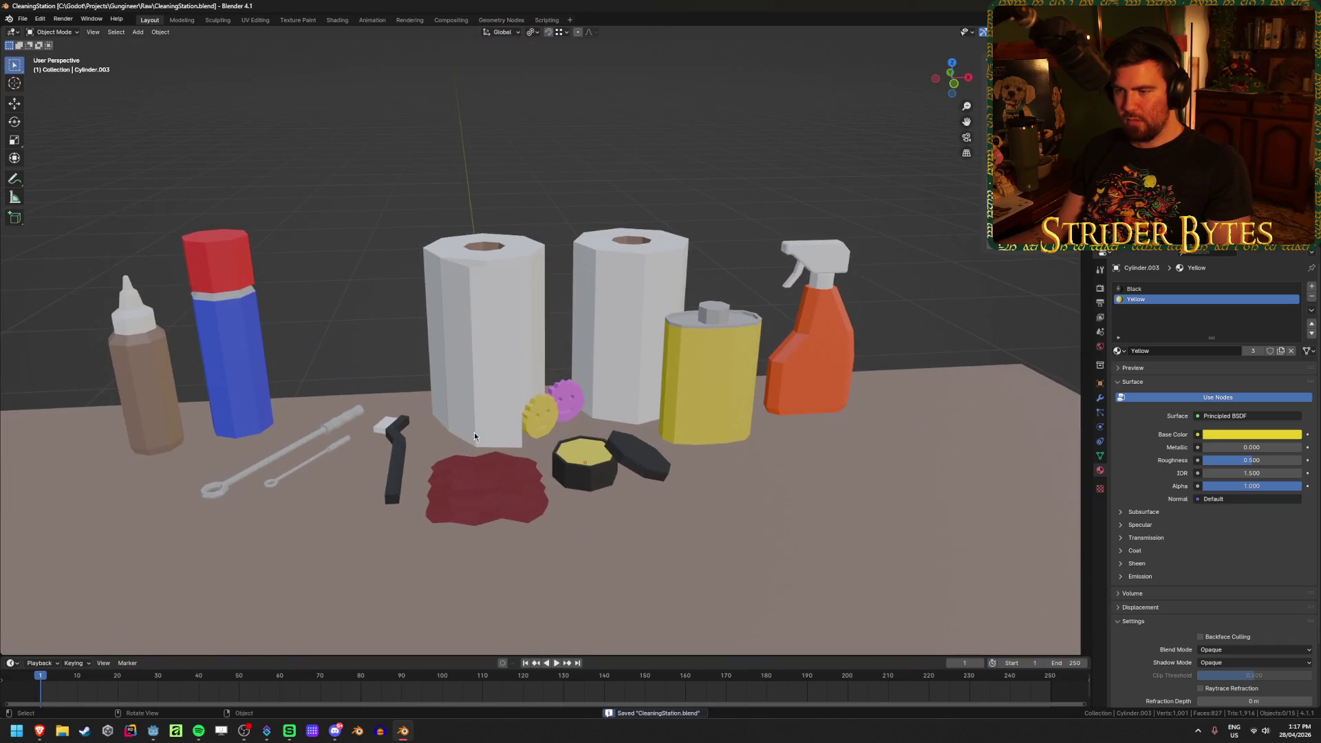
mouse_move(401, 388)
middle_mouse_down()
mouse_move(379, 378)
mouse_move(400, 311)
mouse_move(406, 340)
mouse_move(398, 302)
middle_mouse_up()
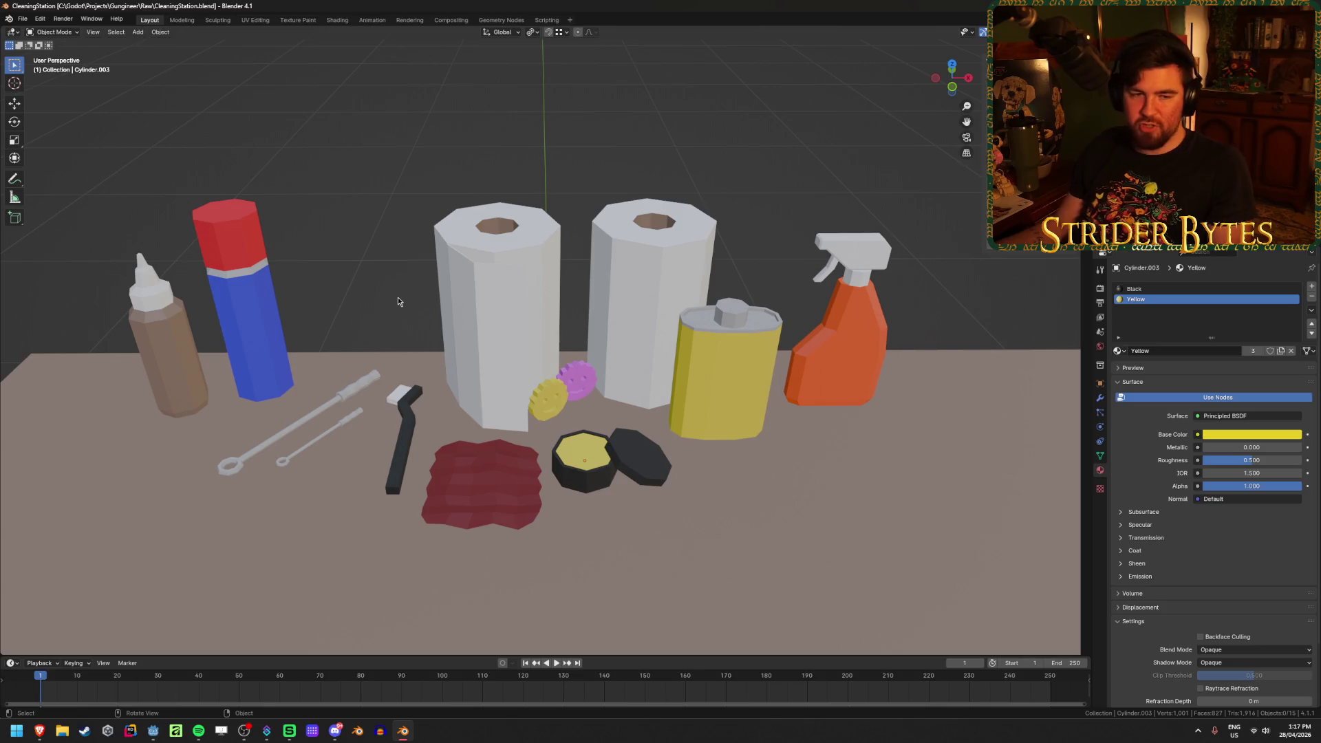
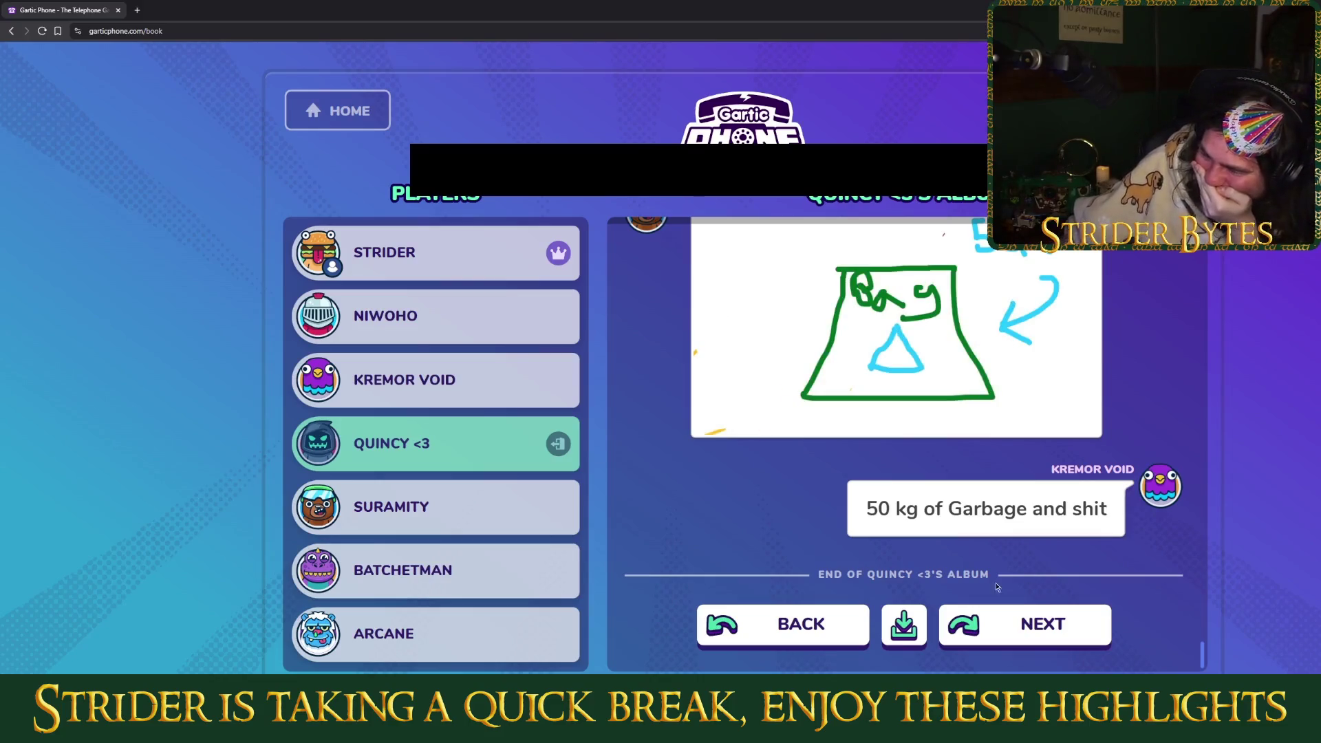
Download Quincy's album, then rewatch Suramity's bag drawing replay from the beginning
scroll(1164, 515, "up", 2)
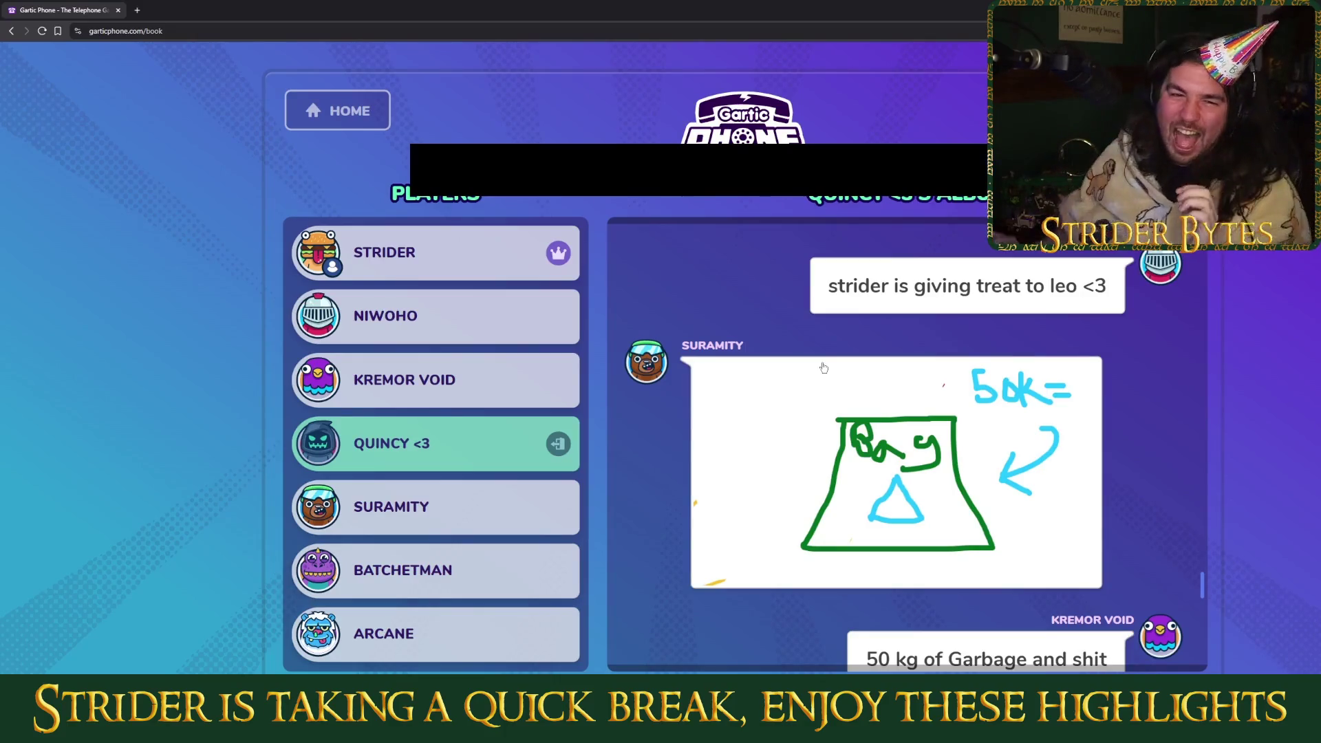
right_click(825, 412)
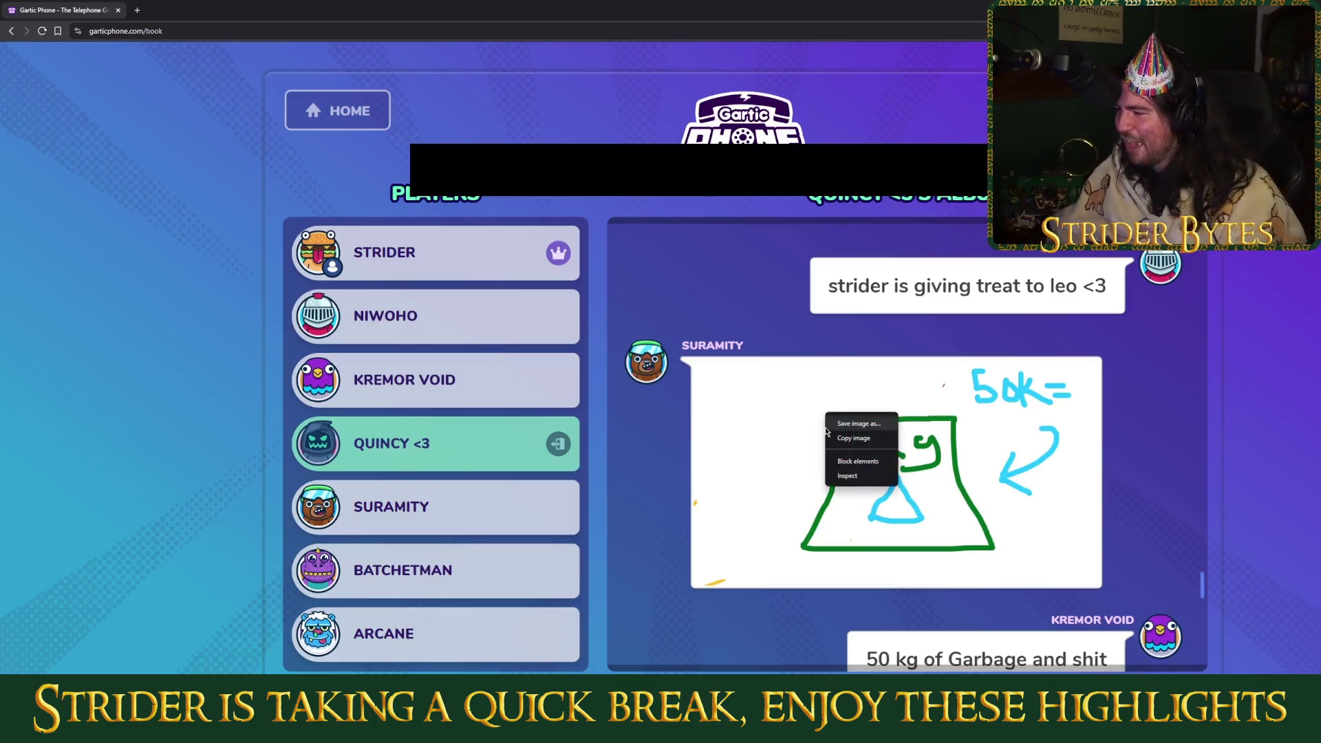
left_click(791, 451)
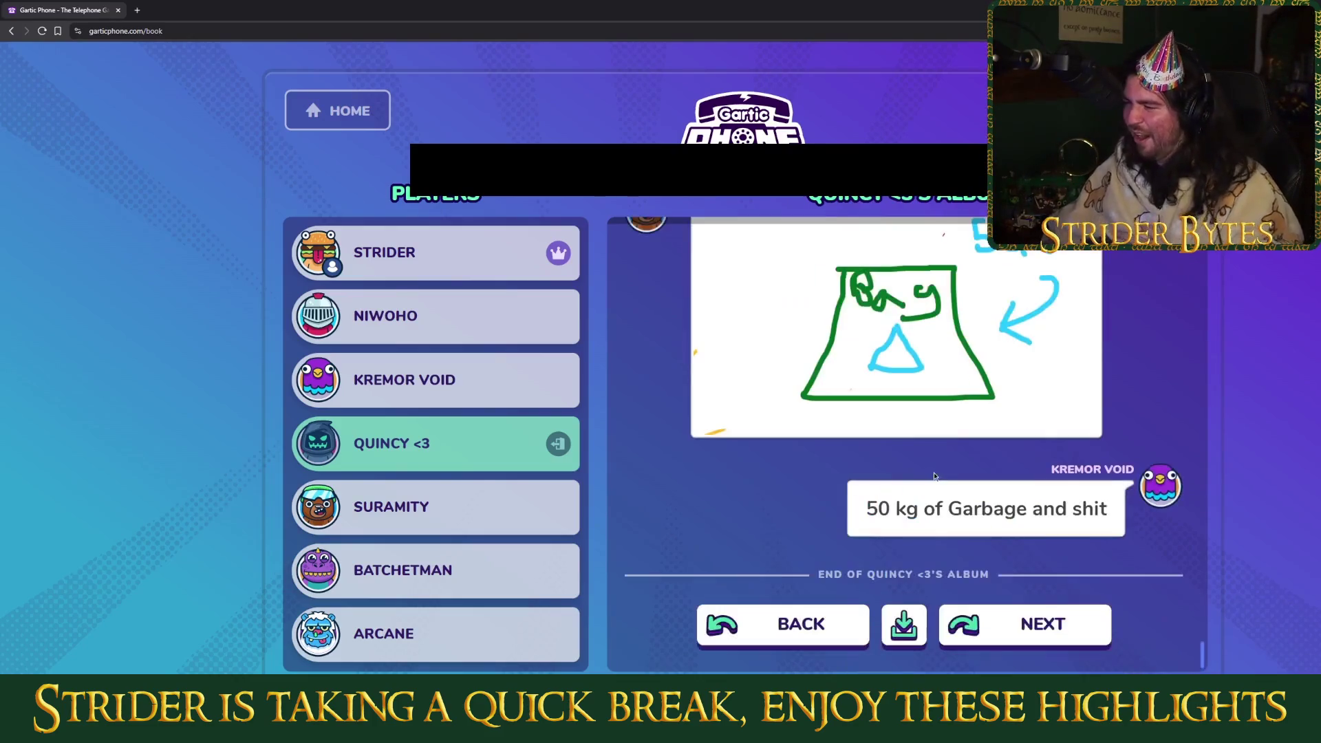
left_click(904, 635)
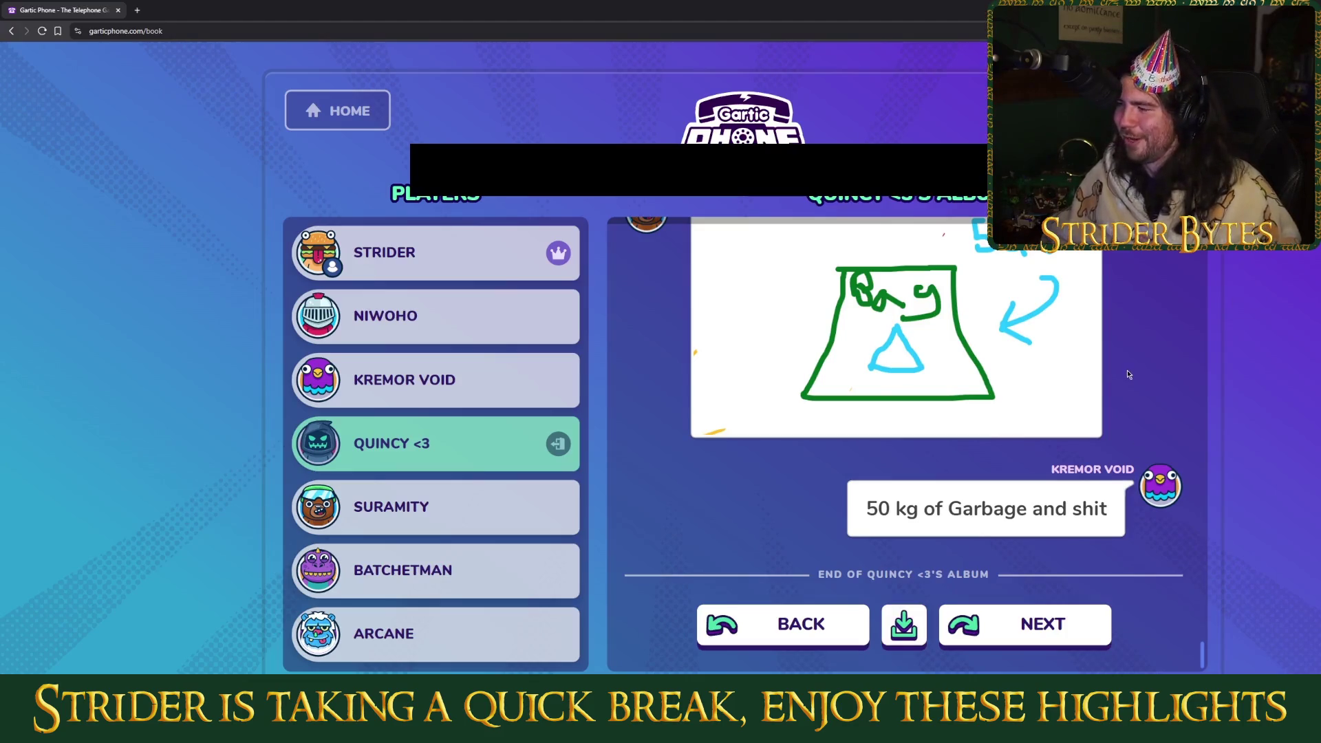
scroll(1141, 378, "up", 2)
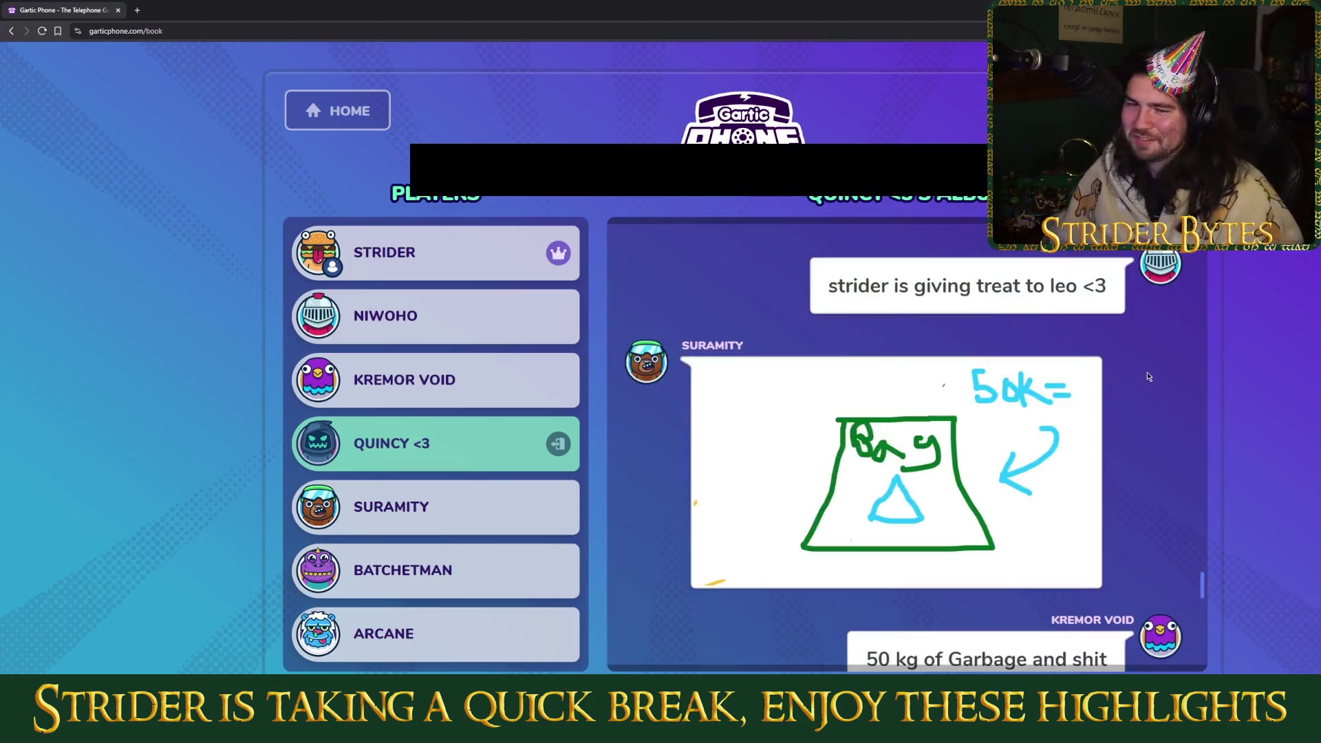